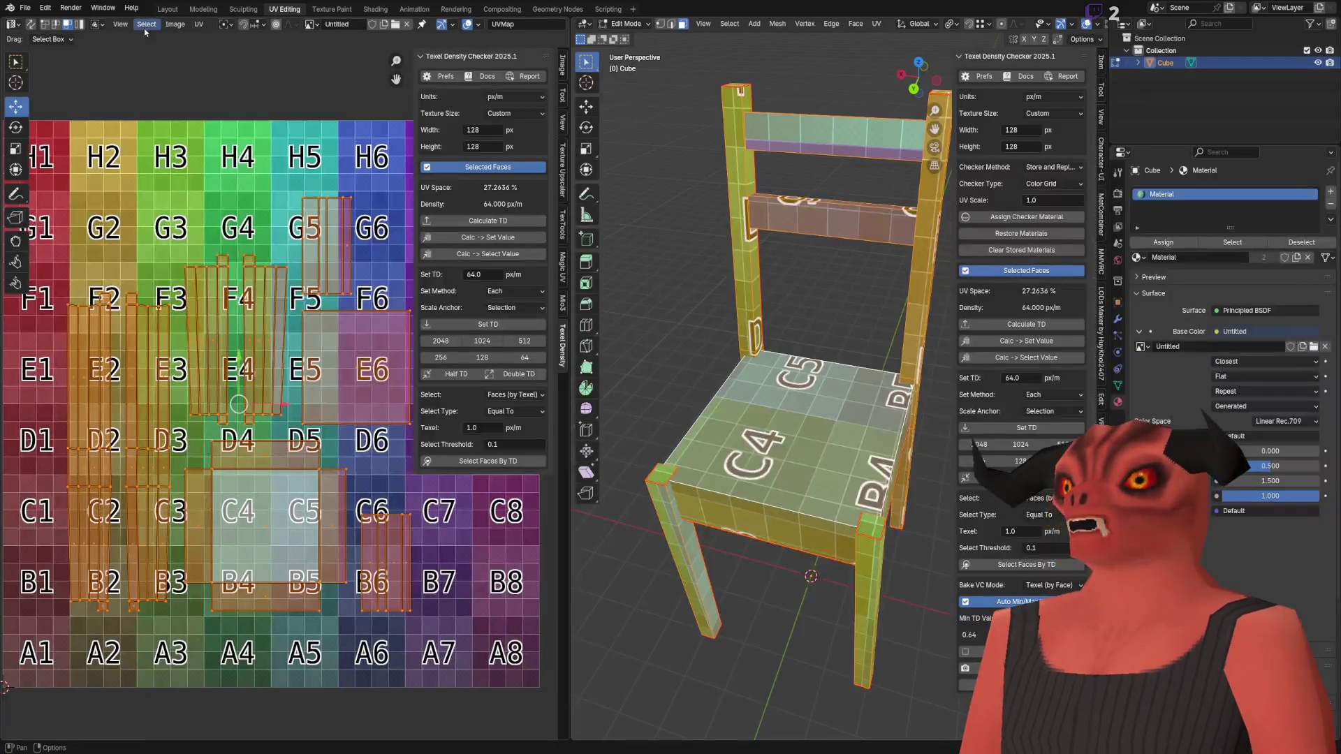
# Step: Switch from the Blender Unwrap note to Blender's UV Editing workspace and open the UV menu
pyautogui.click(198, 25)
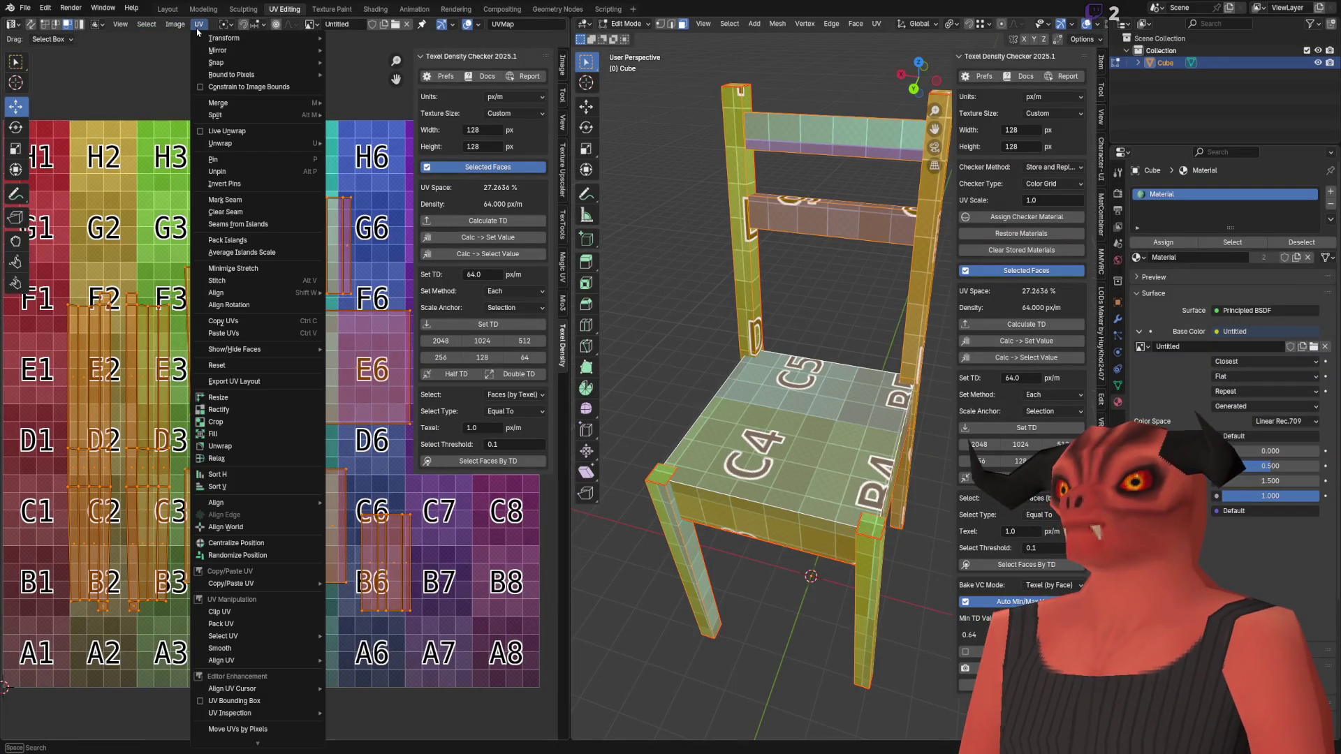
# Step: Pack the chair's UV islands with Scale off, Axis-aligned rotation enabled and a 0.1 scaled margin
pyautogui.click(263, 239)
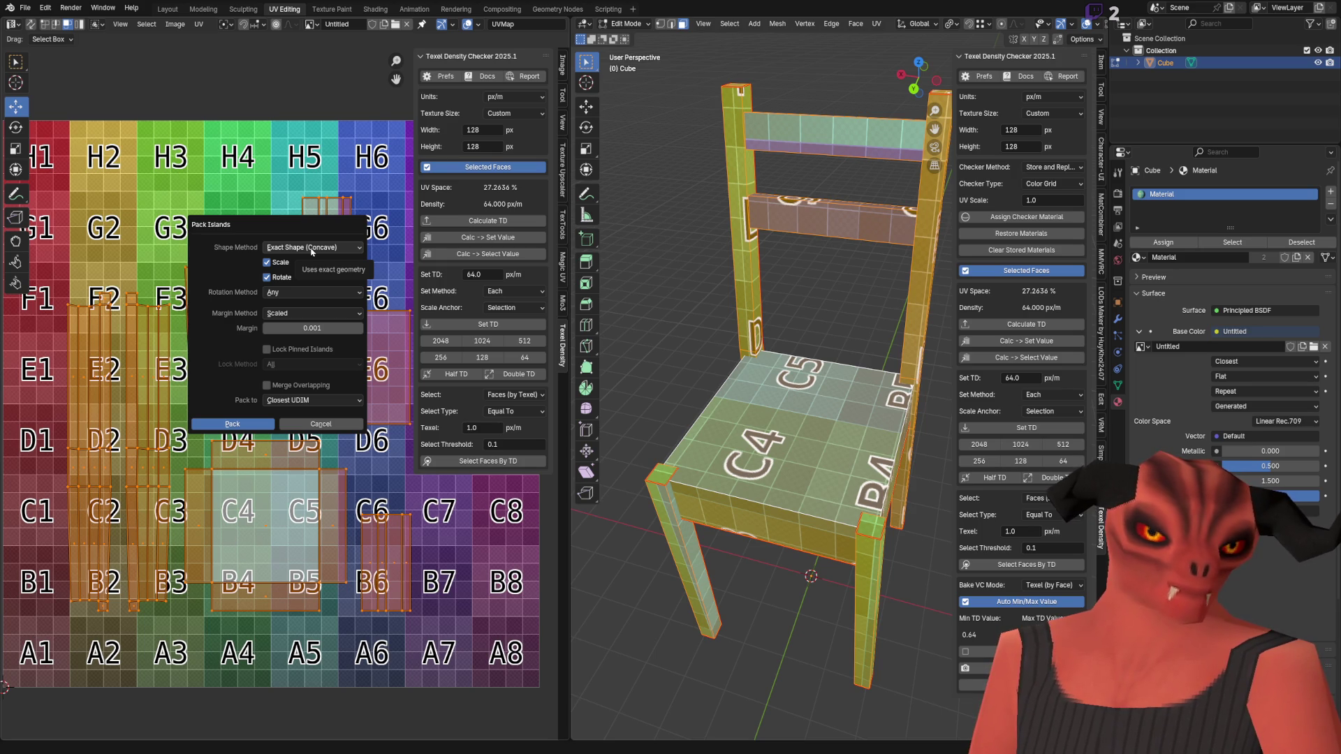
pyautogui.click(281, 277)
pyautogui.click(305, 262)
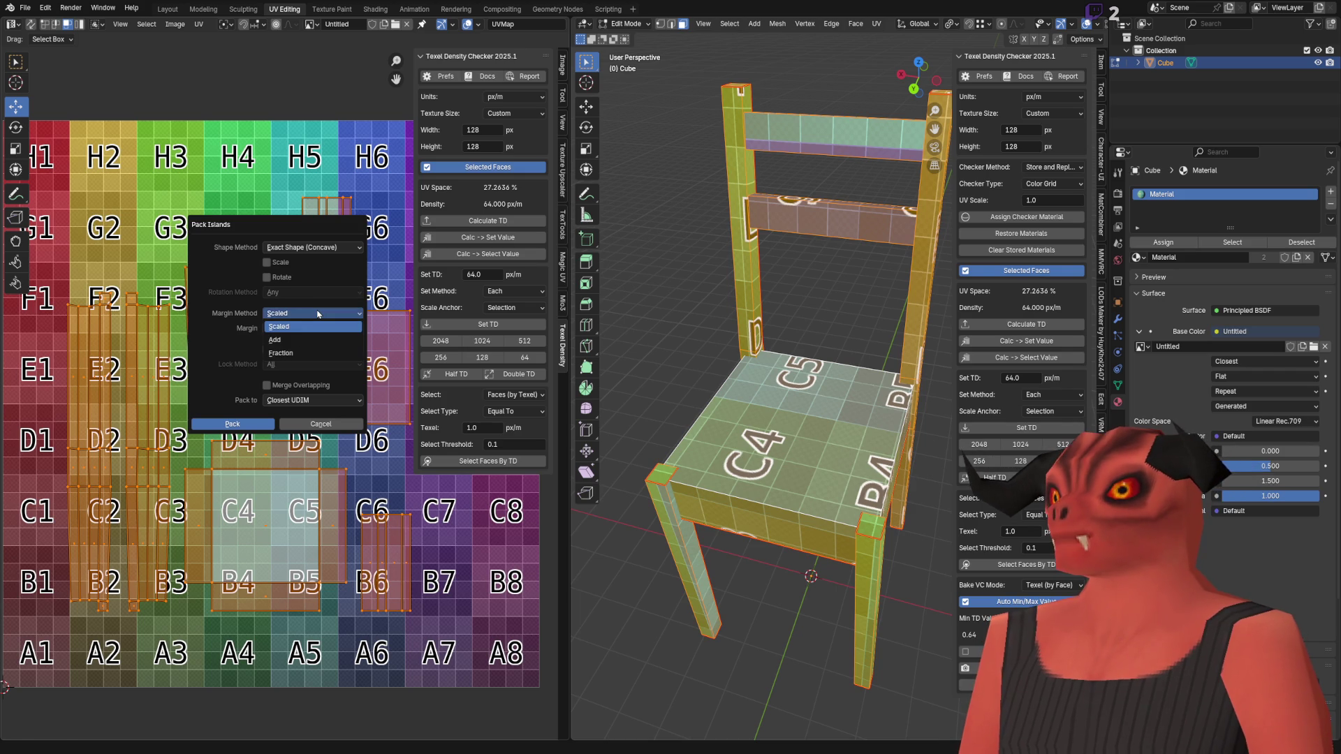
pyautogui.click(287, 293)
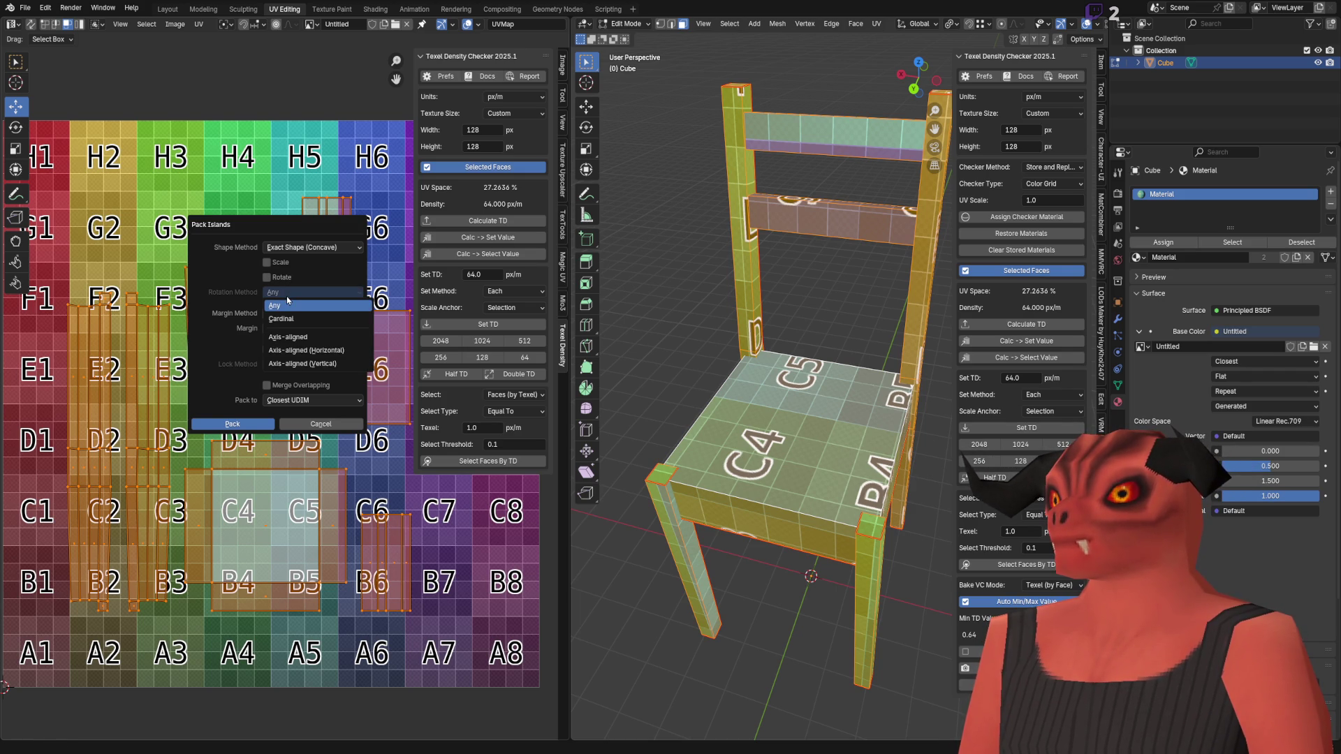
pyautogui.click(287, 338)
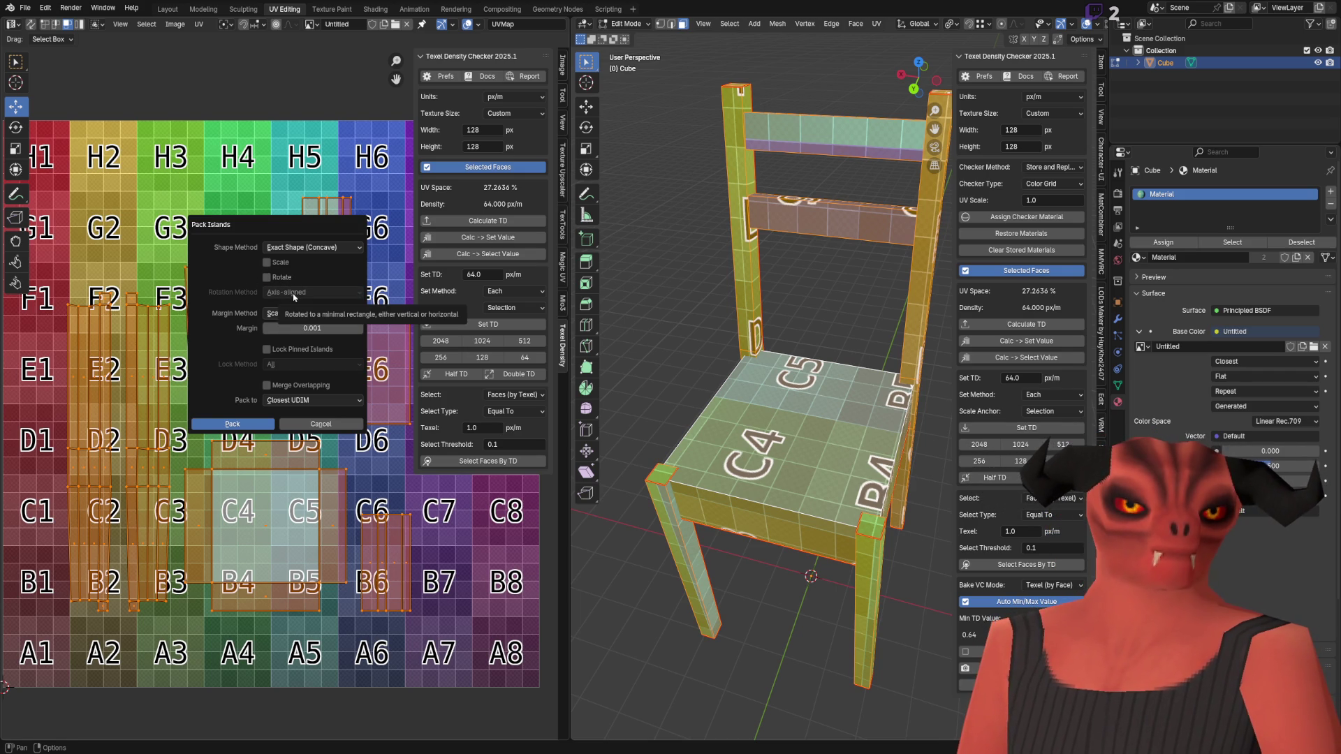
pyautogui.click(280, 279)
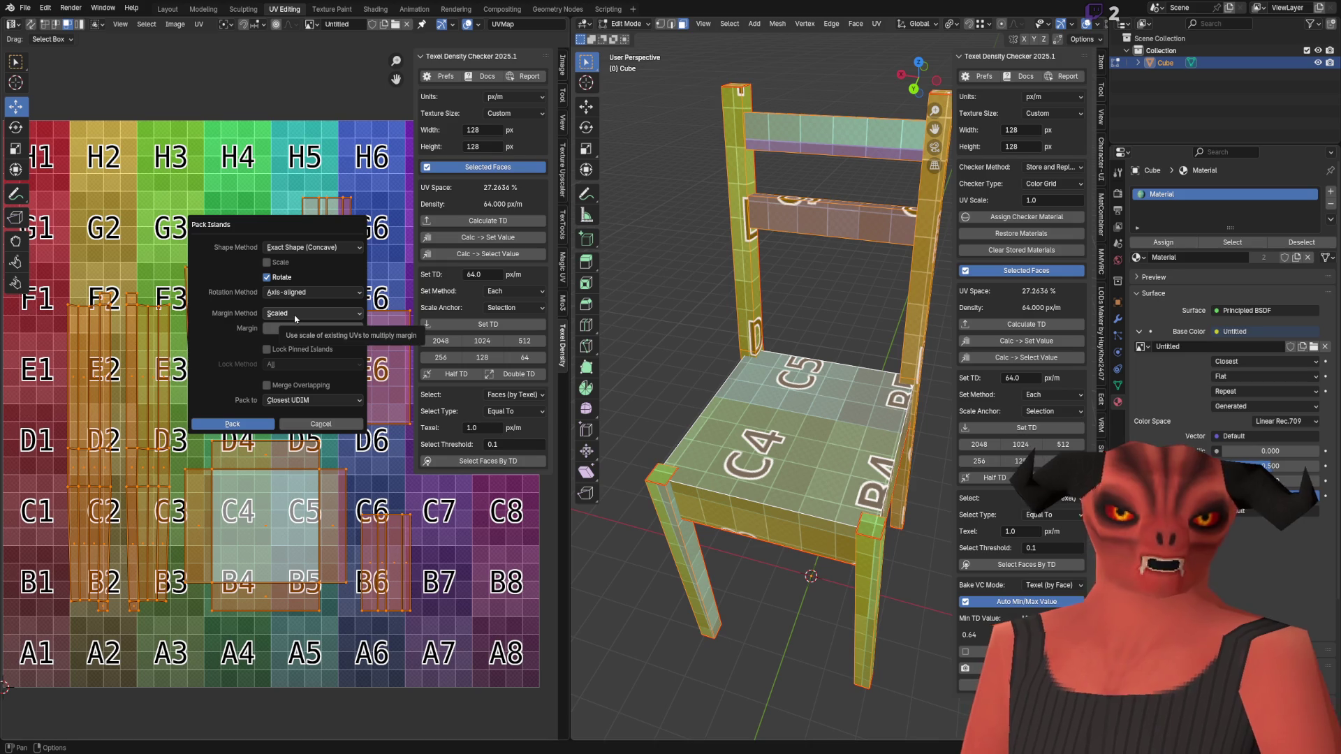
pyautogui.click(323, 328)
pyautogui.write('0')
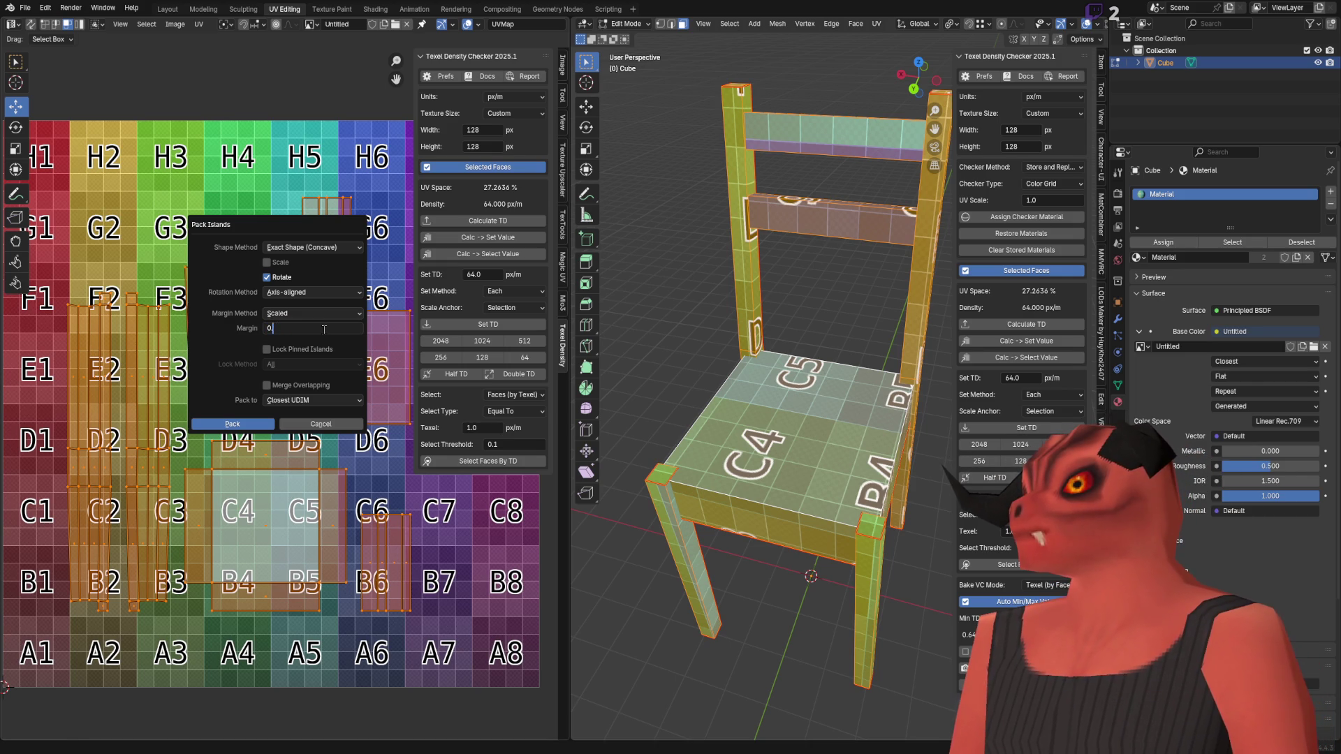
pyautogui.write('.00.1')
pyautogui.press('Return')
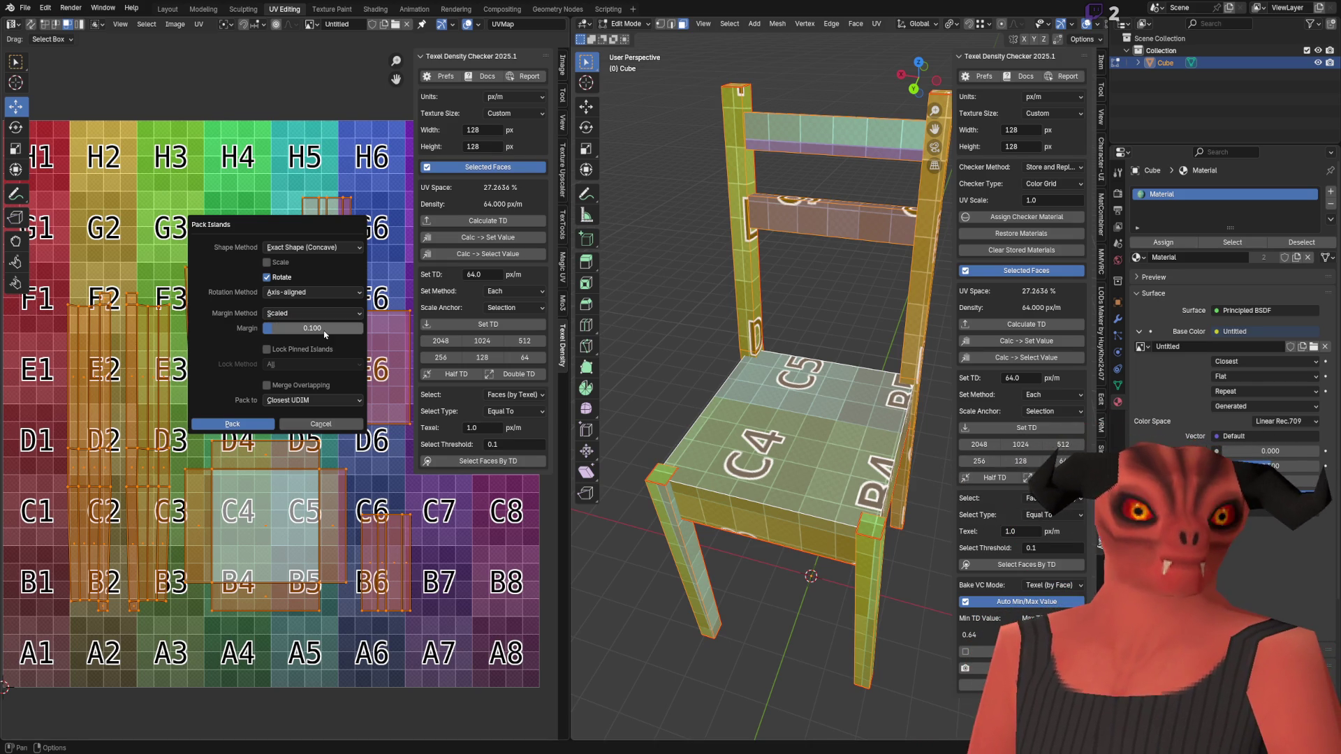
pyautogui.click(257, 422)
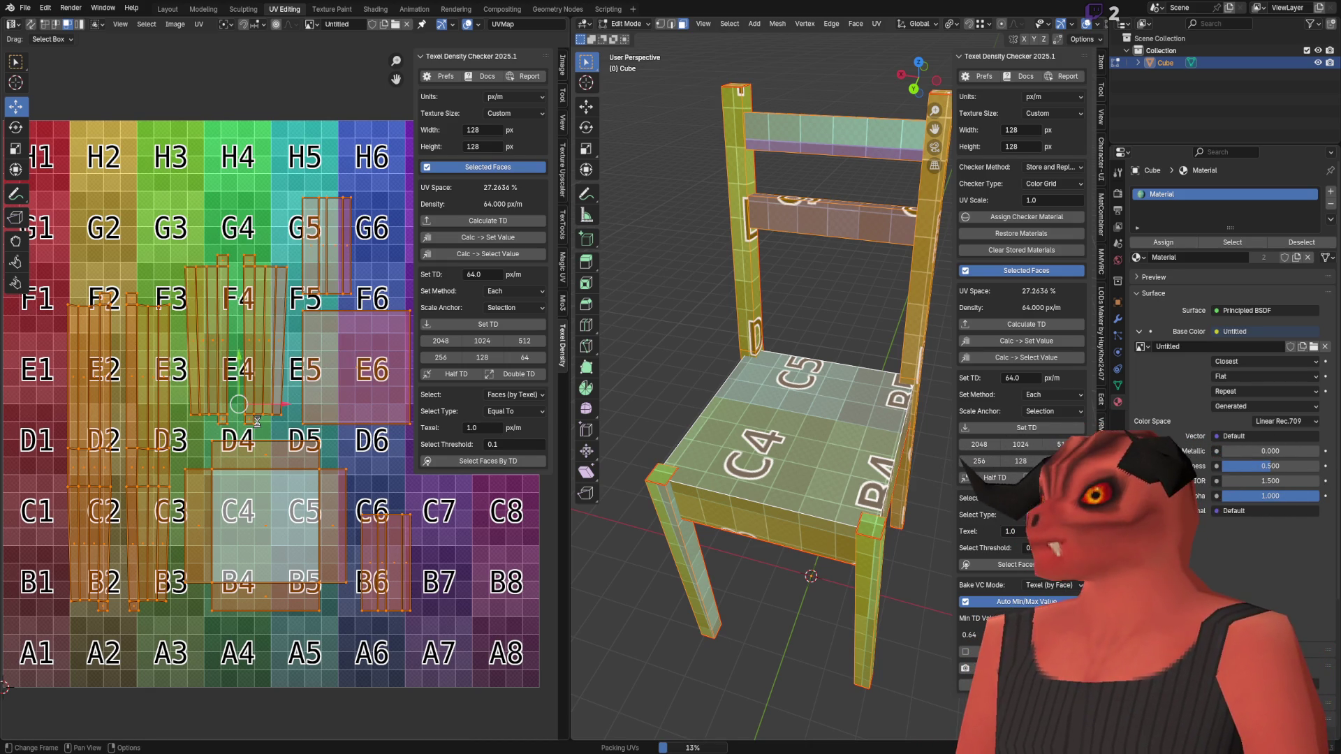
# Step: Zoom and pan the UV editor to inspect the packed chair islands over the checker texture
pyautogui.scroll(-2, 261, 400)
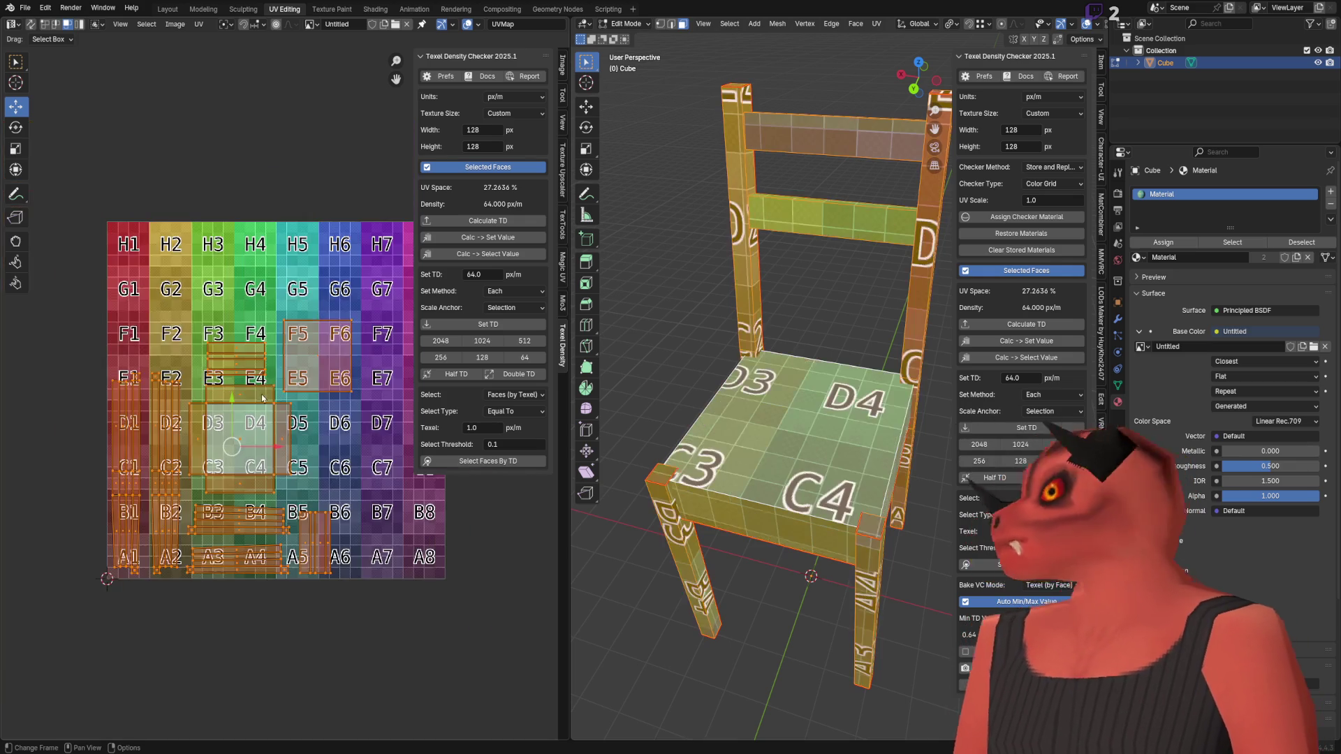
pyautogui.moveTo(260, 400)
pyautogui.mouseDown(button='middle')
pyautogui.moveTo(298, 337)
pyautogui.moveTo(243, 379)
pyautogui.mouseUp(button='middle')
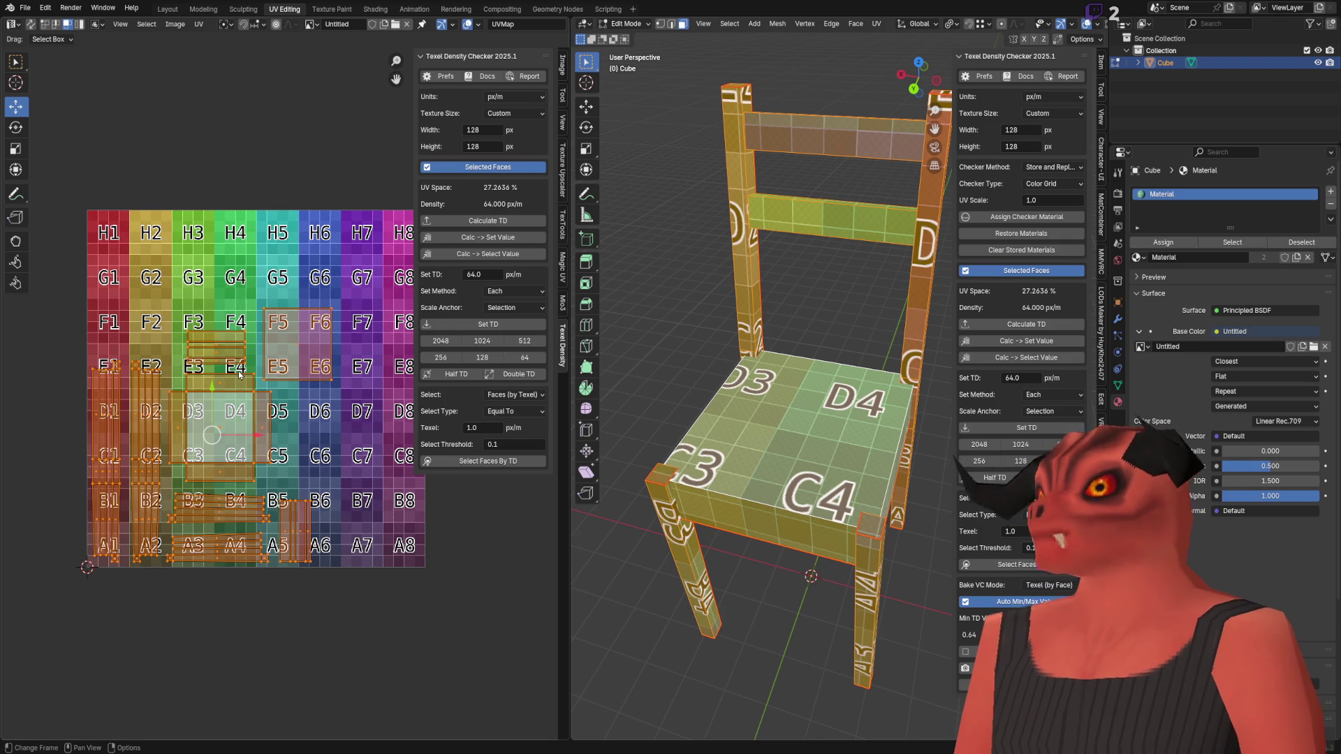
pyautogui.scroll(-8, 239, 375)
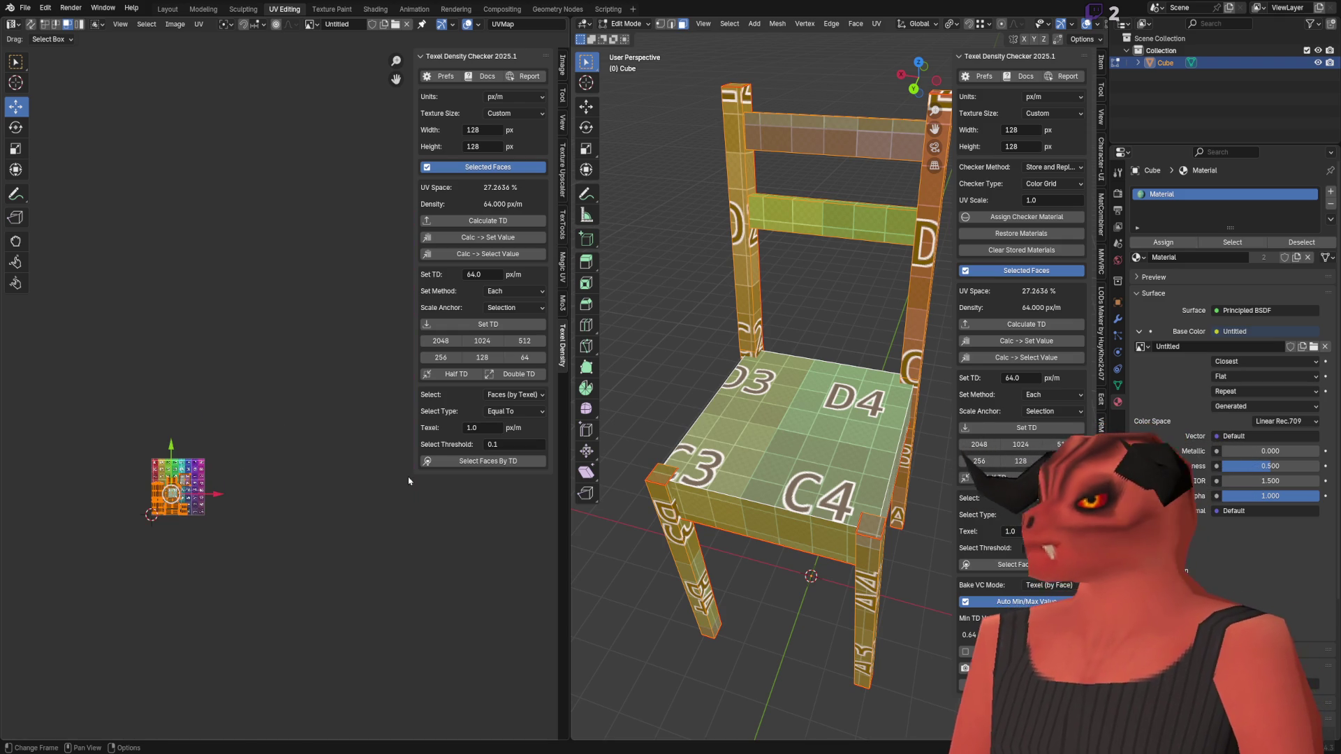
pyautogui.moveTo(272, 488); pyautogui.dragTo(209, 512, button='middle')
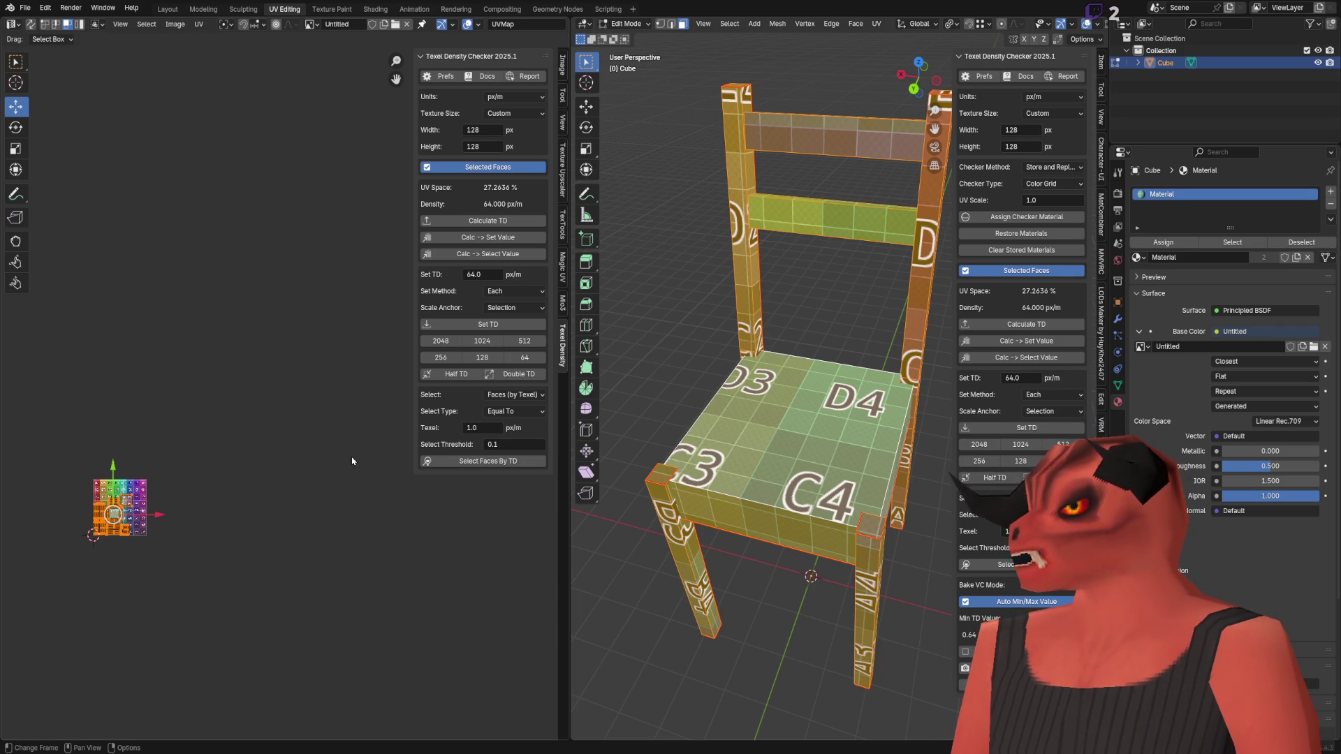
pyautogui.scroll(5, 256, 364)
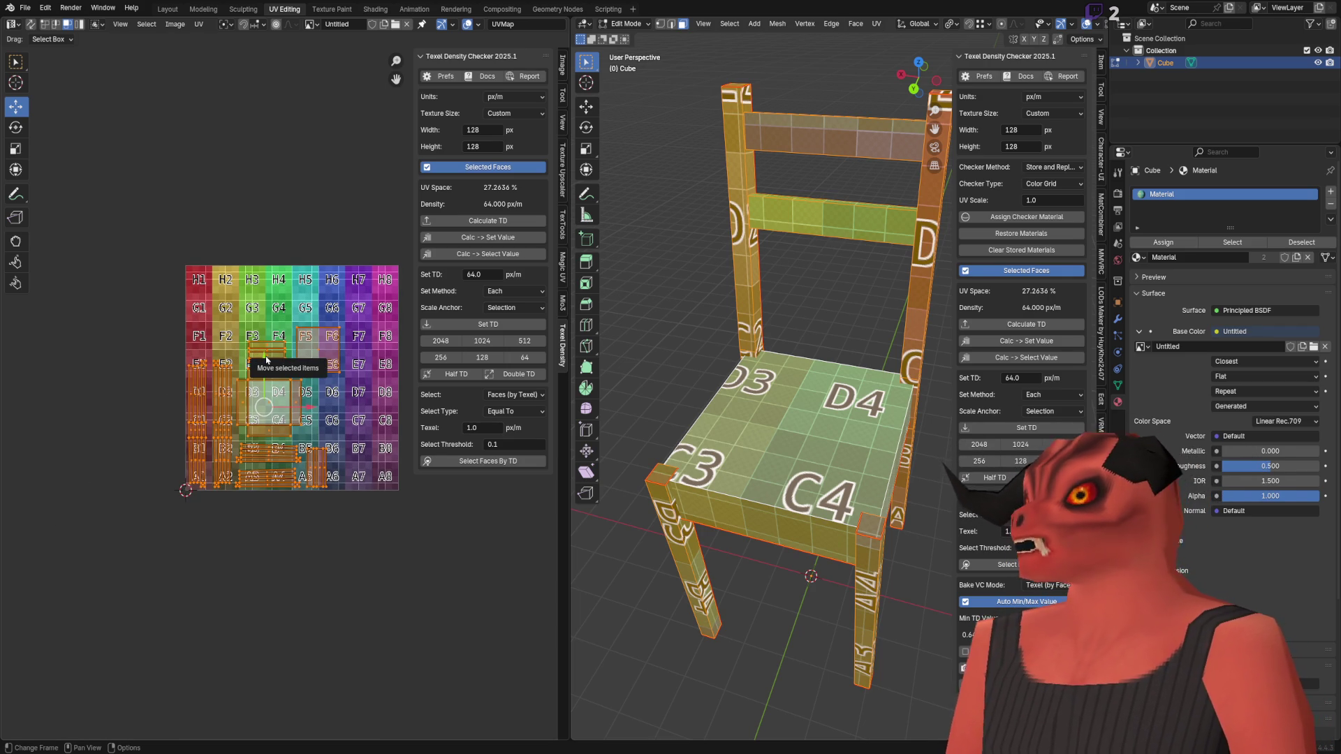
pyautogui.scroll(3, 266, 360)
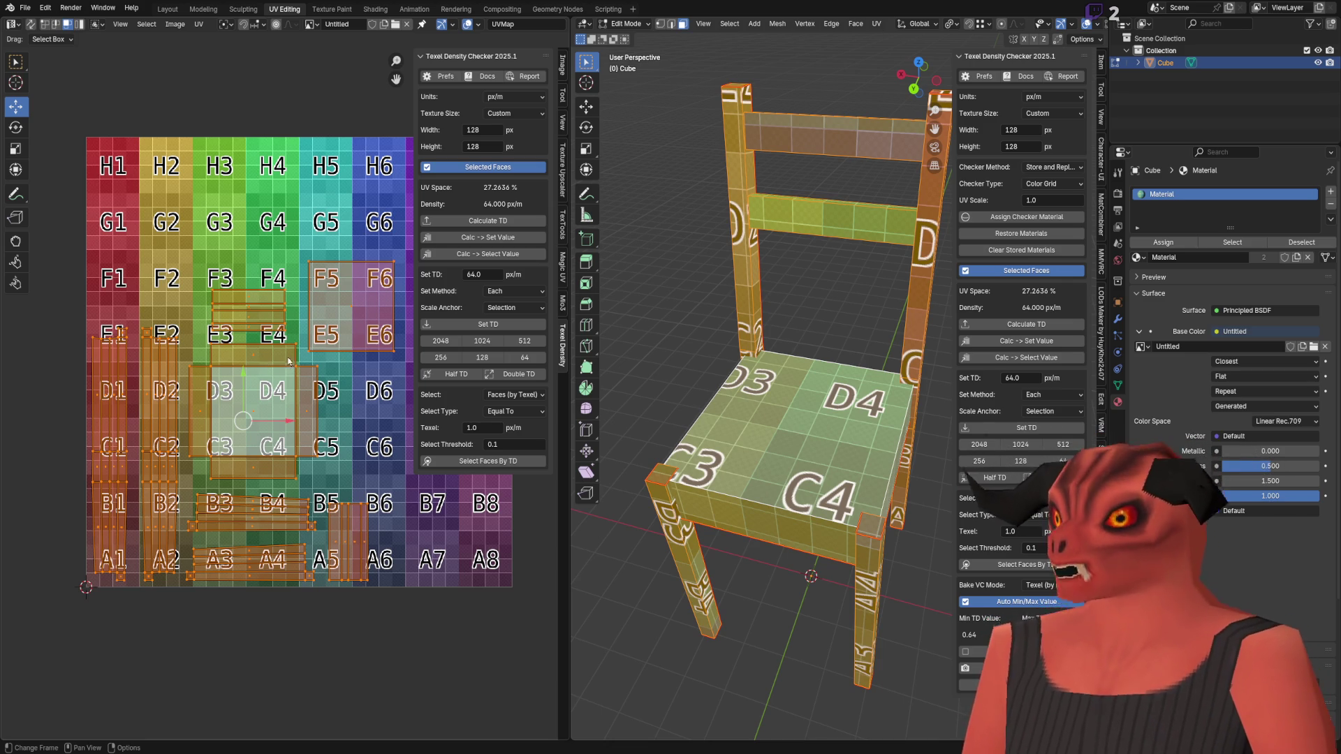
pyautogui.scroll(2, 288, 359)
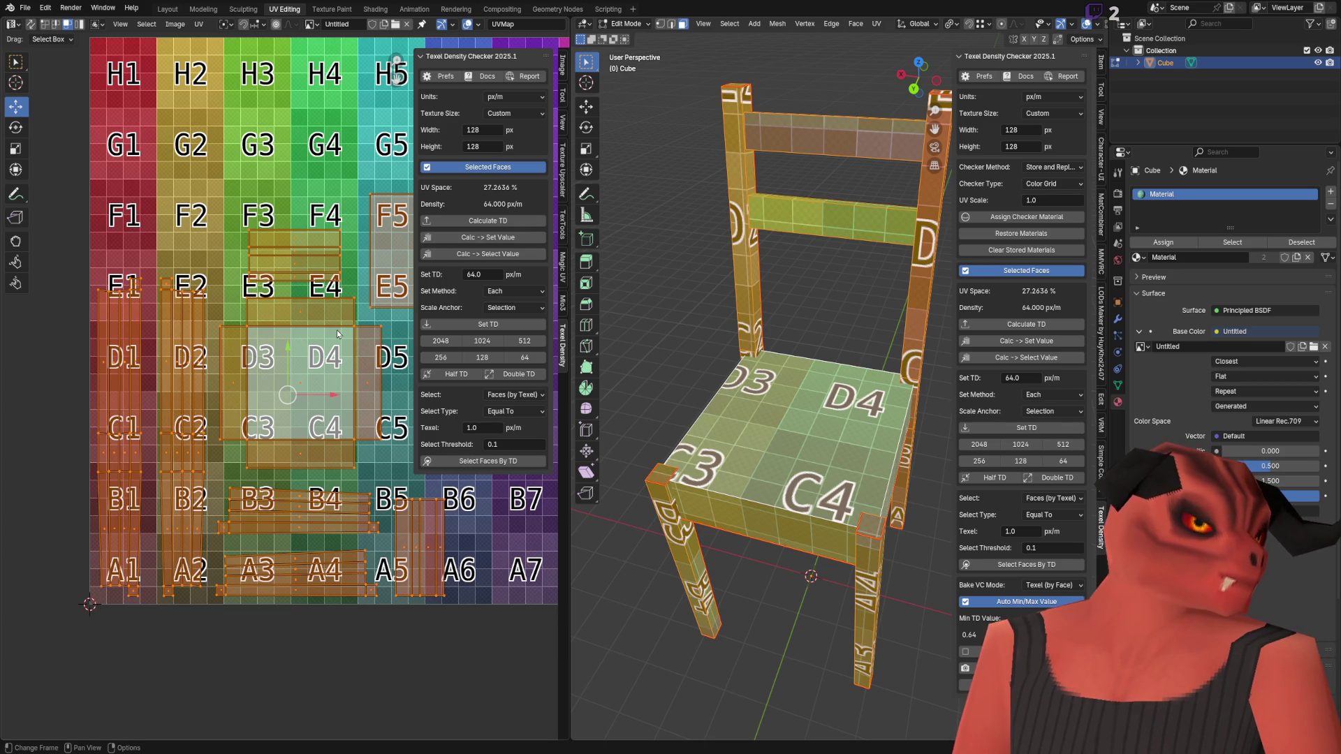
# Step: Apply UV > Rectify to the selected chair islands and frame them in the view
pyautogui.press('u')
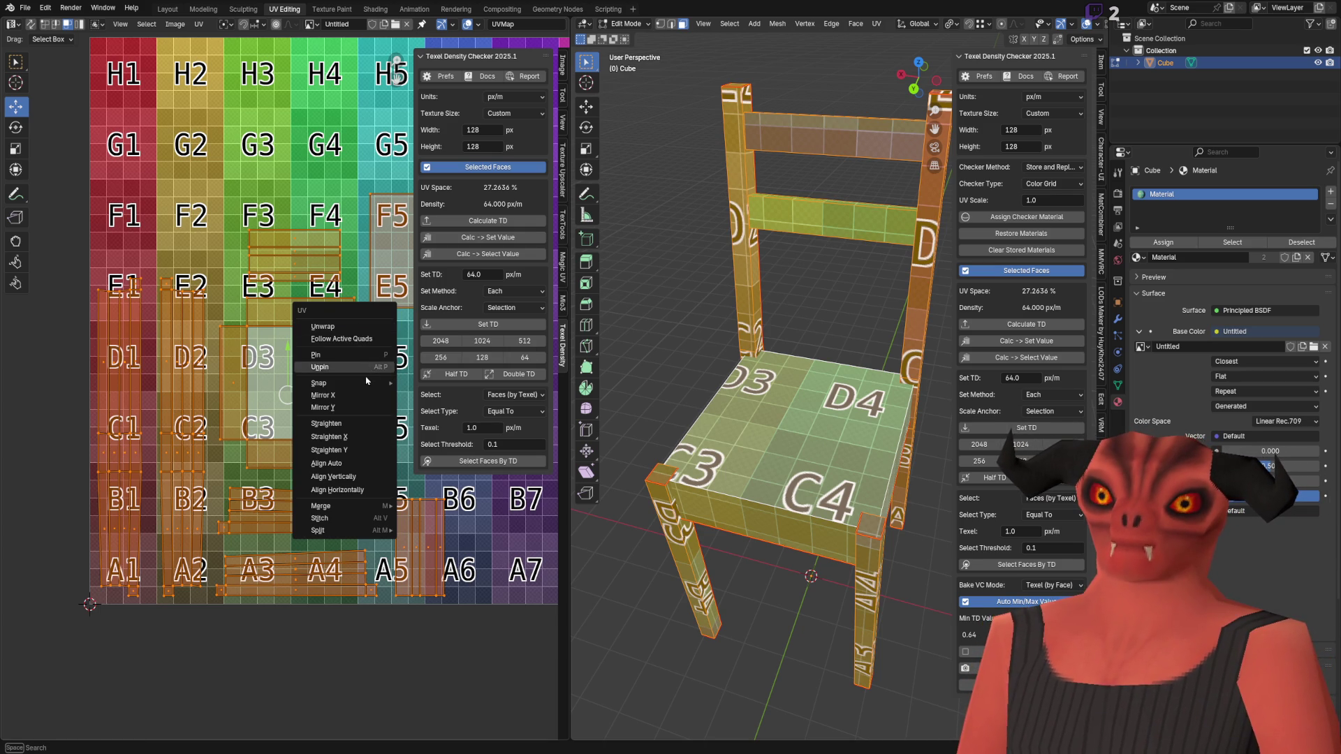
pyautogui.moveTo(362, 389)
pyautogui.moveTo(362, 389); pyautogui.dragTo(327, 419, button='middle')
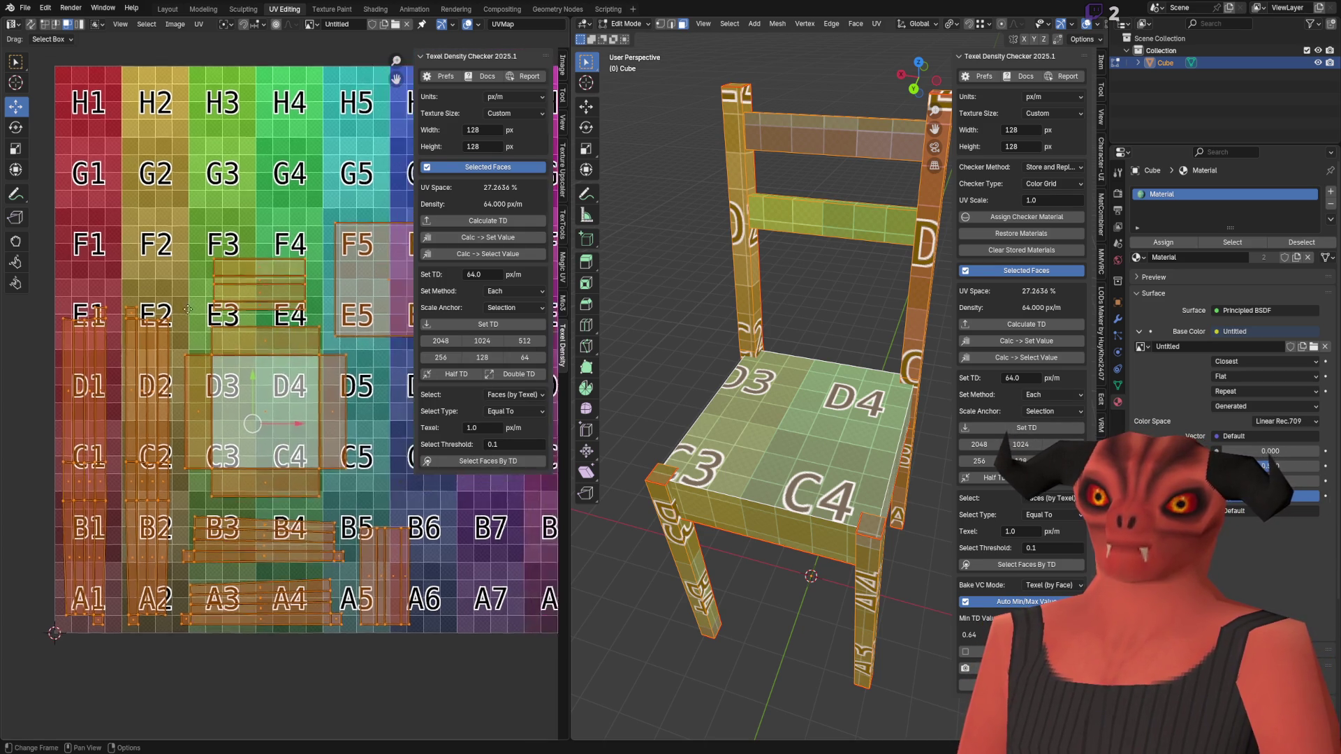
pyautogui.scroll(-3, 279, 349)
pyautogui.scroll(2, 210, 314)
pyautogui.click(199, 24)
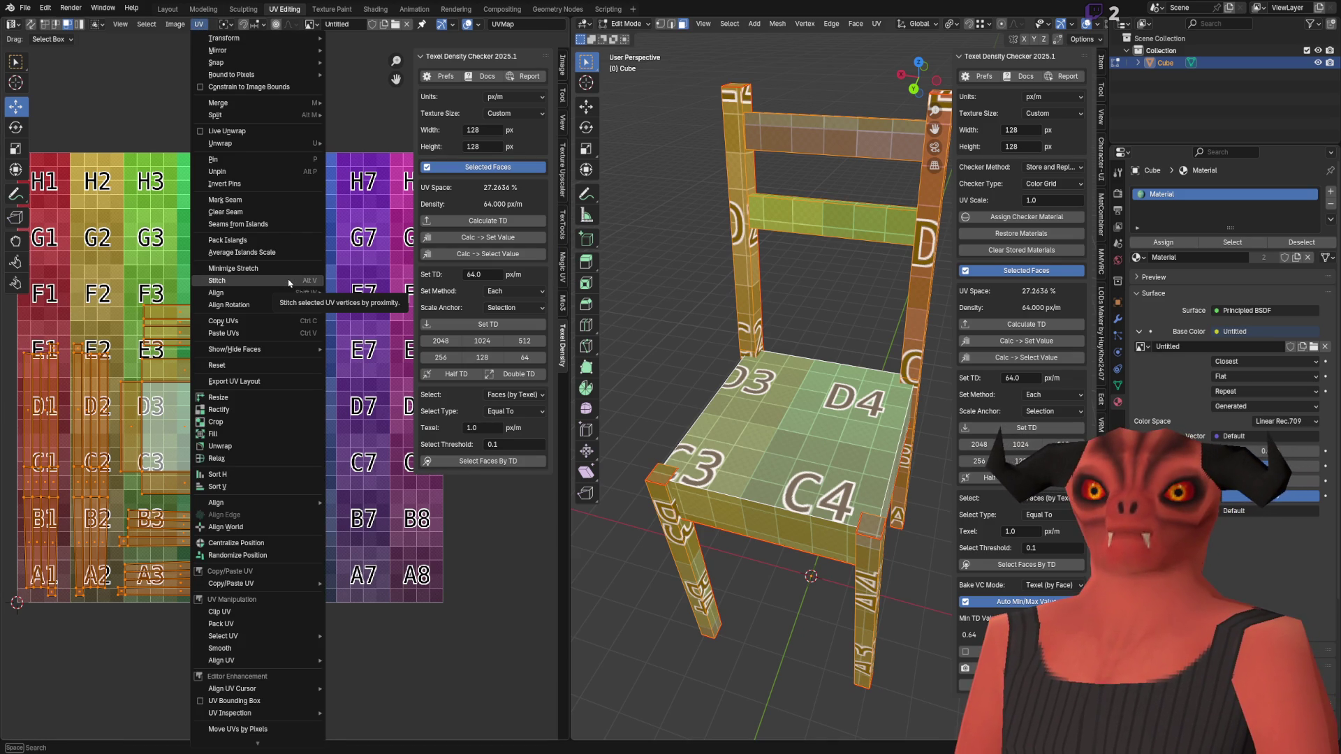
pyautogui.click(200, 24)
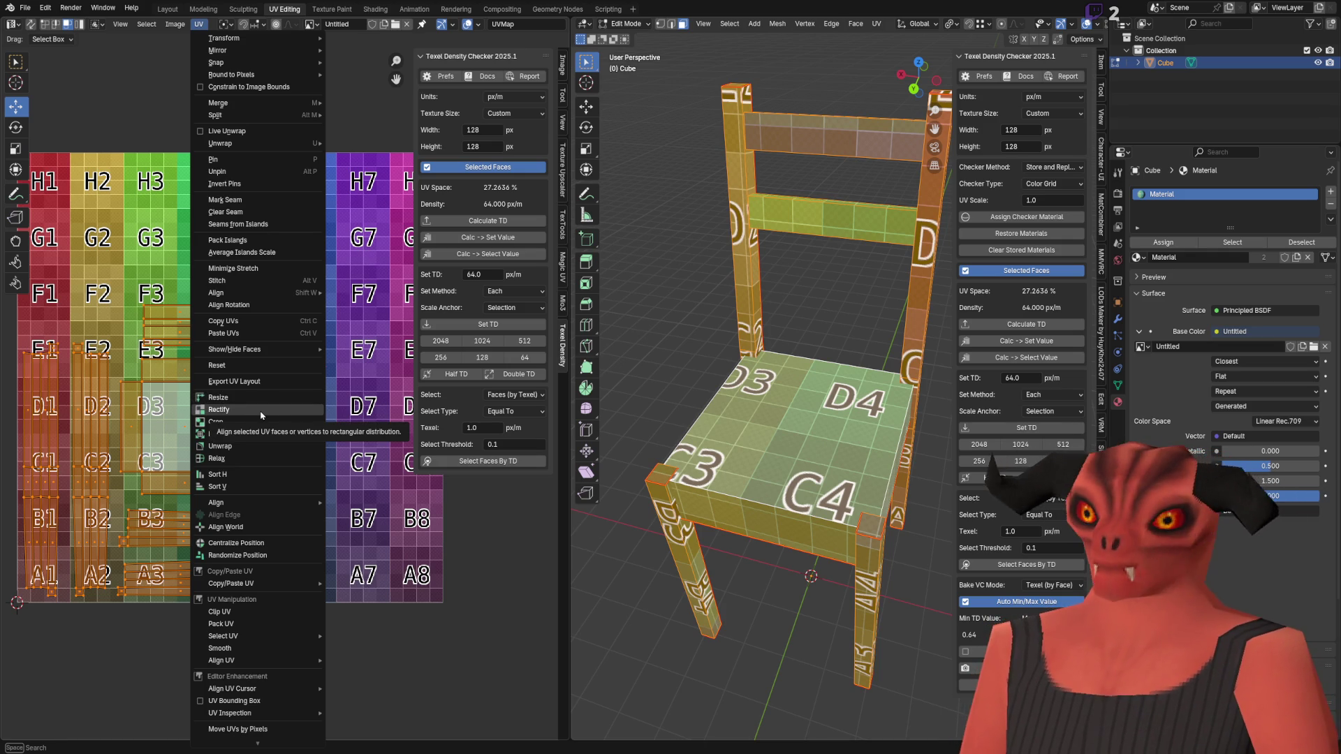
pyautogui.click(238, 416)
pyautogui.press('KP_Decimal')
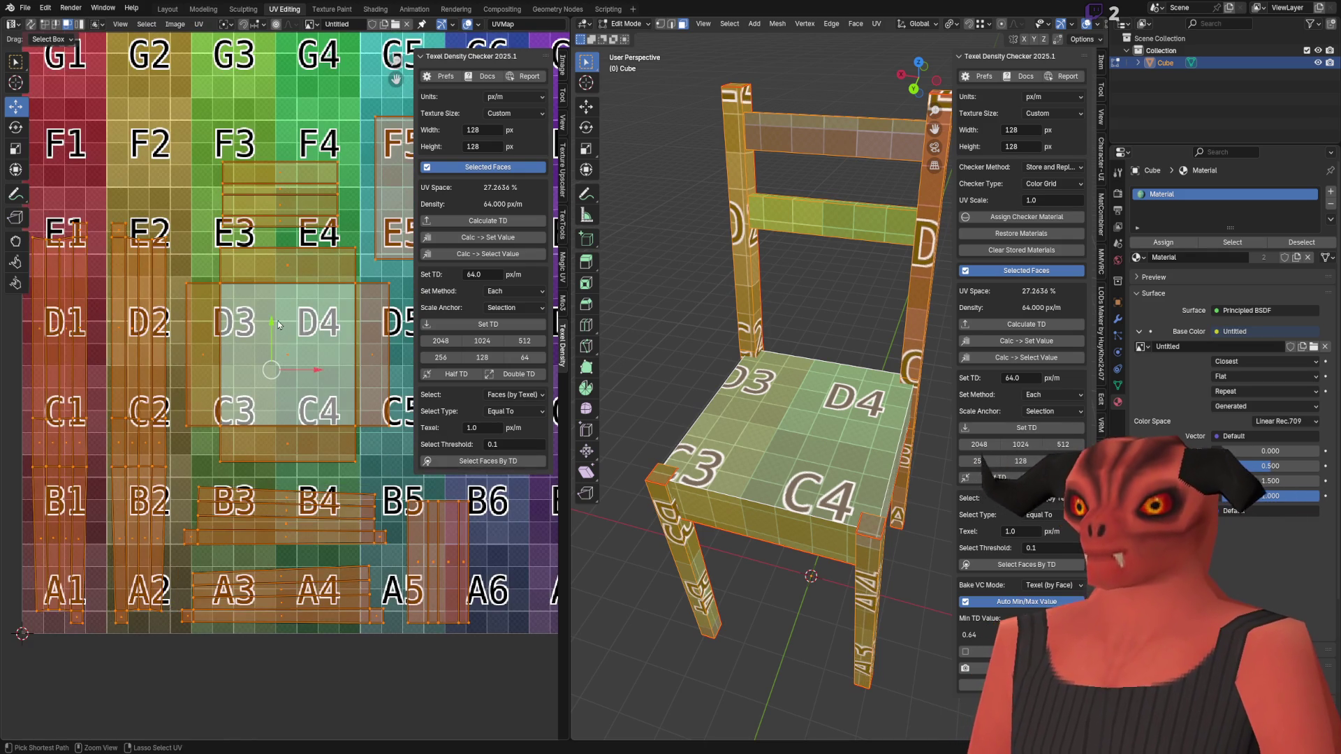
# Step: Undo the last change and zoom around the B4 island to check the plank islands' straightened edges
pyautogui.scroll(5, 391, 552)
pyautogui.scroll(3, 174, 392)
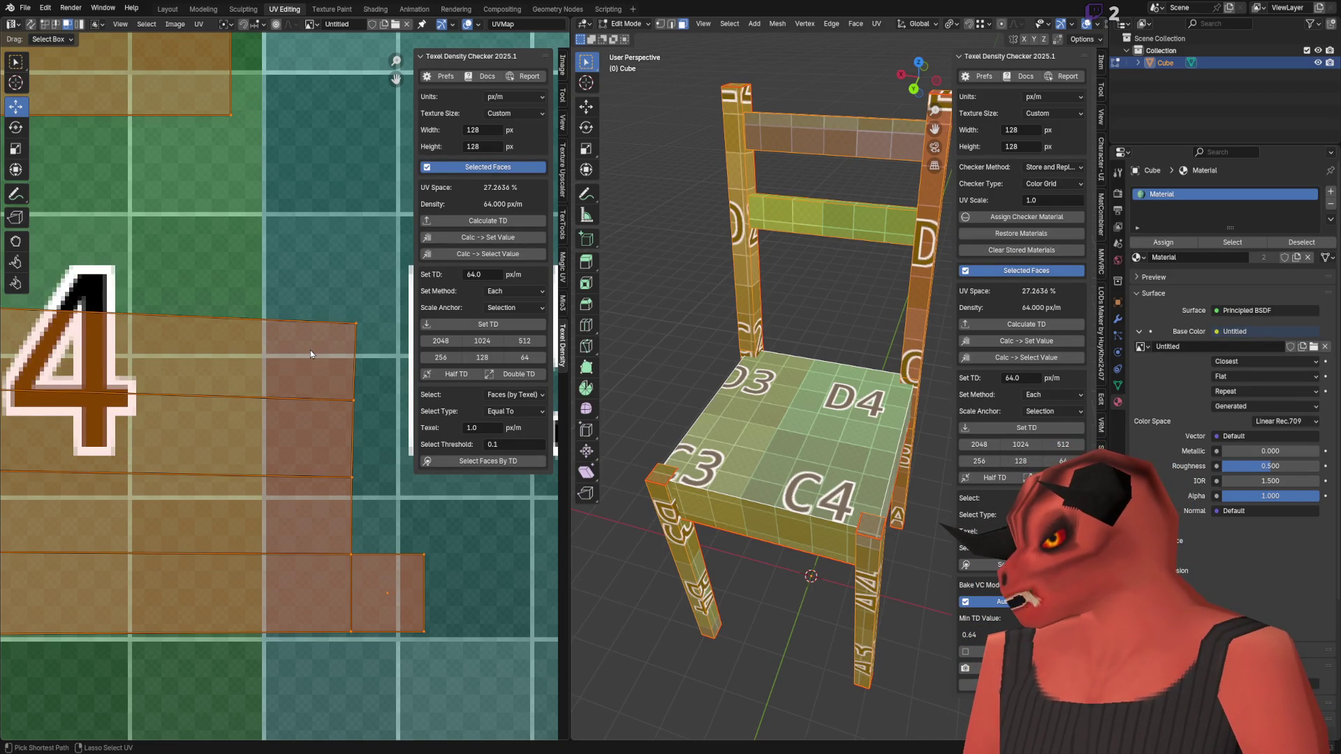
pyautogui.hotkey('ctrl', 'z')
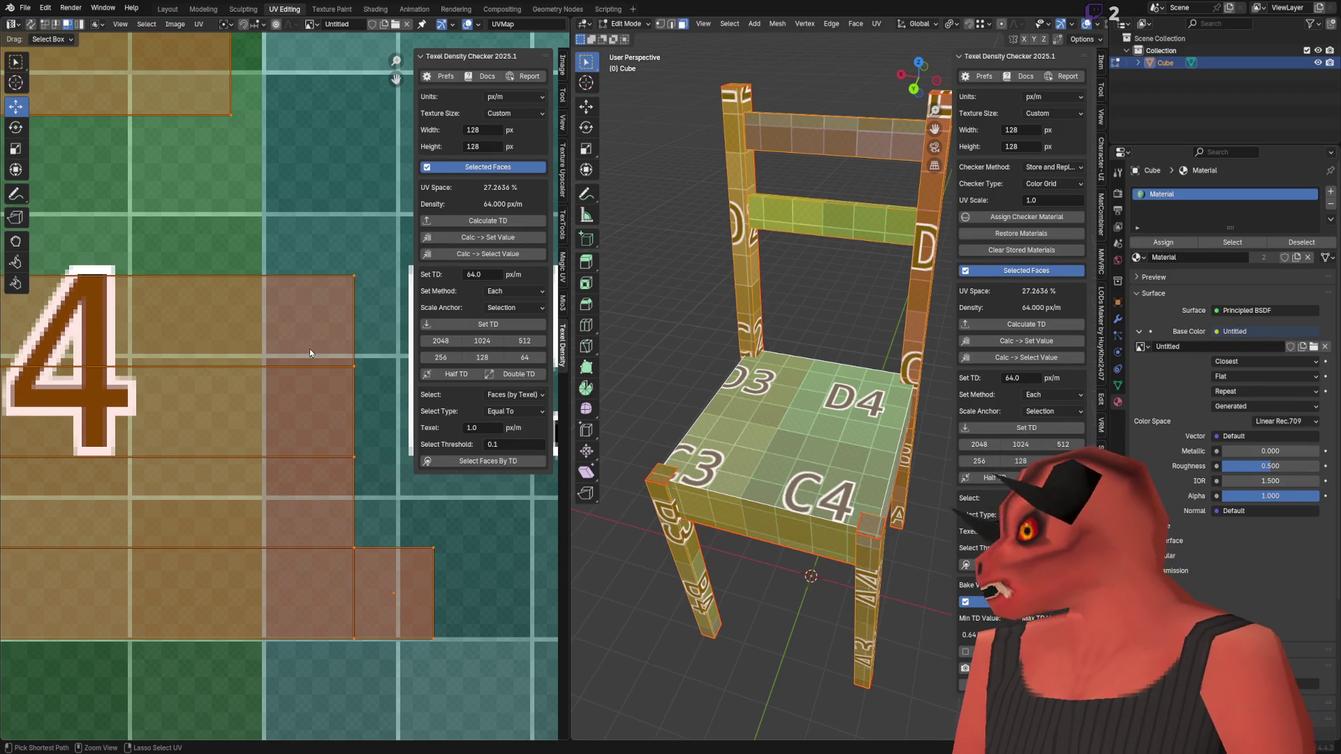
pyautogui.scroll(-5, 309, 349)
pyautogui.scroll(3, 268, 355)
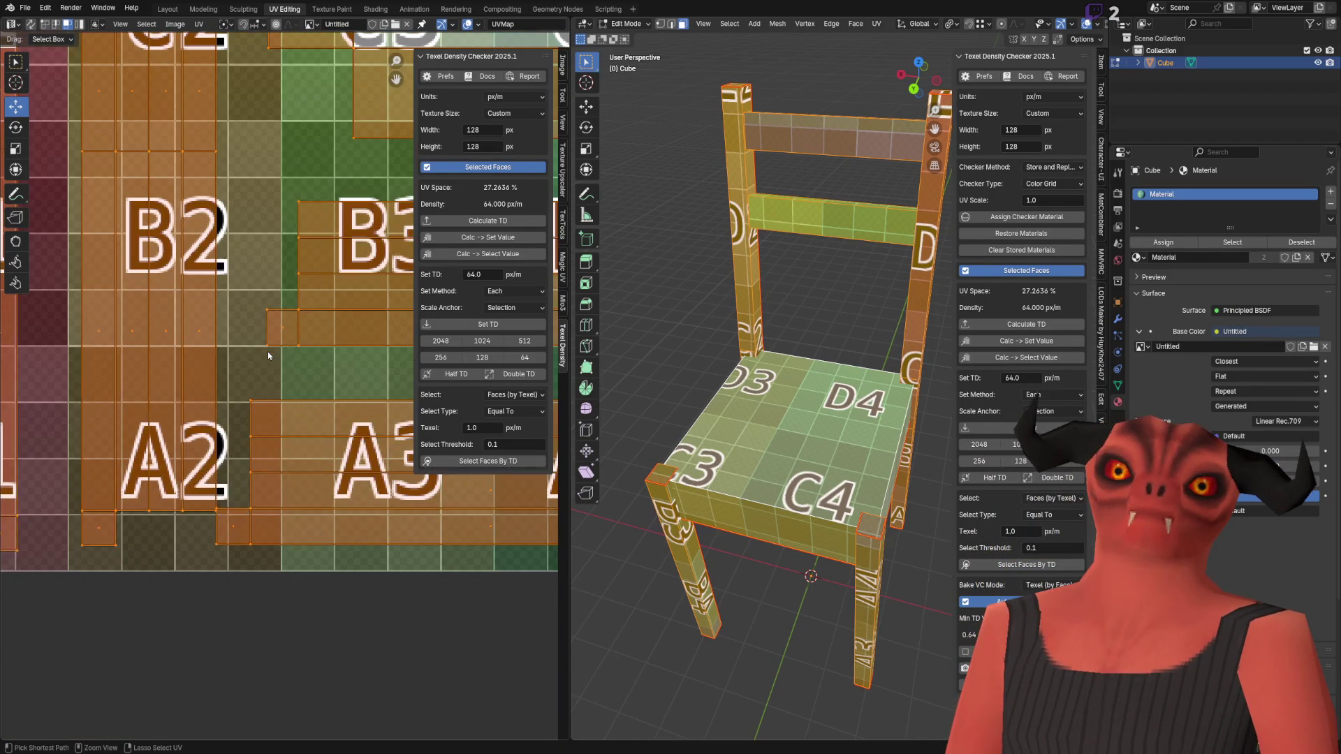
pyautogui.scroll(-5, 210, 419)
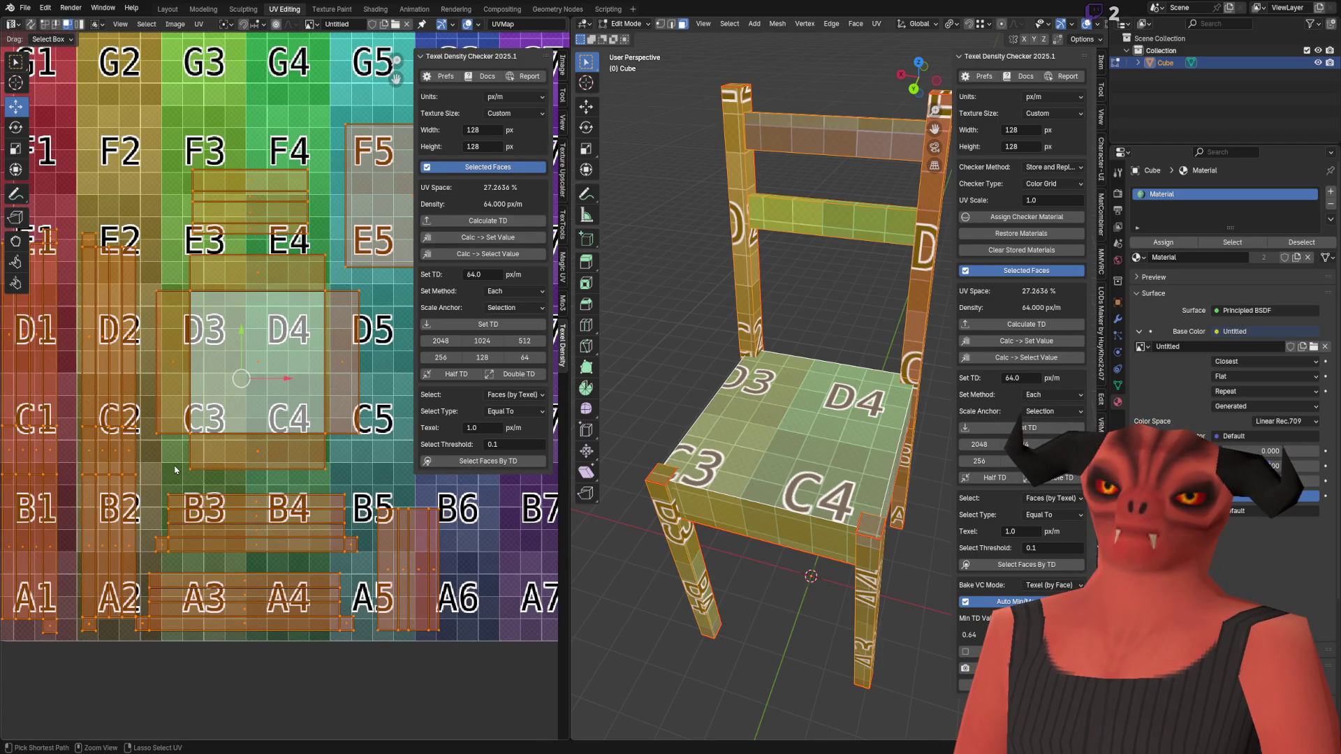
pyautogui.scroll(5, 207, 365)
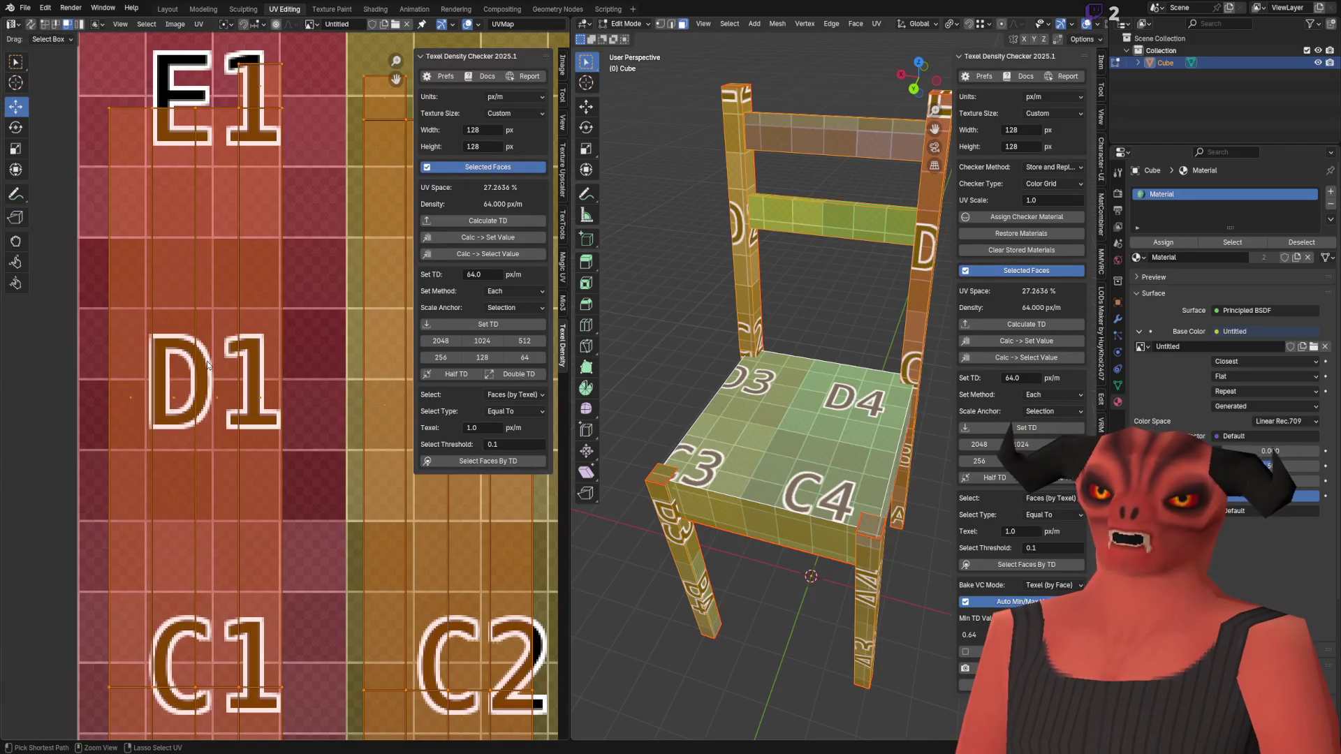
pyautogui.scroll(-5, 246, 338)
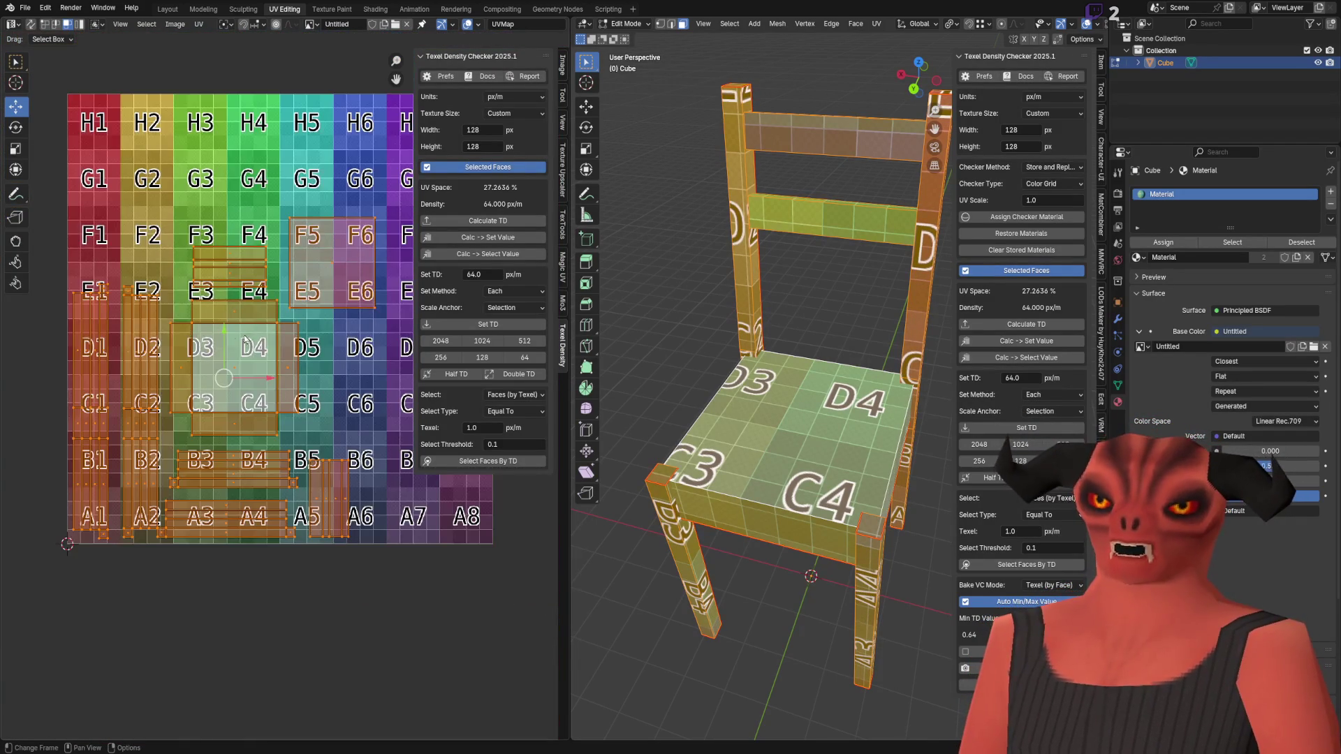
pyautogui.scroll(1, 201, 379)
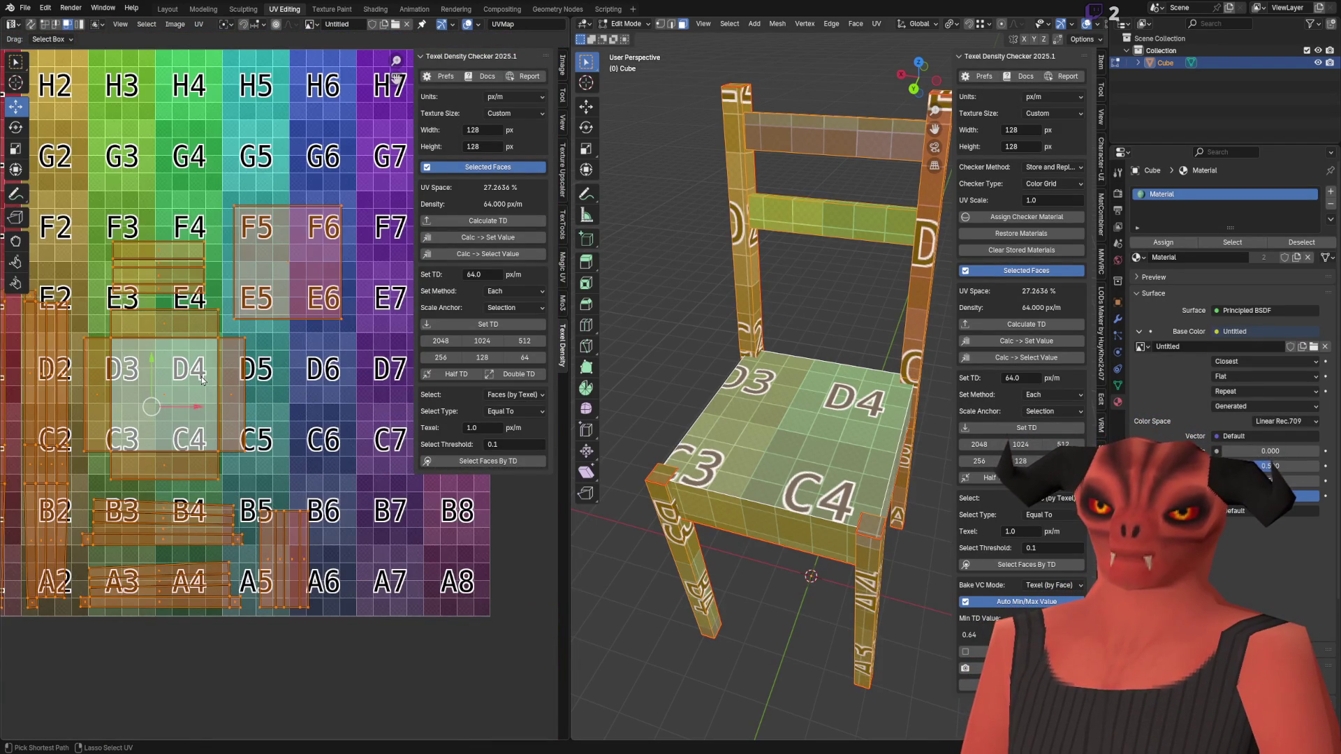
pyautogui.moveTo(201, 379); pyautogui.dragTo(291, 347, button='middle')
pyautogui.click(198, 24)
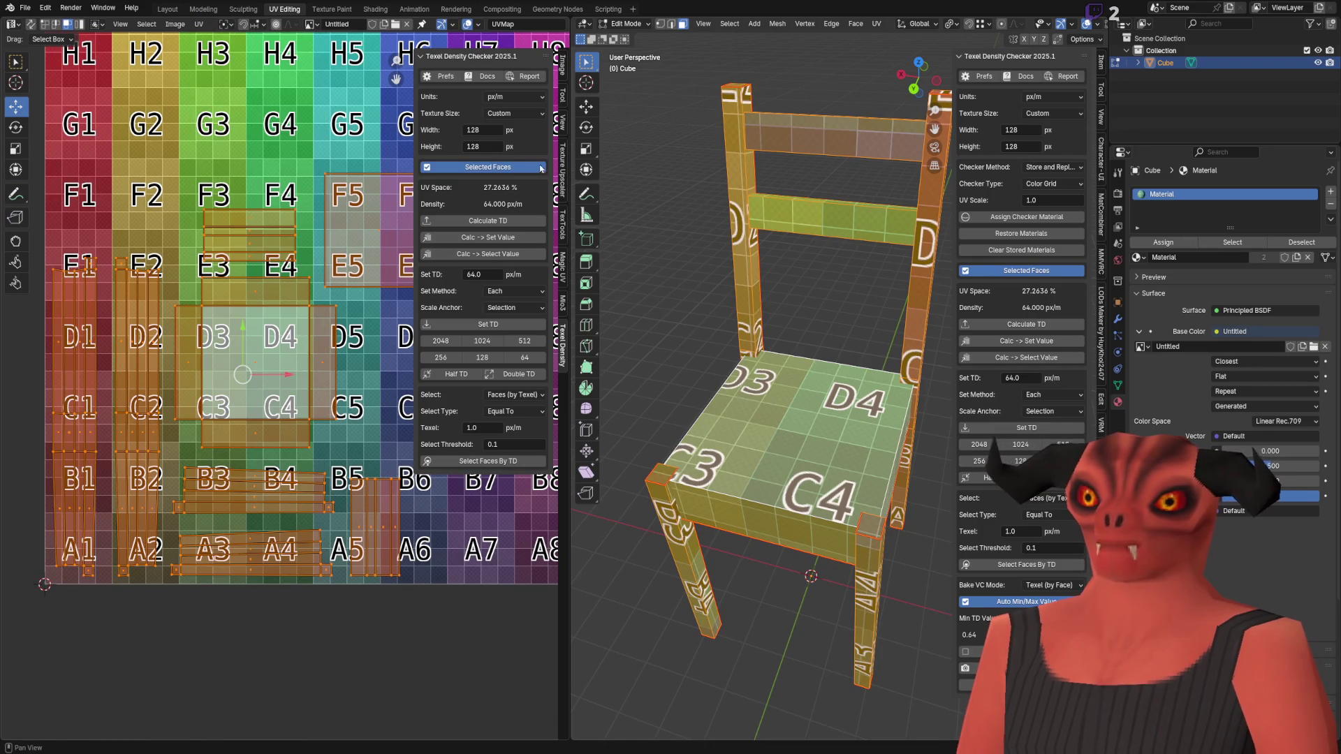
# Step: Gridify the selected chair islands with Mio3, undoing and reapplying it once
pyautogui.click(563, 303)
pyautogui.scroll(-3, 210, 314)
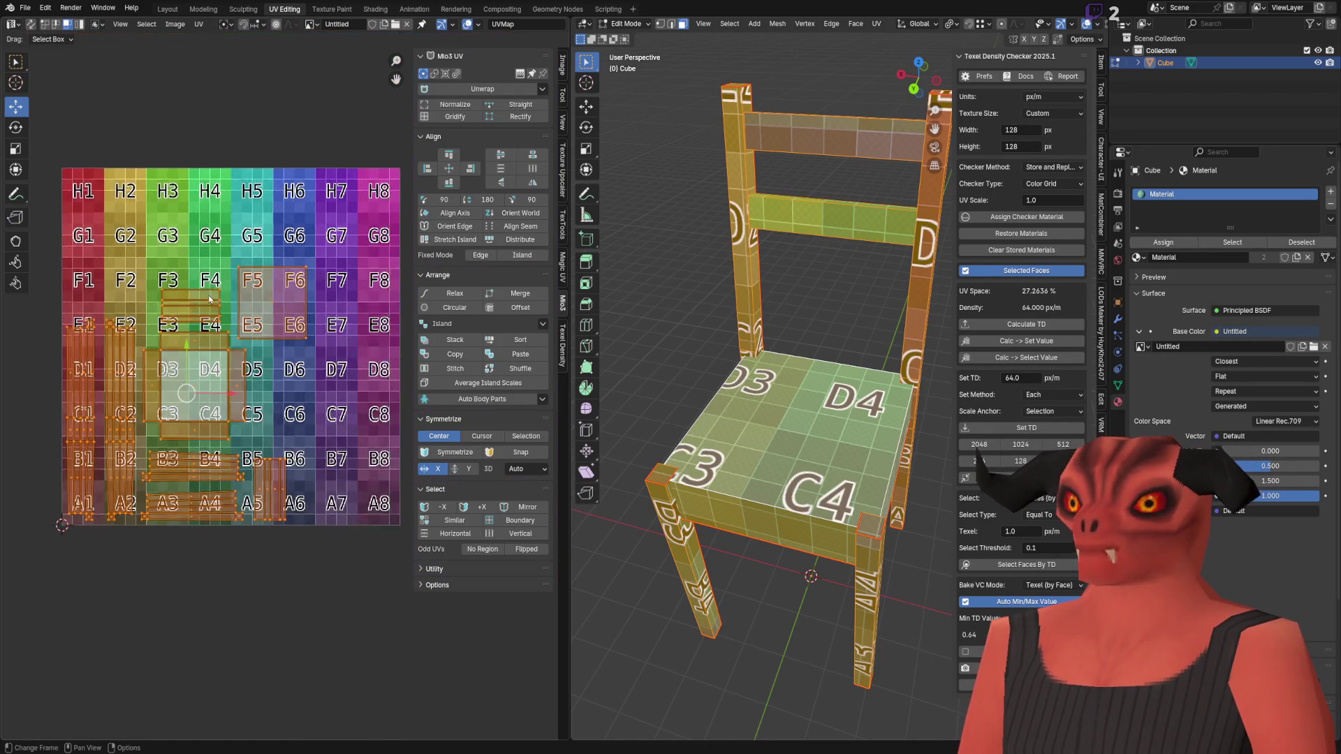
pyautogui.scroll(2, 210, 314)
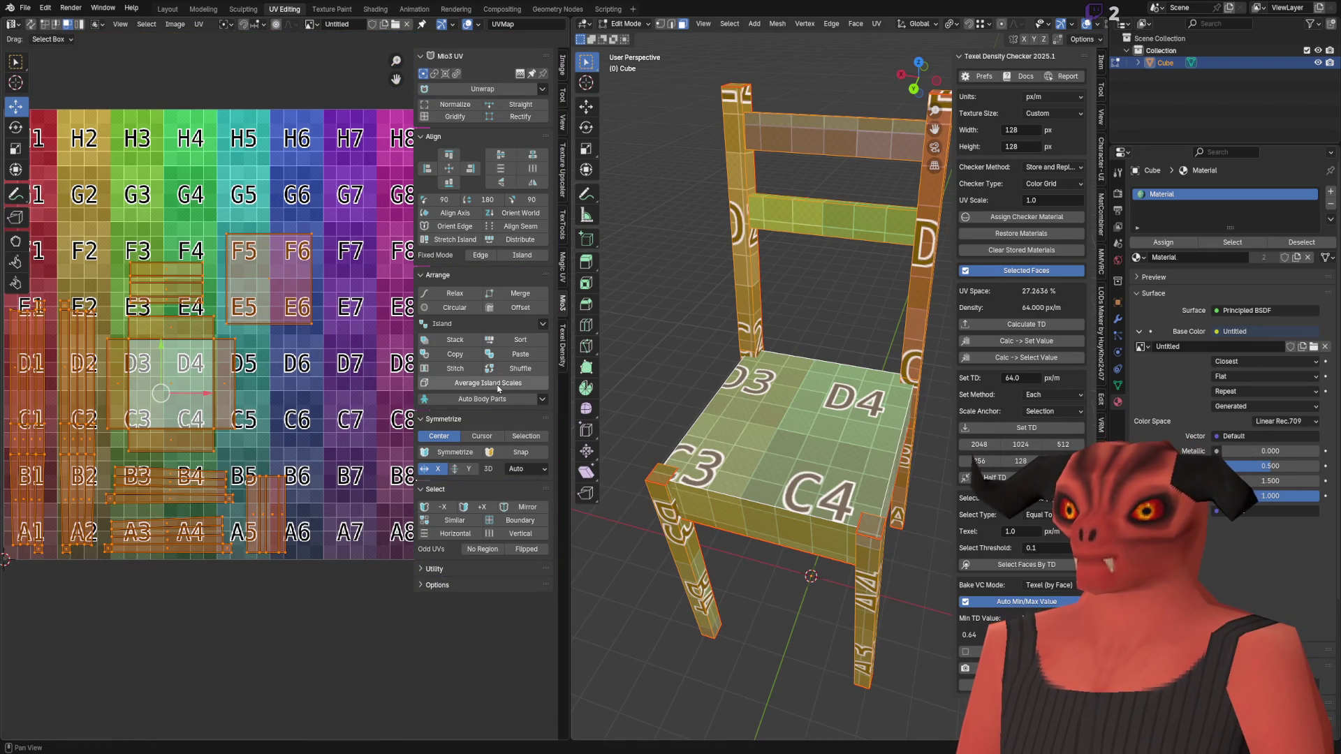
pyautogui.scroll(2, 328, 332)
pyautogui.scroll(3, 328, 332)
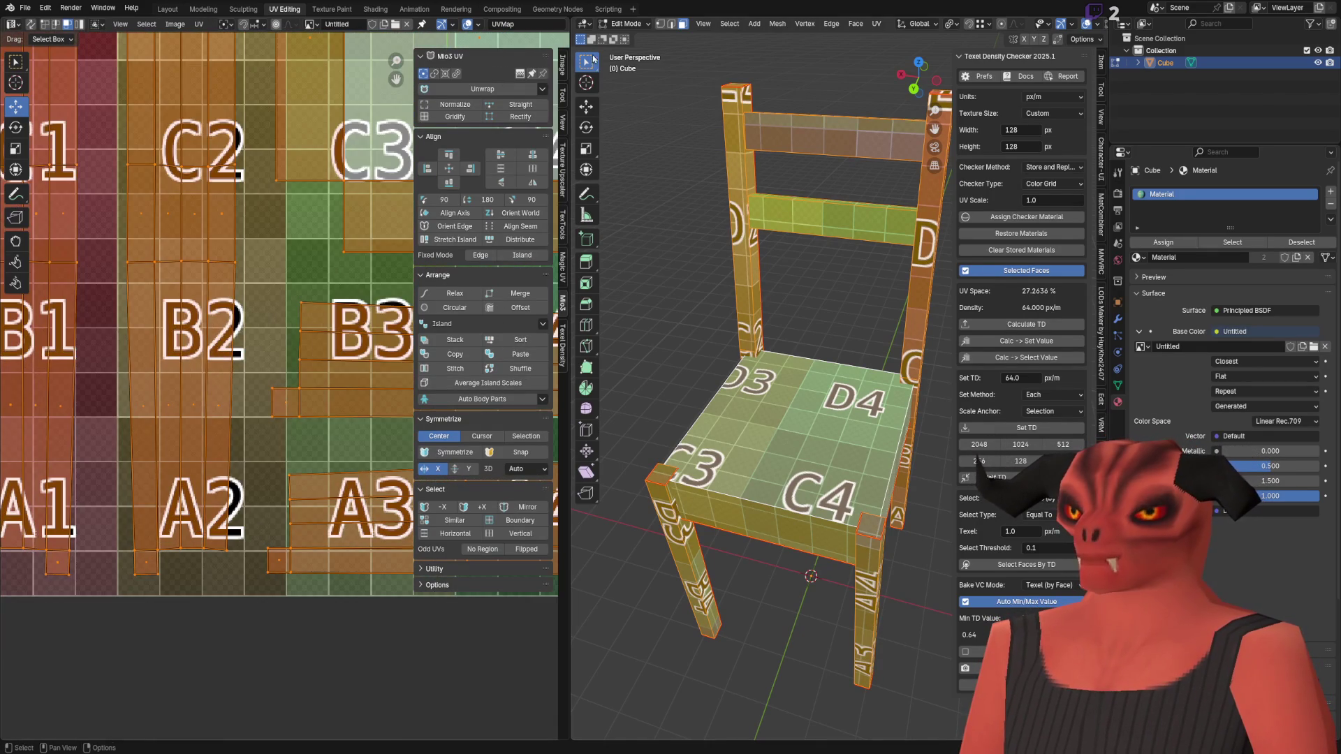
pyautogui.click(455, 117)
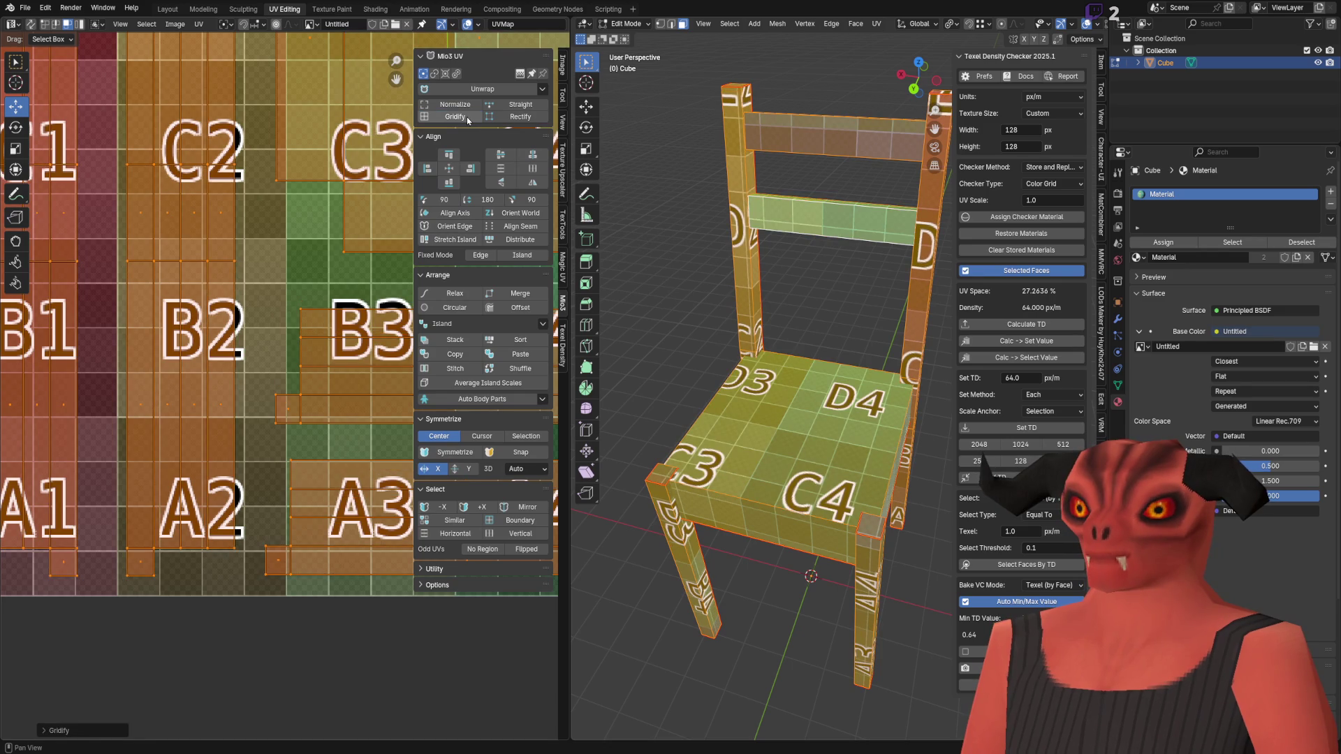
pyautogui.moveTo(463, 249); pyautogui.dragTo(69, 275, button='middle')
pyautogui.hotkey('ctrl', 'z')
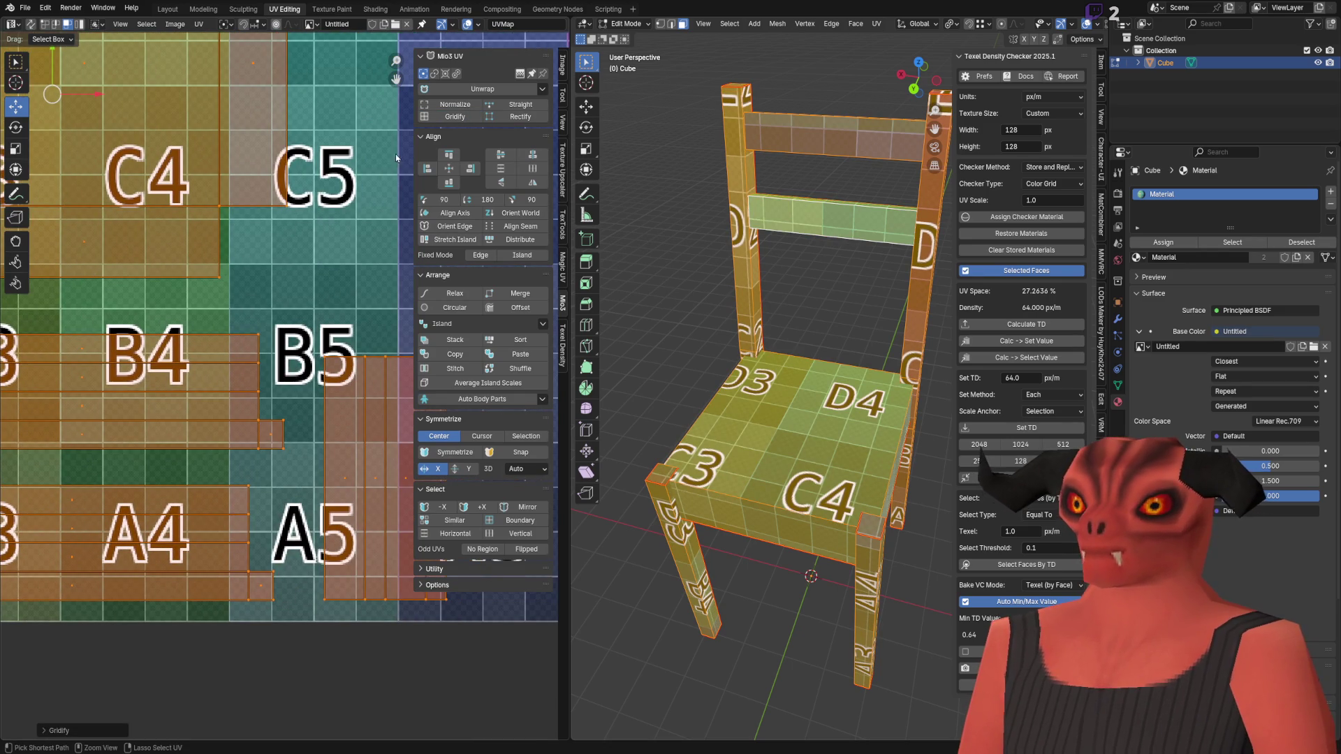
pyautogui.scroll(-3, 279, 279)
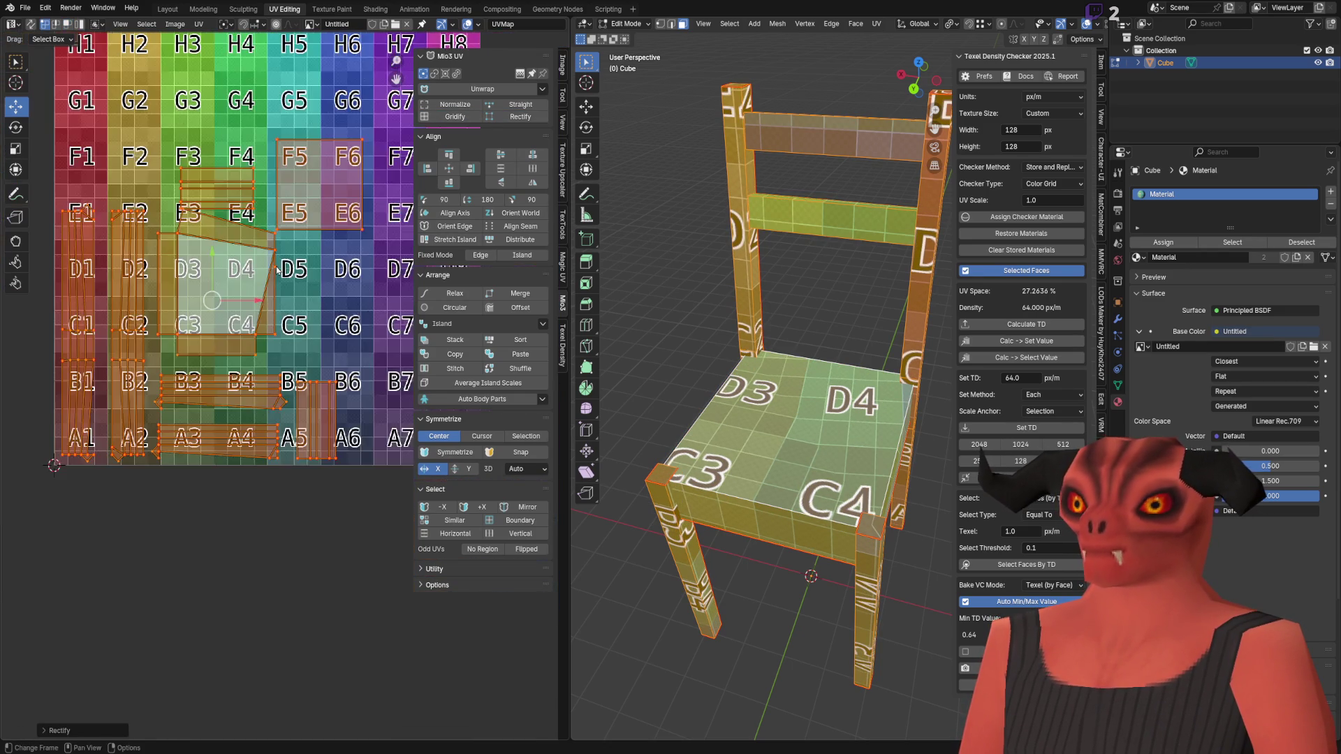
pyautogui.click(472, 116)
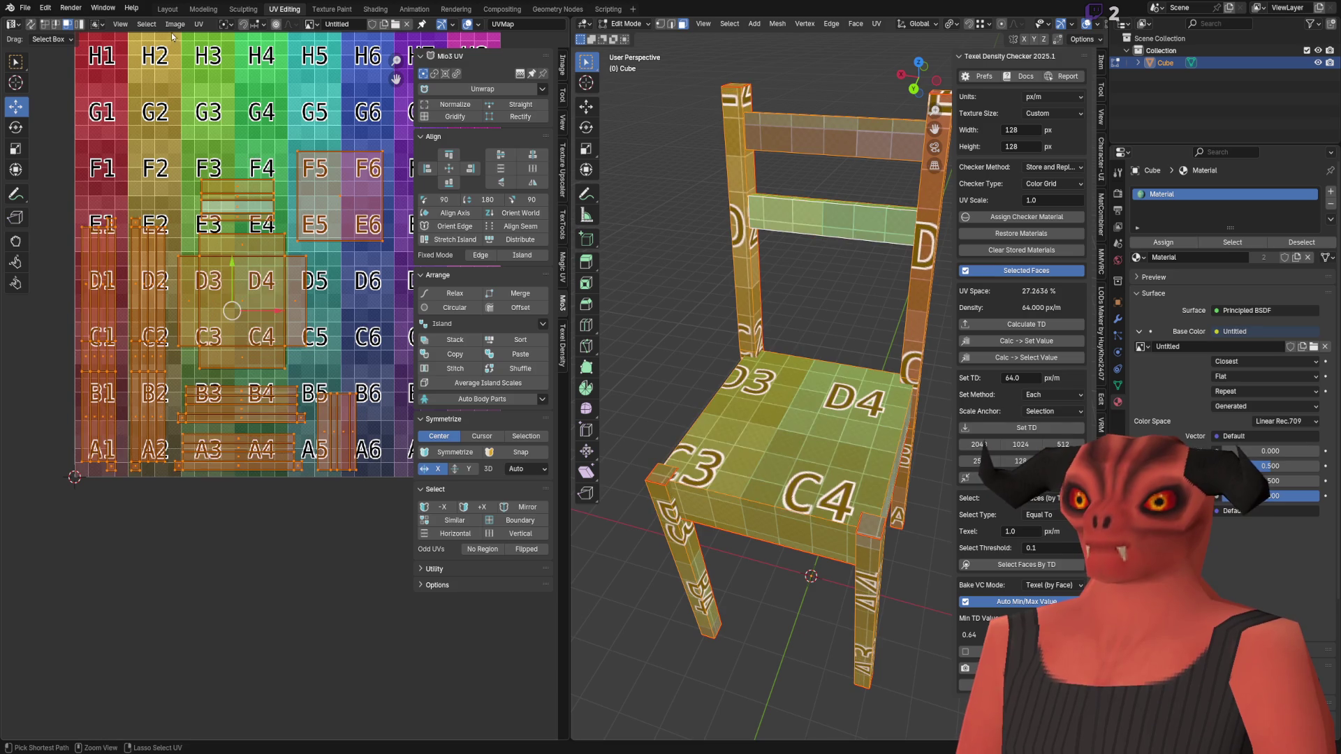
# Step: Rectify the seat island, then regridify it after an undo and check the A1–D4 area
pyautogui.click(201, 26)
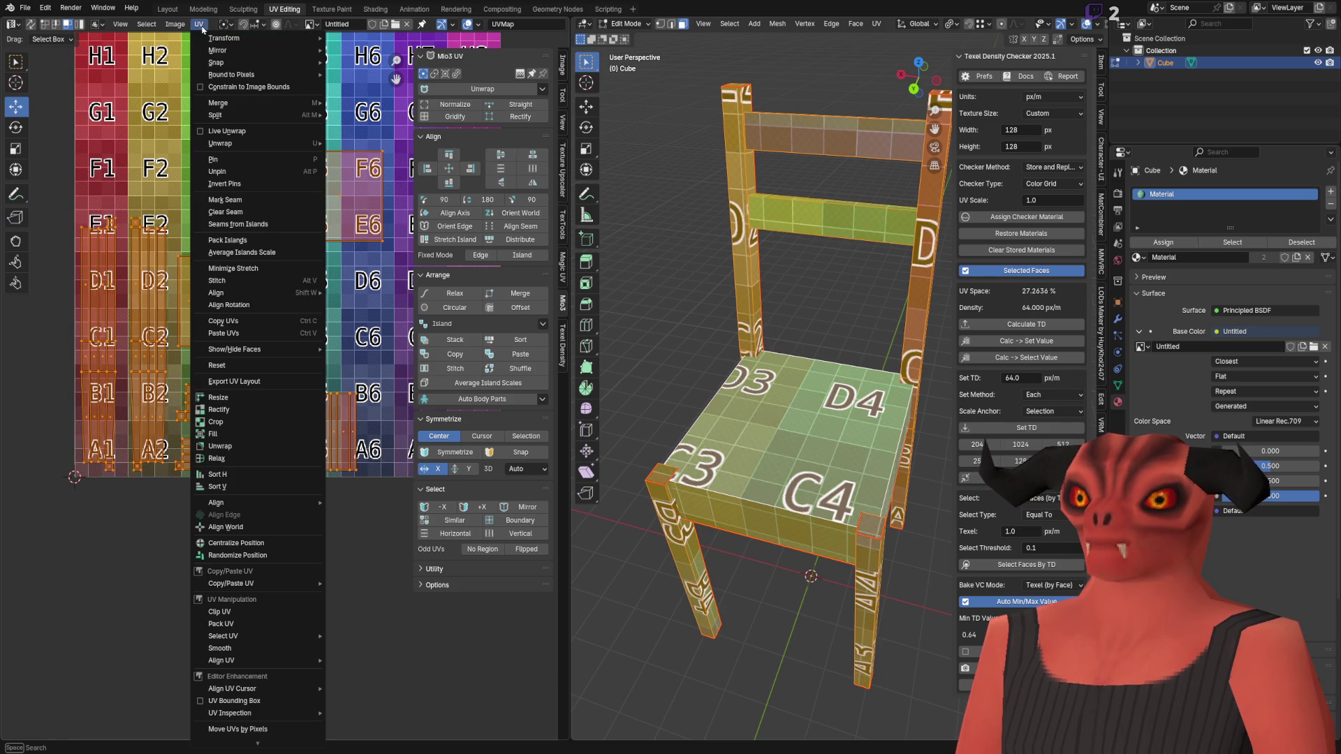
pyautogui.click(272, 412)
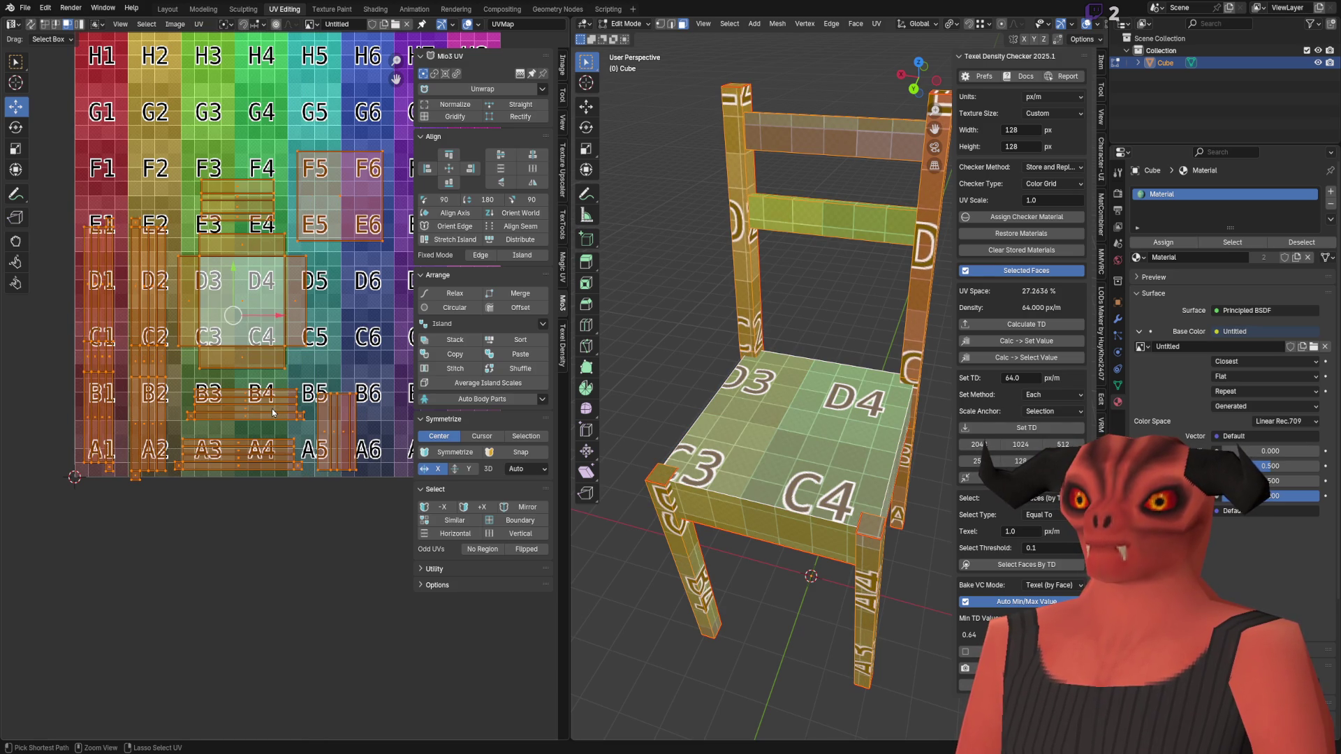
pyautogui.click(464, 117)
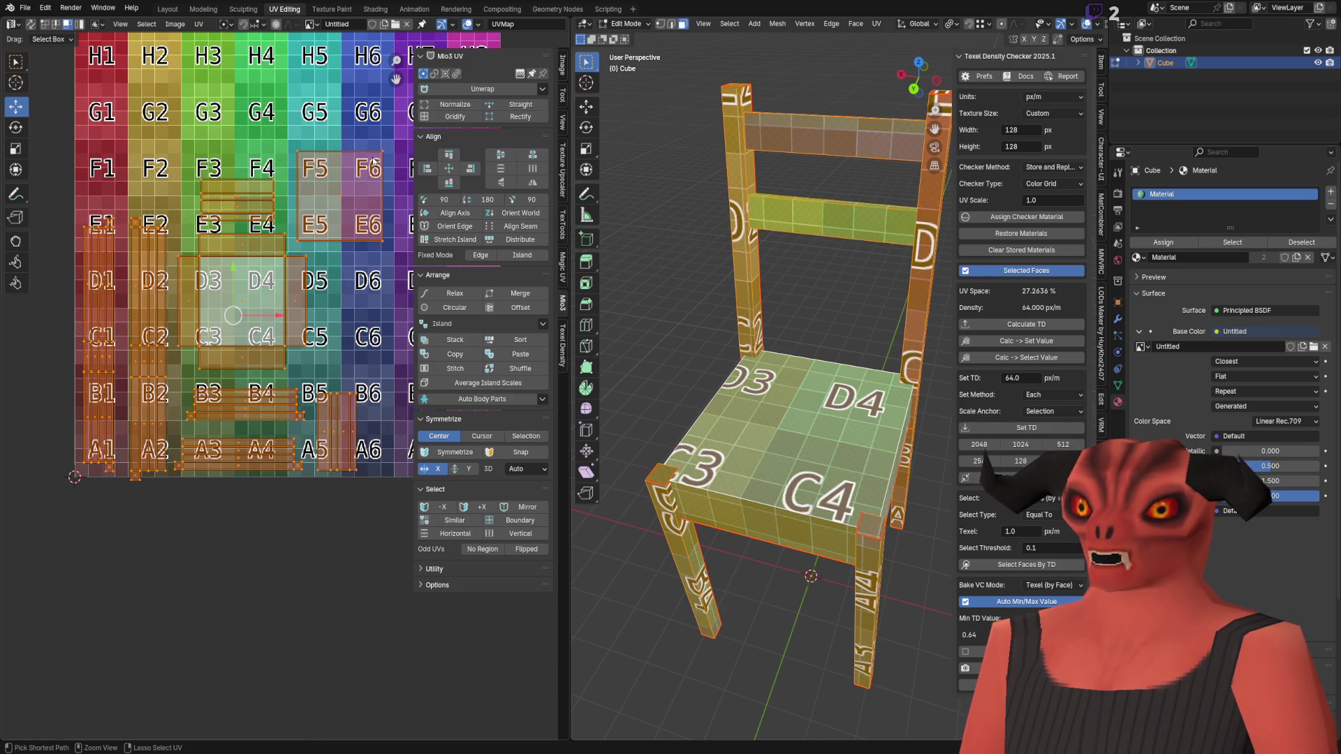
pyautogui.hotkey('ctrl', 'z')
pyautogui.click(450, 117)
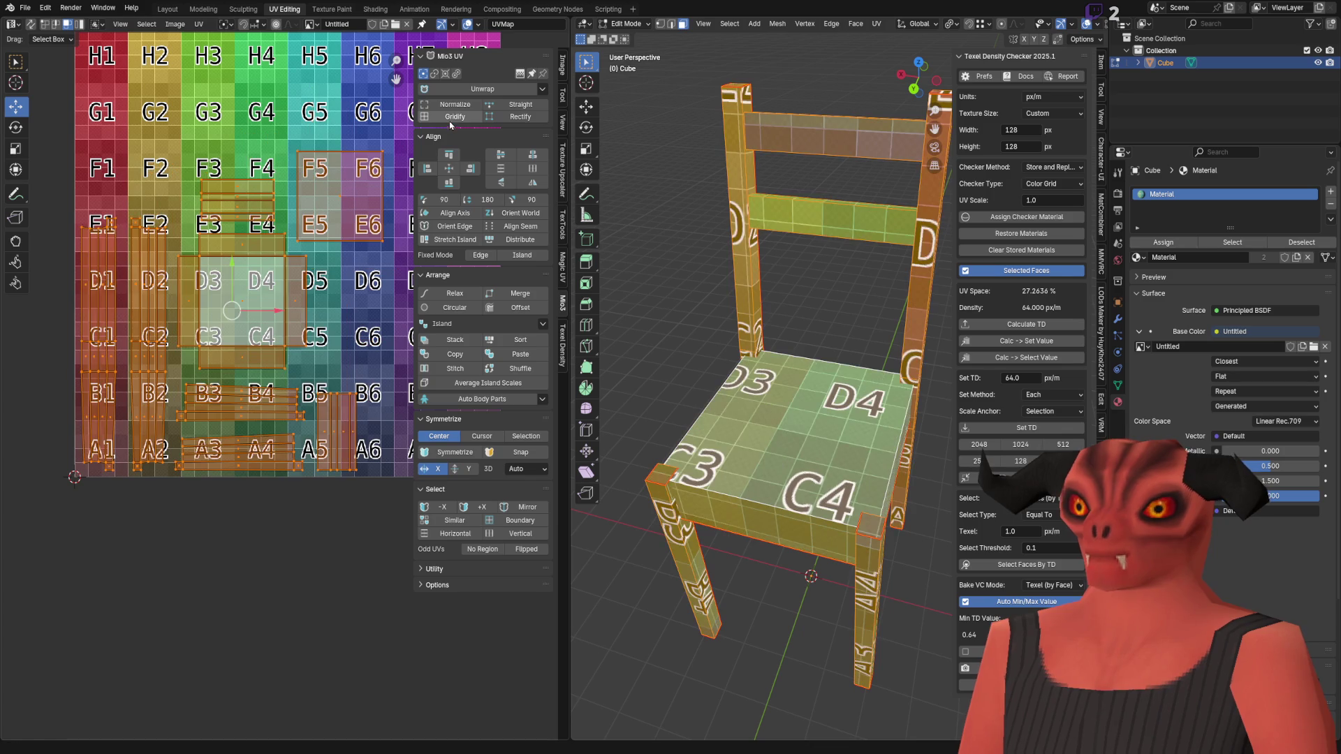
pyautogui.click(451, 118)
pyautogui.scroll(8, 278, 287)
pyautogui.scroll(-5, 304, 251)
pyautogui.moveTo(304, 251); pyautogui.dragTo(358, 221, button='middle')
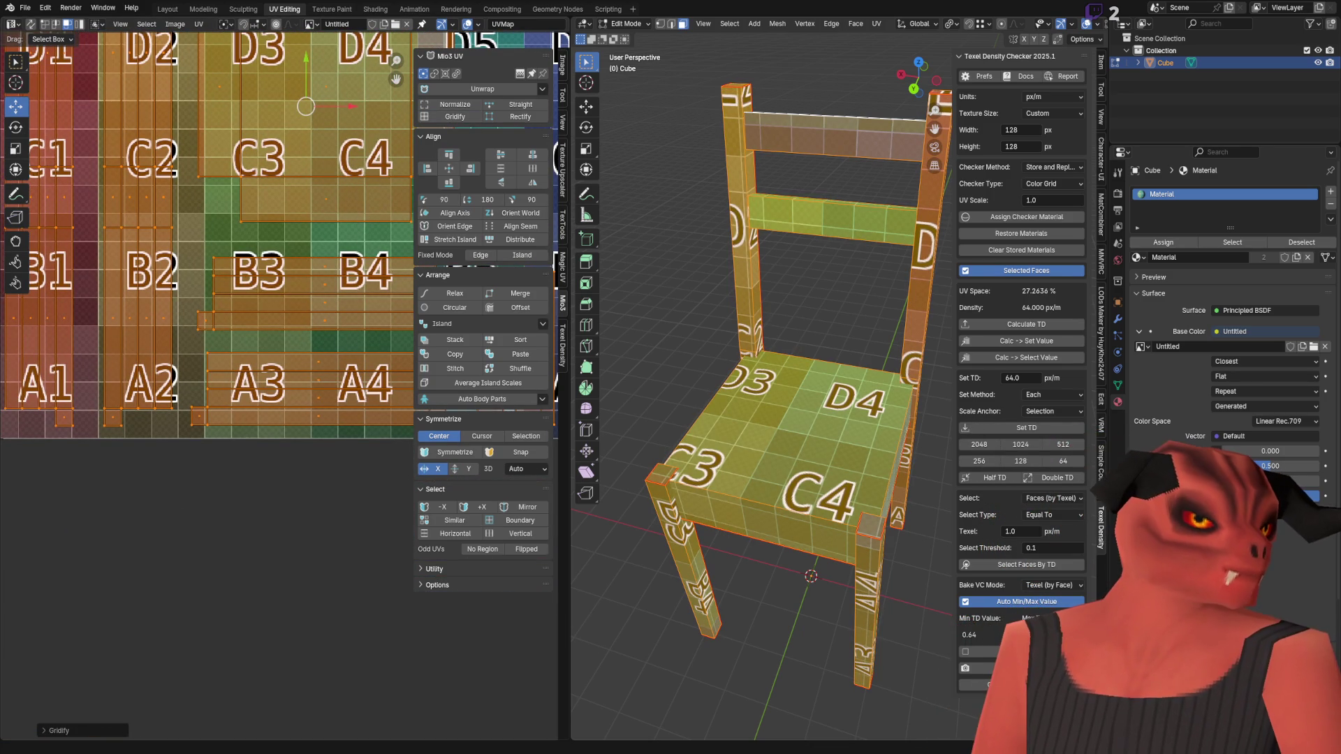
pyautogui.hotkey('alt', 'Tab')
# Step: Edit note step 6a to read 'Rectify (TexTools) or Gridify (Mio3)'
pyautogui.write('Mio3')
pyautogui.press('Left')
pyautogui.press('Left')
pyautogui.press('Left')
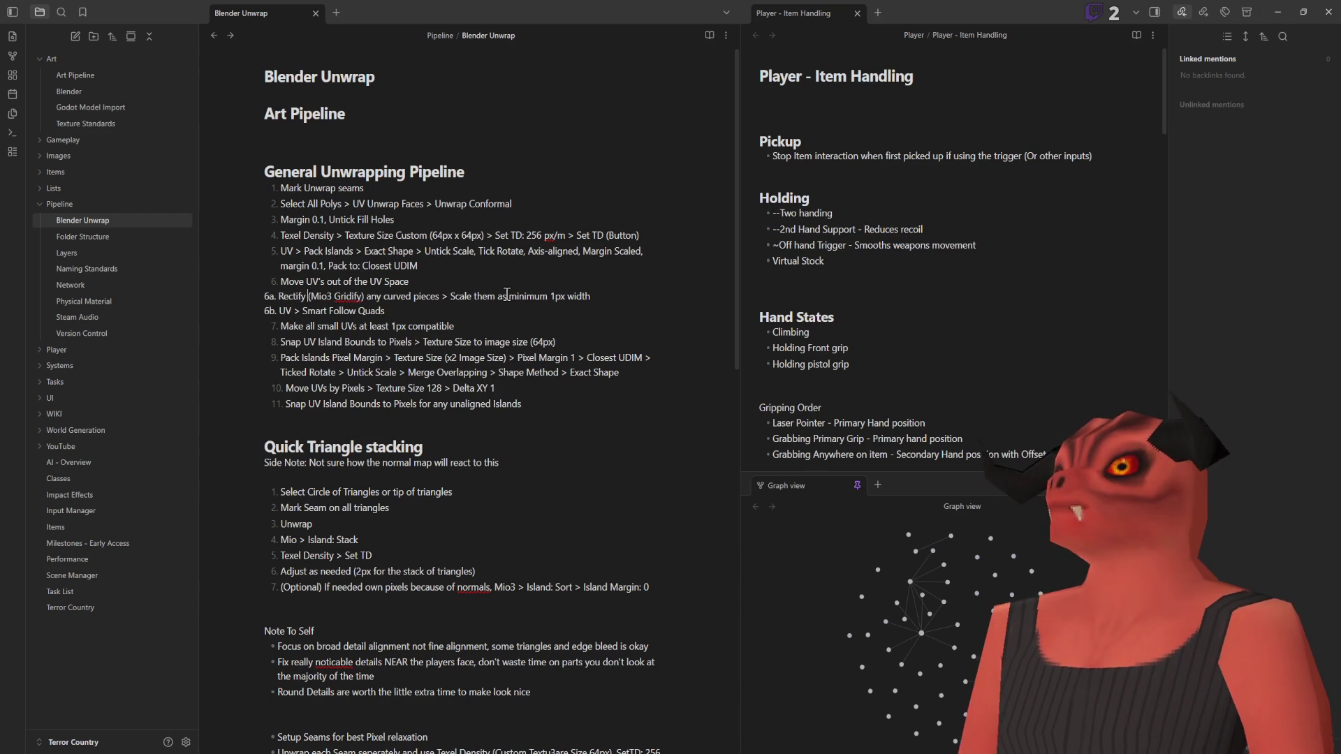
pyautogui.press('Delete')
pyautogui.write('or')
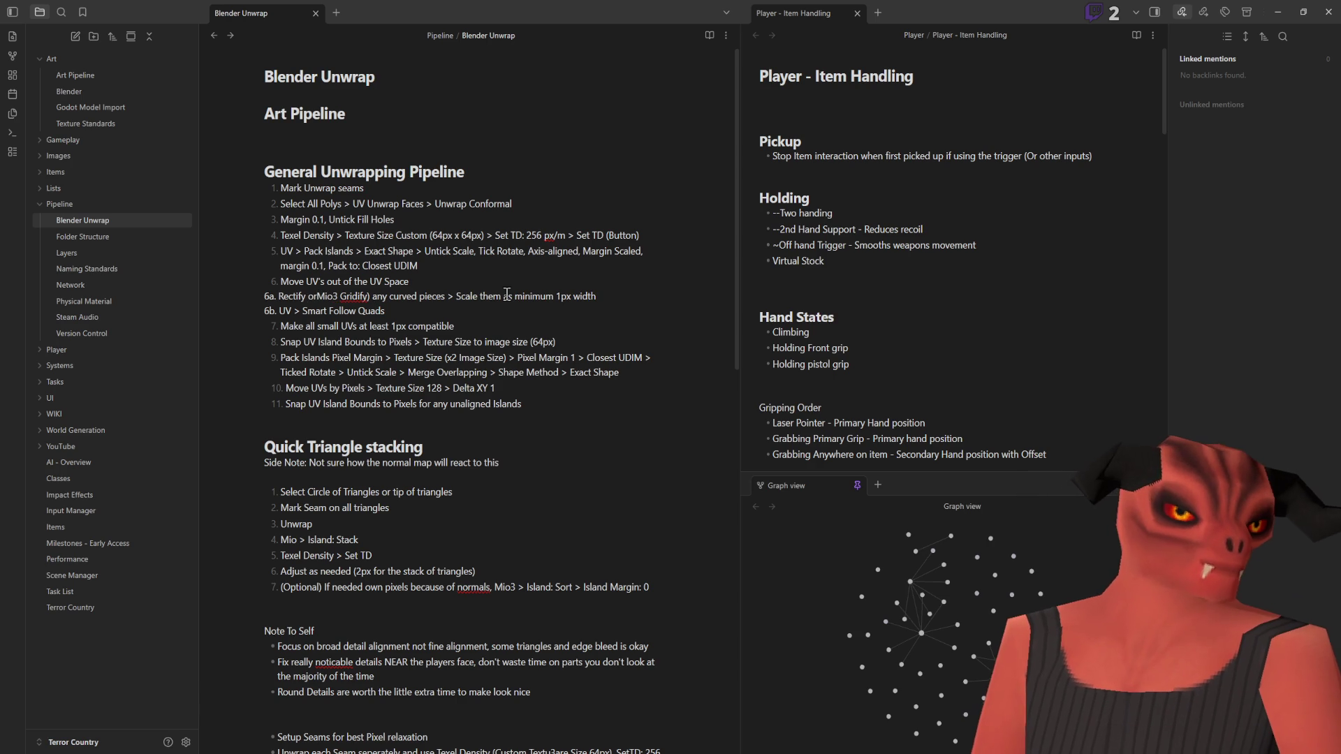
pyautogui.write('(')
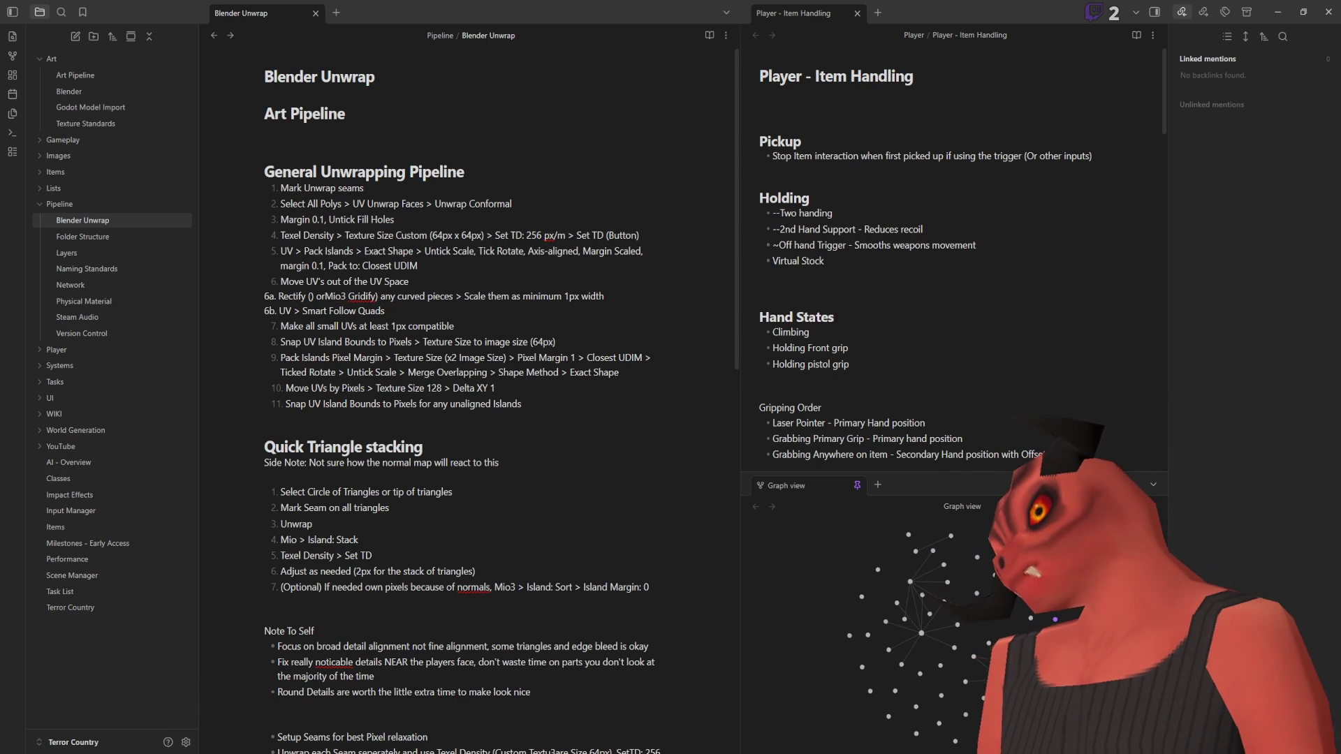
pyautogui.click(528, 275)
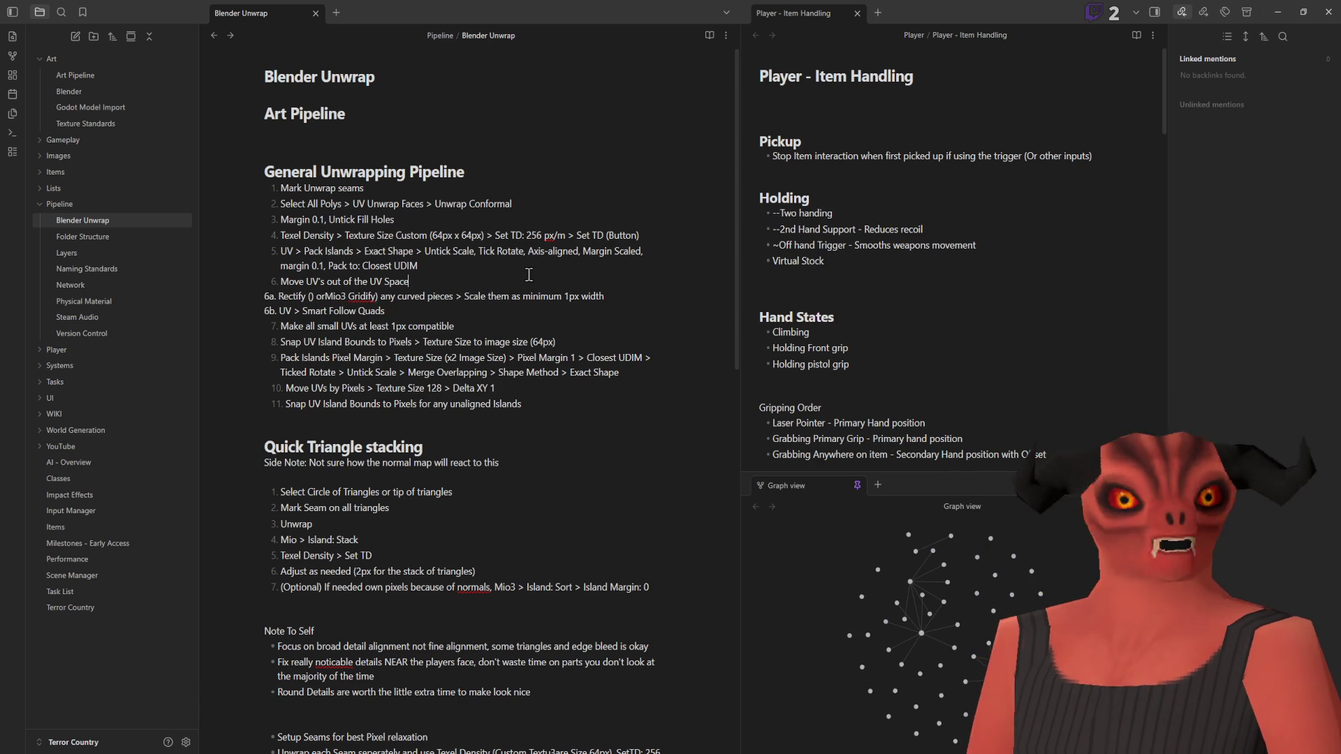
pyautogui.write('TexTools)')
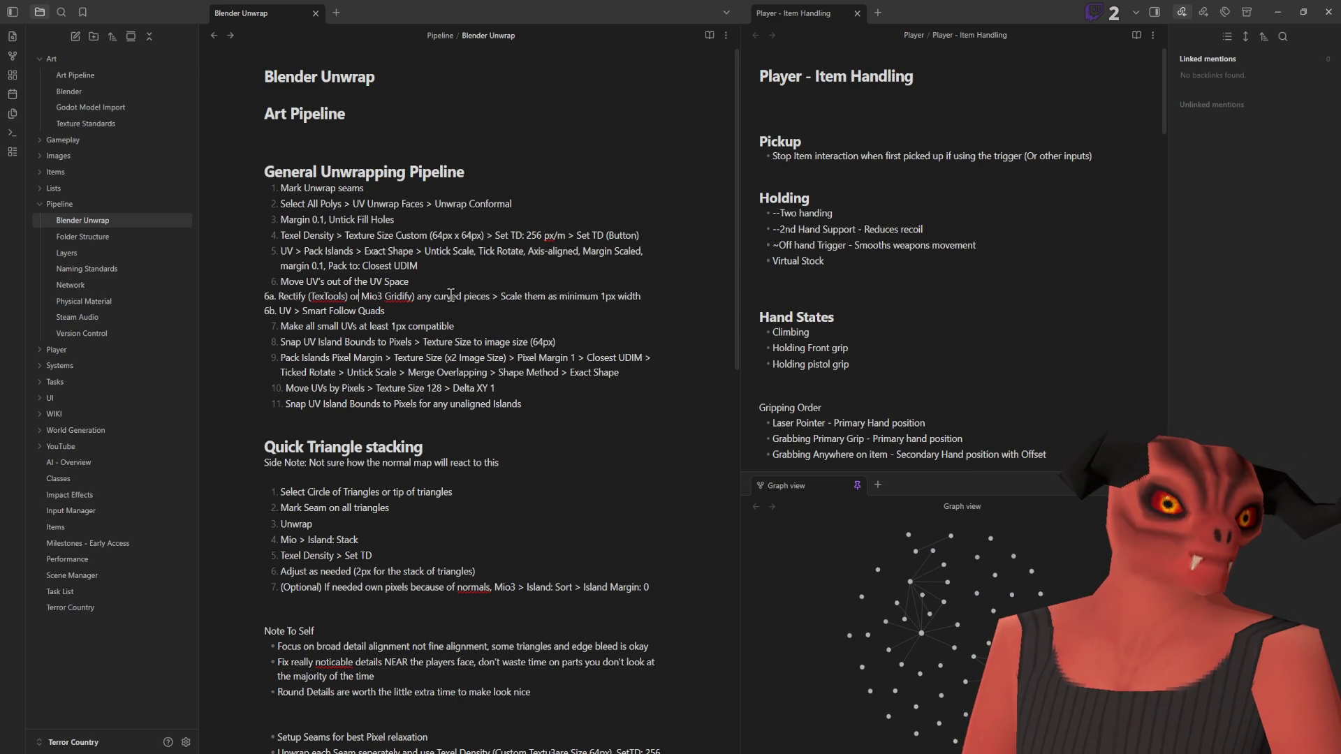
pyautogui.press('Delete')
pyautogui.press('Delete')
pyautogui.press('Delete')
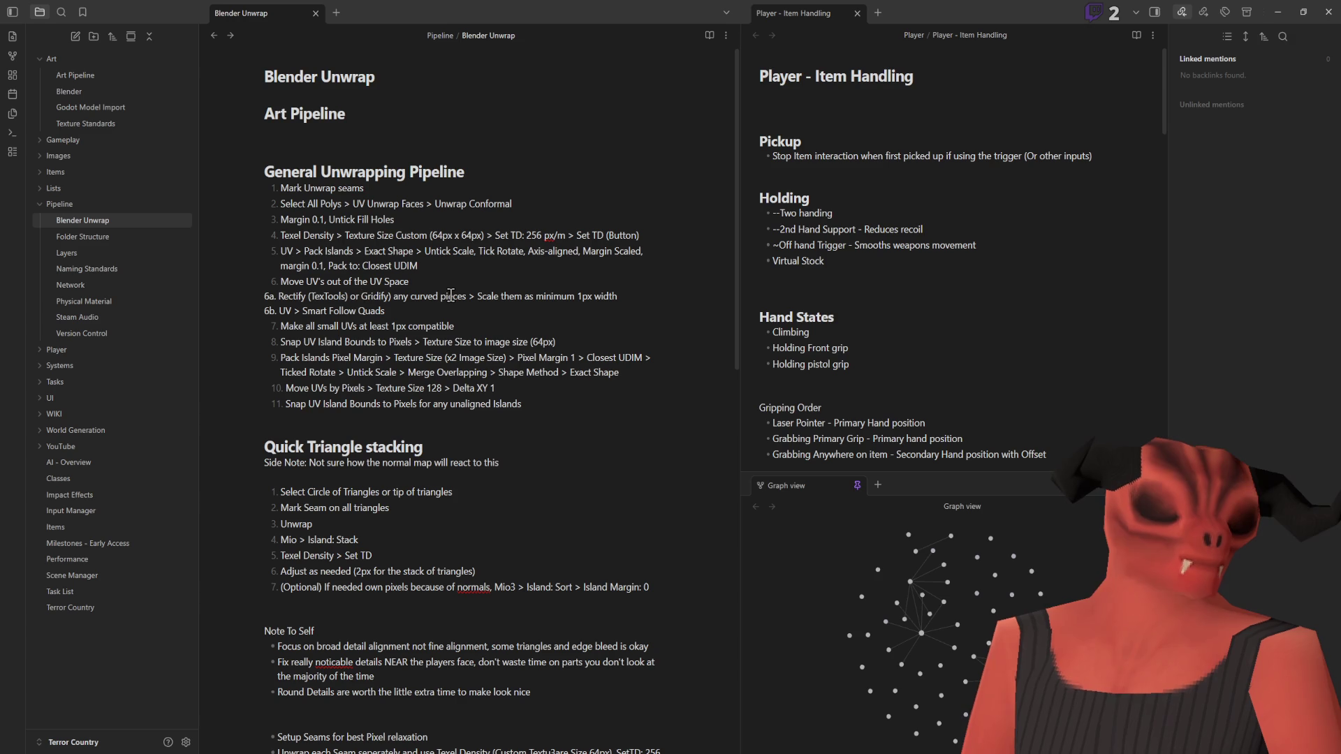
pyautogui.write('(M')
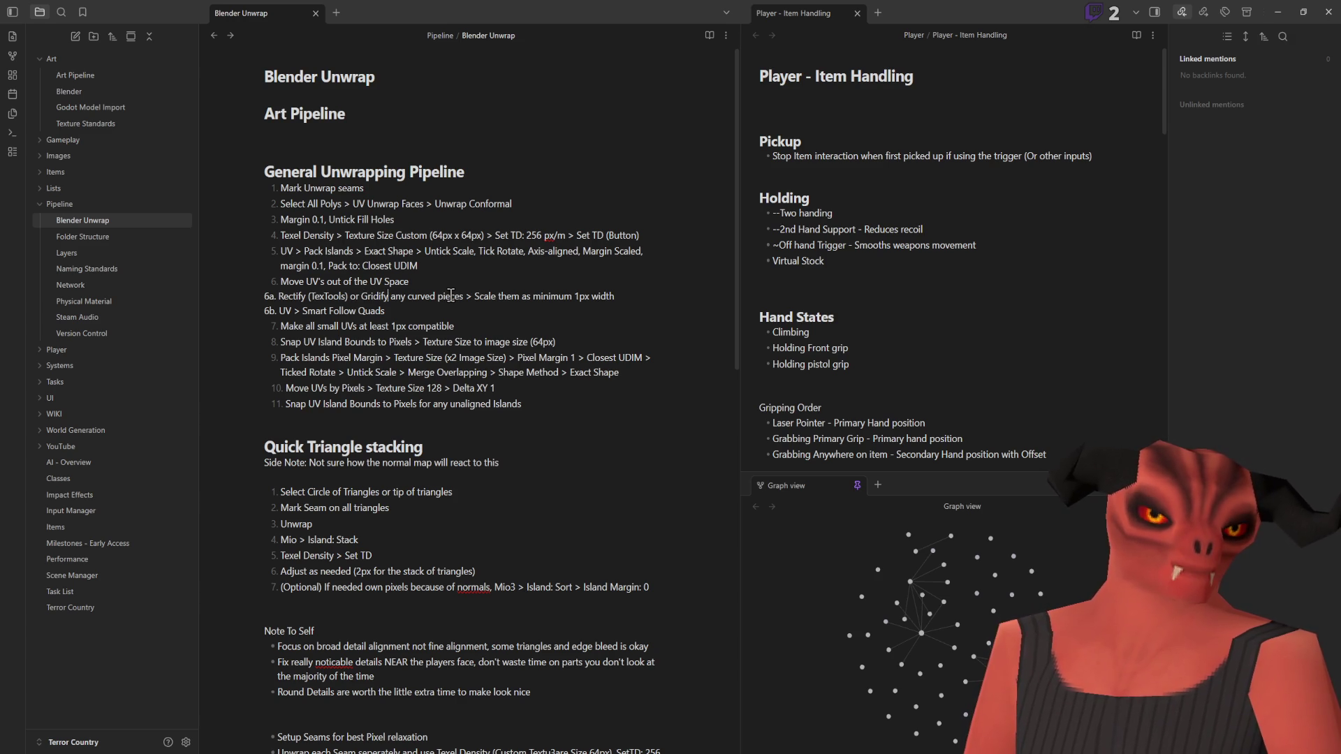
pyautogui.write('io3')
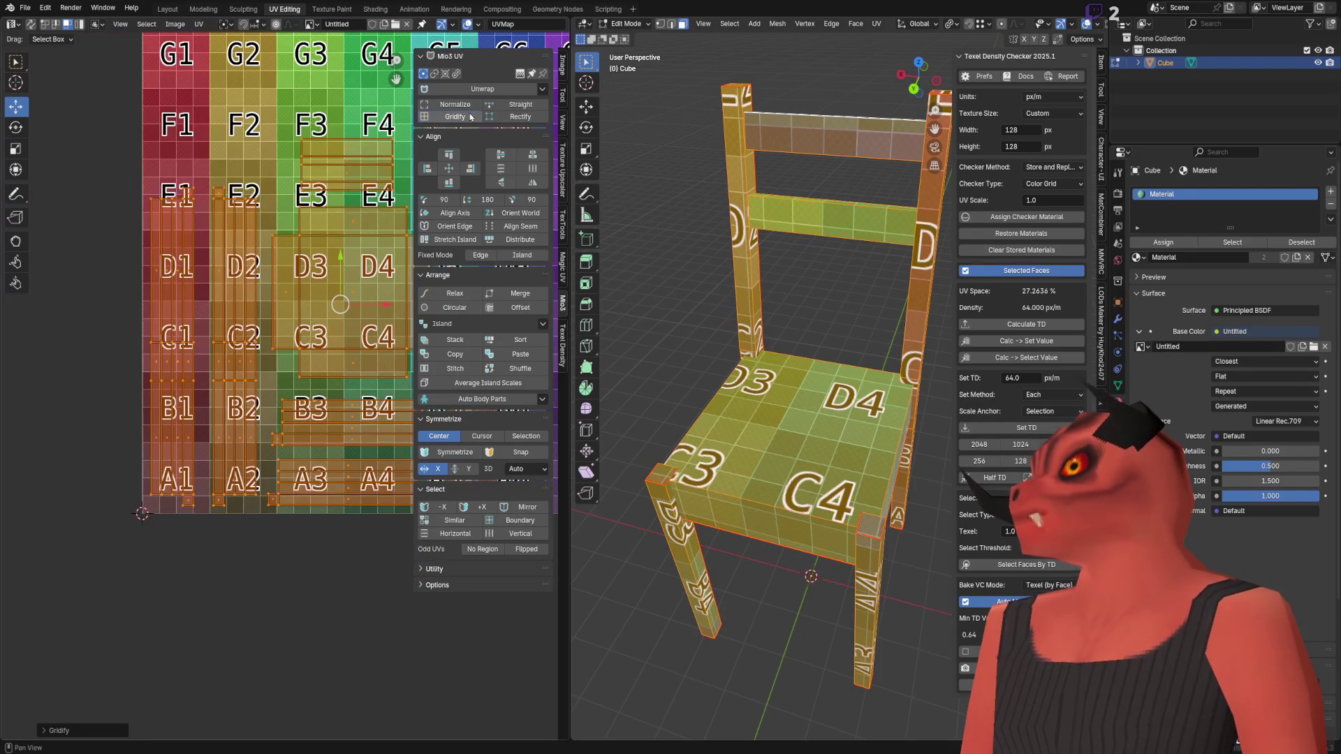
# Step: Expand the last Gridify's redo panel and toggle Normalize on and off
pyautogui.click(55, 731)
pyautogui.click(116, 717)
pyautogui.click(115, 716)
pyautogui.click(116, 716)
pyautogui.scroll(-4, 126, 475)
pyautogui.scroll(3, 272, 246)
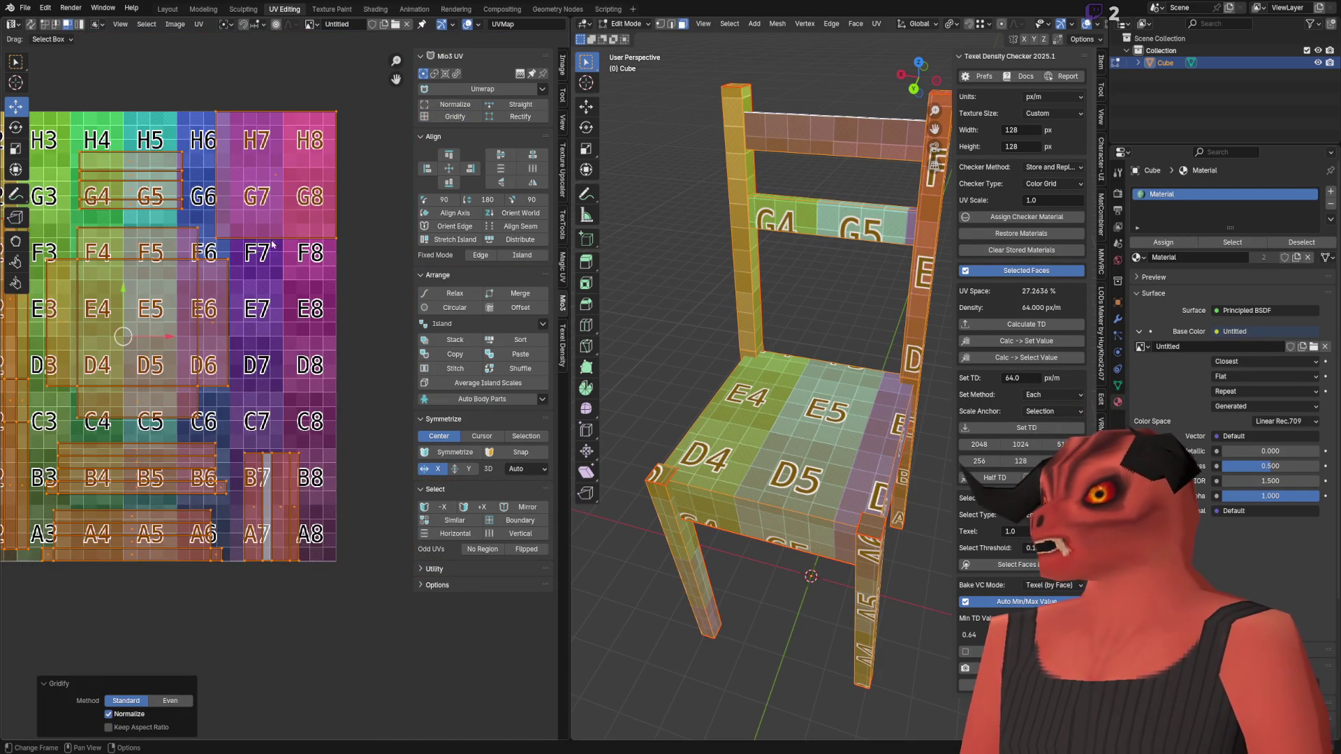
pyautogui.moveTo(273, 246); pyautogui.dragTo(325, 239, button='middle')
# Step: Compare Gridify's Even and Standard methods, settling on Standard with Normalize off
pyautogui.click(170, 701)
pyautogui.click(131, 717)
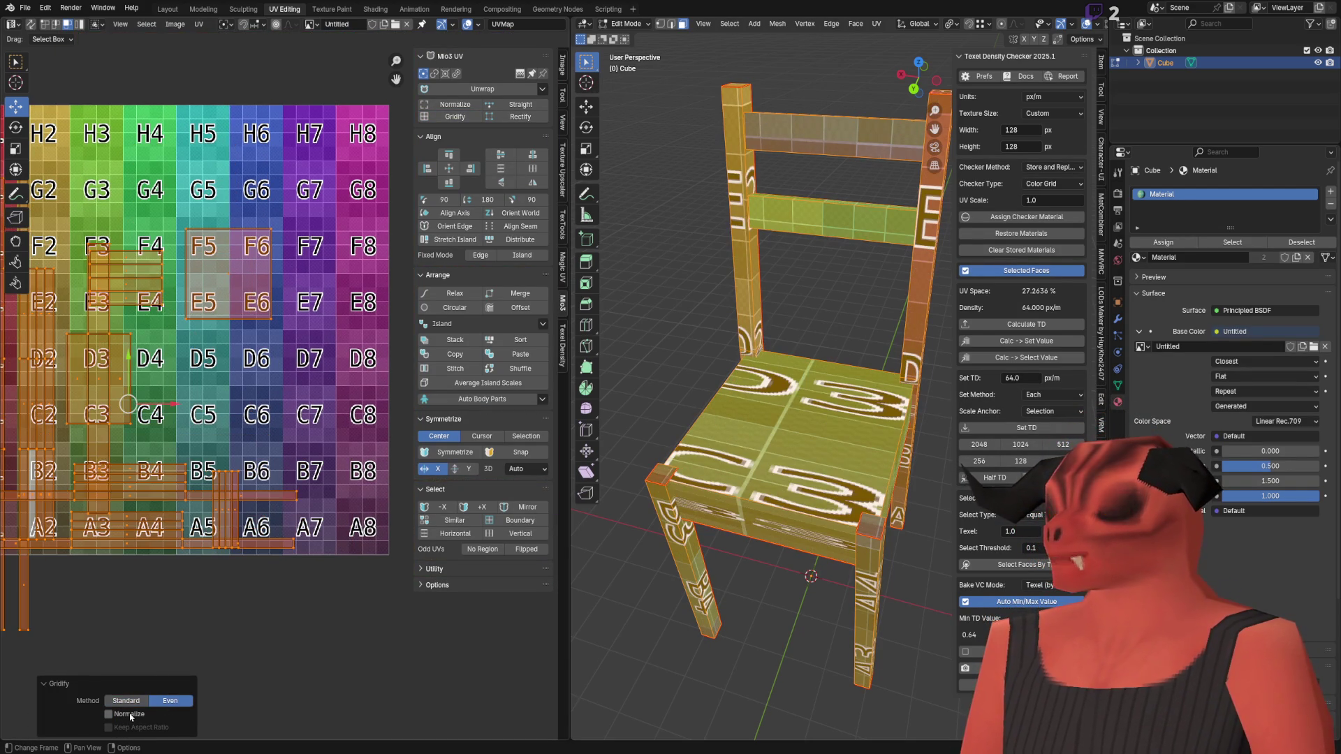
pyautogui.click(134, 700)
pyautogui.click(174, 700)
pyautogui.moveTo(168, 637)
pyautogui.mouseDown(button='middle')
pyautogui.moveTo(228, 604)
pyautogui.moveTo(296, 596)
pyautogui.mouseUp(button='middle')
pyautogui.scroll(5, 803, 454)
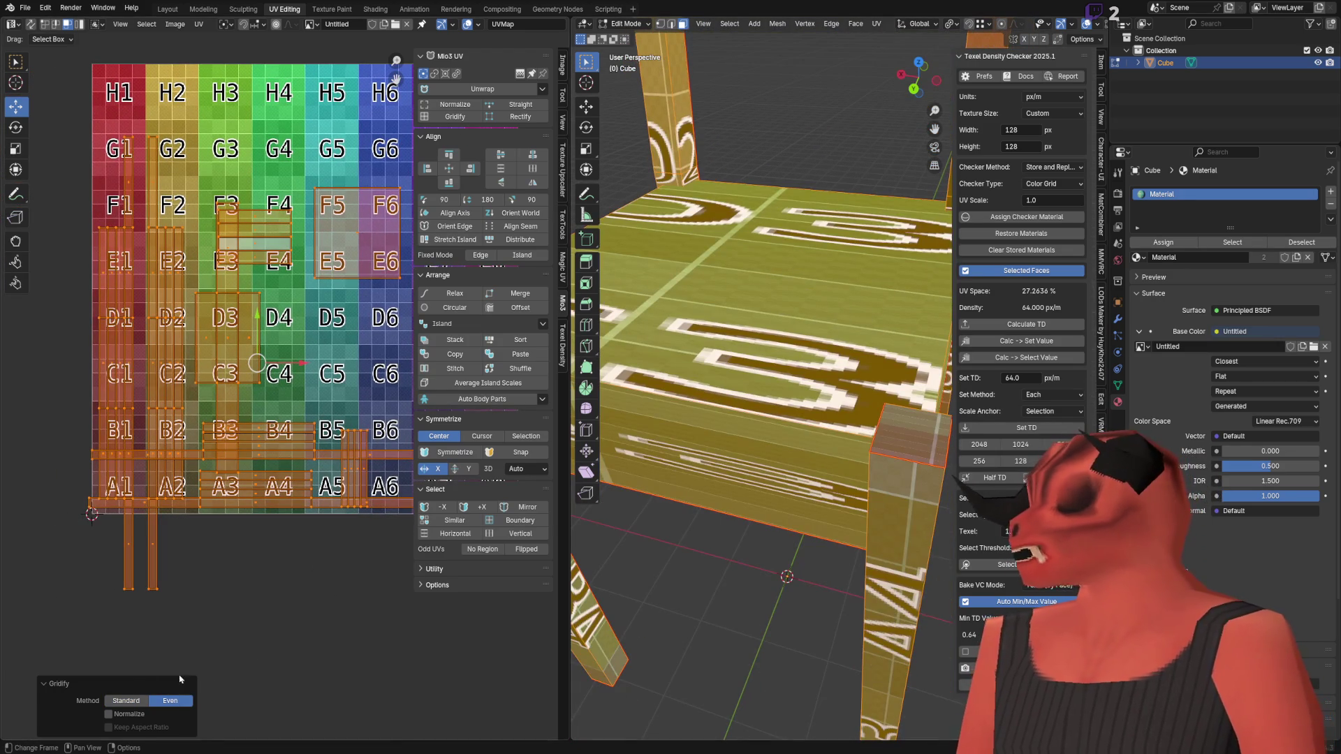
pyautogui.click(134, 700)
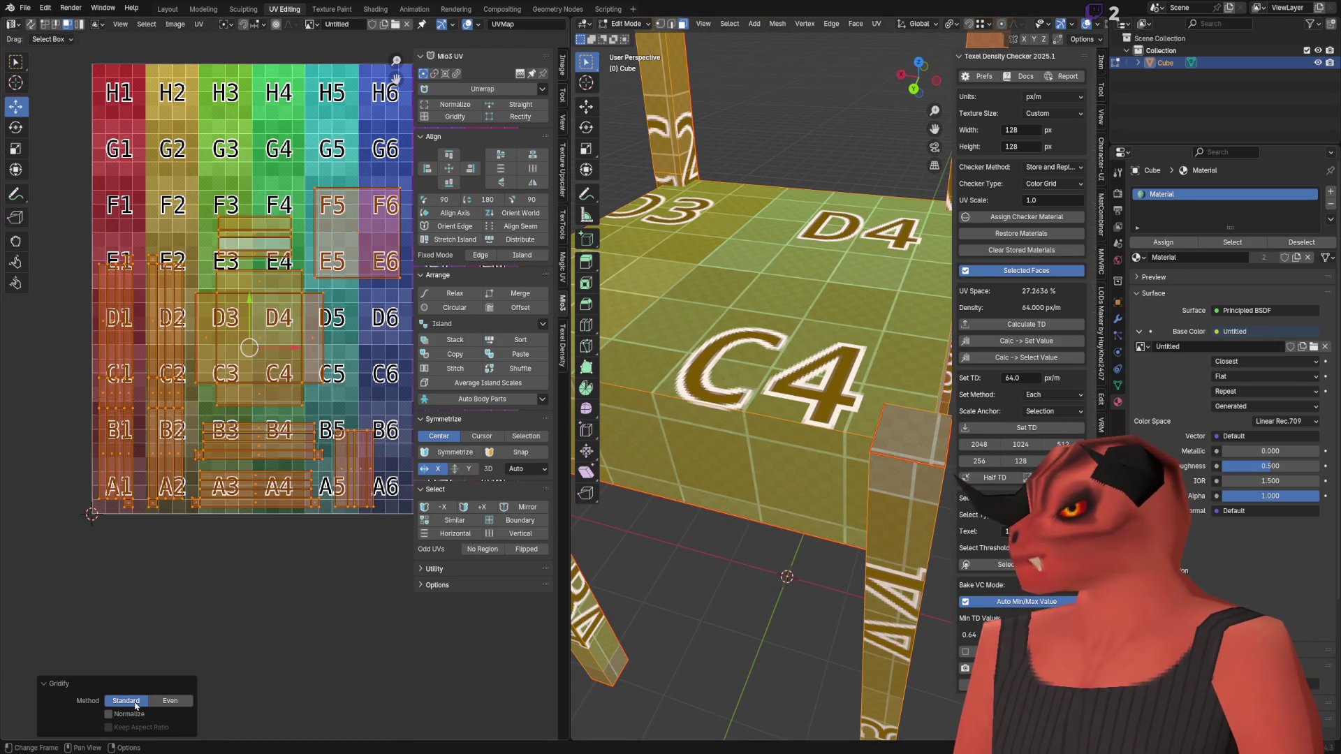
pyautogui.click(170, 700)
pyautogui.click(109, 713)
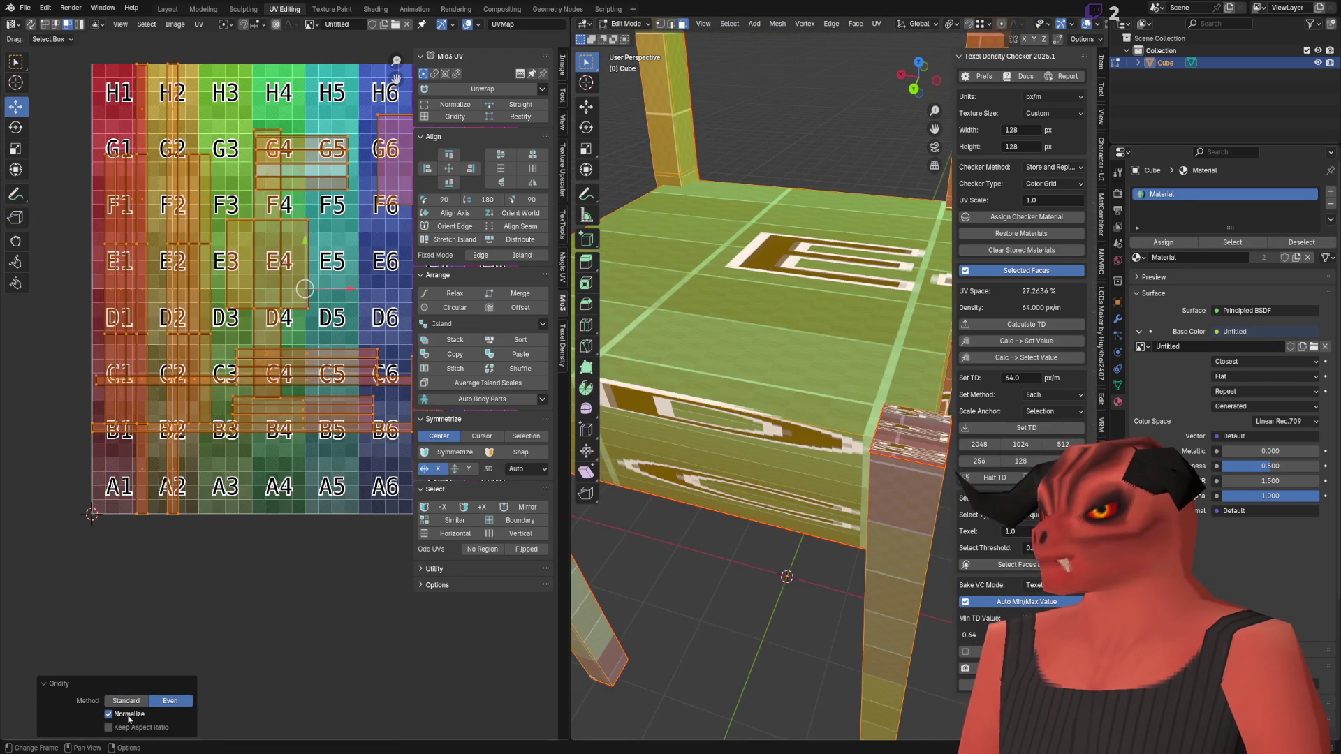
pyautogui.click(128, 715)
pyautogui.click(145, 702)
pyautogui.scroll(-2, 205, 466)
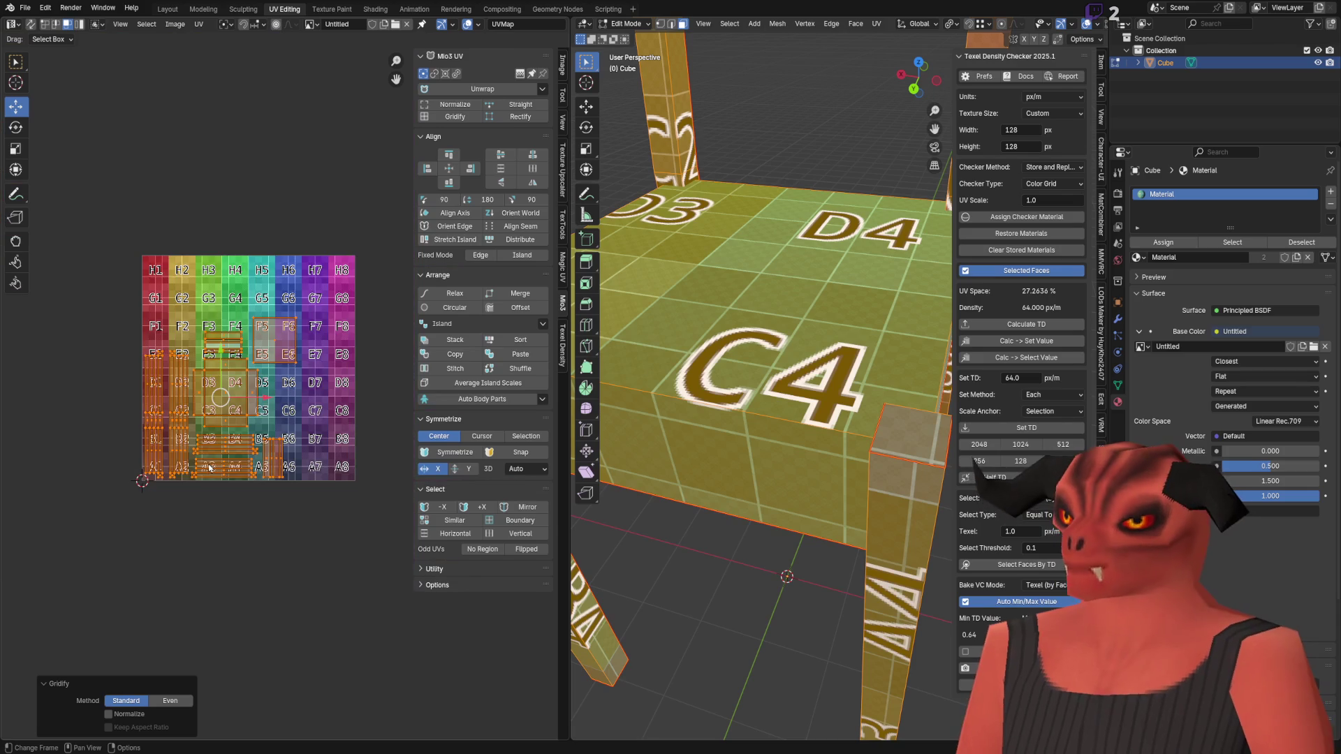
# Step: Check step 6b 'UV > Smart Follow Quads' in the Blender Unwrap note
pyautogui.hotkey('alt', 'Tab')
pyautogui.click(329, 310)
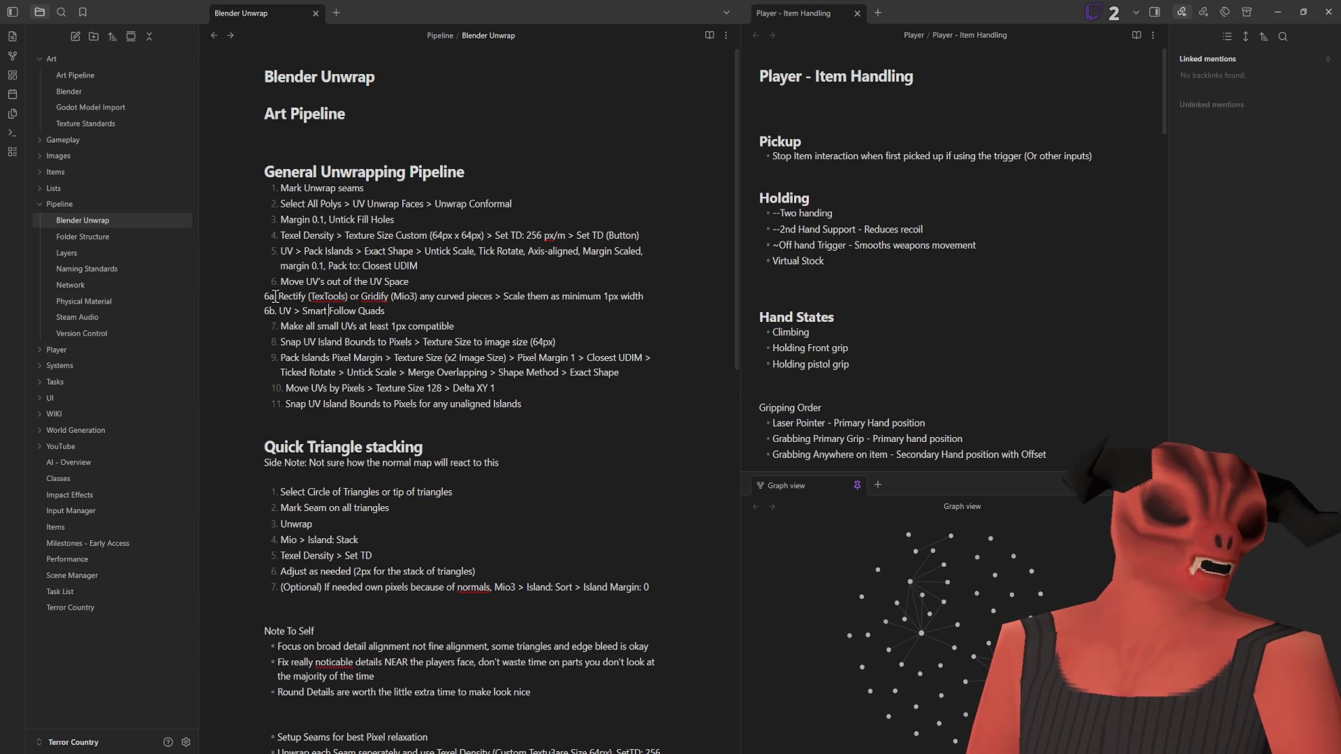
pyautogui.moveTo(279, 310); pyautogui.dragTo(414, 311)
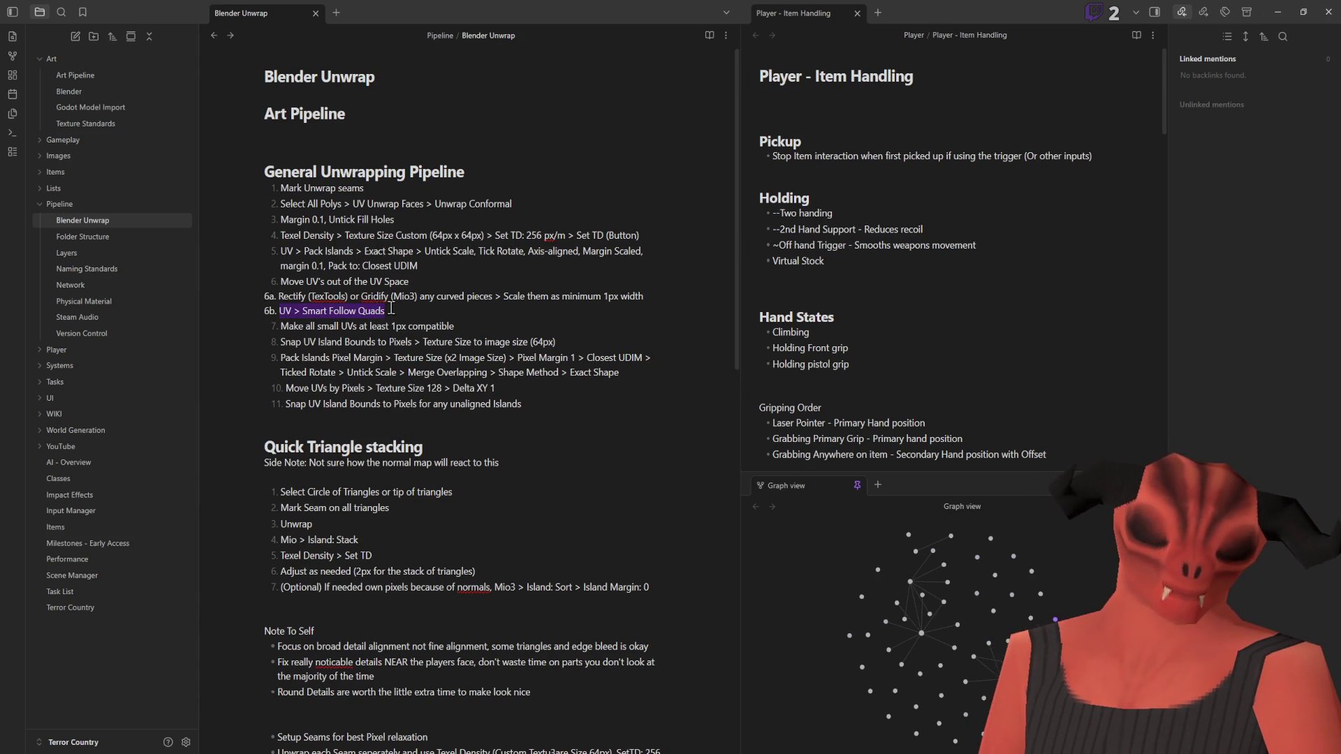
pyautogui.hotkey('alt', 'Tab')
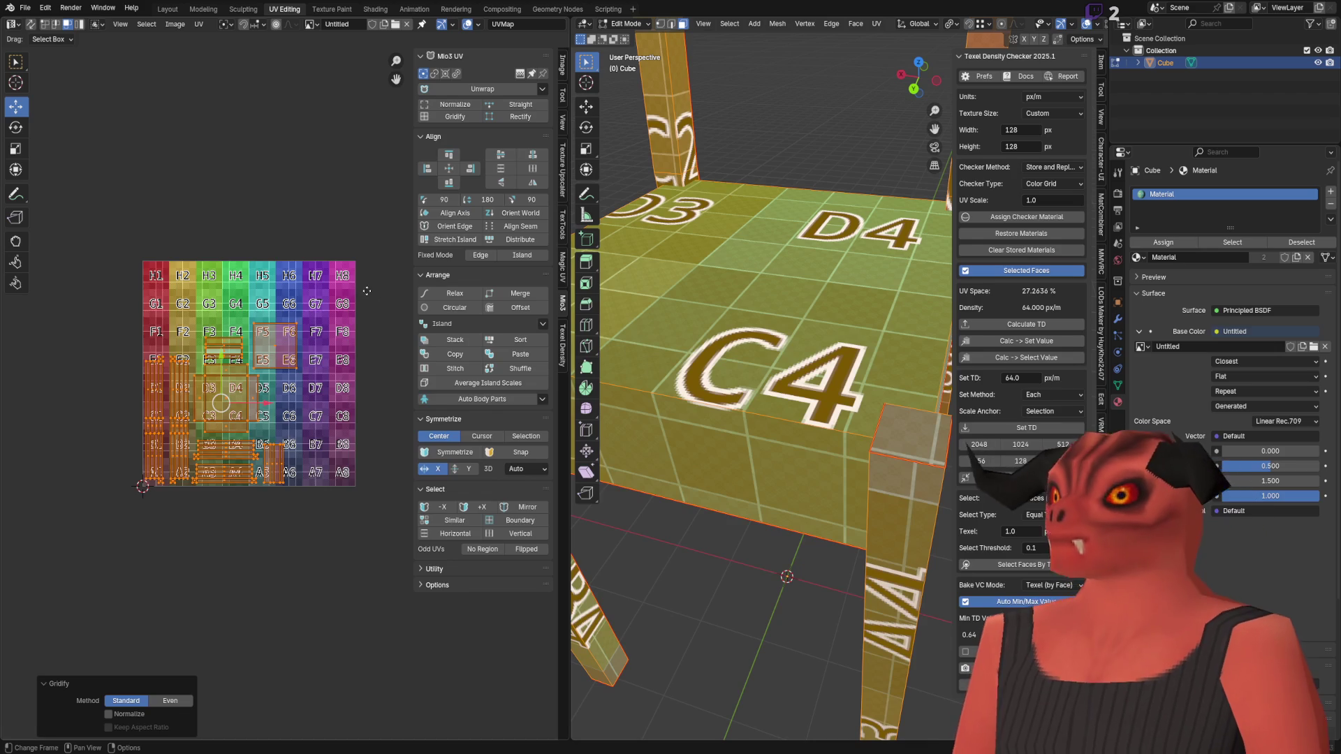
# Step: Snap the selected chair islands to texture pixels
pyautogui.click(196, 25)
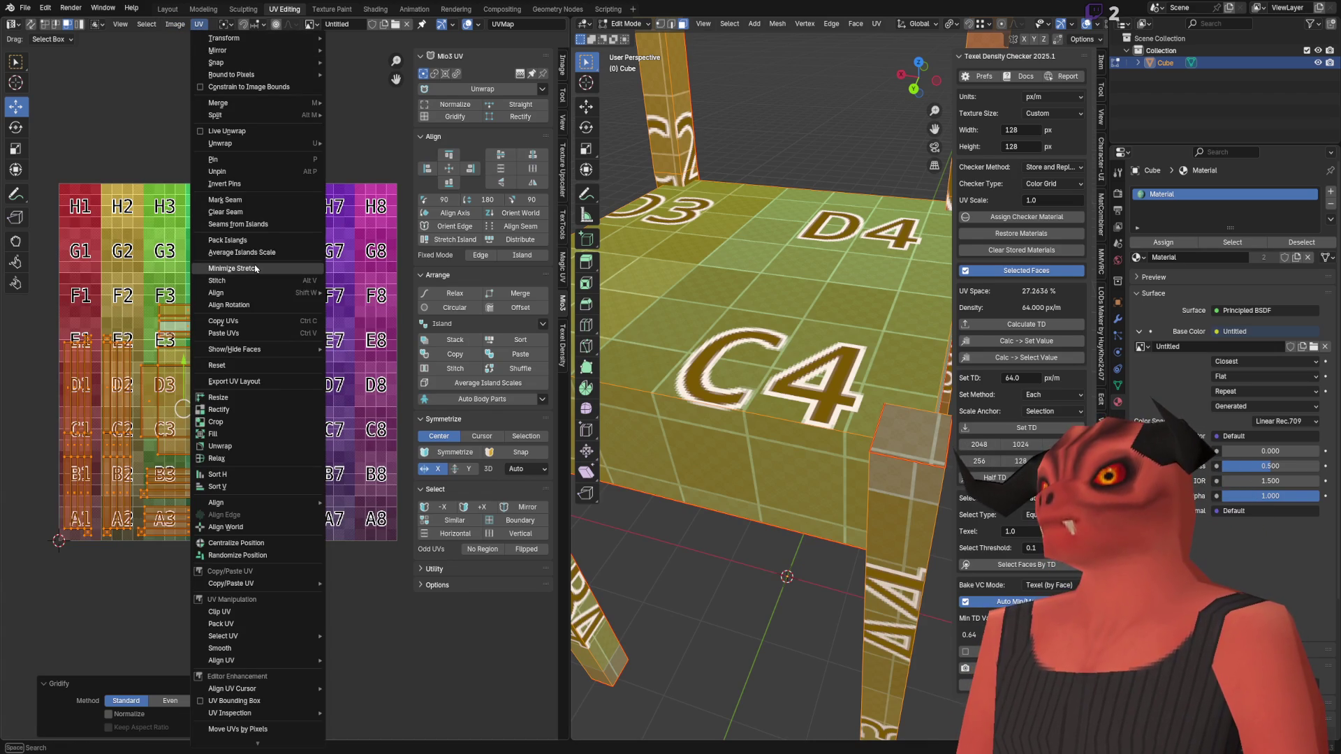
pyautogui.moveTo(224, 62)
pyautogui.click(370, 63)
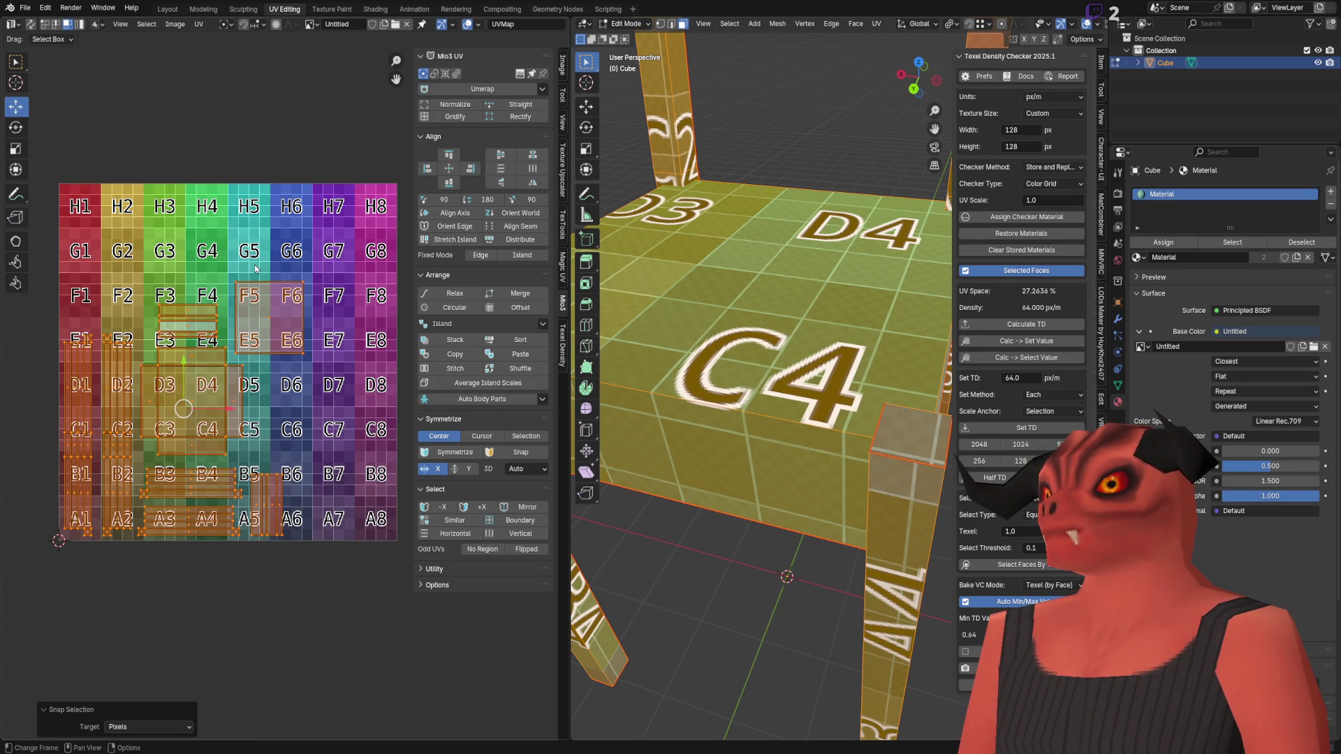
# Step: Unwrap the islands with Smart Follow Quads, setting edge length mode to Length Average
pyautogui.click(199, 28)
pyautogui.scroll(-5, 258, 546)
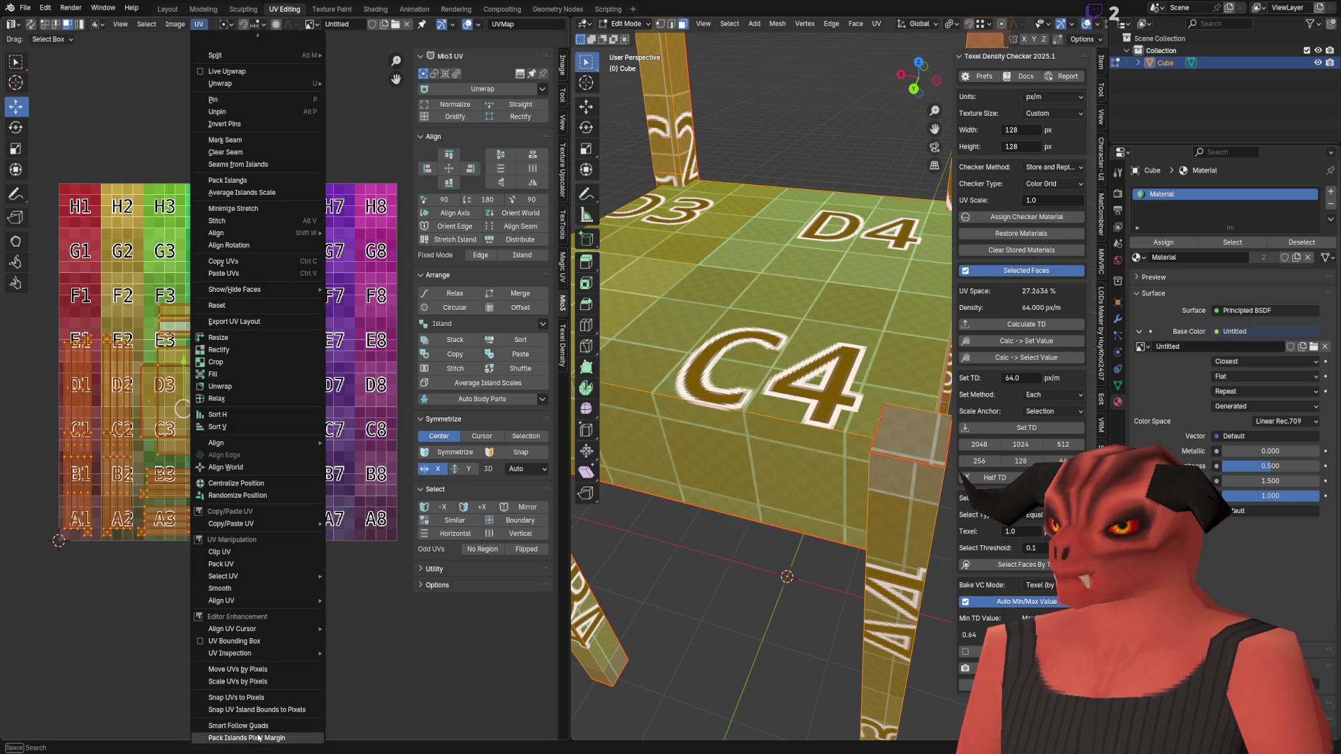
pyautogui.click(257, 726)
pyautogui.click(169, 728)
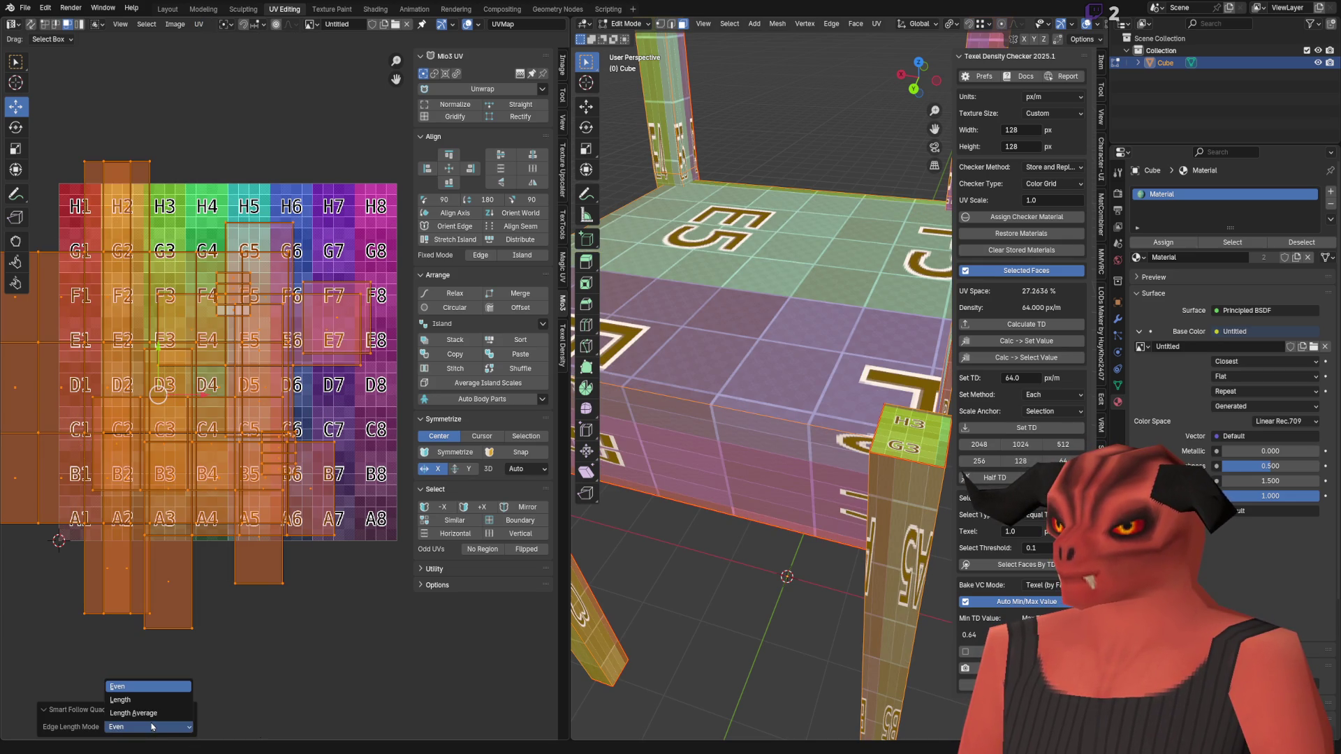
pyautogui.click(151, 702)
pyautogui.click(152, 731)
pyautogui.click(154, 716)
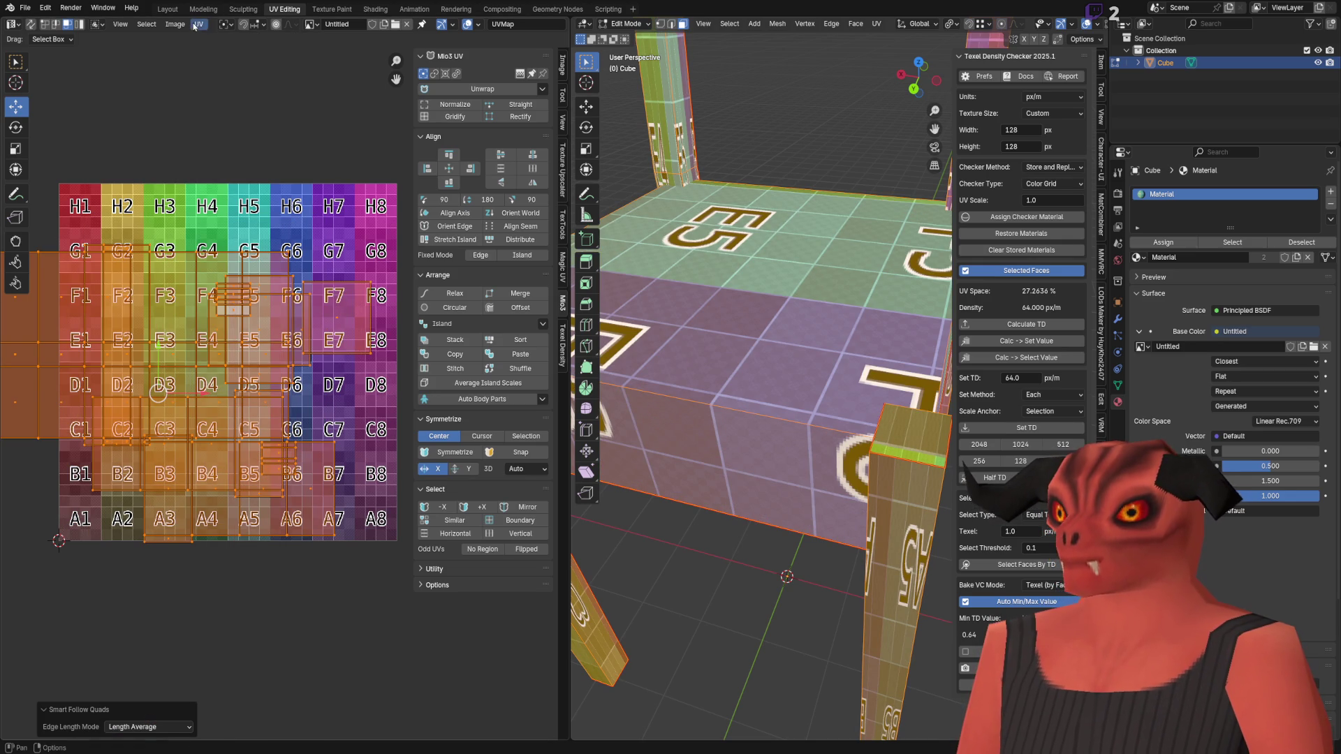
# Step: Run Smart Follow Quads again, then undo twice back to the earlier UV layout
pyautogui.click(196, 24)
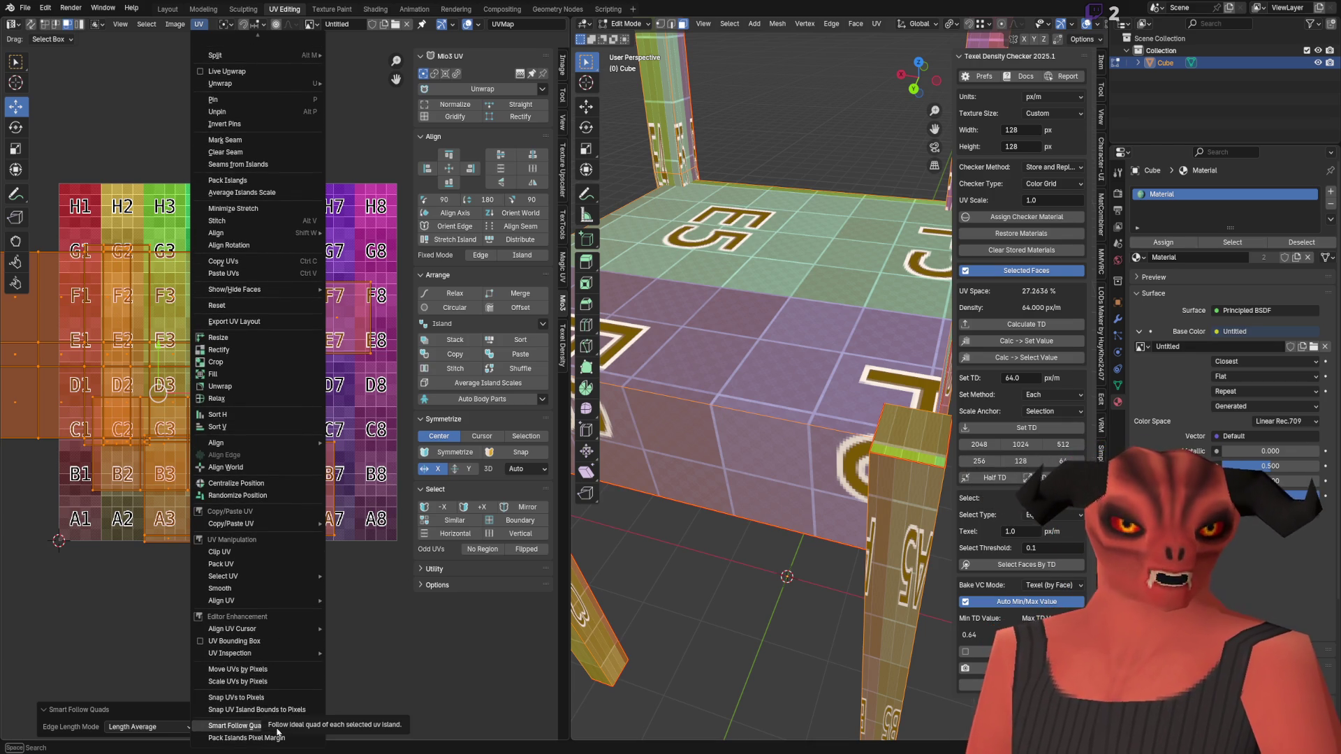
pyautogui.click(238, 726)
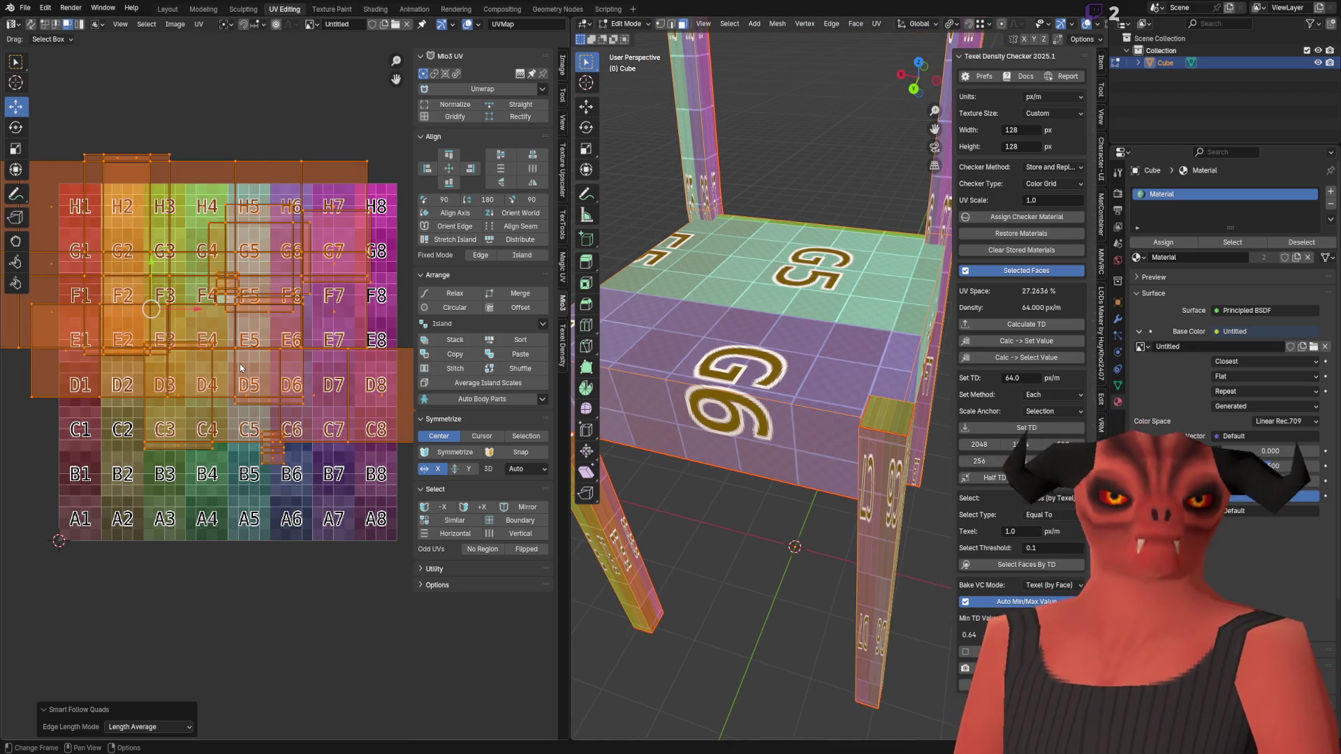
pyautogui.hotkey('ctrl', 'z')
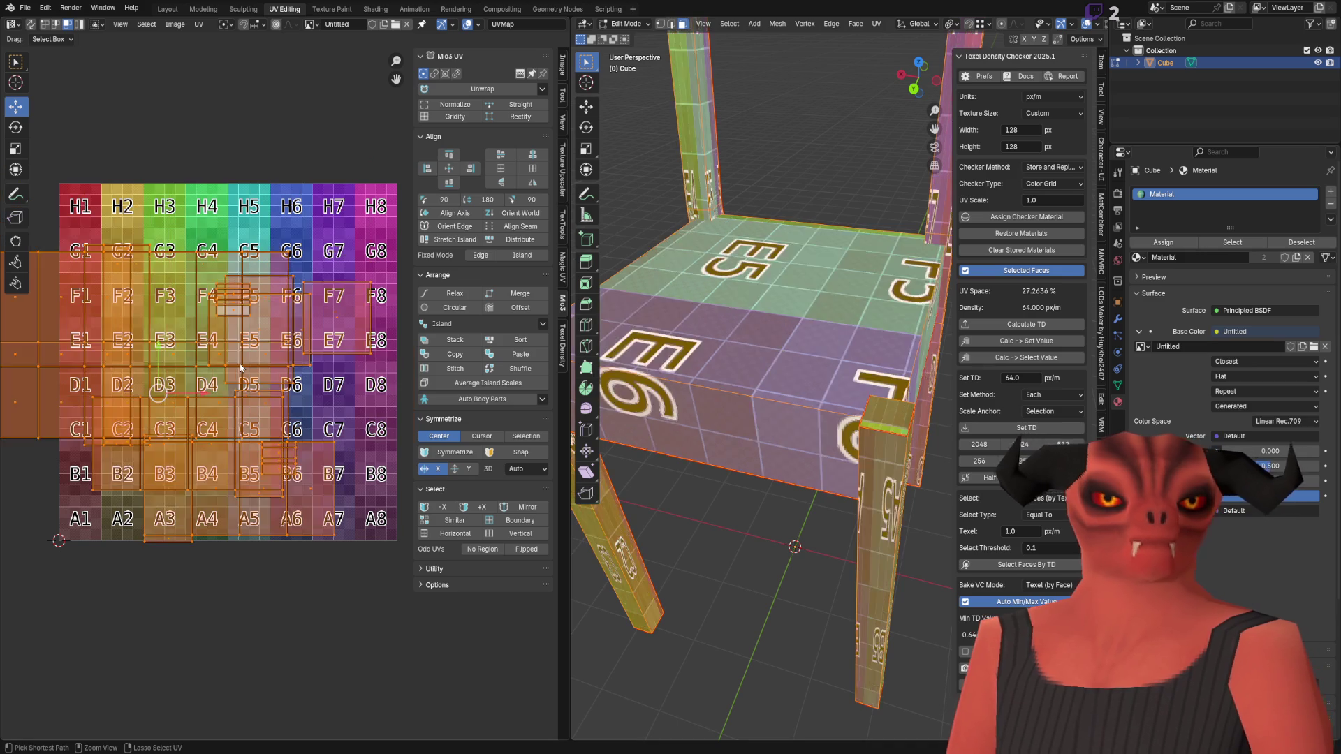
pyautogui.hotkey('ctrl', 'z')
pyautogui.scroll(5, 241, 368)
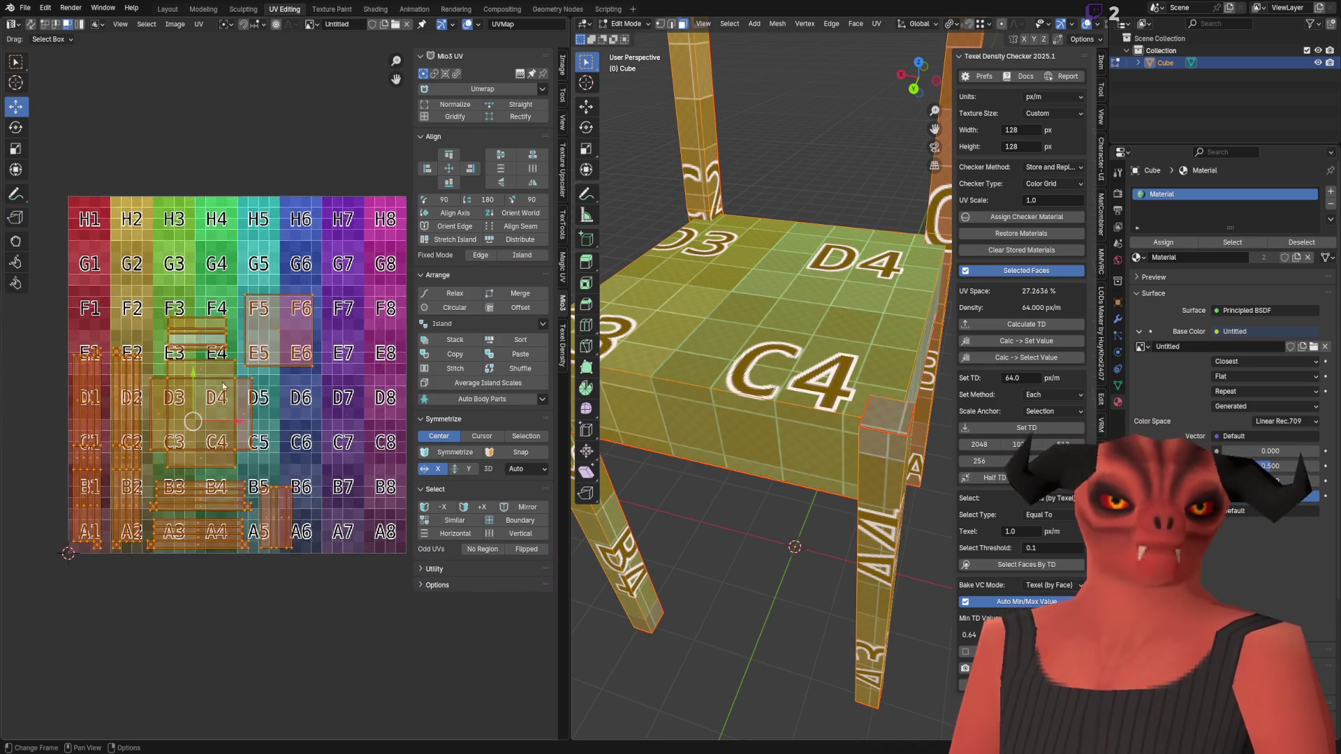
# Step: Snap the chair's UV island bounds to pixels from the Q quick favourites menu
pyautogui.scroll(-5, 249, 564)
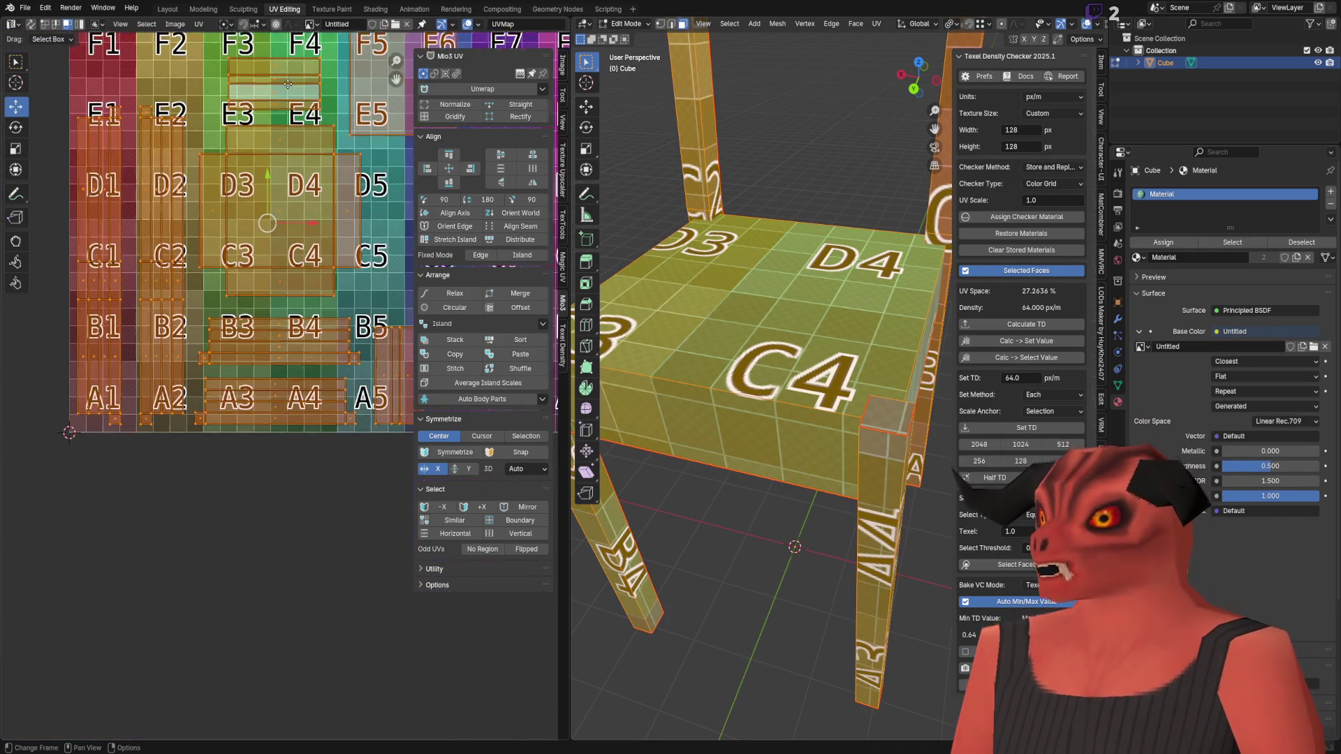
pyautogui.scroll(5, 194, 420)
pyautogui.scroll(-5, 194, 420)
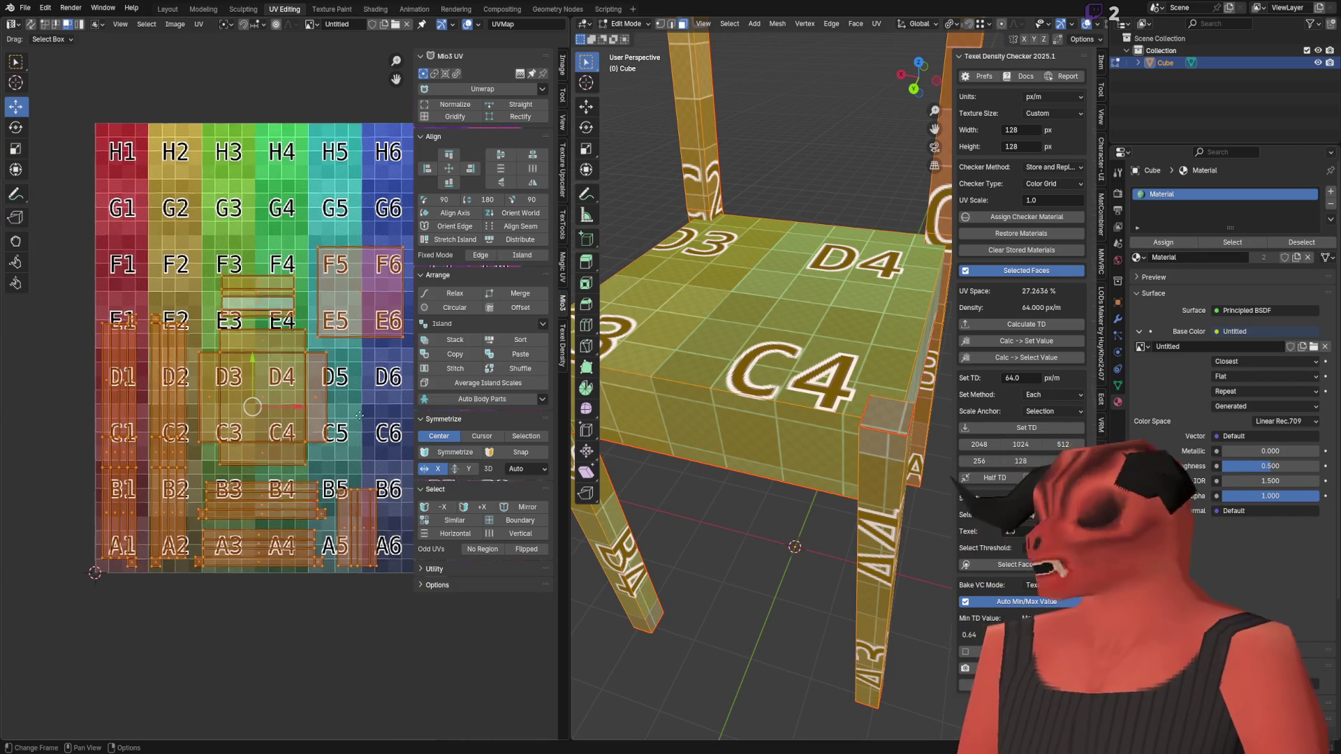
pyautogui.scroll(4, 136, 349)
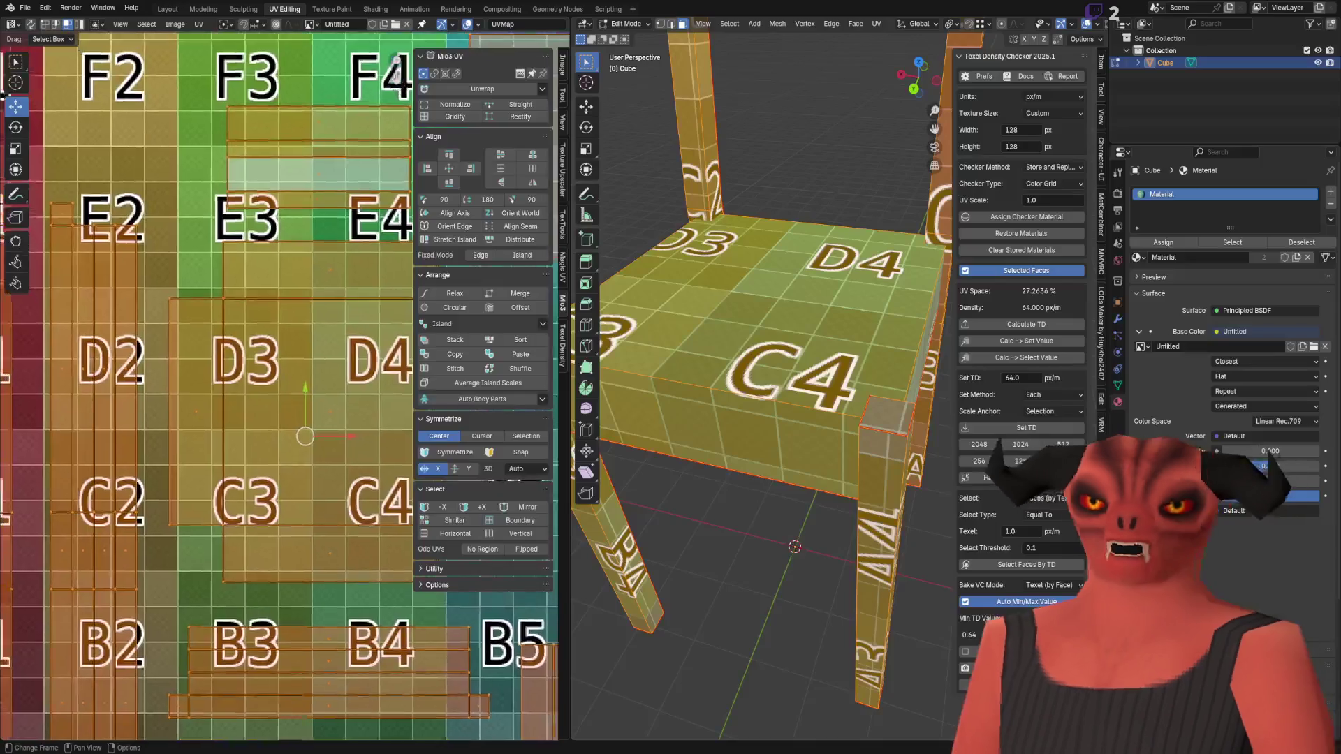
pyautogui.press('q')
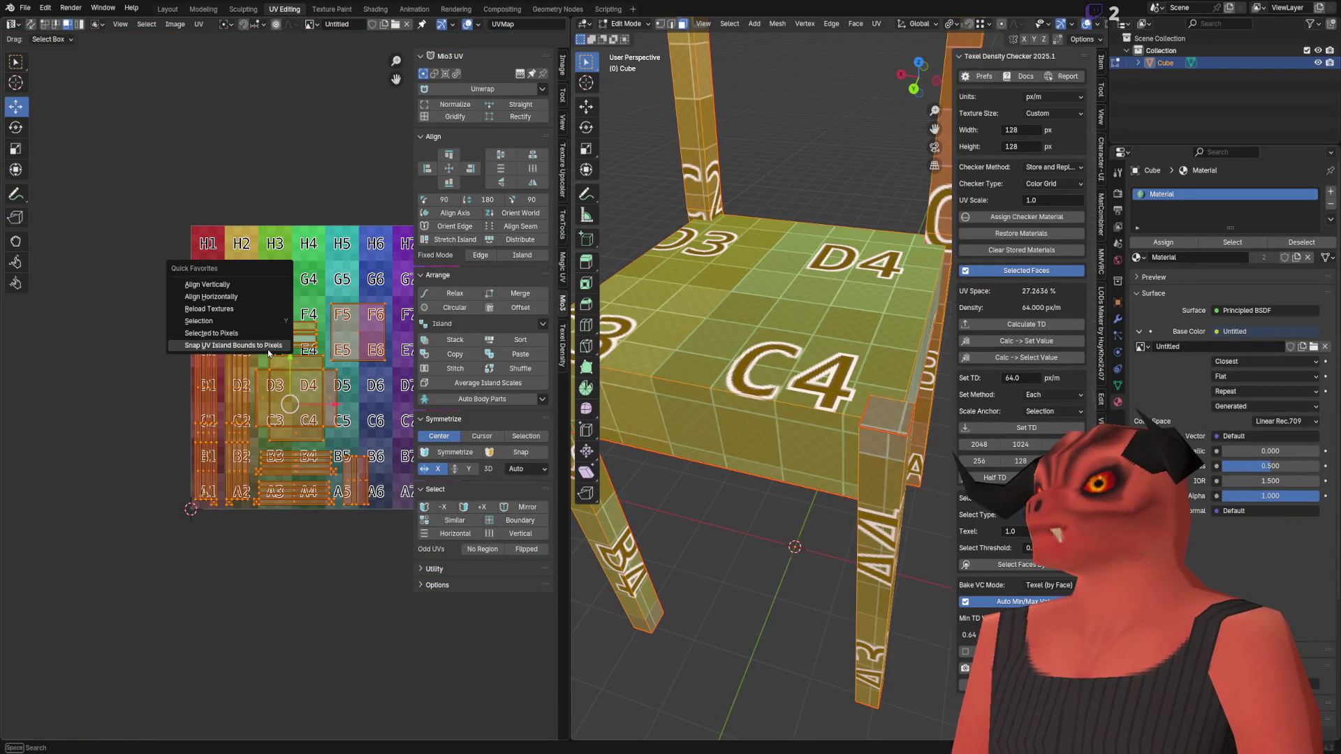
pyautogui.click(268, 352)
pyautogui.scroll(7, 247, 391)
pyautogui.scroll(-3, 134, 389)
pyautogui.moveTo(103, 668); pyautogui.dragTo(181, 638, button='middle')
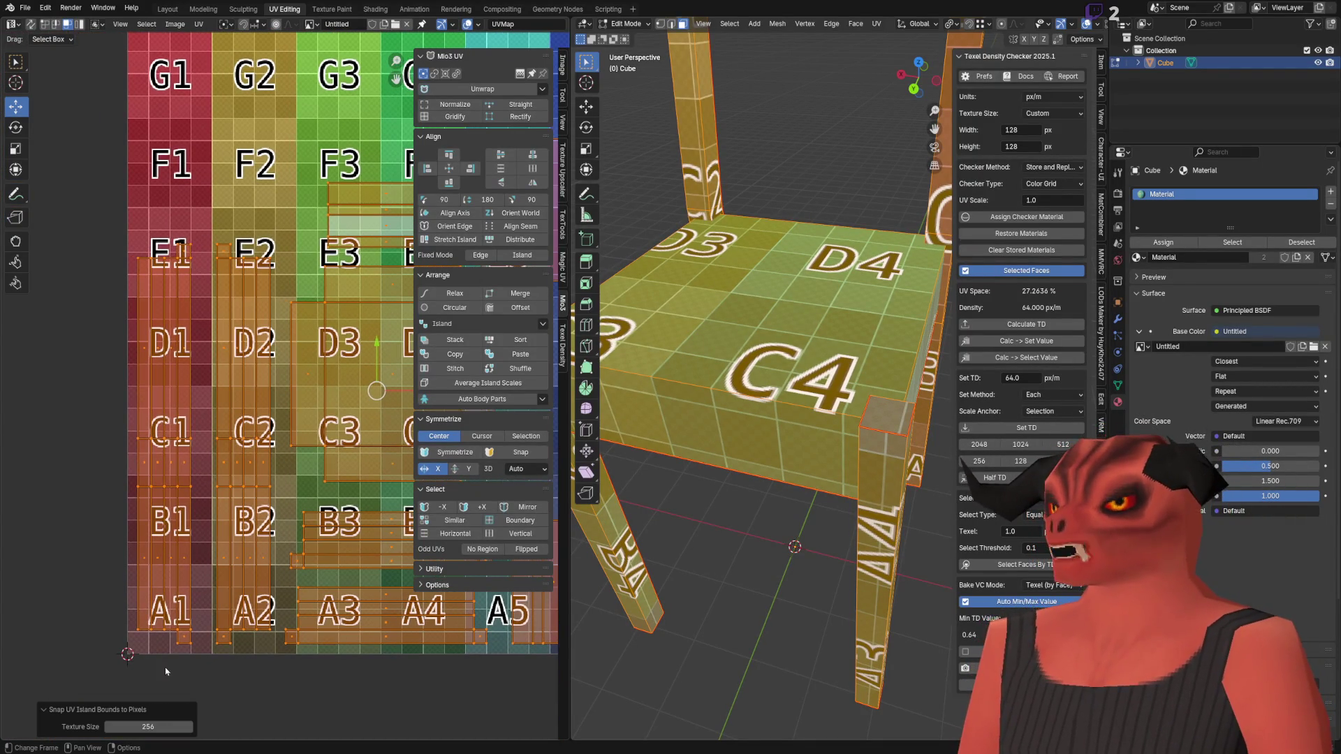
# Step: Set the snap's Texture Size to 128 and pan over the islands to check alignment
pyautogui.click(164, 725)
pyautogui.write('8')
pyautogui.press('Return')
pyautogui.moveTo(367, 413)
pyautogui.mouseDown(button='middle')
pyautogui.moveTo(182, 387)
pyautogui.moveTo(204, 387)
pyautogui.moveTo(292, 317)
pyautogui.mouseUp(button='middle')
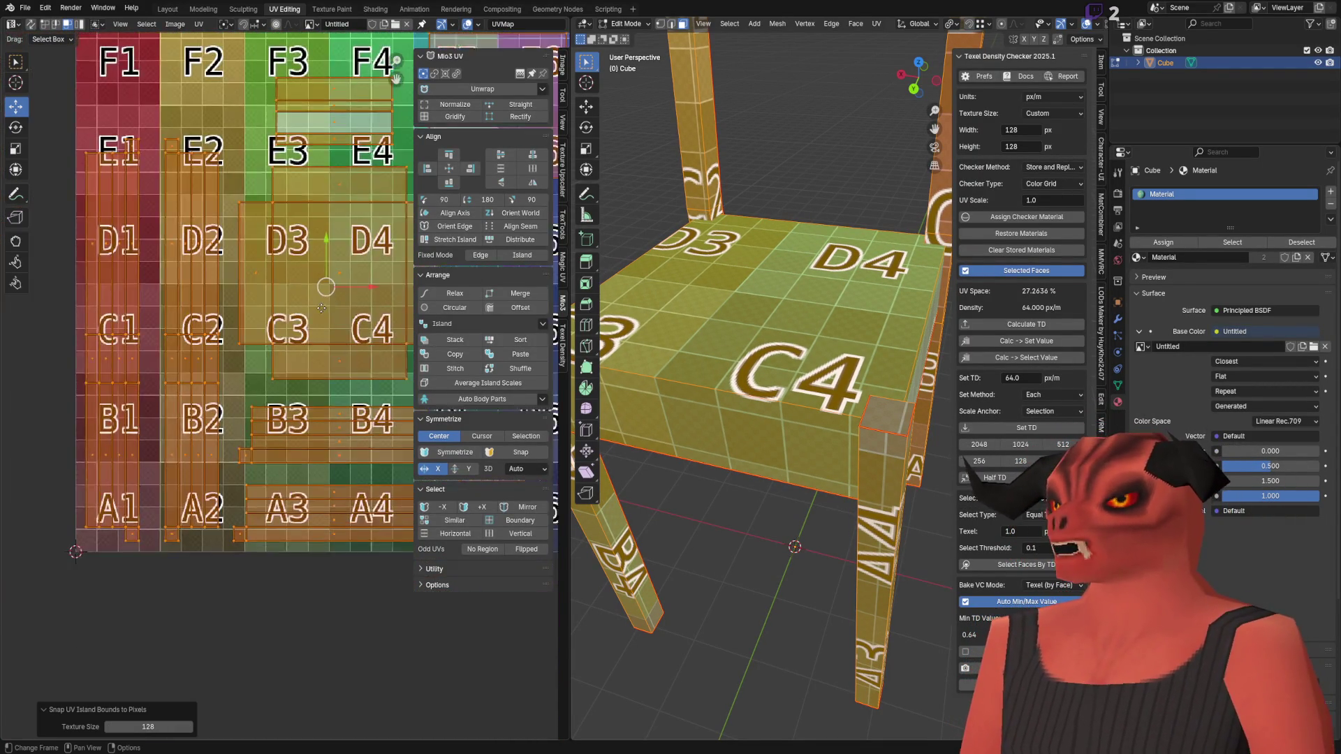
pyautogui.scroll(6, 200, 547)
pyautogui.scroll(3, 225, 346)
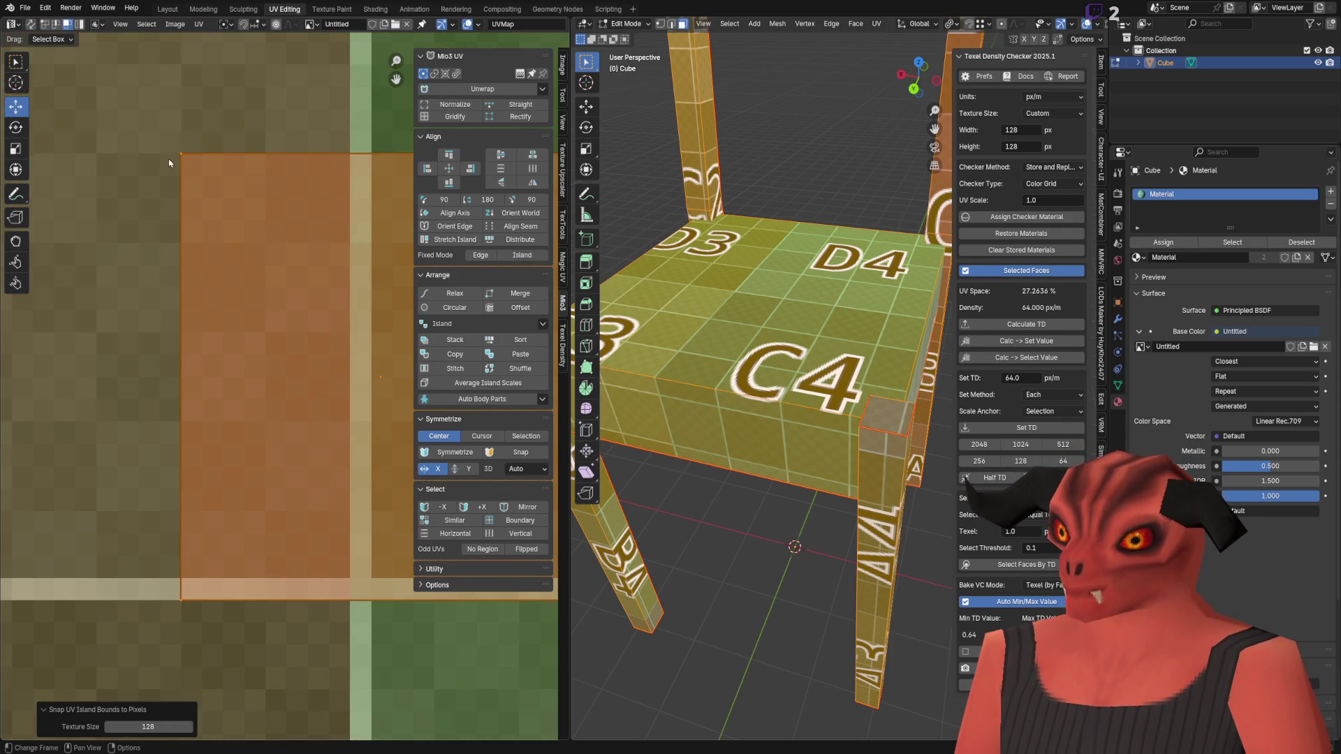
pyautogui.scroll(-6, 226, 604)
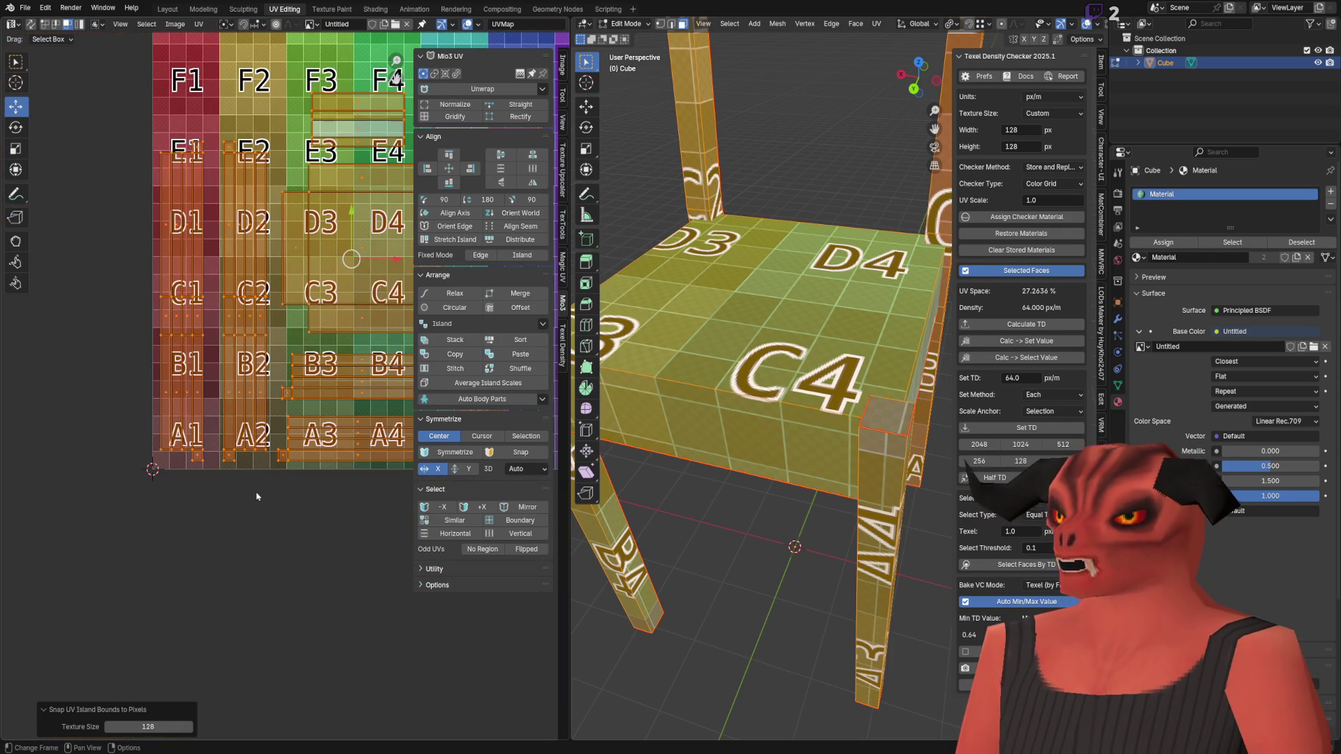
pyautogui.moveTo(254, 494); pyautogui.dragTo(204, 515, button='middle')
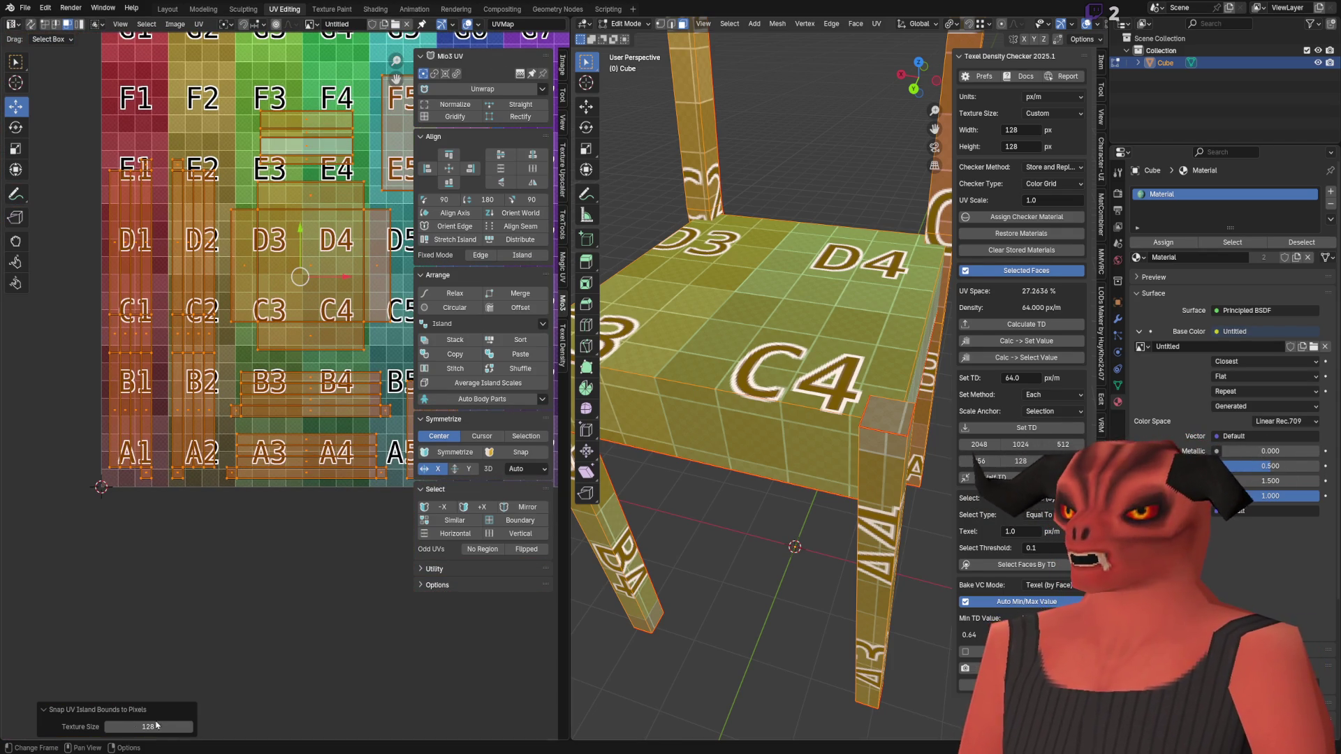
pyautogui.moveTo(402, 210); pyautogui.dragTo(308, 336, button='middle')
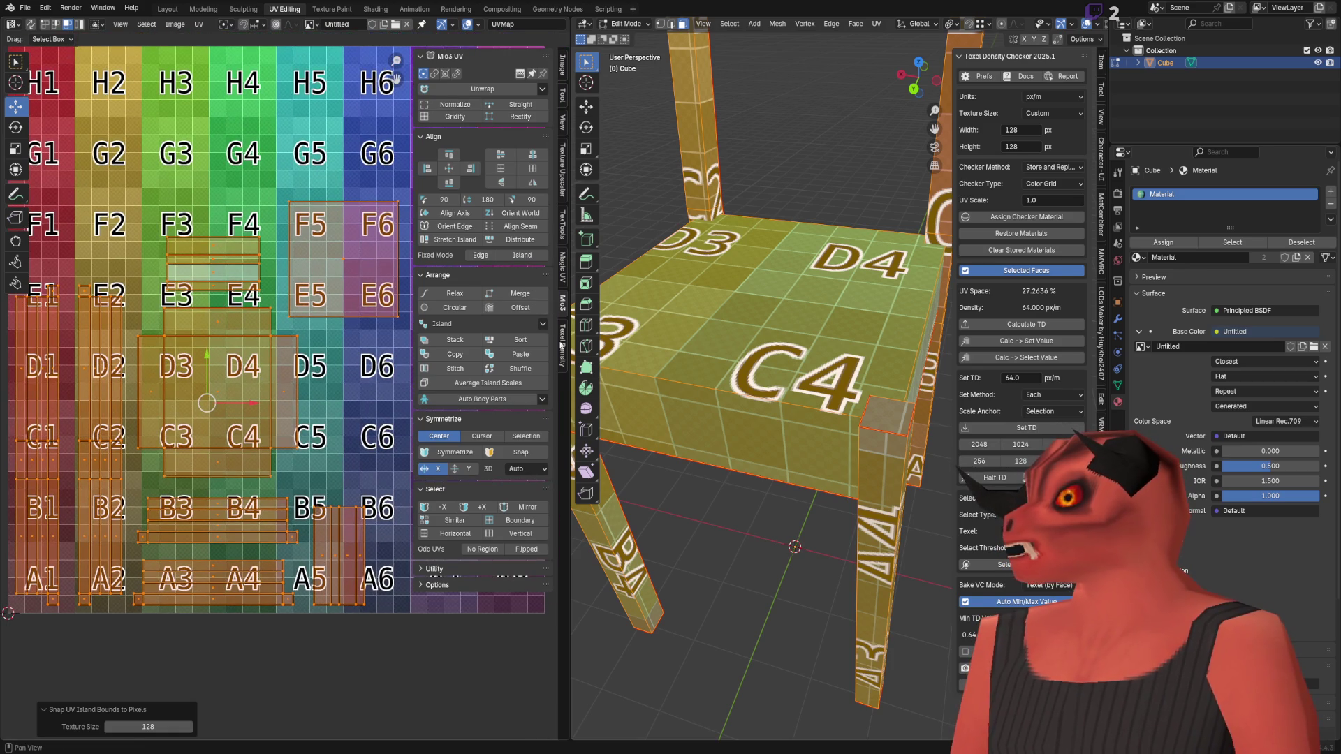
pyautogui.click(563, 225)
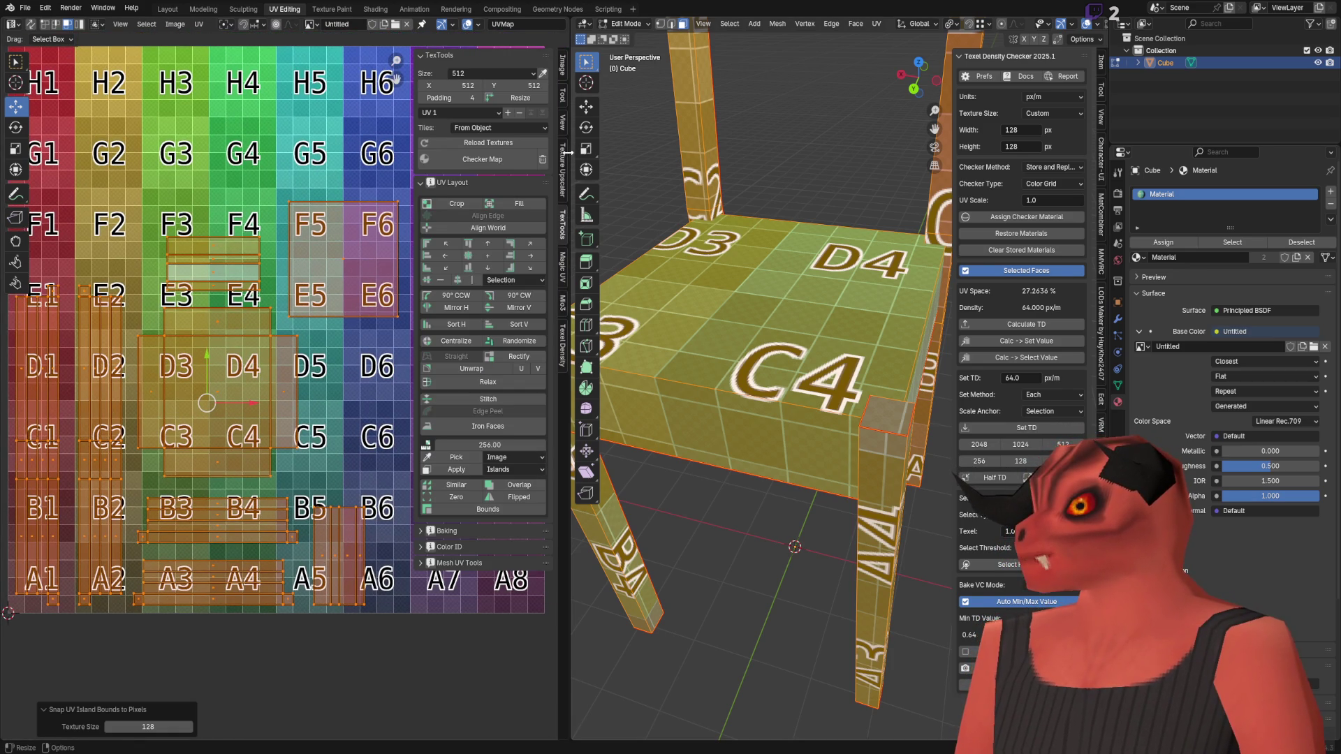
# Step: Show the Texel Density Checker panel, reading 64 px/m for the selected chair faces
pyautogui.click(562, 345)
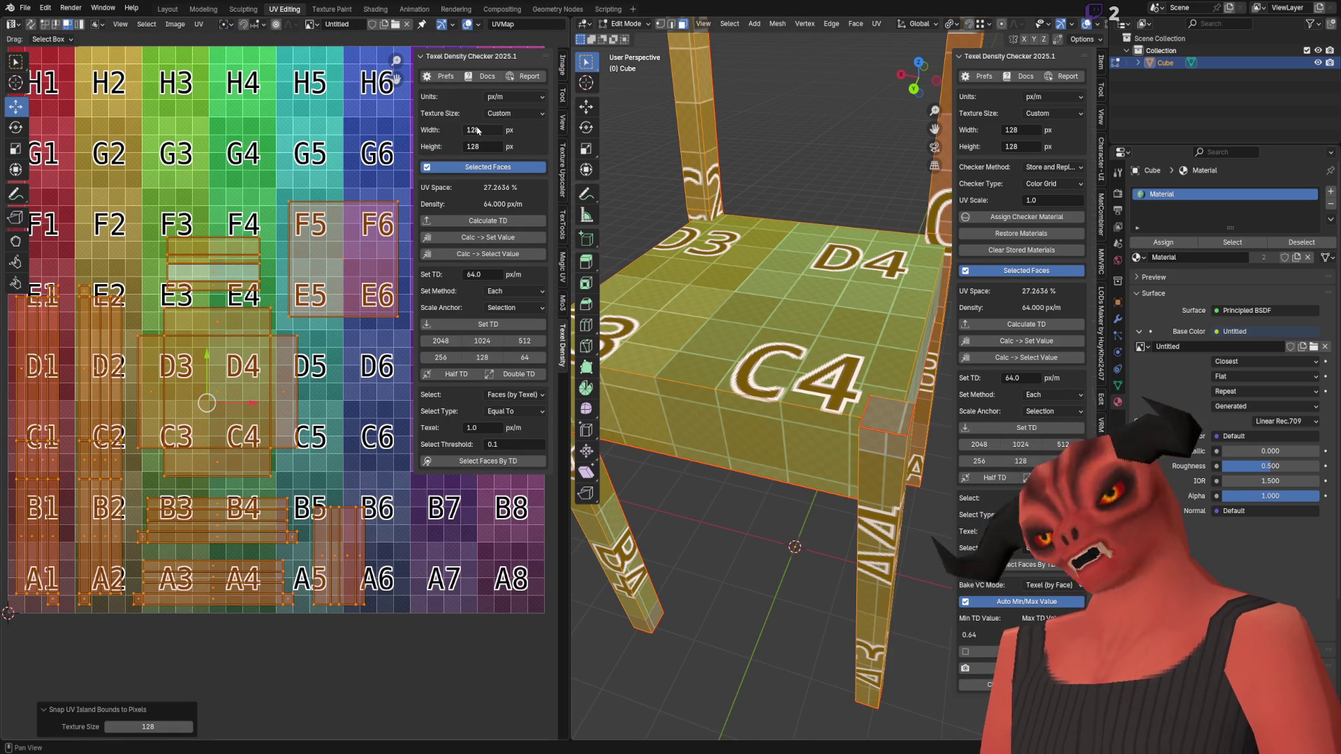
pyautogui.press('space')
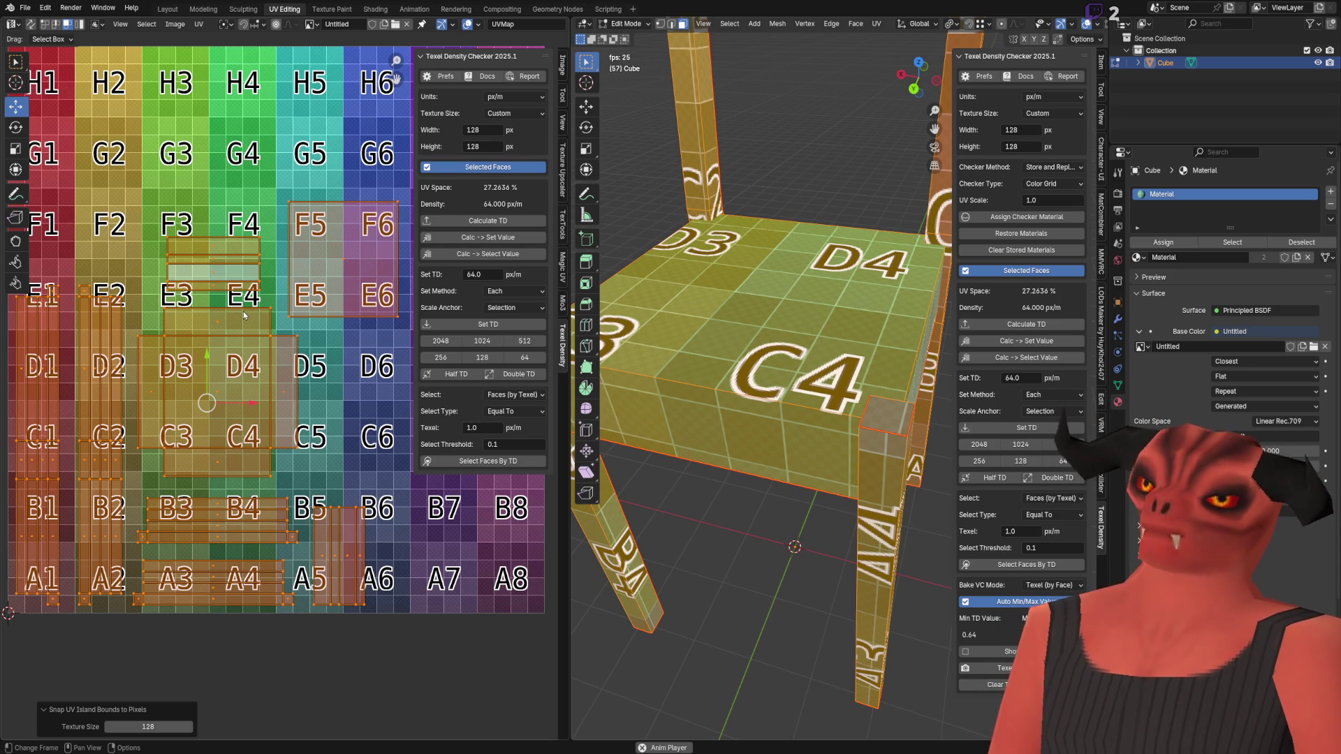
pyautogui.press('space')
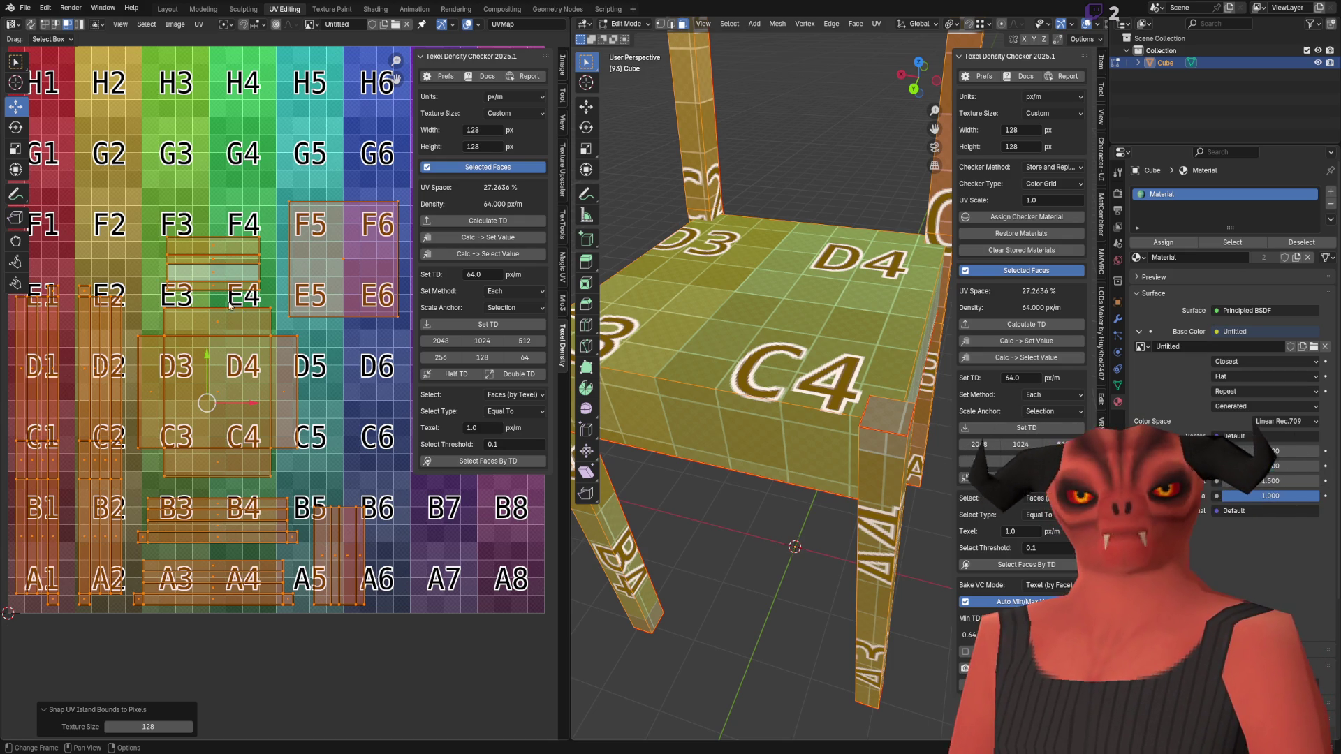
# Step: Browse the Quick Favourites list and the UV operations menu
pyautogui.scroll(-1, 177, 263)
pyautogui.scroll(2, 220, 305)
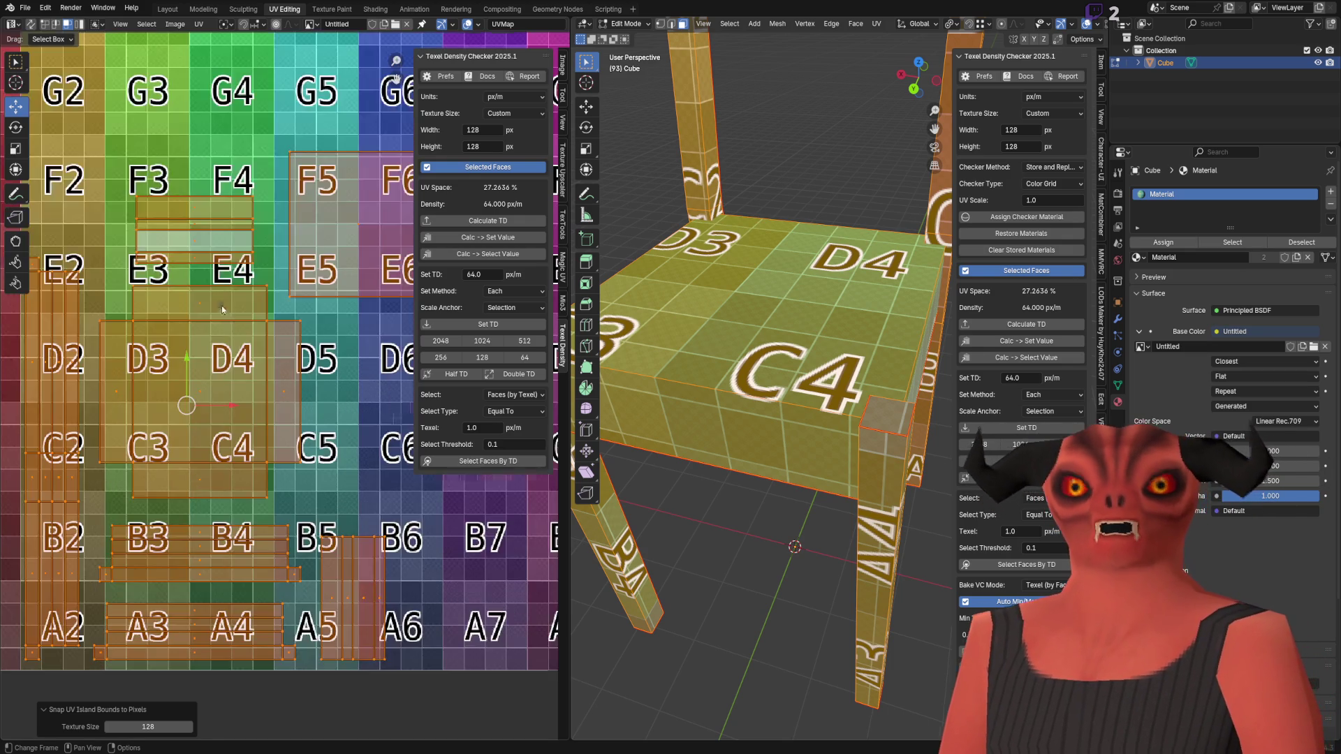
pyautogui.scroll(-1, 249, 293)
pyautogui.press('q')
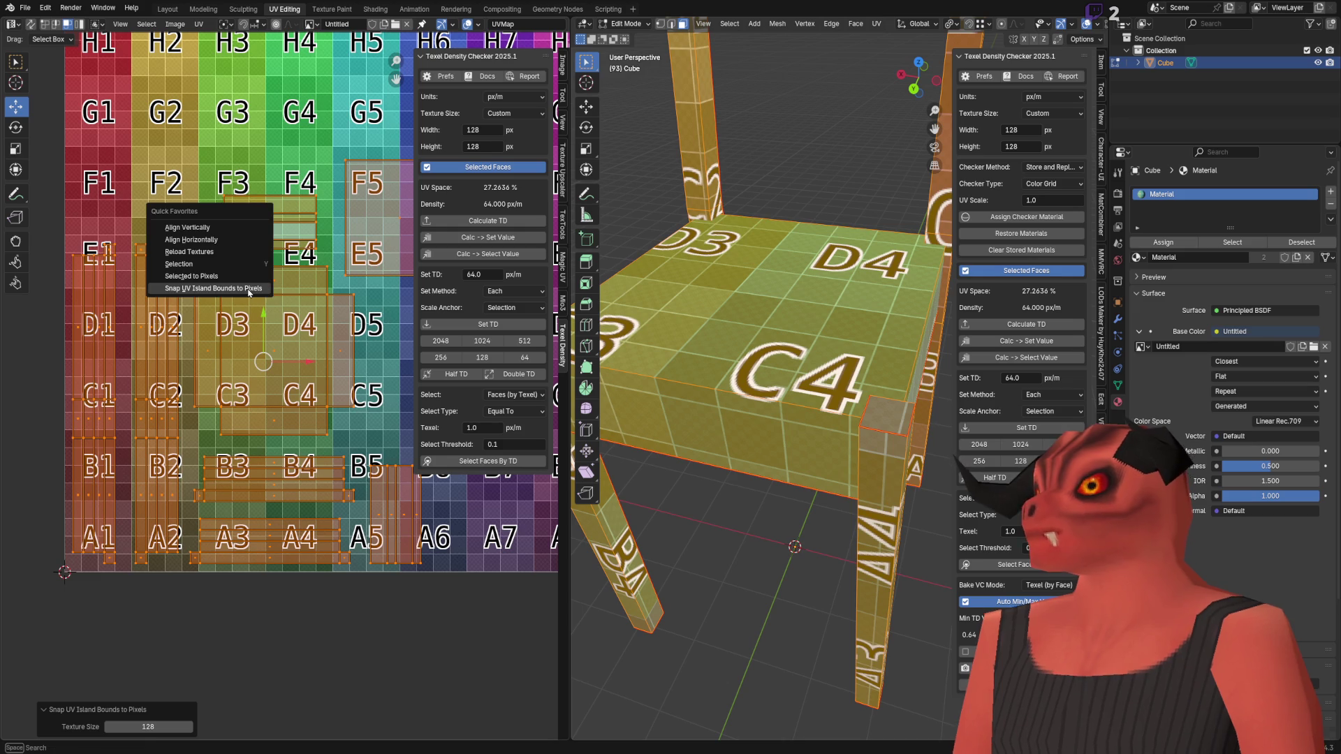
pyautogui.click(199, 23)
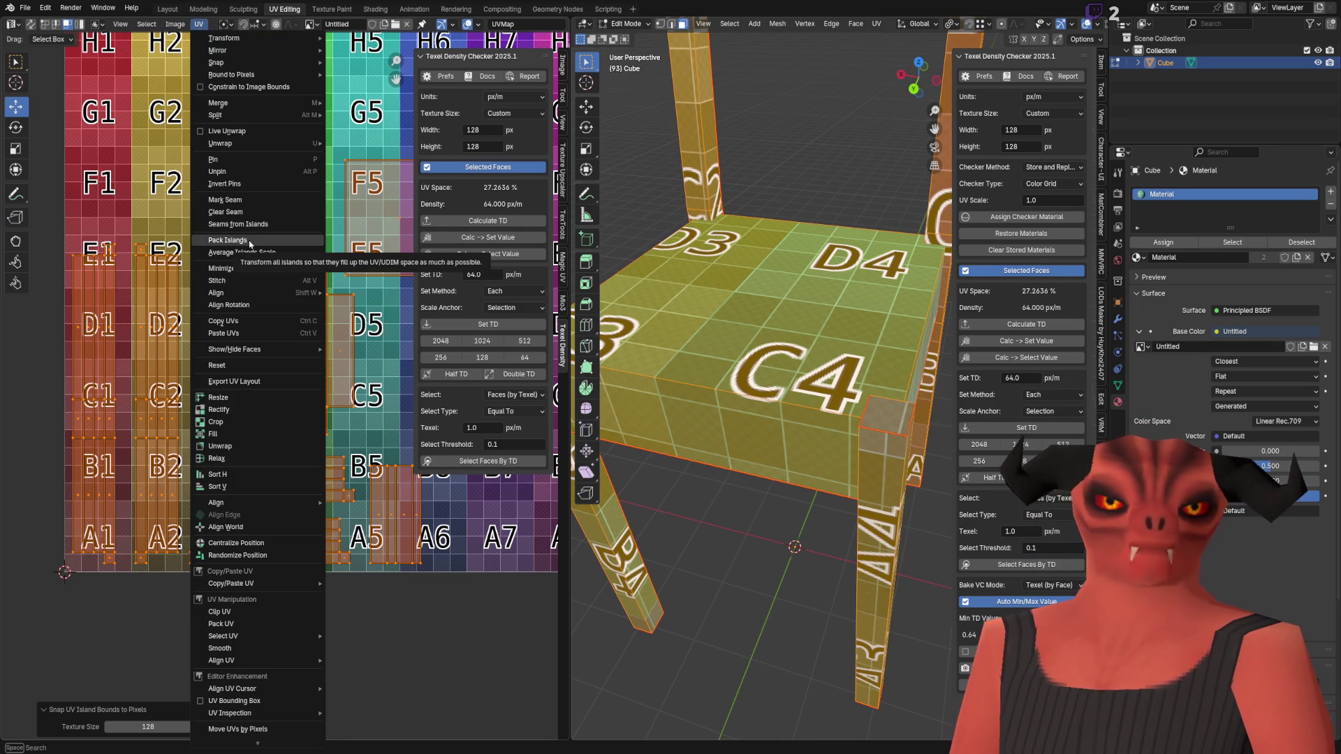
pyautogui.click(249, 242)
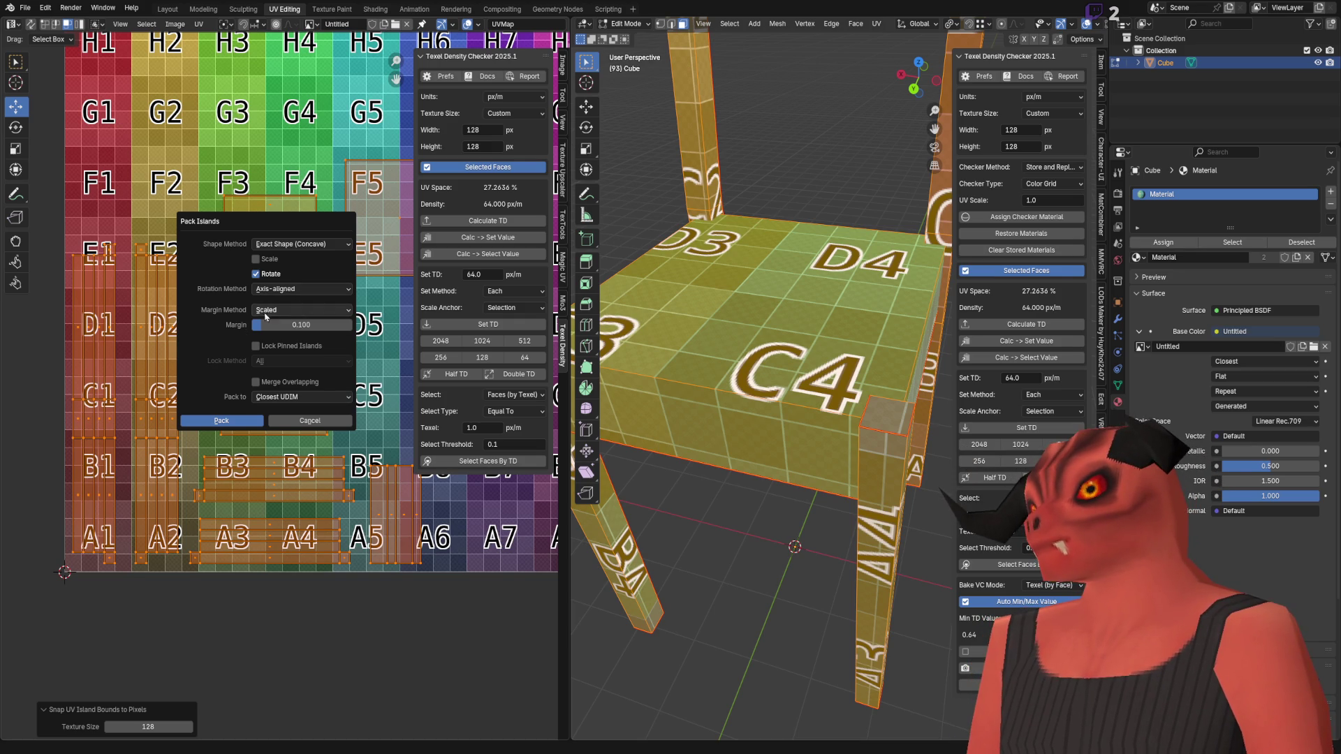
pyautogui.click(292, 418)
pyautogui.moveTo(291, 412); pyautogui.dragTo(236, 431, button='middle')
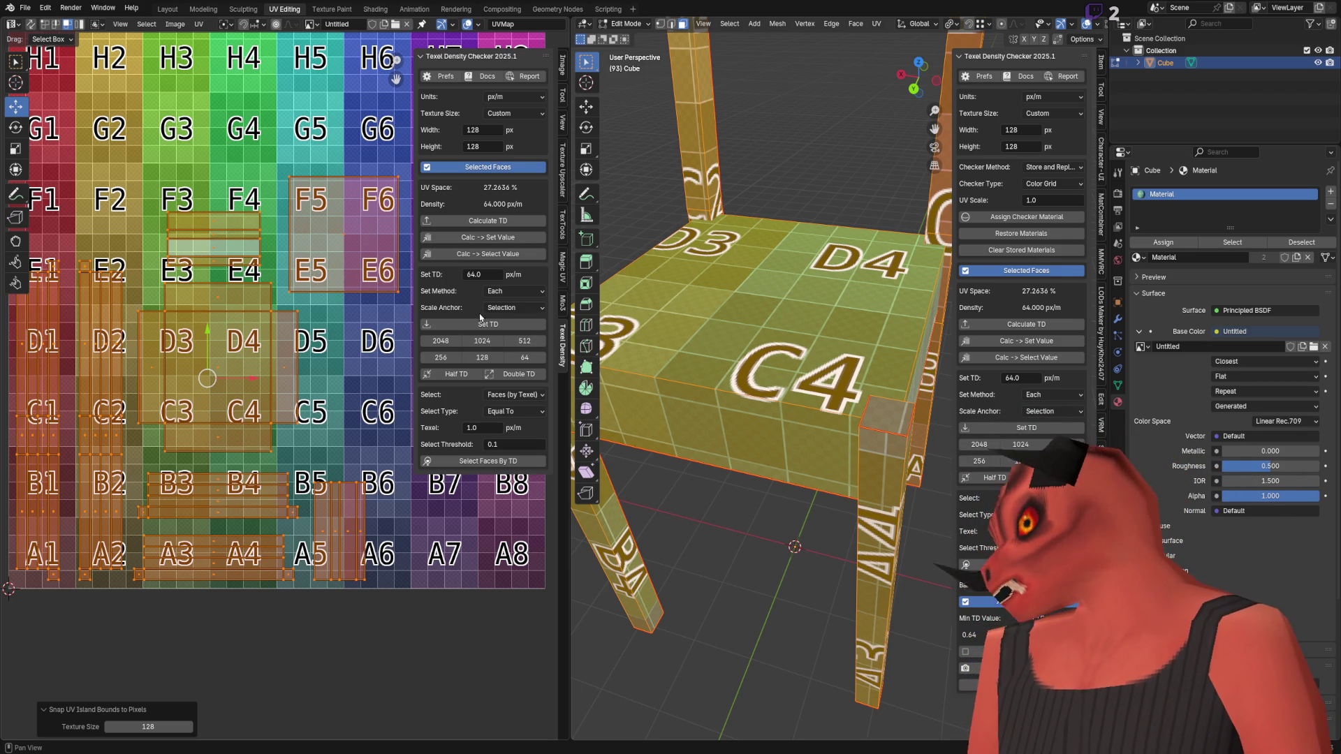
# Step: Review Pack Islands with the Exact Shape (Concave) method, then cancel without packing
pyautogui.click(198, 24)
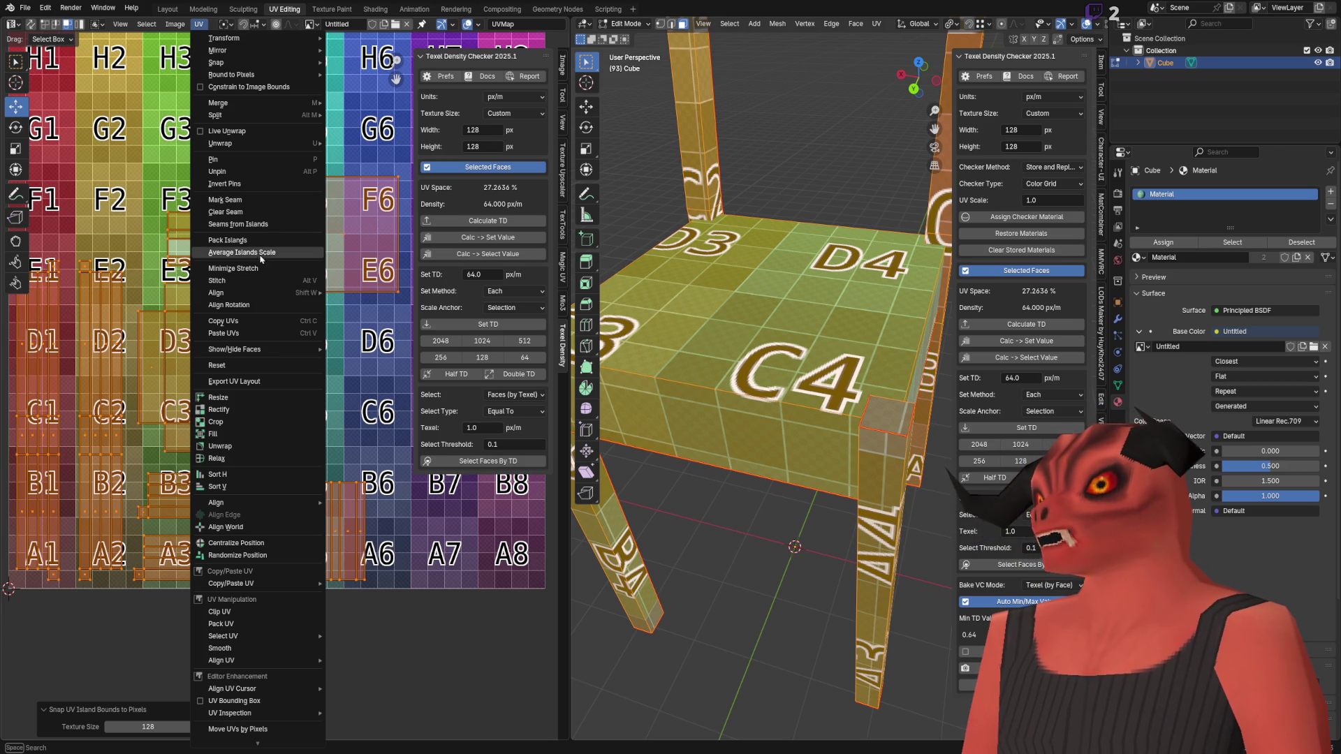
pyautogui.click(264, 240)
pyautogui.click(314, 245)
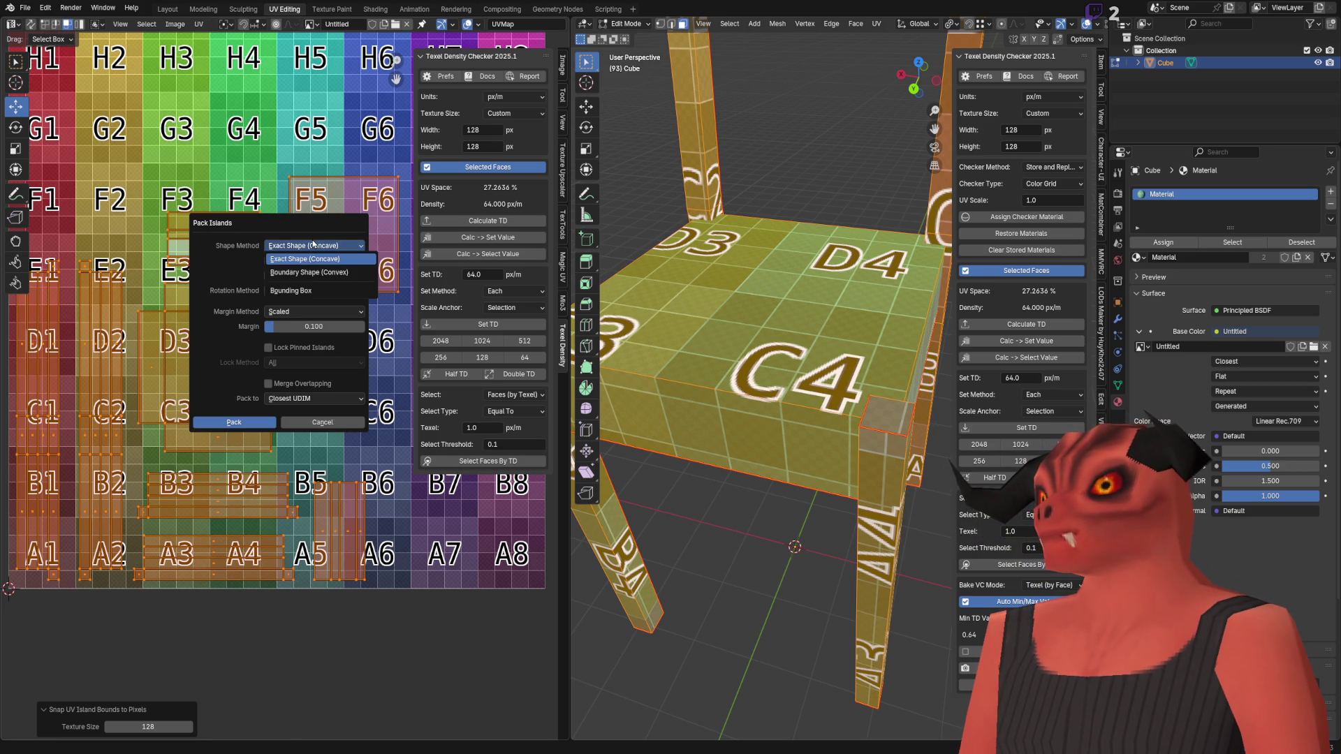
pyautogui.click(313, 244)
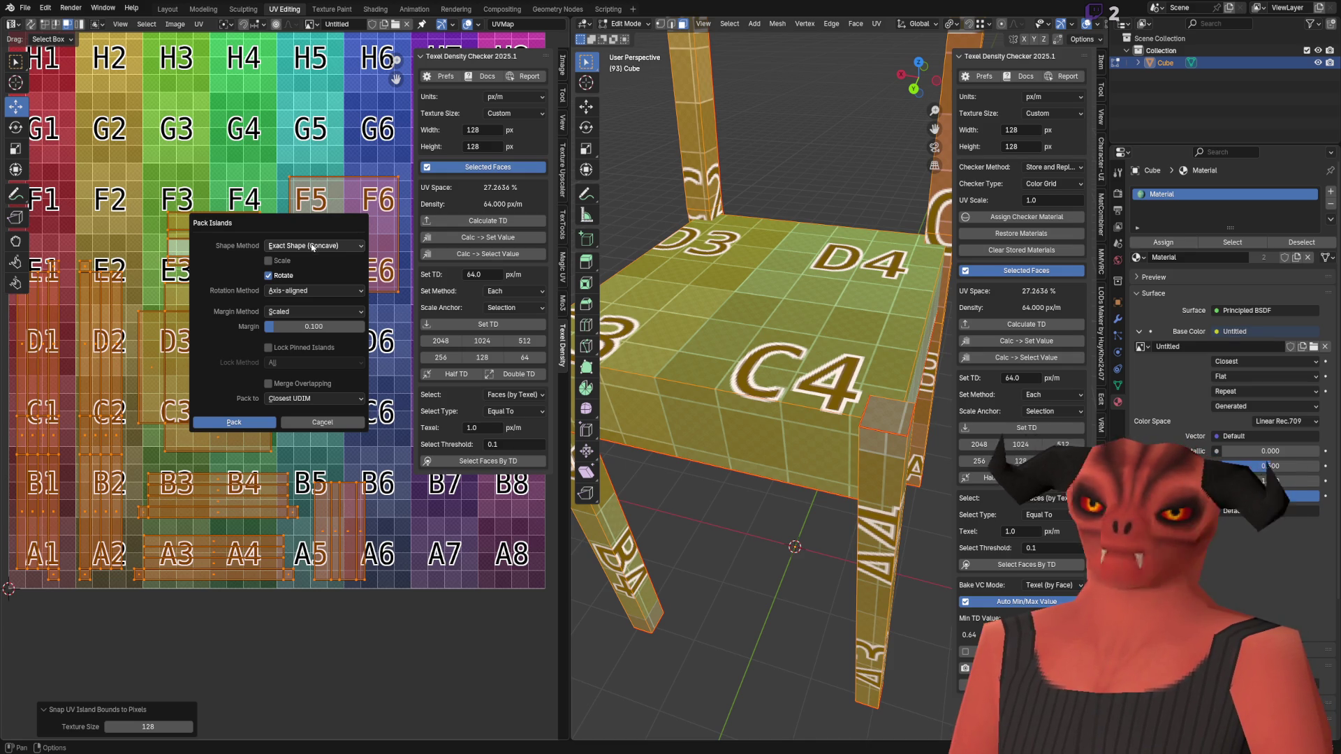
pyautogui.click(312, 246)
pyautogui.click(322, 422)
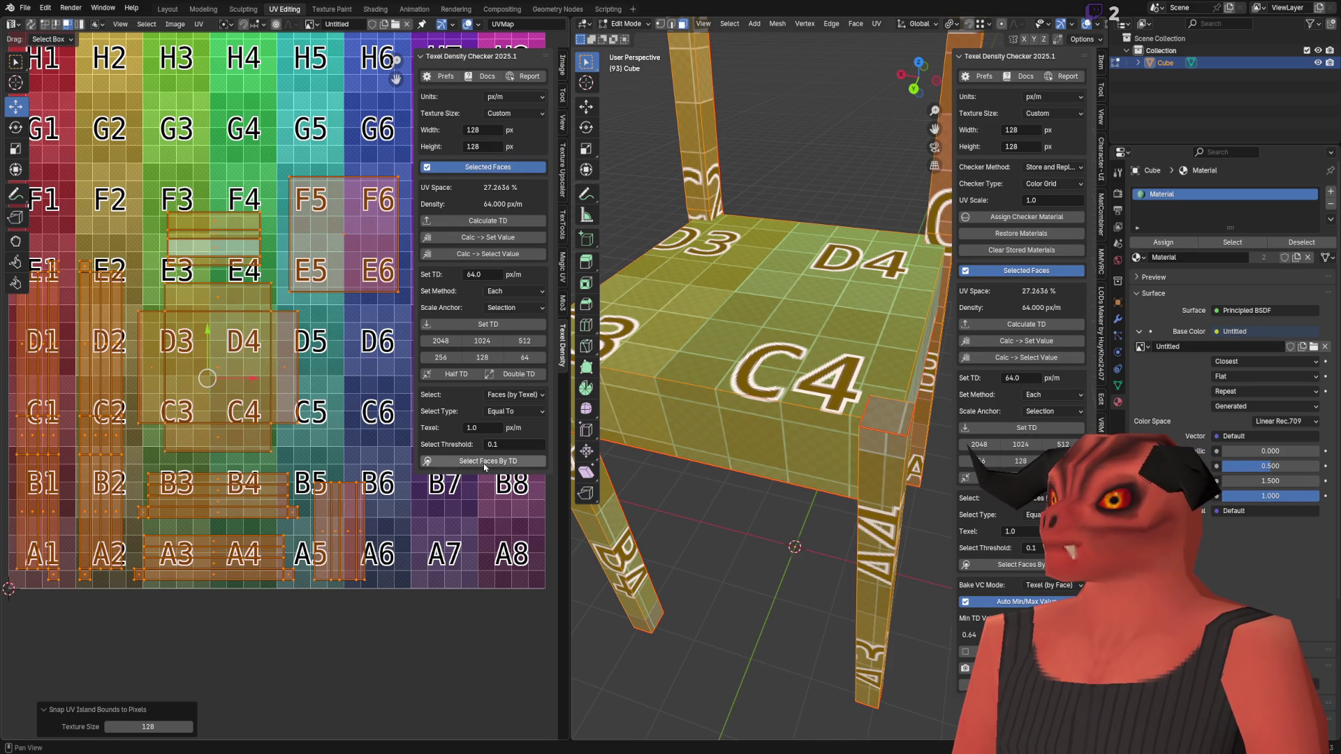
# Step: Keep Texel Density selection mode as Faces (by Texel) and bring up the TexTools layout tools
pyautogui.click(512, 395)
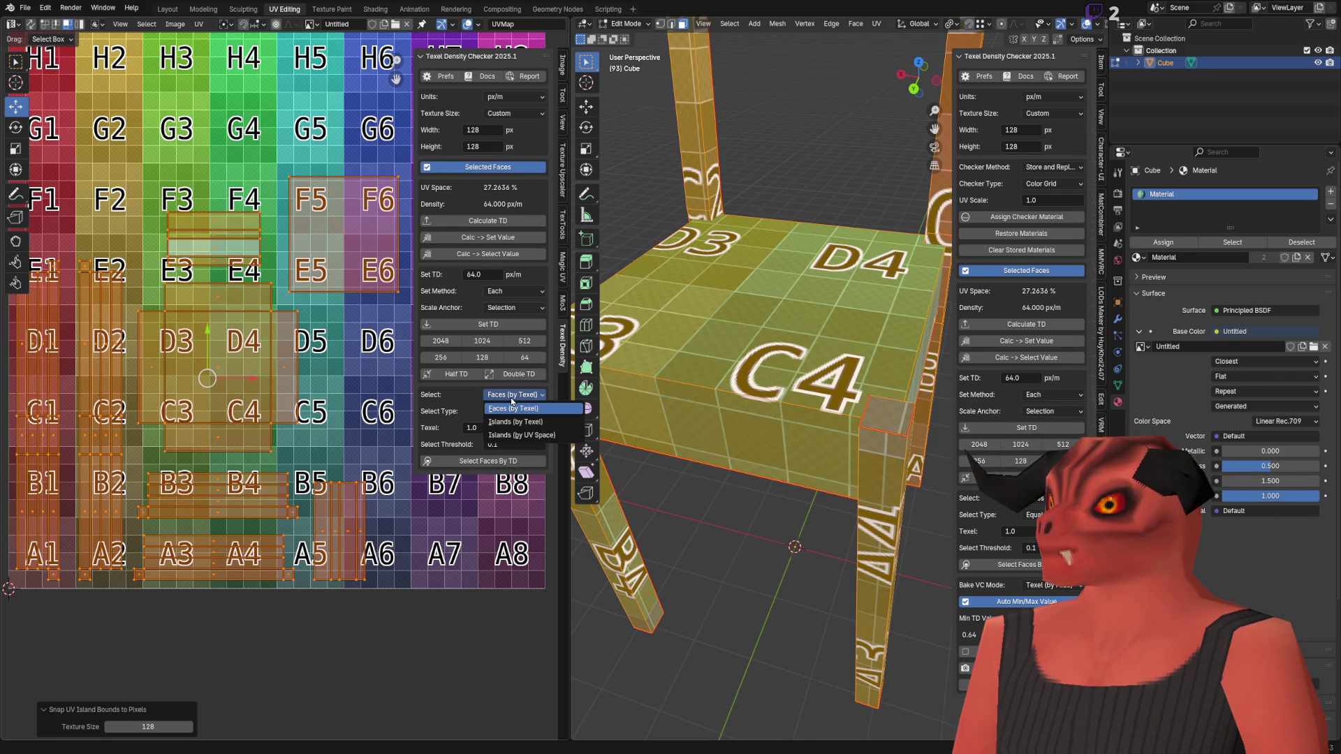
pyautogui.click(514, 397)
pyautogui.click(520, 395)
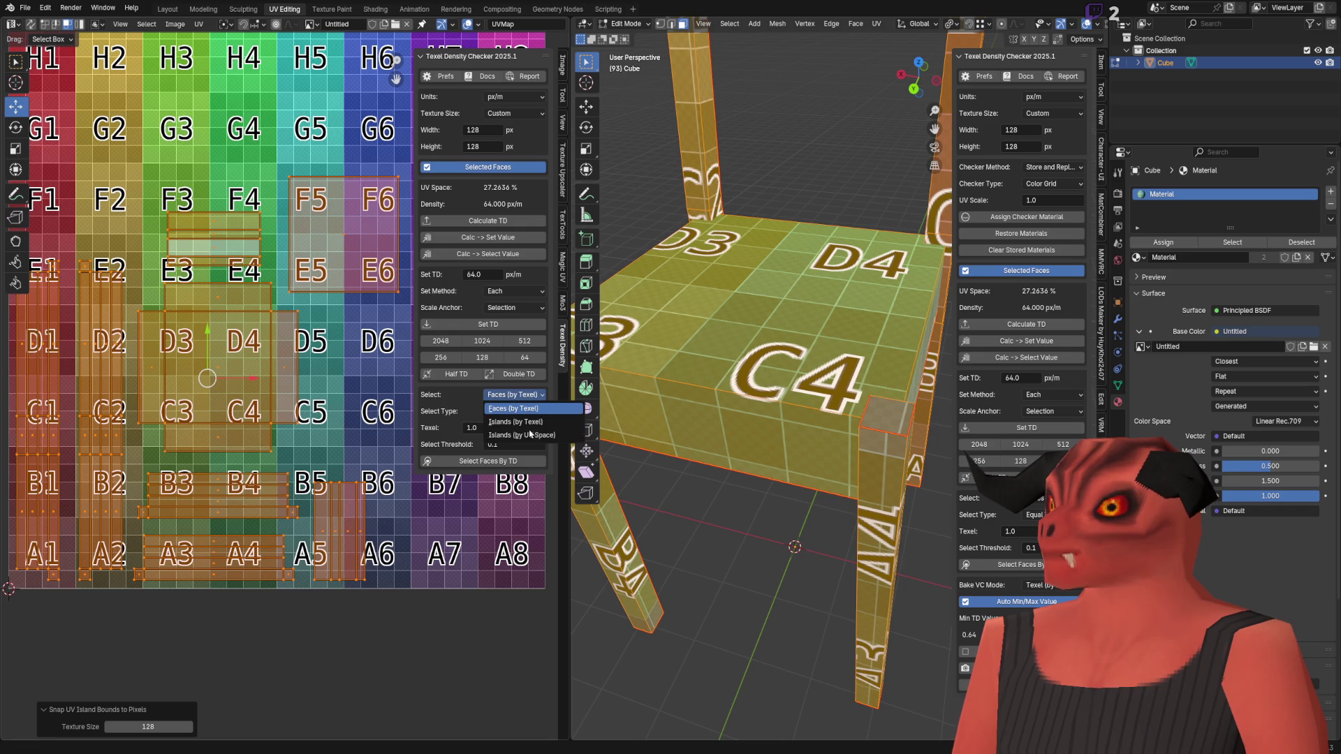
pyautogui.click(535, 401)
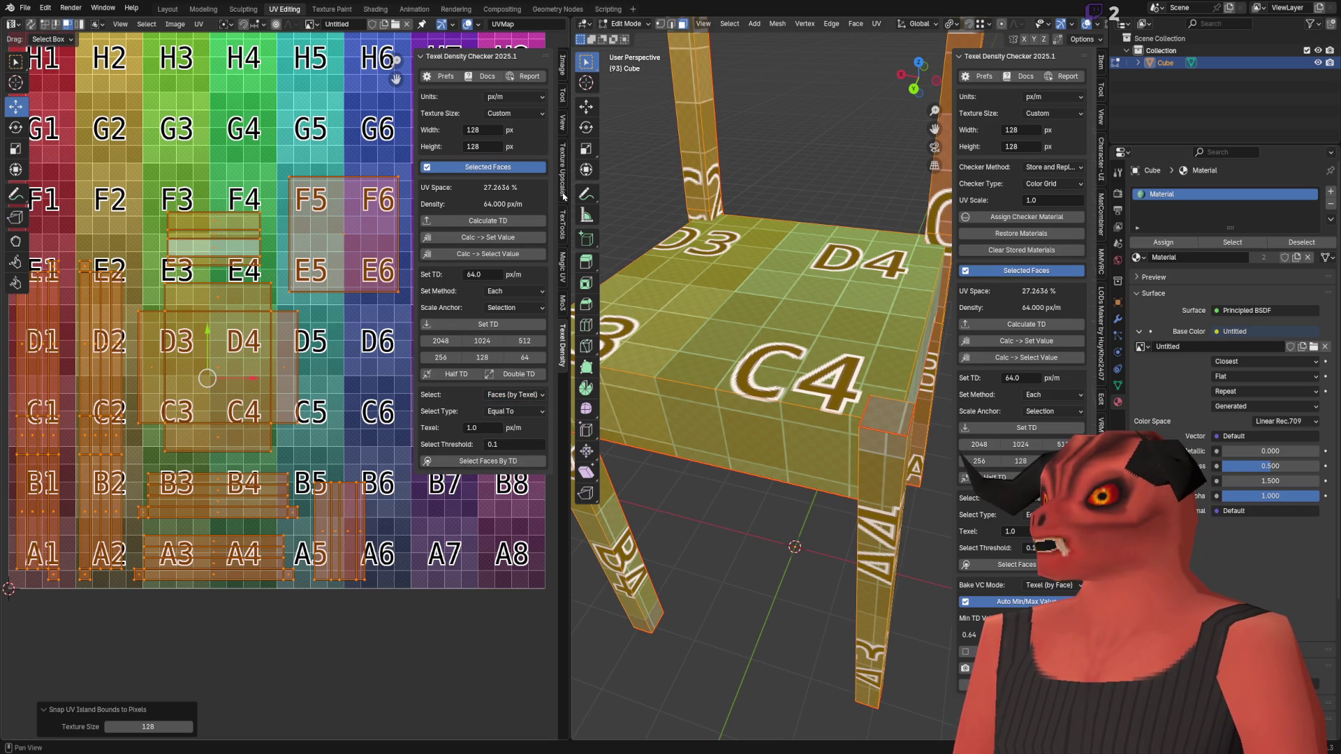
pyautogui.click(563, 168)
pyautogui.click(565, 227)
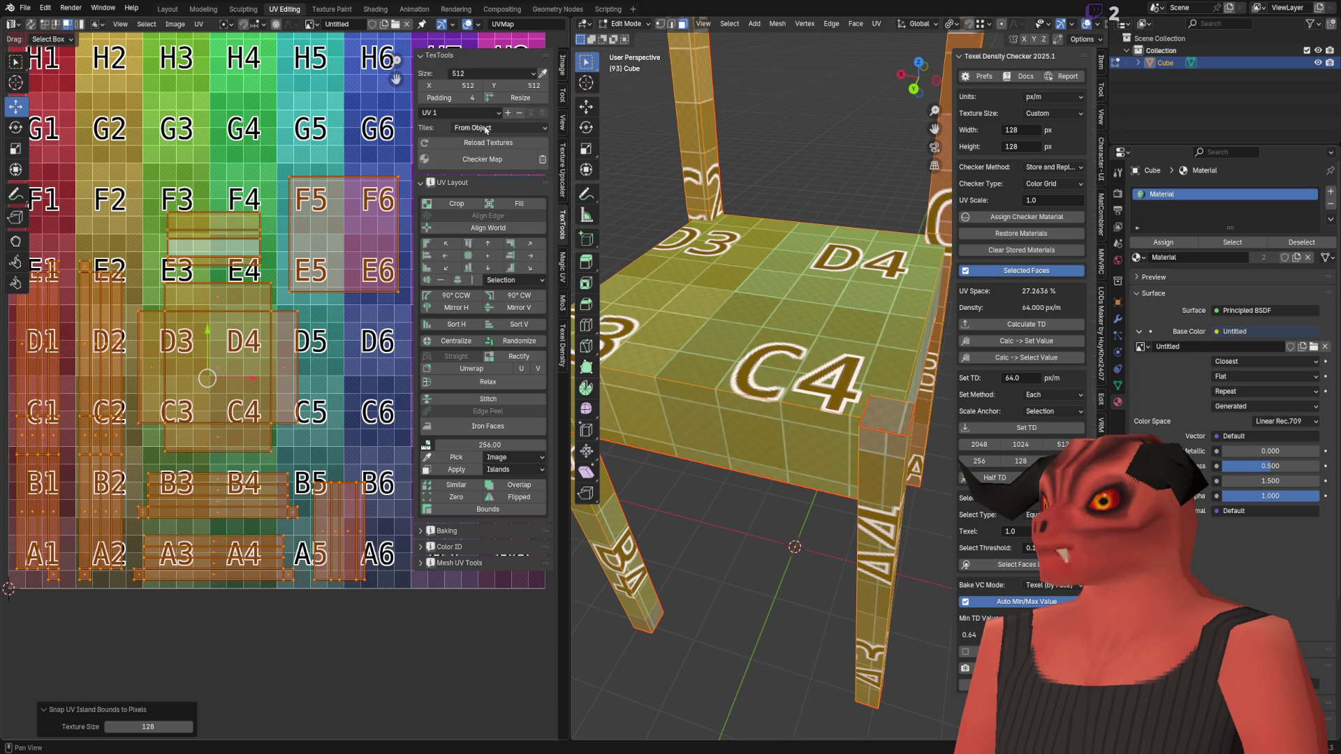
# Step: In the Obsidian note, highlight the Pack Islands step's Untick Scale and Exact Shape settings
pyautogui.scroll(-4, 321, 291)
pyautogui.moveTo(297, 297); pyautogui.dragTo(318, 293, button='middle')
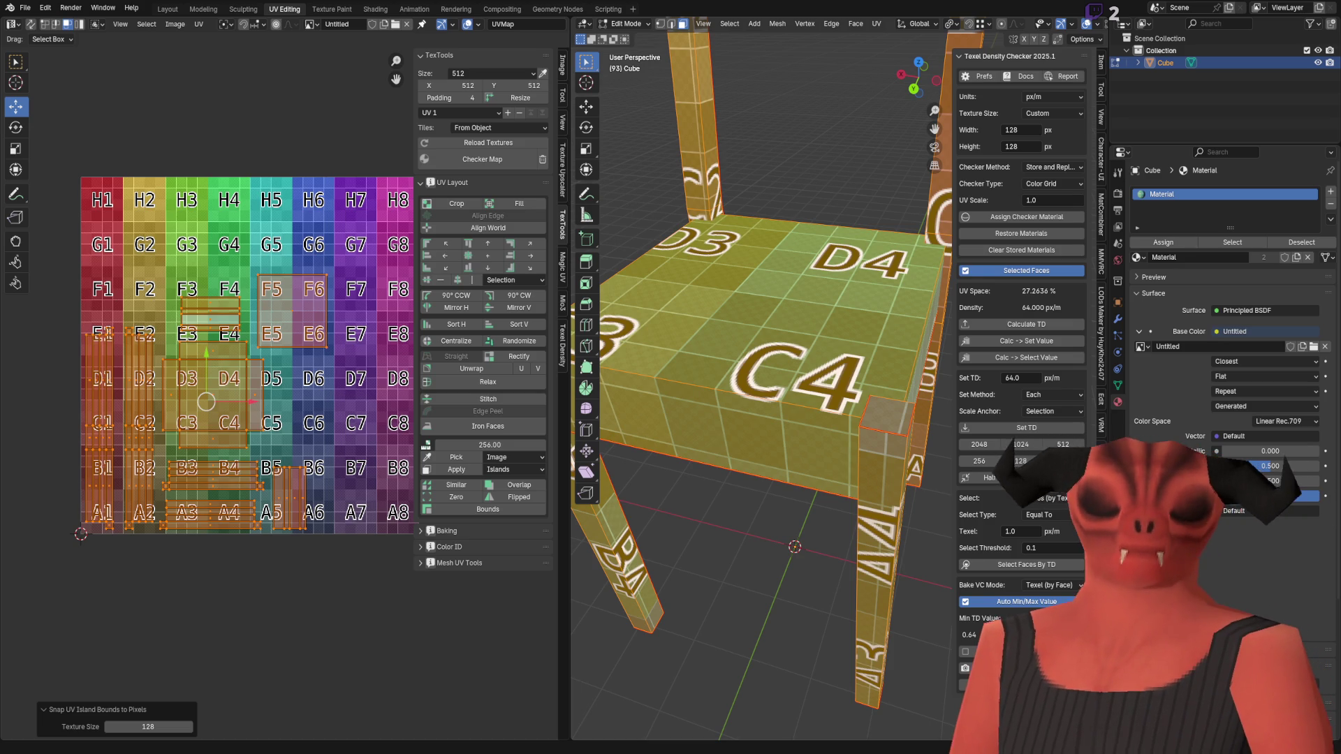
pyautogui.hotkey('alt', 'Tab')
pyautogui.moveTo(347, 372)
pyautogui.mouseDown()
pyautogui.moveTo(275, 341)
pyautogui.moveTo(352, 372)
pyautogui.moveTo(690, 377)
pyautogui.mouseUp()
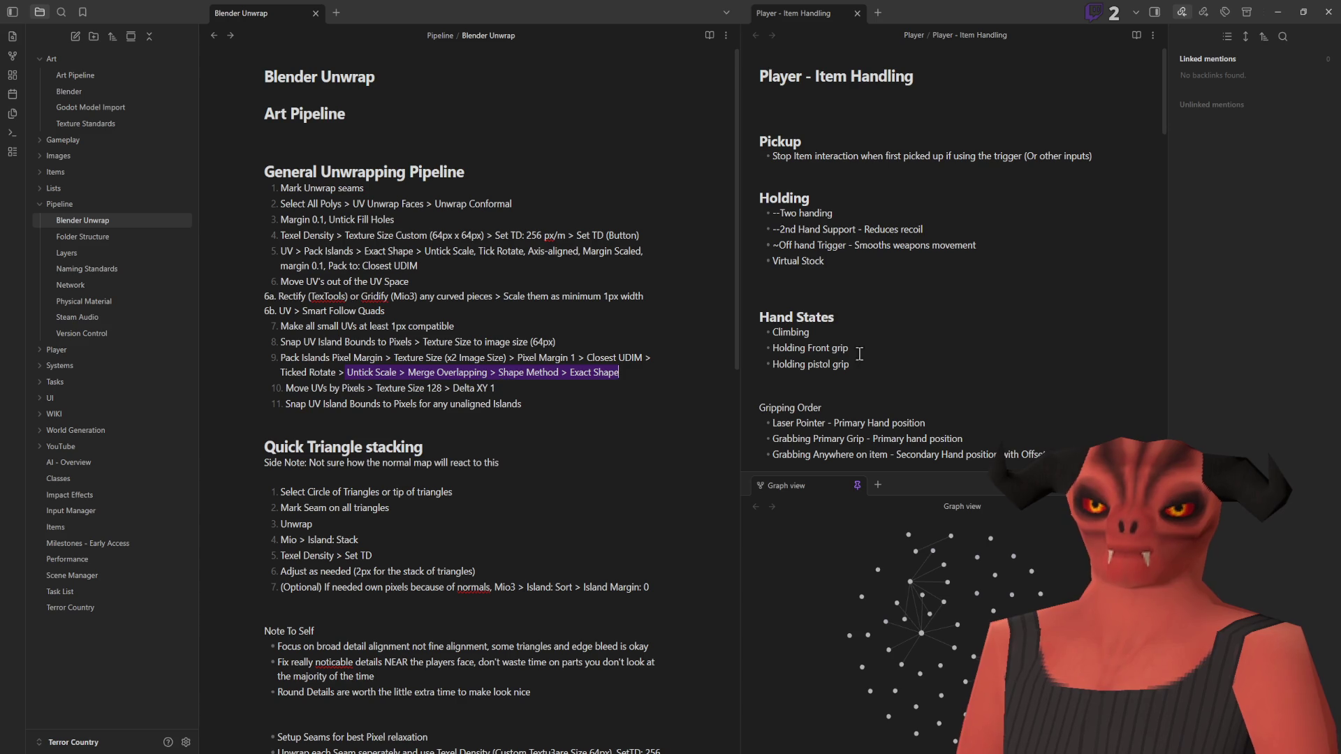
# Step: Add Pack Islands Pixel Margin from the UV menu to Quick Favorites
pyautogui.hotkey('alt', 'Tab')
pyautogui.scroll(2, 345, 399)
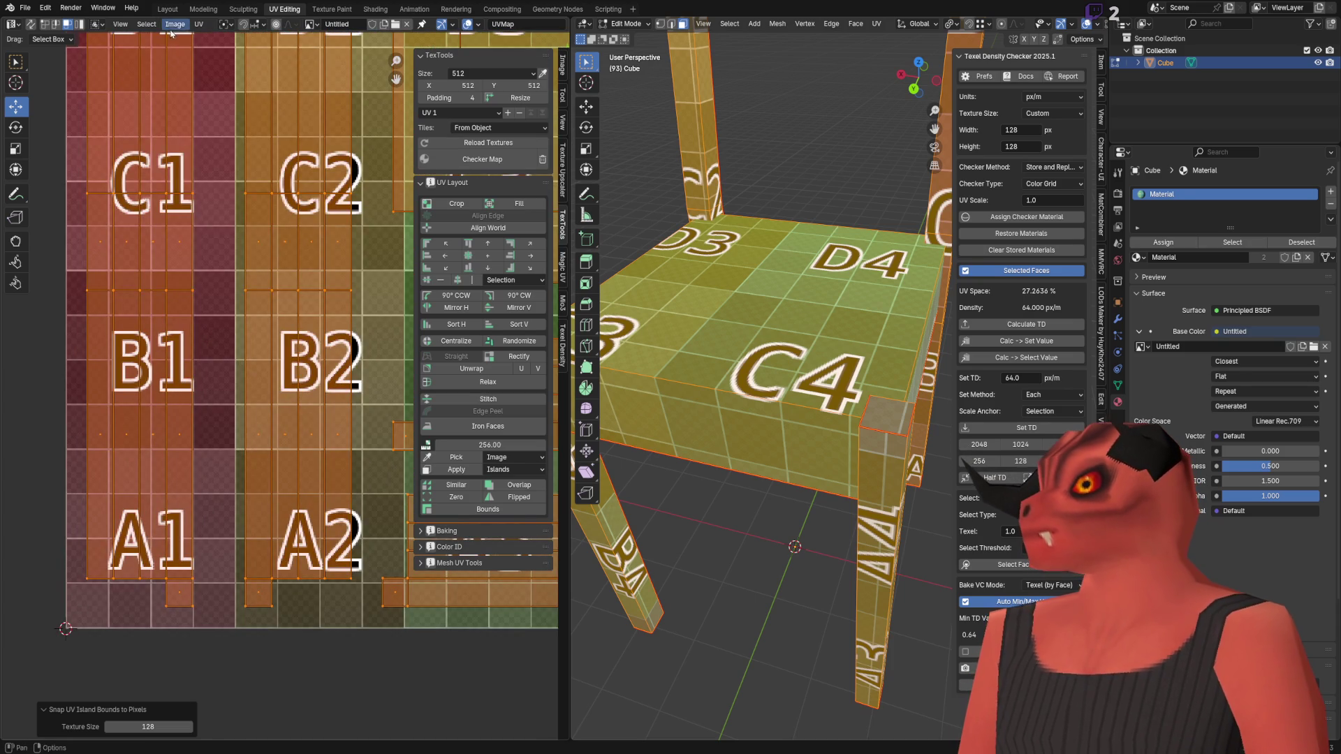
pyautogui.click(199, 24)
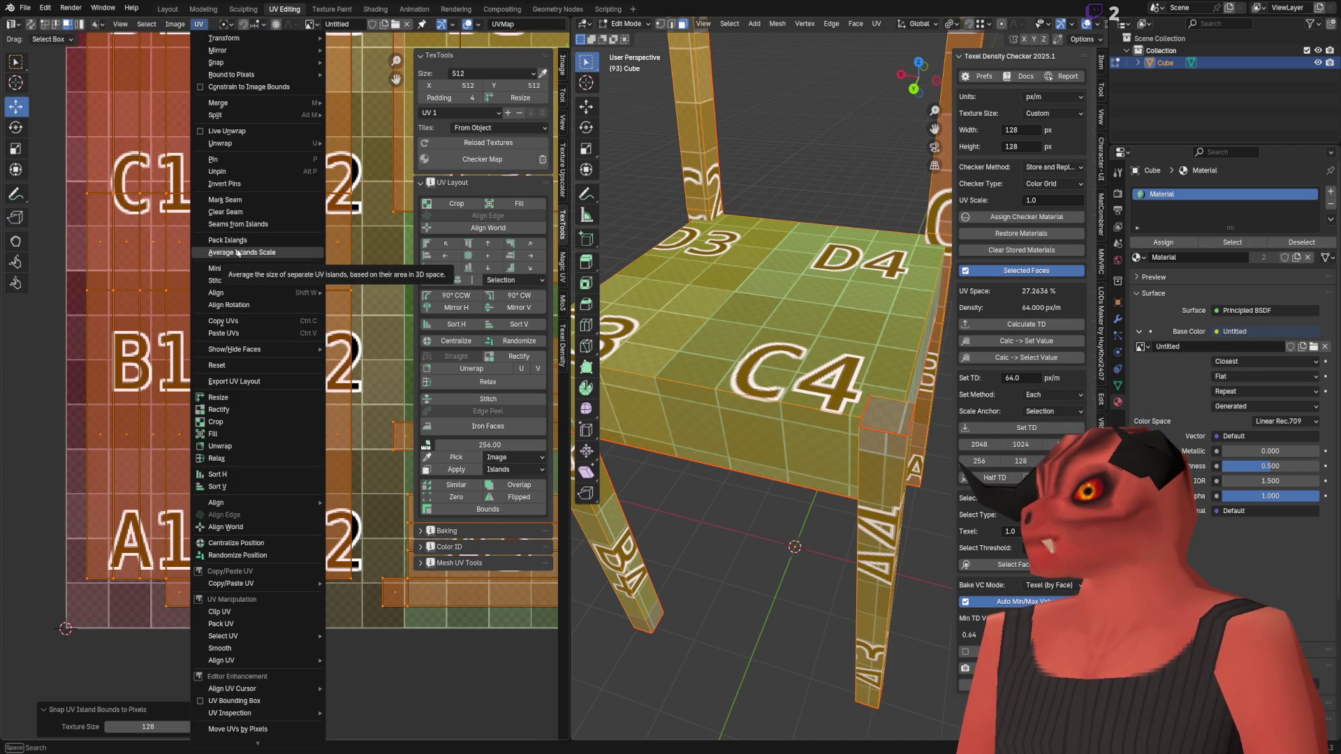
pyautogui.scroll(-5, 270, 733)
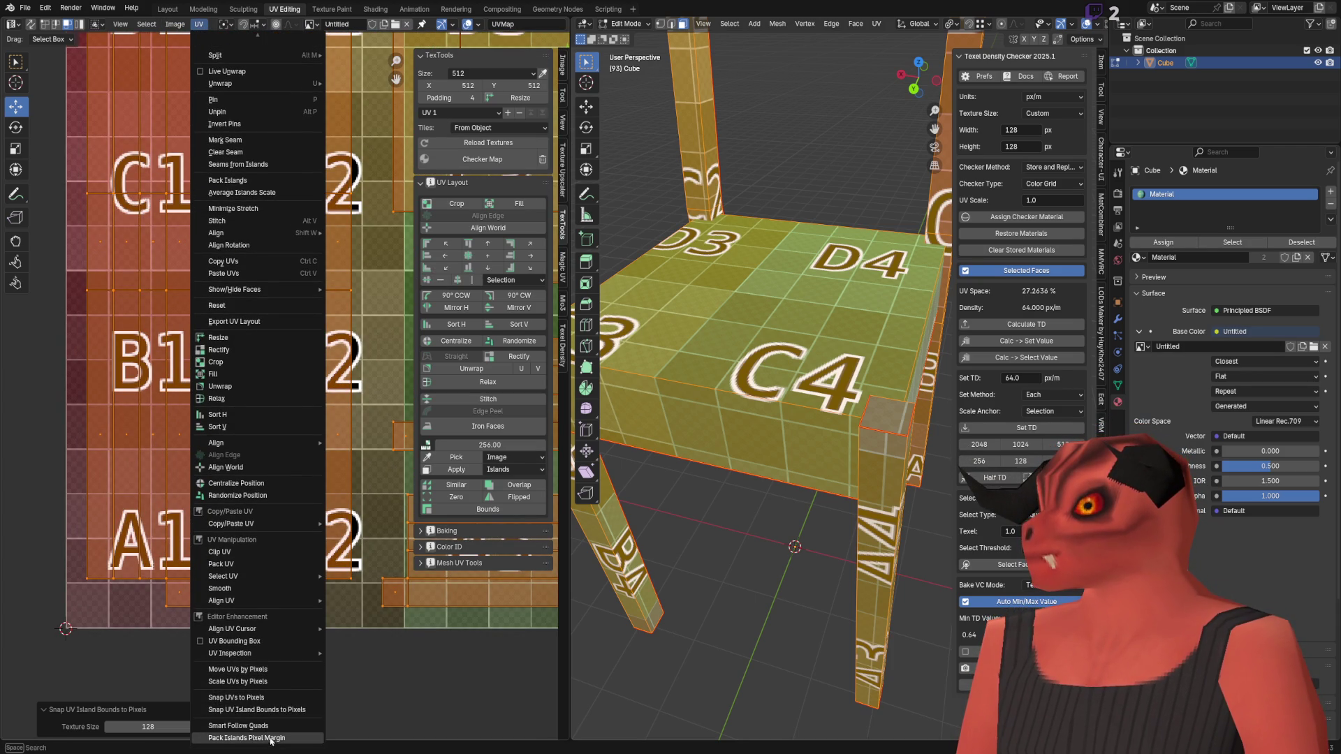
pyautogui.rightClick(271, 742)
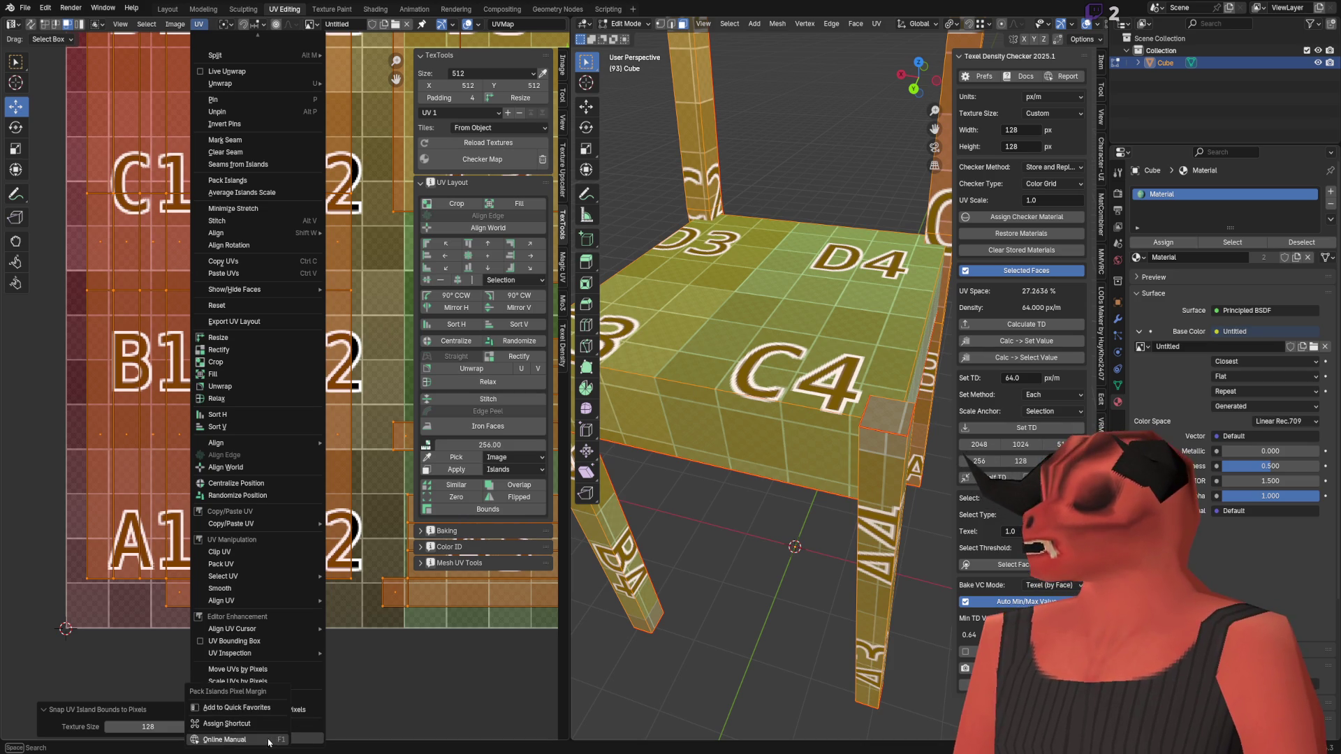
pyautogui.click(236, 707)
pyautogui.scroll(1, 294, 363)
# Step: Run Pack Islands Pixel Margin with Texture Size 128 and Pixel Margin 1
pyautogui.press('q')
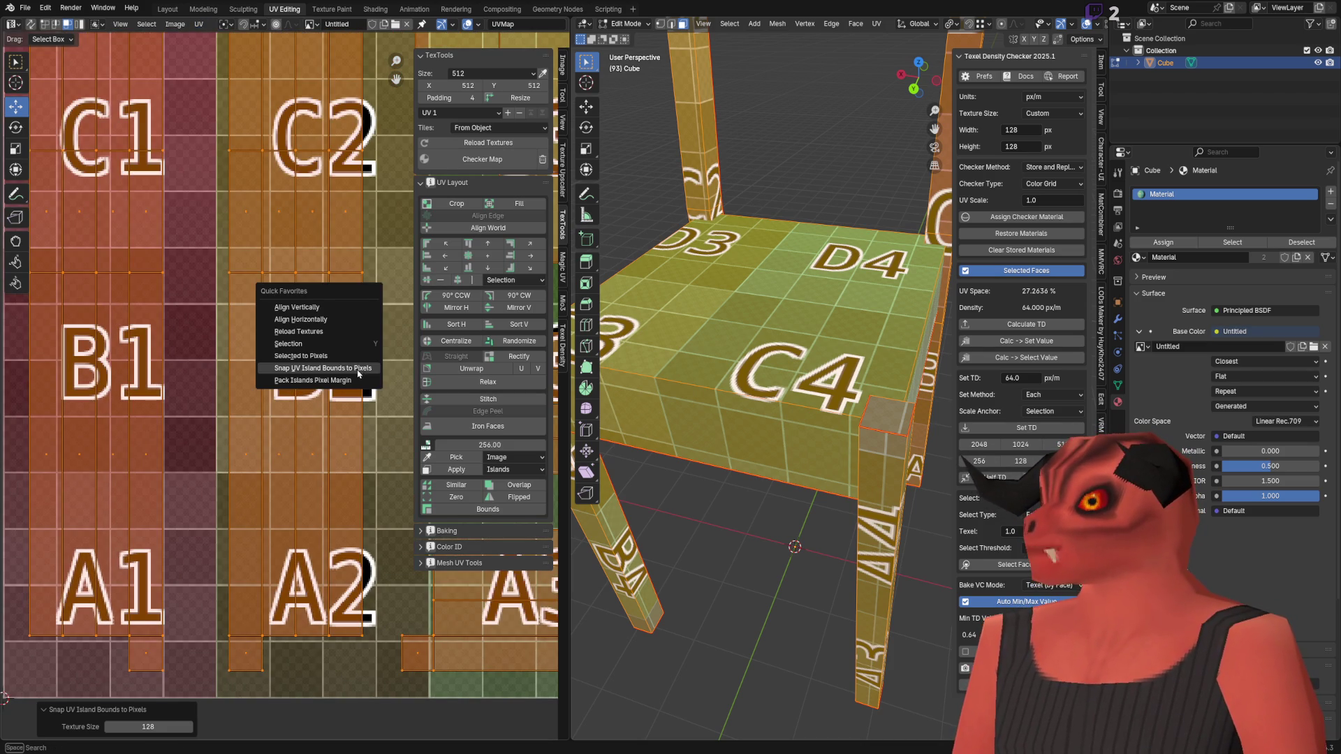
pyautogui.click(358, 380)
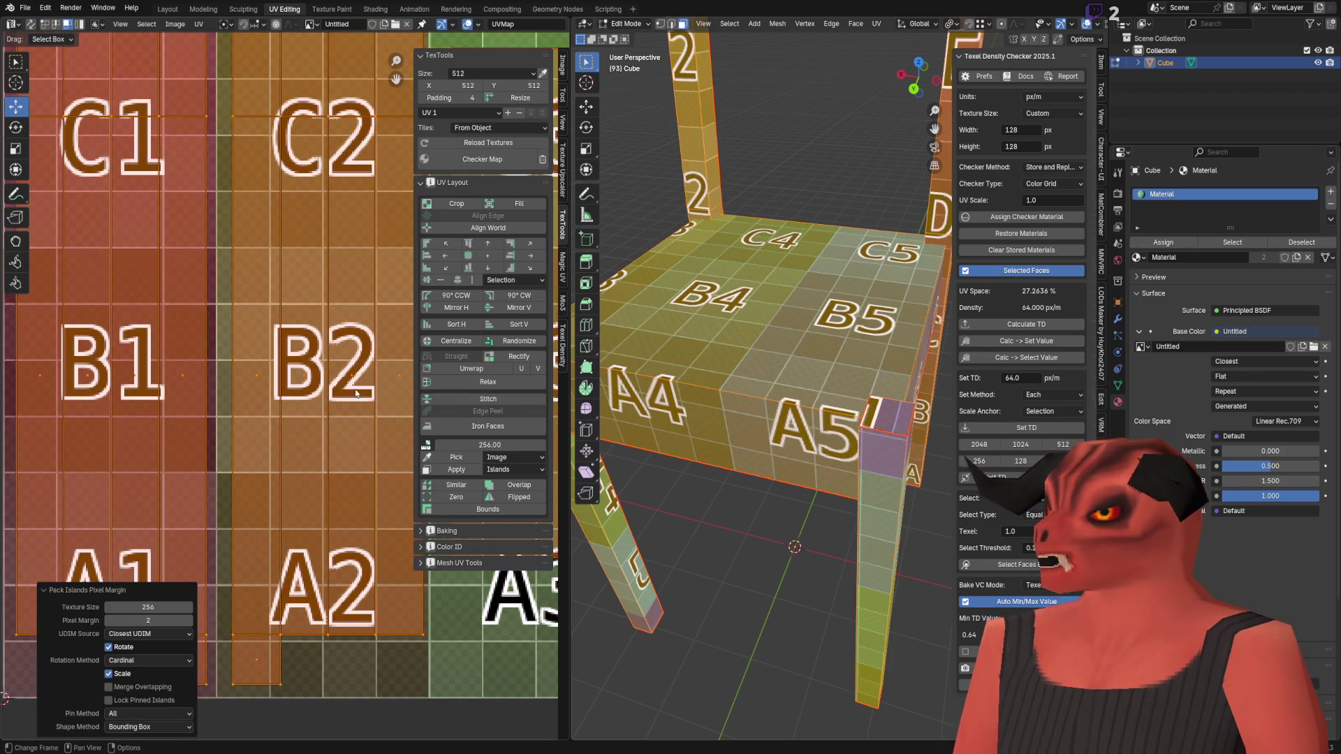
pyautogui.scroll(-8, 358, 390)
pyautogui.scroll(4, 284, 428)
pyautogui.click(148, 607)
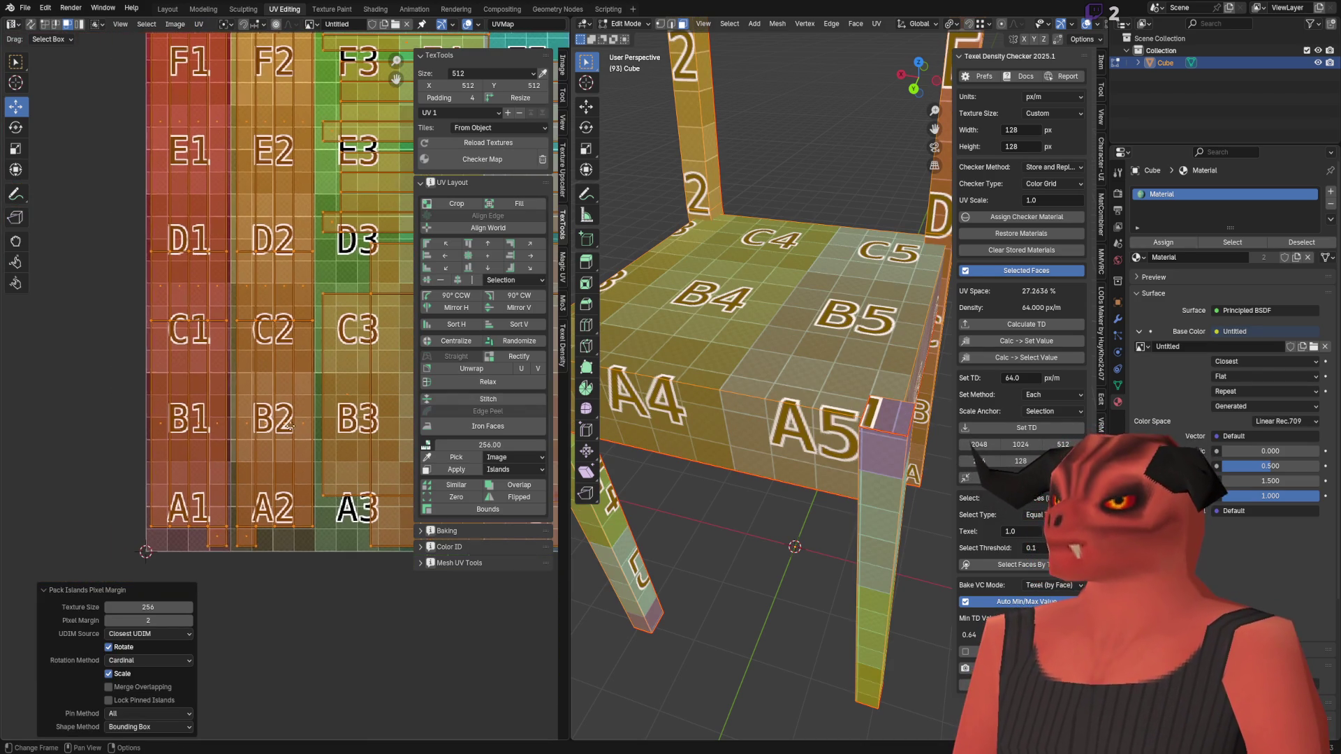
pyautogui.write('128')
pyautogui.press('Return')
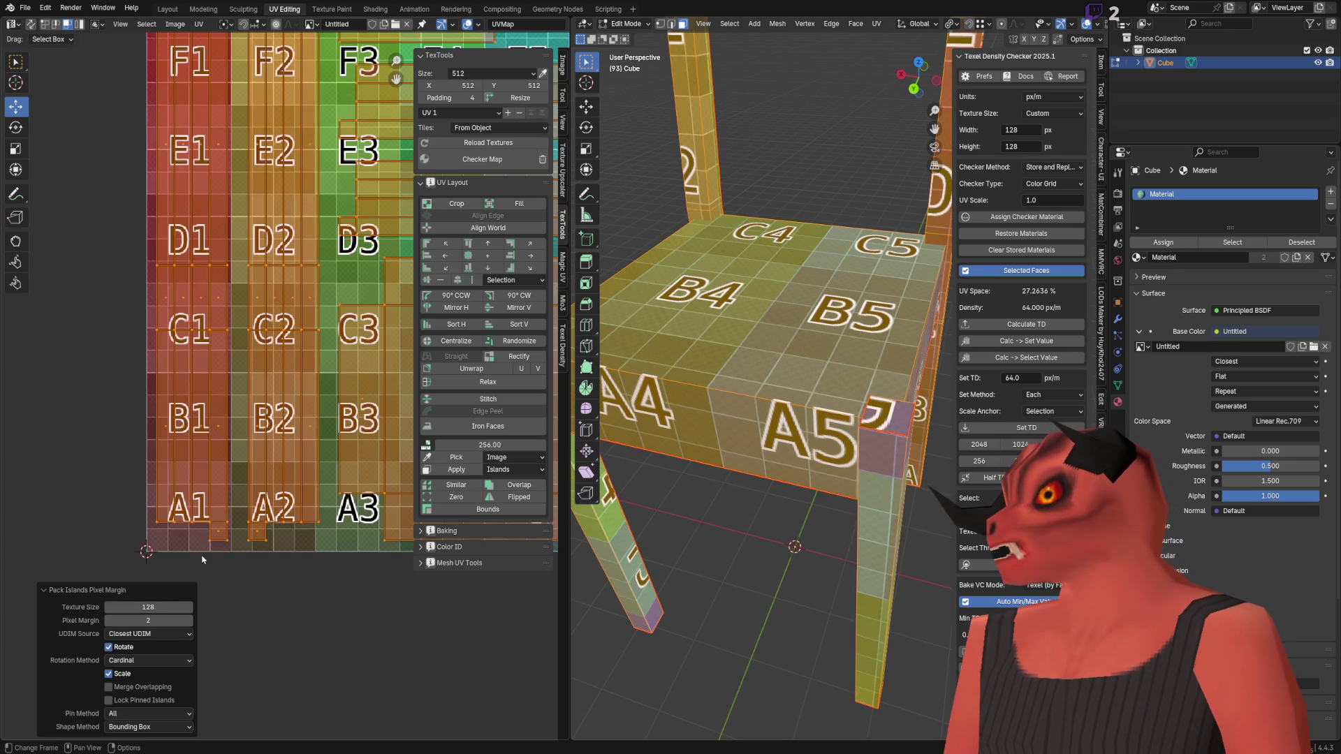
pyautogui.scroll(-4, 321, 410)
pyautogui.click(164, 619)
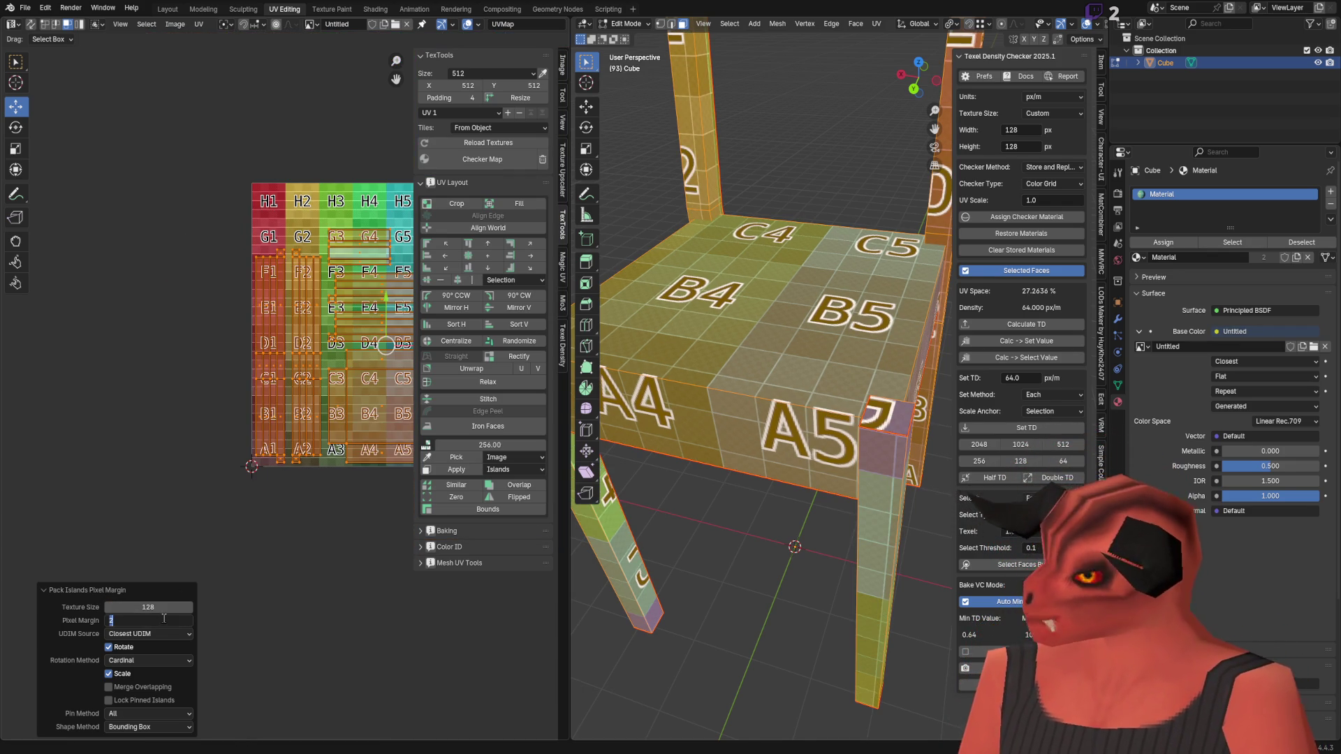
pyautogui.write('1')
pyautogui.press('Return')
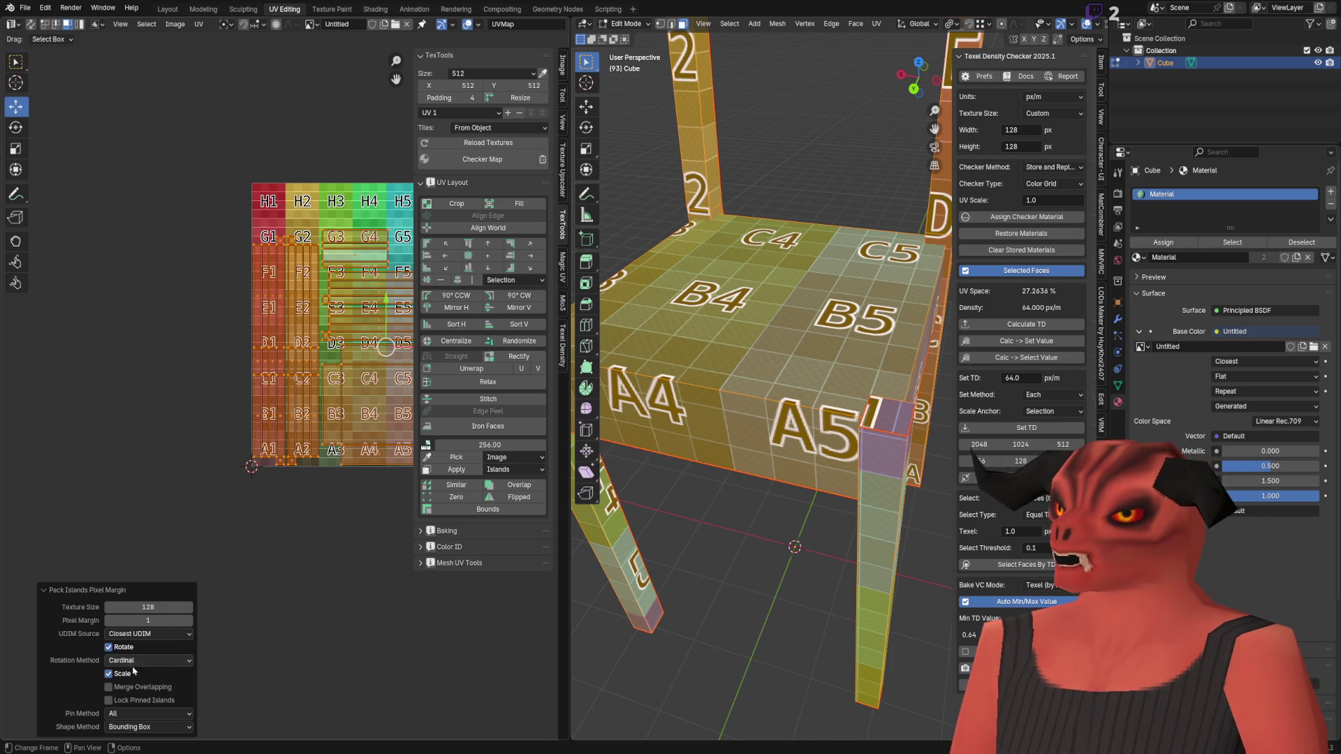
# Step: Untick Scale, tick Merge Overlapping, and set Shape Method to Exact Shape
pyautogui.click(109, 673)
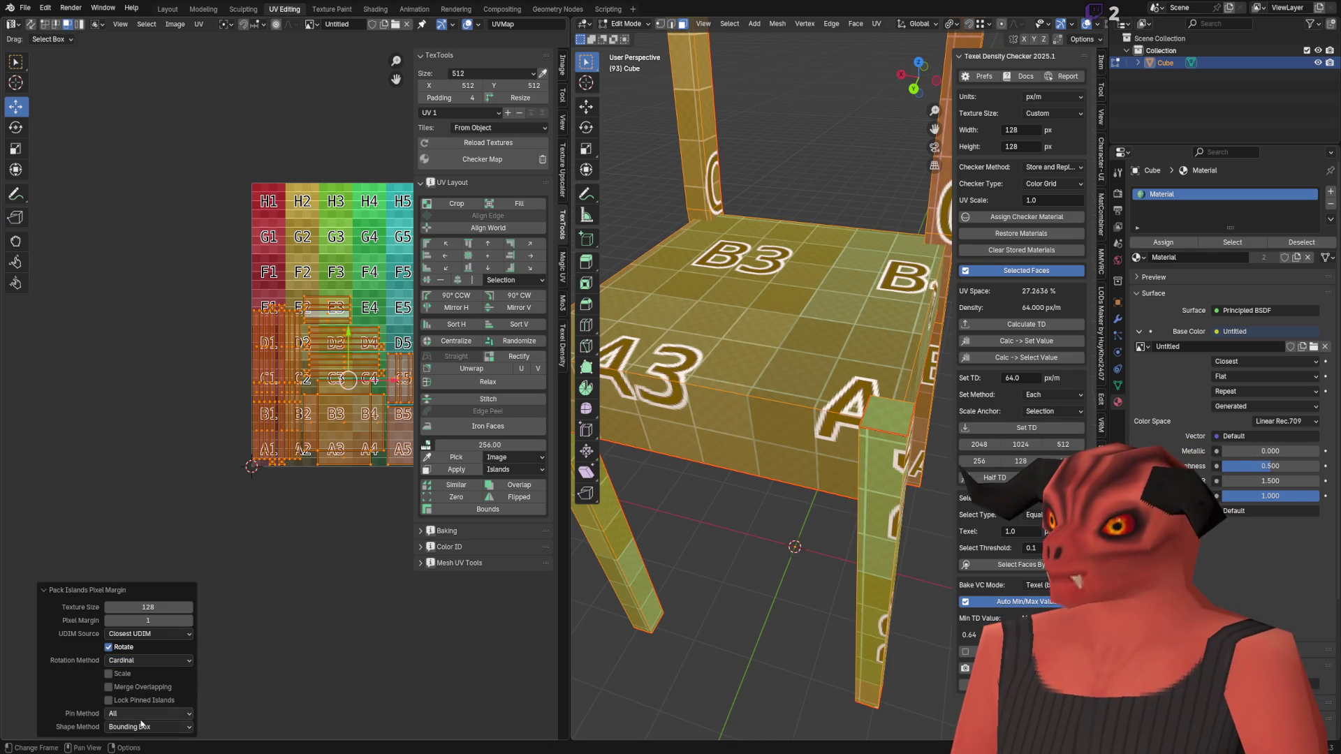
pyautogui.click(136, 688)
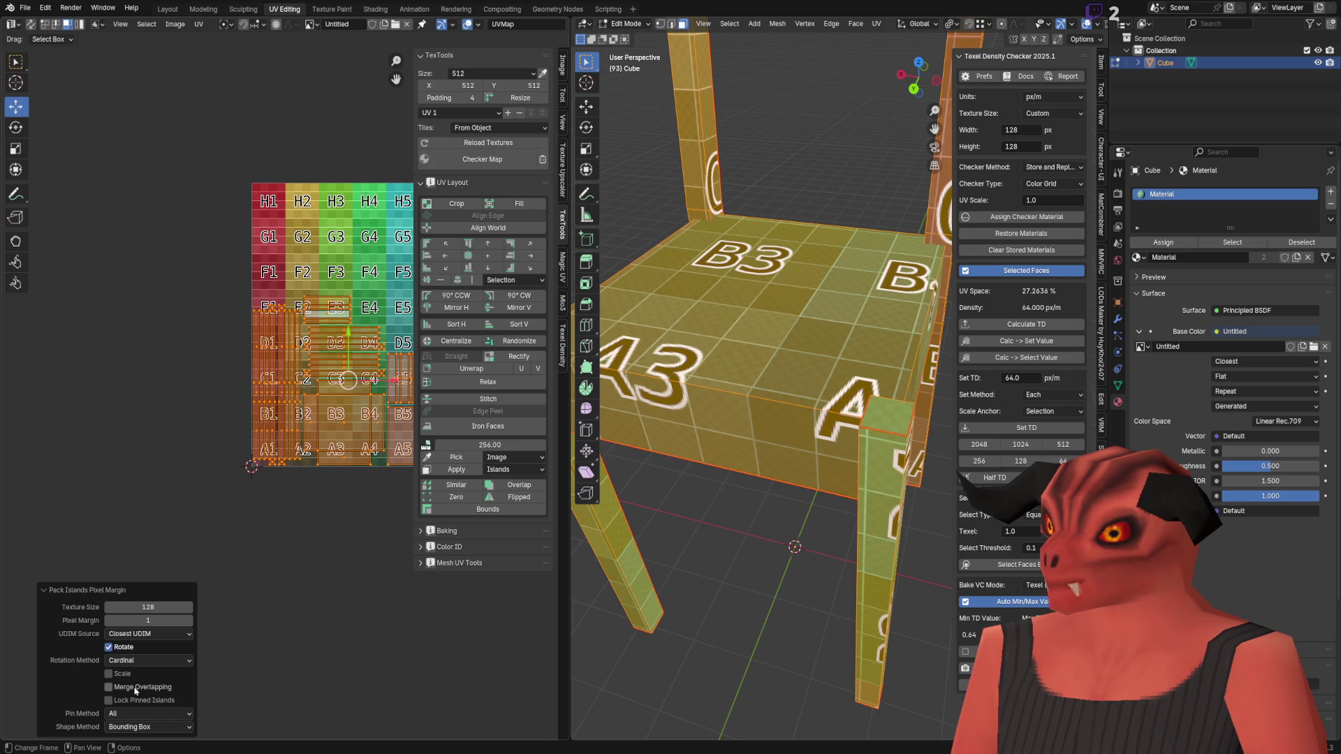
pyautogui.scroll(3, 161, 388)
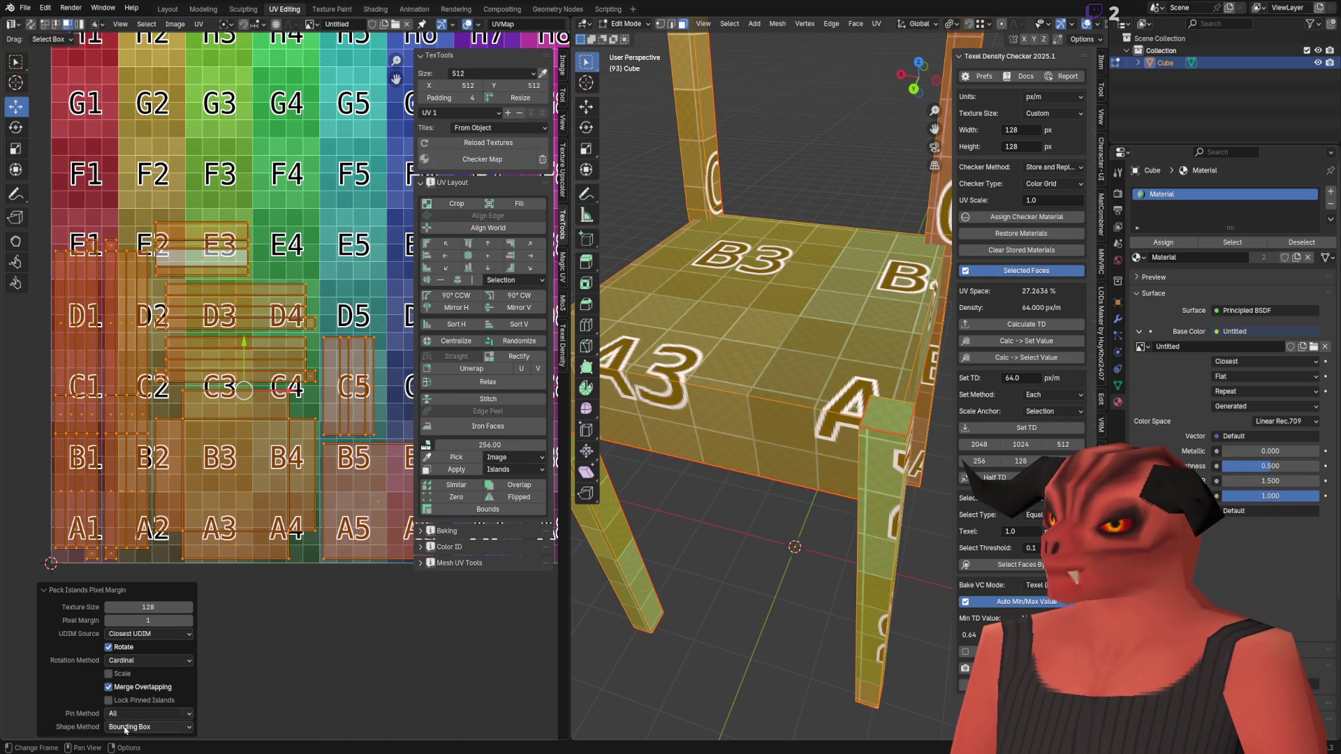
pyautogui.click(159, 731)
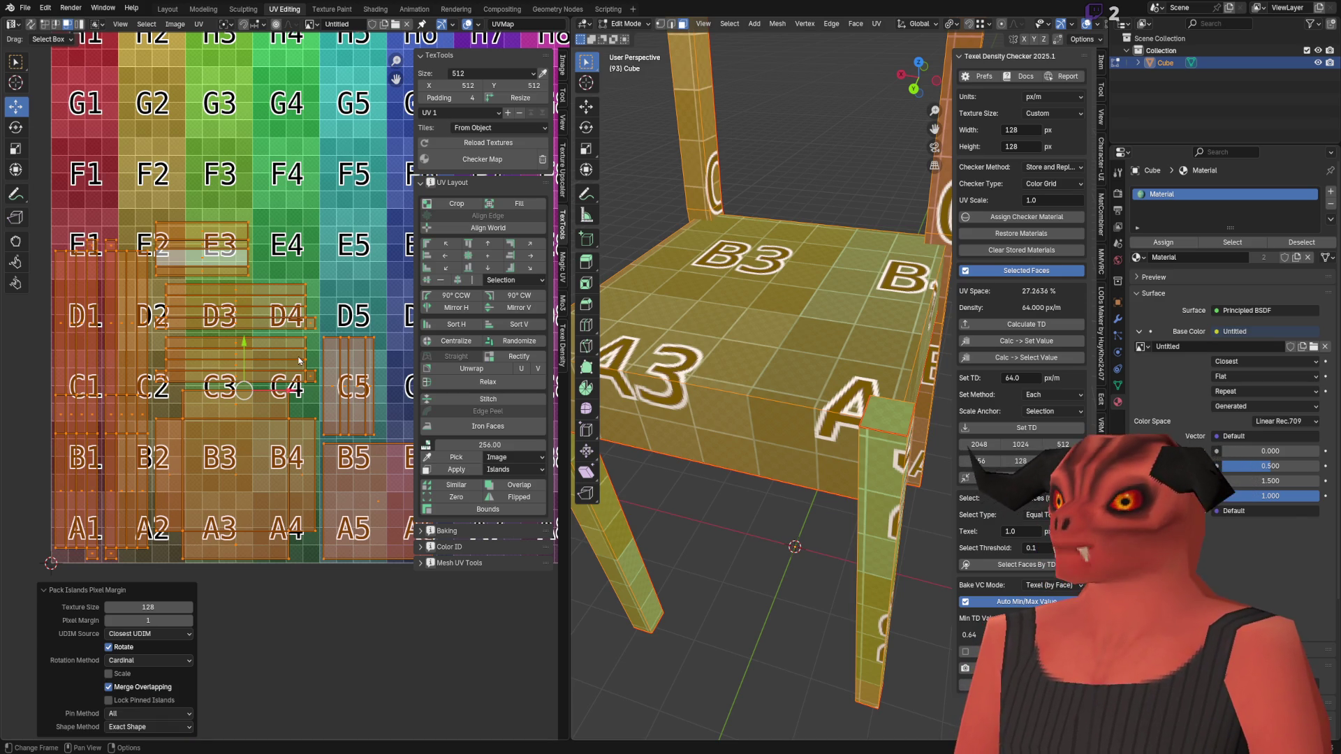
pyautogui.moveTo(293, 350); pyautogui.dragTo(226, 391, button='middle')
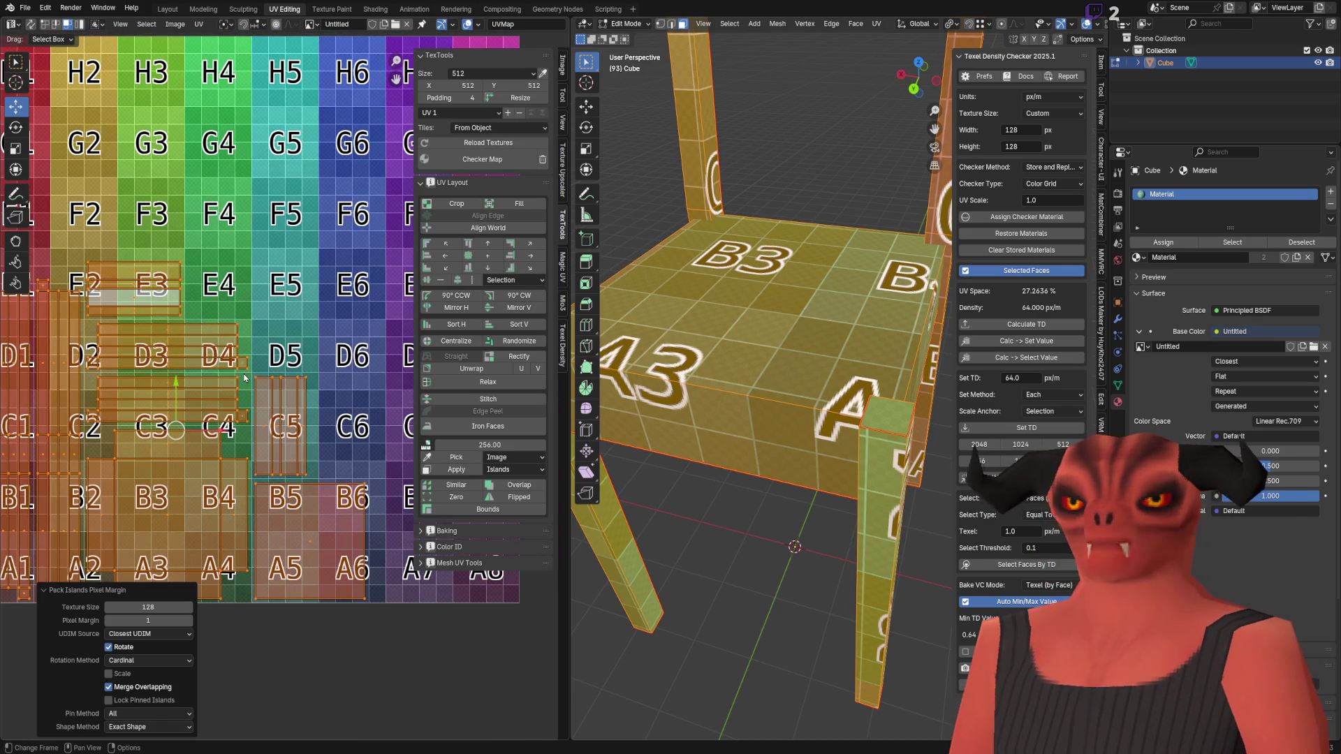
pyautogui.scroll(-4, 244, 377)
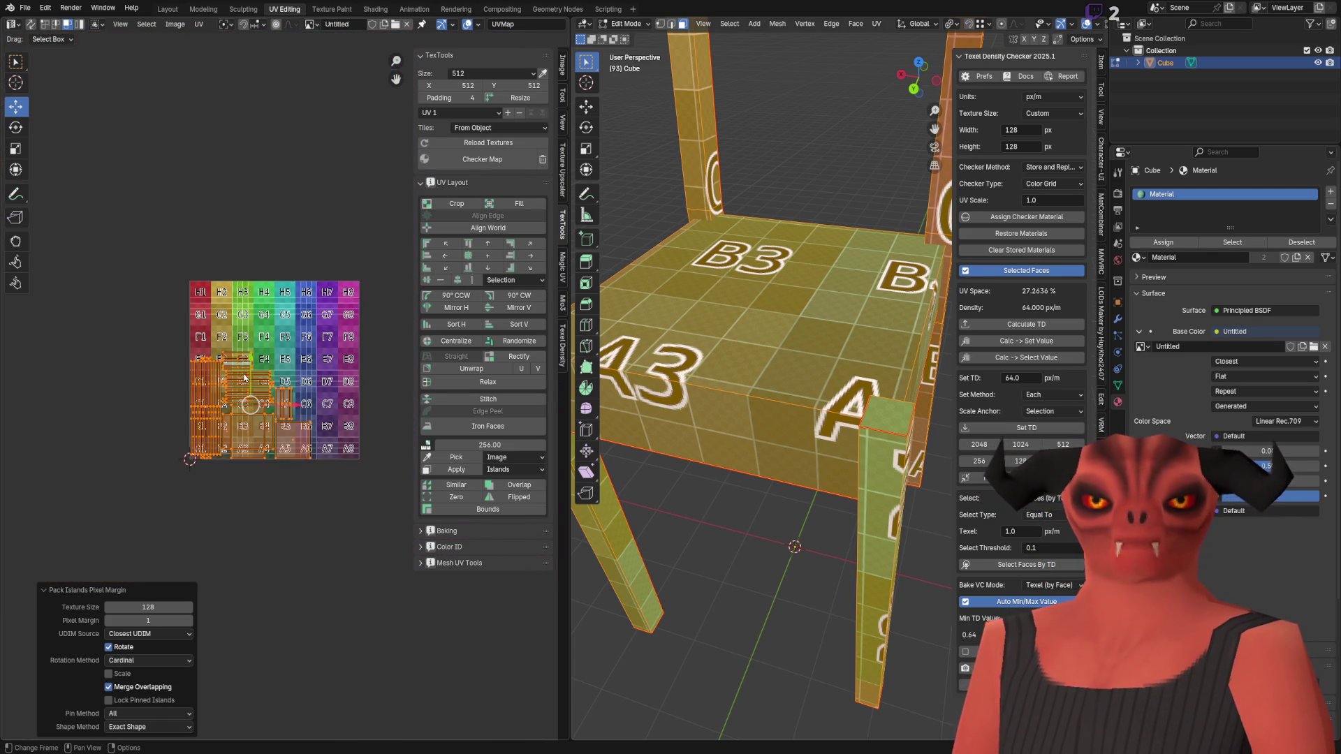
pyautogui.scroll(3, 242, 373)
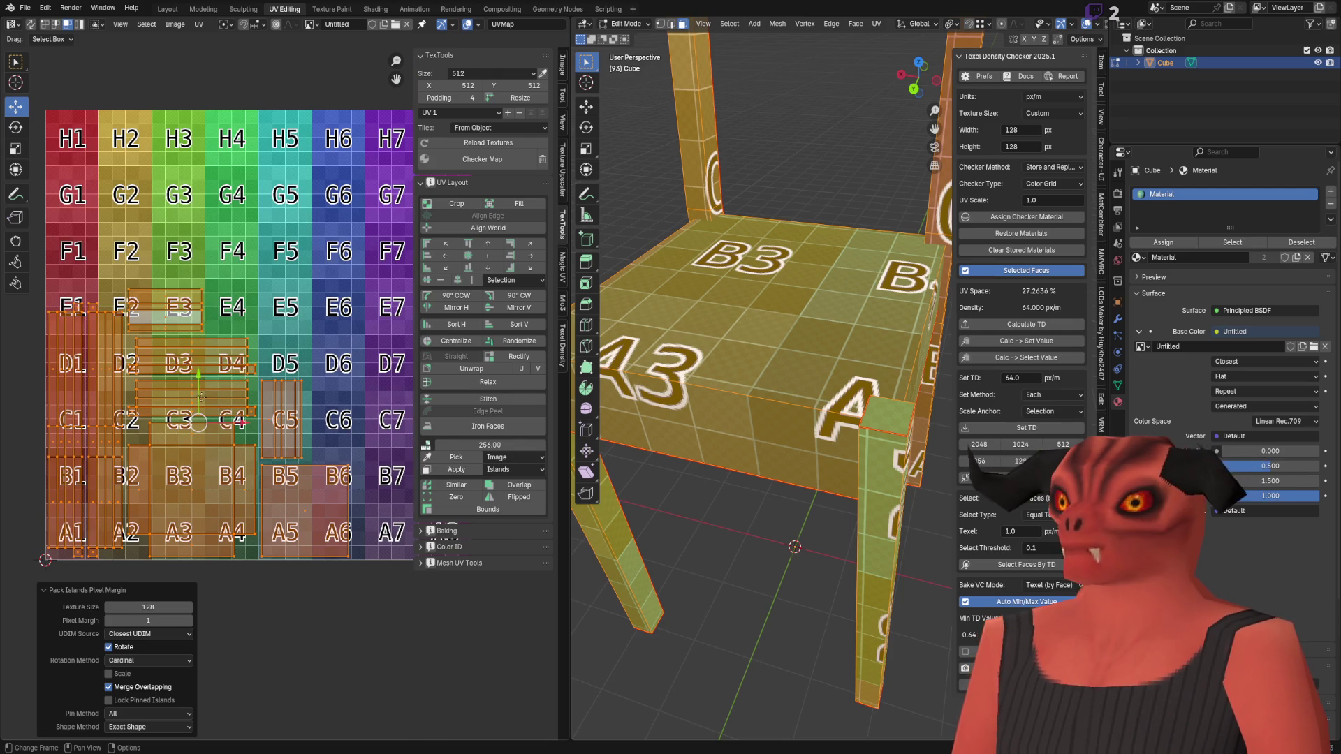
pyautogui.scroll(6, 113, 512)
pyautogui.scroll(-6, 164, 219)
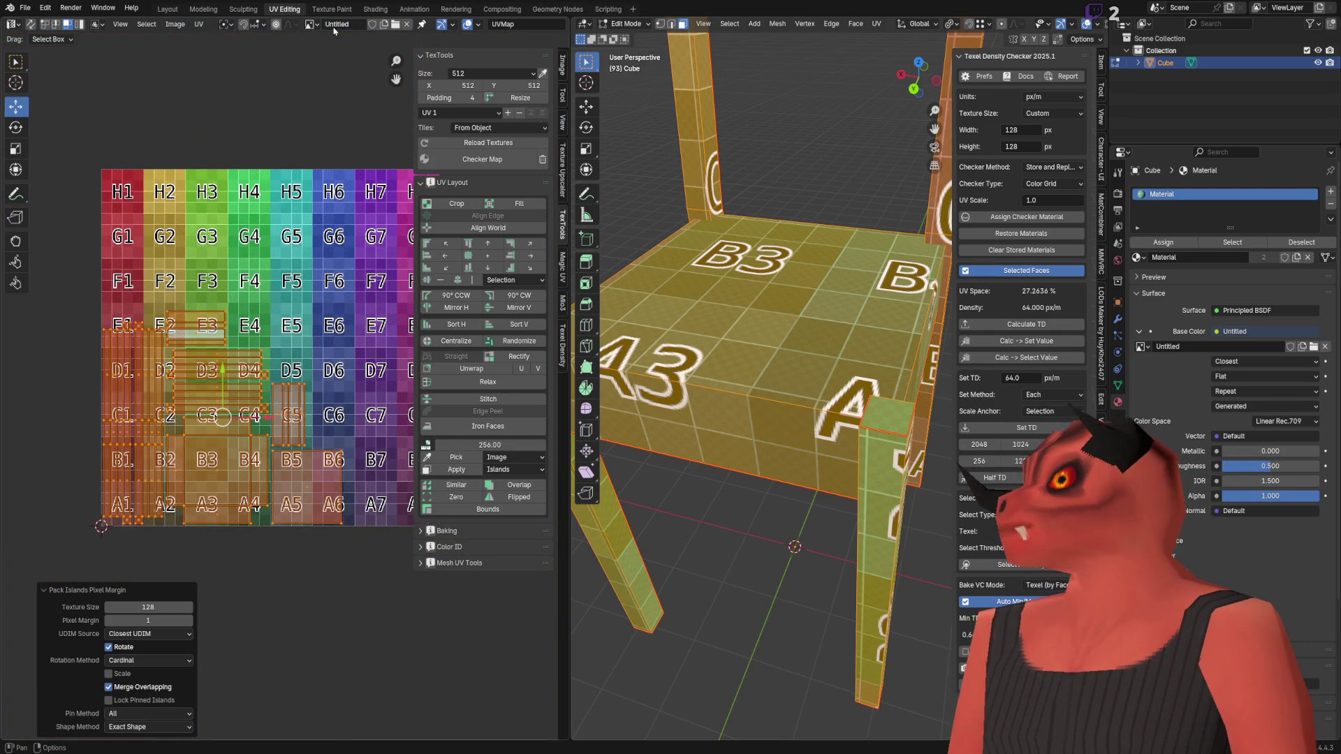
# Step: Replace the old checker with a new 128 × 128 px UV Grid image
pyautogui.click(406, 24)
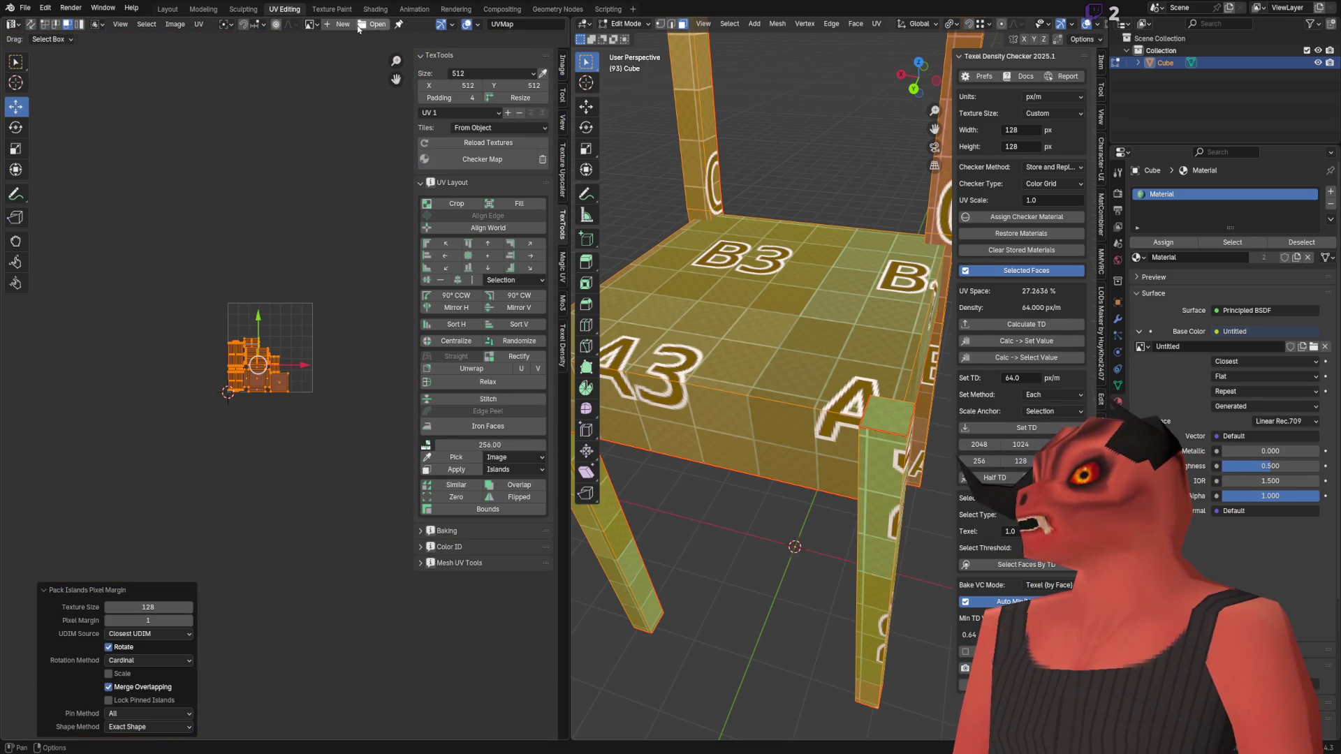
pyautogui.click(338, 24)
pyautogui.click(388, 51)
pyautogui.write('128')
pyautogui.press('Return')
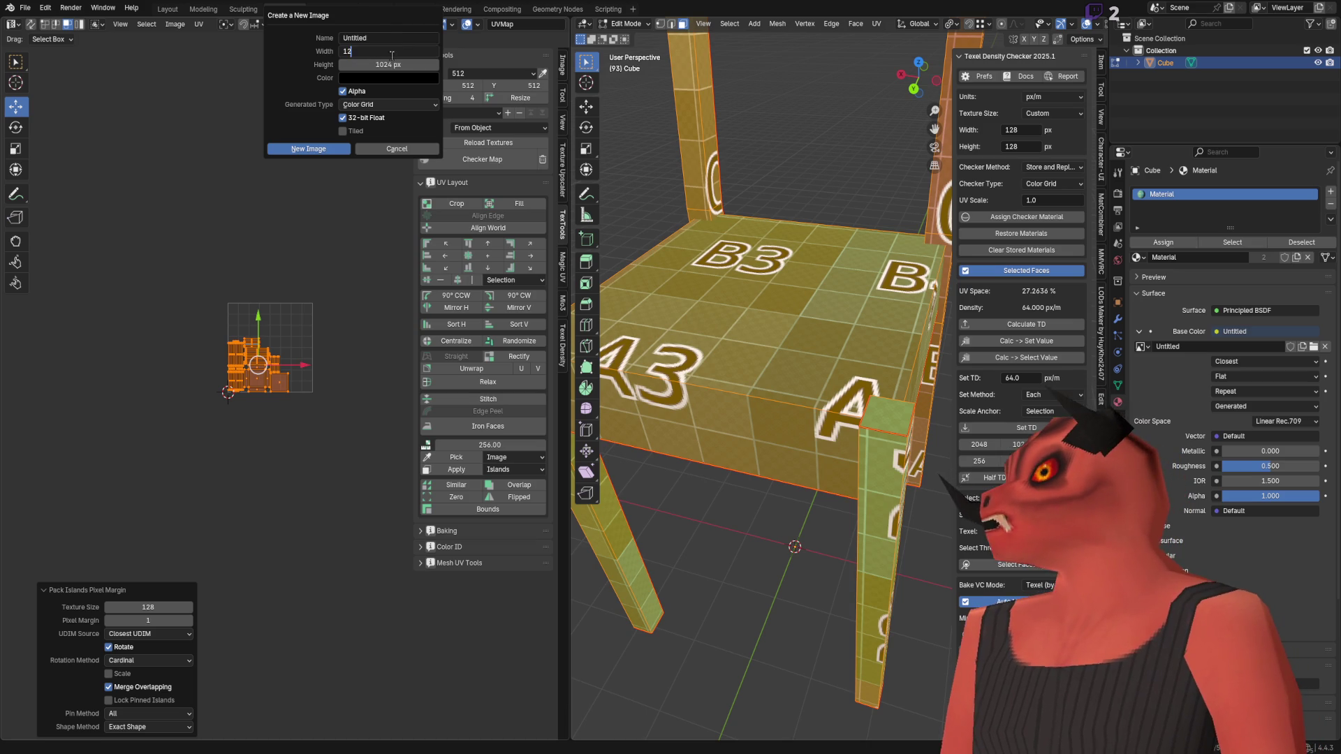
pyautogui.click(388, 64)
pyautogui.write('128')
pyautogui.press('Return')
pyautogui.click(381, 105)
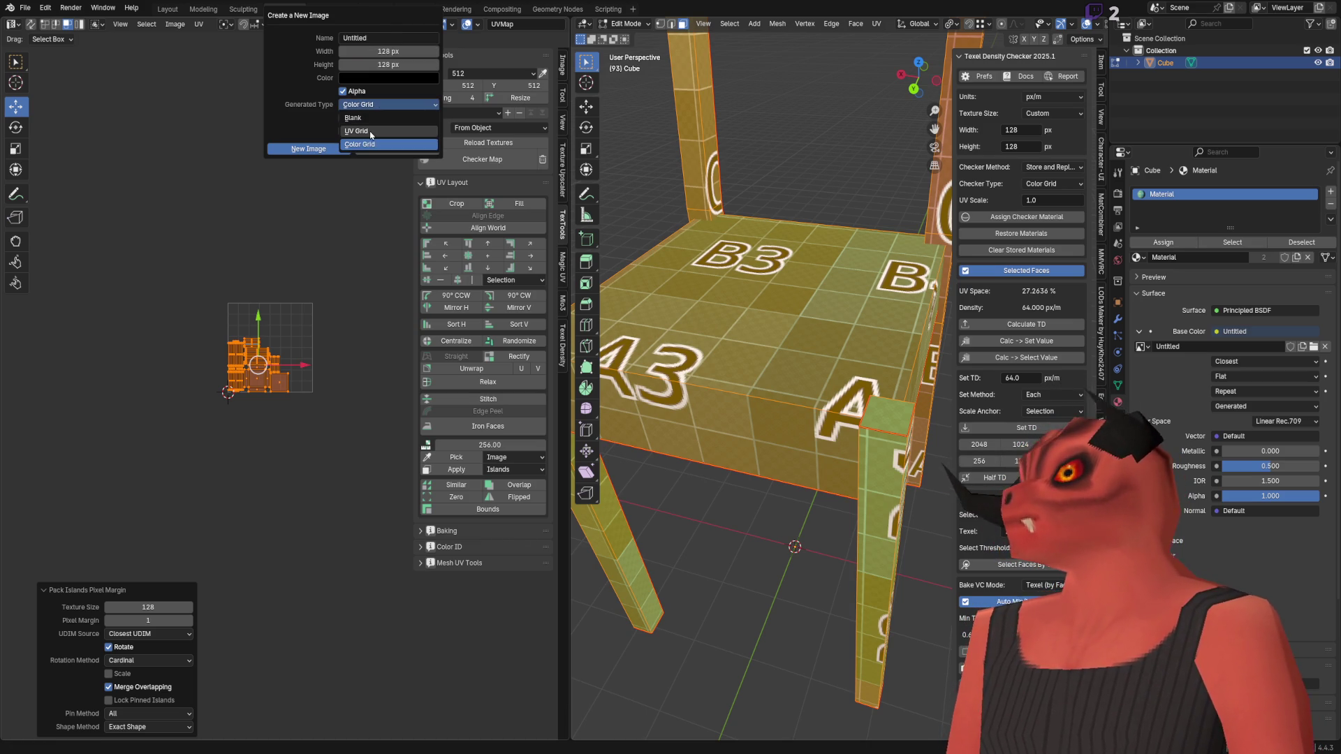
pyautogui.click(371, 131)
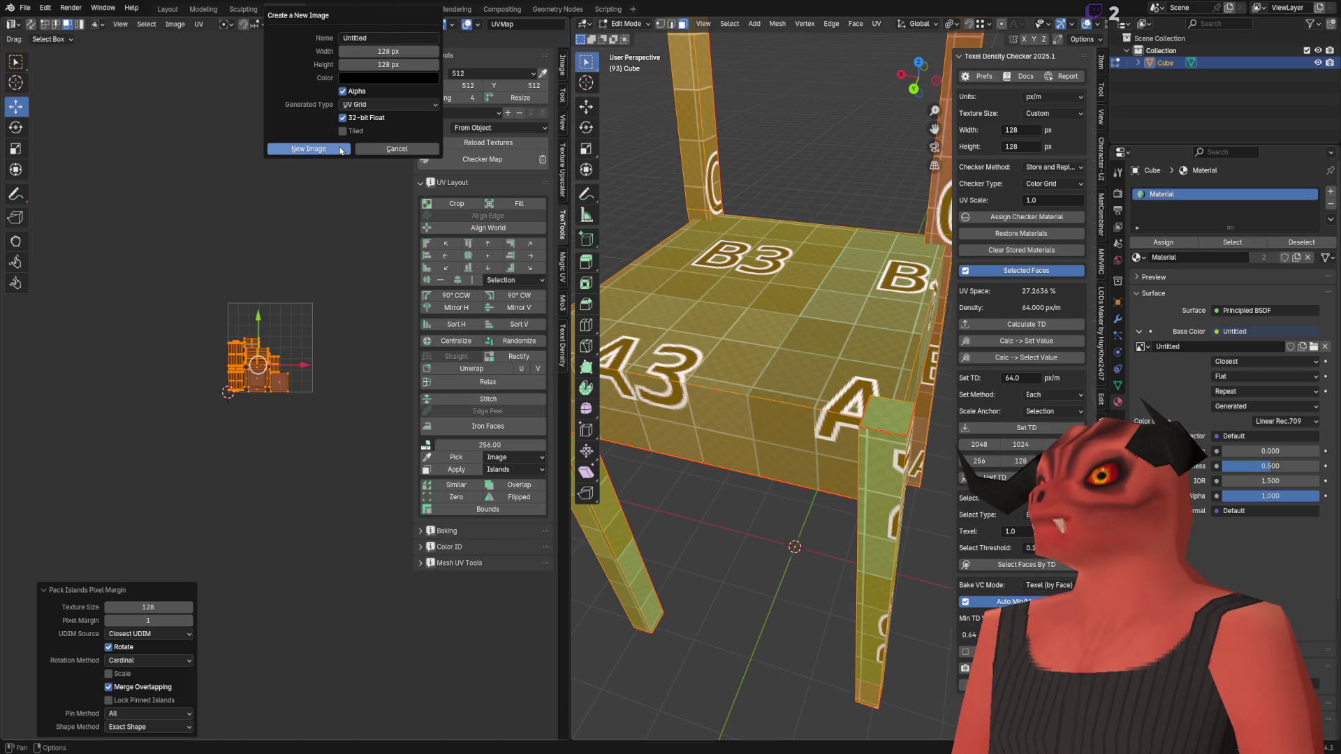
pyautogui.click(341, 151)
# Step: Pan across the packed islands on the UV Grid, then bring the Obsidian notes forward
pyautogui.scroll(10, 295, 386)
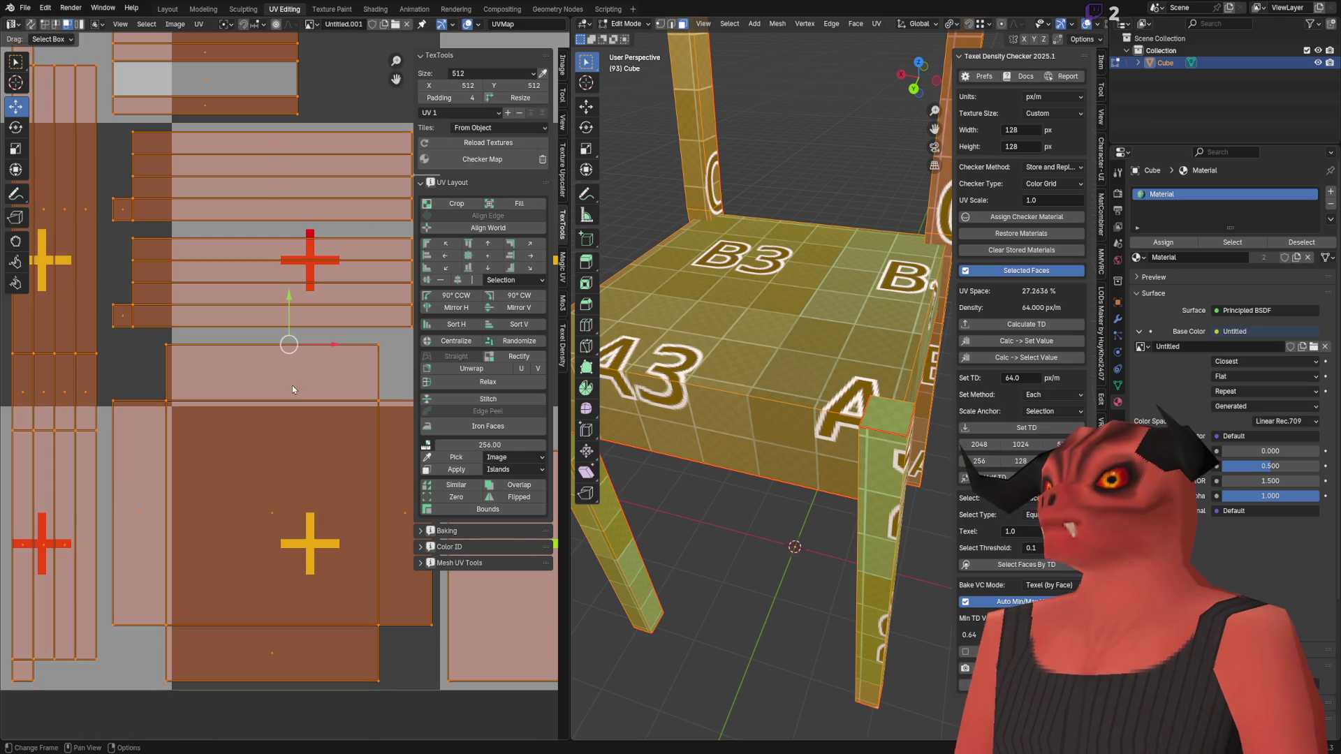
pyautogui.moveTo(273, 385); pyautogui.dragTo(346, 414, button='middle')
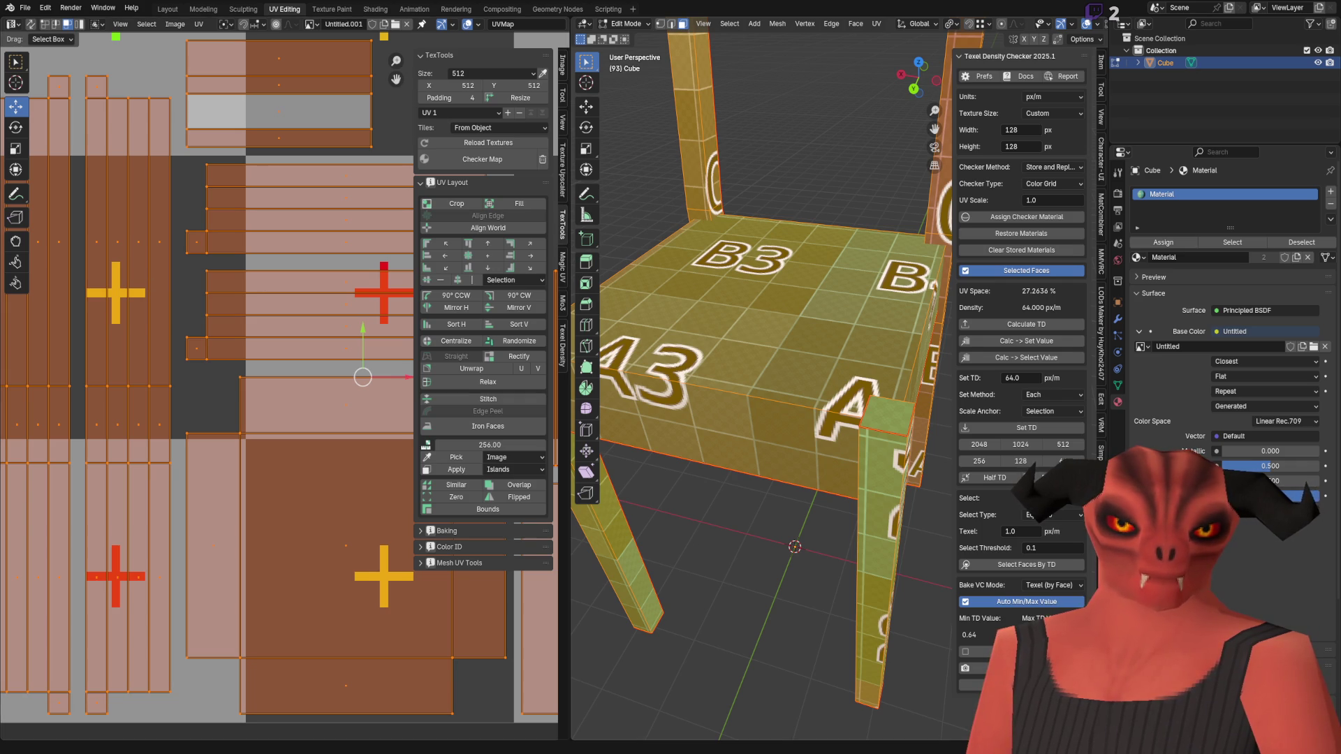
pyautogui.hotkey('alt', 'Tab')
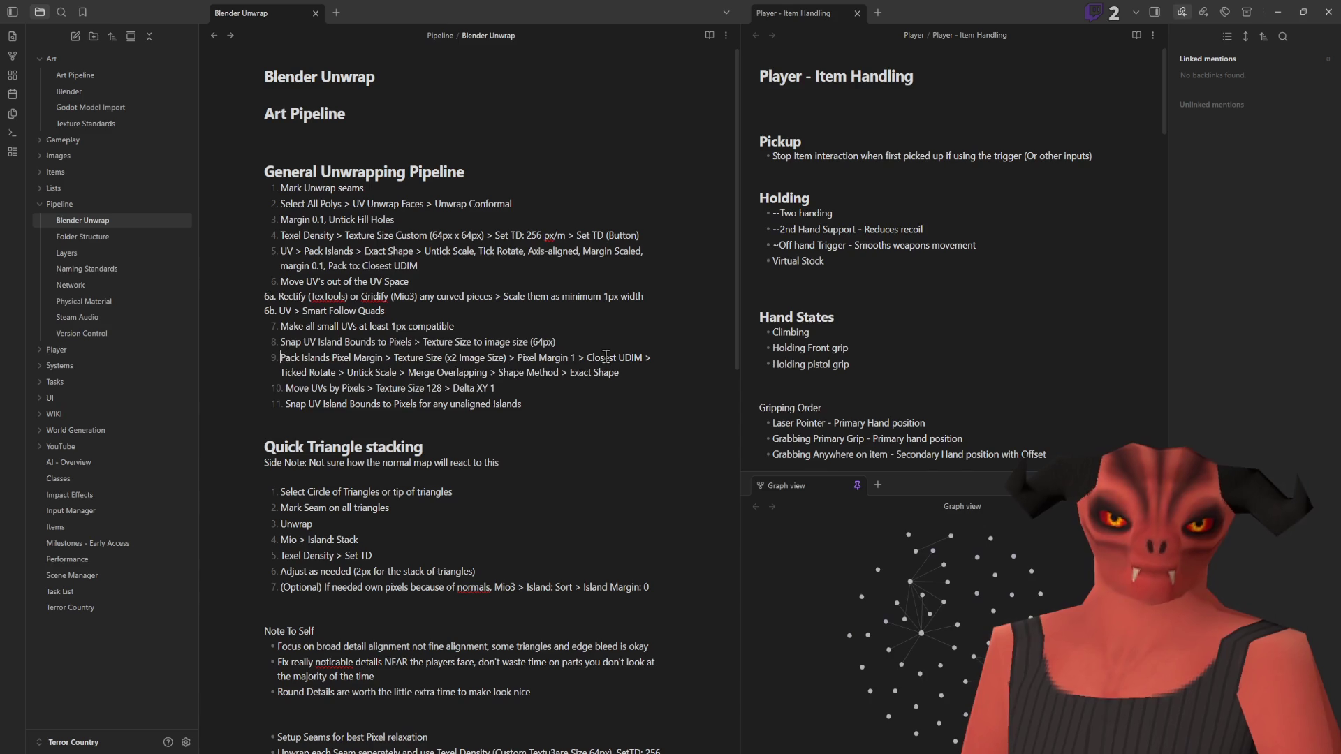
# Step: Insert 'UV >' at the start of step 9, before Pack Islands Pixel Margin
pyautogui.write('UV >')
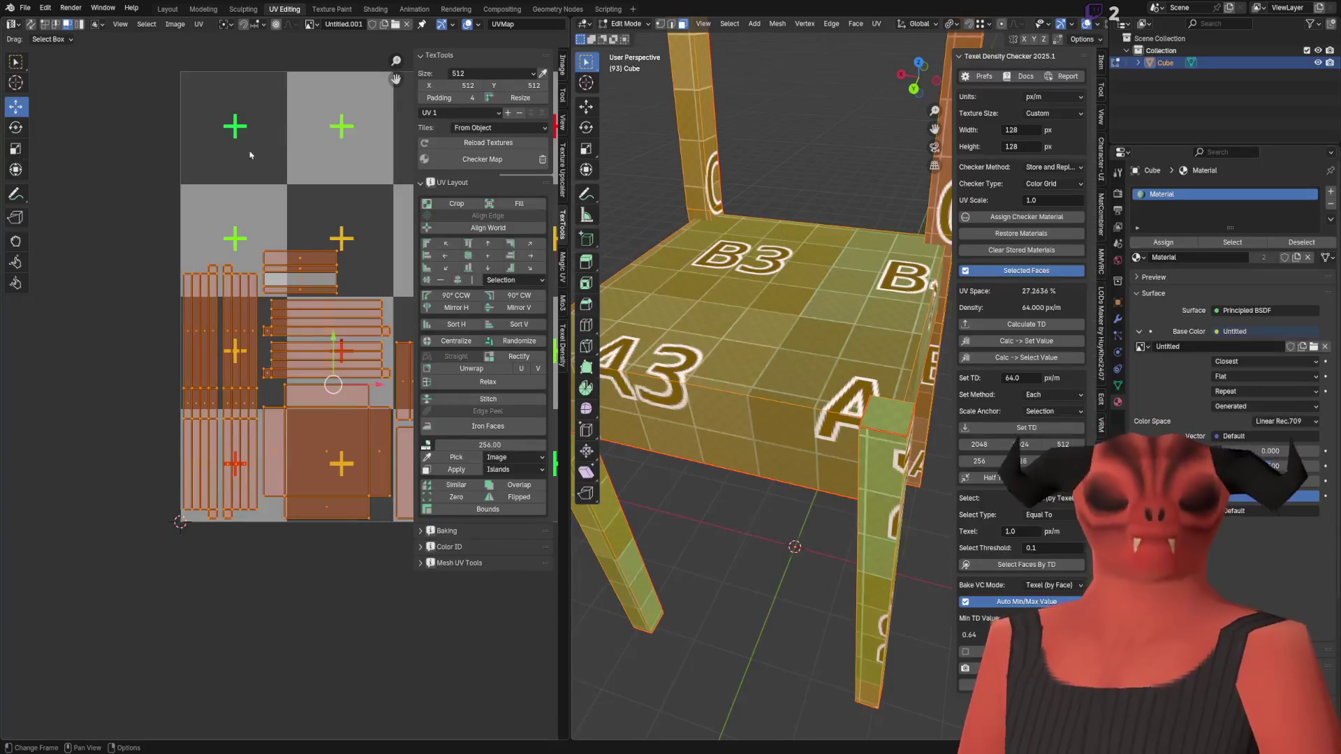
# Step: Run Move UVs by Pixels at Texture Size 128, nudging the islands up 1 pixel (Delta Y 1)
pyautogui.click(203, 9)
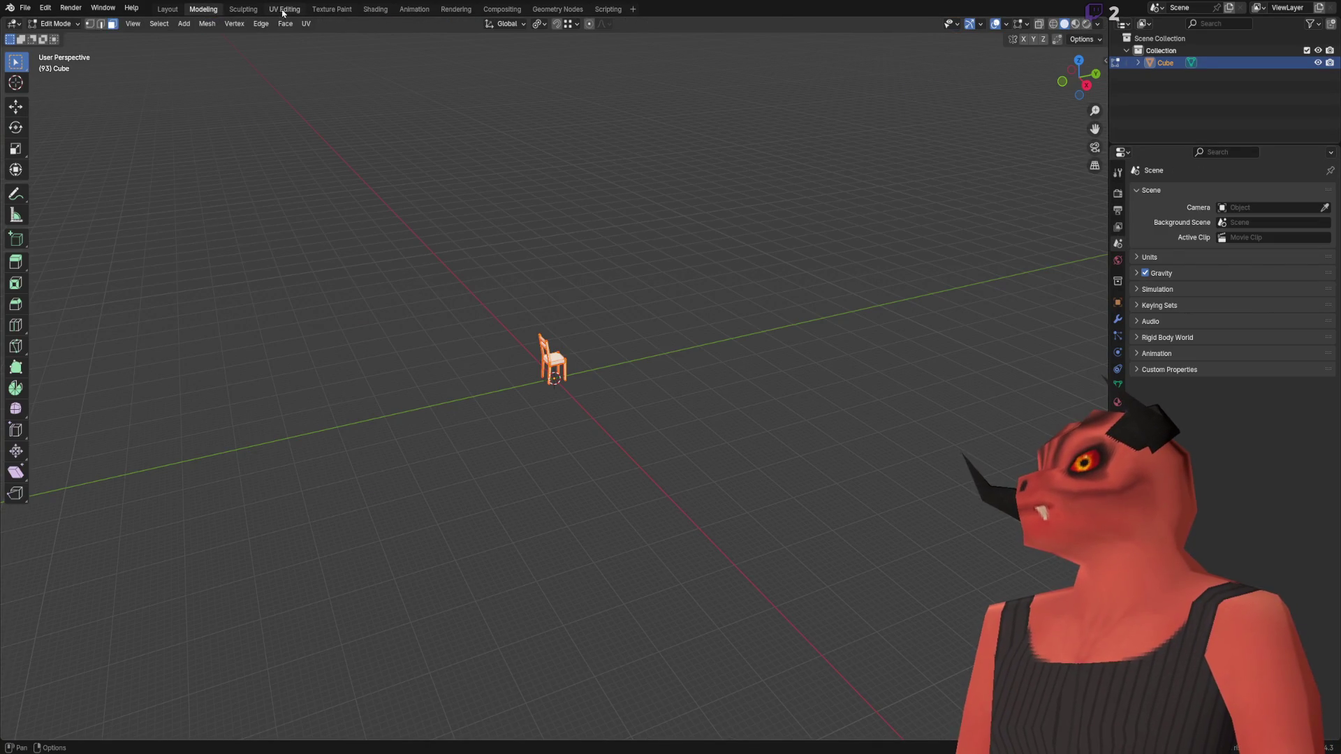
pyautogui.click(323, 9)
pyautogui.click(284, 10)
pyautogui.click(199, 24)
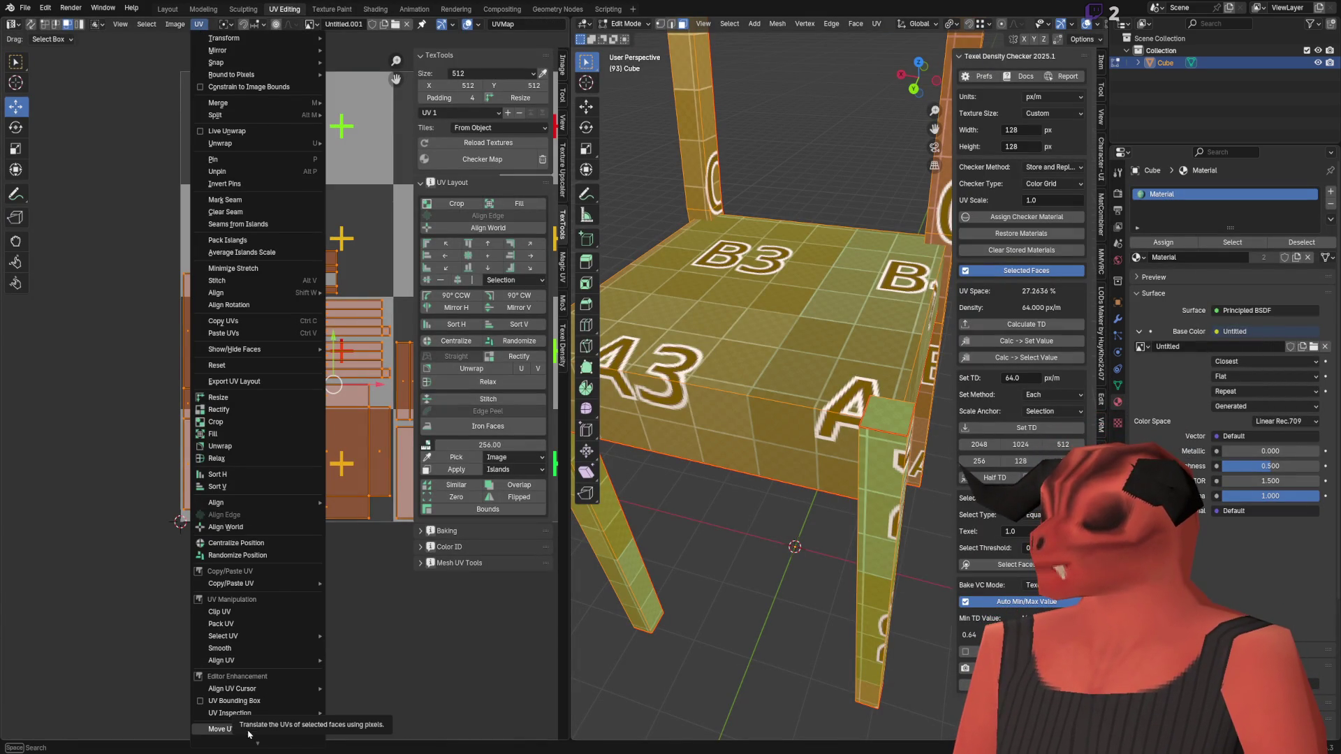
pyautogui.click(224, 731)
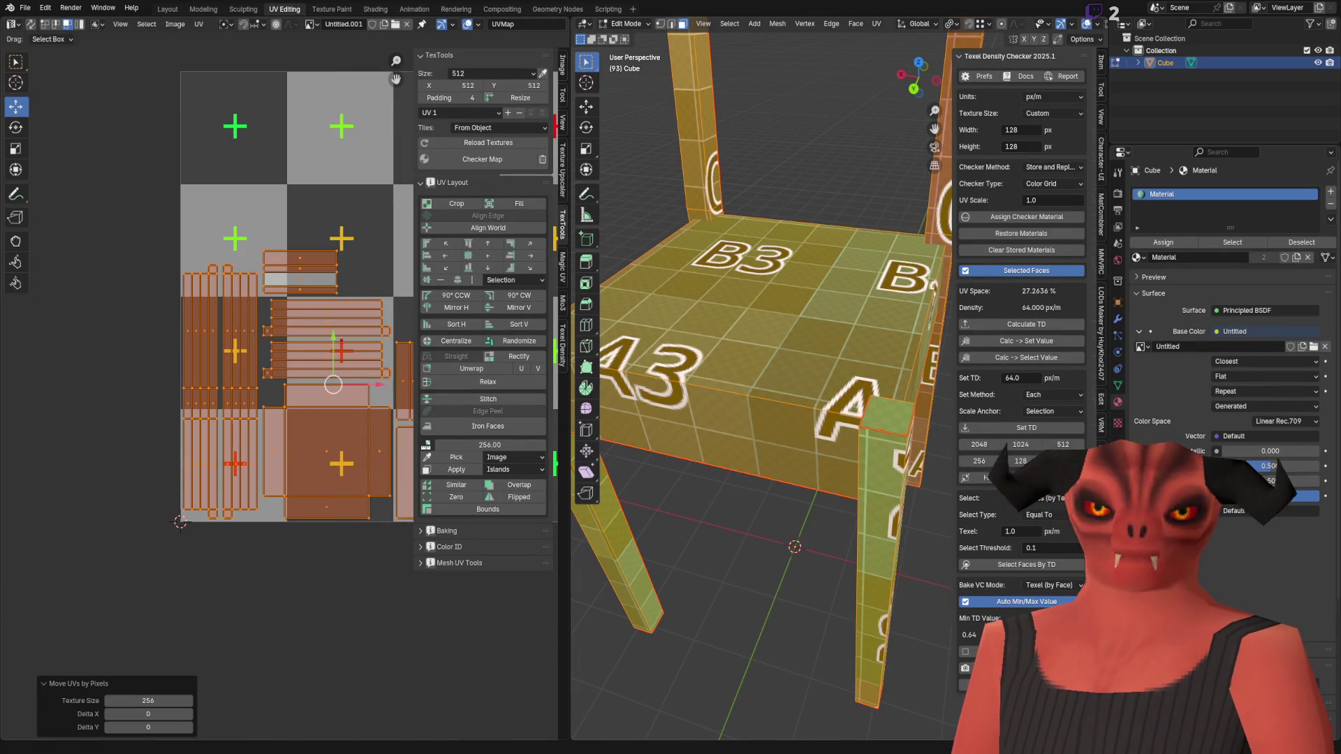
pyautogui.click(150, 700)
pyautogui.write('128')
pyautogui.press('Return')
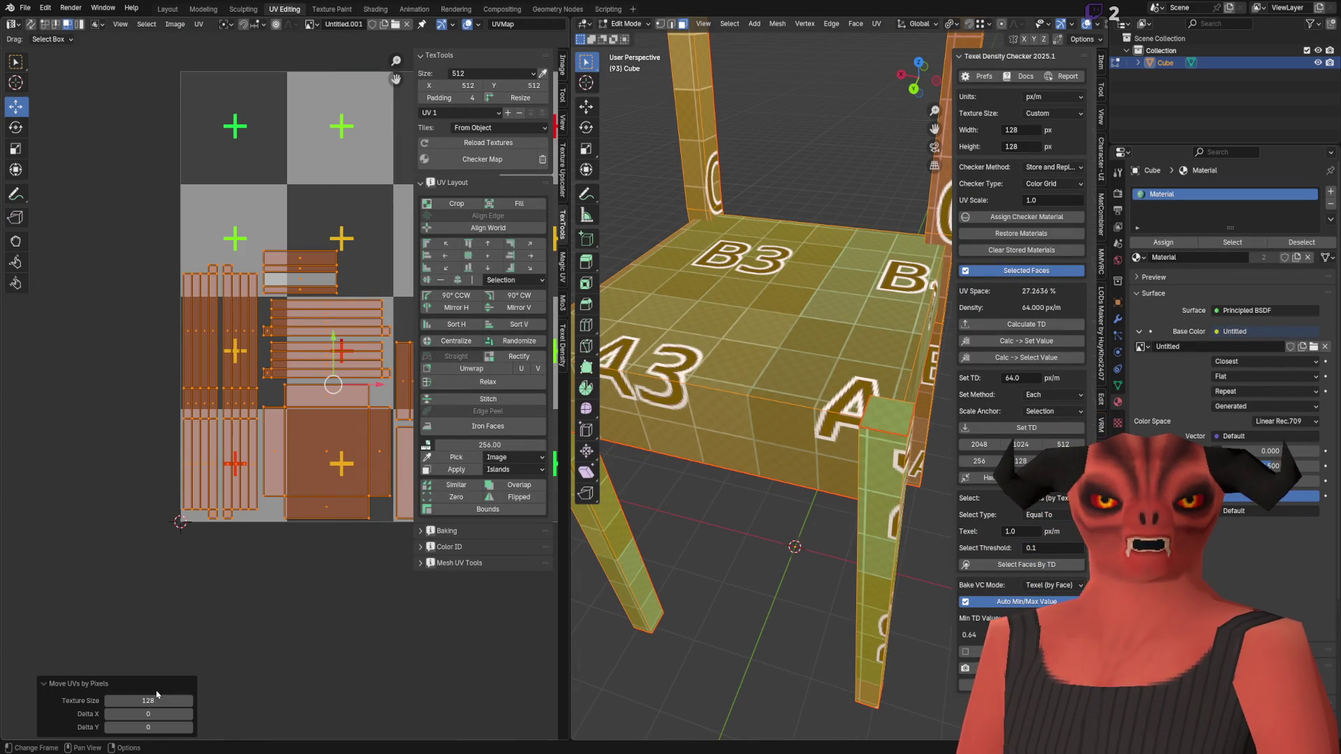
pyautogui.click(157, 699)
pyautogui.press('Tab')
pyautogui.press('Tab')
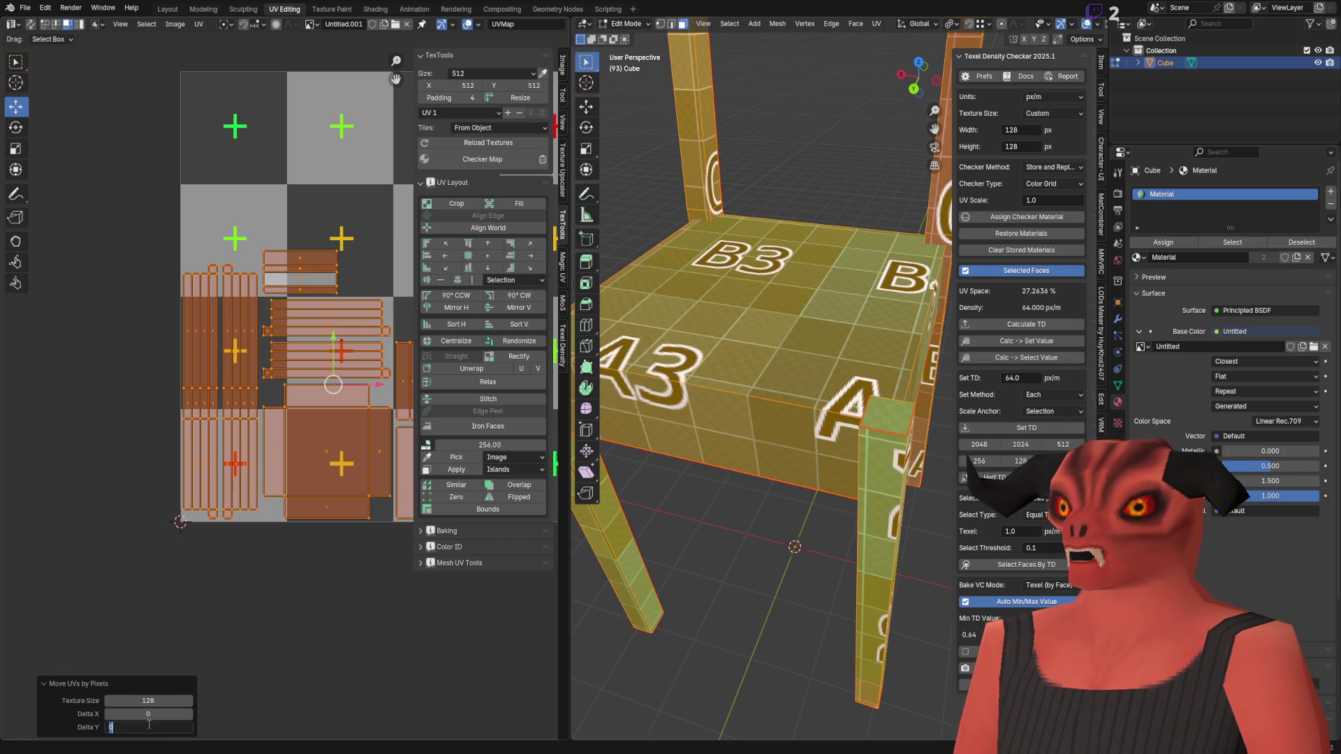
pyautogui.write('1')
pyautogui.press('Return')
# Step: Undo twice while zooming to compare the islands against the checker tiles
pyautogui.scroll(7, 150, 532)
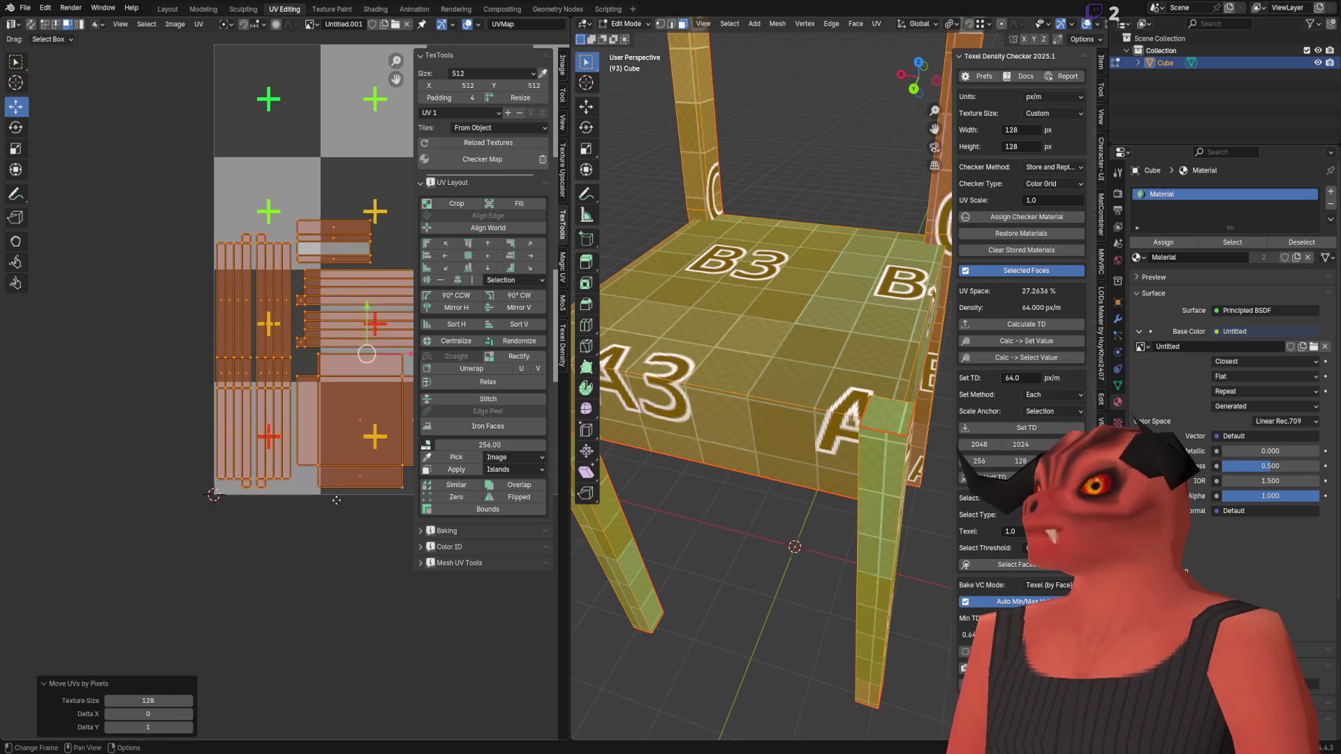
pyautogui.scroll(-4, 150, 532)
pyautogui.scroll(3, 225, 453)
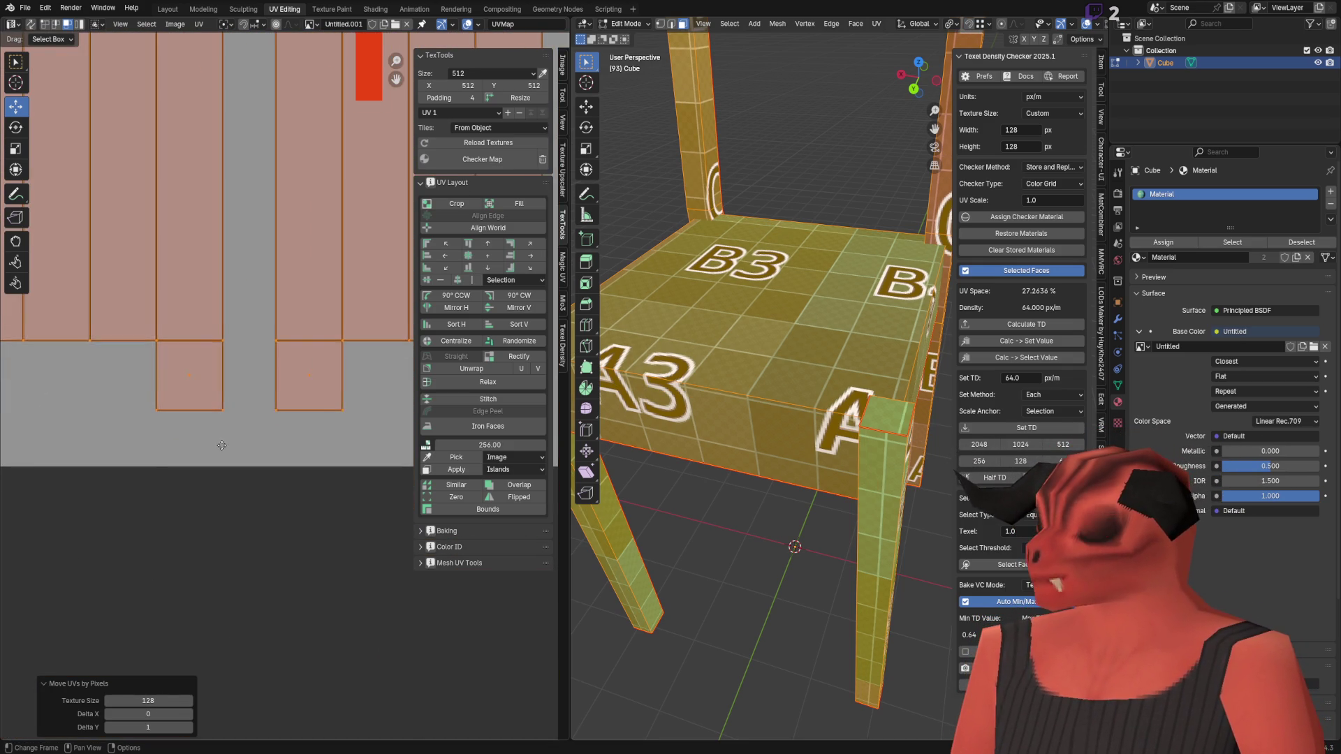
pyautogui.hotkey('ctrl', 'z')
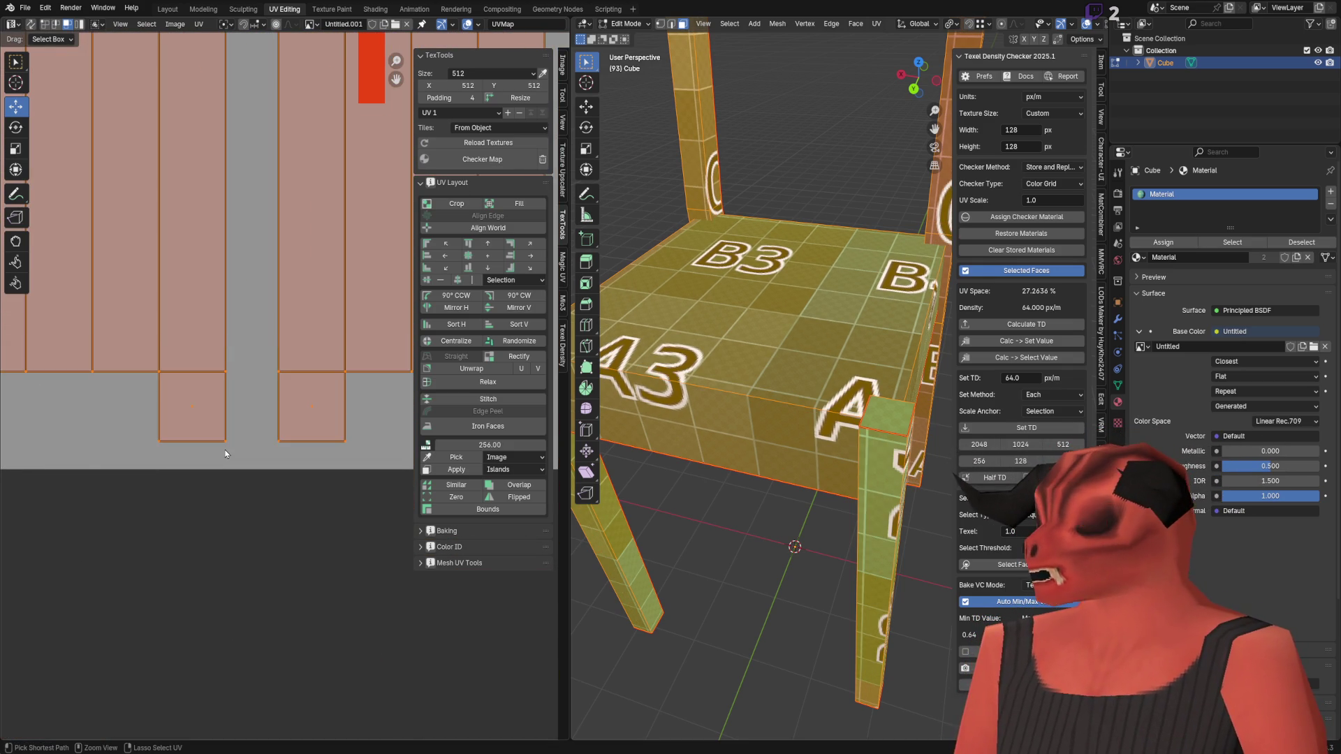
pyautogui.scroll(-5, 225, 453)
pyautogui.hotkey('ctrl', 'z')
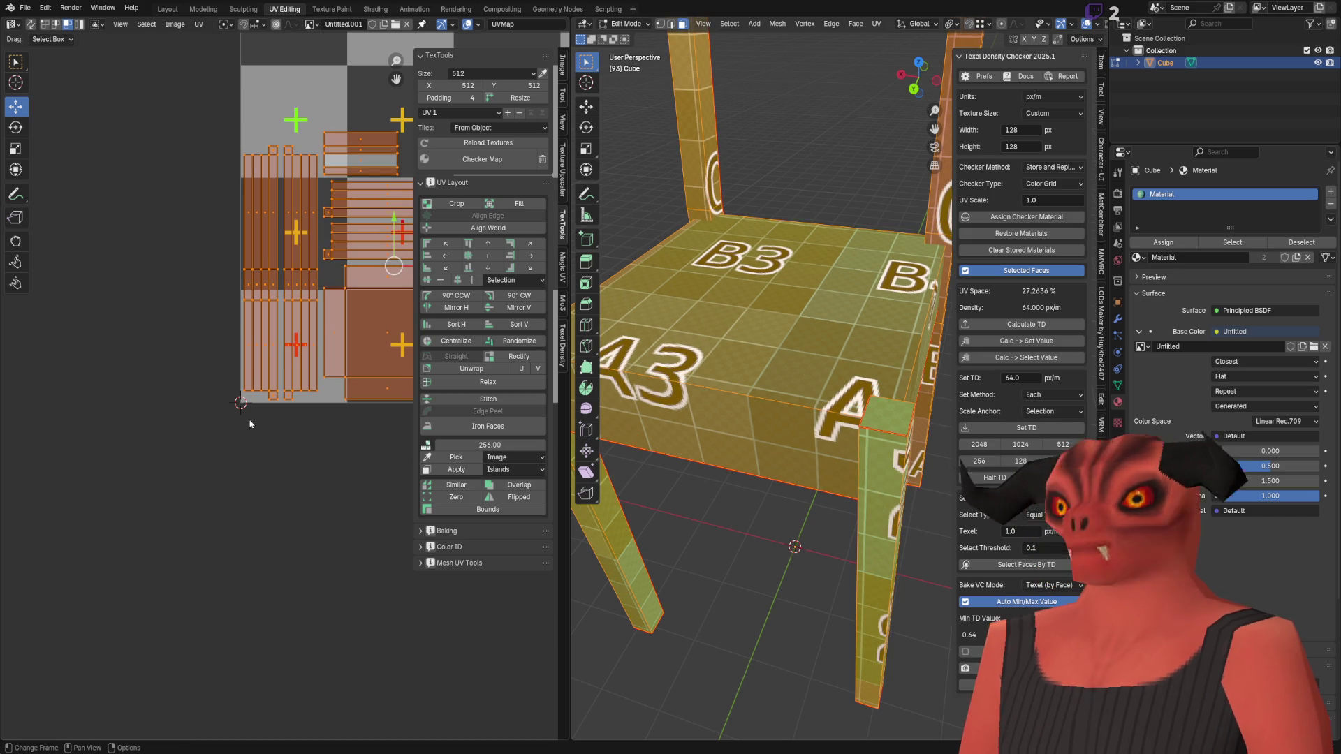
pyautogui.scroll(5, 251, 419)
pyautogui.press('q')
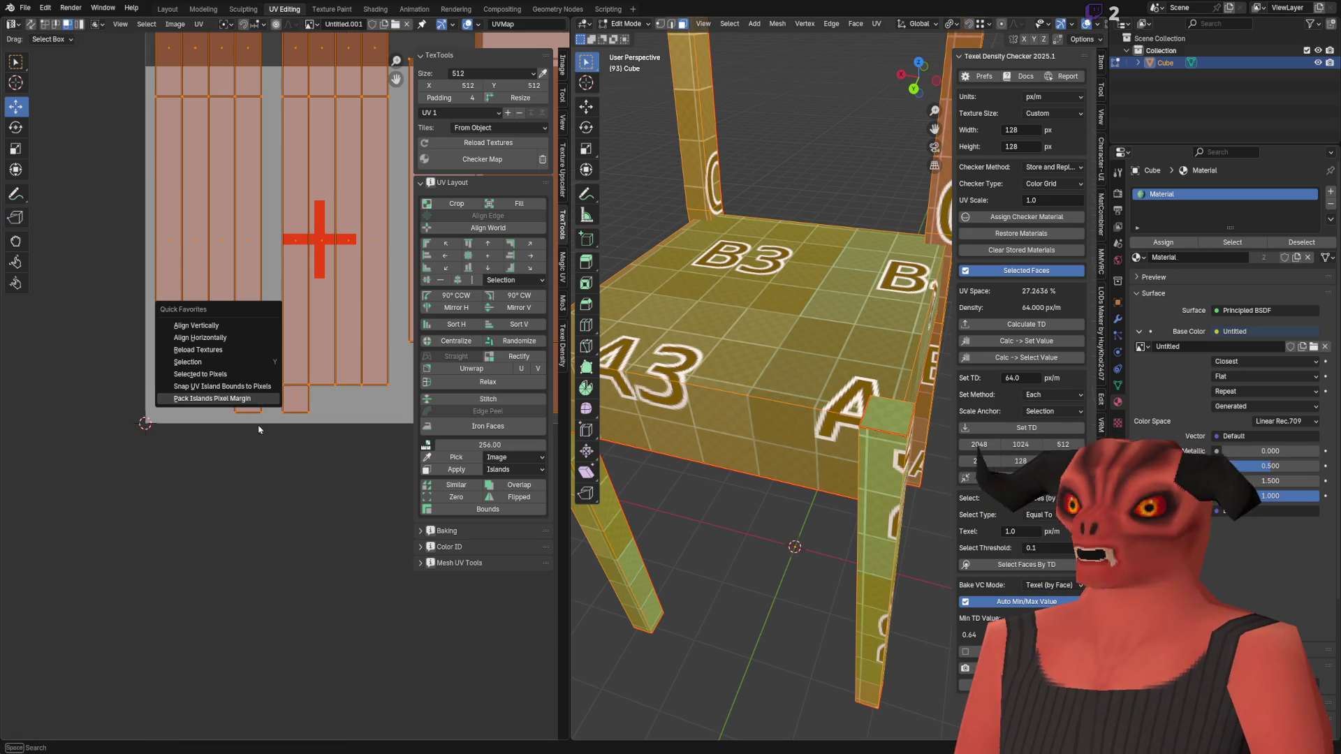
# Step: Snap every island's bounds to whole pixels at Texture Size 128, then inspect the stripe and left-hand islands
pyautogui.click(246, 389)
pyautogui.scroll(-5, 246, 386)
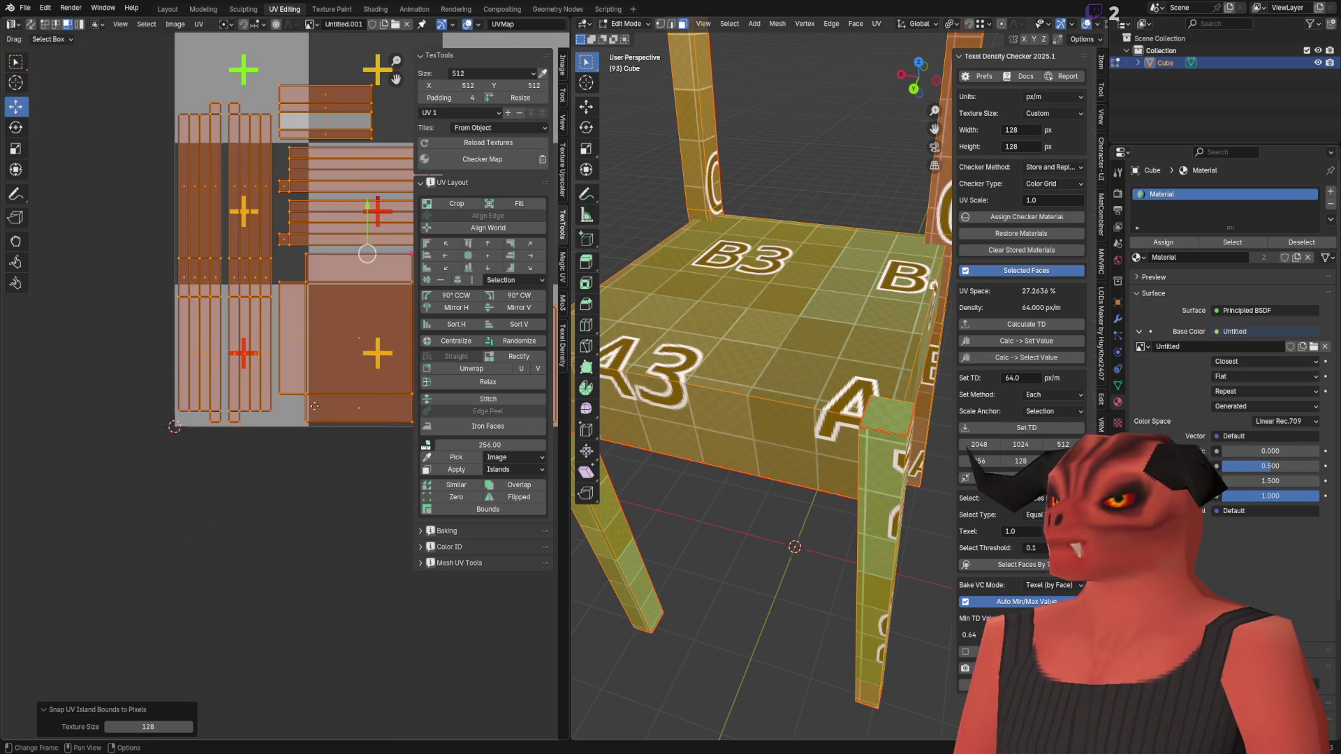
pyautogui.scroll(-2, 333, 170)
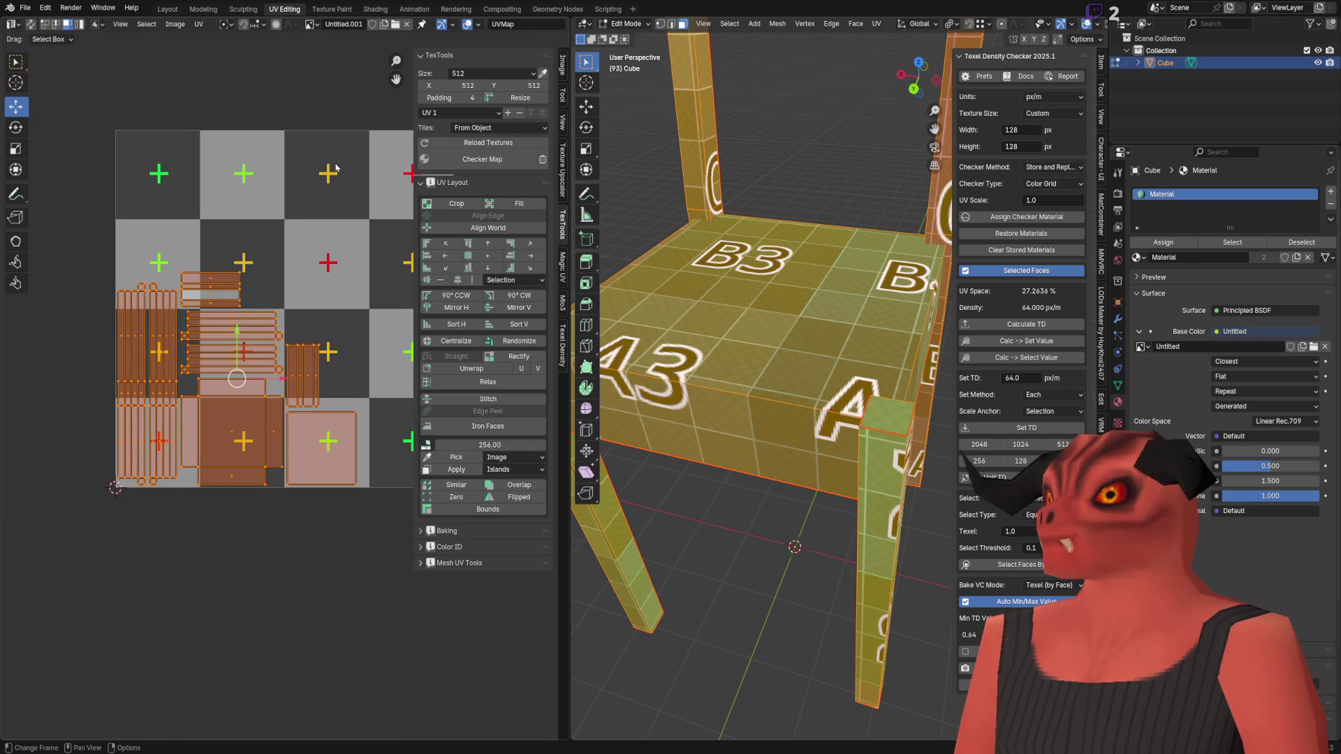
pyautogui.scroll(7, 169, 419)
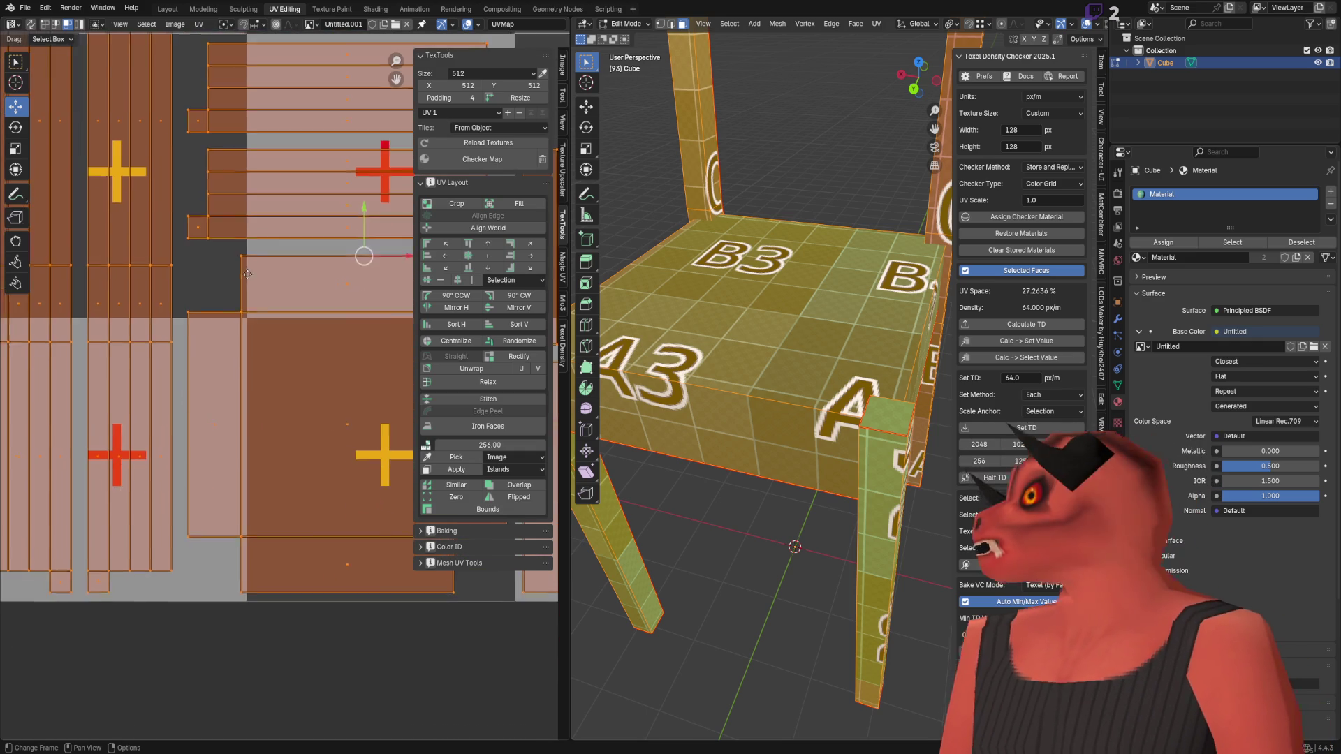
pyautogui.scroll(1, 279, 324)
pyautogui.moveTo(277, 325)
pyautogui.mouseDown(button='middle')
pyautogui.moveTo(404, 318)
pyautogui.moveTo(375, 199)
pyautogui.mouseUp(button='middle')
pyautogui.scroll(-4, 274, 350)
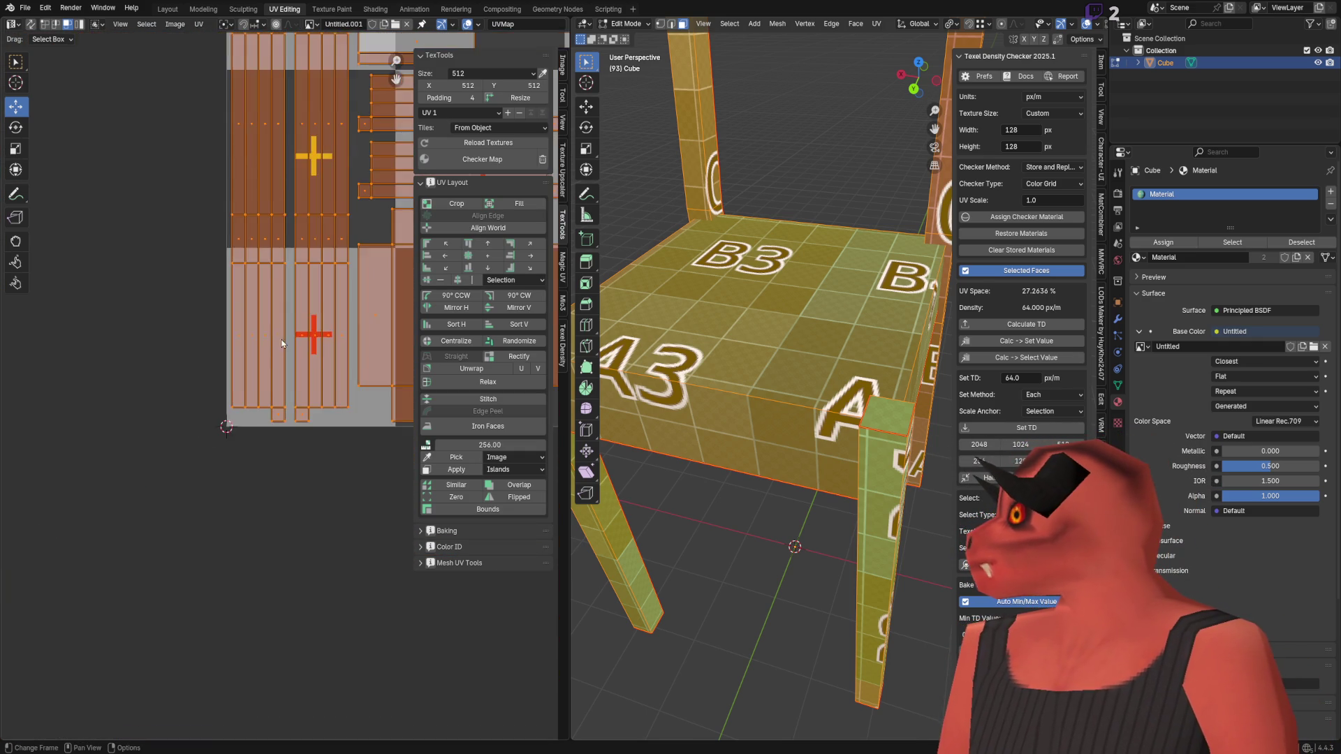
pyautogui.scroll(2, 84, 416)
pyautogui.moveTo(84, 416); pyautogui.dragTo(3, 476, button='middle')
pyautogui.scroll(-4, 642, 421)
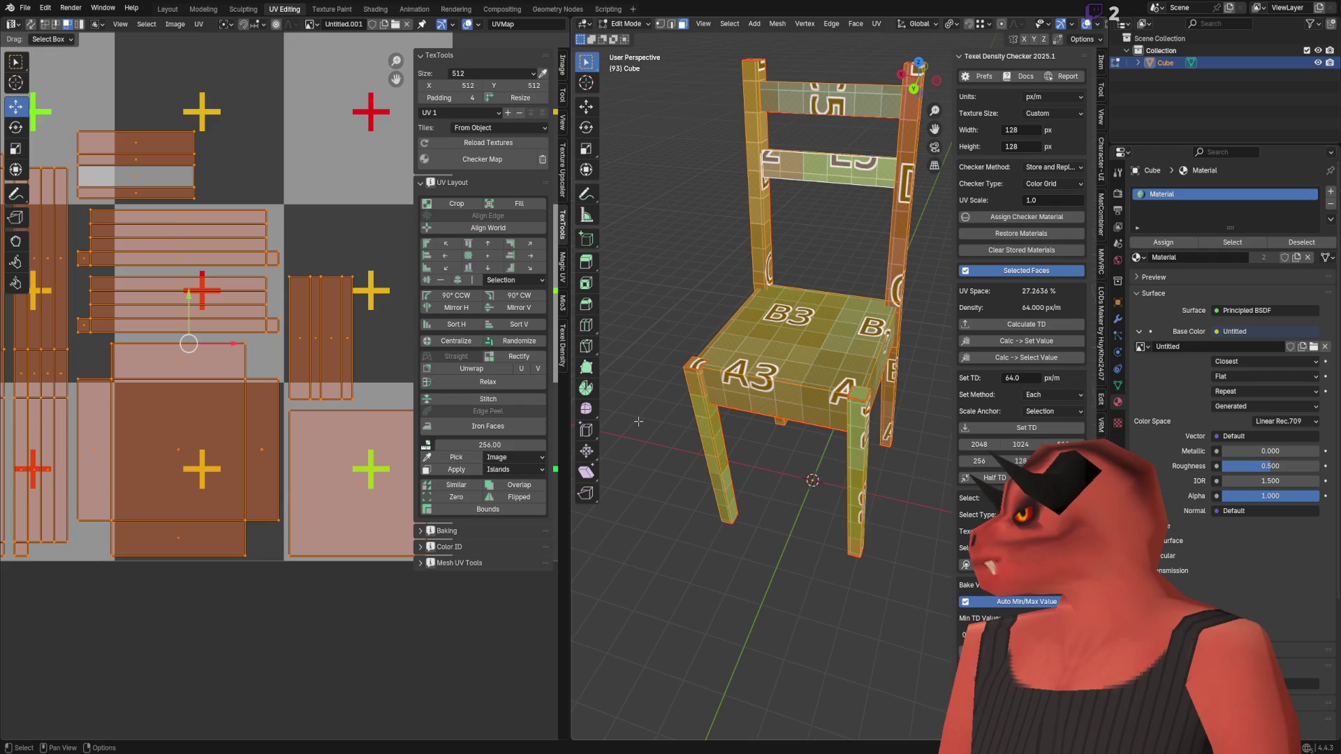
# Step: Assign Untitled.001 as the Base Color image and orbit around the chair to check it
pyautogui.scroll(8, 638, 421)
pyautogui.moveTo(733, 335); pyautogui.dragTo(765, 298, button='middle')
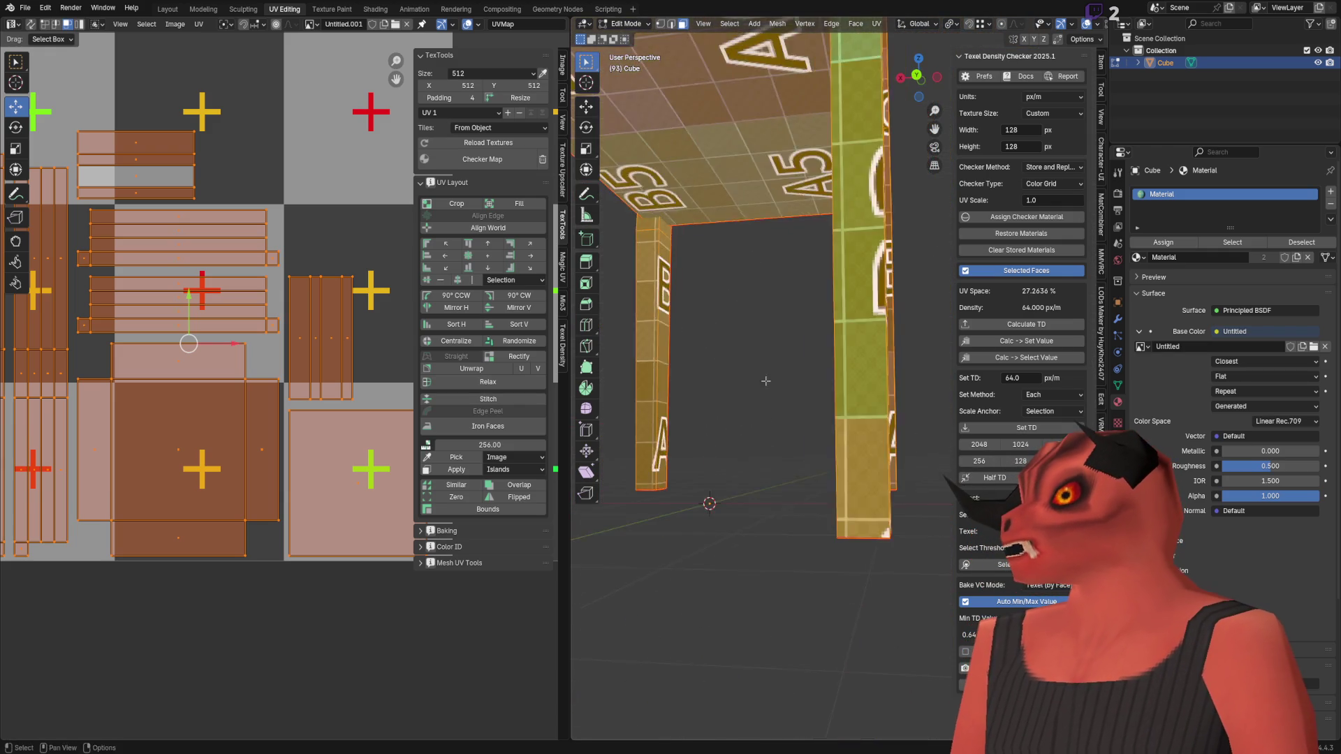
pyautogui.scroll(5, 765, 299)
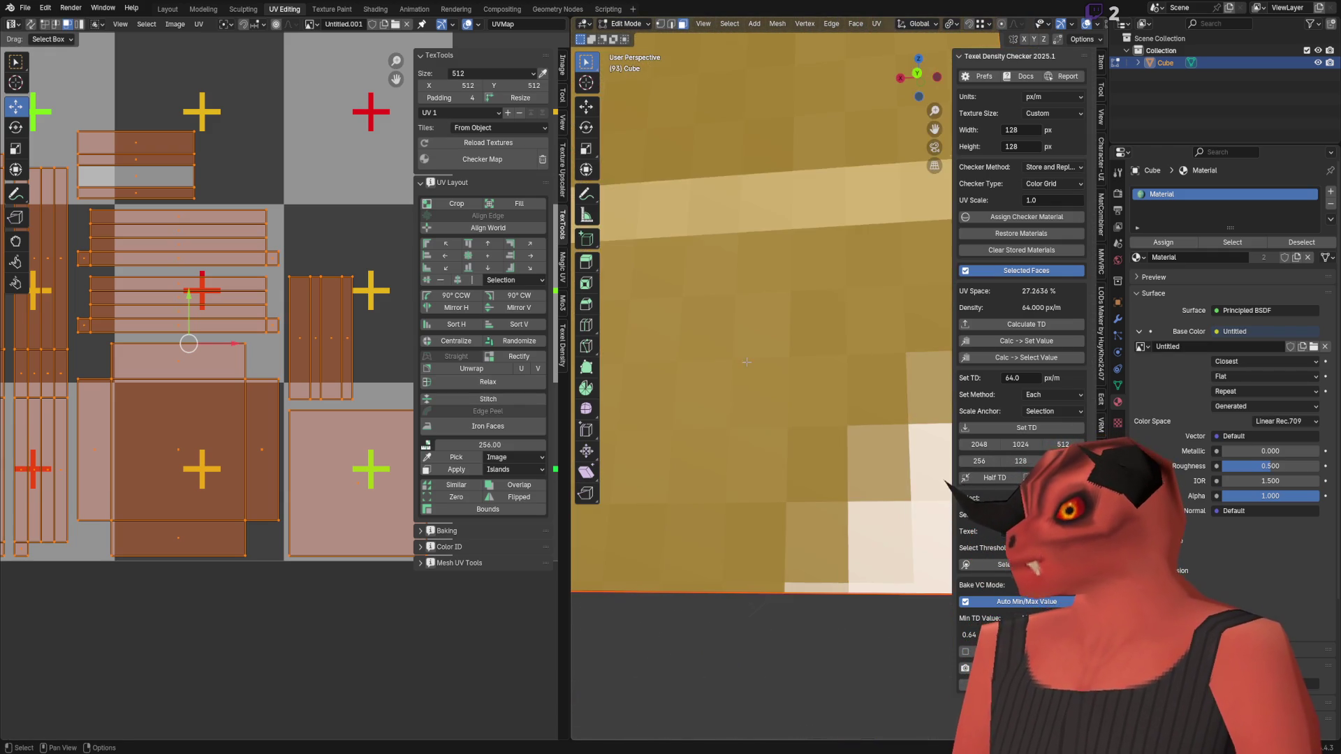
pyautogui.scroll(-3, 747, 362)
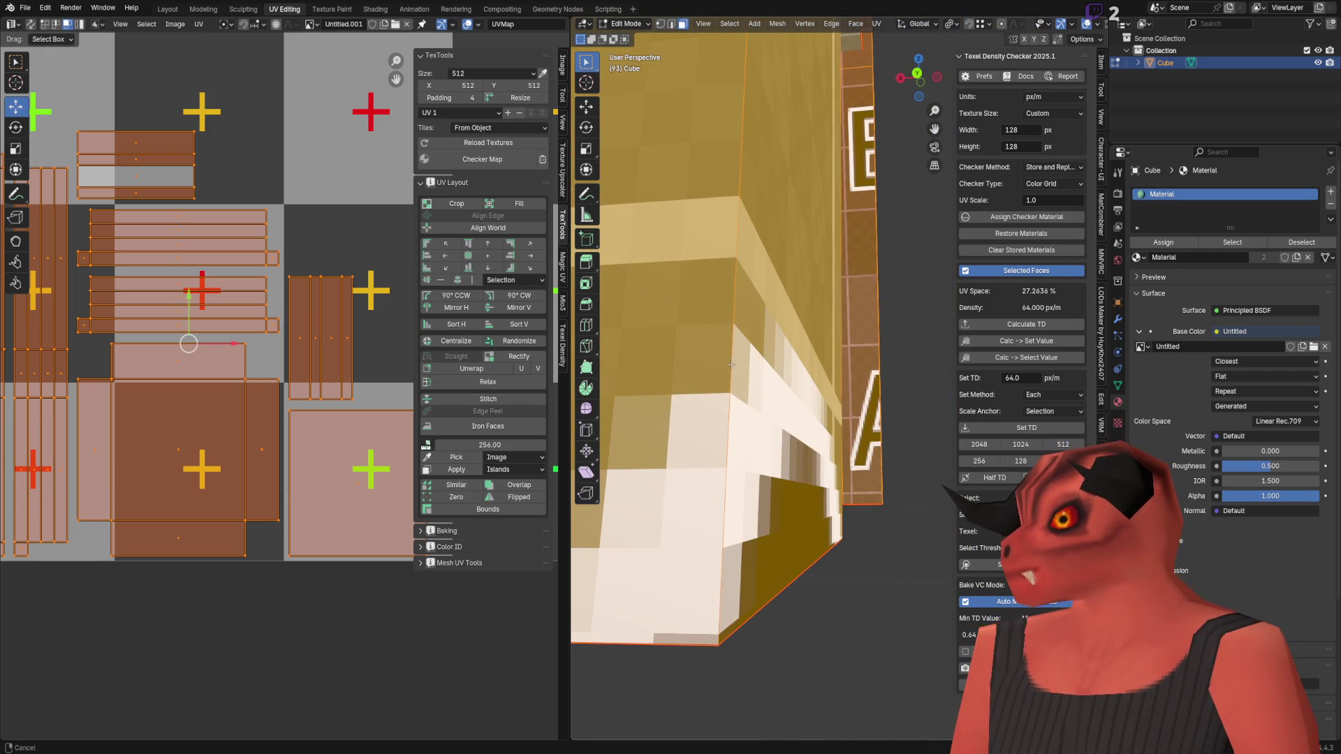
pyautogui.click(1141, 347)
pyautogui.click(1048, 385)
pyautogui.scroll(-8, 760, 361)
pyautogui.moveTo(760, 361); pyautogui.dragTo(741, 363, button='middle')
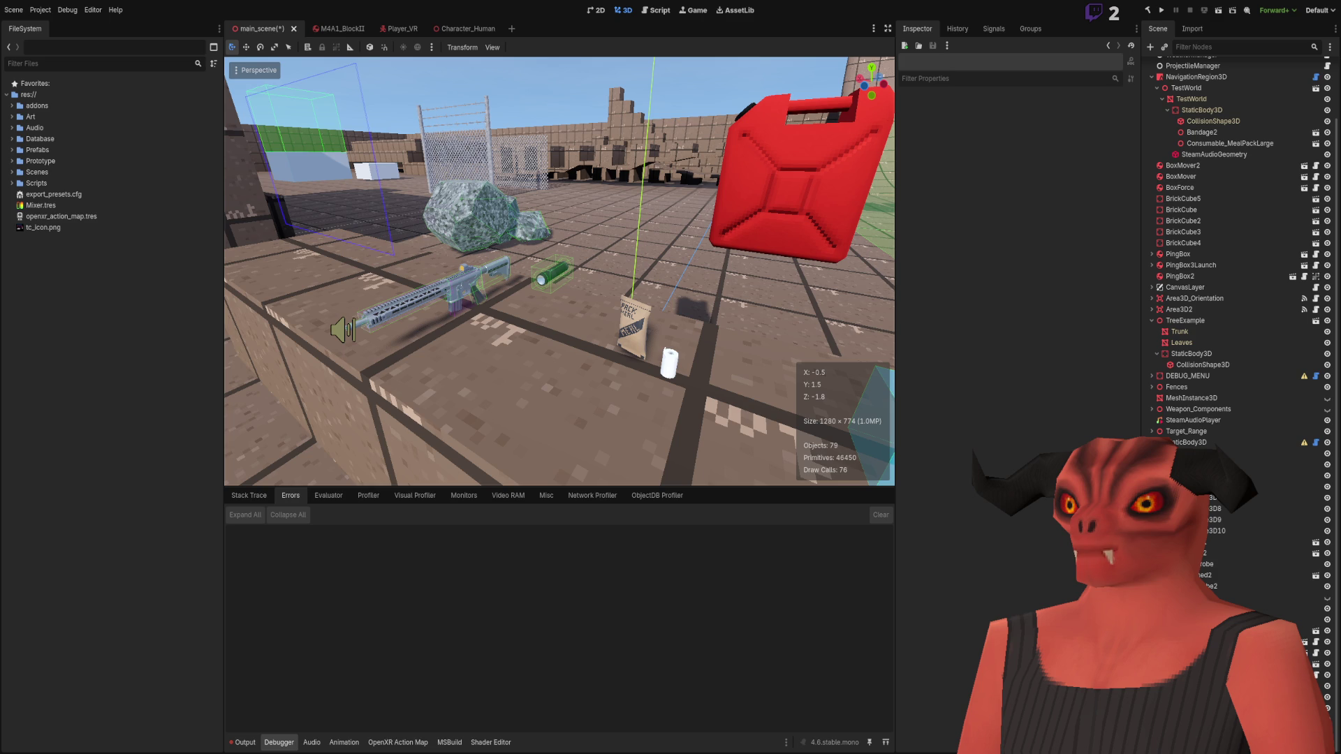
pyautogui.hotkey('alt', 'Tab')
# Step: Unlock the Background layer, clear it to transparency, and Paint Bucket the checker pattern onto it
pyautogui.scroll(8, 562, 395)
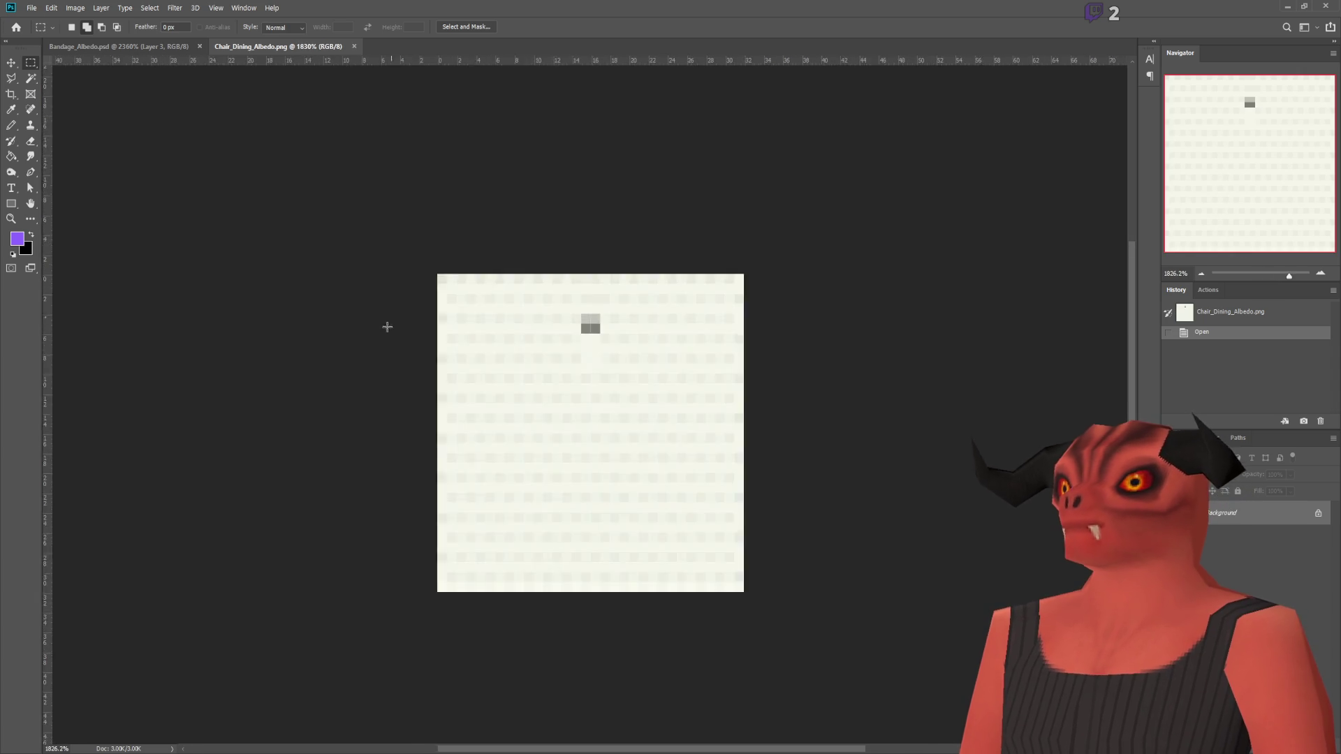
pyautogui.scroll(-3, 755, 475)
pyautogui.click(1317, 513)
pyautogui.hotkey('ctrl', 'a')
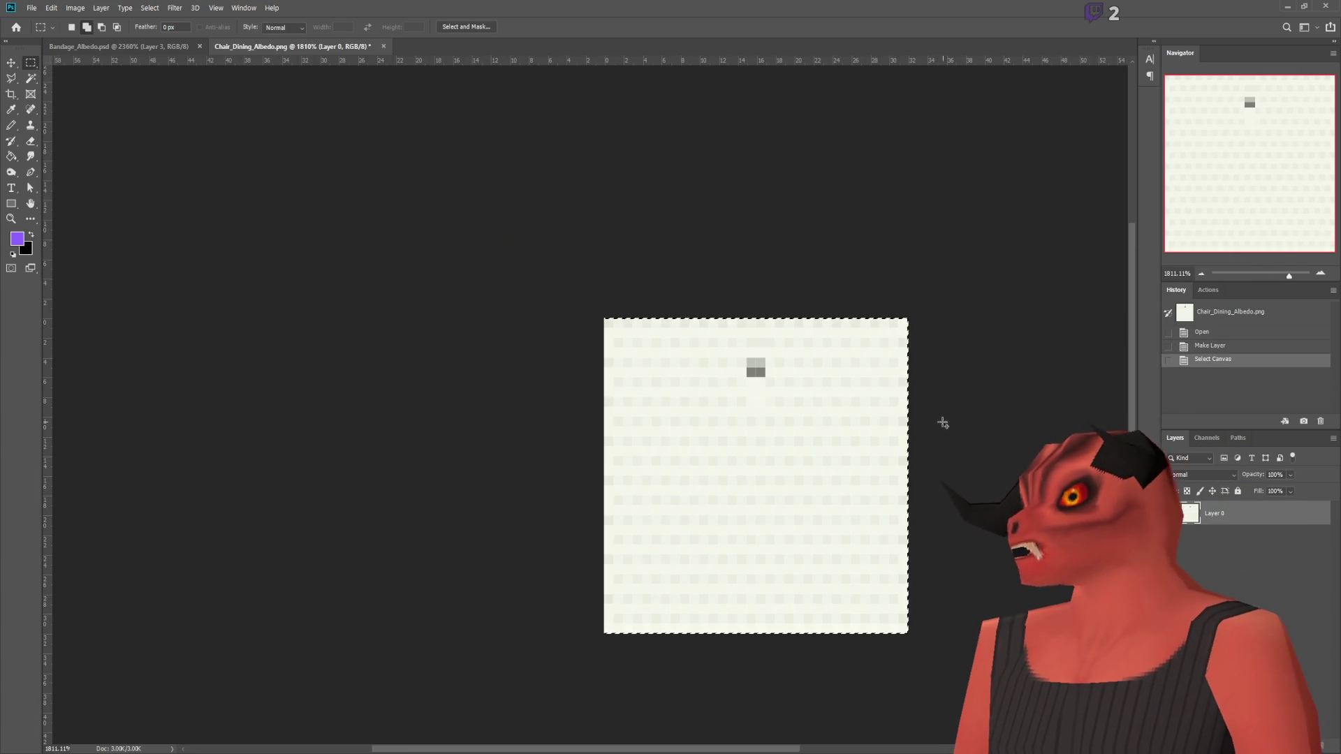
pyautogui.press('Delete')
pyautogui.hotkey('ctrl', 'd')
pyautogui.click(17, 157)
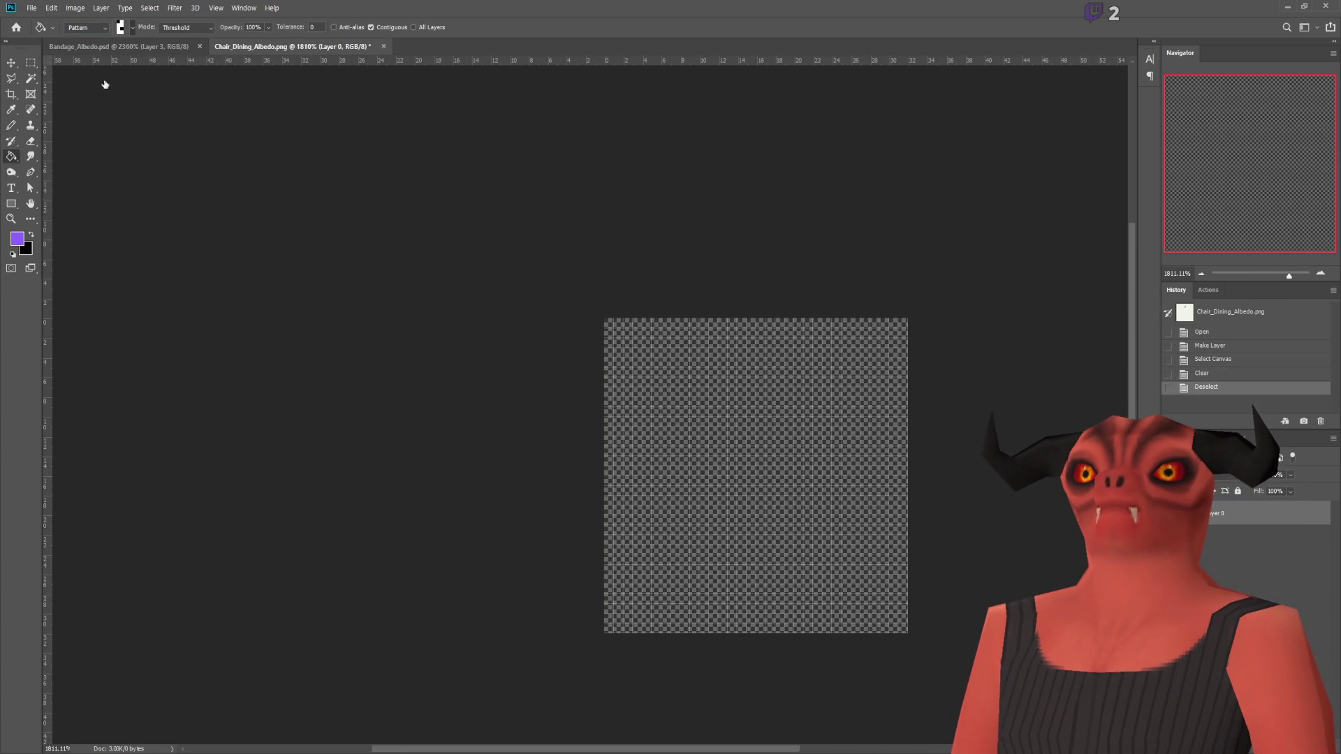
pyautogui.click(736, 458)
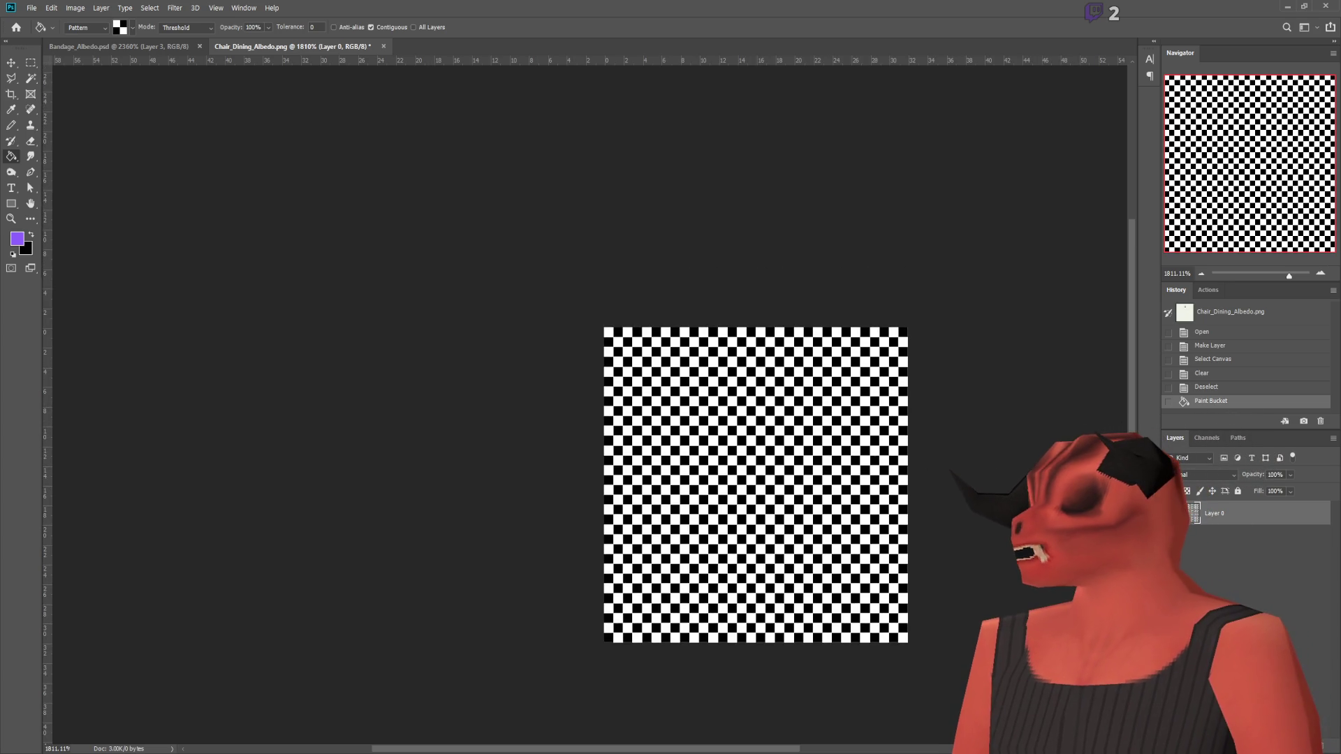
# Step: Add a new layer and fill it with the solid purple foreground colour
pyautogui.hotkey('ctrl', 'shift', 'alt', 'n')
pyautogui.press('i')
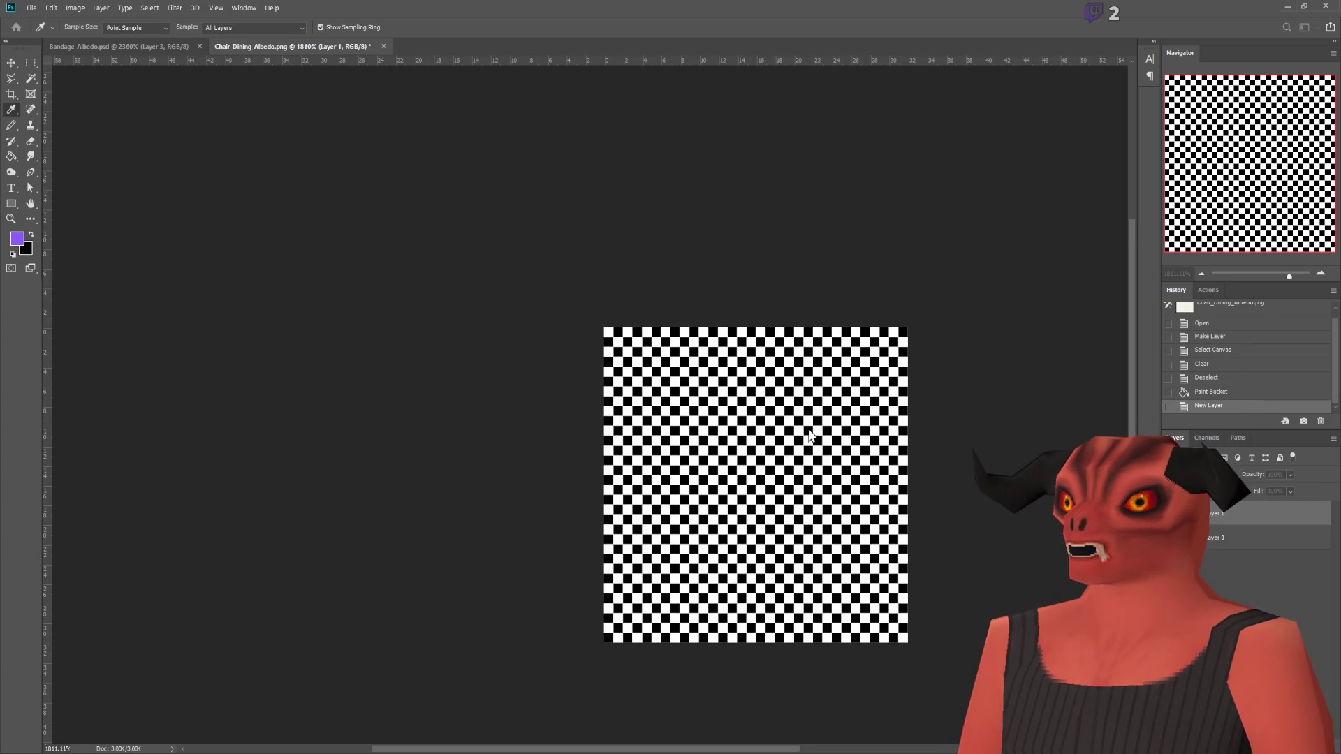
pyautogui.press('g')
pyautogui.hotkey('ctrl', 'z')
pyautogui.click(84, 27)
pyautogui.click(84, 40)
pyautogui.click(754, 349)
# Step: Move the purple layer under the checker, set the checker to 20% opacity, and save as Chair_Dining_Albedo.psd
pyautogui.moveTo(1212, 513); pyautogui.dragTo(1214, 546)
pyautogui.scroll(-3, 1201, 482)
pyautogui.click(1283, 475)
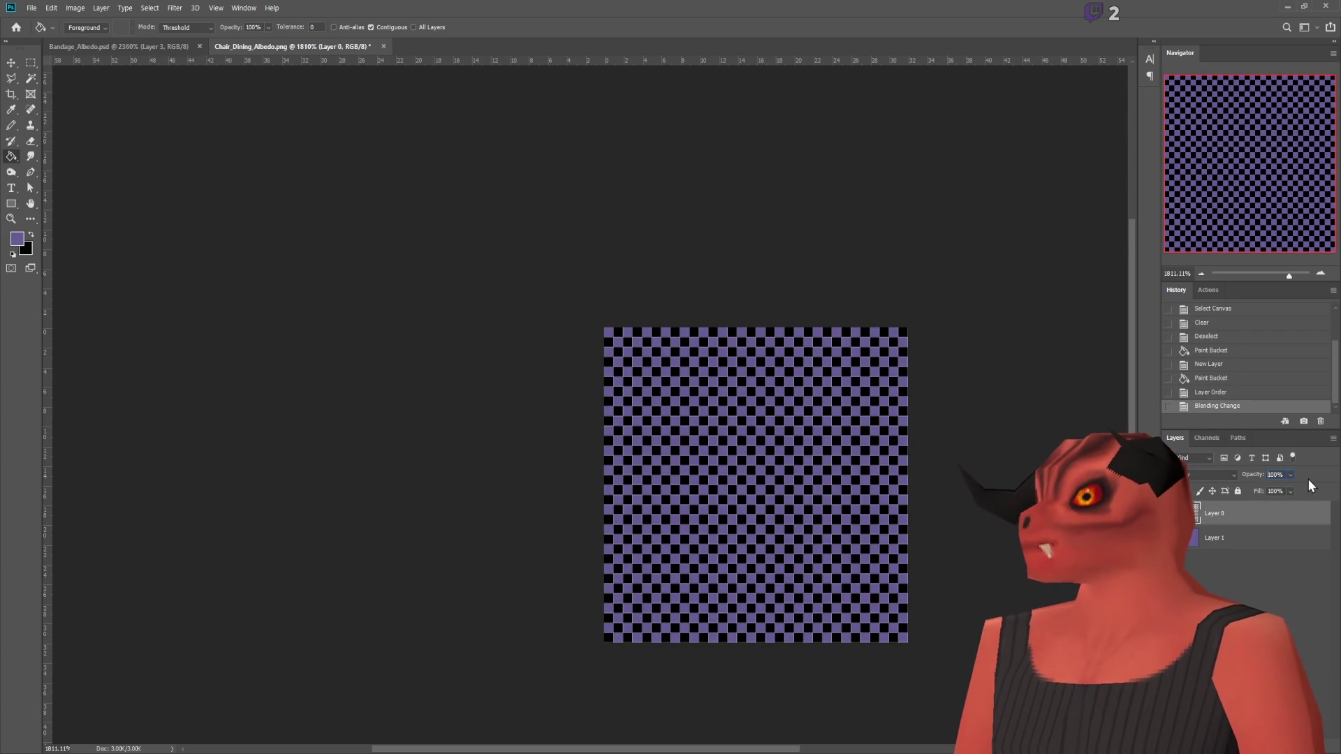
pyautogui.write('20')
pyautogui.press('Return')
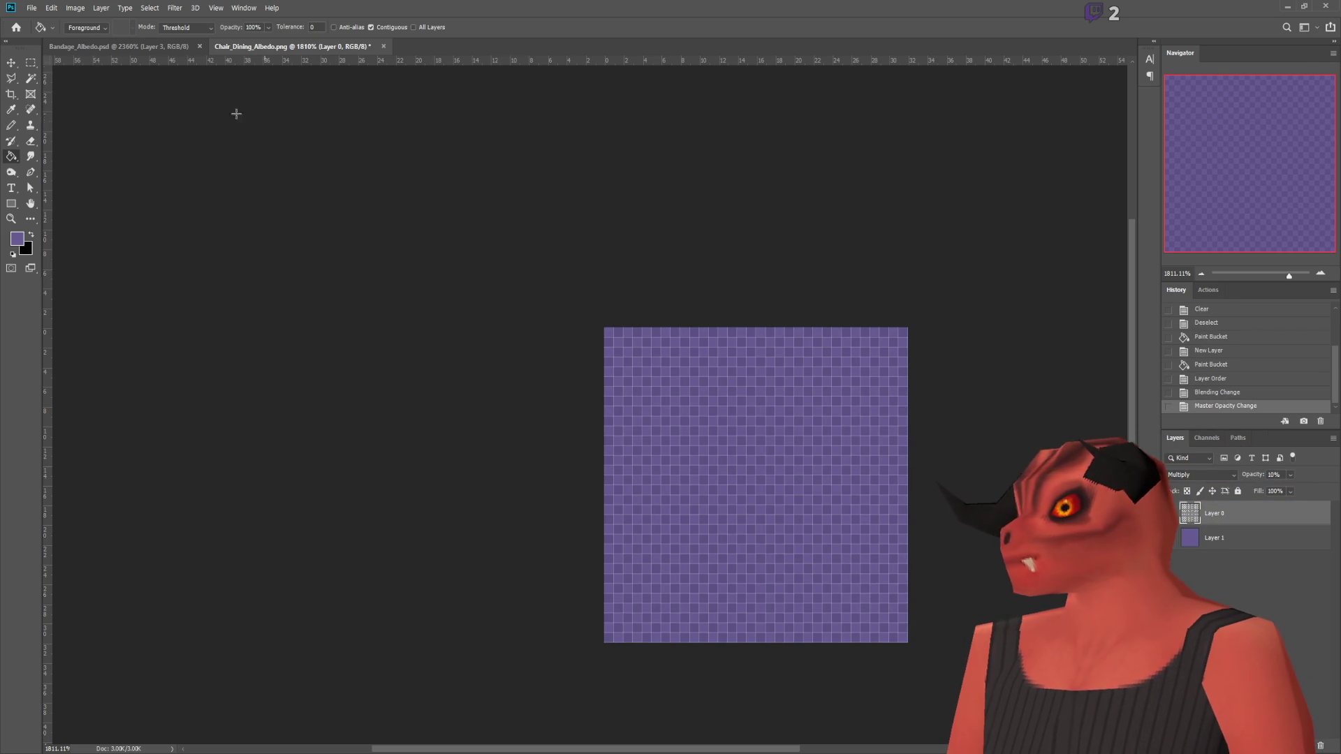
pyautogui.press('m')
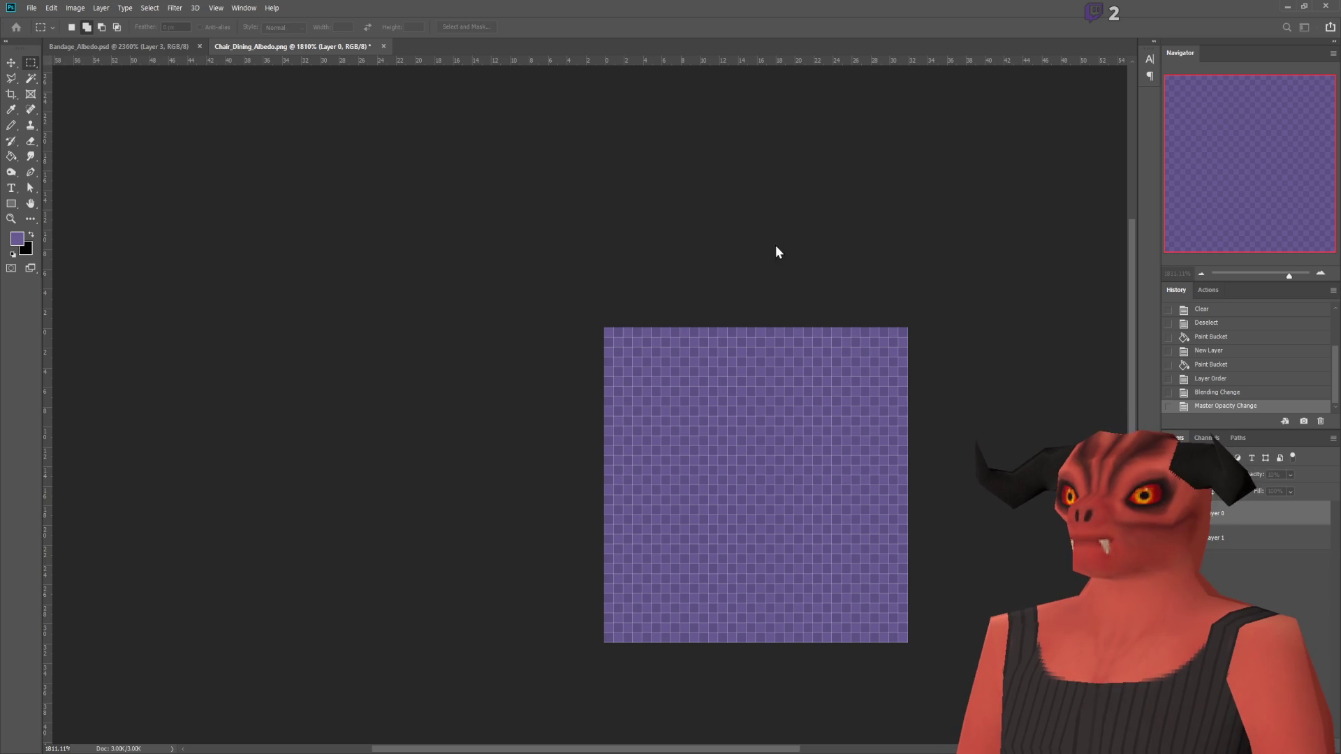
pyautogui.hotkey('ctrl', 's')
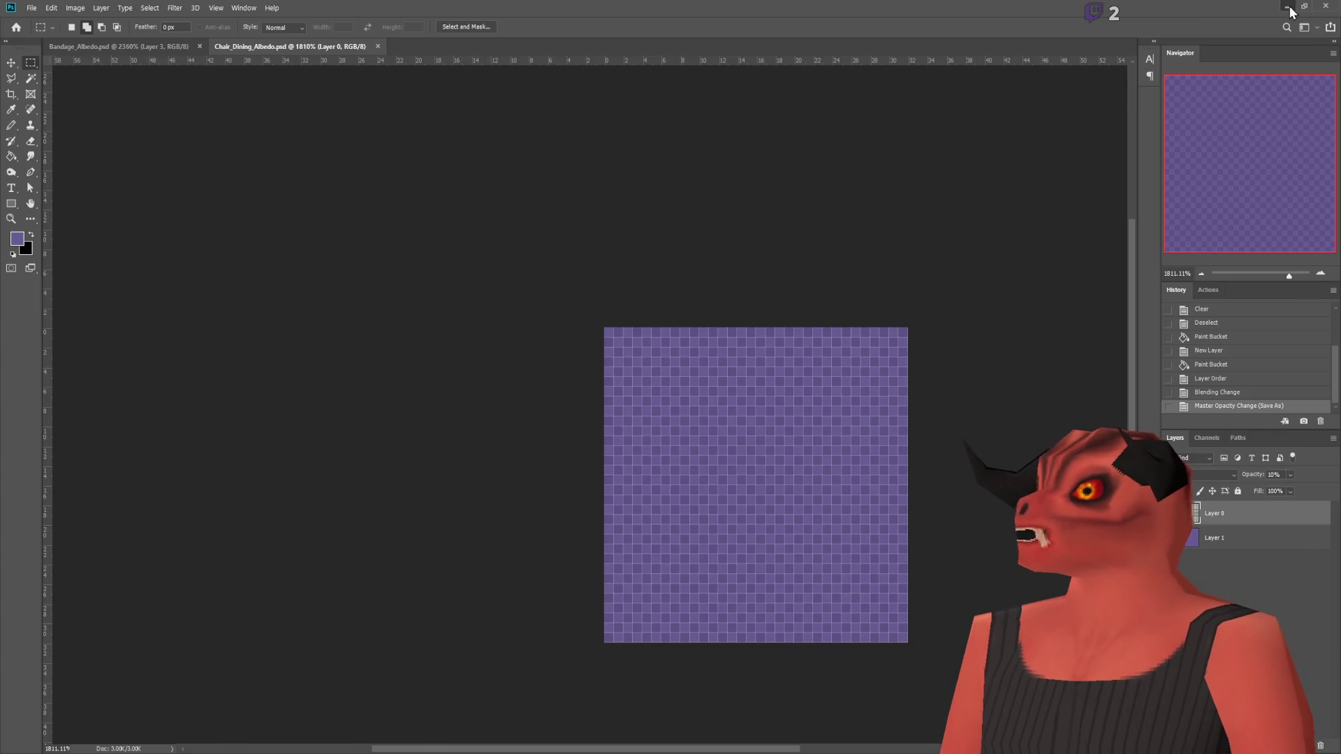
# Step: Delete Chair_Dining_Albedo.png from Database > Furniture > Assets > Textures in Godot's FileSystem
pyautogui.click(1287, 6)
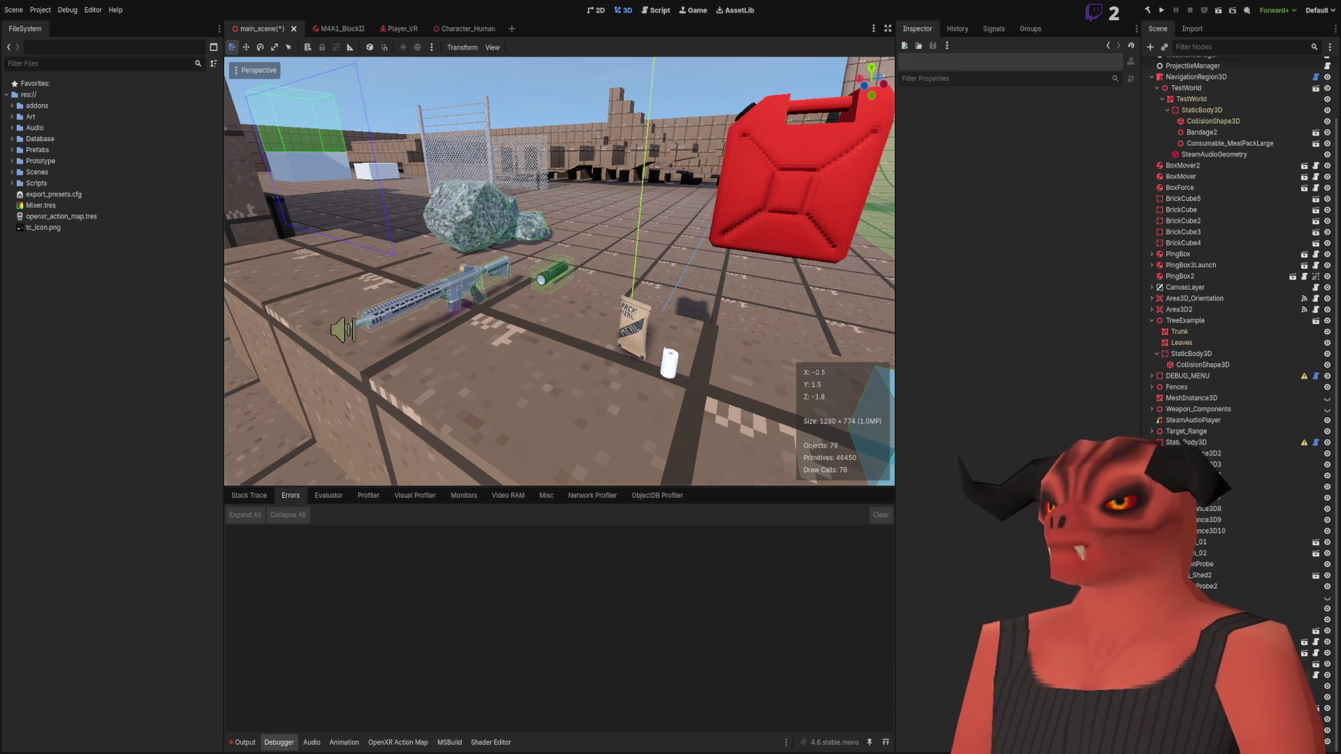
pyautogui.doubleClick(64, 148)
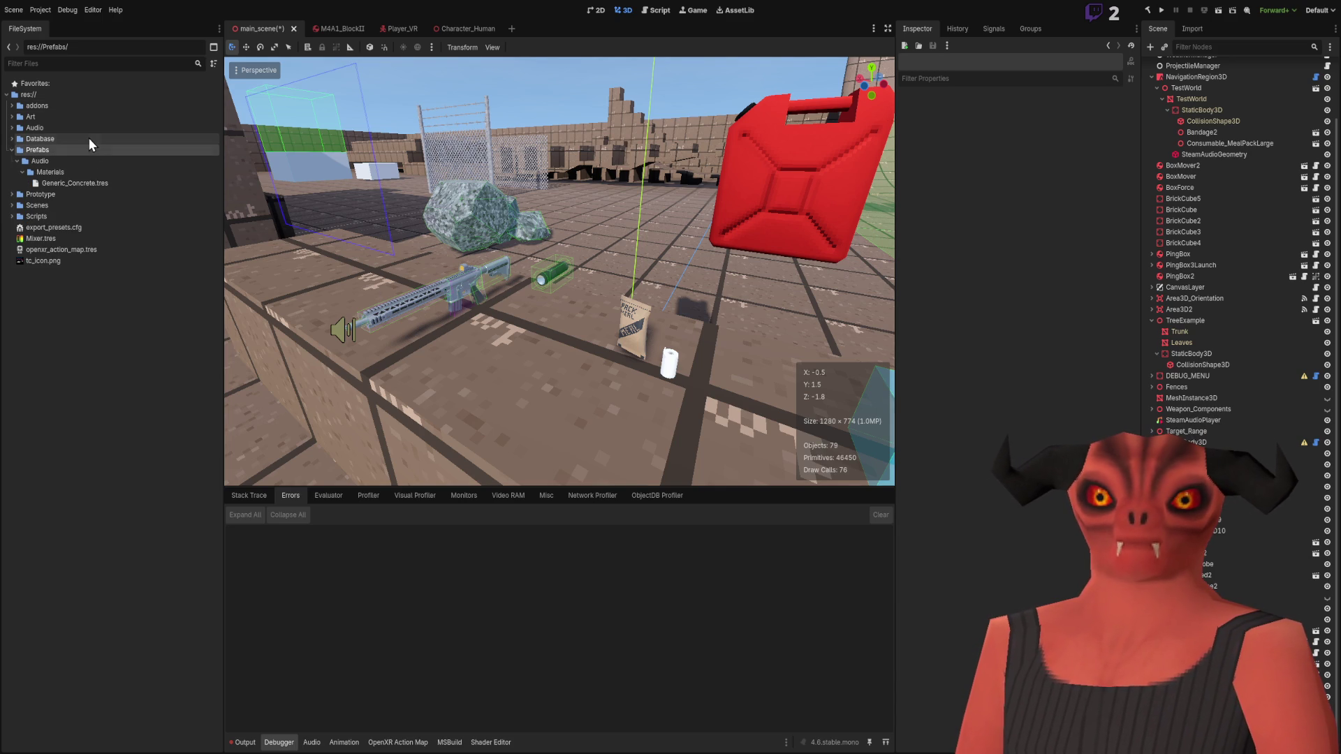
pyautogui.doubleClick(96, 148)
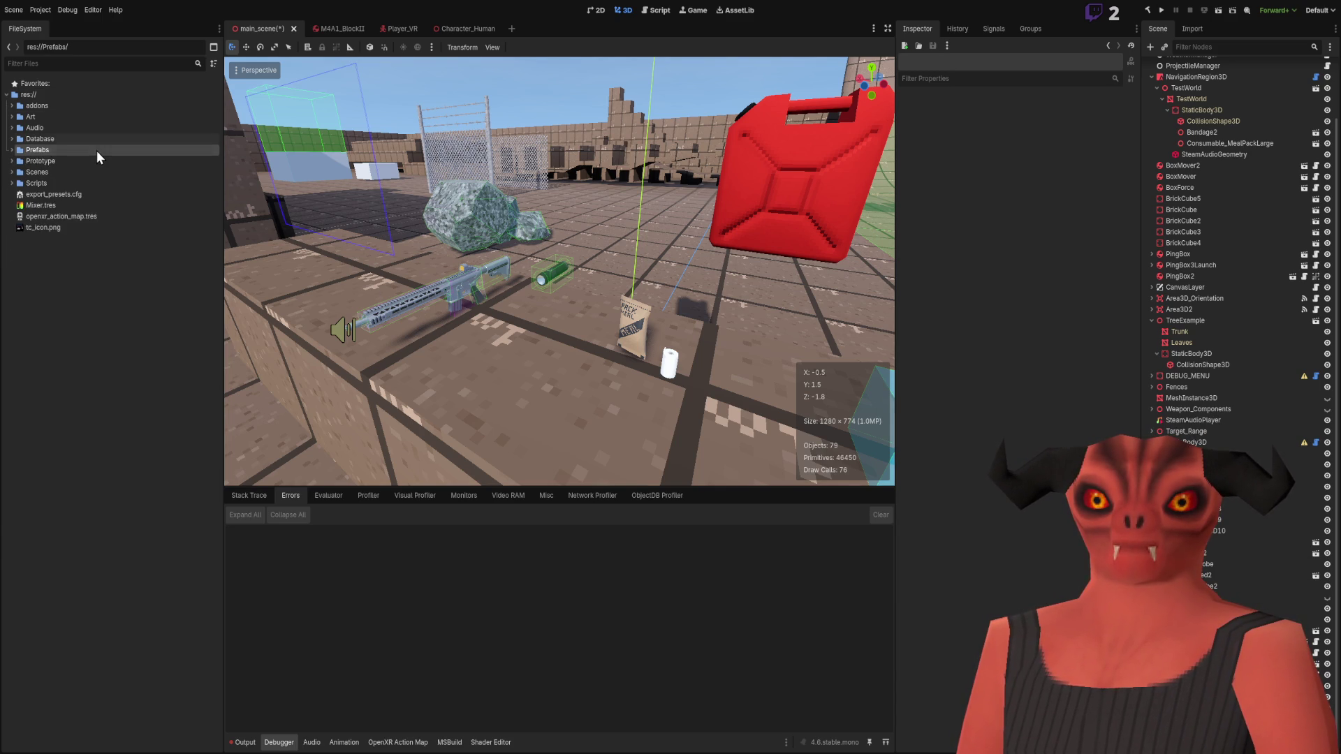
pyautogui.doubleClick(104, 141)
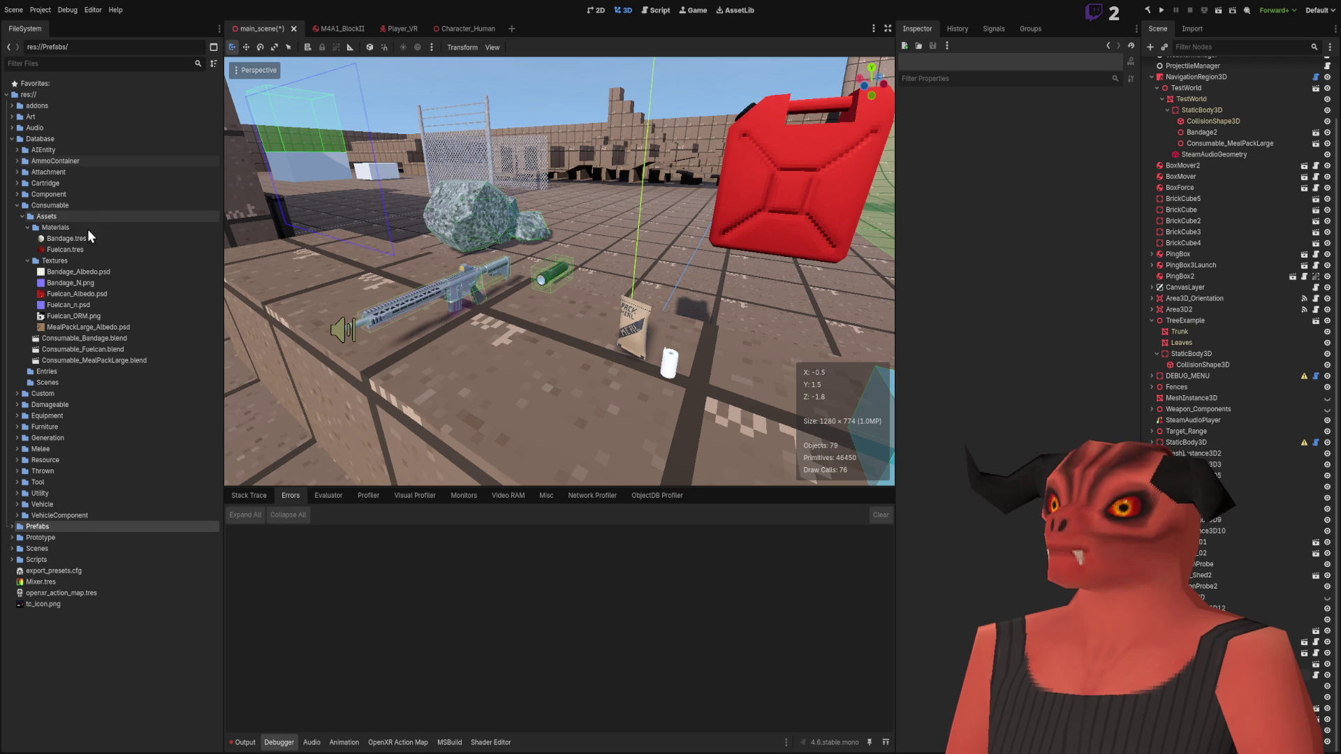
pyautogui.click(17, 427)
pyautogui.doubleClick(23, 438)
pyautogui.click(28, 460)
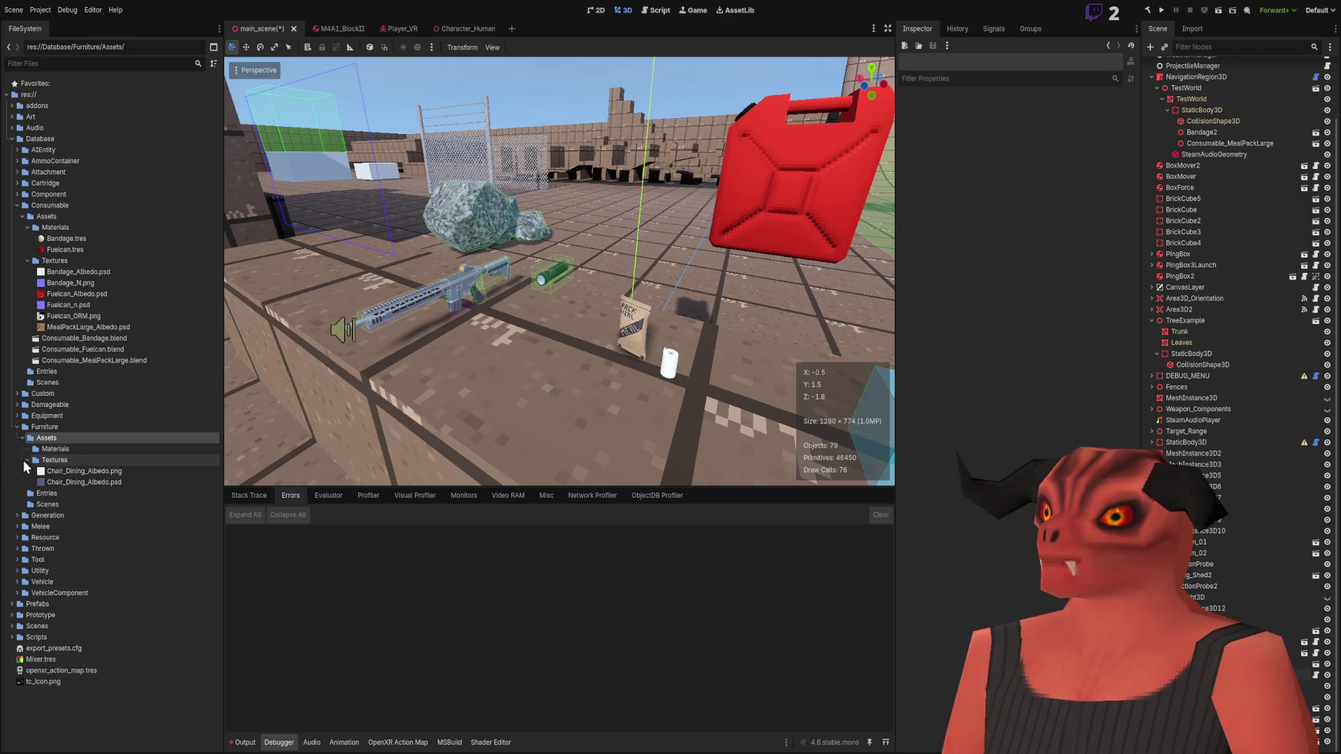
pyautogui.click(83, 470)
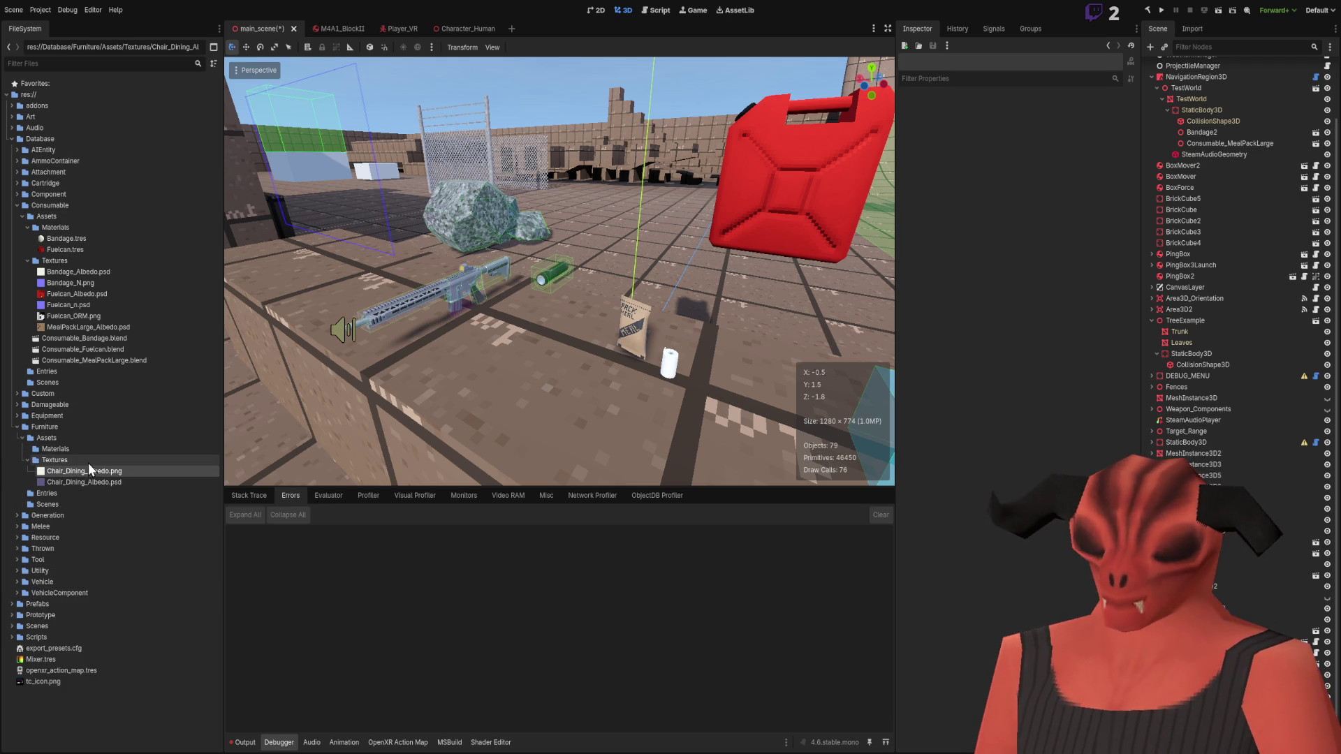
pyautogui.click(101, 449)
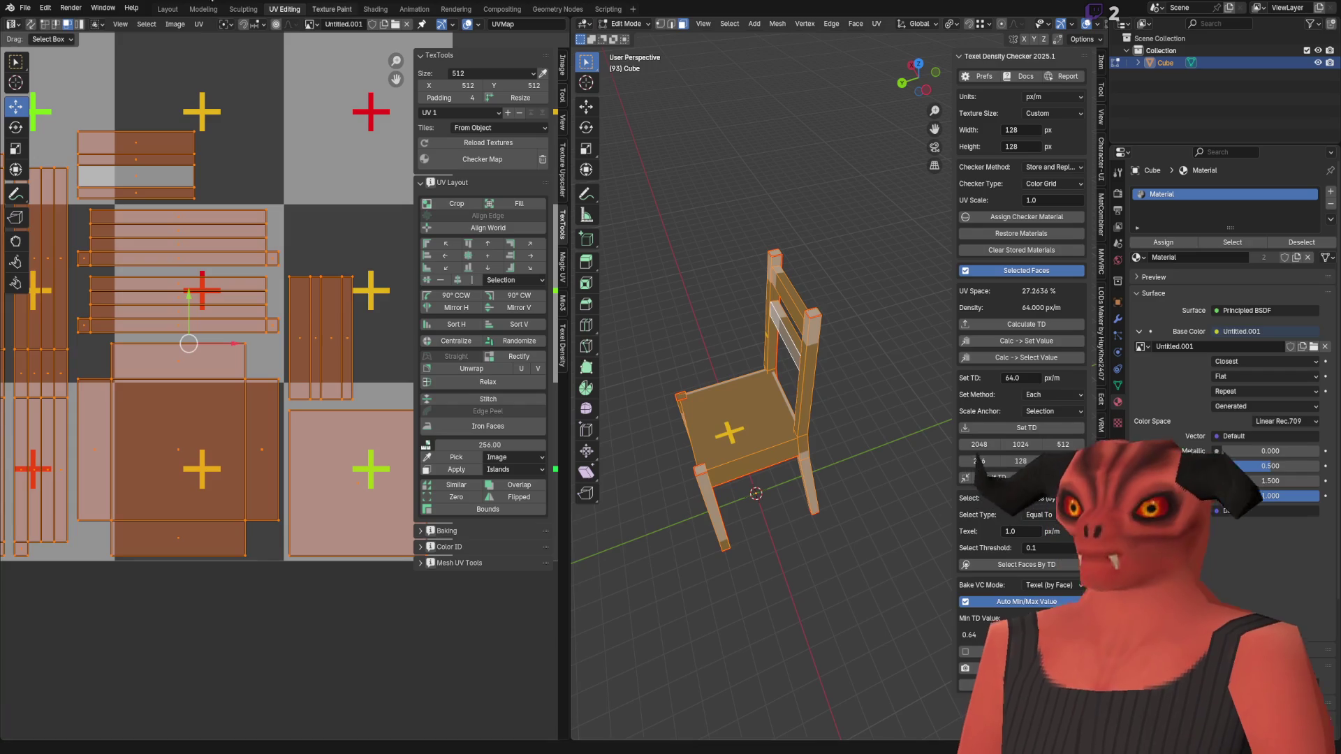
pyautogui.click(25, 8)
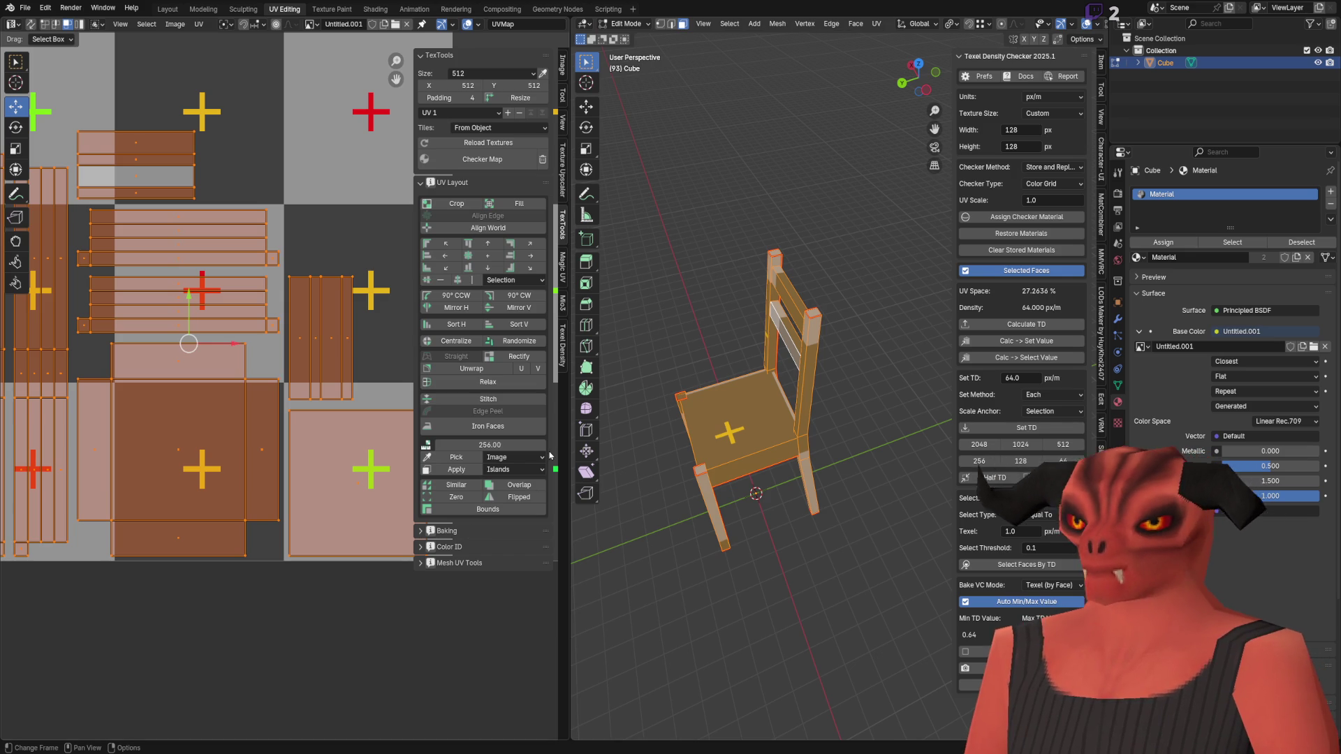
# Step: Save the chair, select Furniture_Chair_Dining.blend in Godot, and return to Blender's Object Mode
pyautogui.hotkey('ctrl', 's')
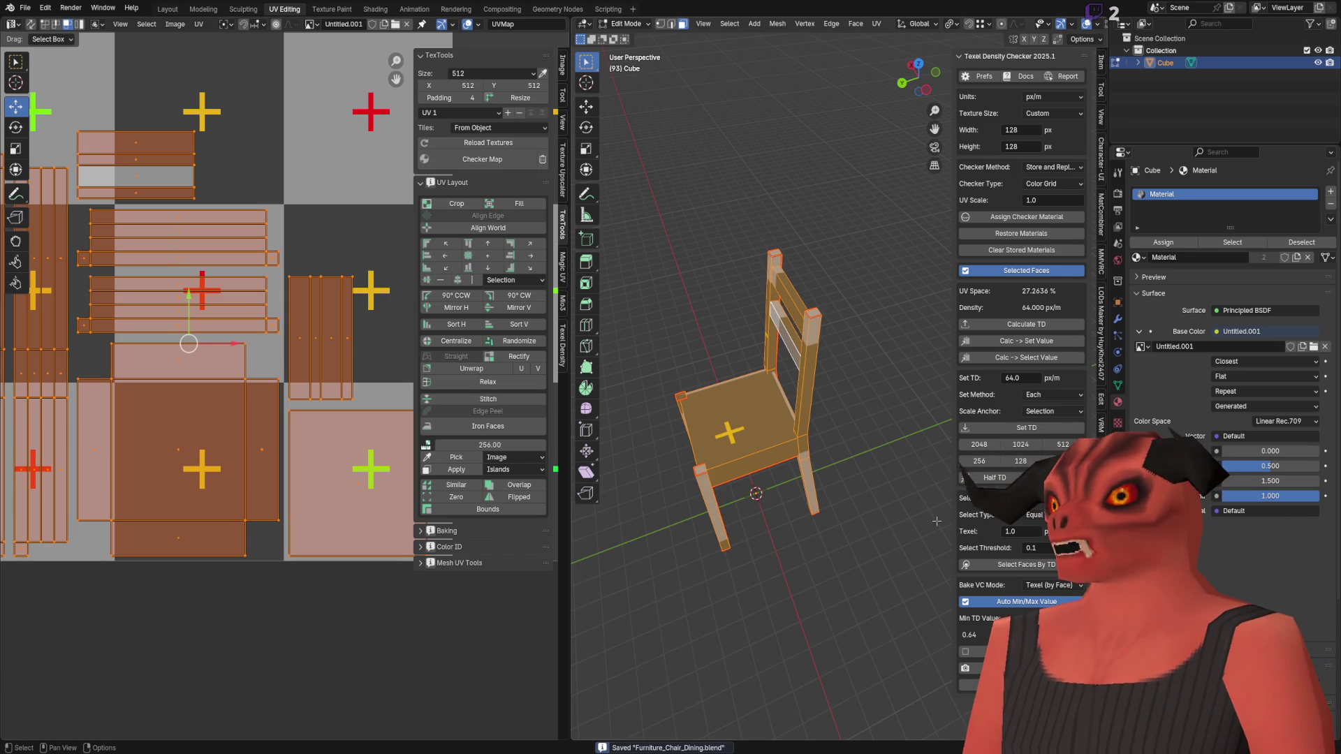
pyautogui.hotkey('alt', 'Tab')
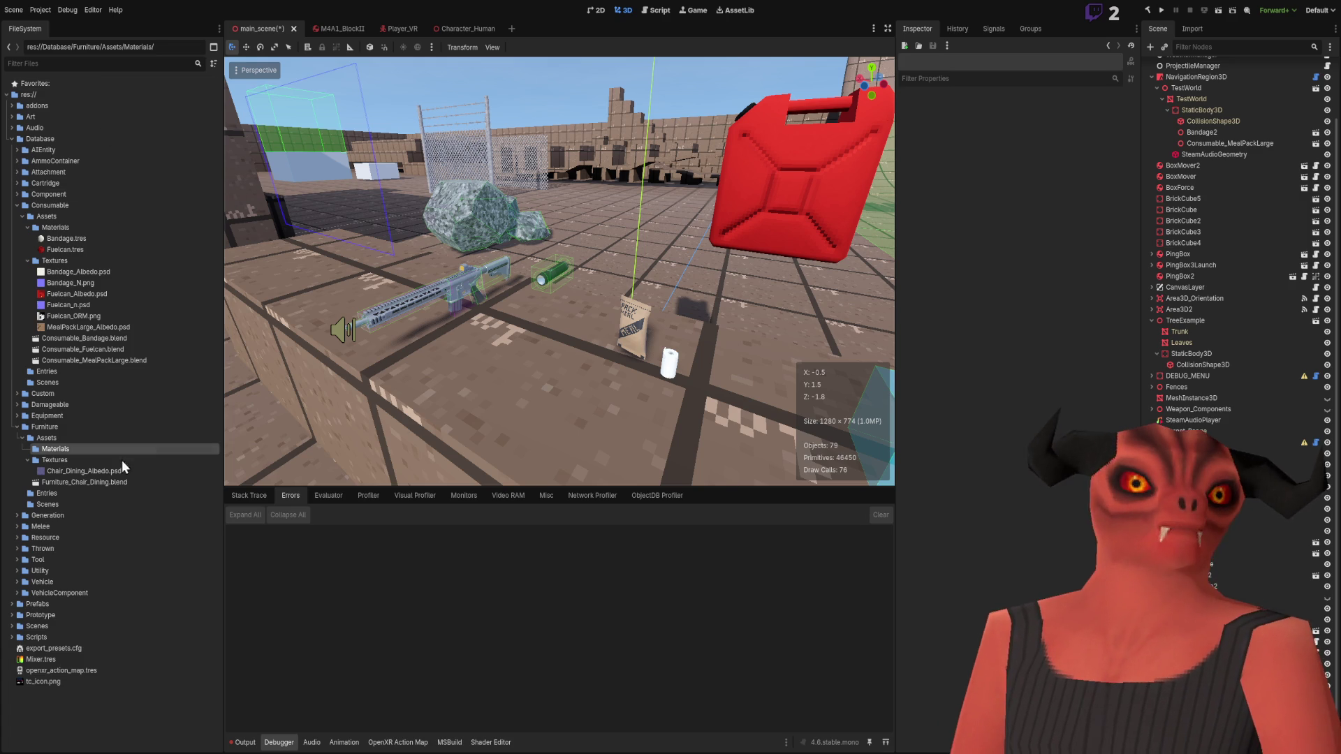
pyautogui.click(98, 482)
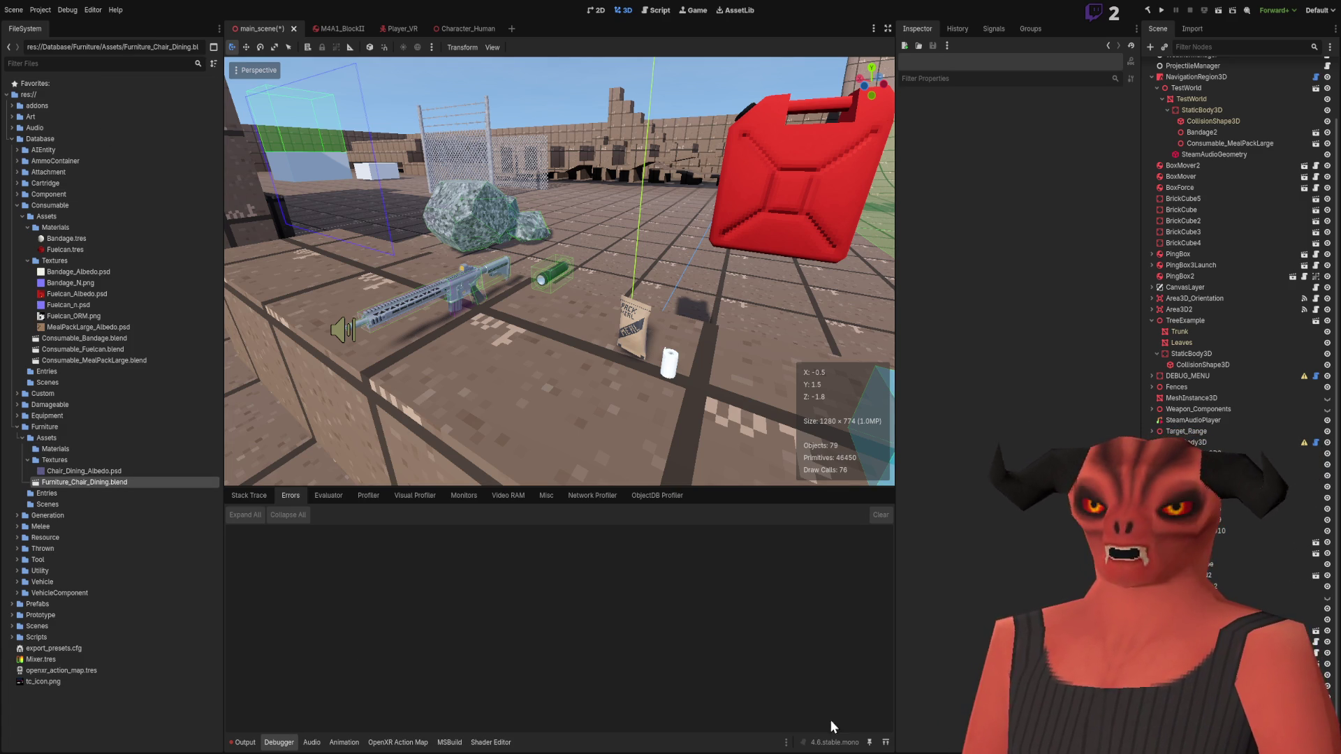
pyautogui.hotkey('alt', 'Tab')
pyautogui.press('Tab')
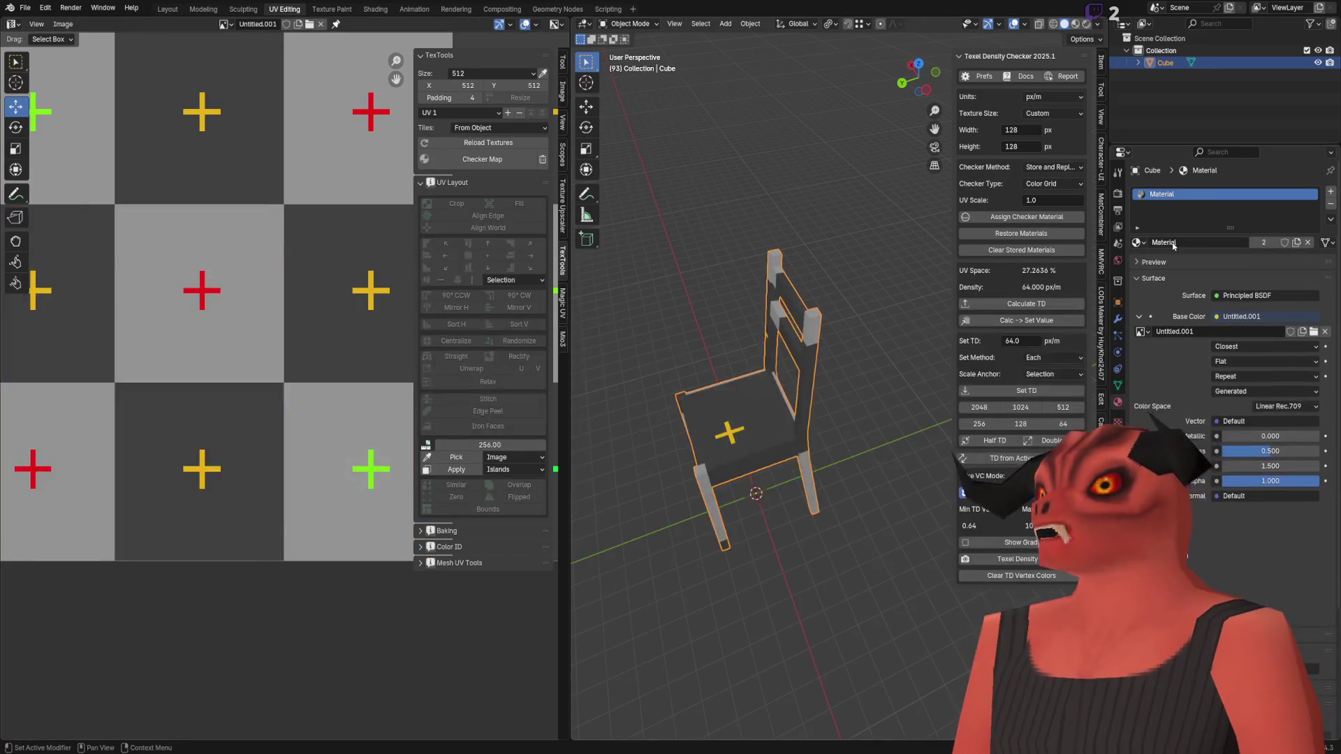
# Step: Remove the chair's old material slot and purge unused data from the file
pyautogui.click(1330, 204)
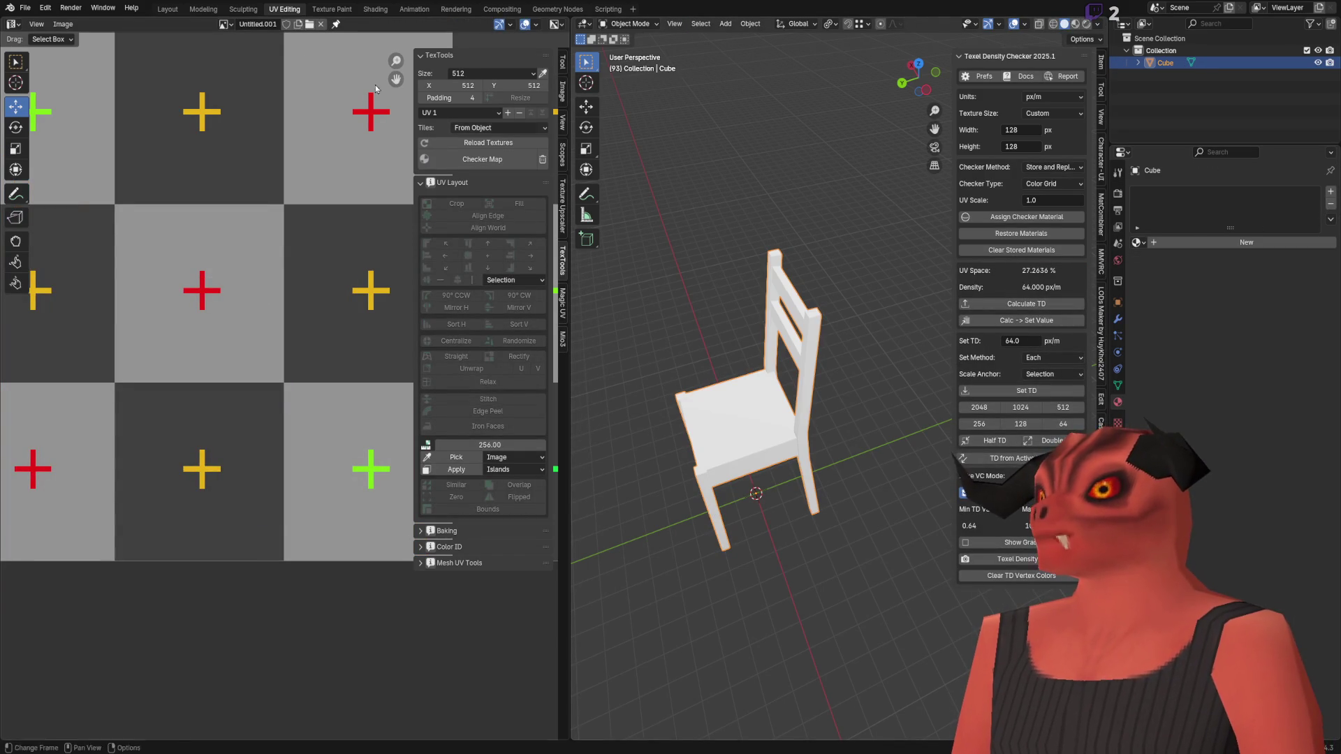
pyautogui.click(26, 8)
pyautogui.moveTo(98, 236)
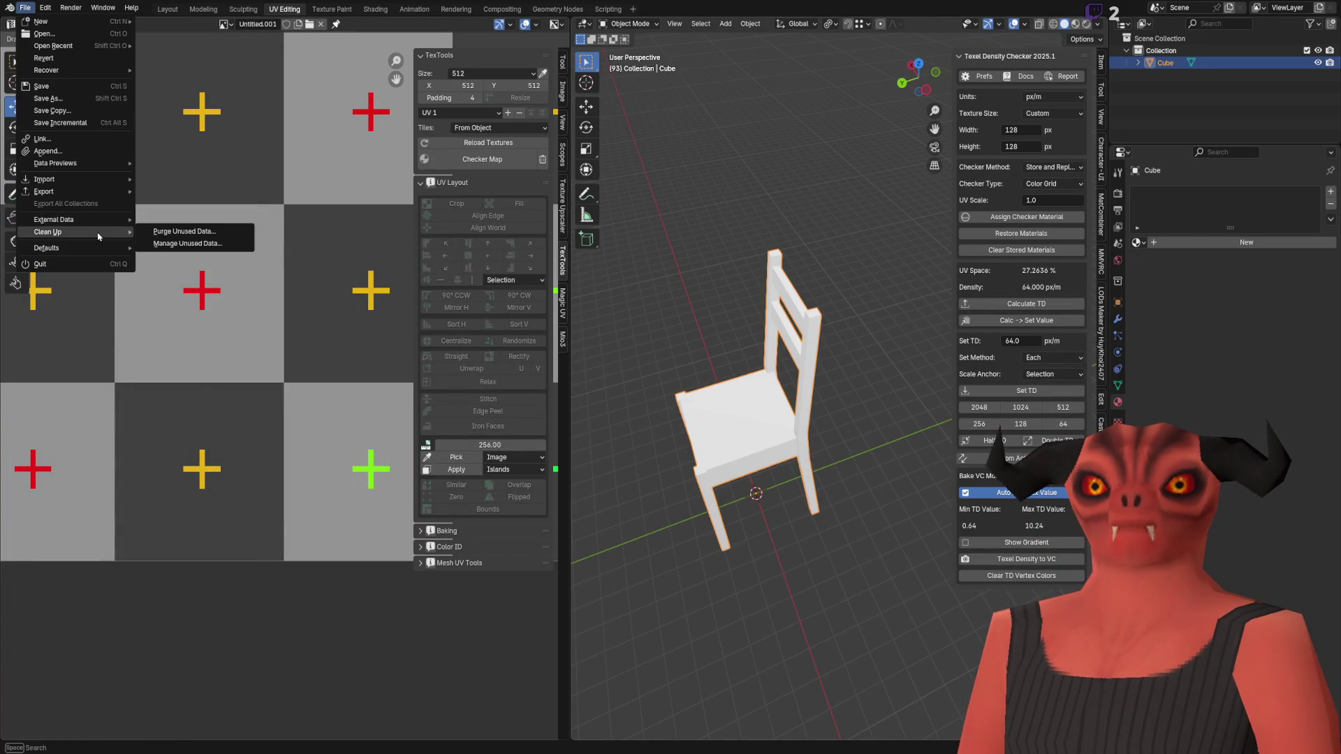
pyautogui.click(180, 230)
pyautogui.click(230, 303)
# Step: Create a new material for the chair named Chair_Dining
pyautogui.click(1189, 246)
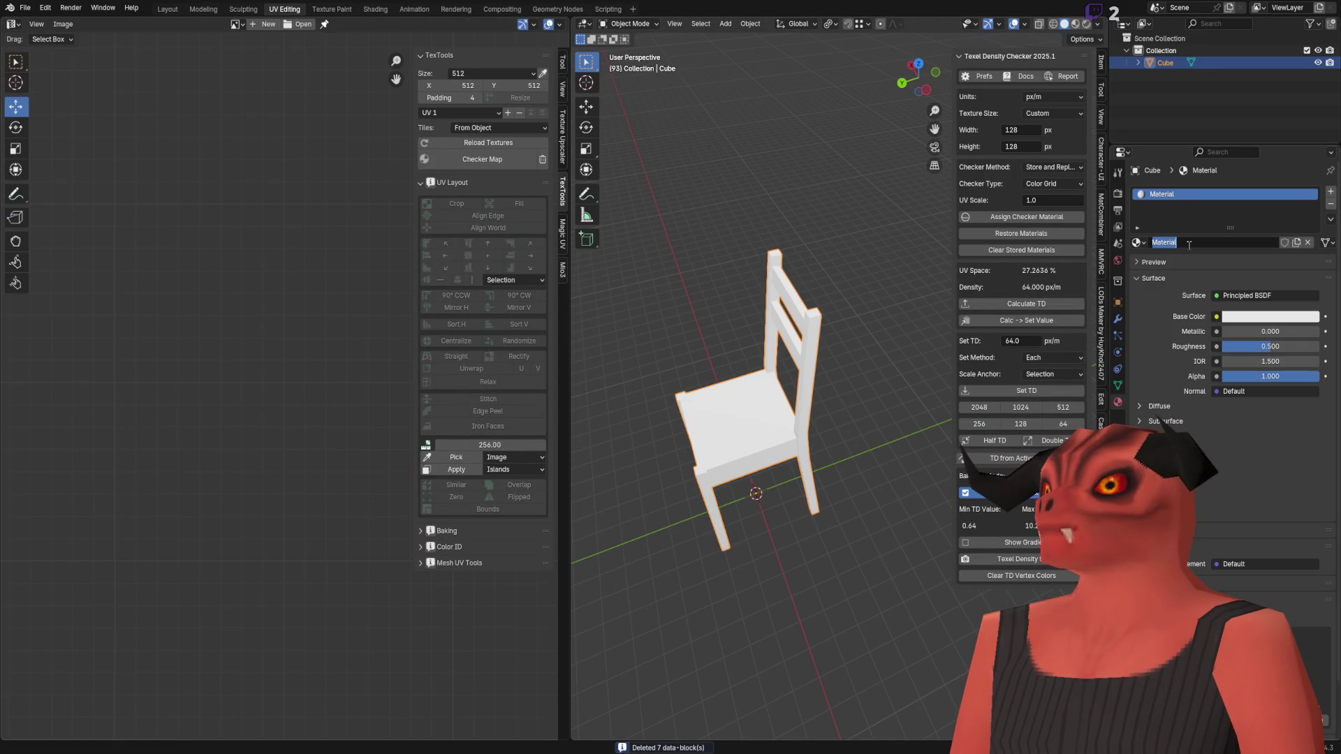
pyautogui.doubleClick(1188, 244)
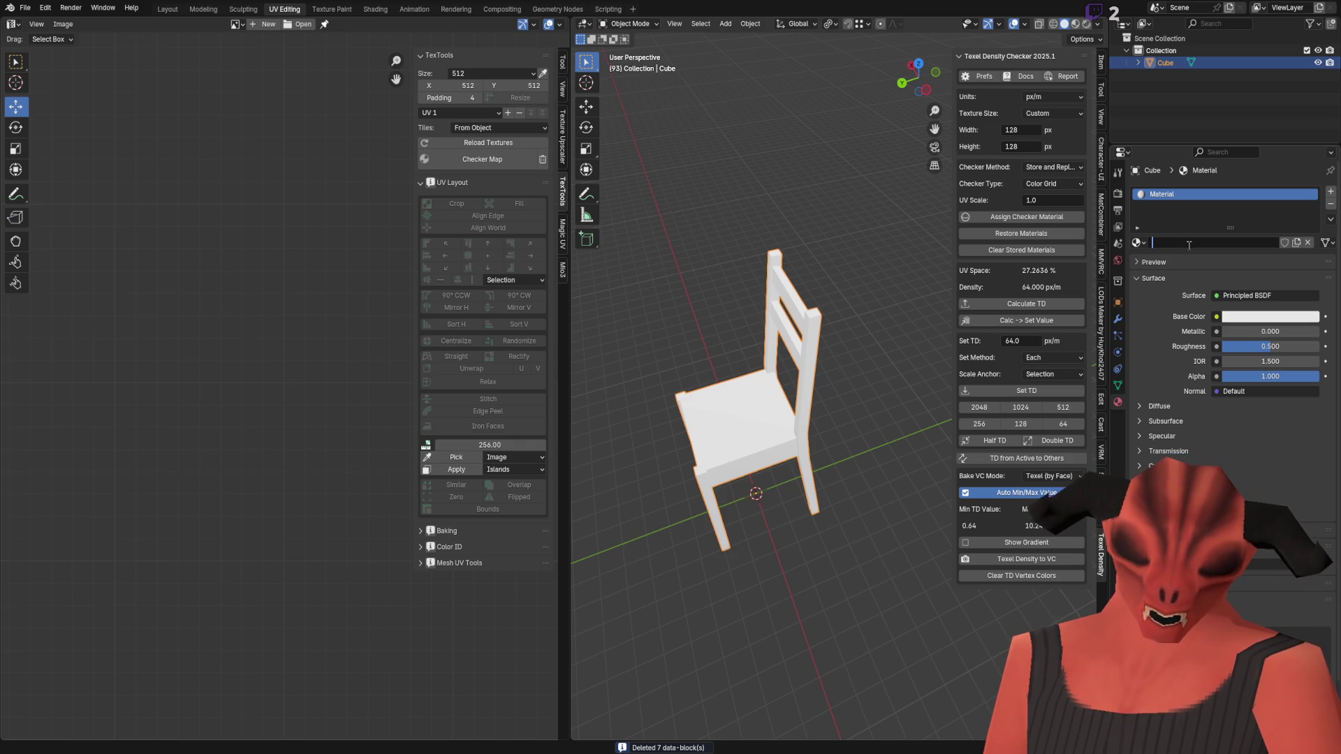
pyautogui.write('Chai')
pyautogui.press('BackSpace')
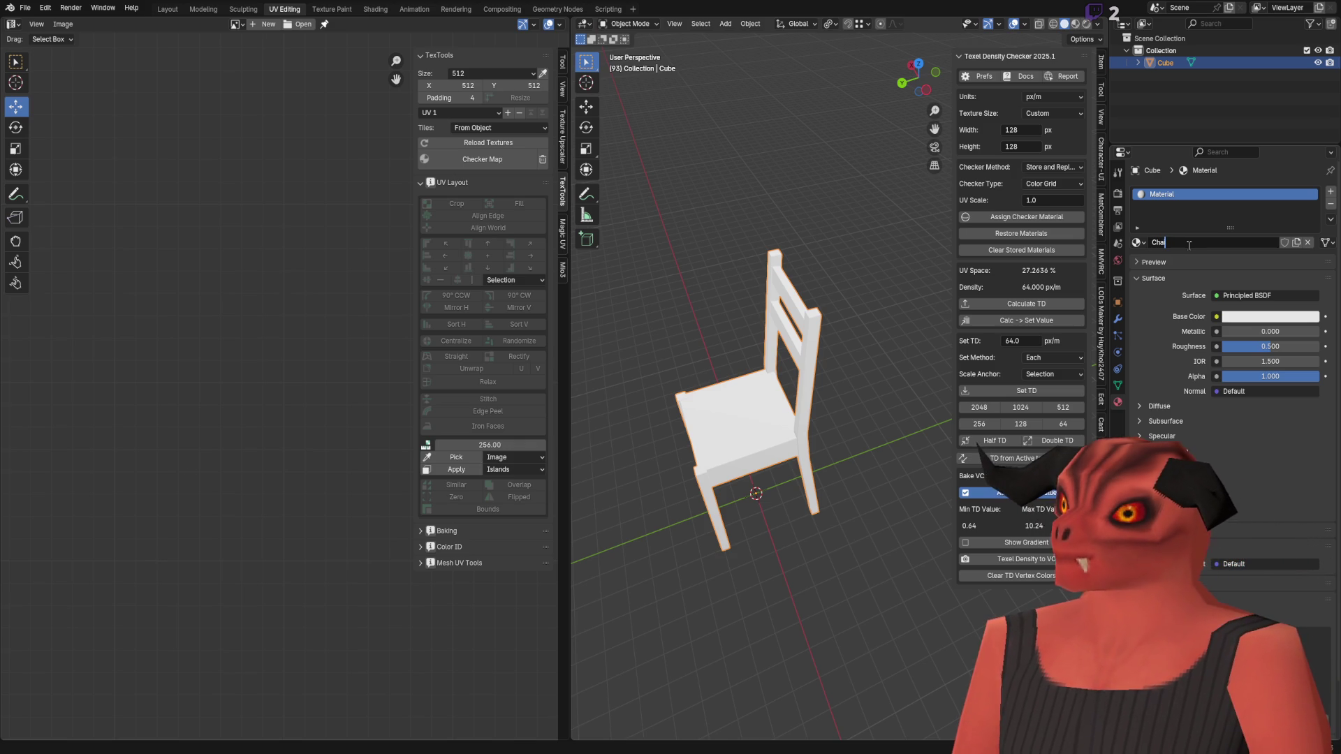
pyautogui.write('ir_D')
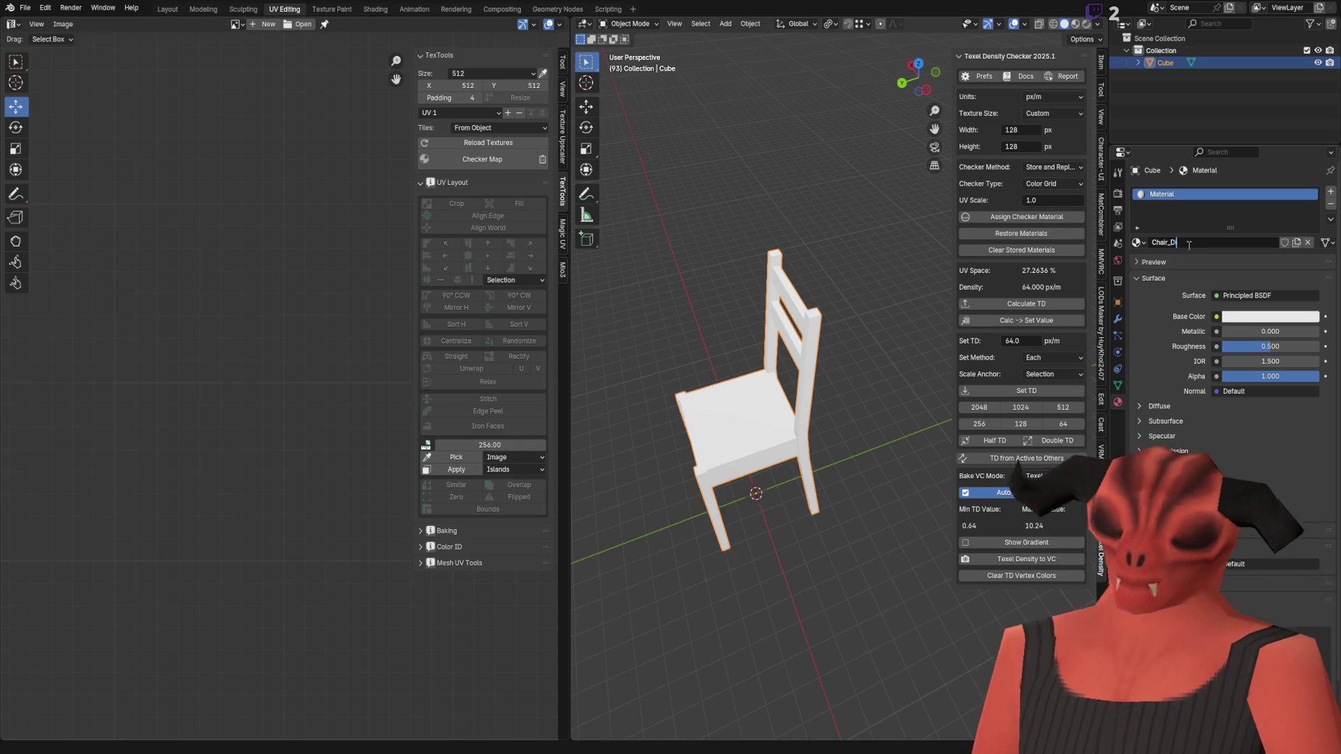
pyautogui.write('ining')
pyautogui.press('Return')
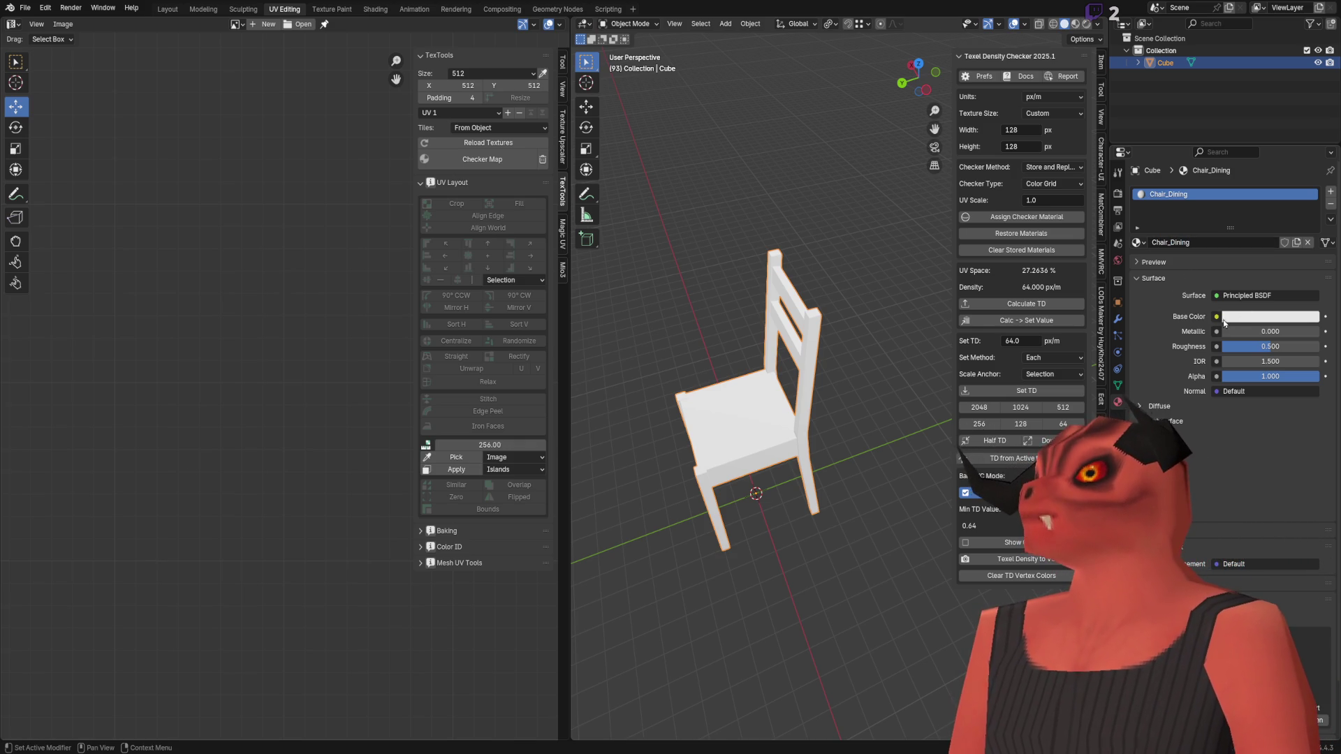
# Step: Drive the Base Color with an Image Texture using Closest interpolation
pyautogui.click(1216, 317)
pyautogui.click(969, 397)
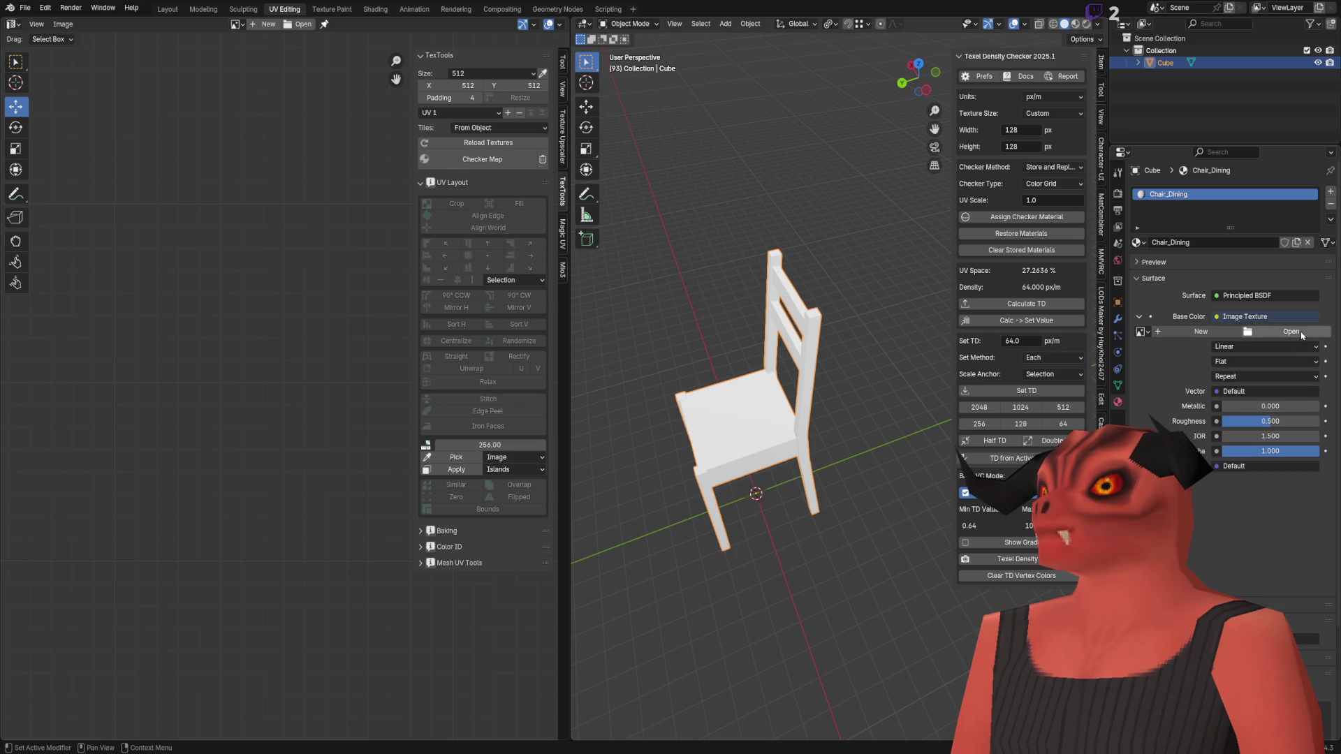
pyautogui.click(1264, 346)
pyautogui.click(1272, 362)
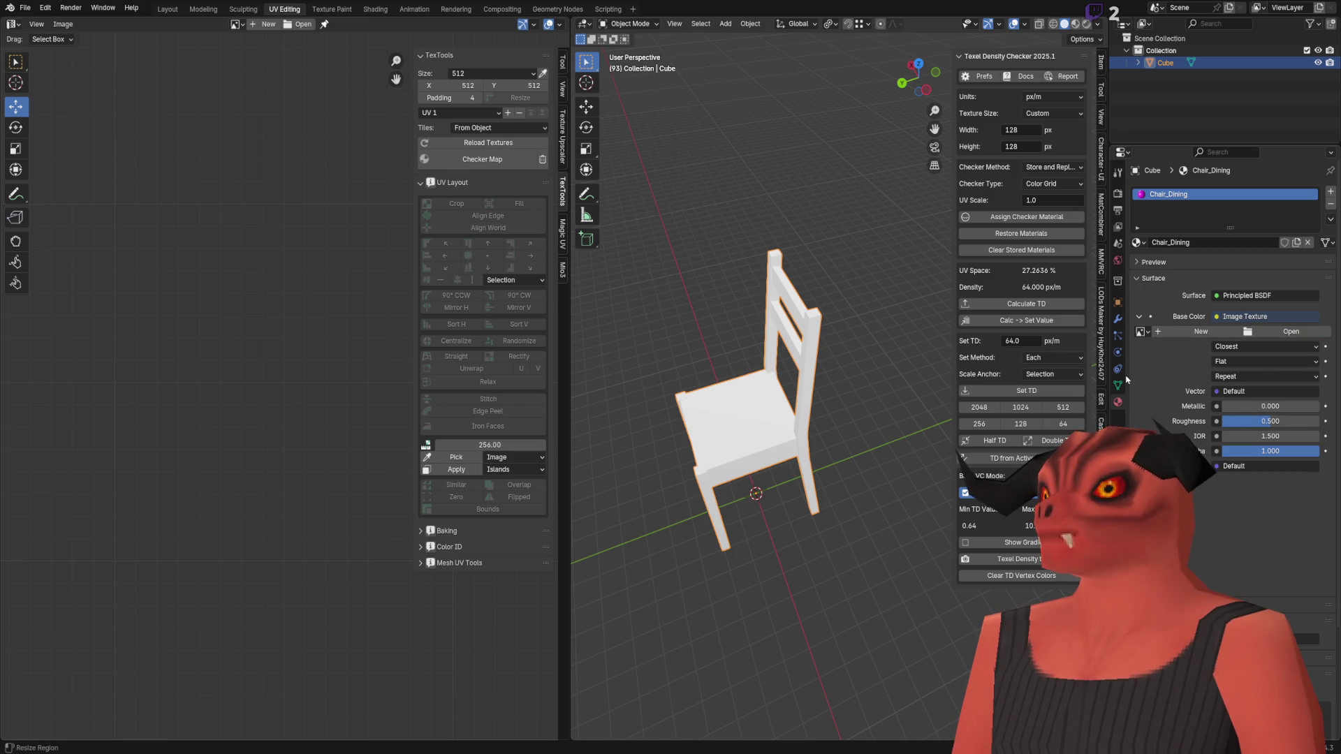
# Step: In Edit Mode, display Chair_Dining_Albedo.psd behind the chair's UV islands
pyautogui.moveTo(754, 419)
pyautogui.mouseDown(button='middle')
pyautogui.moveTo(793, 368)
pyautogui.moveTo(764, 264)
pyautogui.mouseUp(button='middle')
pyautogui.press('Tab')
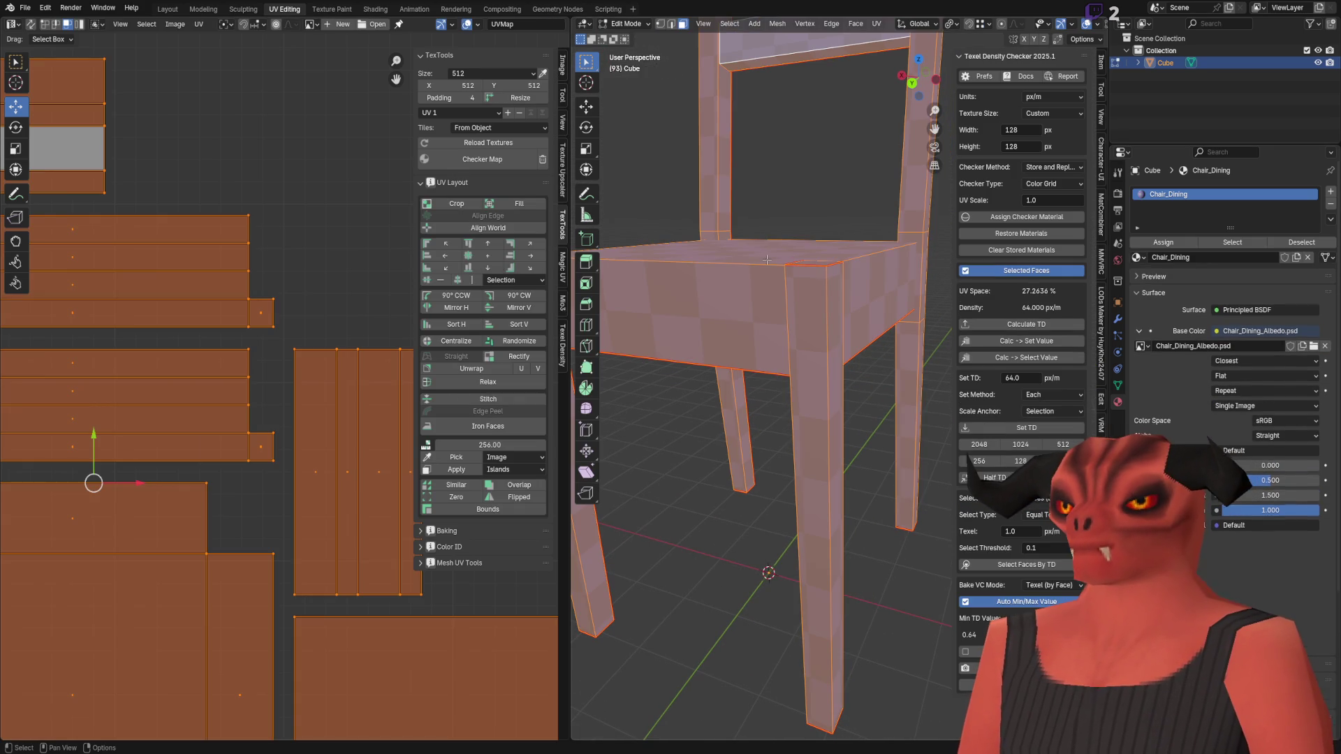
pyautogui.scroll(-5, 349, 378)
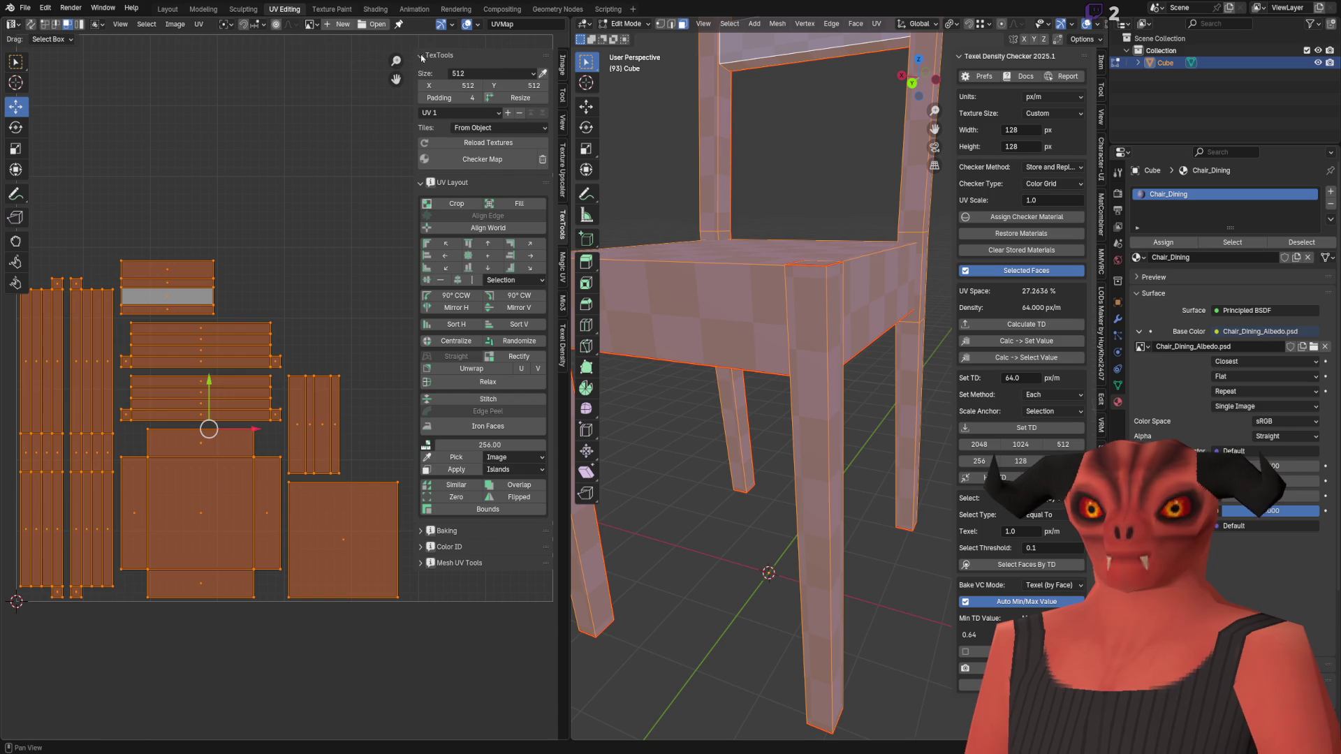
pyautogui.click(309, 24)
pyautogui.click(359, 39)
pyautogui.scroll(4, 213, 446)
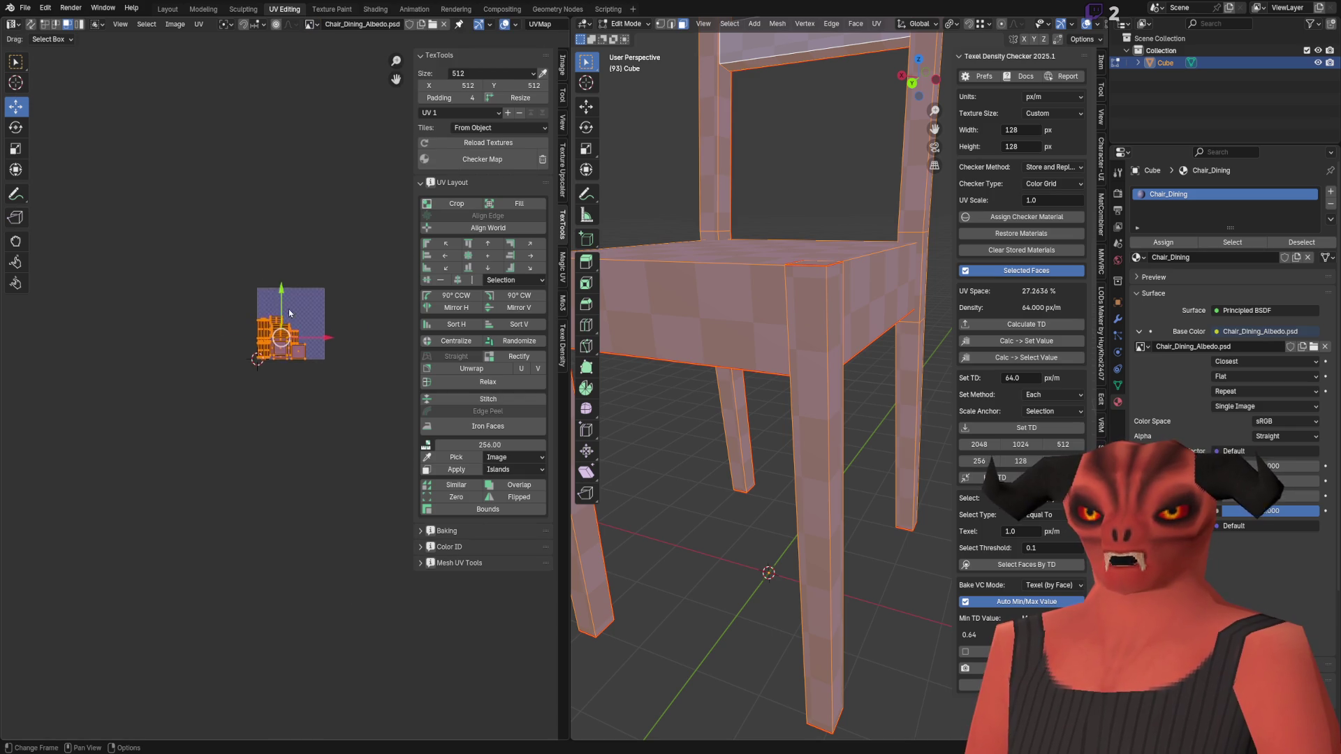
pyautogui.scroll(3, 213, 446)
pyautogui.scroll(-2, 213, 445)
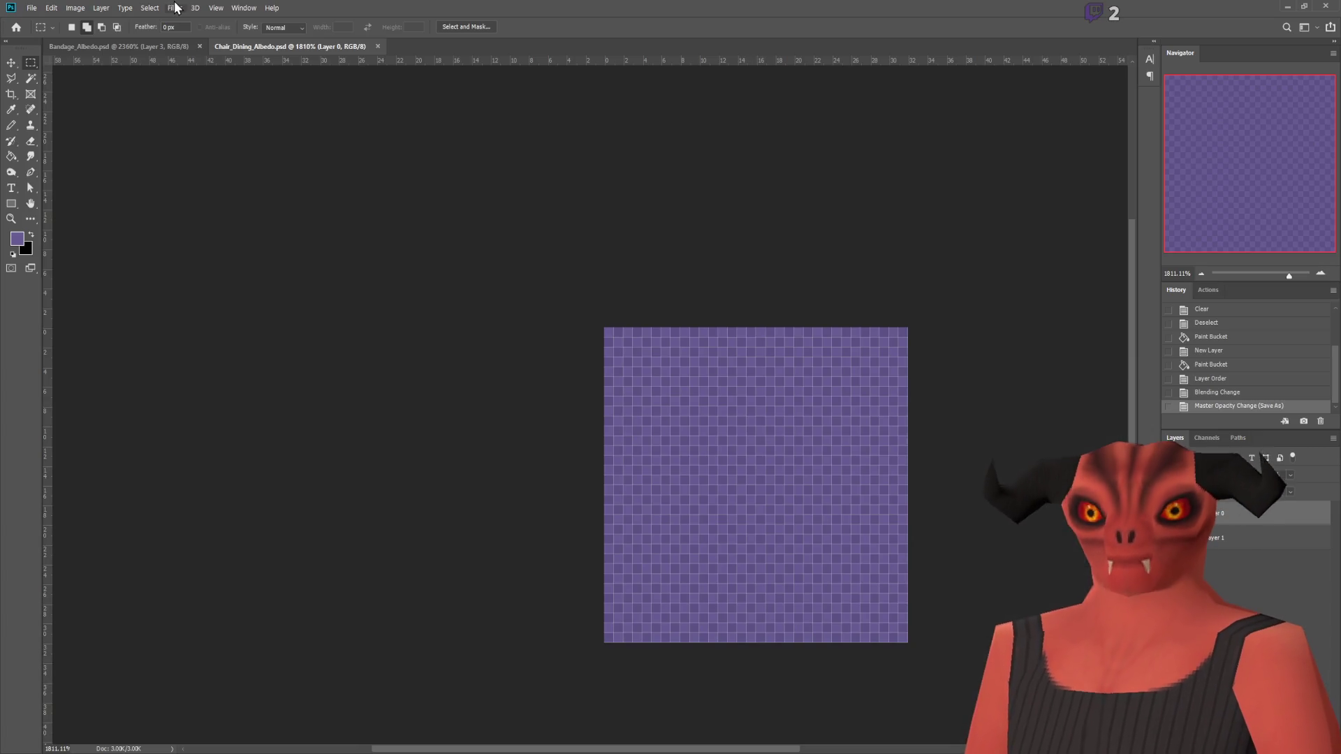
# Step: Change the albedo image's size in the Image Size dialog
pyautogui.press('h')
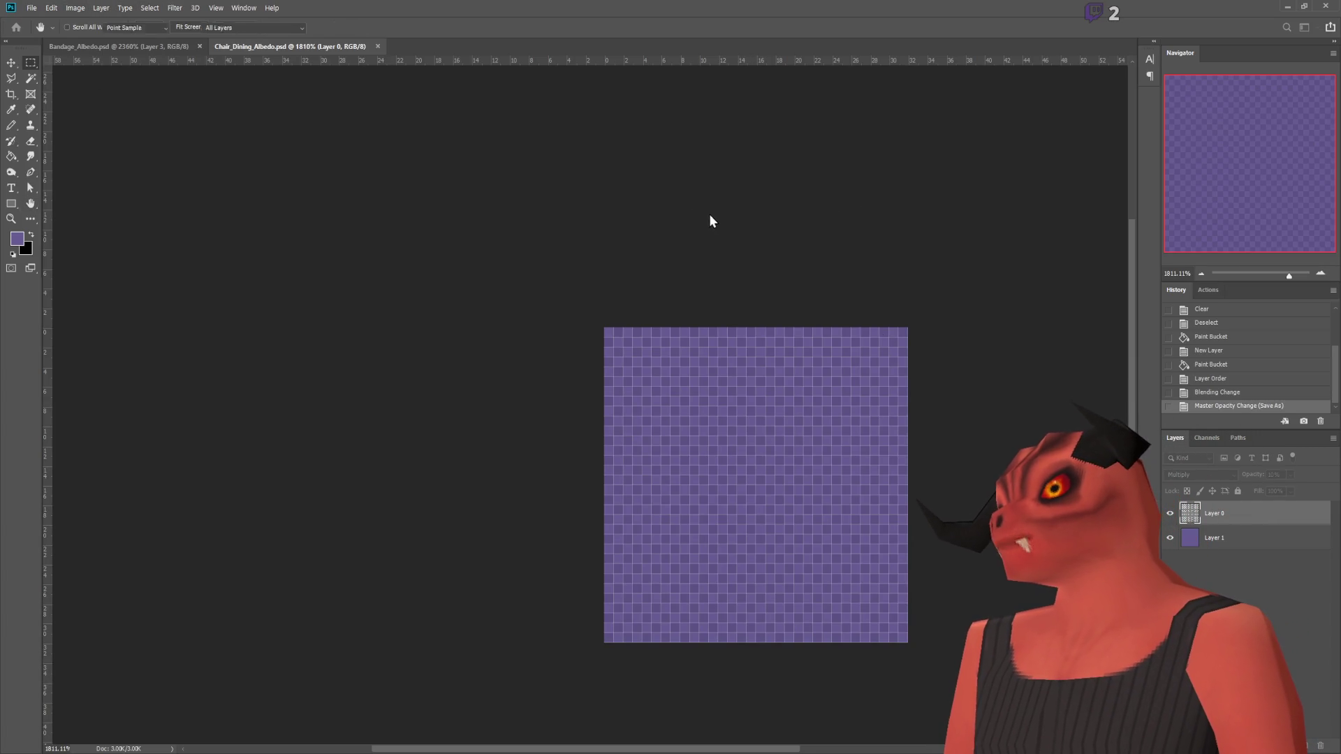
pyautogui.press('Return')
pyautogui.keyDown('alt'); pyautogui.scroll(-5, 757, 221); pyautogui.keyUp('alt')
pyautogui.keyDown('alt'); pyautogui.scroll(3, 1032, 308); pyautogui.keyUp('alt')
# Step: Clear the canvas and Paint Bucket it with the checker pattern as fill source
pyautogui.hotkey('ctrl', 'a')
pyautogui.press('Delete')
pyautogui.hotkey('ctrl', 'd')
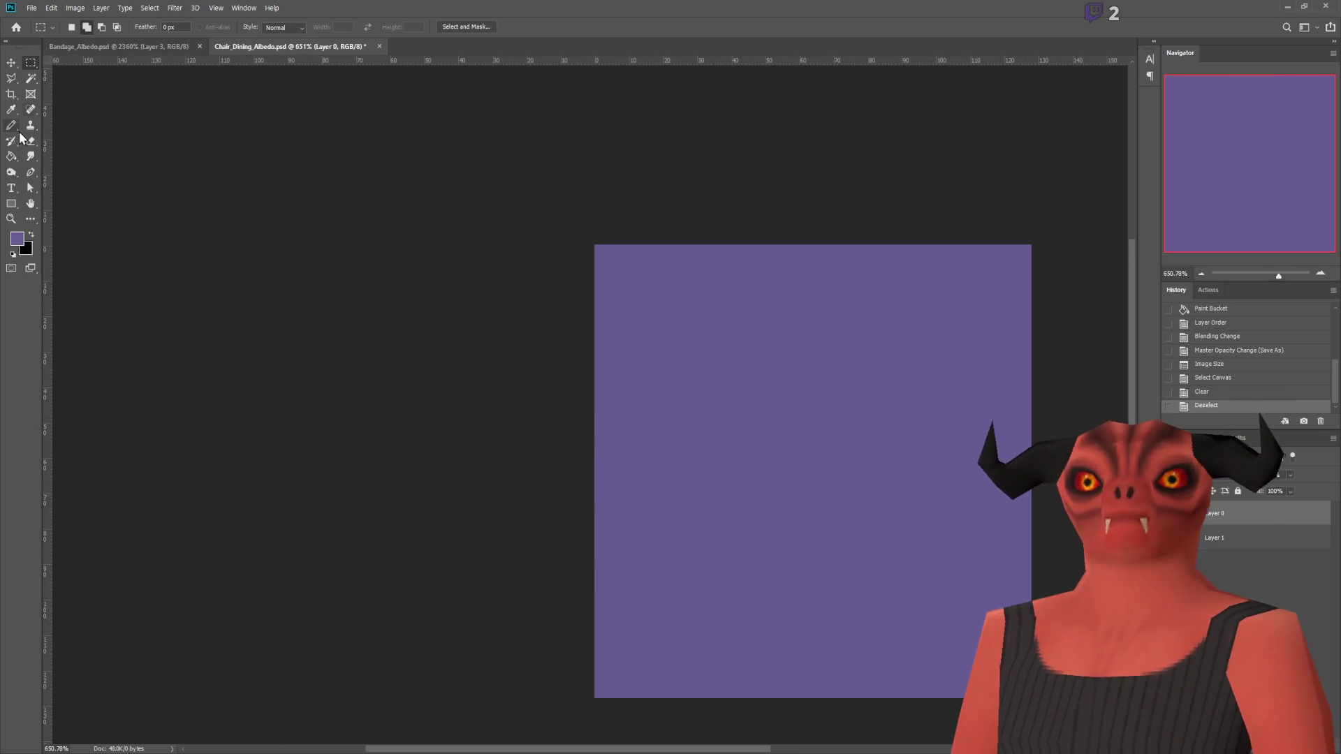
pyautogui.click(12, 158)
pyautogui.click(85, 27)
pyautogui.click(84, 41)
pyautogui.click(826, 407)
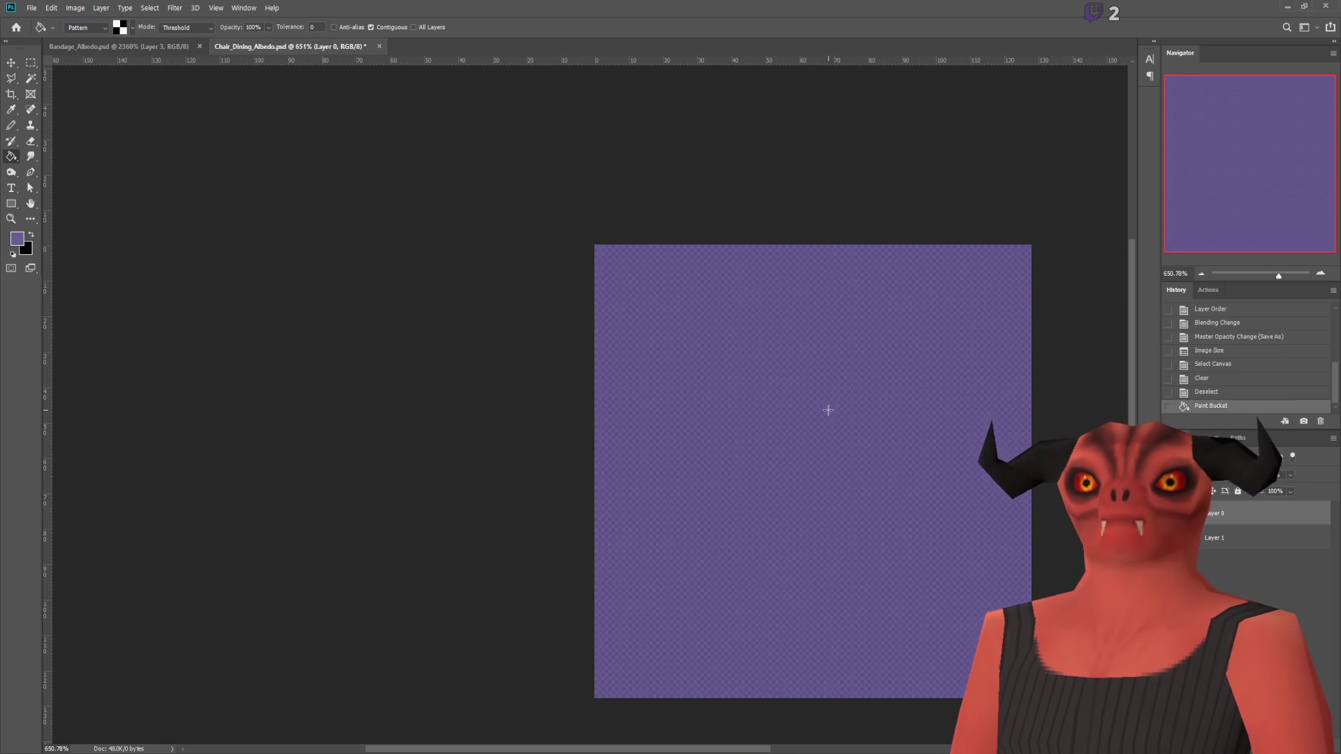
pyautogui.scroll(-2, 1014, 400)
pyautogui.keyDown('alt'); pyautogui.scroll(1, 1036, 383); pyautogui.keyUp('alt')
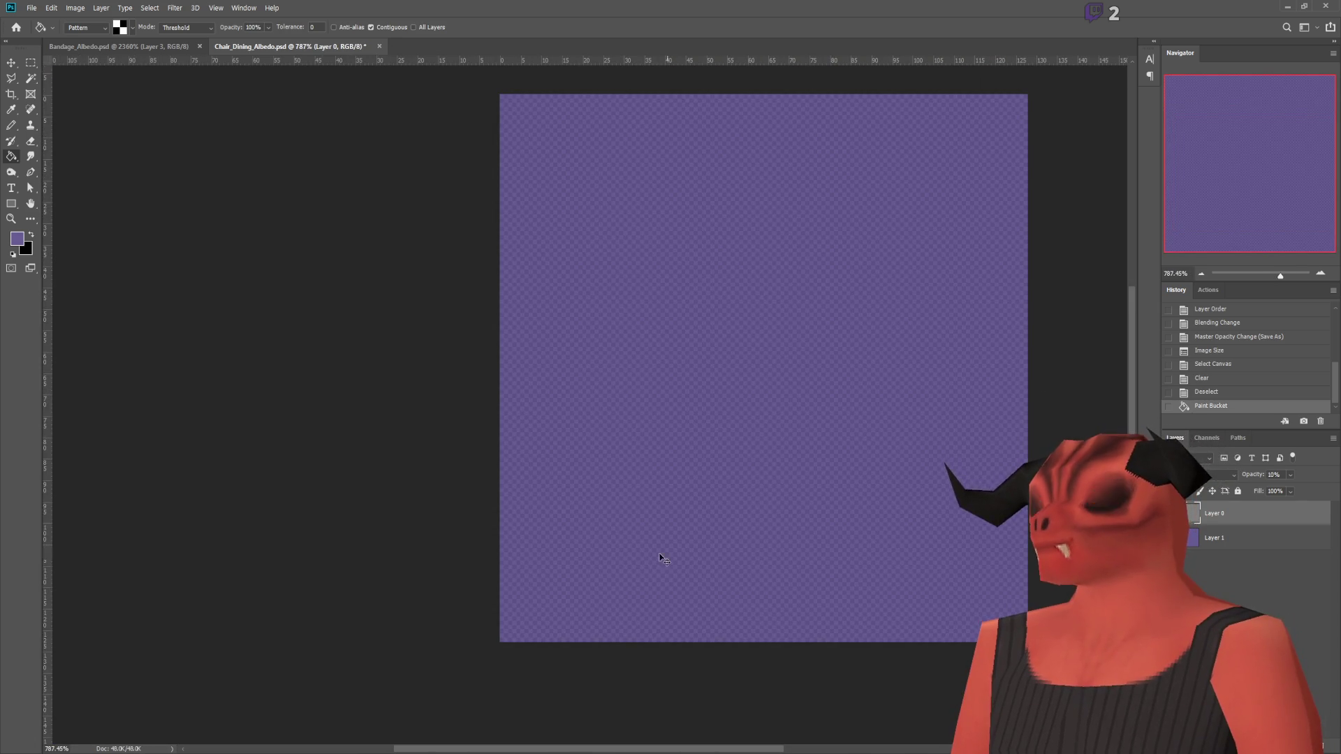
pyautogui.hotkey('alt', 'Tab')
# Step: Reload the updated checker texture from disk via Quick Favorites
pyautogui.press('q')
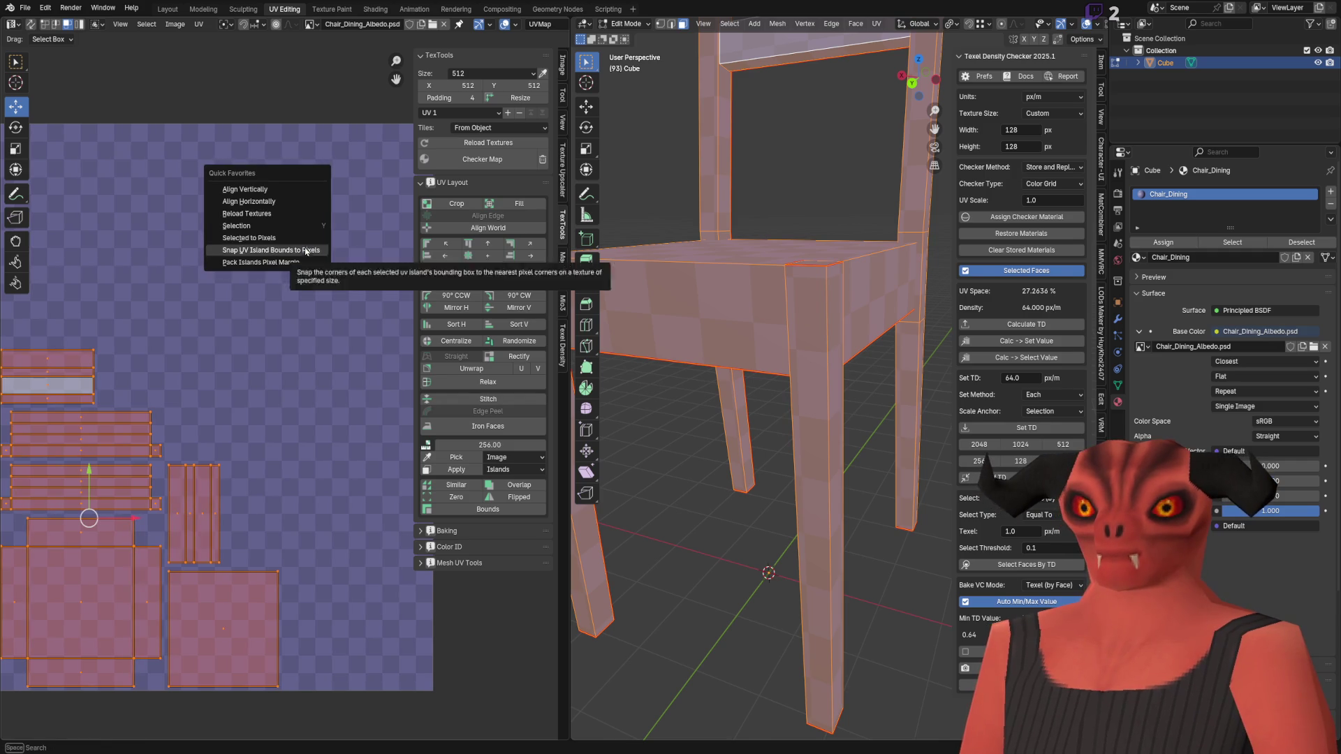
pyautogui.click(284, 213)
pyautogui.moveTo(698, 350); pyautogui.dragTo(712, 318, button='middle')
pyautogui.scroll(3, 244, 405)
pyautogui.scroll(-2, 244, 405)
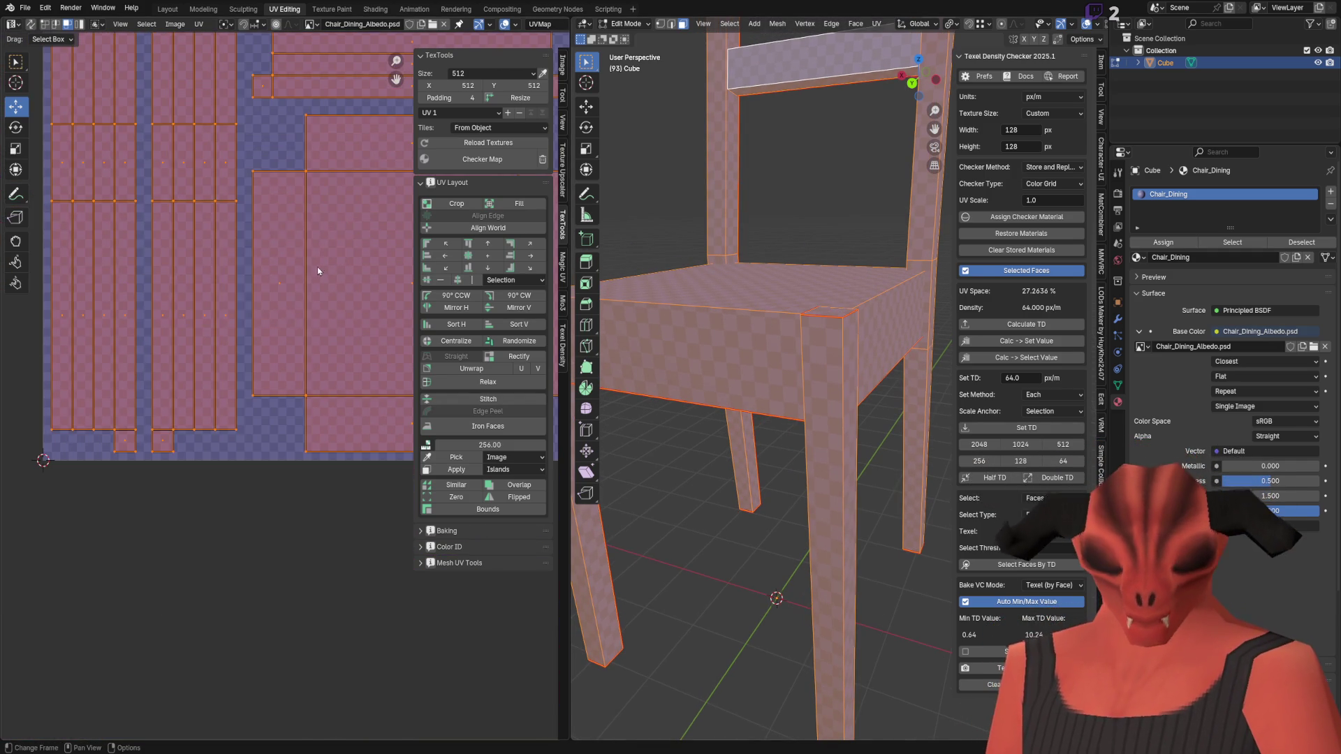
# Step: Snap UV island bounds to pixels at texture size 128, pack with pixel margin, then snap again
pyautogui.press('q')
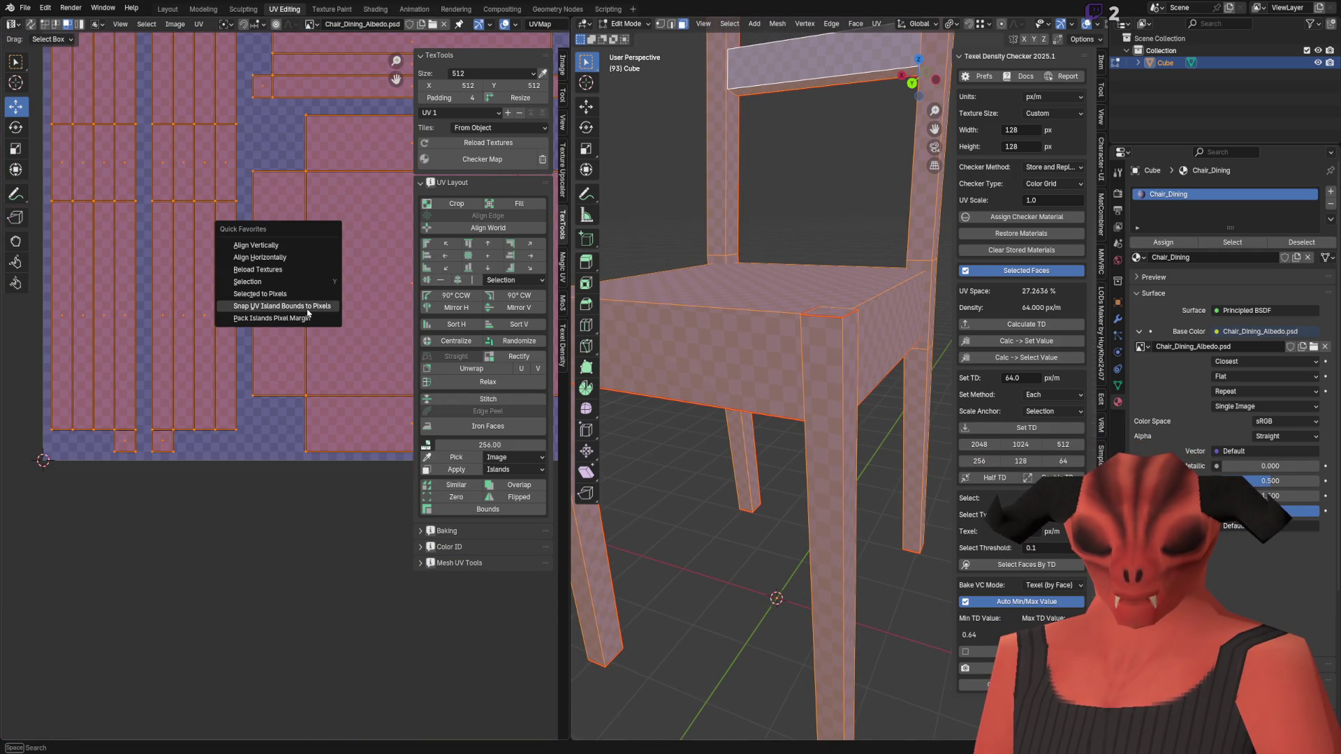
pyautogui.click(308, 314)
pyautogui.scroll(-2, 305, 301)
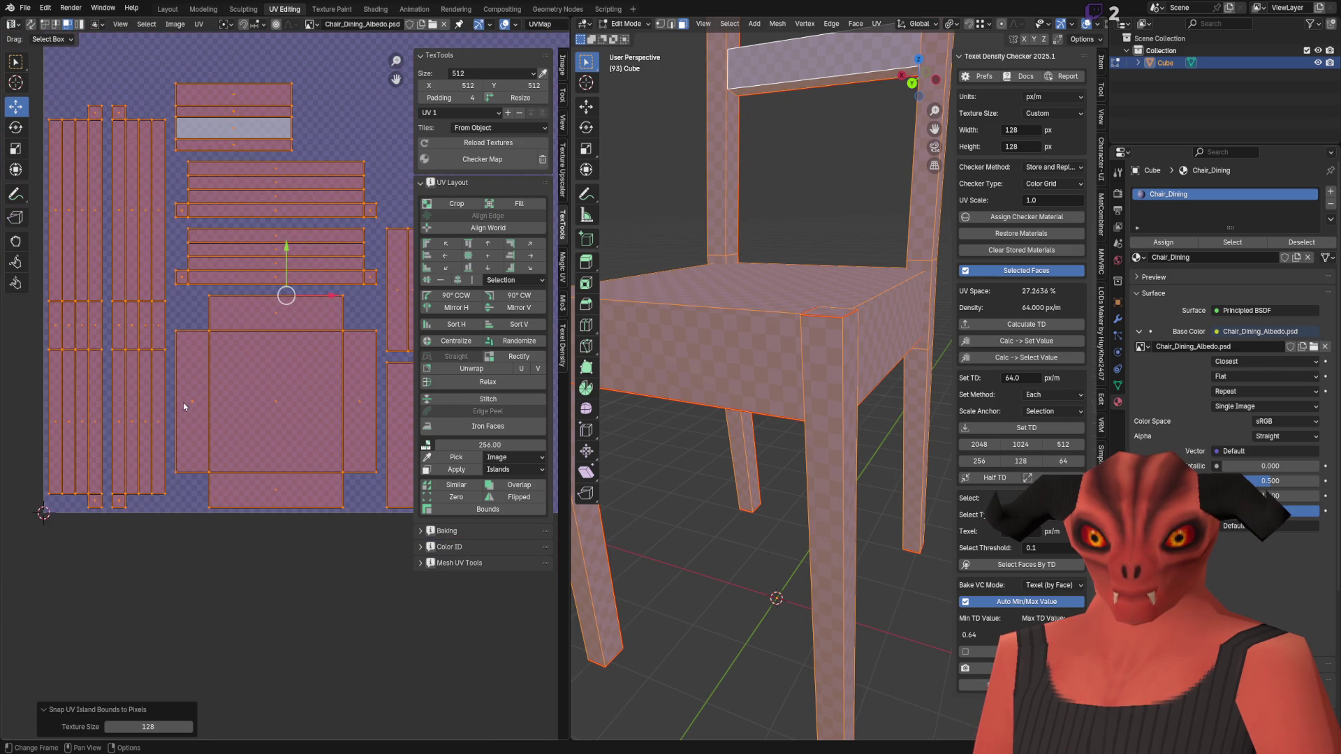
pyautogui.press('q')
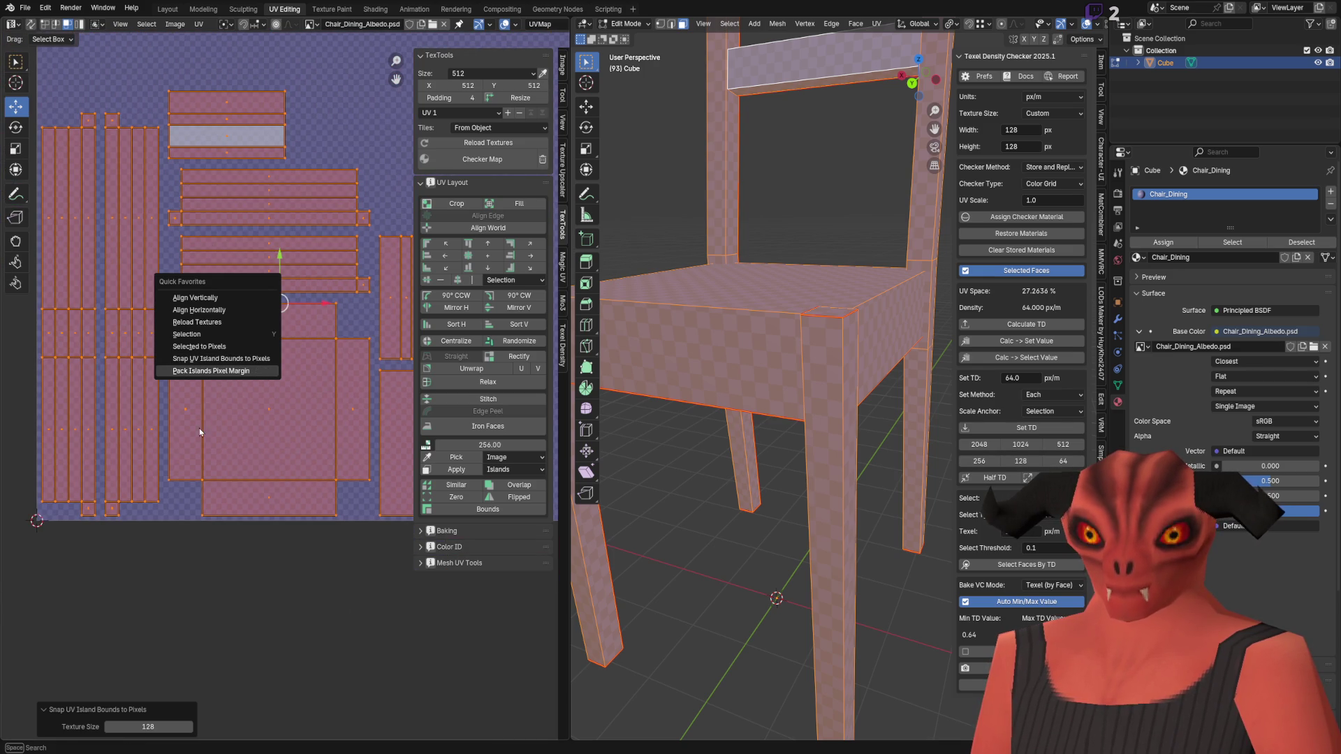
pyautogui.press('Return')
pyautogui.moveTo(216, 339); pyautogui.dragTo(259, 312, button='middle')
pyautogui.press('q')
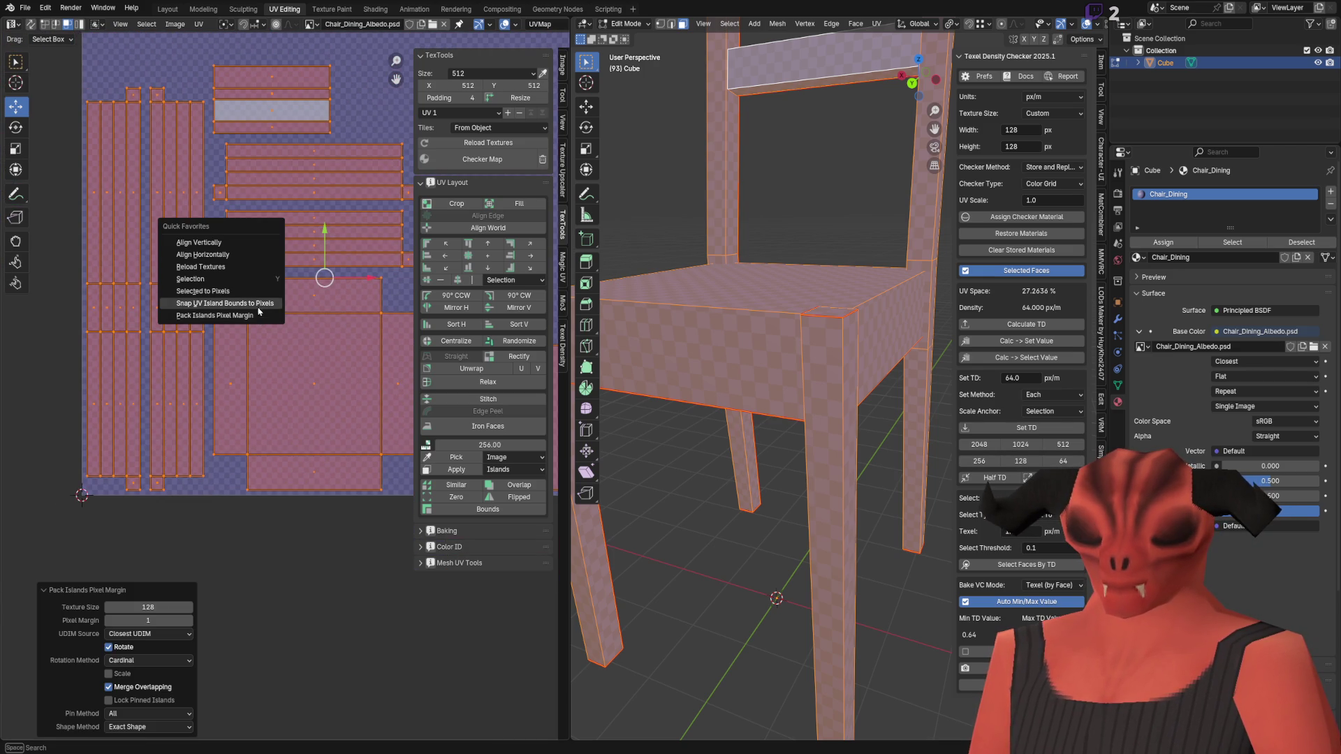
pyautogui.click(258, 308)
# Step: Deselect all UV islands and inspect the island grid around its corner
pyautogui.scroll(-2, 363, 150)
pyautogui.hotkey('alt', 'a')
pyautogui.scroll(2, 213, 195)
pyautogui.scroll(3, 212, 196)
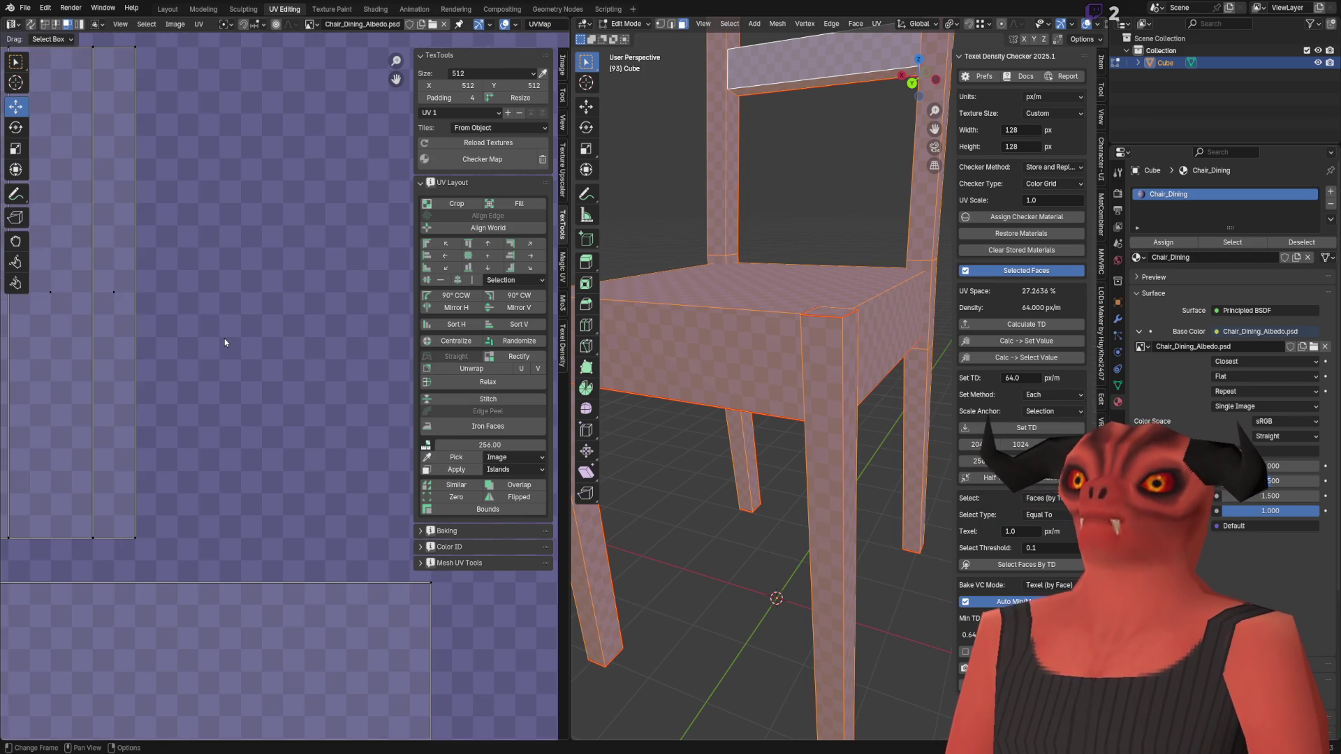
pyautogui.scroll(-3, 212, 346)
pyautogui.moveTo(212, 346); pyautogui.dragTo(294, 262, button='middle')
pyautogui.scroll(2, 334, 238)
pyautogui.scroll(-3, 334, 237)
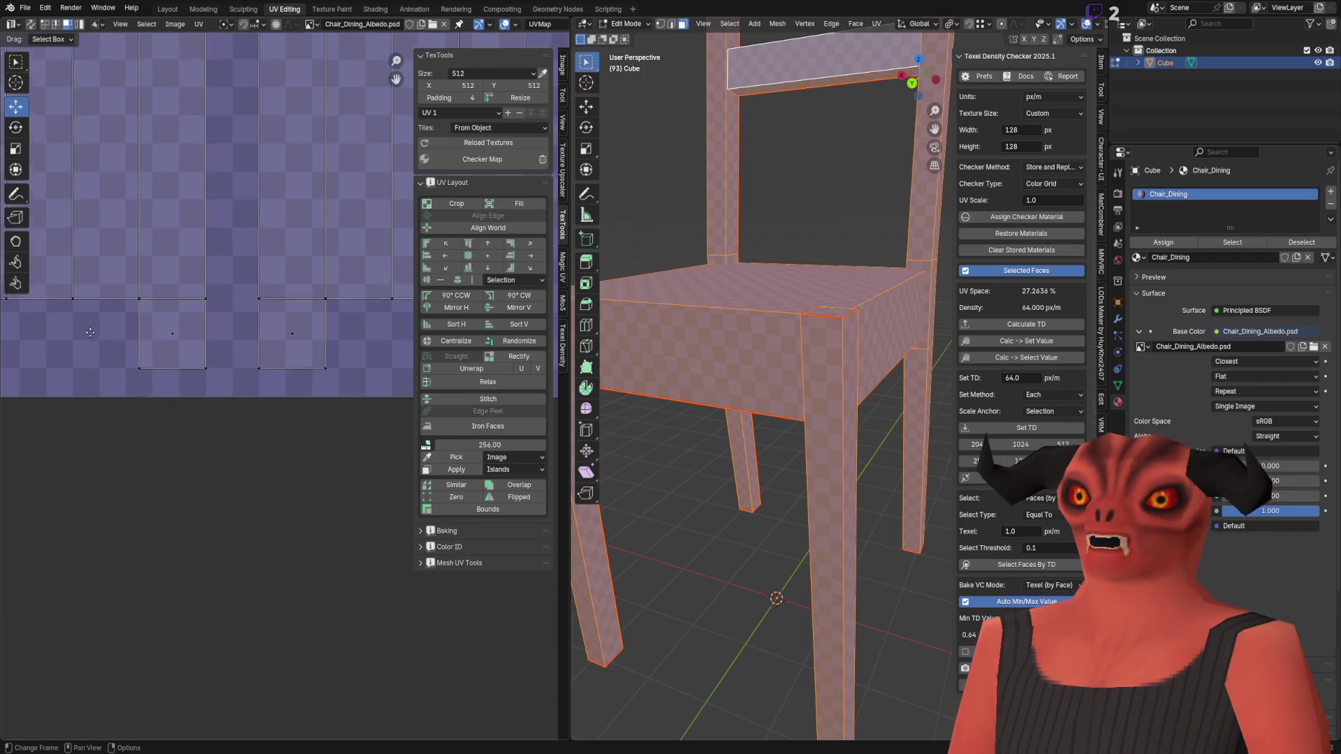
pyautogui.moveTo(191, 156); pyautogui.dragTo(213, 274, button='middle')
pyautogui.scroll(6, 213, 274)
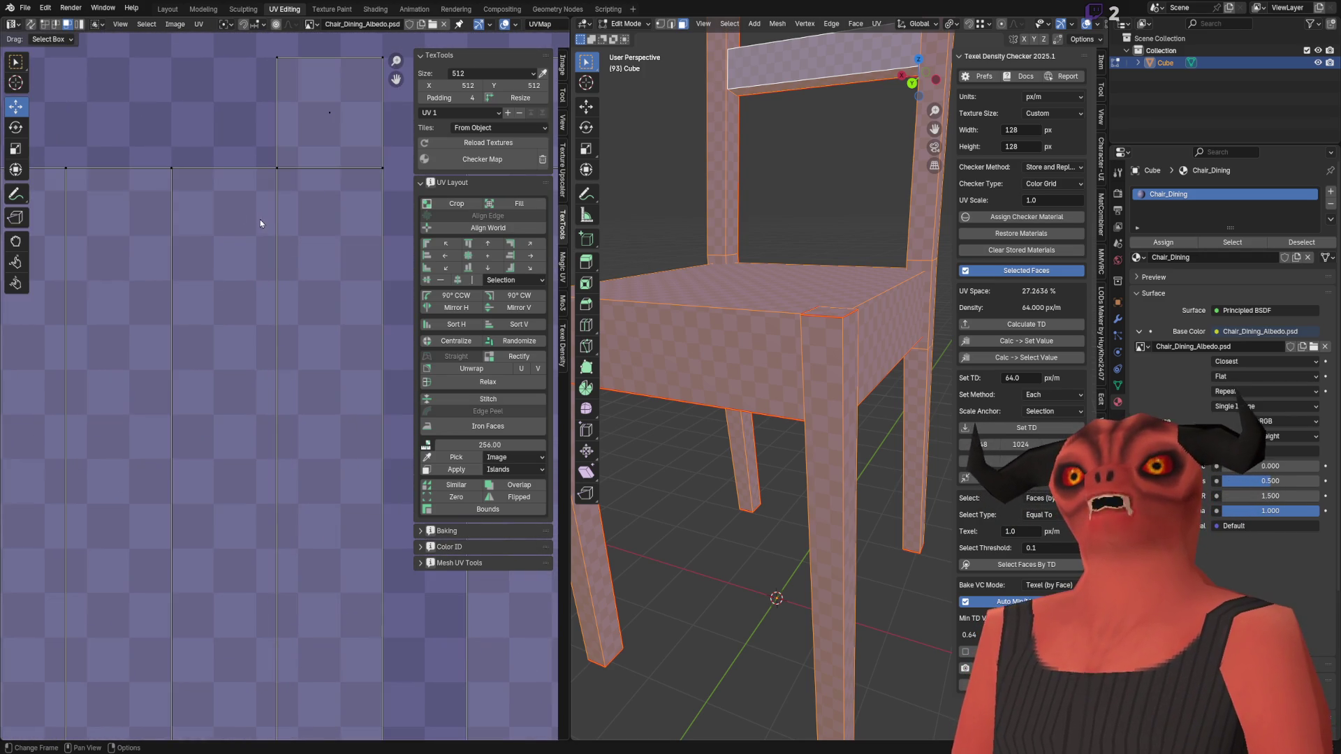
pyautogui.scroll(-2, 260, 225)
# Step: Select all the UV islands and bring up the snap-to-pixels options
pyautogui.click(237, 342)
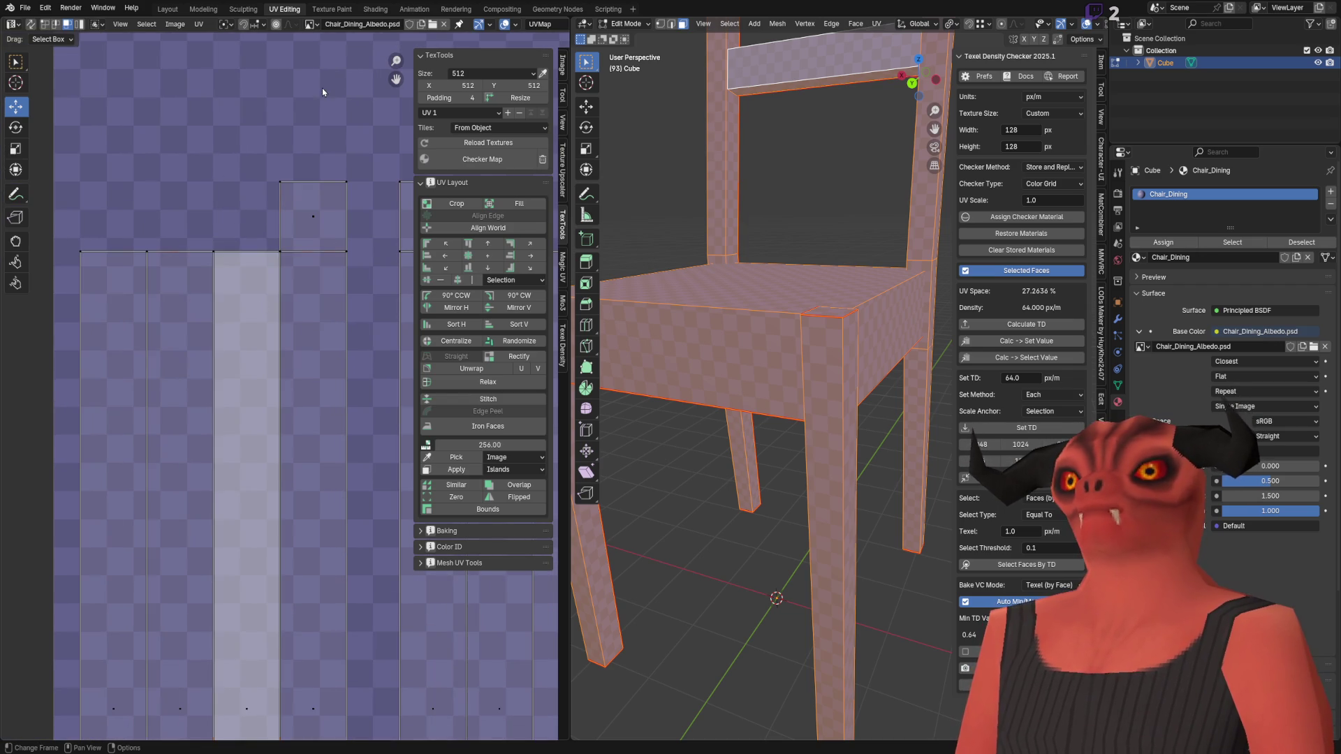
pyautogui.scroll(-6, 292, 228)
pyautogui.moveTo(224, 277)
pyautogui.mouseDown()
pyautogui.moveTo(312, 664)
pyautogui.moveTo(346, 710)
pyautogui.mouseUp()
pyautogui.press('a')
pyautogui.press('KP_Decimal')
pyautogui.hotkey('shift', 's')
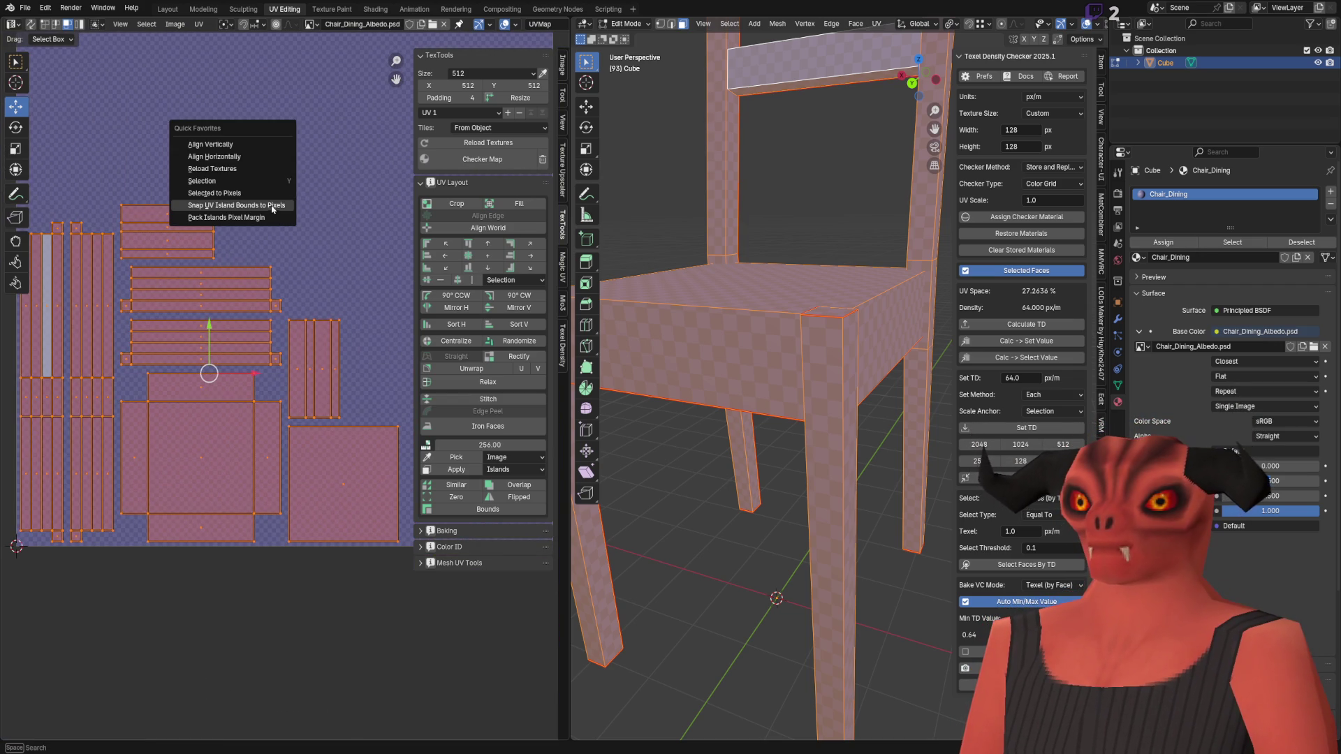
# Step: Snap the selected islands to pixels and nudge a strip vertex slightly along X
pyautogui.click(274, 194)
pyautogui.scroll(6, 274, 194)
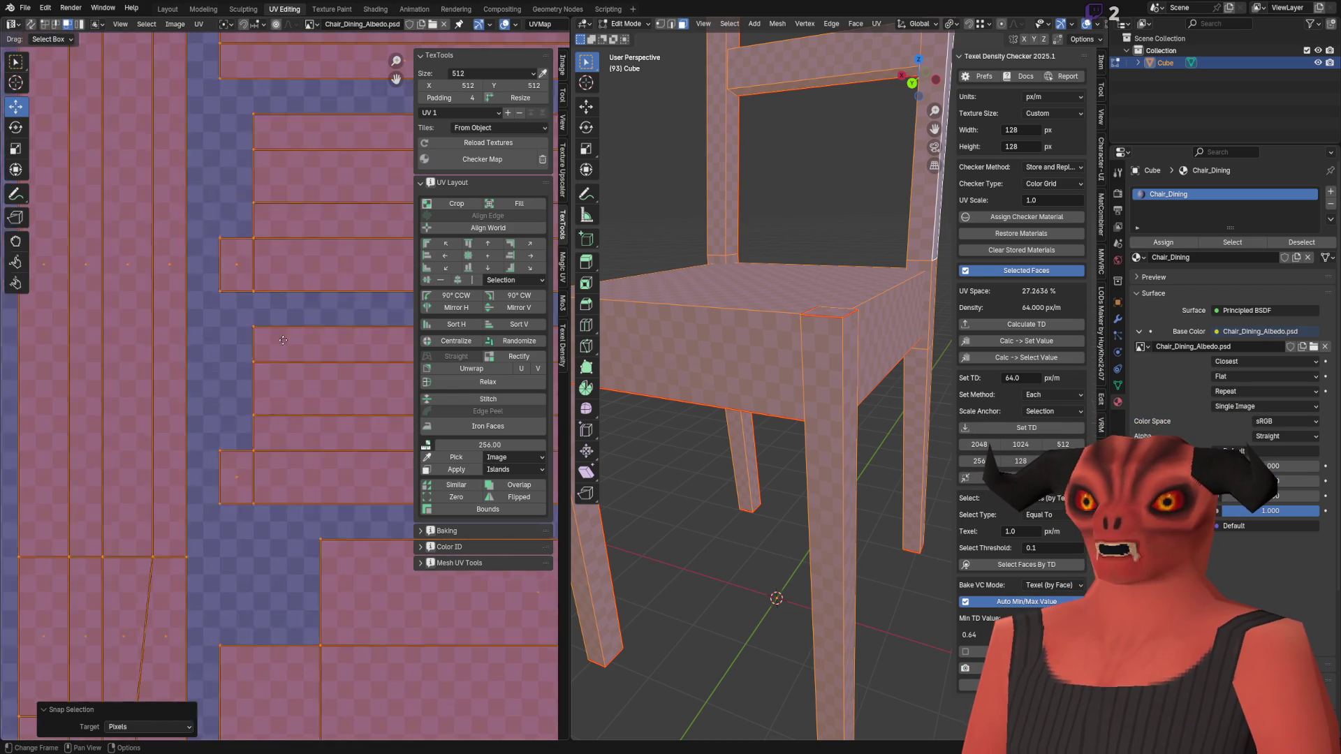
pyautogui.scroll(-3, 296, 412)
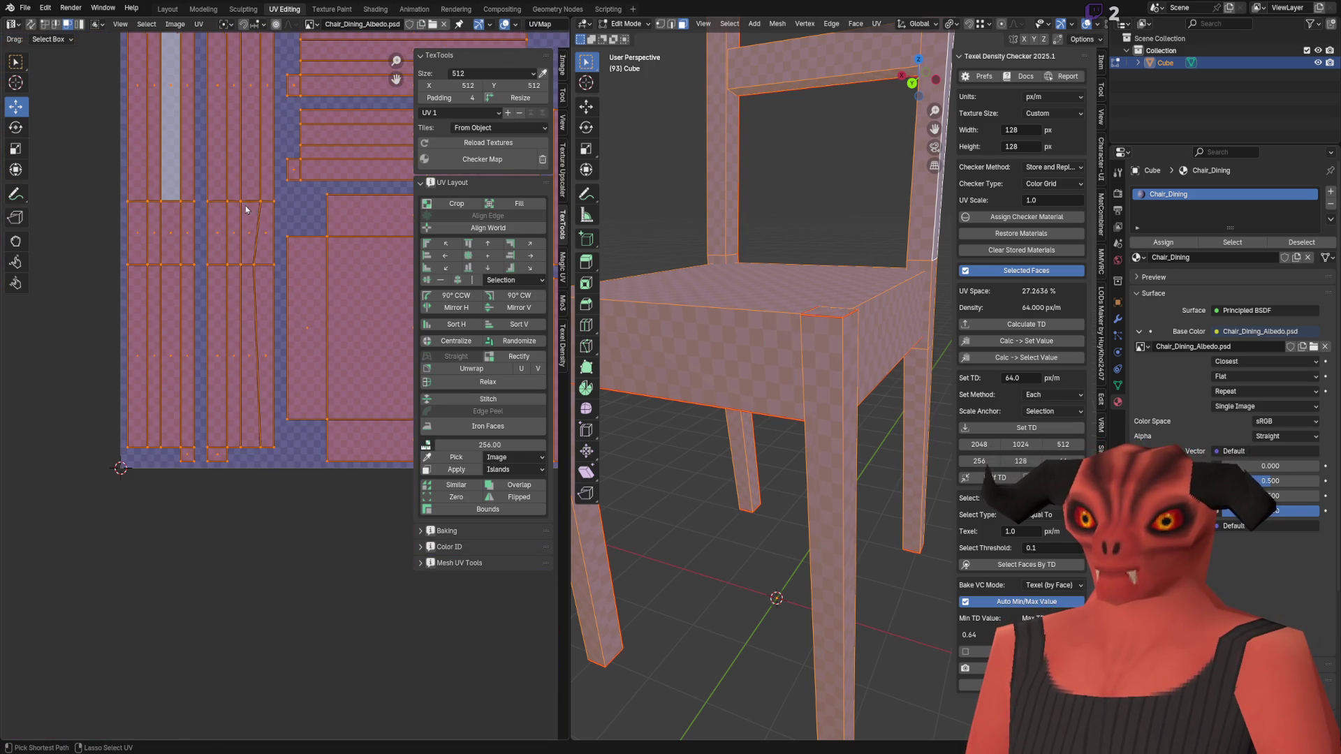
pyautogui.scroll(6, 279, 212)
pyautogui.scroll(3, 252, 312)
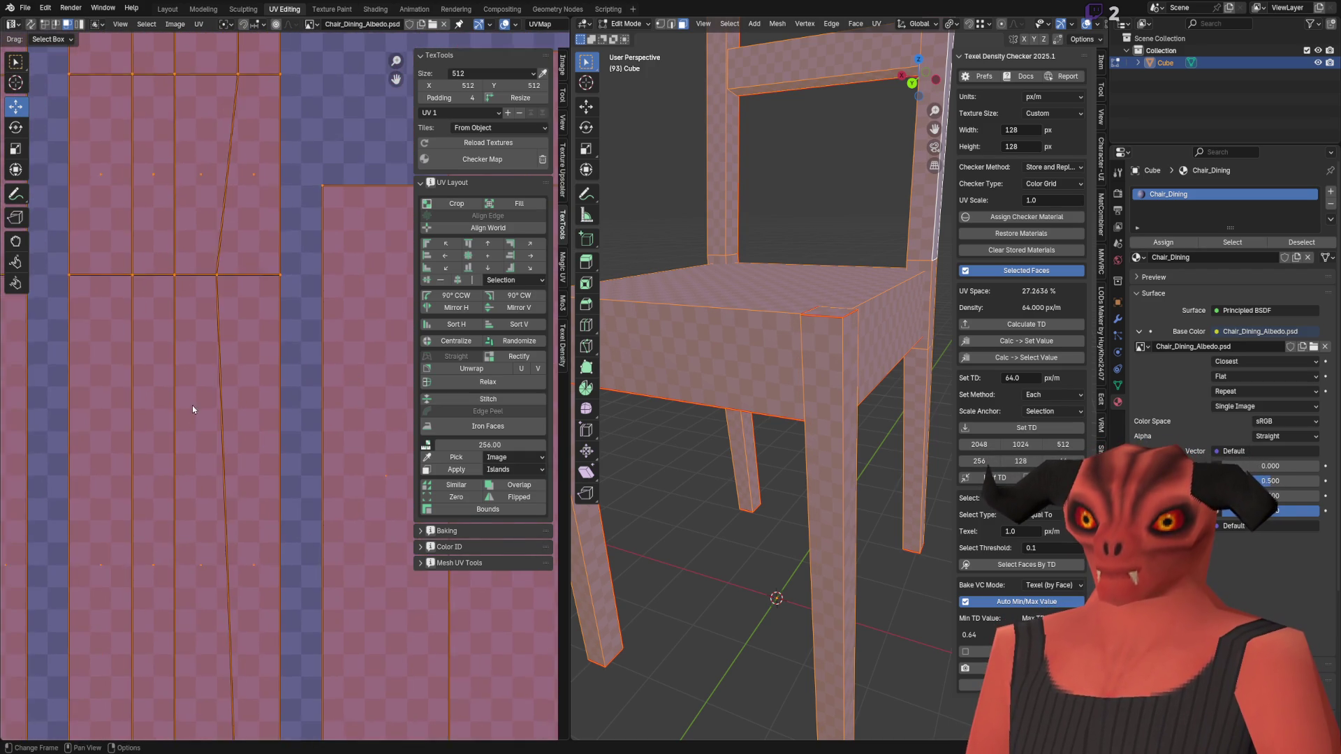
pyautogui.click(224, 345)
pyautogui.press('g')
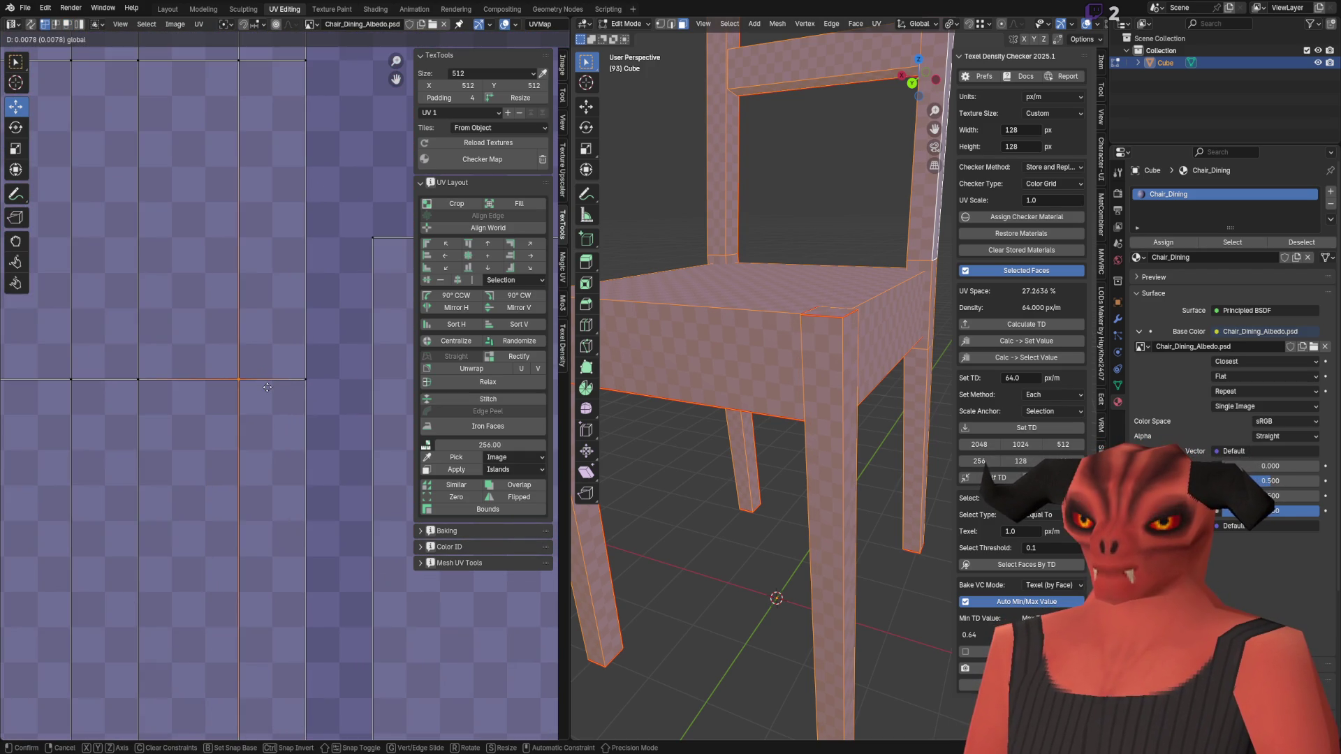
pyautogui.click(257, 190)
pyautogui.scroll(-8, 257, 190)
# Step: Box-select one vertical UV strip and move it left onto the checker grid
pyautogui.moveTo(273, 190)
pyautogui.mouseDown()
pyautogui.moveTo(286, 209)
pyautogui.moveTo(293, 579)
pyautogui.mouseUp()
pyautogui.scroll(6, 284, 394)
pyautogui.scroll(3, 272, 221)
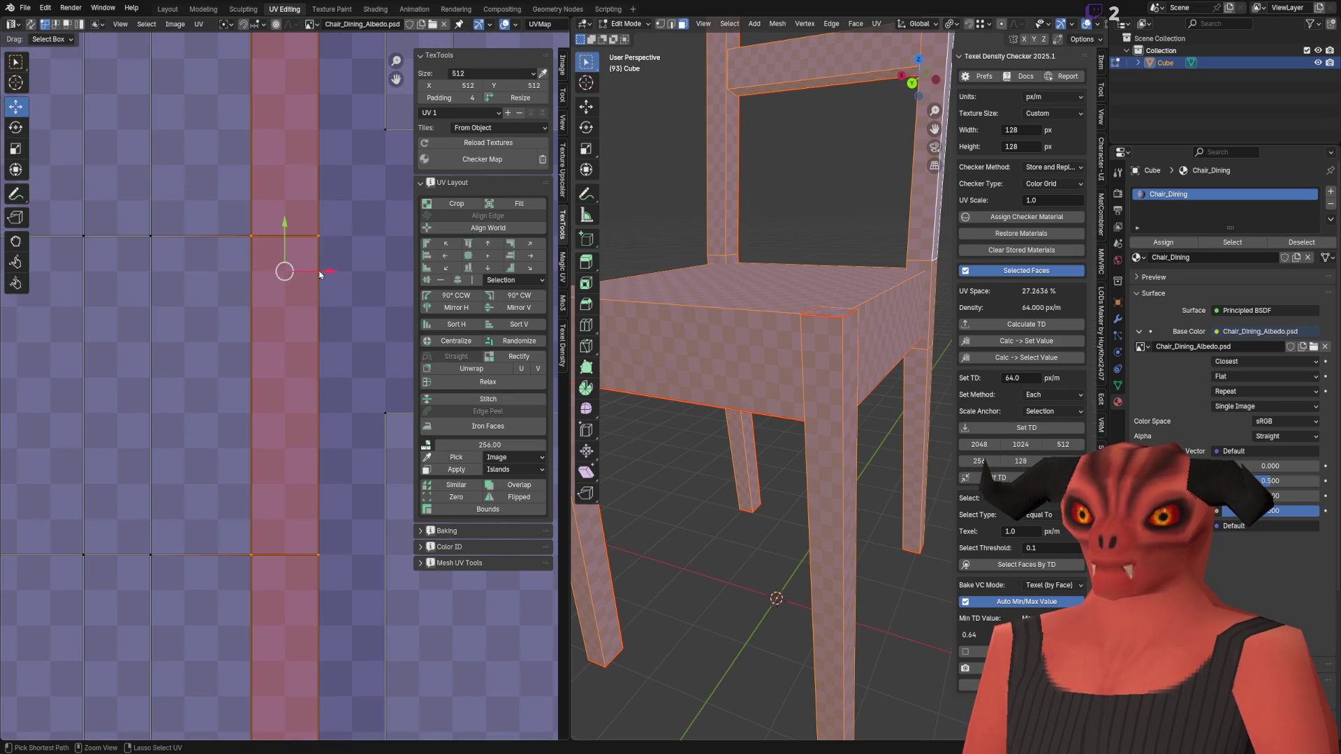
pyautogui.moveTo(298, 274); pyautogui.dragTo(265, 275)
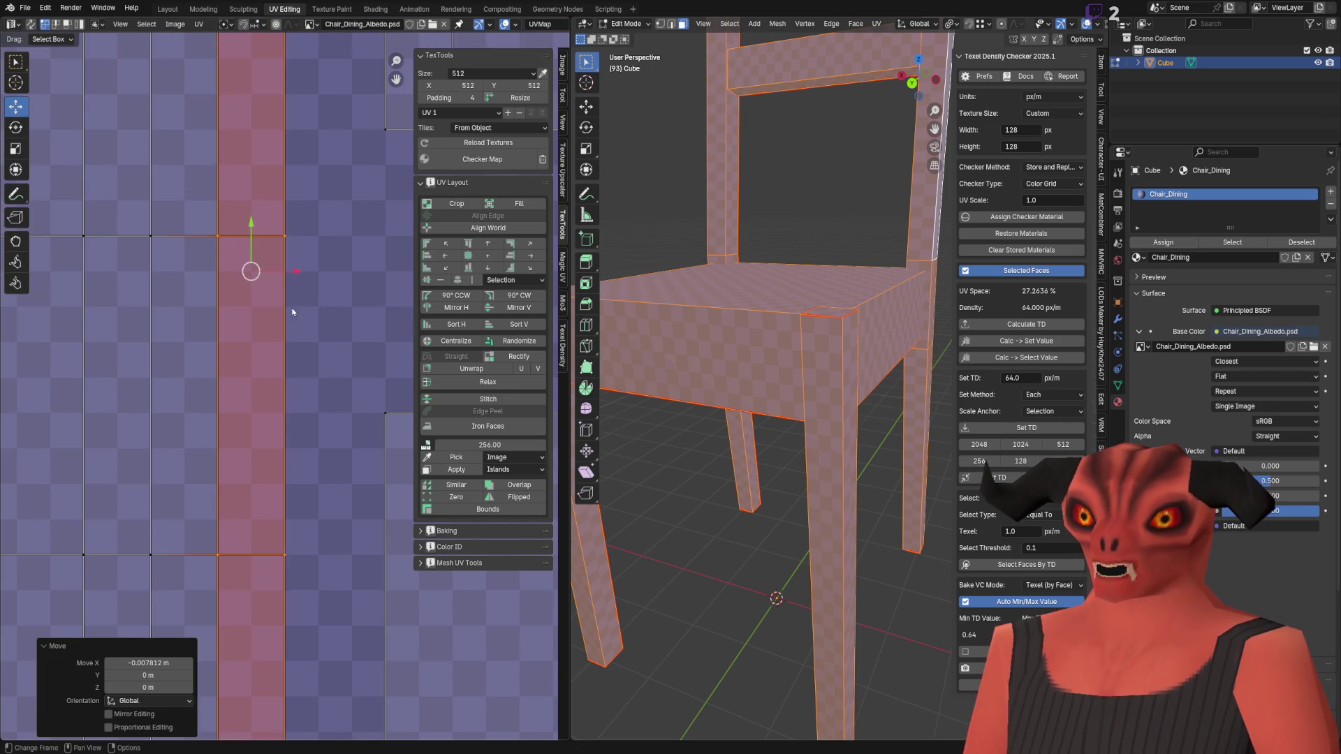
pyautogui.scroll(-5, 271, 325)
# Step: Shift the left UV strips one pixel (0.007812) so their edges meet the checker lines
pyautogui.moveTo(194, 135); pyautogui.dragTo(237, 706)
pyautogui.scroll(8, 265, 476)
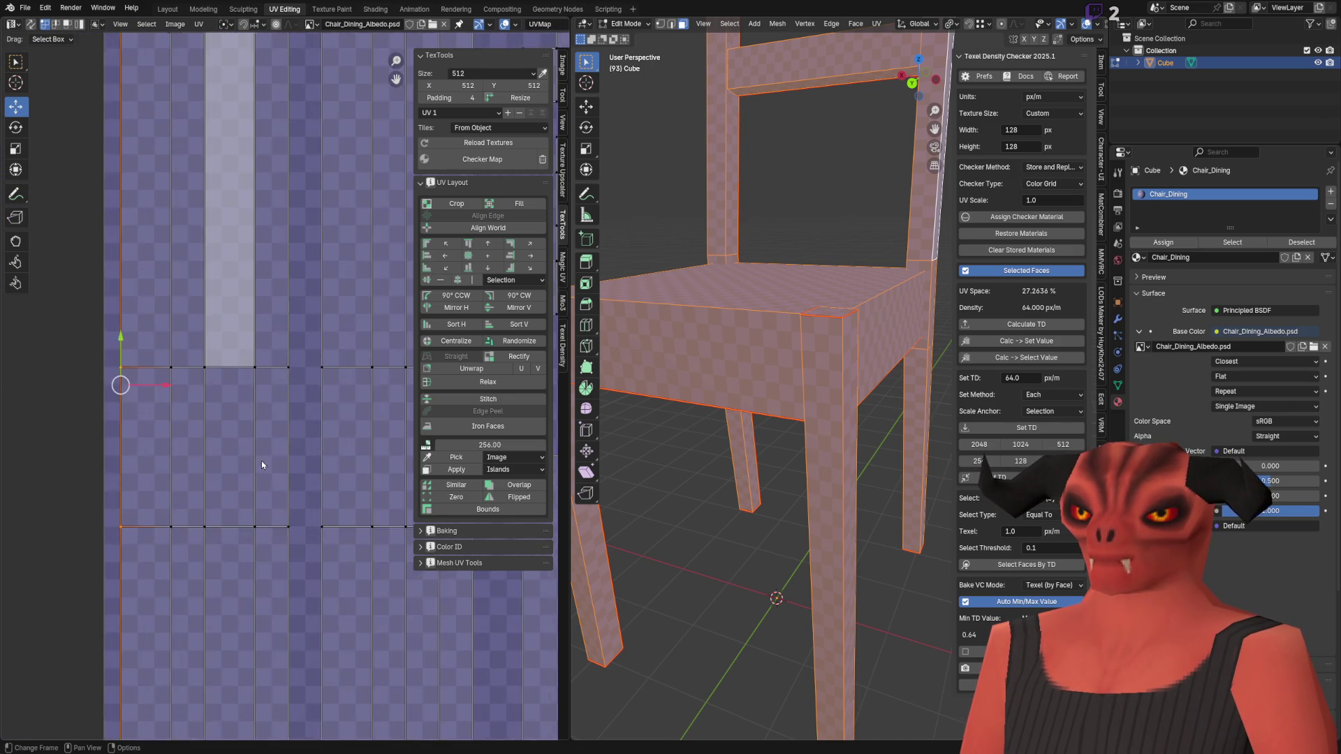
pyautogui.moveTo(154, 542); pyautogui.dragTo(184, 545)
pyautogui.scroll(-5, 245, 240)
pyautogui.moveTo(199, 111)
pyautogui.mouseDown()
pyautogui.moveTo(313, 722)
pyautogui.moveTo(300, 708)
pyautogui.mouseUp()
pyautogui.scroll(6, 254, 464)
pyautogui.moveTo(277, 545)
pyautogui.mouseDown()
pyautogui.moveTo(295, 550)
pyautogui.moveTo(261, 548)
pyautogui.mouseUp()
pyautogui.scroll(-4, 247, 287)
# Step: Select the strips further right, check the legs, and return to Object Mode
pyautogui.moveTo(240, 150); pyautogui.dragTo(293, 694)
pyautogui.scroll(5, 238, 501)
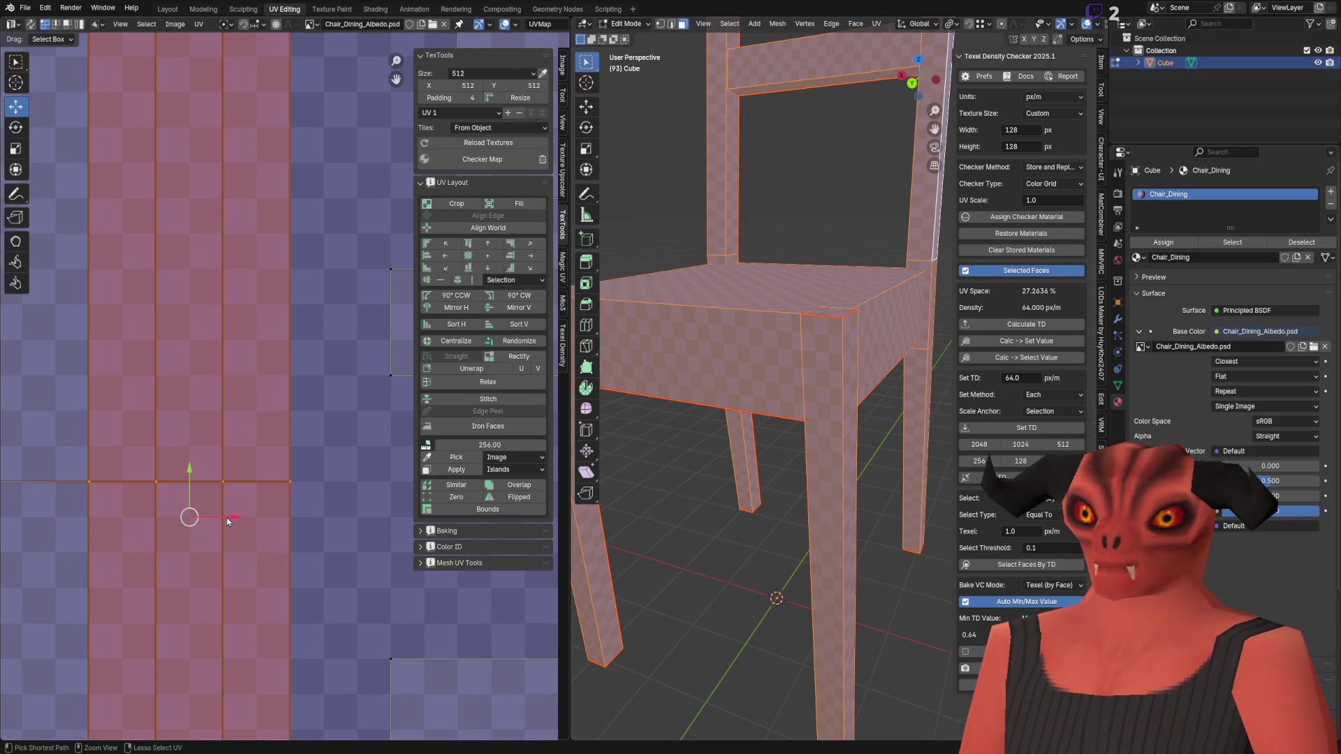
pyautogui.scroll(-3, 228, 517)
pyautogui.moveTo(768, 454)
pyautogui.mouseDown(button='middle')
pyautogui.moveTo(828, 398)
pyautogui.moveTo(835, 344)
pyautogui.mouseUp(button='middle')
pyautogui.press('Tab')
pyautogui.press('Tab')
pyautogui.scroll(-4, 249, 419)
pyautogui.scroll(4, 278, 395)
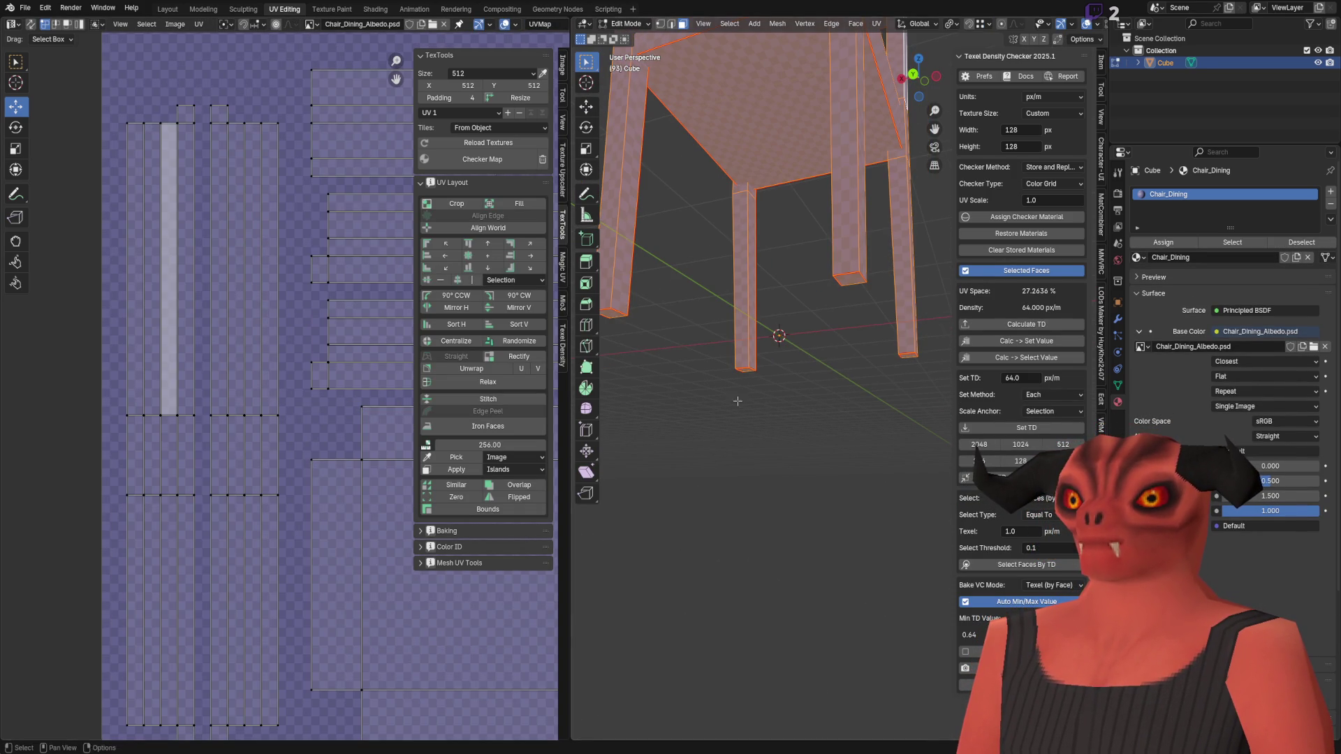
# Step: Box-select the three-strip UV island and nudge its strips down one pixel (0.007812) along Y
pyautogui.moveTo(626, 403); pyautogui.dragTo(842, 316, button='middle')
pyautogui.click(842, 316)
pyautogui.press('a')
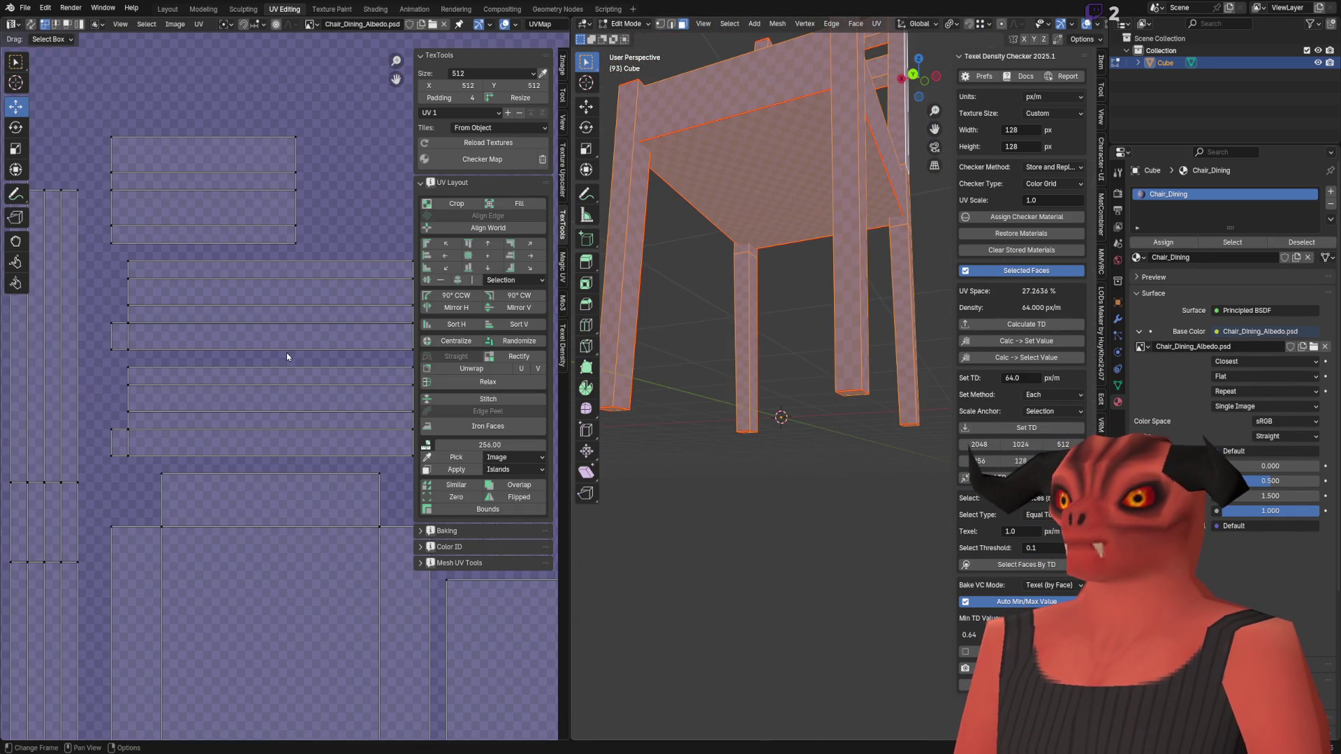
pyautogui.moveTo(47, 372); pyautogui.dragTo(370, 452)
pyautogui.press('KP_Decimal')
pyautogui.moveTo(278, 349); pyautogui.dragTo(278, 371)
pyautogui.scroll(4, 283, 416)
pyautogui.press('g')
pyautogui.click(264, 369)
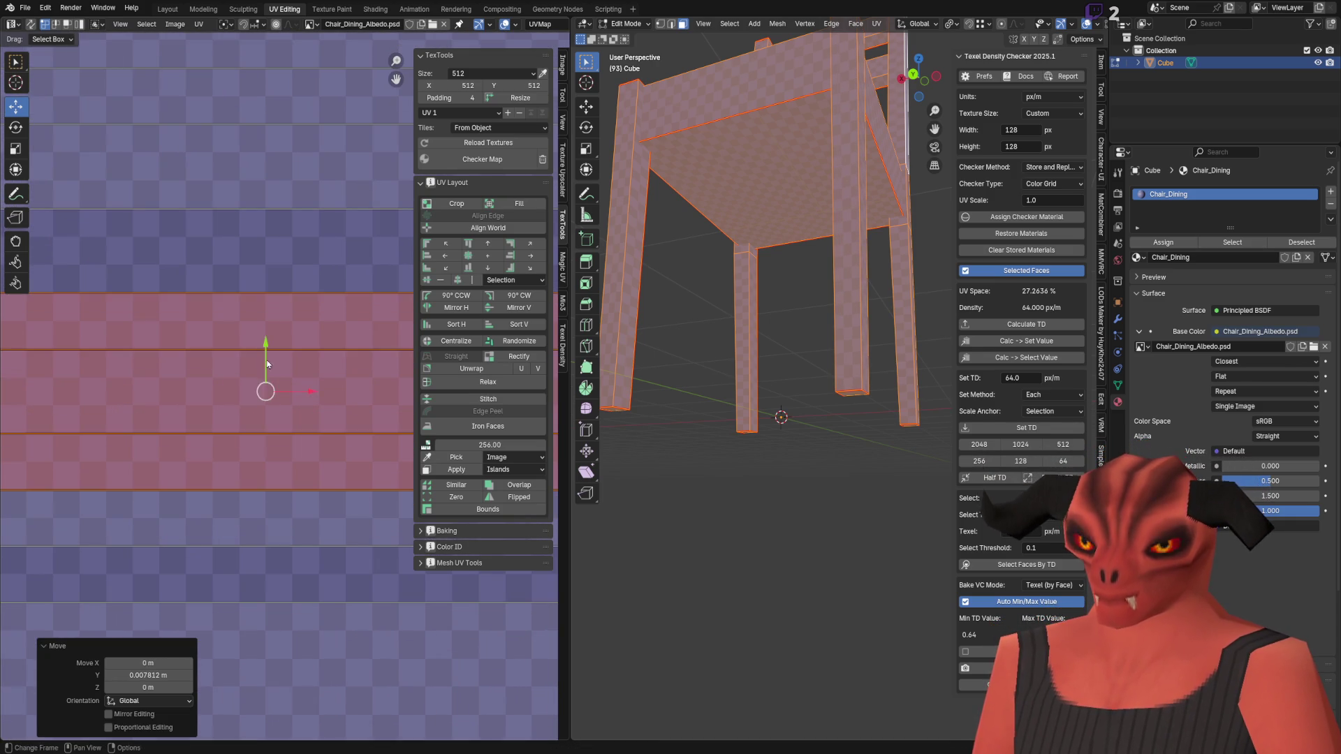
pyautogui.scroll(-4, 234, 446)
# Step: Reselect the horizontal UV islands, ending with the top island's bottom strip selected
pyautogui.moveTo(355, 475); pyautogui.dragTo(355, 475)
pyautogui.scroll(5, 215, 483)
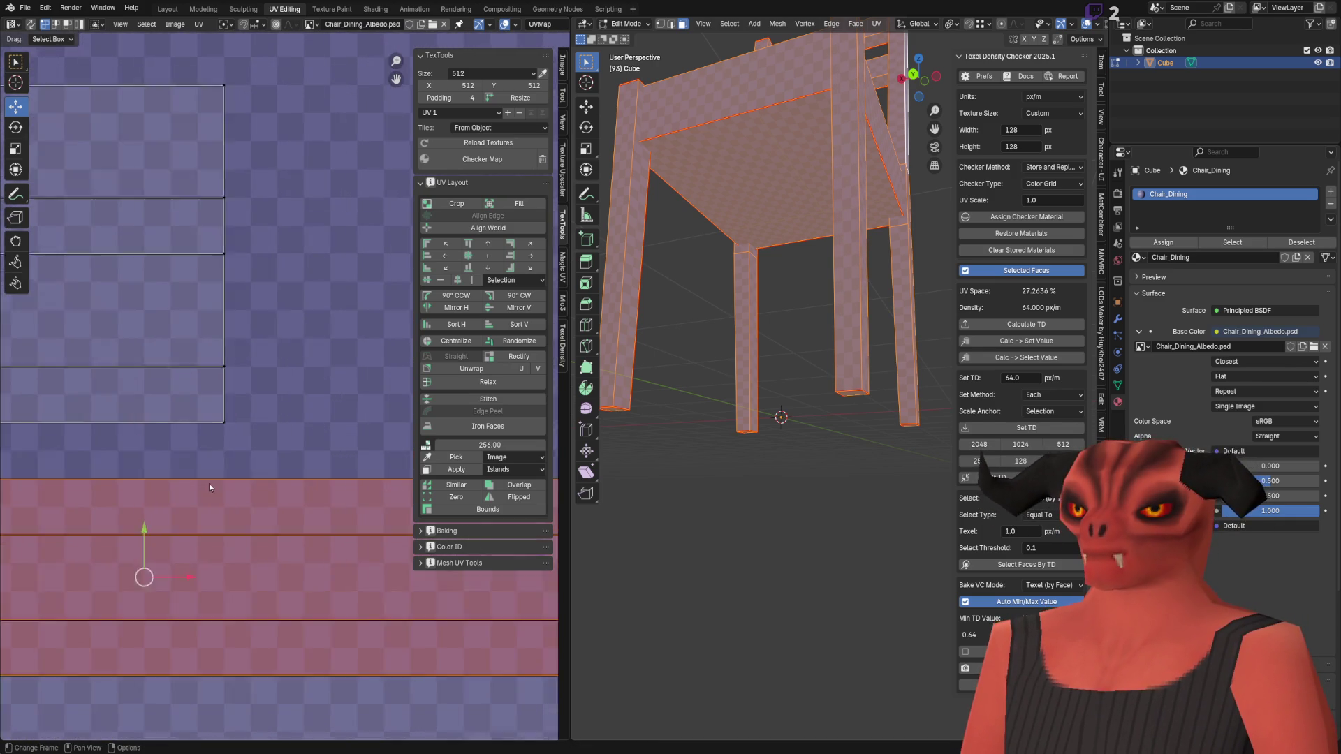
pyautogui.click(304, 339)
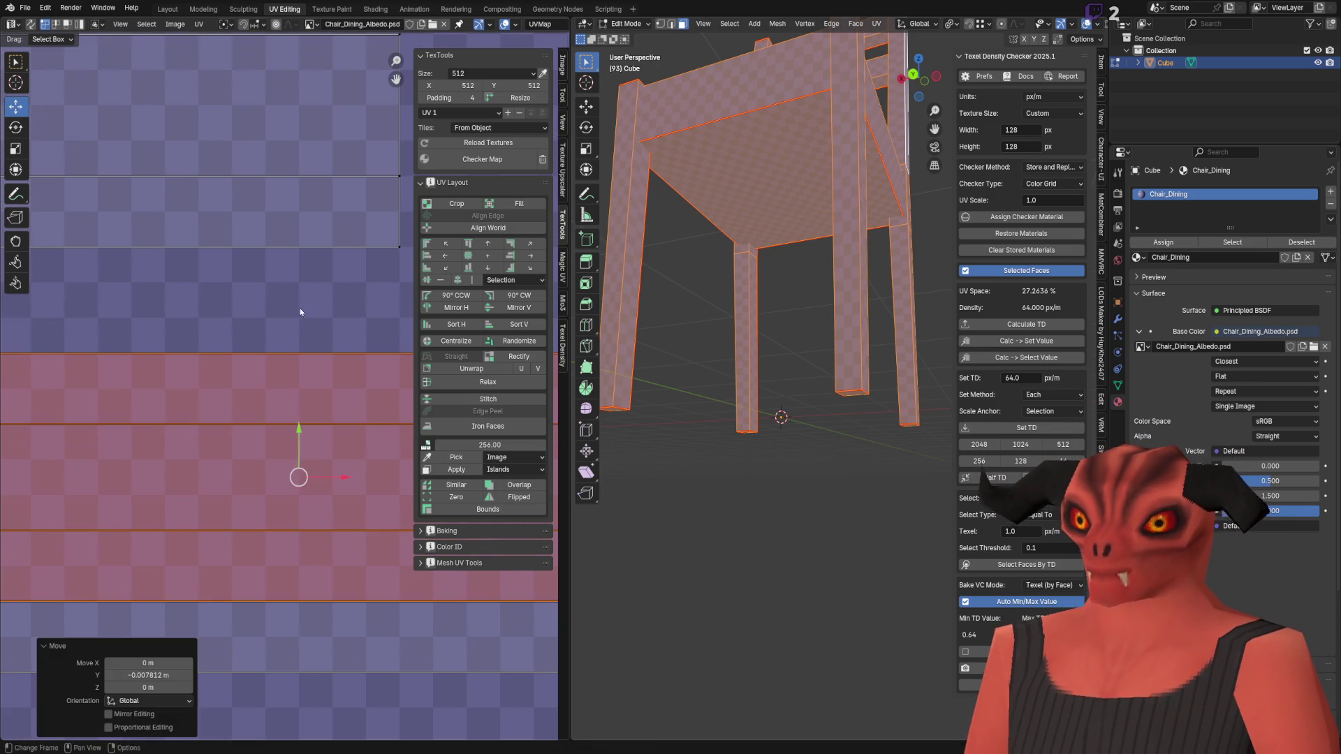
pyautogui.scroll(-4, 289, 325)
pyautogui.press('a')
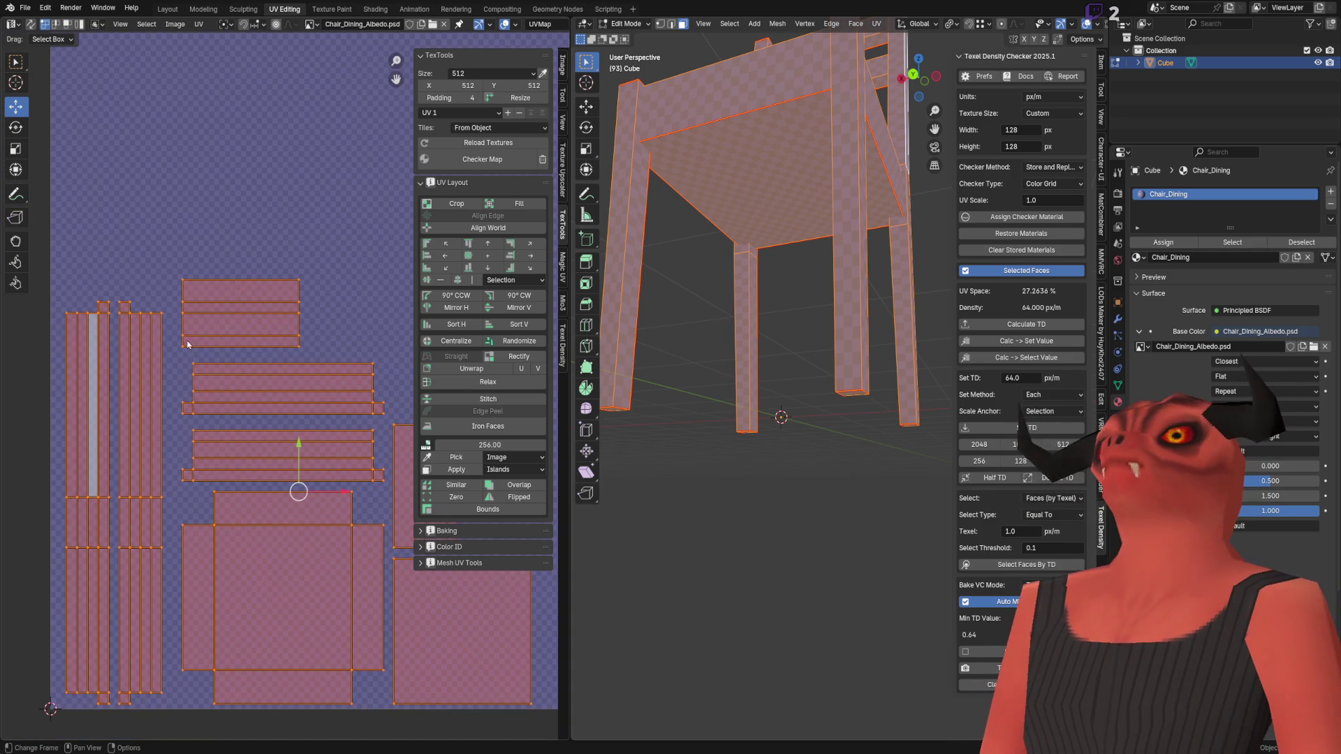
pyautogui.click(210, 341)
# Step: Orbit around the chair toward a straight-on view of the back with the whole UV layout in view
pyautogui.moveTo(698, 314); pyautogui.dragTo(768, 406, button='middle')
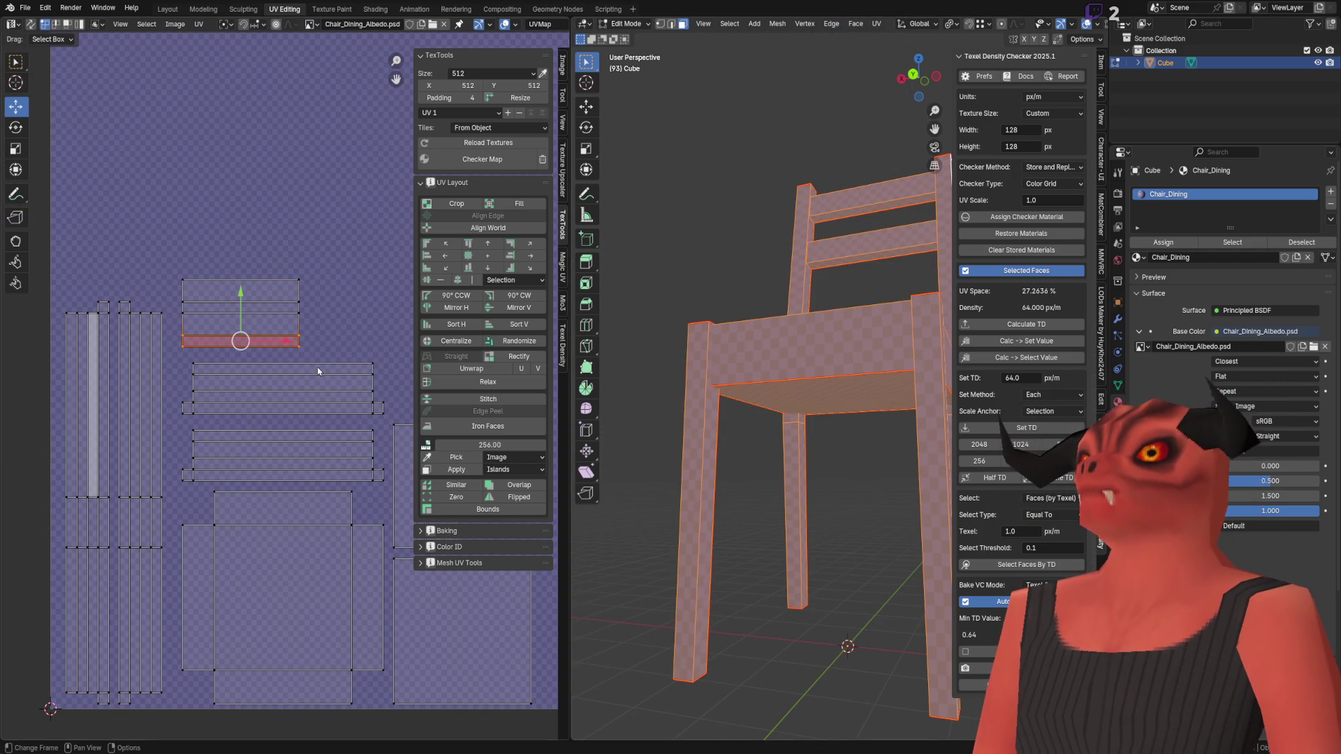
pyautogui.scroll(5, 813, 280)
pyautogui.moveTo(866, 447)
pyautogui.mouseDown(button='middle')
pyautogui.moveTo(870, 463)
pyautogui.moveTo(751, 479)
pyautogui.moveTo(837, 486)
pyautogui.moveTo(670, 479)
pyautogui.mouseUp(button='middle')
pyautogui.scroll(-1, 331, 473)
pyautogui.moveTo(330, 472); pyautogui.dragTo(225, 392, button='middle')
pyautogui.press('a')
pyautogui.moveTo(698, 419)
pyautogui.mouseDown(button='middle')
pyautogui.moveTo(743, 395)
pyautogui.moveTo(800, 427)
pyautogui.moveTo(810, 405)
pyautogui.mouseUp(button='middle')
pyautogui.scroll(5, 744, 395)
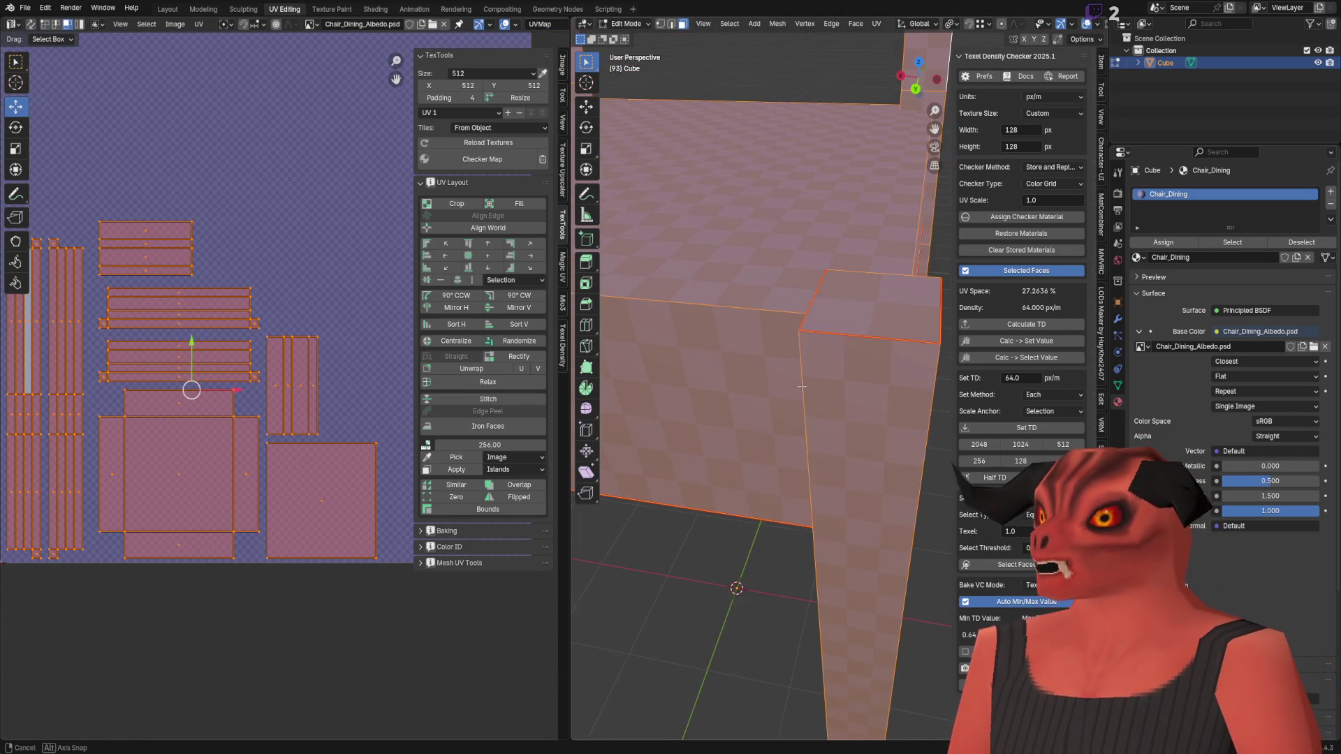
# Step: Select the whole chair mesh and inspect a leg from another angle
pyautogui.click(869, 308)
pyautogui.press('a')
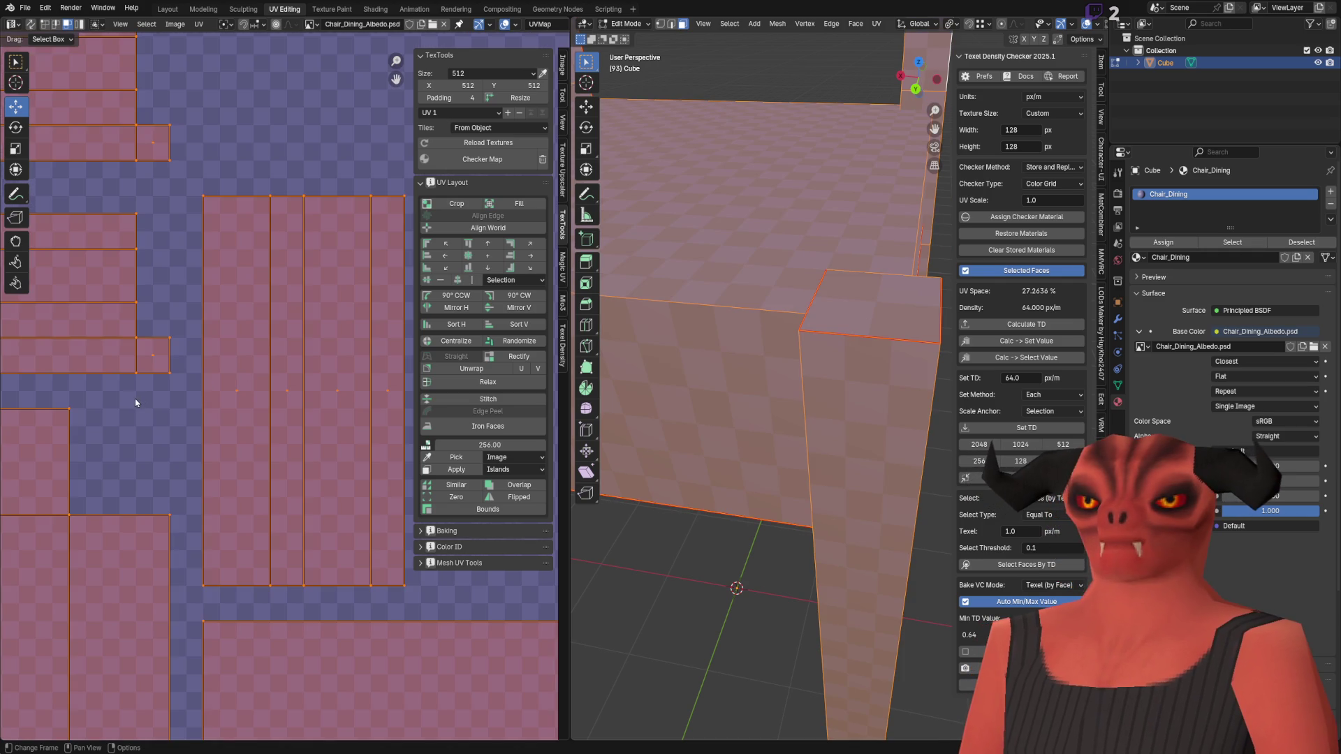
pyautogui.hotkey('alt', 'a')
pyautogui.scroll(4, 216, 423)
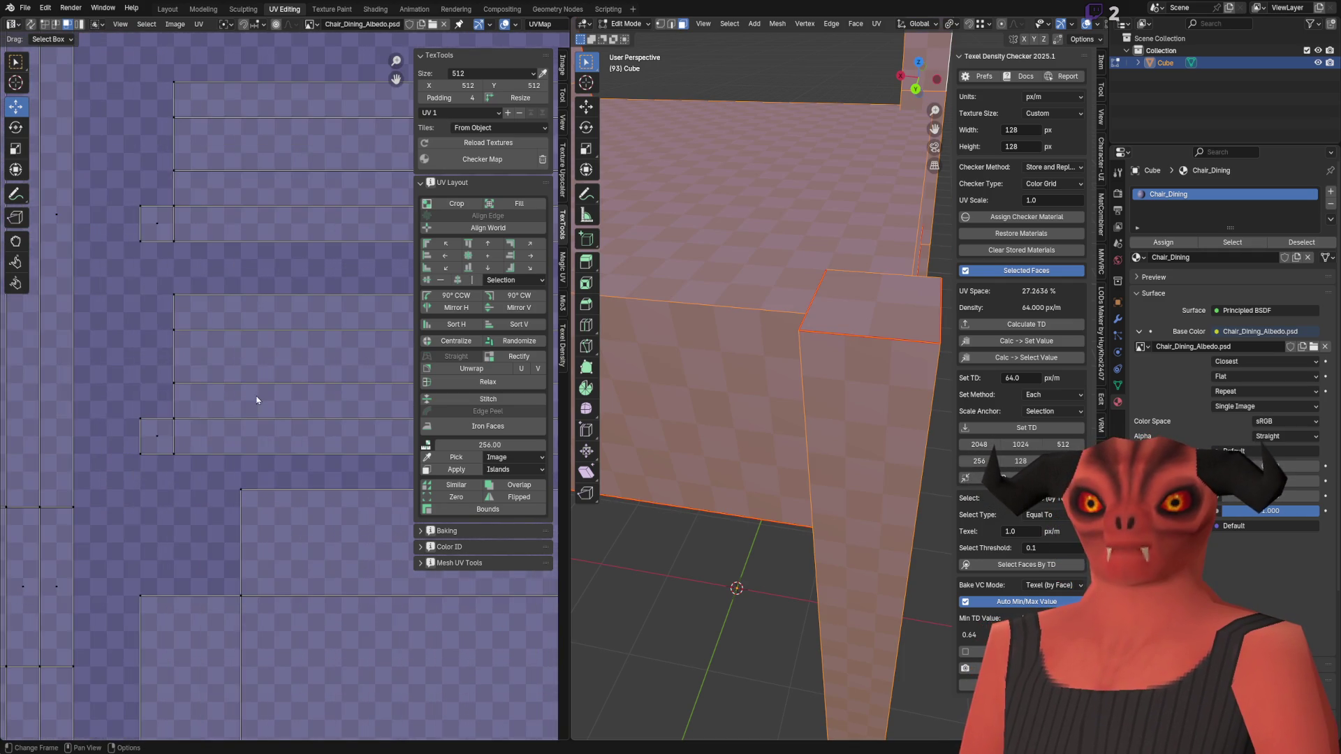
pyautogui.moveTo(782, 425)
pyautogui.mouseDown(button='middle')
pyautogui.moveTo(794, 417)
pyautogui.moveTo(817, 513)
pyautogui.moveTo(810, 482)
pyautogui.moveTo(852, 443)
pyautogui.moveTo(814, 492)
pyautogui.moveTo(932, 447)
pyautogui.mouseUp(button='middle')
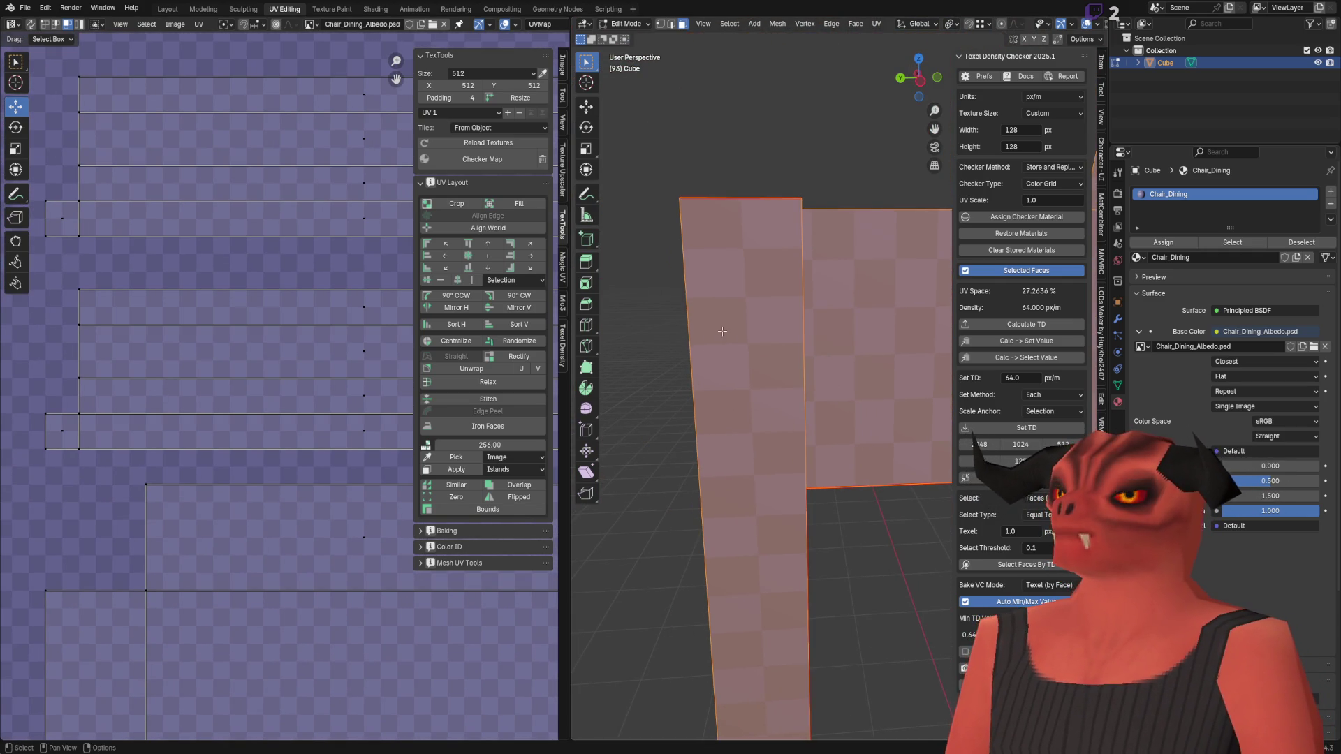
pyautogui.scroll(-3, 245, 513)
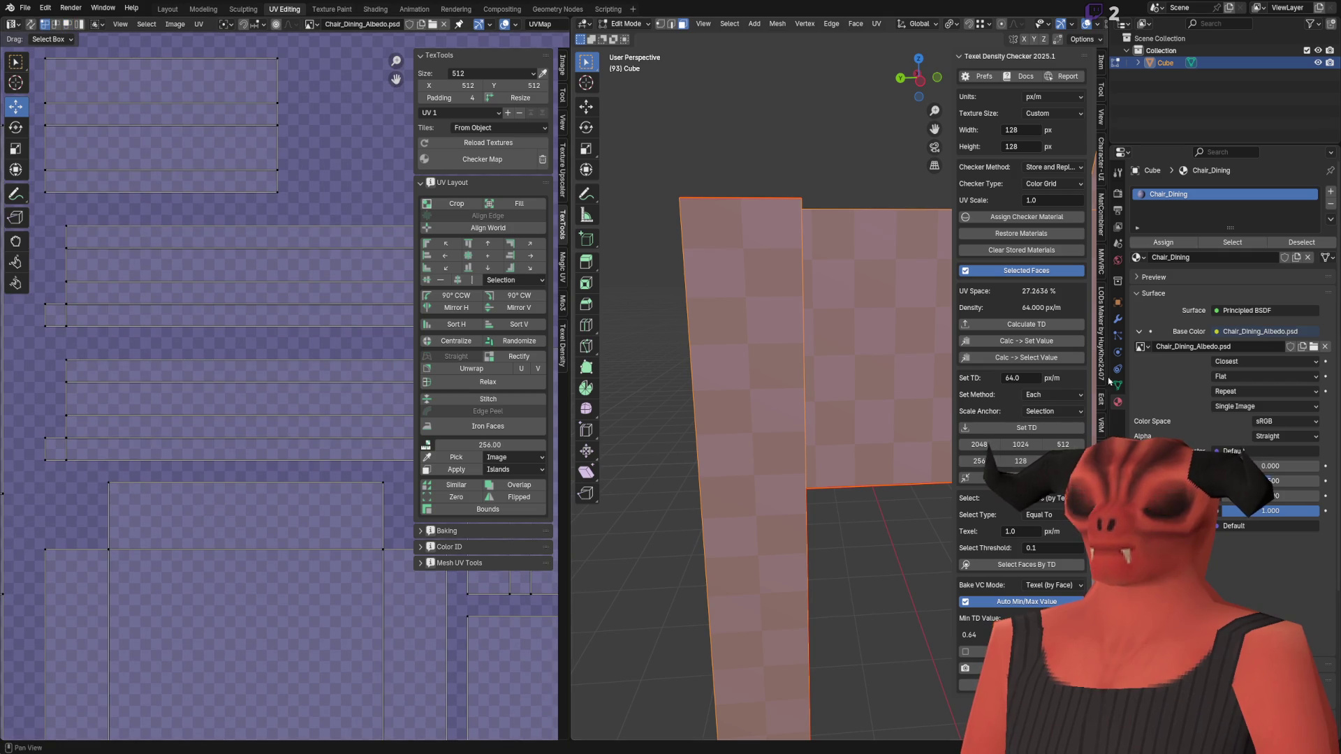
pyautogui.scroll(-5, 894, 379)
pyautogui.scroll(5, 768, 438)
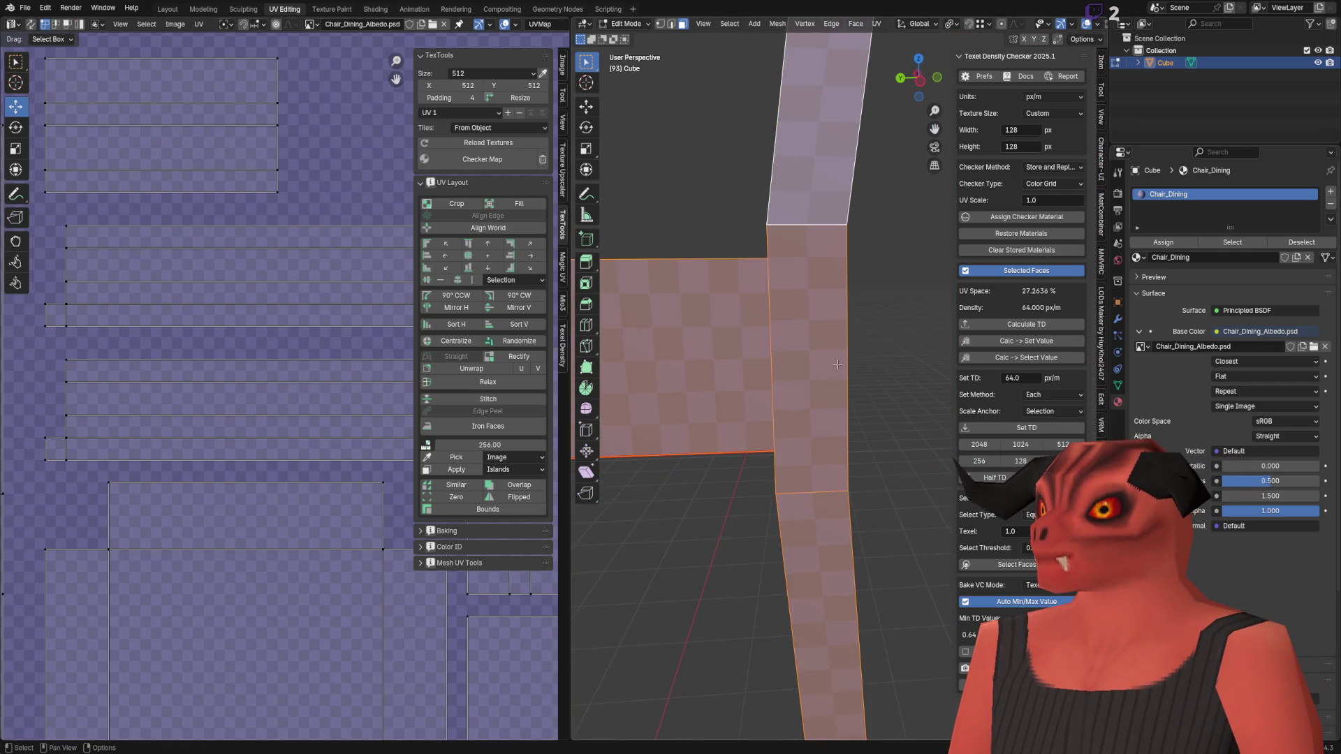
pyautogui.scroll(-3, 835, 376)
pyautogui.scroll(-3, 130, 403)
# Step: Box-select the vertical UV islands, then pick a single horizontal strip island
pyautogui.moveTo(218, 155)
pyautogui.mouseDown()
pyautogui.moveTo(389, 682)
pyautogui.moveTo(385, 733)
pyautogui.mouseUp()
pyautogui.scroll(-4, 149, 493)
pyautogui.click(140, 472)
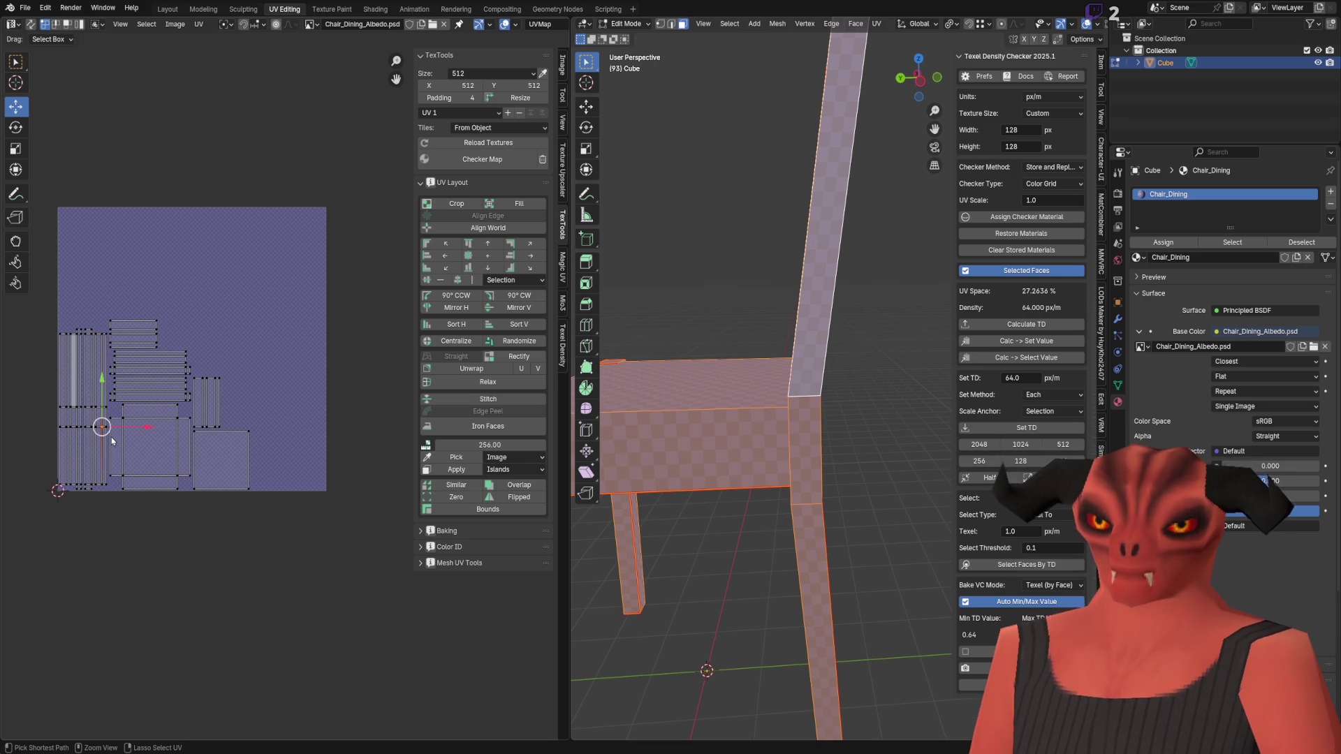
# Step: Shift all the UV islands right by 0.03125
pyautogui.press('a')
pyautogui.keyDown('ctrl'); pyautogui.moveTo(110, 434); pyautogui.dragTo(191, 382, button='middle'); pyautogui.keyUp('ctrl')
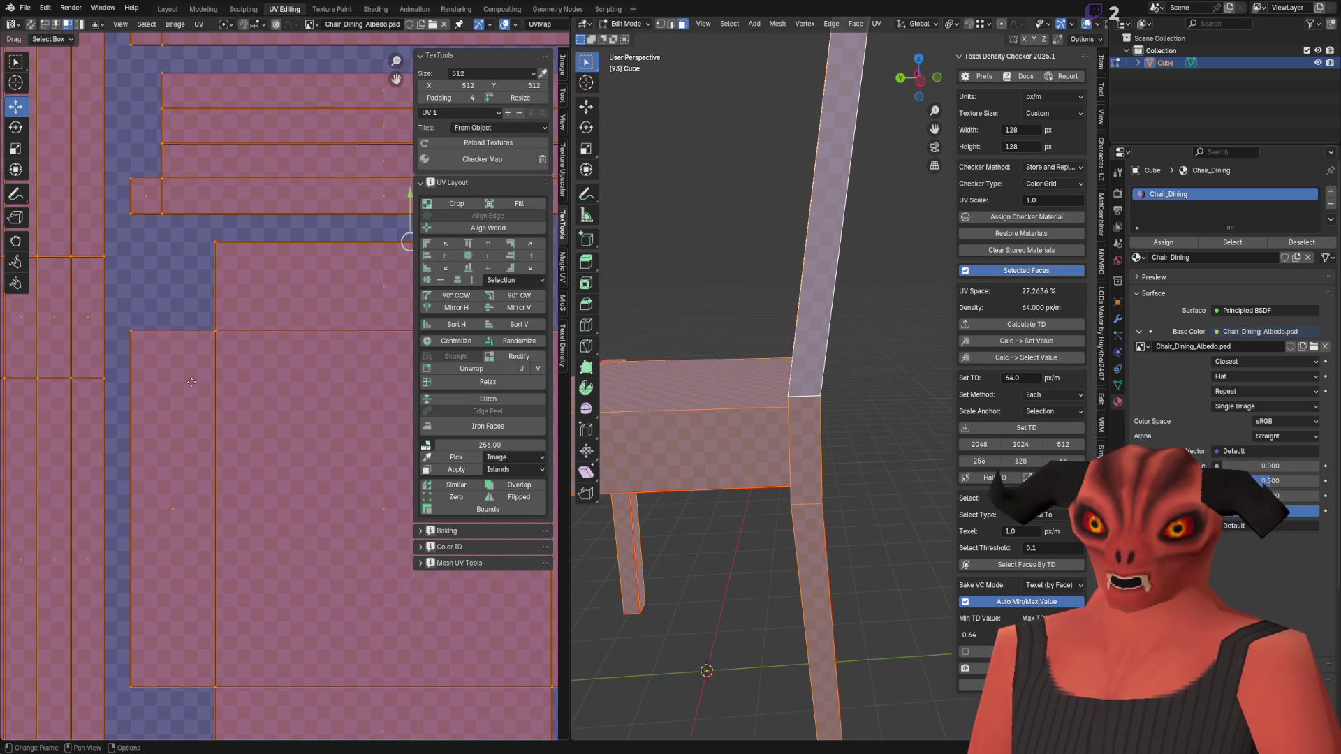
pyautogui.scroll(-8, 192, 388)
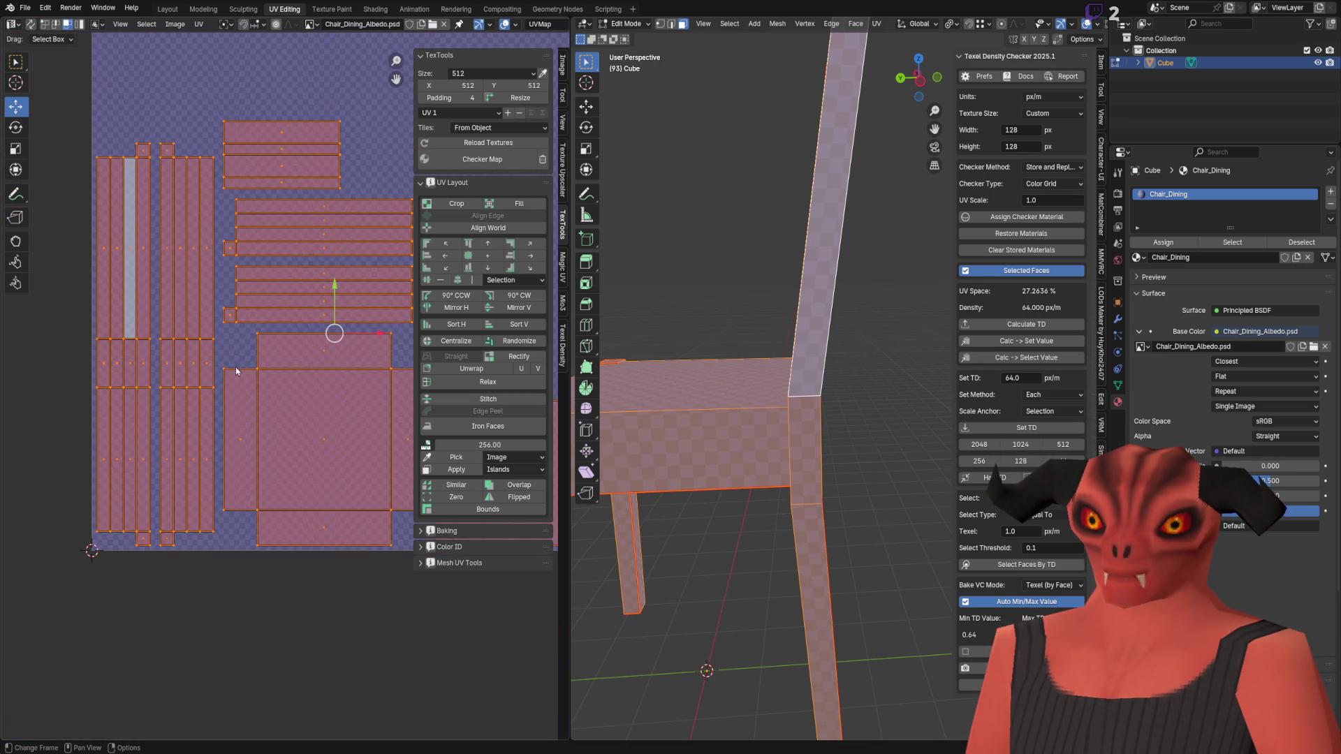
pyautogui.click(215, 146)
pyautogui.scroll(3, 42, 301)
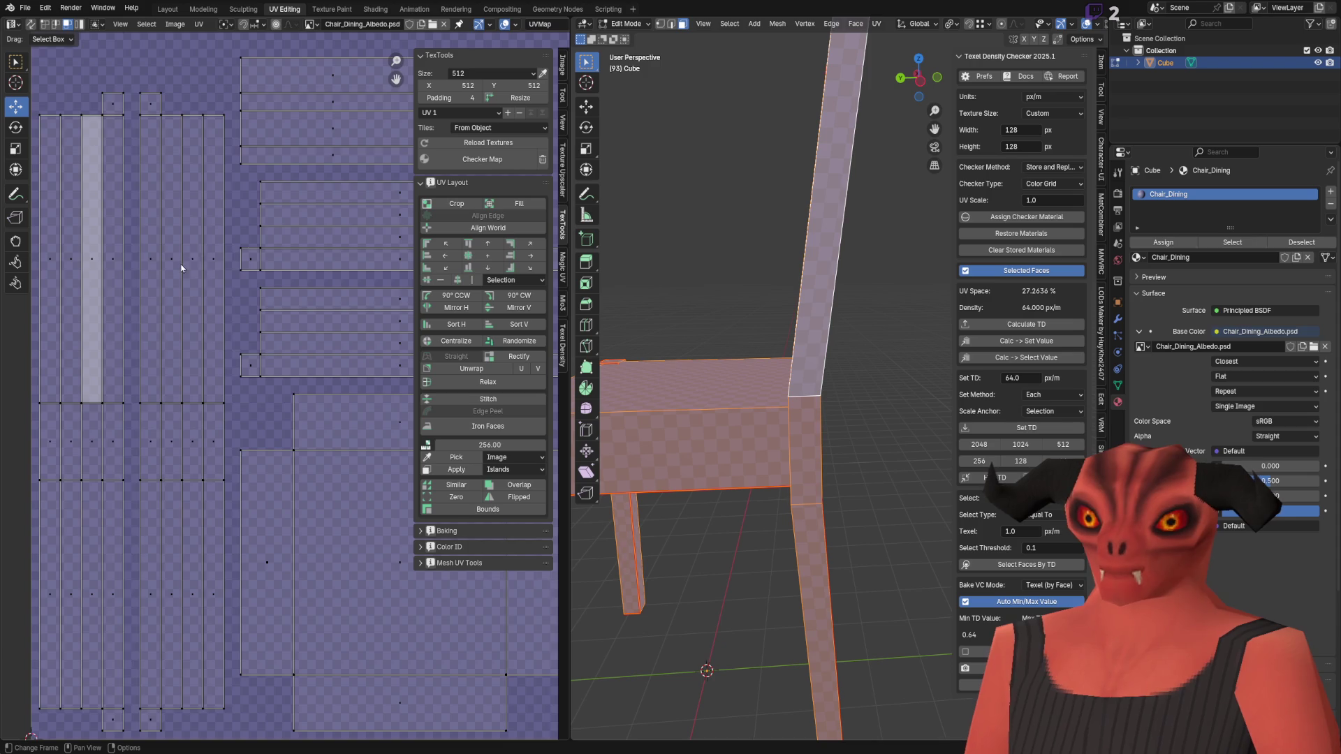
pyautogui.scroll(-4, 142, 242)
pyautogui.press('a')
pyautogui.scroll(4, 185, 349)
pyautogui.moveTo(164, 344); pyautogui.dragTo(261, 406)
pyautogui.scroll(-6, 261, 406)
# Step: Scale the vertical strip islands up slightly with the Transform cage and snap them to pixels
pyautogui.moveTo(138, 192); pyautogui.dragTo(285, 614)
pyautogui.scroll(6, 220, 408)
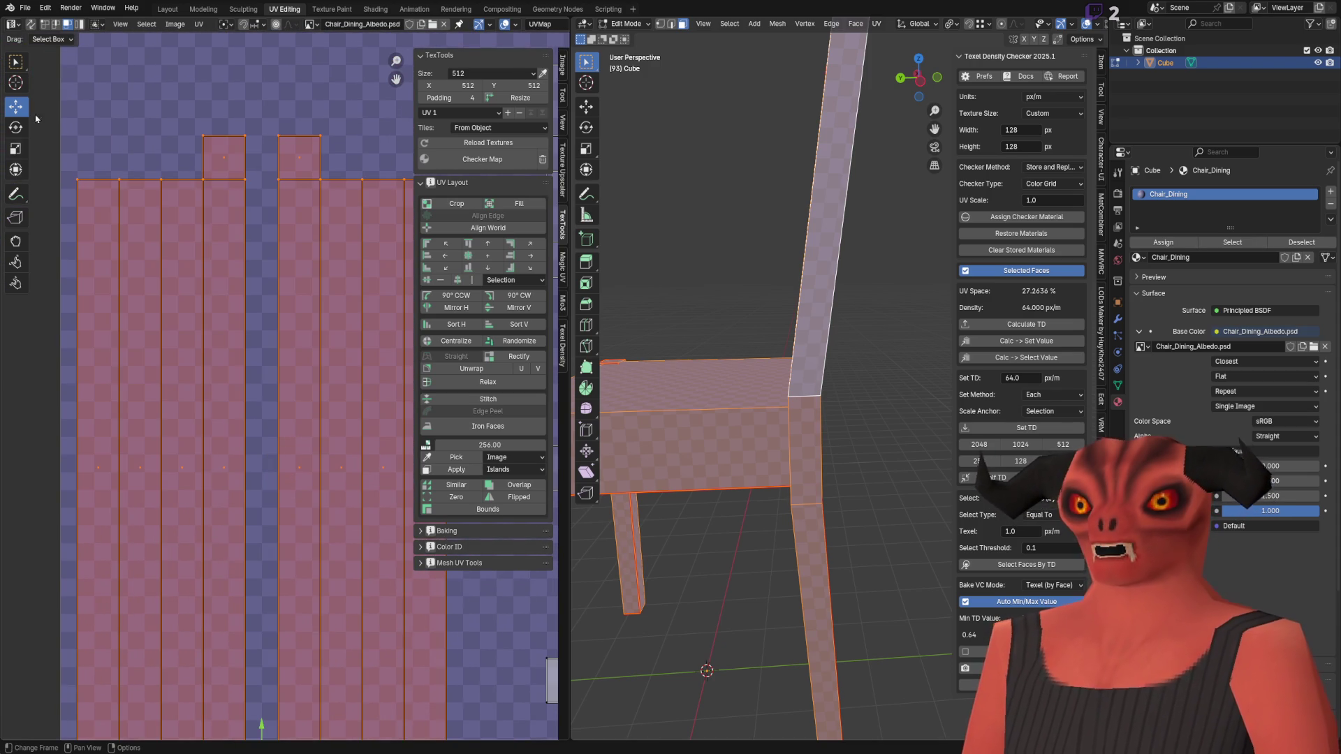
pyautogui.click(16, 169)
pyautogui.moveTo(284, 154); pyautogui.dragTo(165, 249, button='middle')
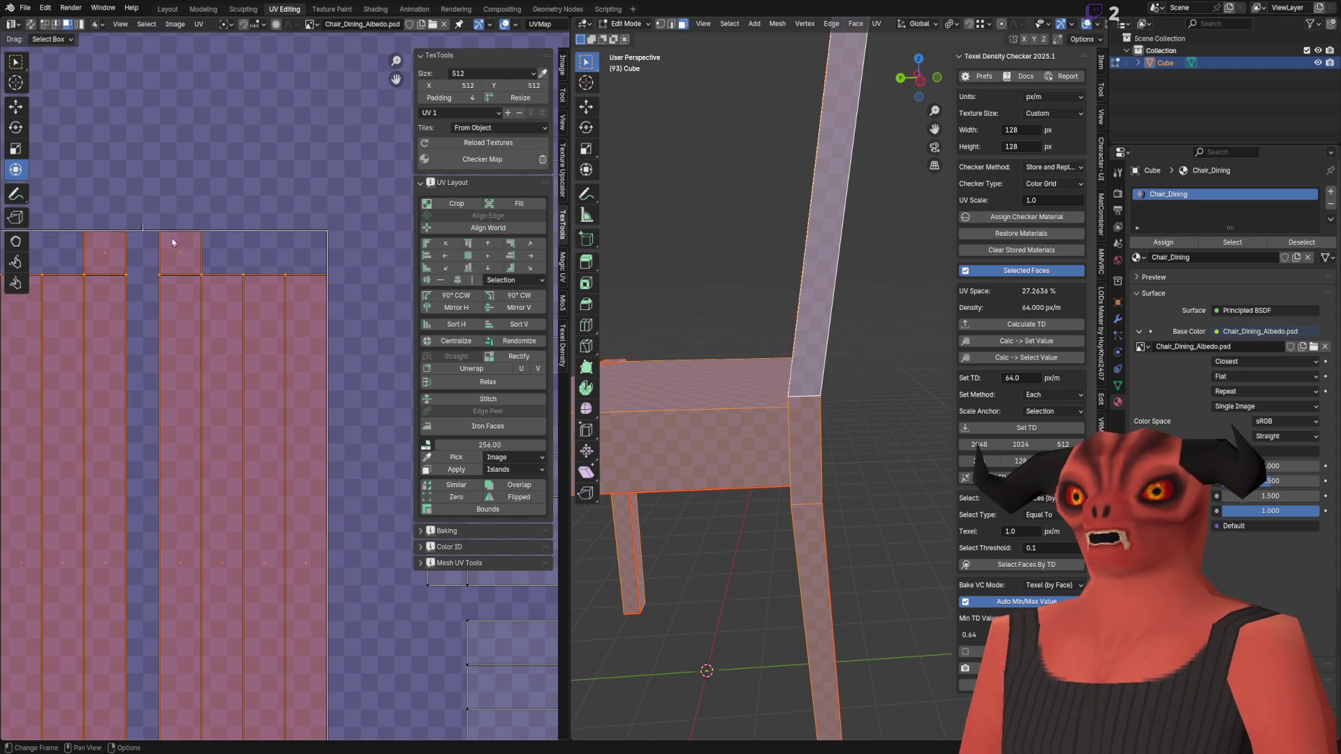
pyautogui.moveTo(327, 232); pyautogui.dragTo(363, 187)
pyautogui.press('q')
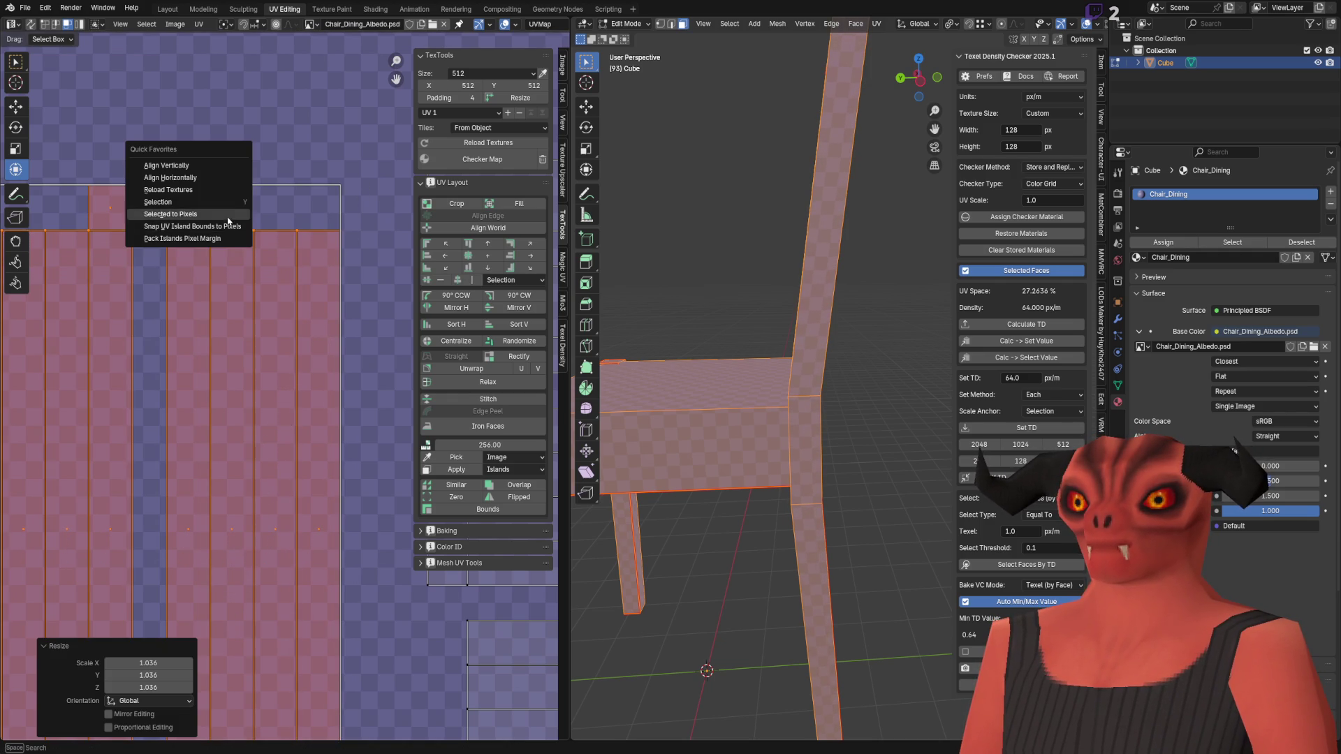
pyautogui.click(228, 222)
pyautogui.scroll(-2, 274, 327)
pyautogui.scroll(4, 370, 203)
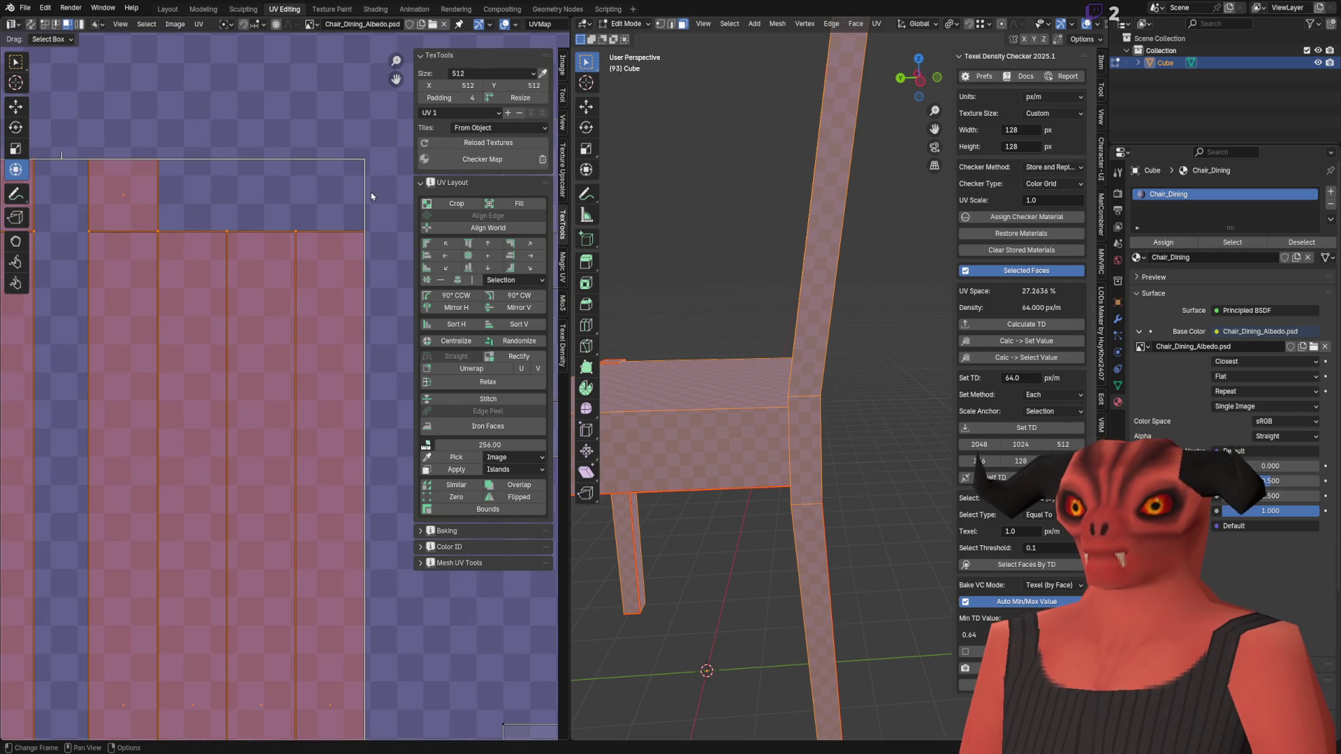
# Step: Rescale the strips up to about 1.028, running Selected to Pixels after each scale
pyautogui.moveTo(363, 159); pyautogui.dragTo(393, 132)
pyautogui.press('q')
pyautogui.click(264, 167)
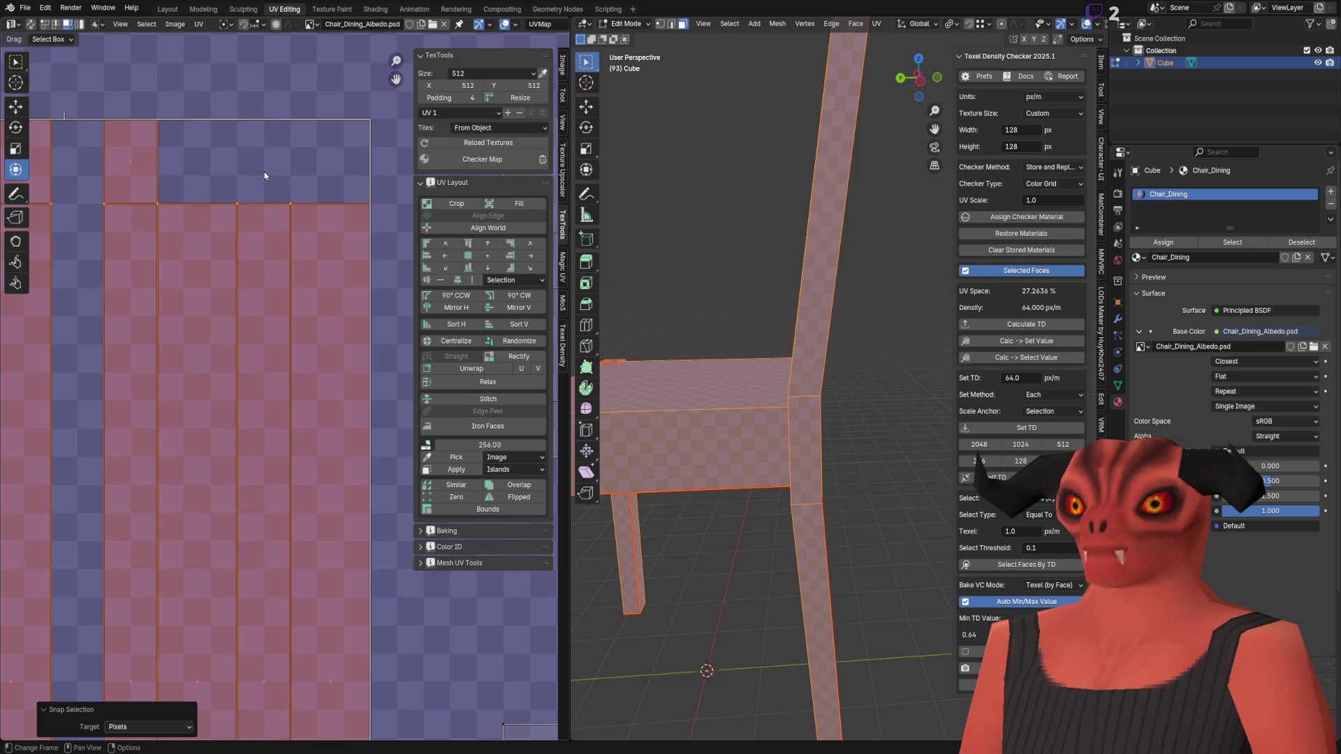
pyautogui.scroll(-3, 259, 239)
pyautogui.scroll(-1, 259, 239)
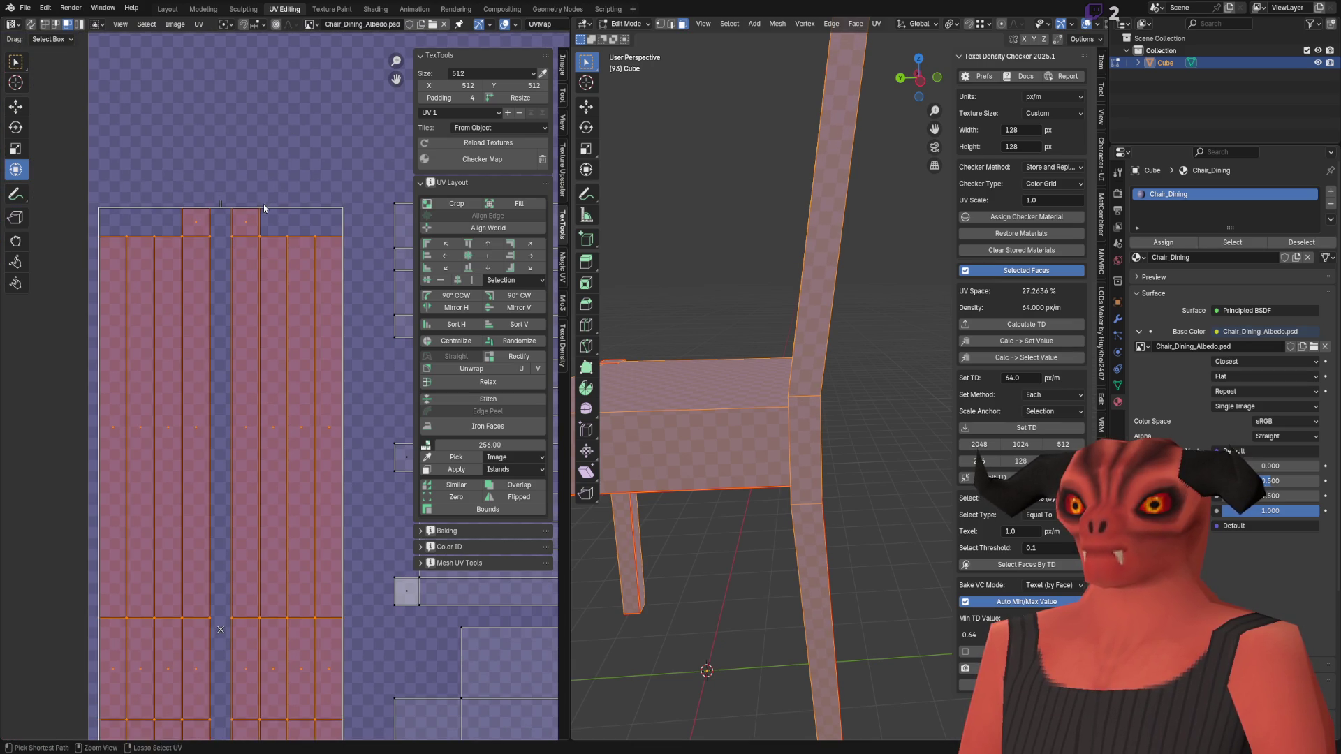
pyautogui.keyDown('shift'); pyautogui.scroll(2, 262, 204); pyautogui.keyUp('shift')
pyautogui.moveTo(342, 262); pyautogui.dragTo(361, 238)
pyautogui.press('q')
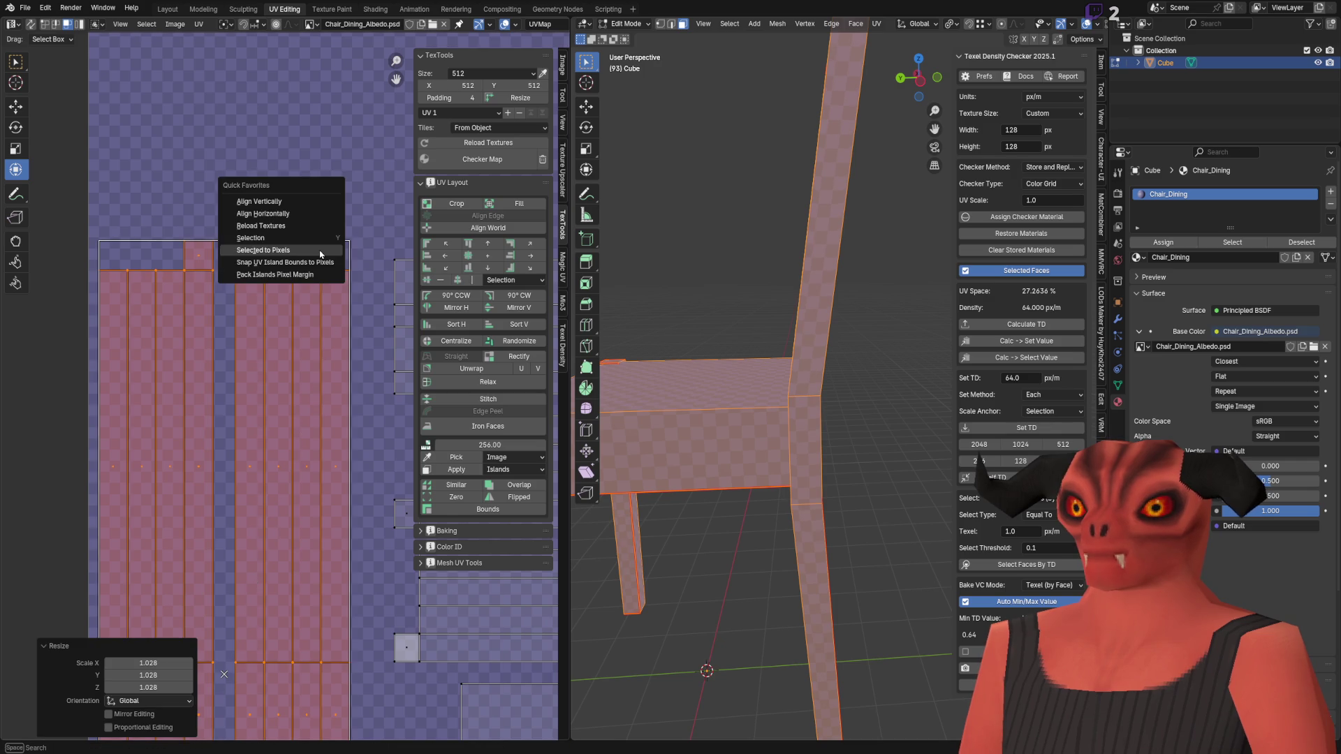
pyautogui.click(321, 254)
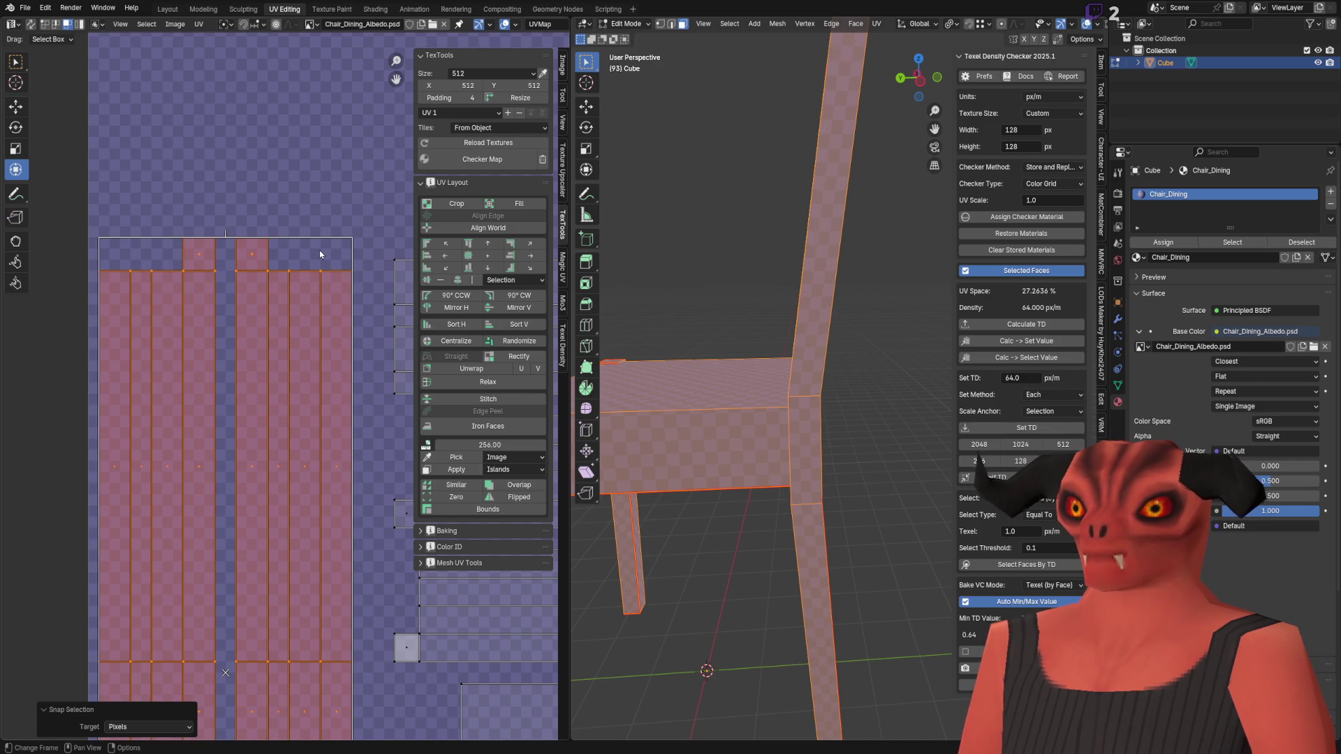
# Step: Uniformly scale the islands to about 1.051, snap them to pixels, and select the right-hand edge
pyautogui.moveTo(353, 238); pyautogui.dragTo(351, 241)
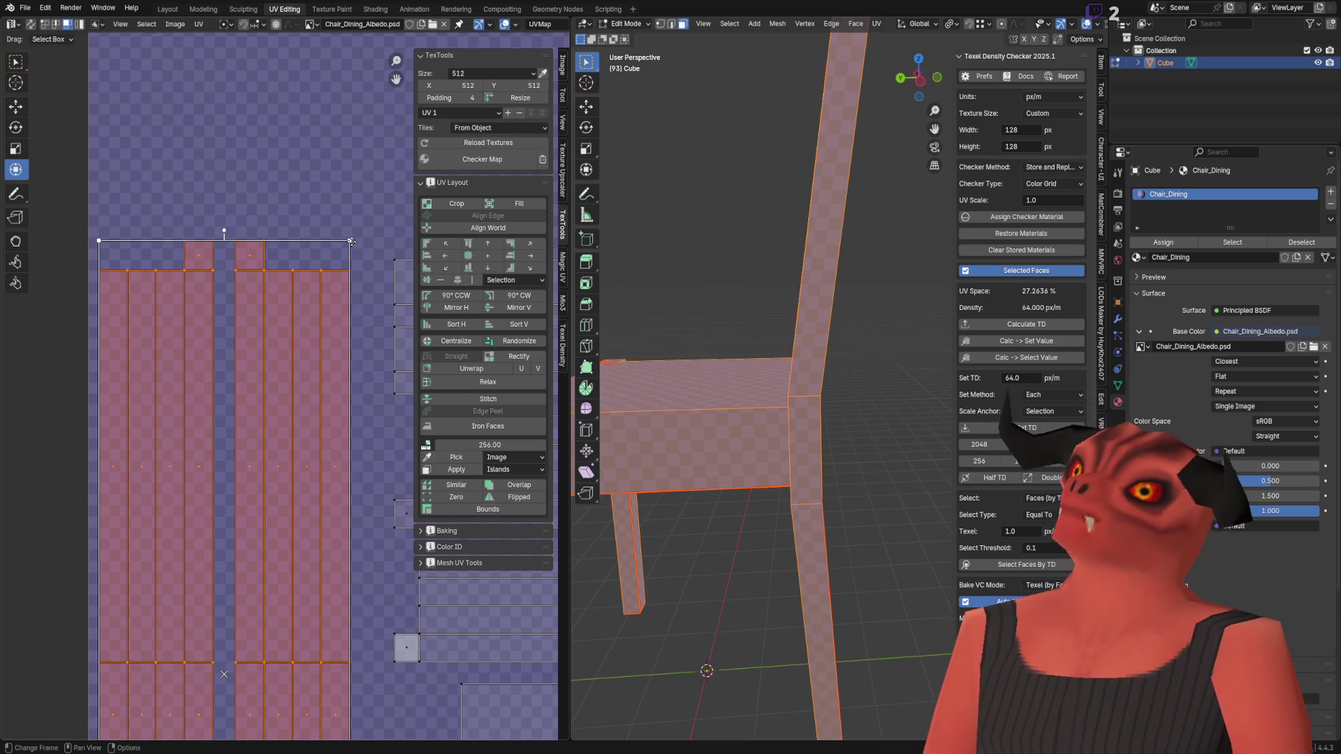
pyautogui.press('s')
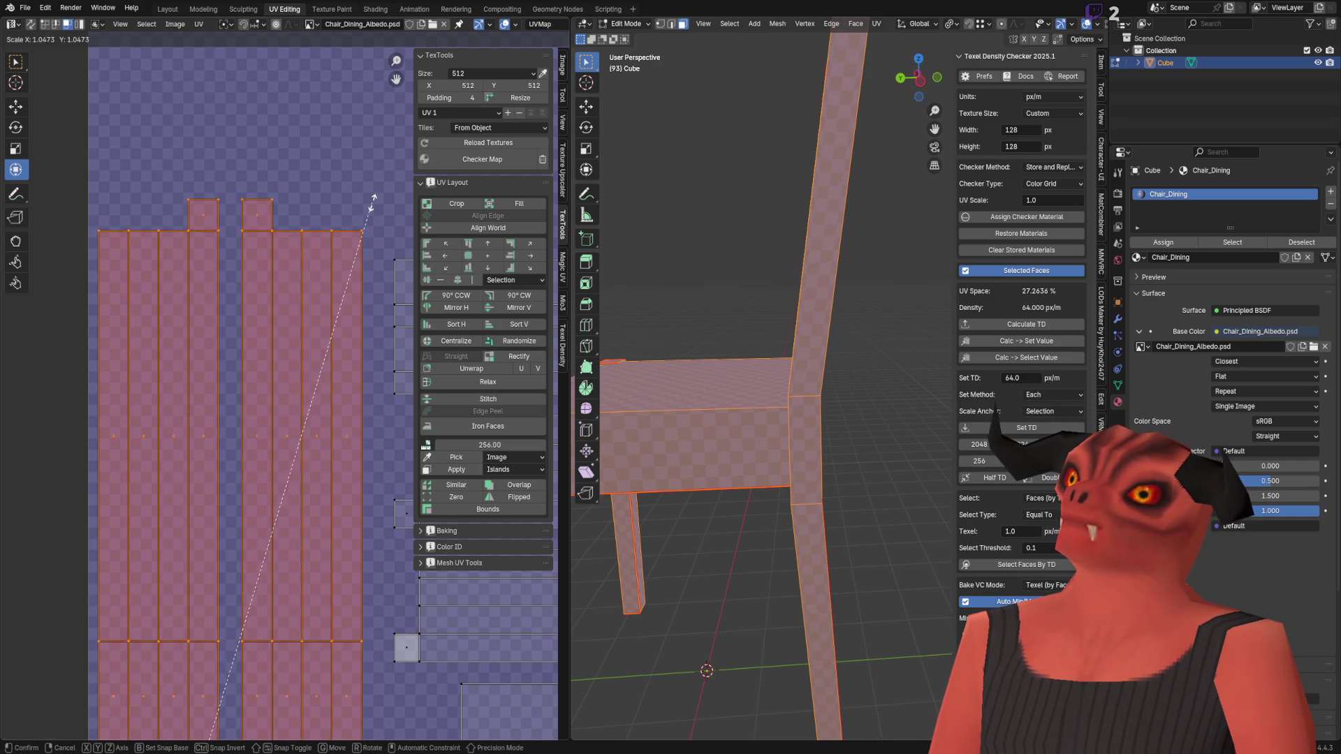
pyautogui.click(373, 202)
pyautogui.press('q')
pyautogui.click(373, 202)
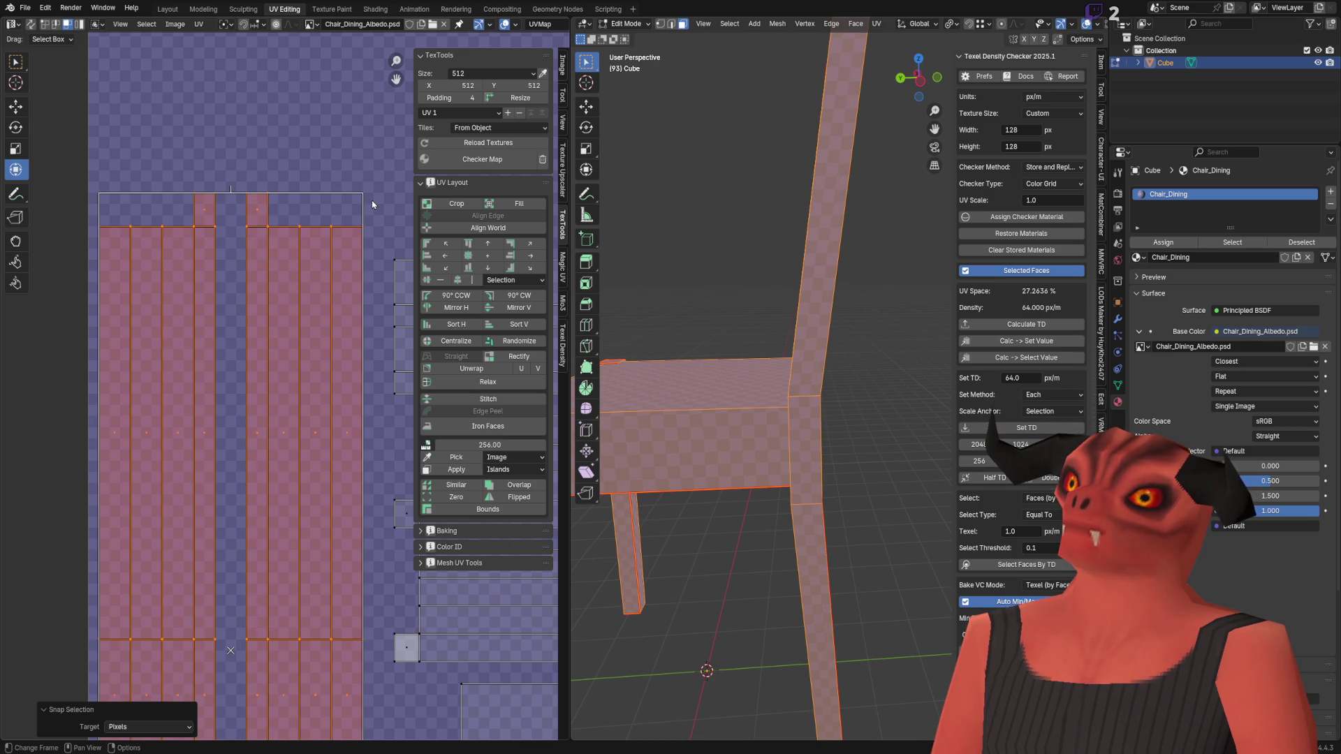
pyautogui.scroll(-3, 285, 112)
pyautogui.moveTo(244, 110); pyautogui.dragTo(250, 687)
pyautogui.scroll(6, 248, 363)
pyautogui.click(15, 106)
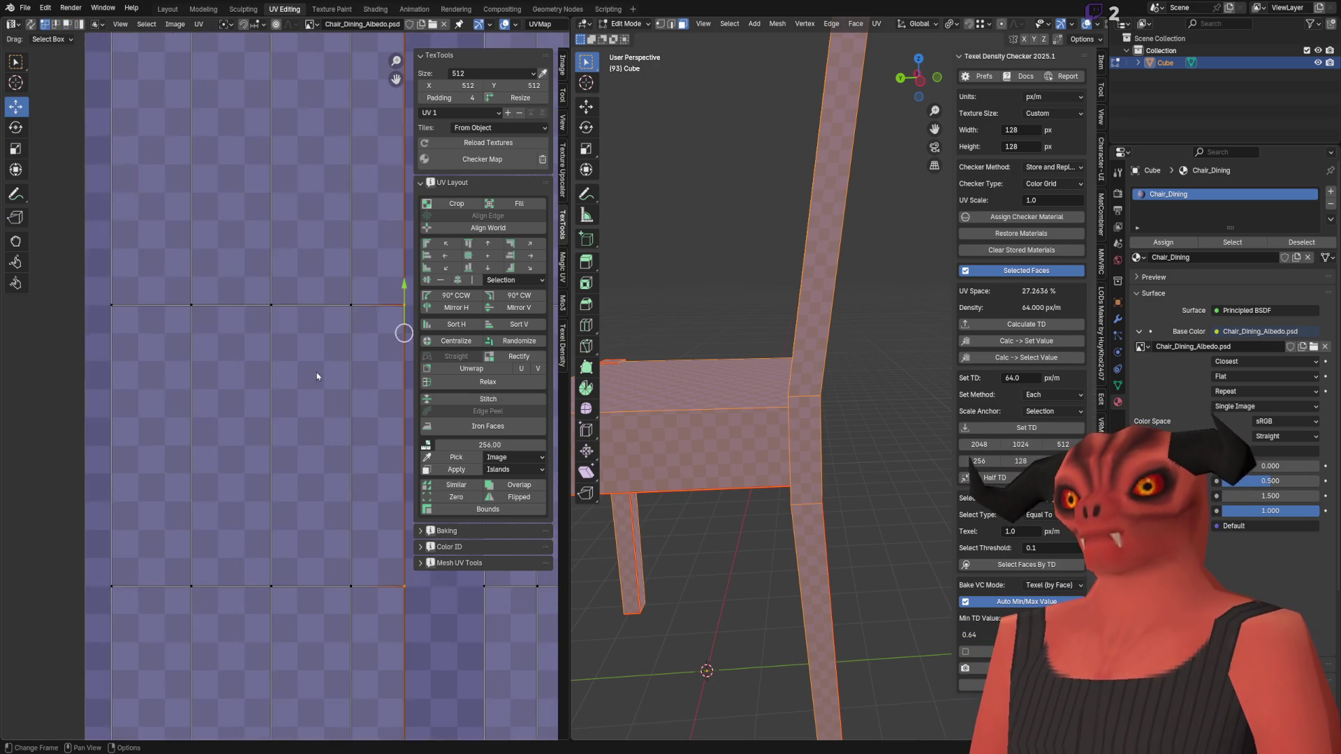
# Step: Nudge the selected UV edge one pixel (0.007812) along X, then select the bottom-edge vertex path
pyautogui.scroll(5, 316, 376)
pyautogui.moveTo(186, 357); pyautogui.dragTo(252, 357)
pyautogui.scroll(-10, 290, 479)
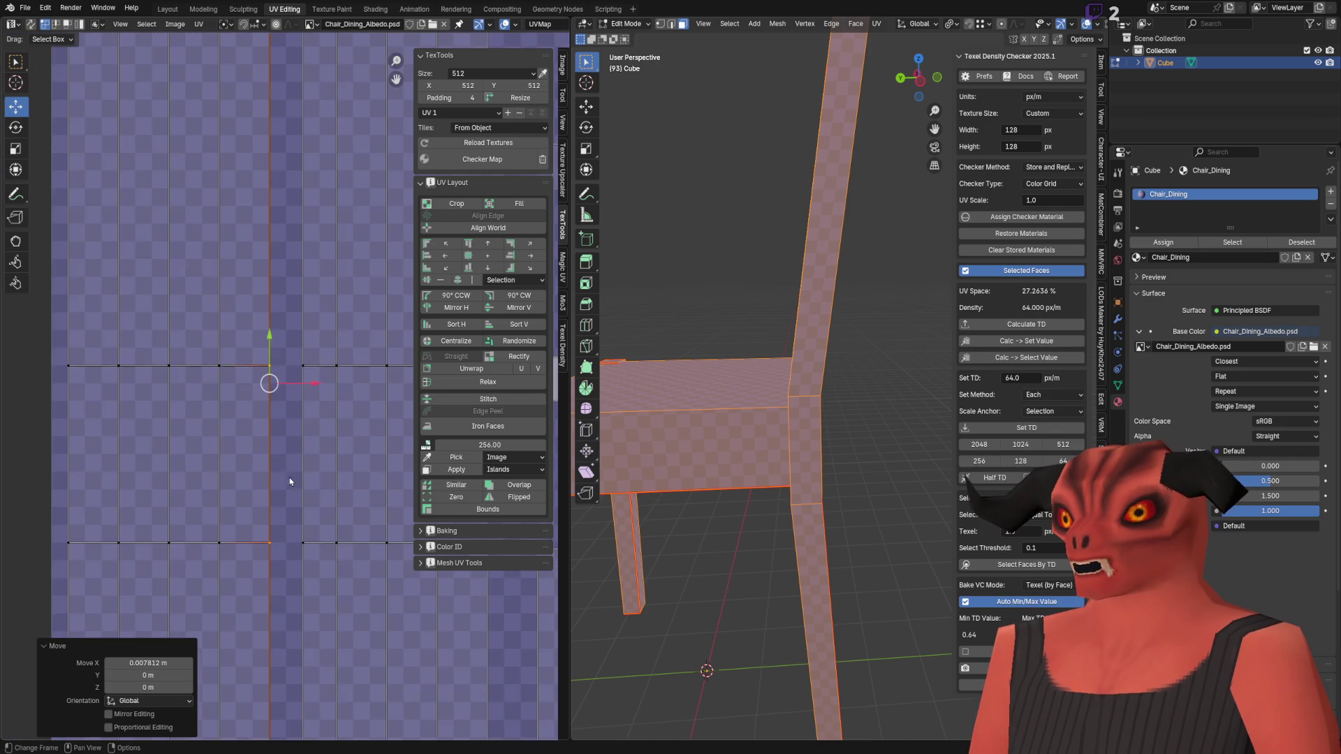
pyautogui.click(273, 211)
pyautogui.scroll(5, 299, 240)
pyautogui.scroll(-4, 308, 230)
pyautogui.scroll(3, 262, 393)
pyautogui.keyDown('ctrl'); pyautogui.click(287, 301); pyautogui.keyUp('ctrl')
pyautogui.scroll(6, 299, 321)
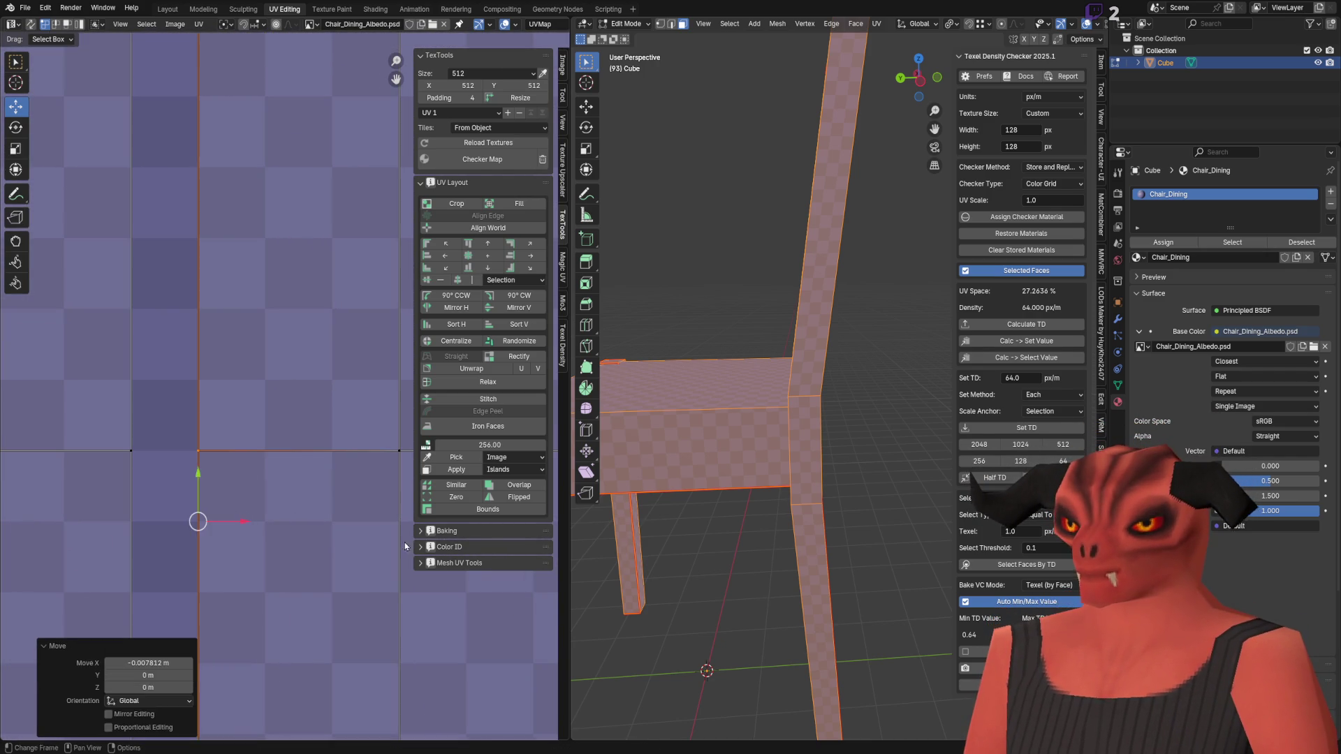
# Step: In Object Mode, orbit to look down on the chair seat, then return to Edit Mode
pyautogui.press('Tab')
pyautogui.moveTo(709, 488)
pyautogui.mouseDown(button='middle')
pyautogui.moveTo(793, 431)
pyautogui.moveTo(743, 417)
pyautogui.mouseUp(button='middle')
pyautogui.scroll(5, 793, 426)
pyautogui.moveTo(825, 303)
pyautogui.mouseDown(button='middle')
pyautogui.moveTo(757, 296)
pyautogui.moveTo(745, 366)
pyautogui.moveTo(761, 470)
pyautogui.moveTo(730, 507)
pyautogui.moveTo(793, 509)
pyautogui.moveTo(748, 547)
pyautogui.moveTo(712, 551)
pyautogui.mouseUp(button='middle')
pyautogui.press('Tab')
# Step: In face select mode, move the four top-left UV strips up by 0.09375
pyautogui.scroll(-4, 262, 457)
pyautogui.moveTo(270, 458)
pyautogui.mouseDown(button='middle')
pyautogui.moveTo(195, 404)
pyautogui.moveTo(185, 323)
pyautogui.moveTo(296, 235)
pyautogui.mouseUp(button='middle')
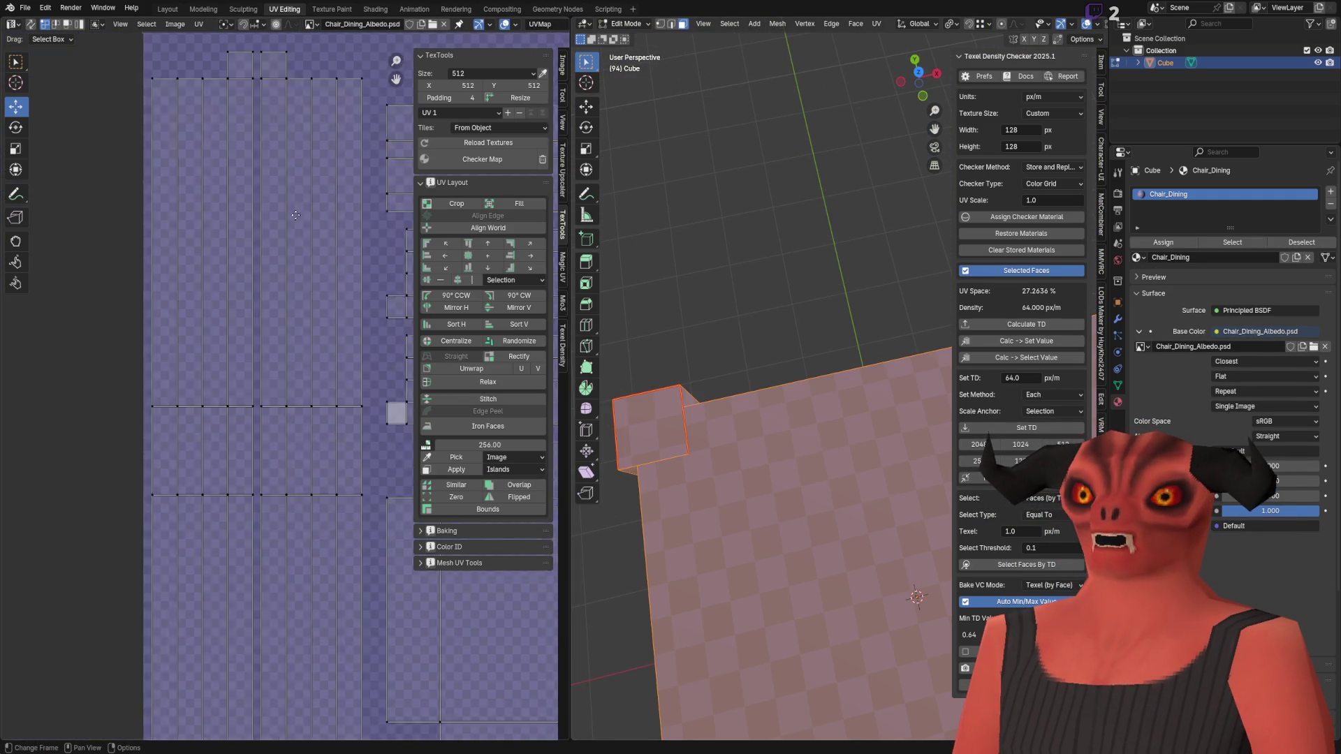
pyautogui.scroll(-2, 269, 488)
pyautogui.scroll(4, 275, 458)
pyautogui.scroll(-4, 323, 577)
pyautogui.scroll(2, 191, 567)
pyautogui.moveTo(191, 567); pyautogui.dragTo(164, 662, button='middle')
pyautogui.press('3')
pyautogui.moveTo(110, 277); pyautogui.dragTo(241, 370)
pyautogui.moveTo(235, 341); pyautogui.dragTo(260, 363, button='middle')
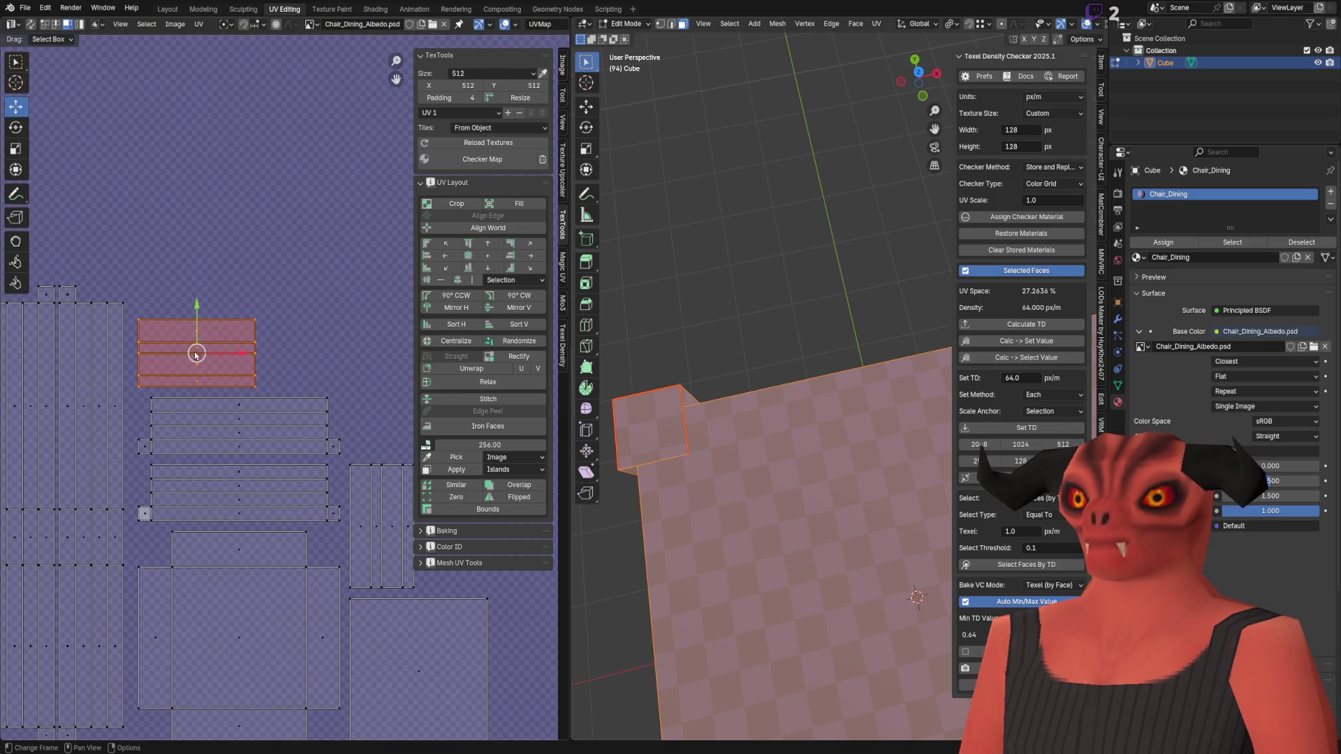
pyautogui.moveTo(194, 330); pyautogui.dragTo(195, 263)
# Step: Shift the bottom strip of the top group to the right
pyautogui.moveTo(159, 377)
pyautogui.mouseDown()
pyautogui.moveTo(332, 509)
pyautogui.moveTo(332, 317)
pyautogui.mouseUp()
pyautogui.moveTo(422, 361); pyautogui.dragTo(263, 325, button='middle')
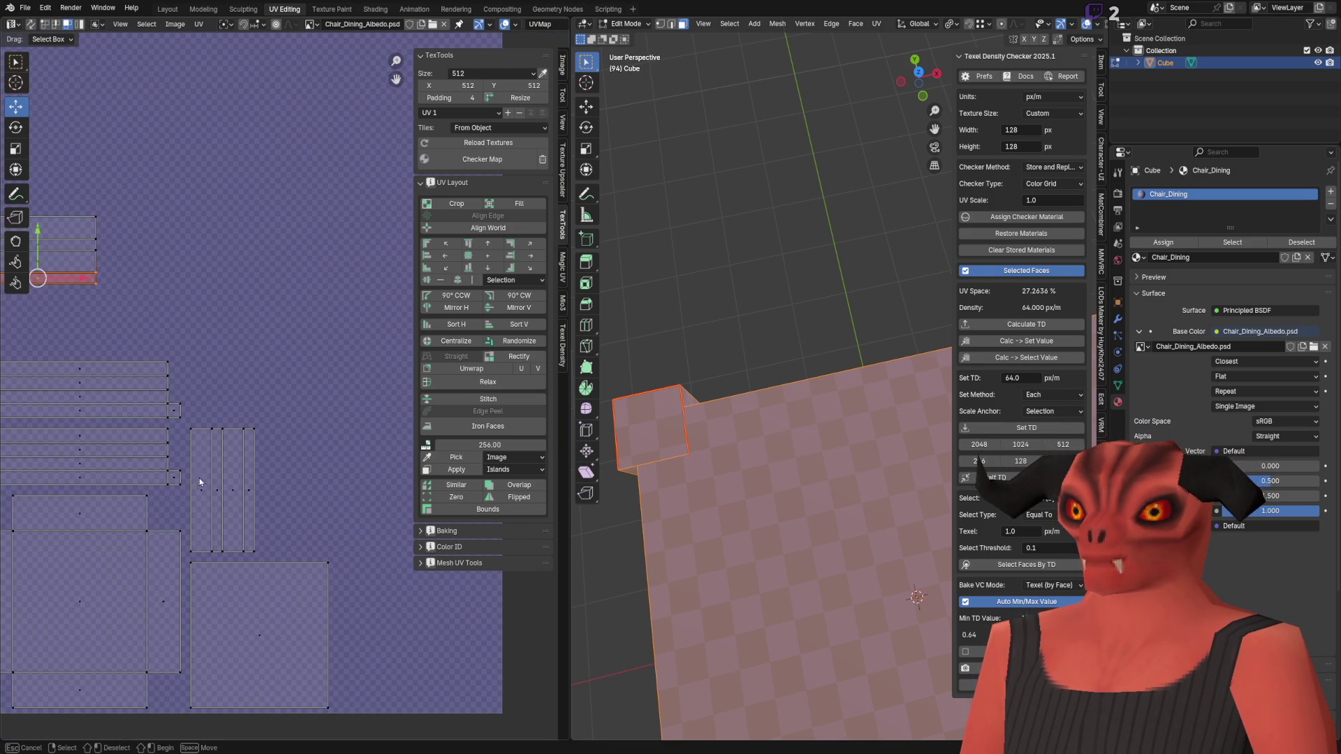
pyautogui.moveTo(272, 491); pyautogui.dragTo(348, 491)
pyautogui.moveTo(132, 366); pyautogui.dragTo(324, 370, button='middle')
# Step: Scale up the lower group of UV strips and snap them with Selected to Pixels
pyautogui.moveTo(169, 351)
pyautogui.mouseDown()
pyautogui.moveTo(419, 454)
pyautogui.moveTo(416, 499)
pyautogui.mouseUp()
pyautogui.click(15, 169)
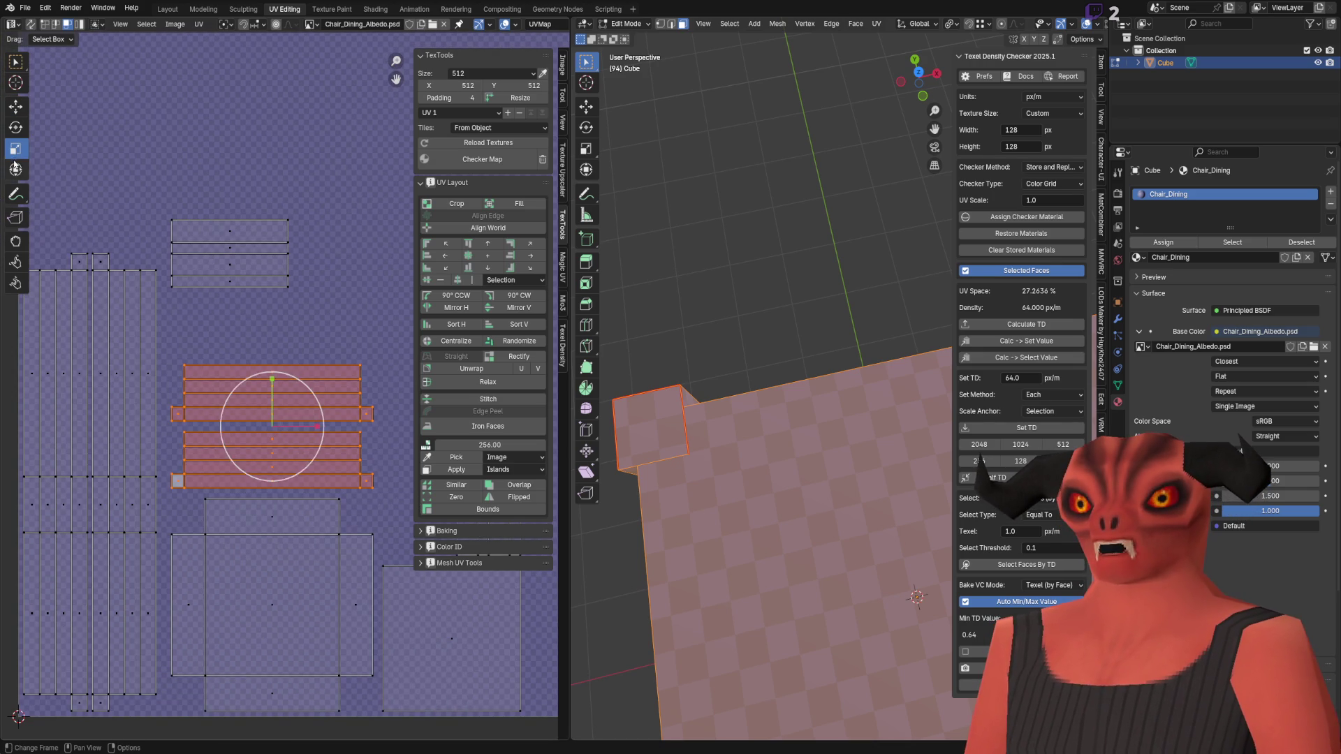
pyautogui.scroll(-1, 187, 393)
pyautogui.scroll(5, 188, 392)
pyautogui.moveTo(162, 374)
pyautogui.mouseDown()
pyautogui.moveTo(392, 53)
pyautogui.moveTo(408, 99)
pyautogui.mouseUp()
pyautogui.hotkey('shift', 's')
pyautogui.click(350, 214)
# Step: Rescale the strips from the corner to 1.010 and snap them to pixels again
pyautogui.scroll(-3, 333, 329)
pyautogui.scroll(5, 240, 283)
pyautogui.moveTo(239, 284)
pyautogui.mouseDown()
pyautogui.moveTo(266, 266)
pyautogui.moveTo(253, 278)
pyautogui.mouseUp()
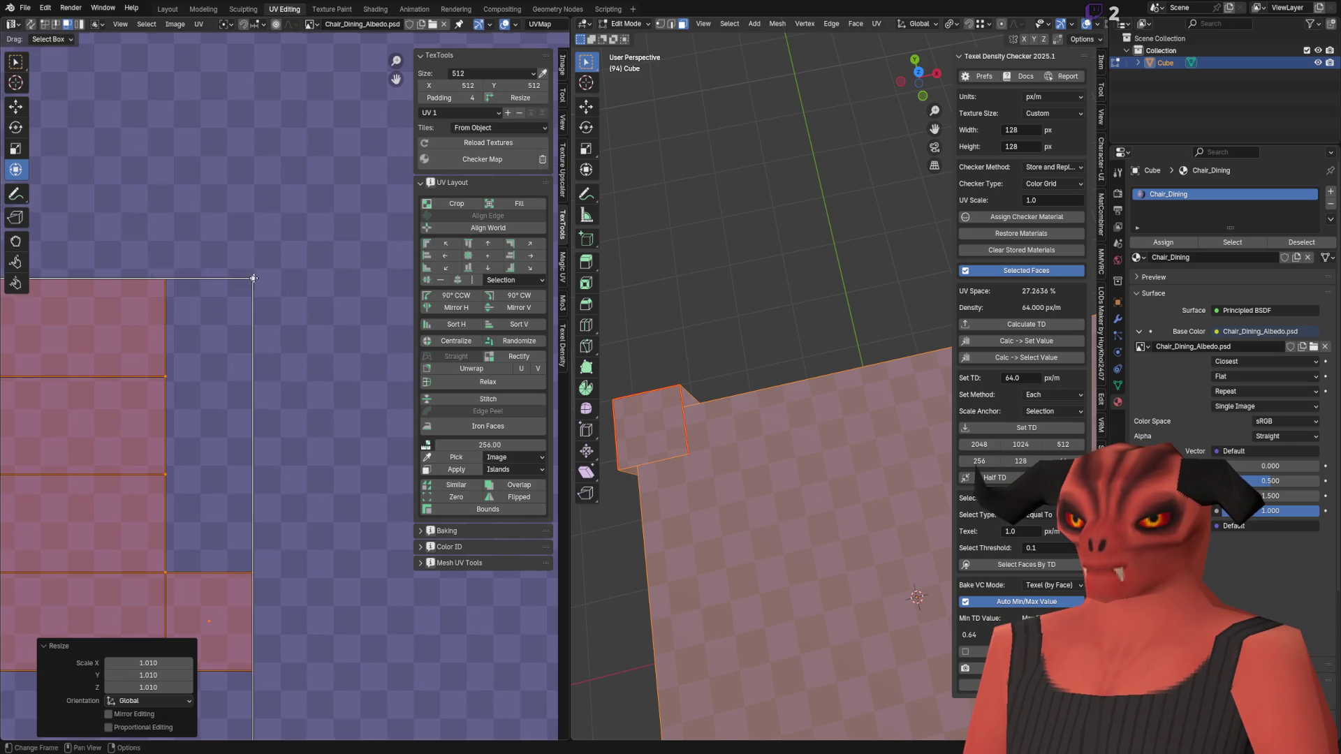
pyautogui.press('q')
pyautogui.click(254, 279)
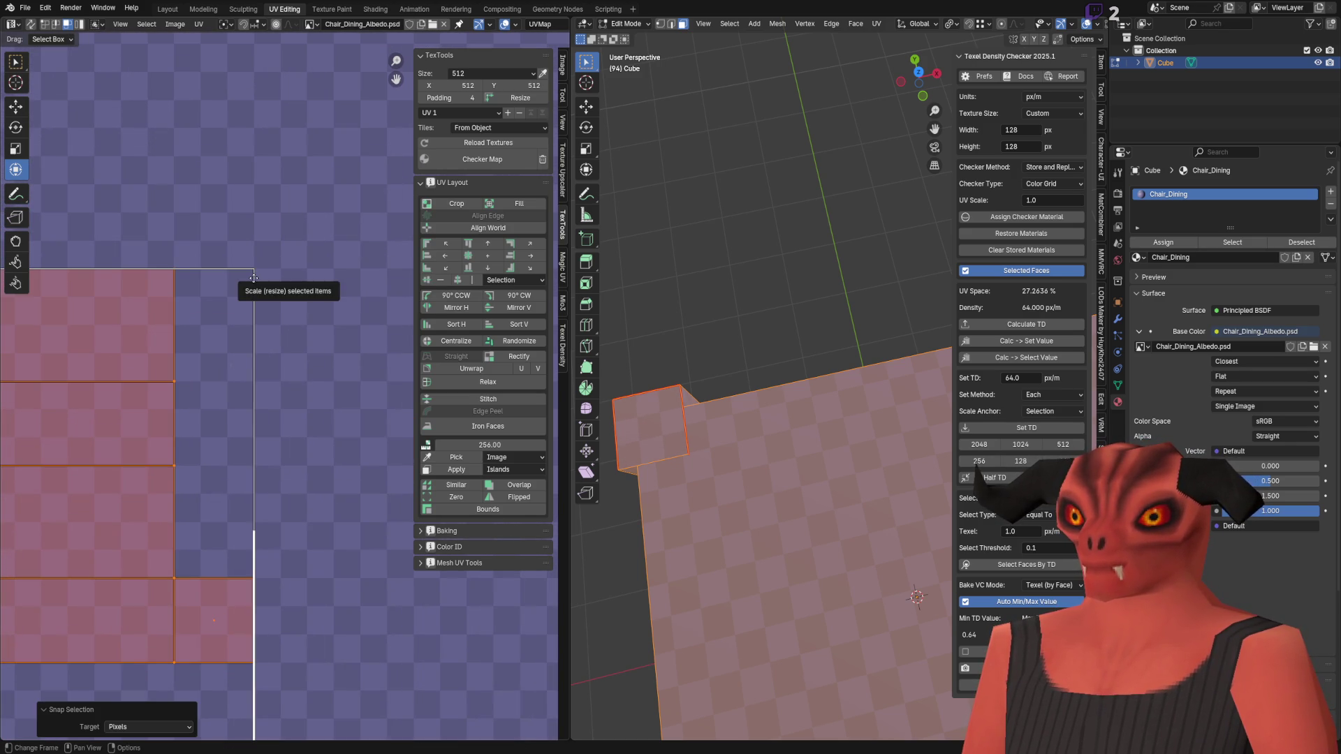
pyautogui.scroll(-5, 173, 347)
pyautogui.scroll(1, 173, 347)
# Step: Move the selected UV edge -0.007812 along Y, one pixel at 128
pyautogui.hotkey('alt', 'a')
pyautogui.press('g')
pyautogui.scroll(6, 241, 332)
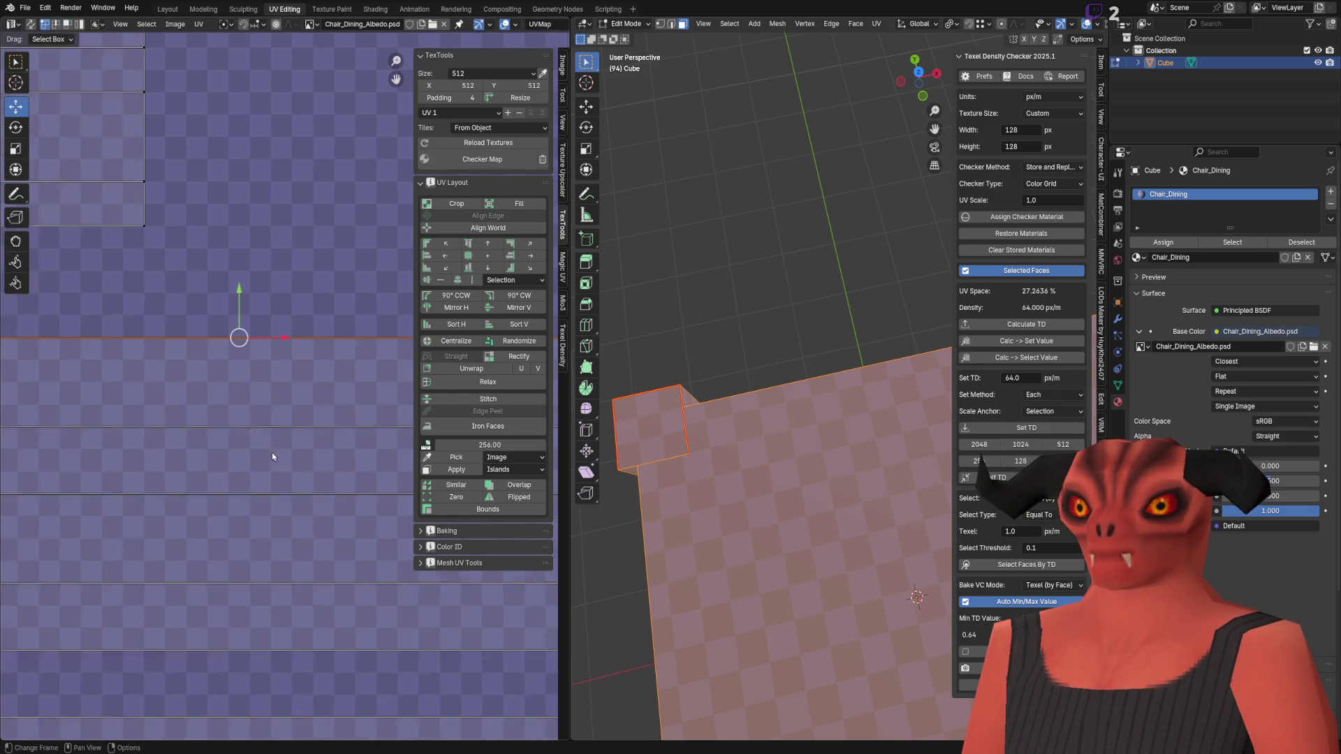
pyautogui.click(228, 327)
pyautogui.moveTo(698, 391); pyautogui.dragTo(752, 402, button='middle')
# Step: Grab the selected seat strip and move it down one texel (-0.007812 on Y)
pyautogui.scroll(-5, 321, 425)
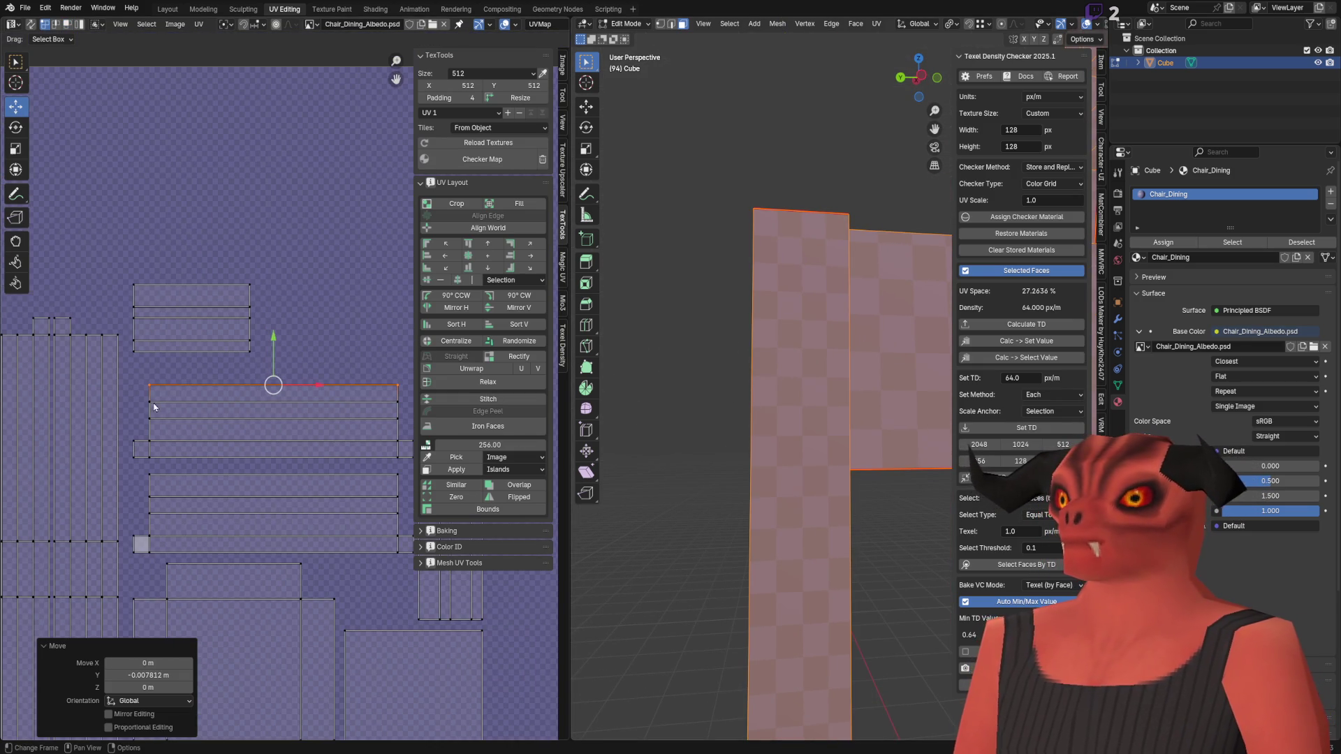
pyautogui.scroll(6, 244, 406)
pyautogui.press('g')
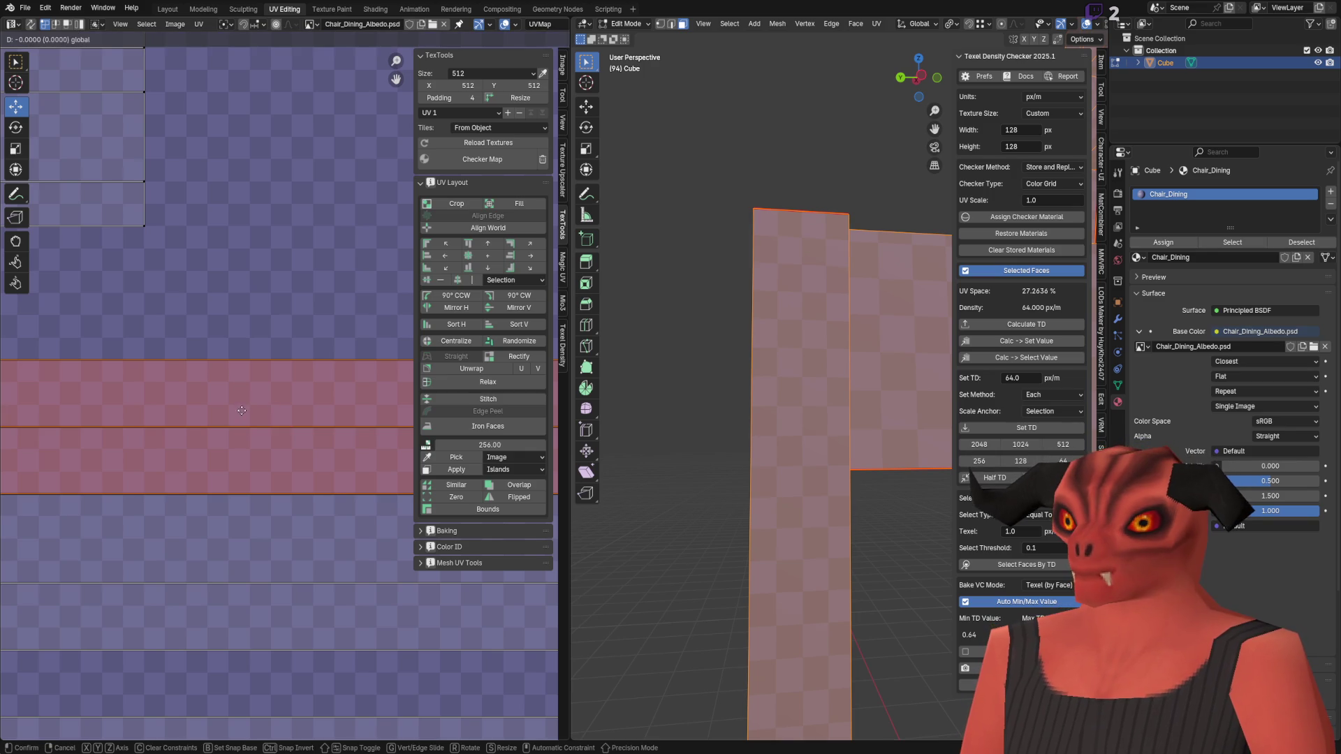
pyautogui.click(245, 424)
pyautogui.scroll(3, 241, 398)
pyautogui.press('g')
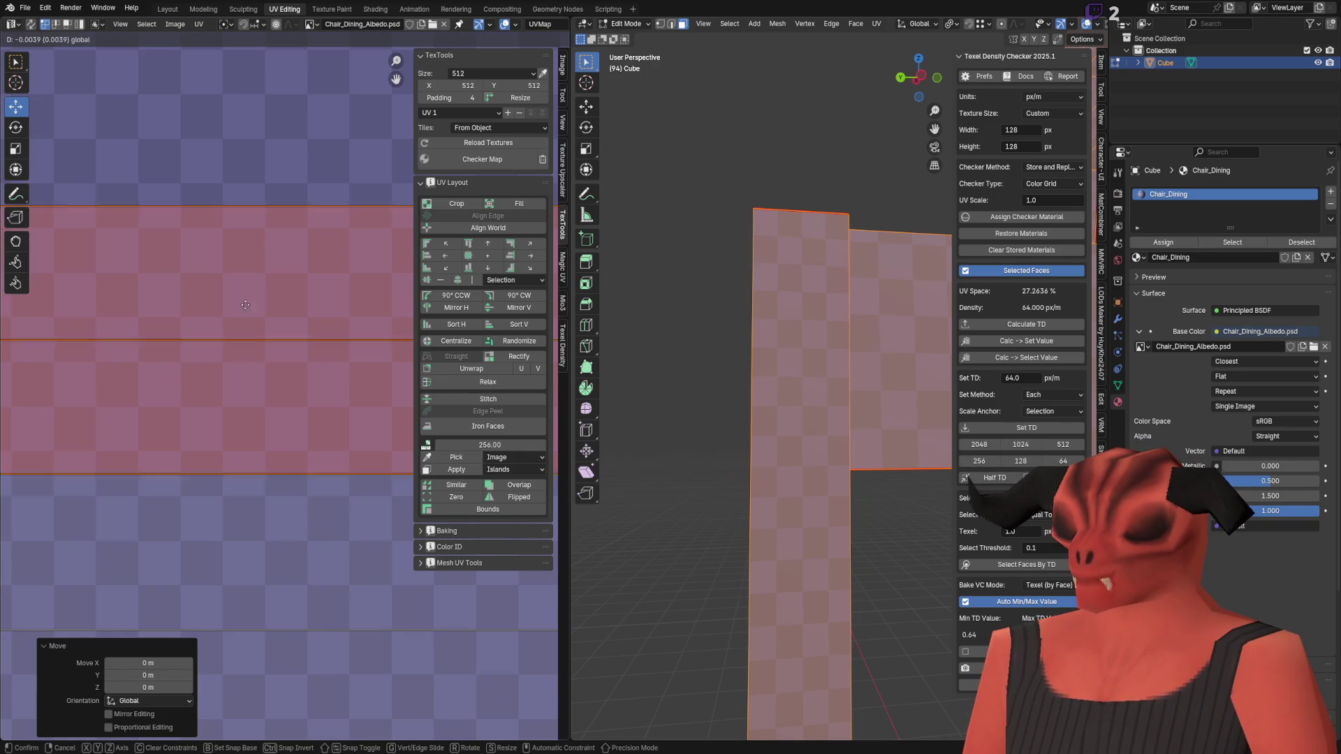
pyautogui.click(245, 323)
# Step: Scale the strip to zero along Y, then move the flattened strip down one texel
pyautogui.scroll(-4, 246, 323)
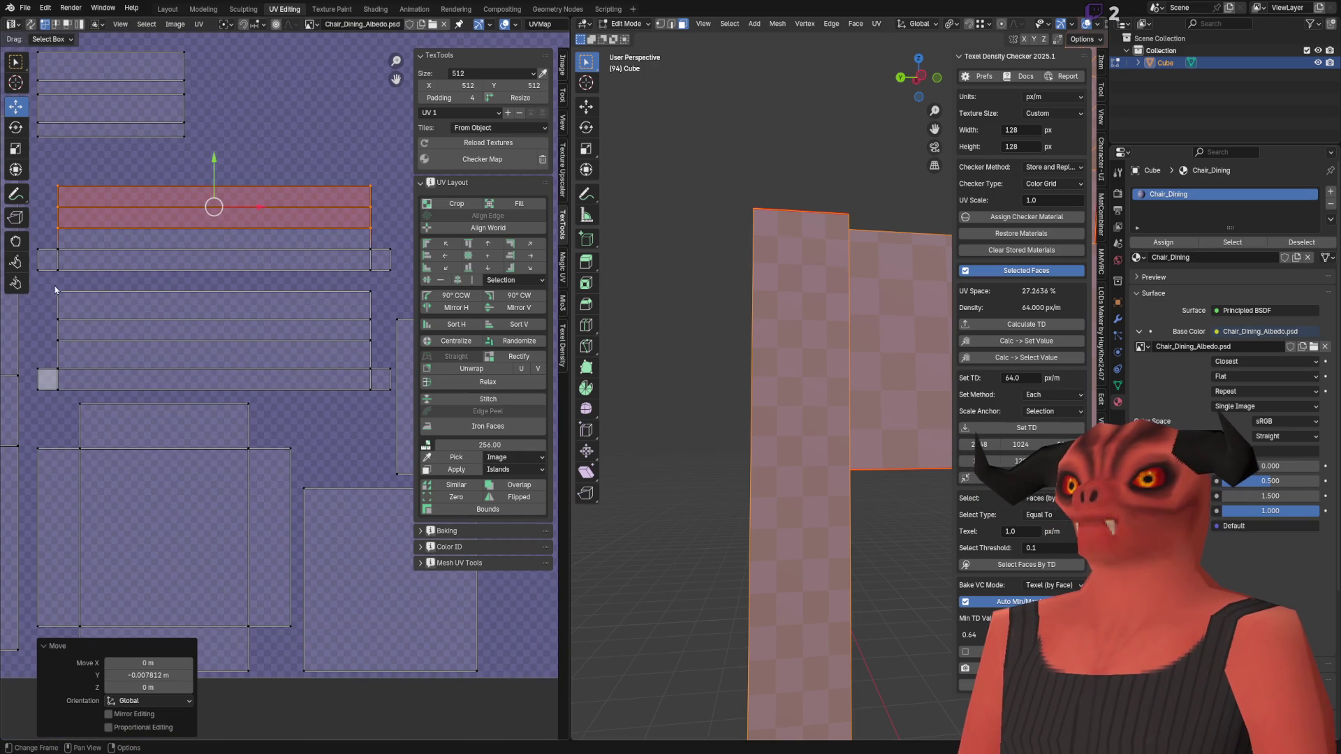
pyautogui.press('s')
pyautogui.press('y')
pyautogui.press('0')
pyautogui.press('Return')
pyautogui.scroll(4, 286, 346)
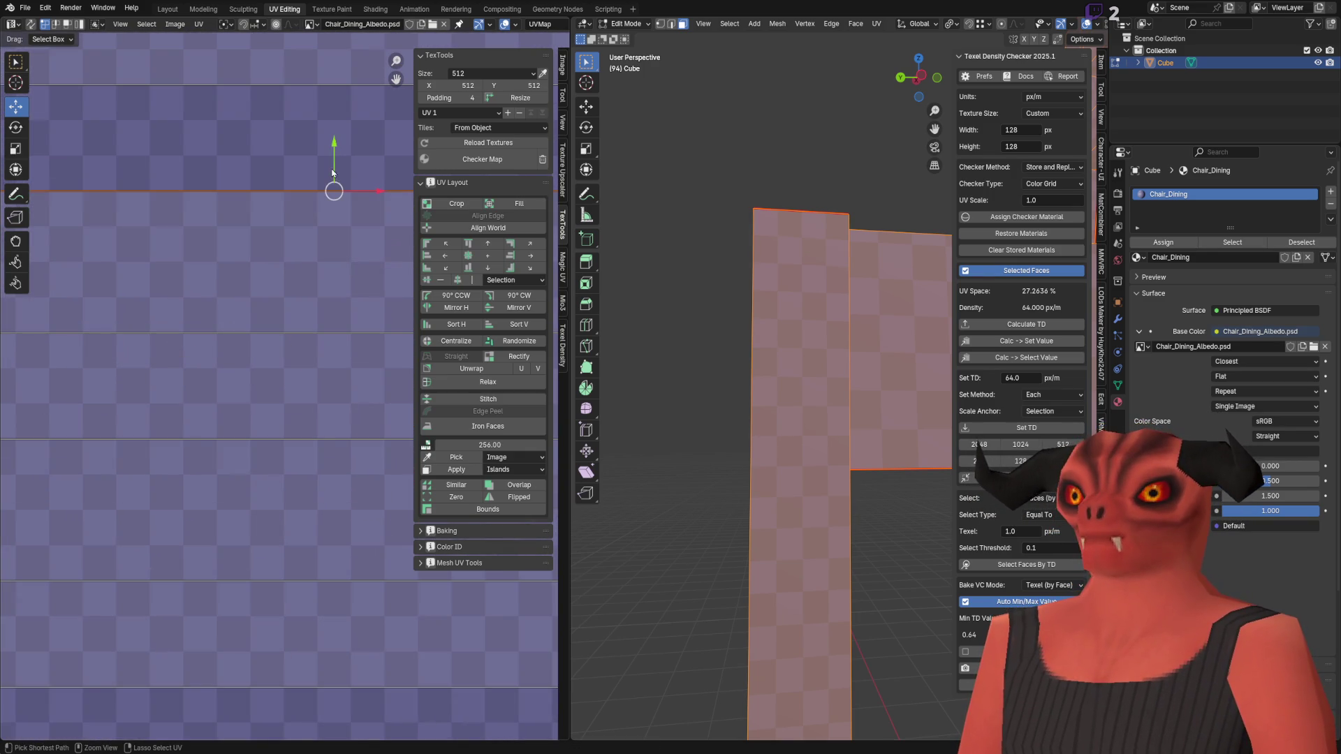
pyautogui.press('g')
pyautogui.click(334, 203)
# Step: Undo the zero-scale flattening and nudge the red strip slightly down
pyautogui.scroll(-4, 280, 404)
pyautogui.hotkey('ctrl', 'z')
pyautogui.hotkey('ctrl', 'z')
pyautogui.keyDown('ctrl'); pyautogui.scroll(-5, 301, 328); pyautogui.keyUp('ctrl')
pyautogui.scroll(6, 298, 323)
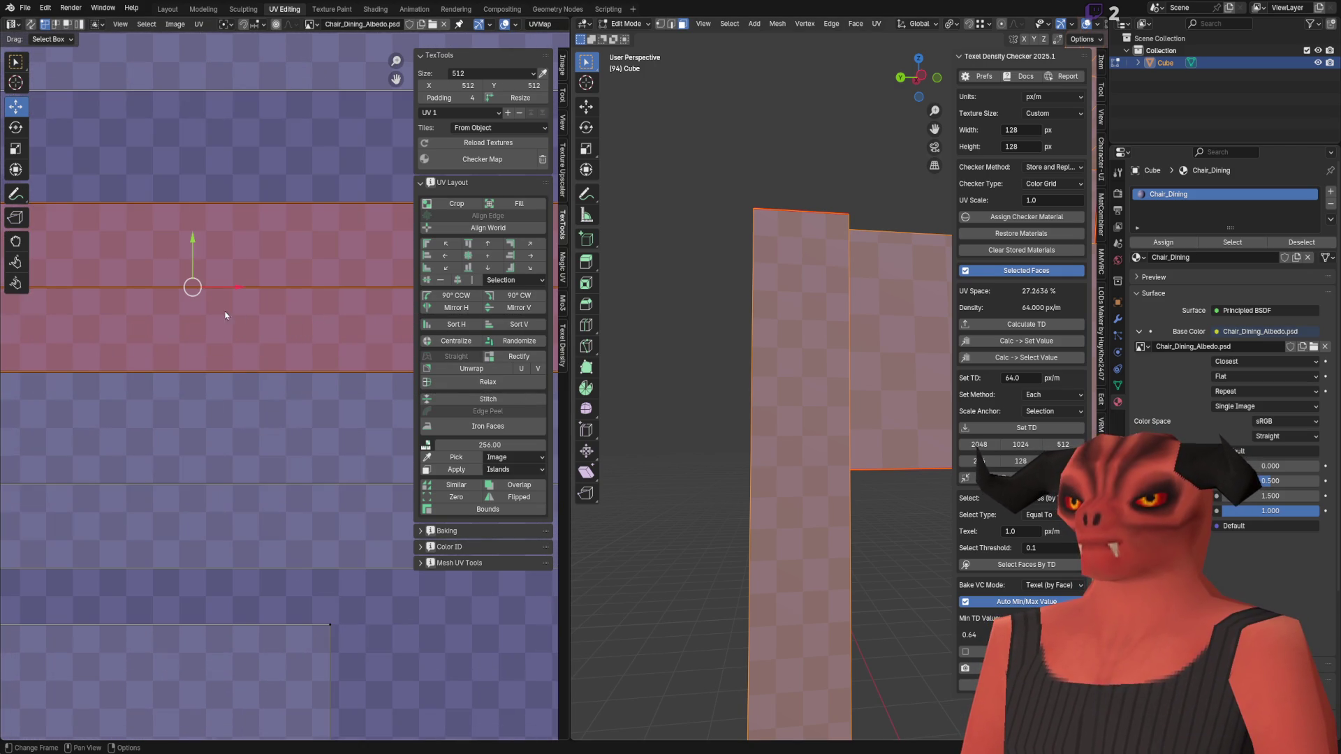
pyautogui.moveTo(188, 262); pyautogui.dragTo(196, 289)
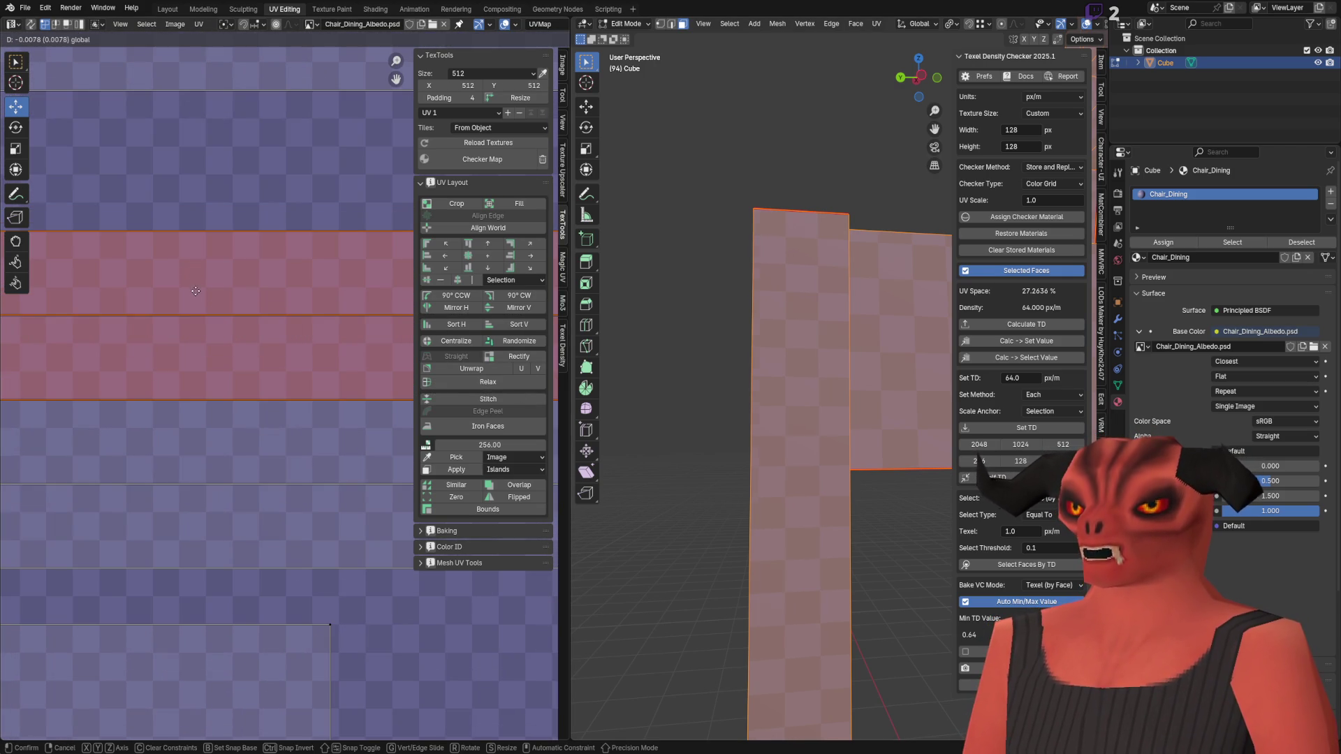
pyautogui.click(193, 295)
# Step: Deselect the strip, pan the UV view, and cancel an accidental upward edge move
pyautogui.click(167, 383)
pyautogui.scroll(-4, 221, 375)
pyautogui.moveTo(277, 347)
pyautogui.mouseDown(button='middle')
pyautogui.moveTo(287, 337)
pyautogui.moveTo(127, 502)
pyautogui.mouseUp(button='middle')
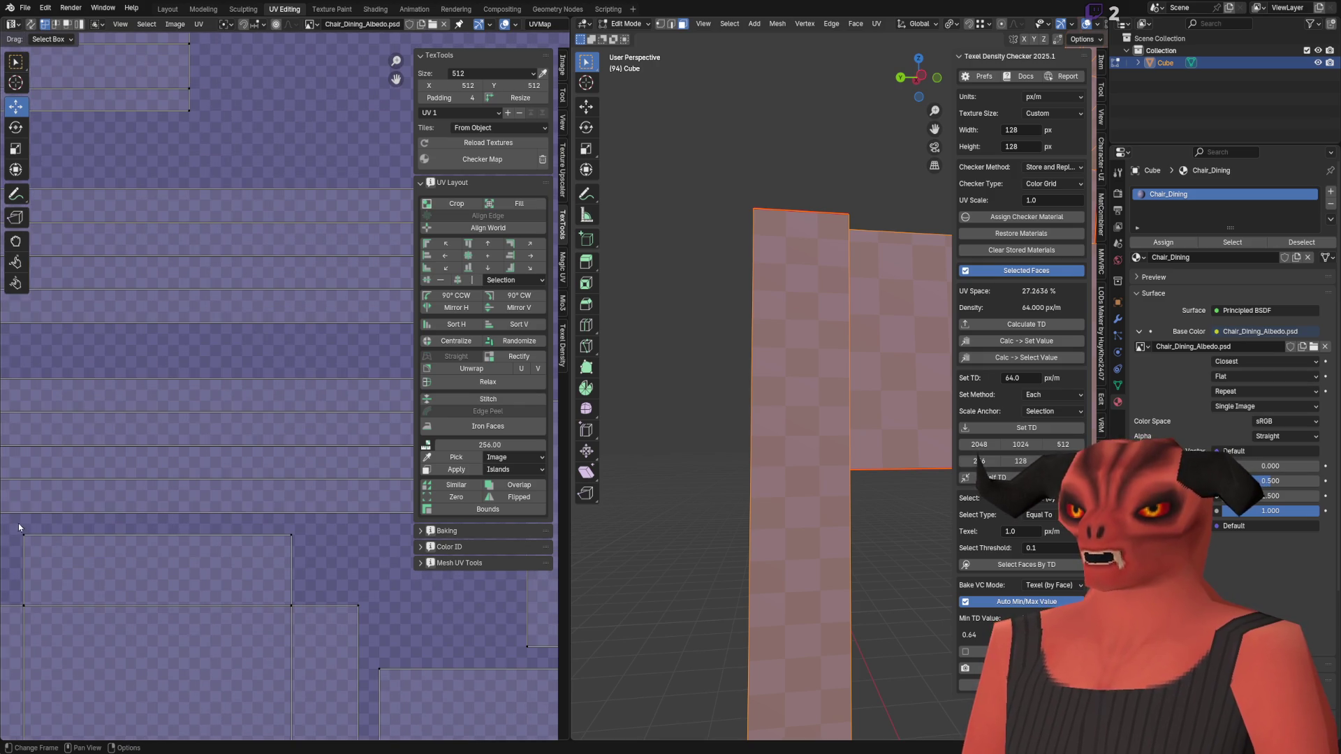
pyautogui.moveTo(160, 502); pyautogui.dragTo(160, 476)
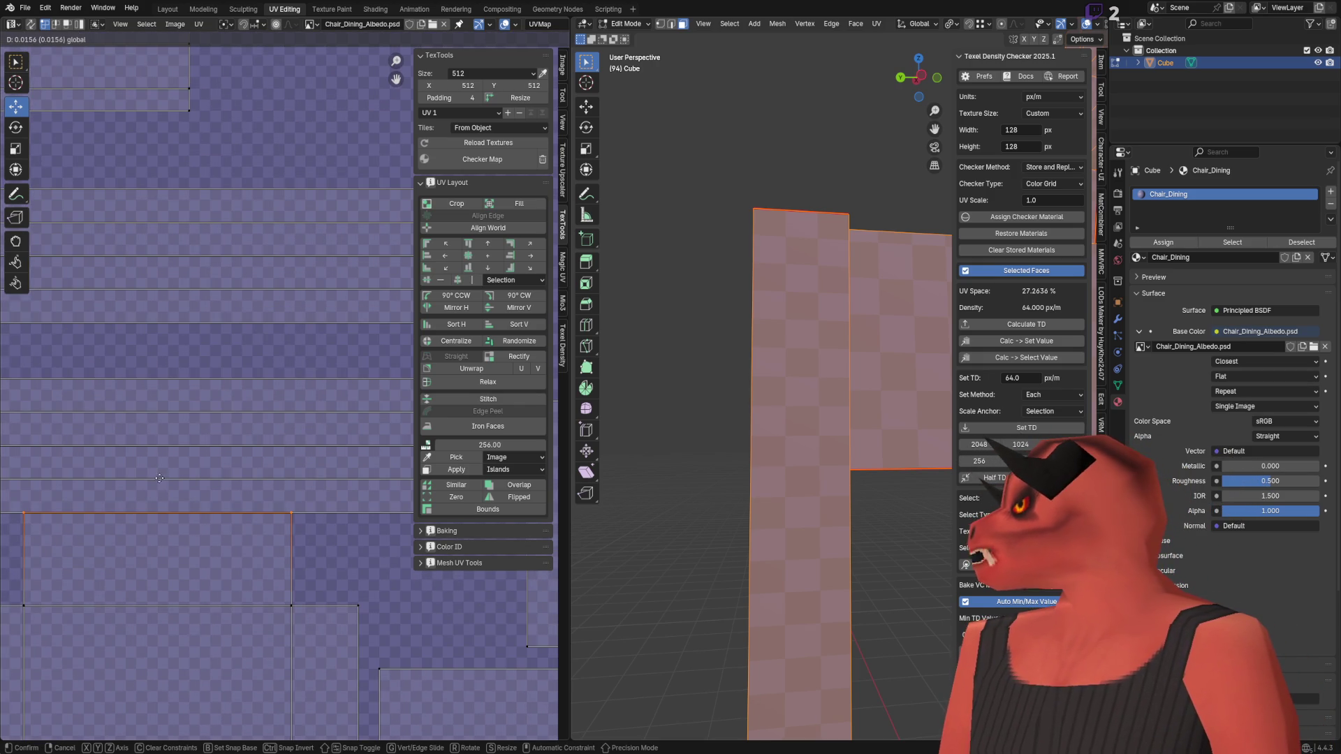
pyautogui.rightClick(161, 481)
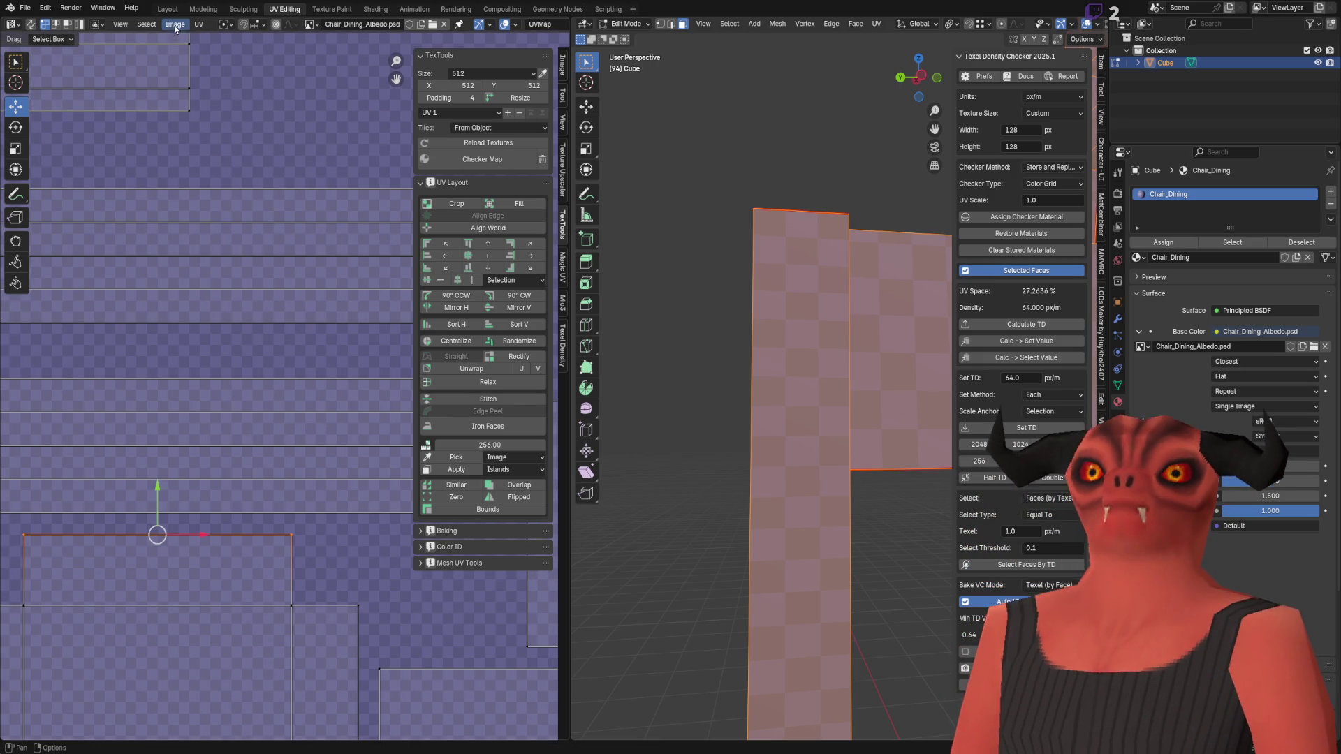
# Step: Show the UV Editor's Snap Target options, with Increment as the current target
pyautogui.click(103, 28)
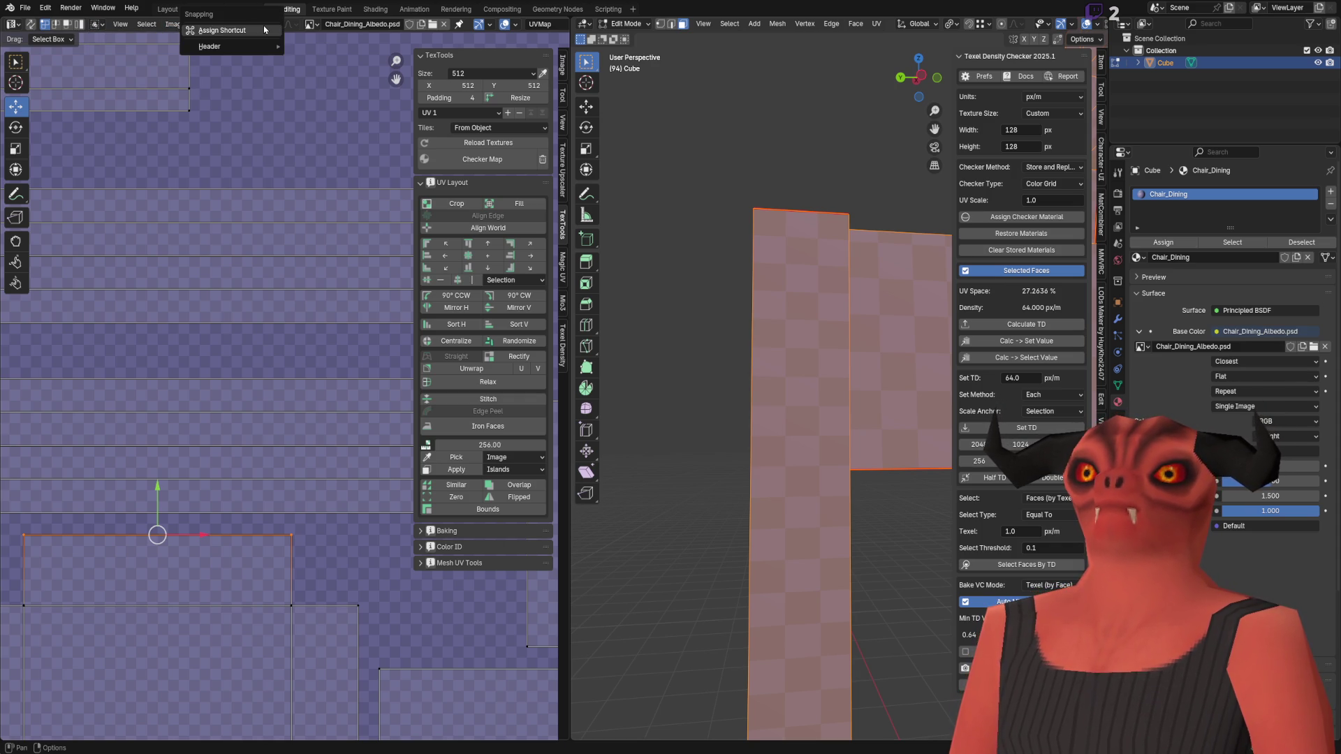
pyautogui.click(261, 26)
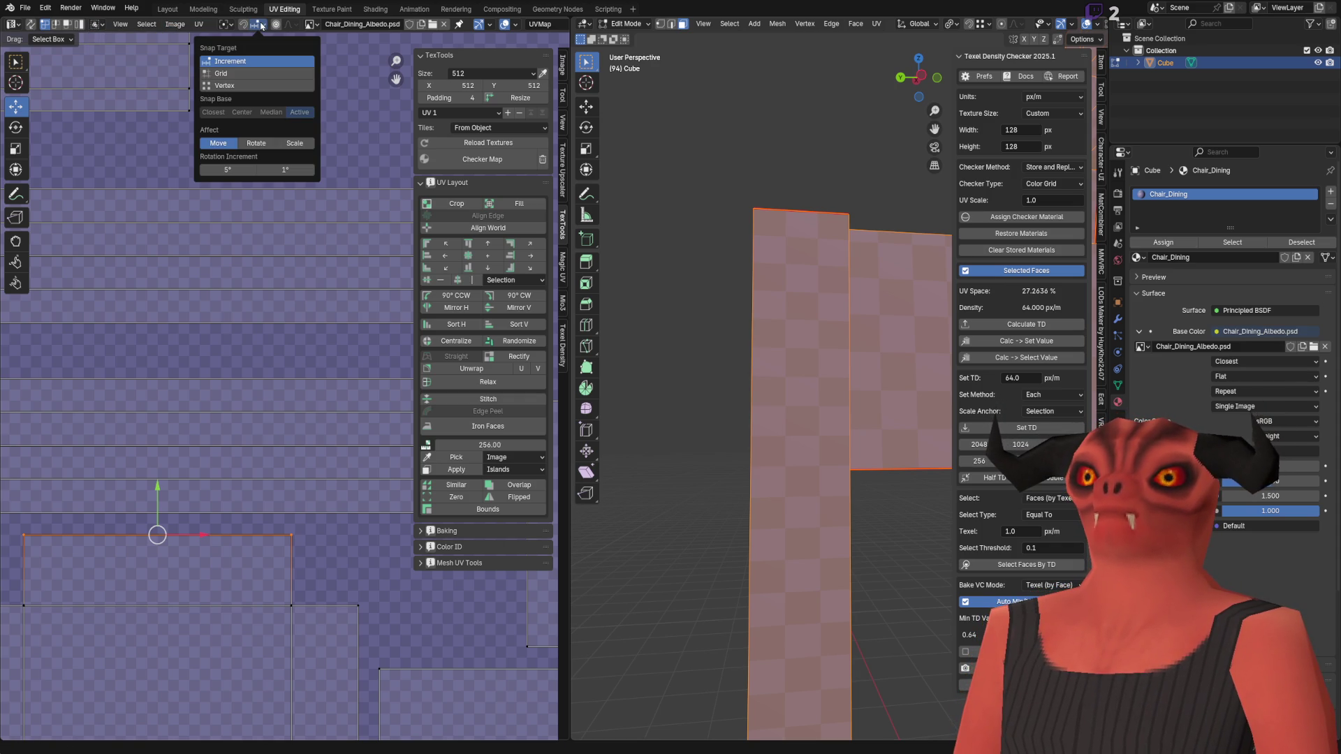
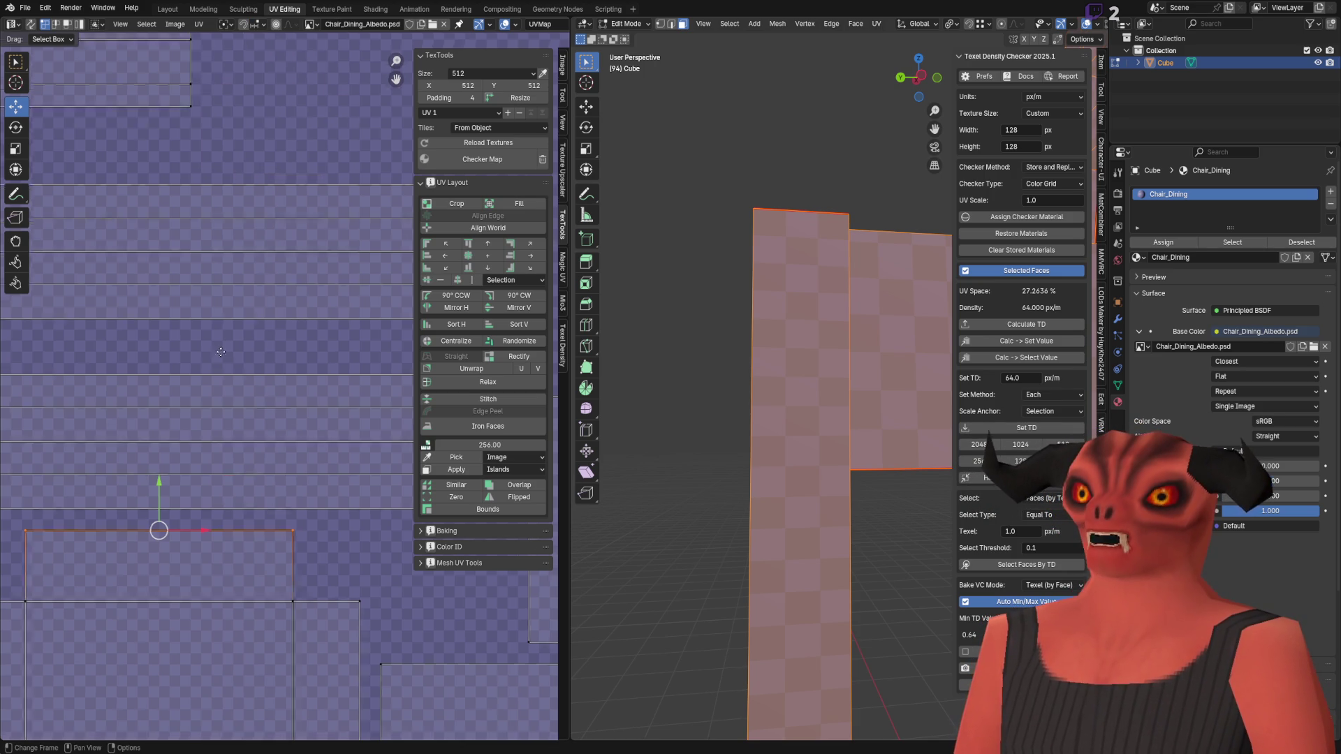
# Step: Frame the whole UV image in the image editor view
pyautogui.press('Home')
pyautogui.click(197, 26)
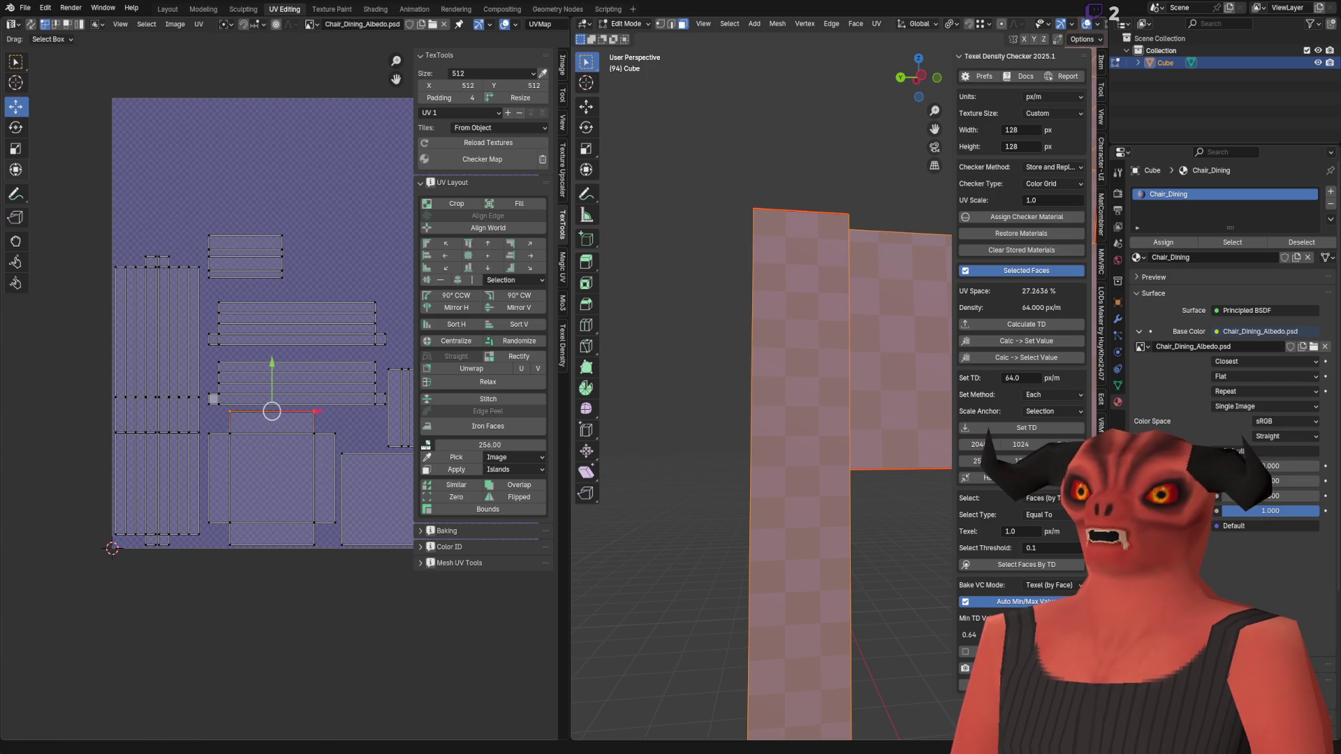
pyautogui.scroll(-2, 159, 453)
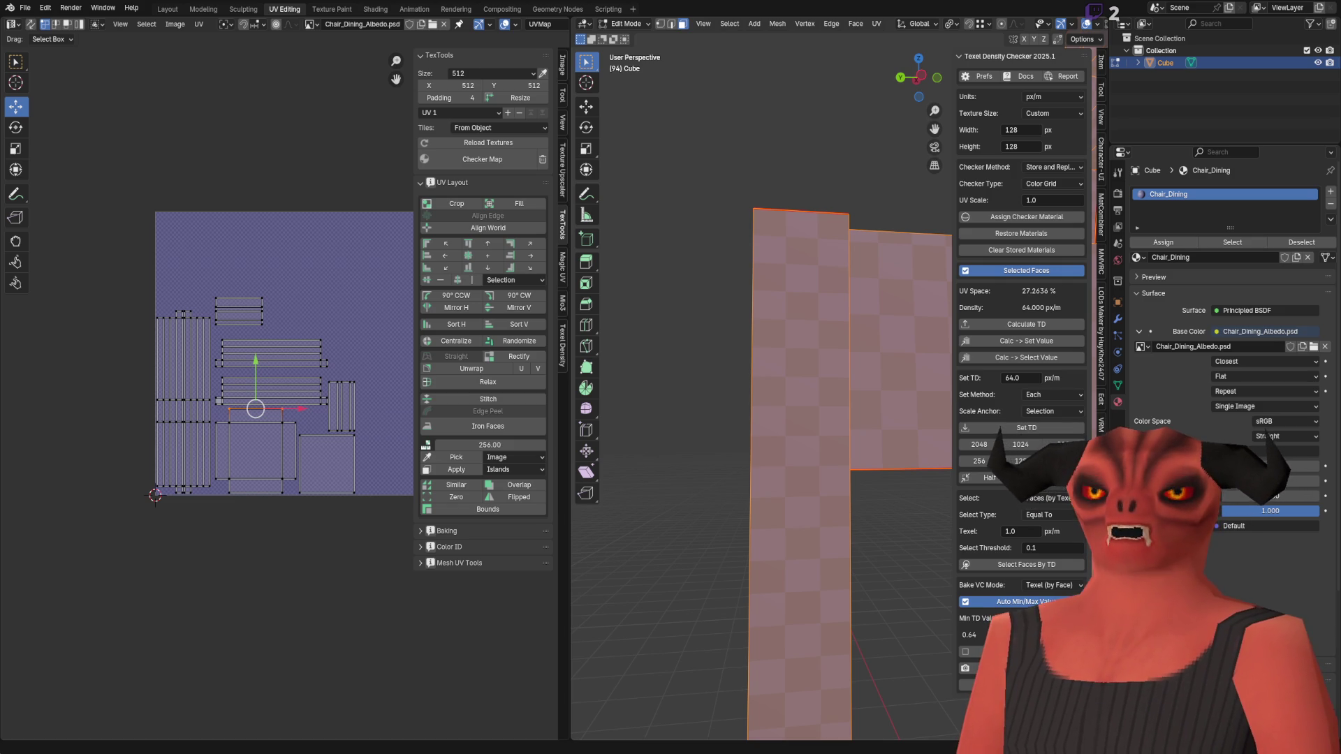
pyautogui.scroll(4, 209, 286)
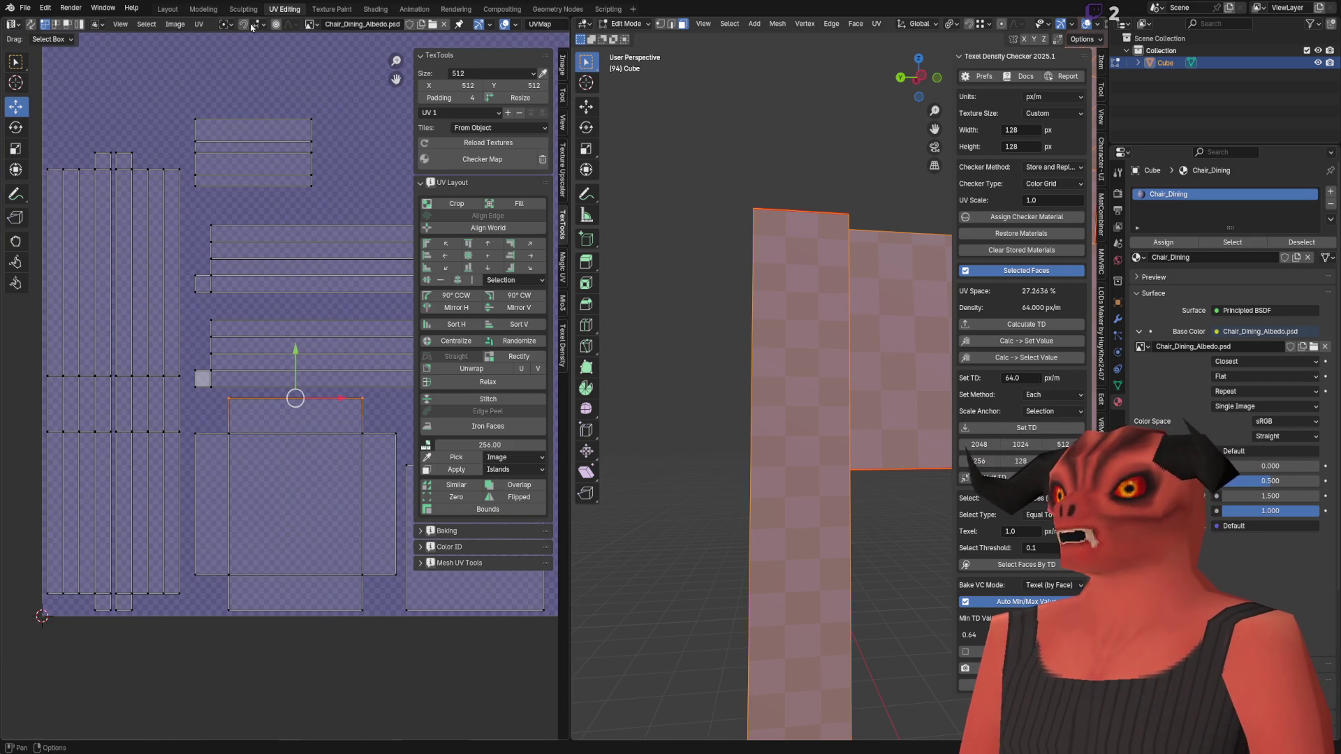
# Step: Turn on UV snapping, check the snap target and pivot choices, and bring up the Snap pie menu
pyautogui.click(257, 26)
pyautogui.click(257, 26)
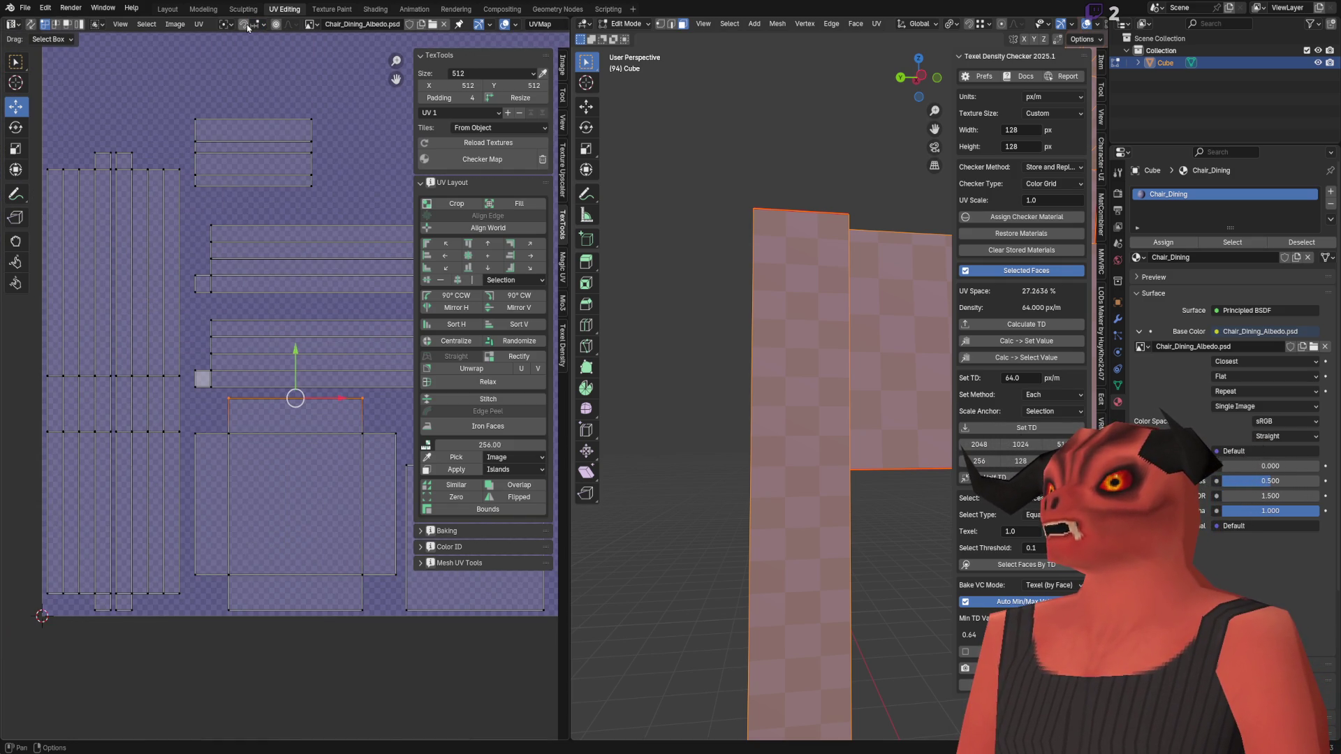
pyautogui.click(247, 27)
pyautogui.click(261, 27)
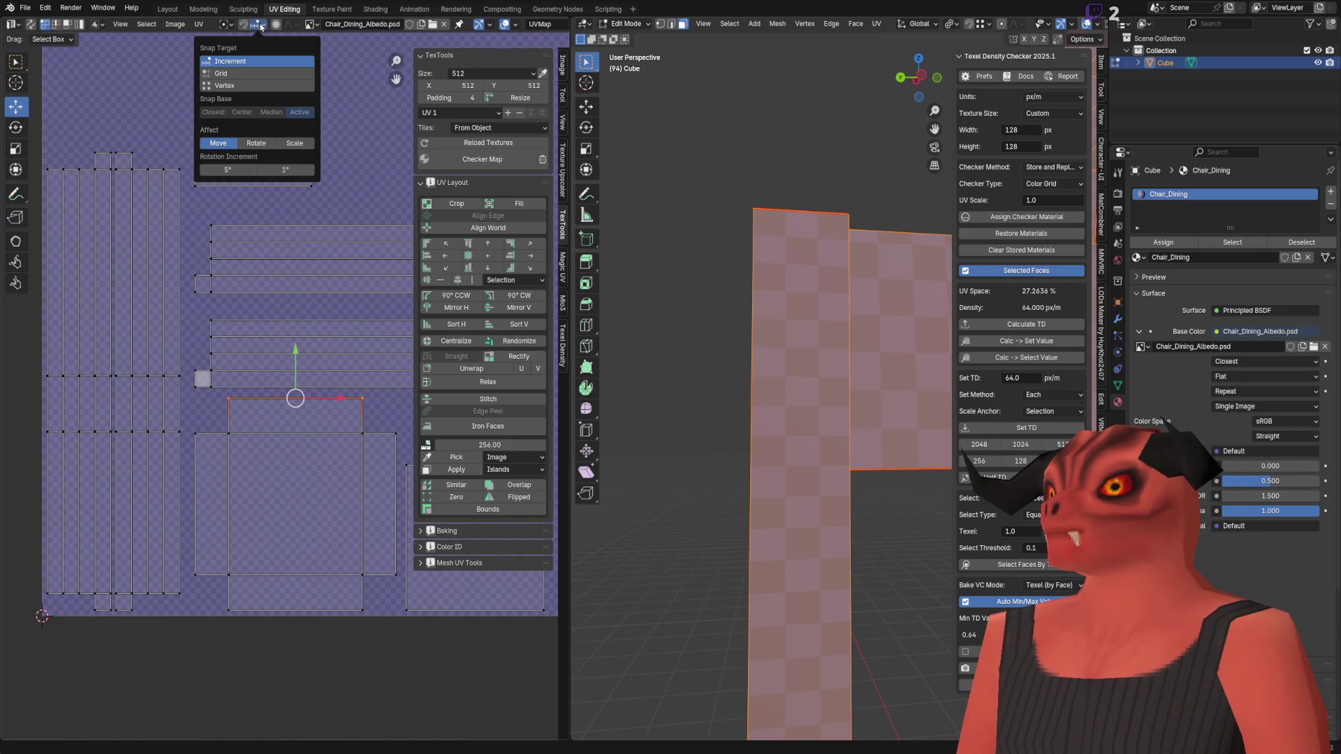
pyautogui.click(227, 25)
pyautogui.click(229, 25)
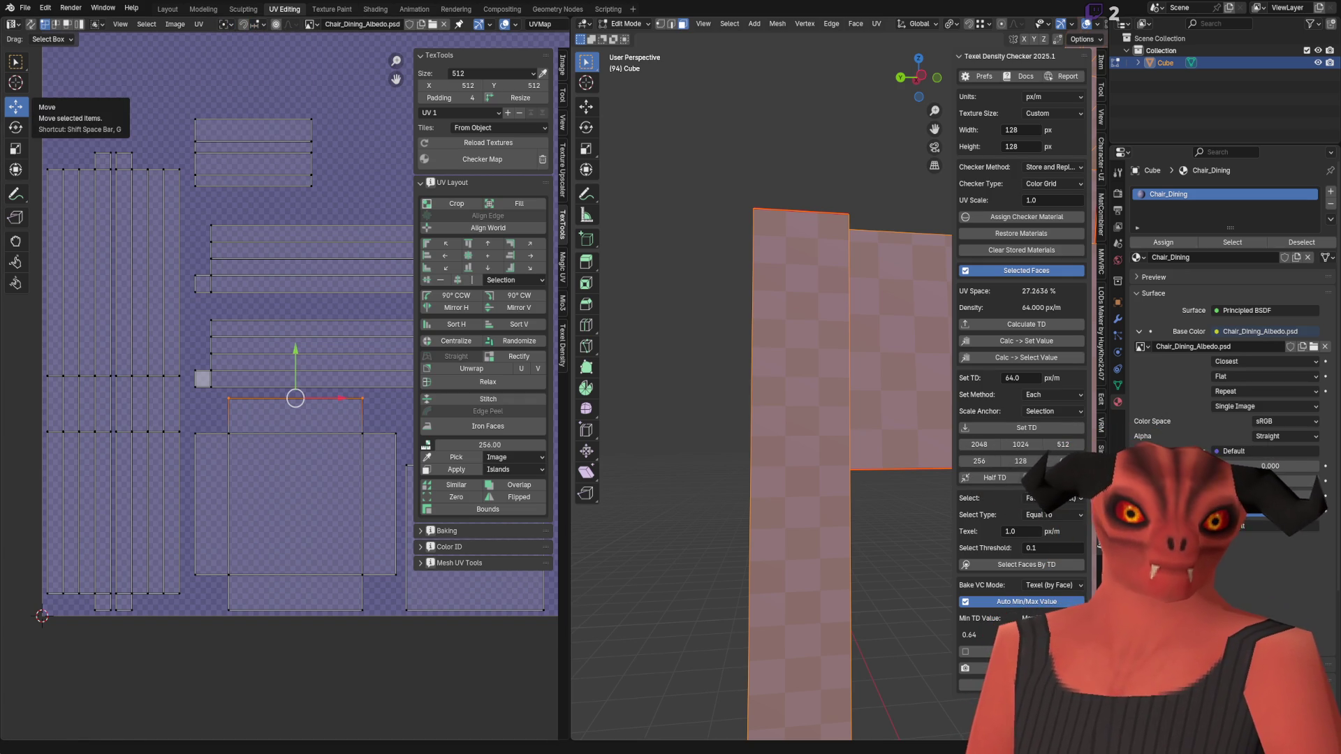
pyautogui.hotkey('alt', 'Tab')
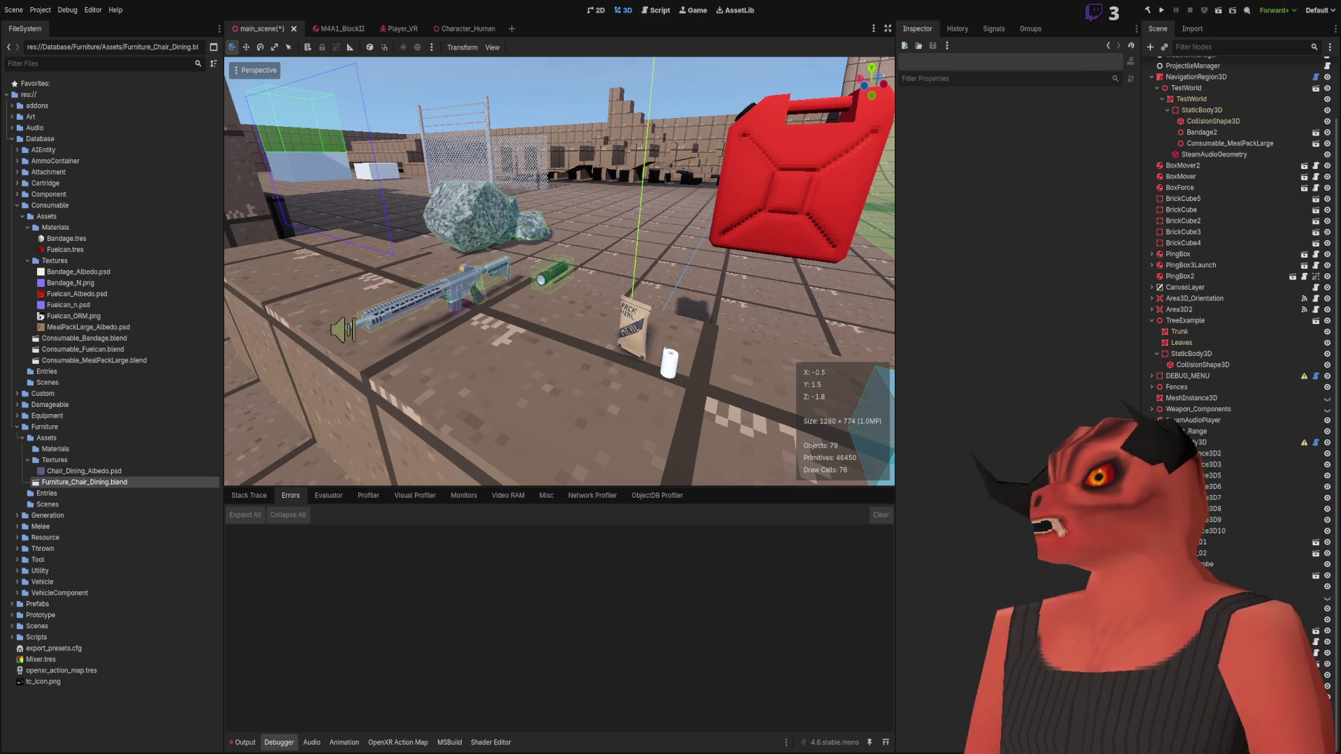
pyautogui.hotkey('shift', 's')
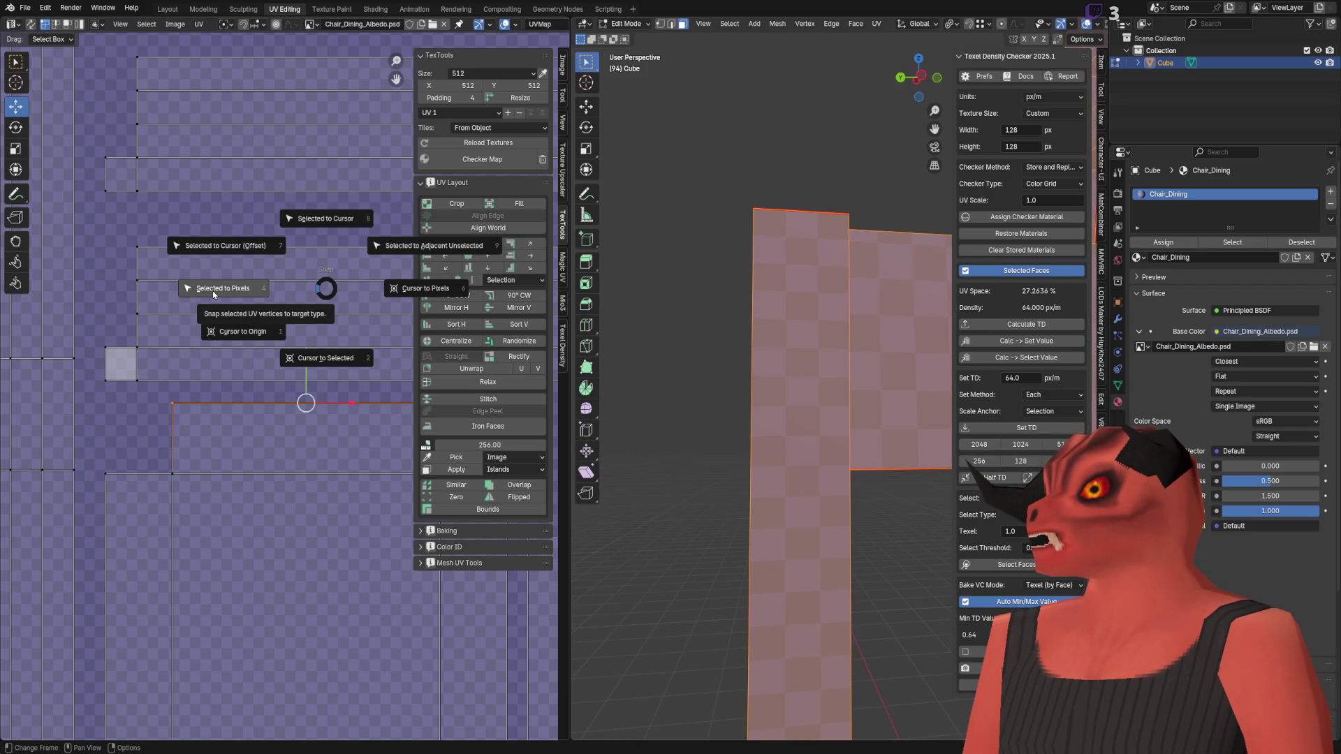
# Step: Nudge the selected UV edge down about 0.05 units, cancelling a second move attempt
pyautogui.click(302, 299)
pyautogui.scroll(3, 265, 294)
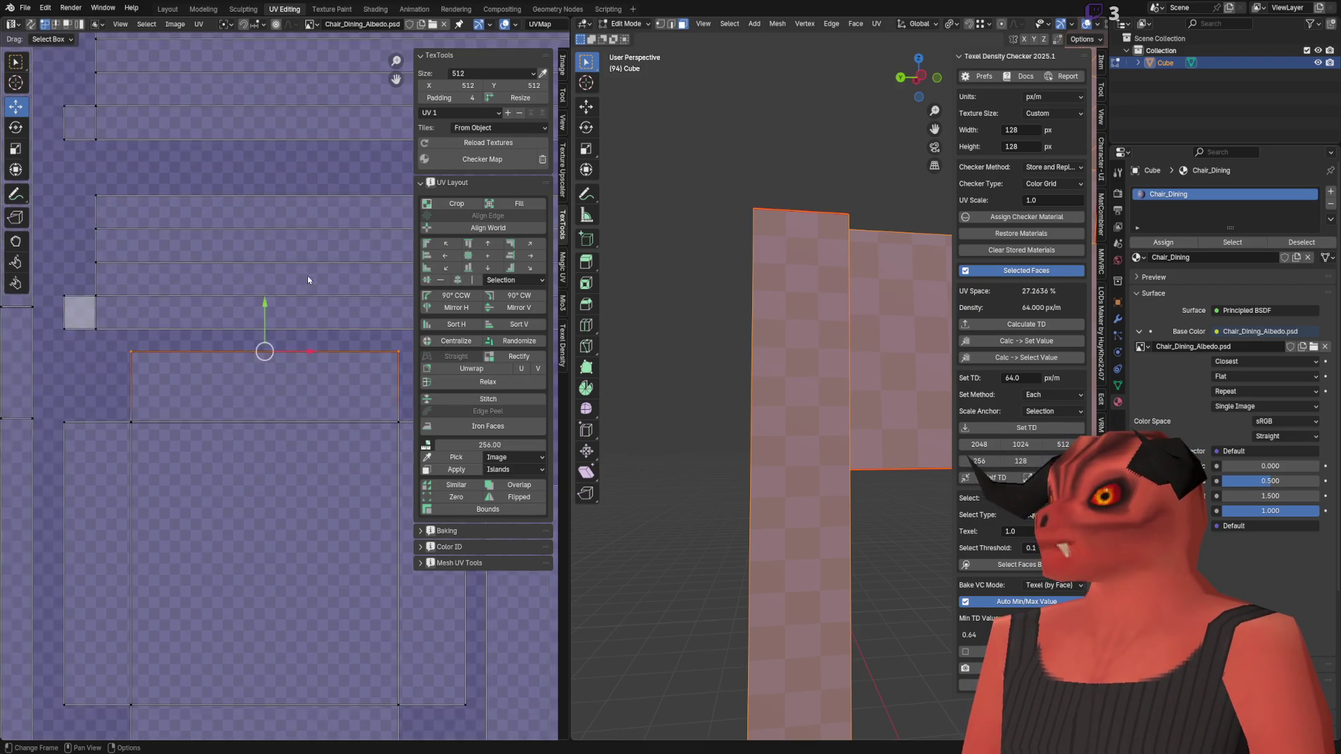
pyautogui.press('g')
pyautogui.click(253, 381)
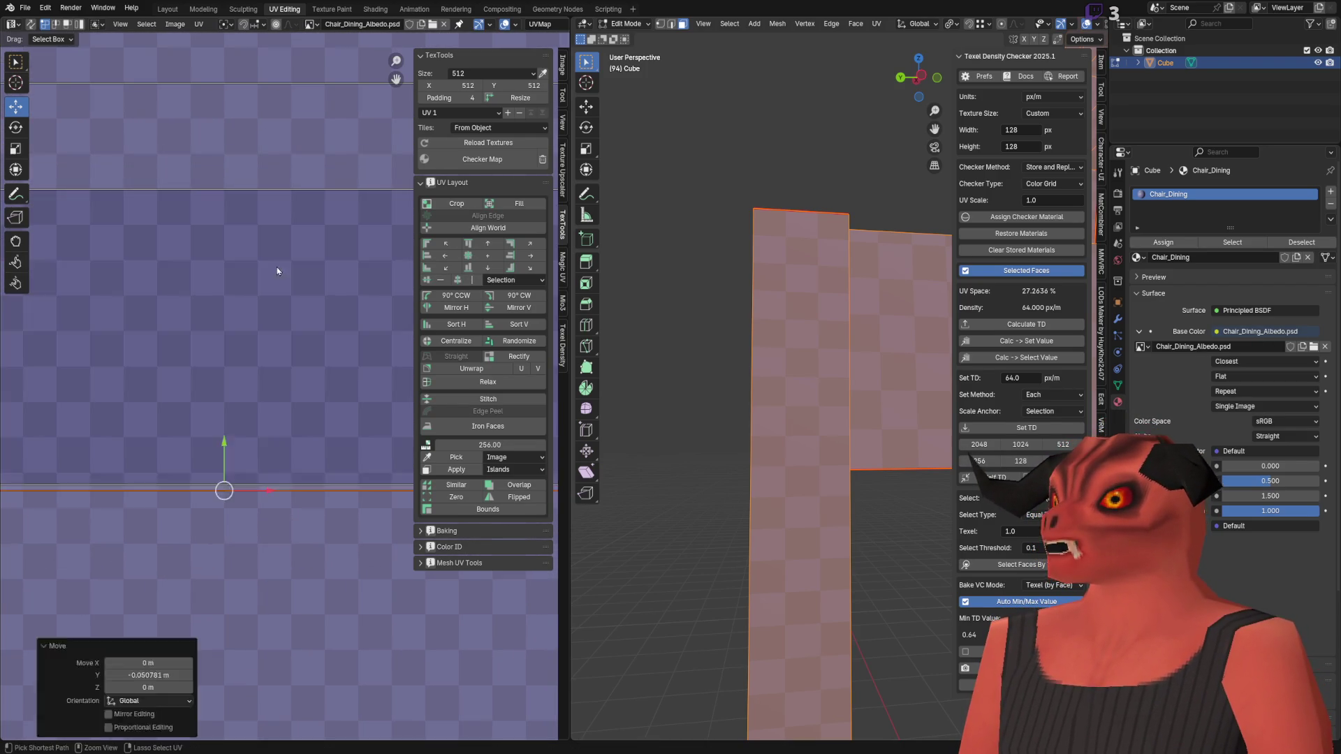
pyautogui.scroll(-1, 266, 189)
pyautogui.press('g')
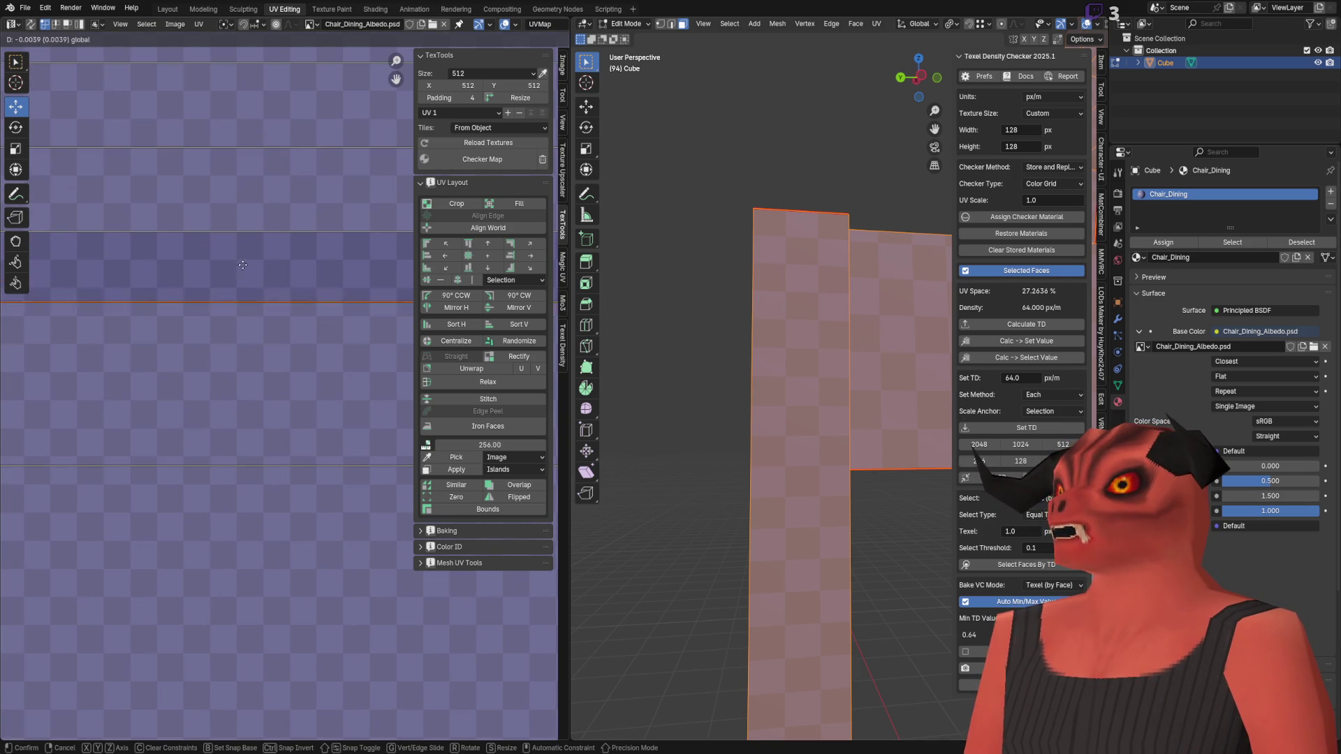
pyautogui.press('Escape')
# Step: Look over the image editor menus and snapping settings, then switch to Godot
pyautogui.click(175, 24)
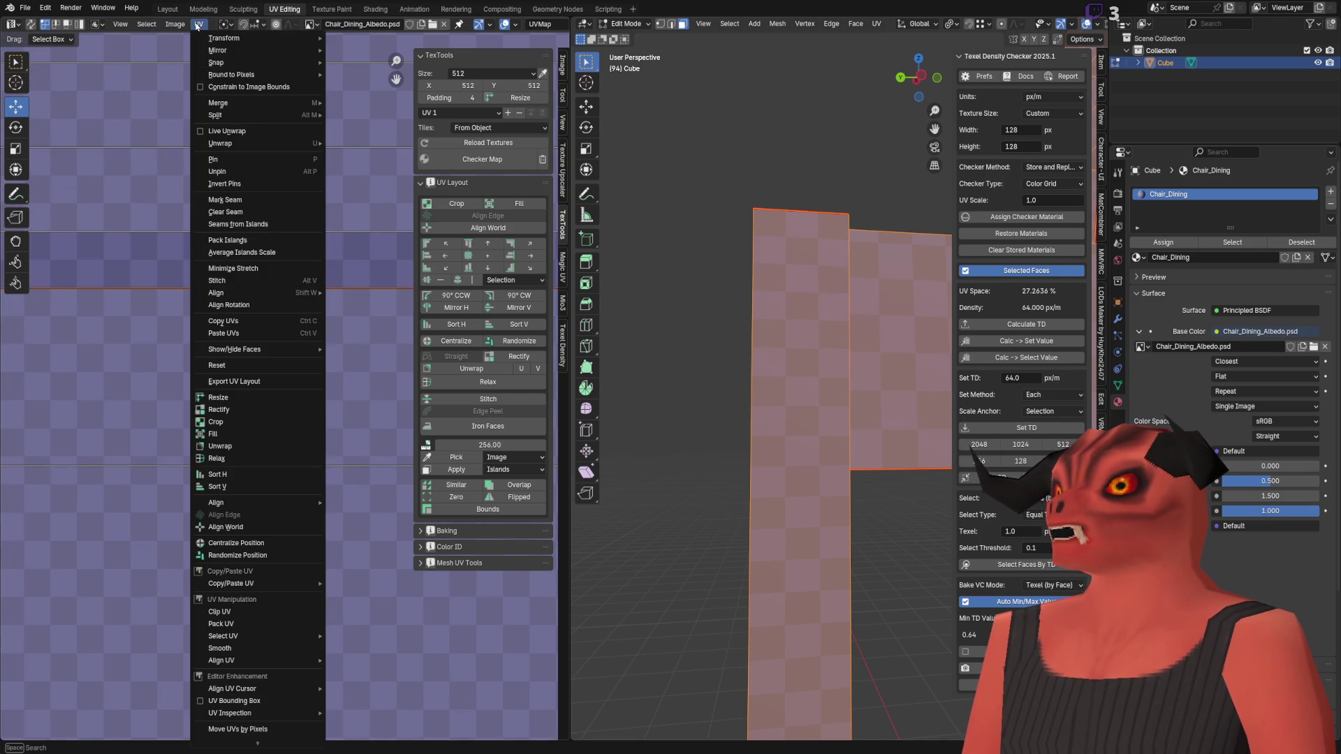
pyautogui.press('Escape')
pyautogui.click(257, 25)
pyautogui.press('Escape')
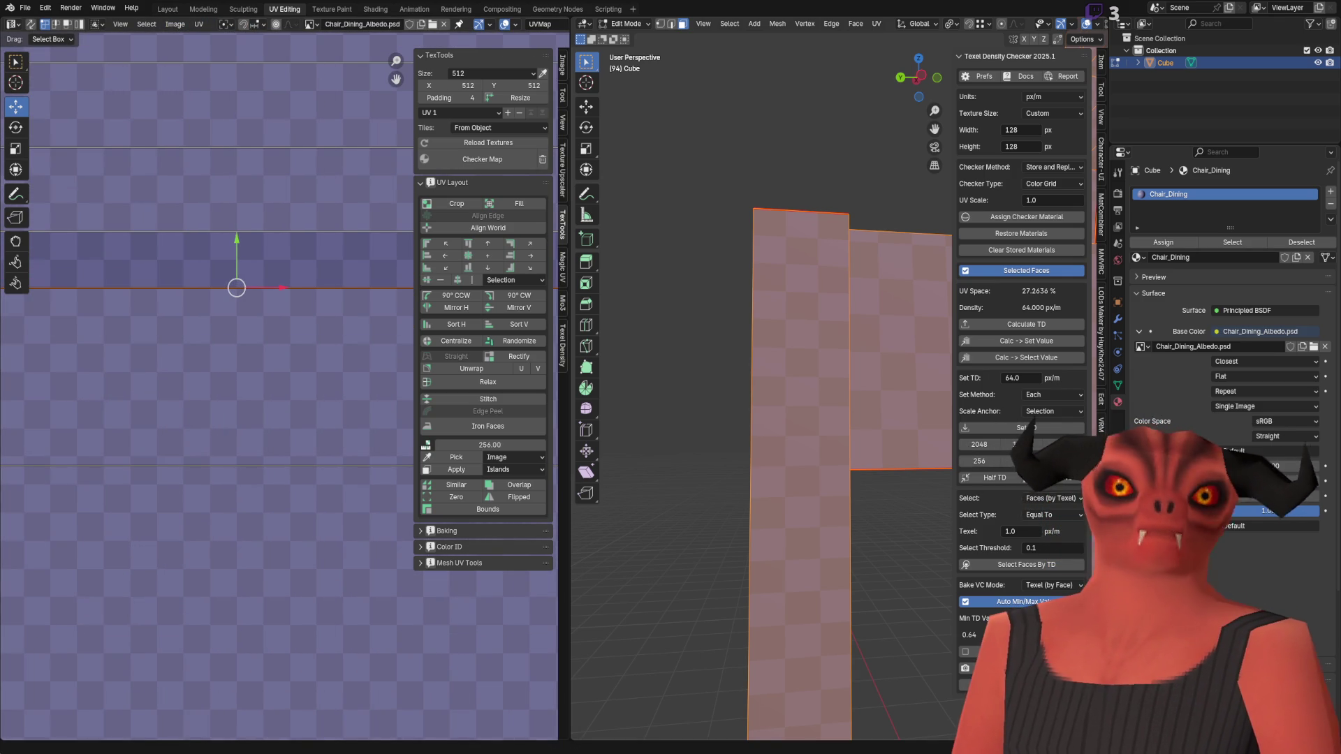
pyautogui.hotkey('alt', 'Tab')
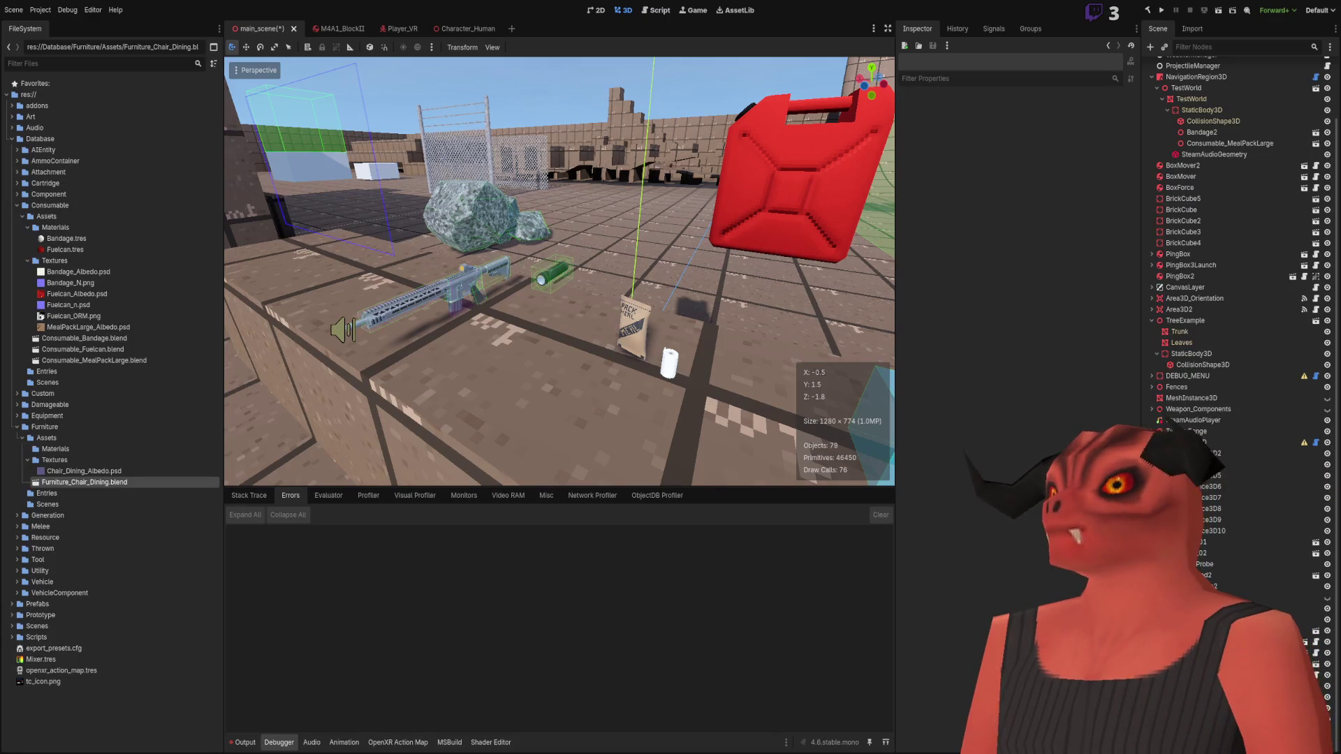
# Step: Return to Blender and show the UV Snap Target popover with Increment and Move affected
pyautogui.hotkey('alt', 'Tab')
pyautogui.click(257, 25)
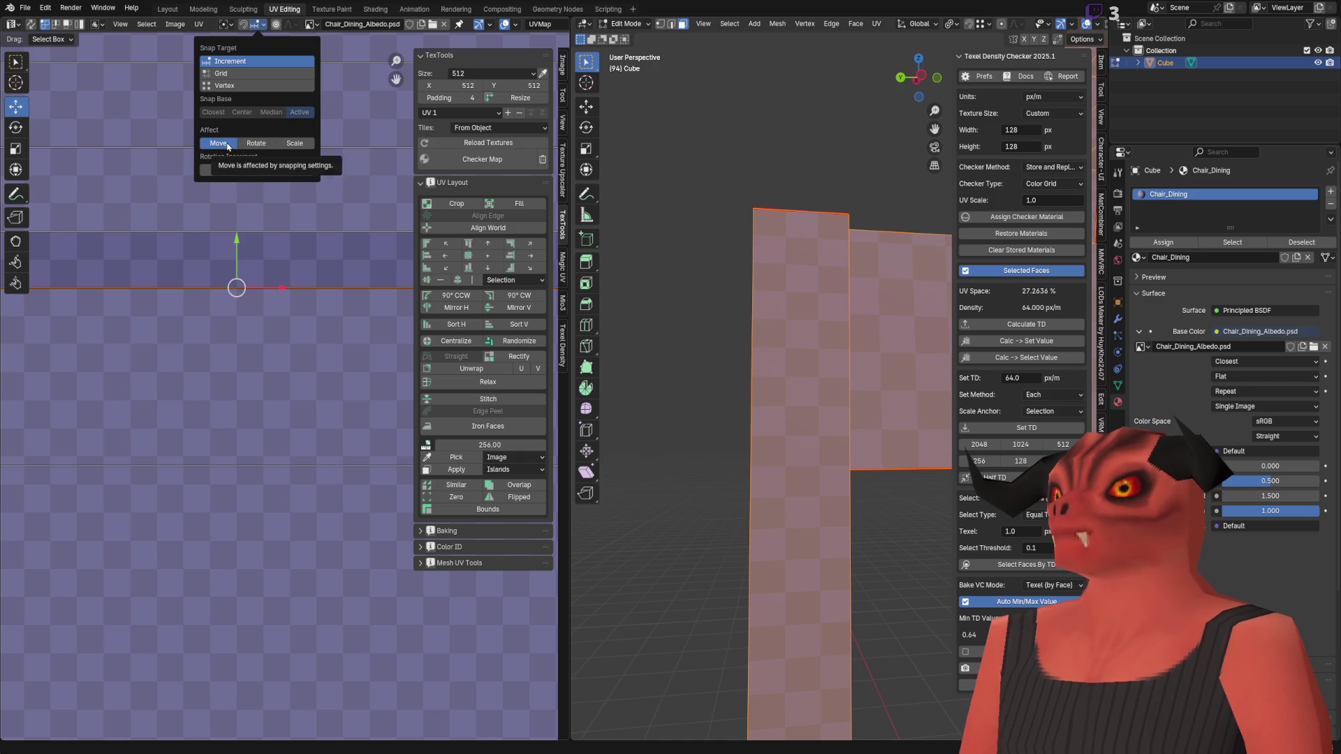
# Step: Set Snap Base to Closest with vertex snapping, testing and cancelling an edge move
pyautogui.click(226, 113)
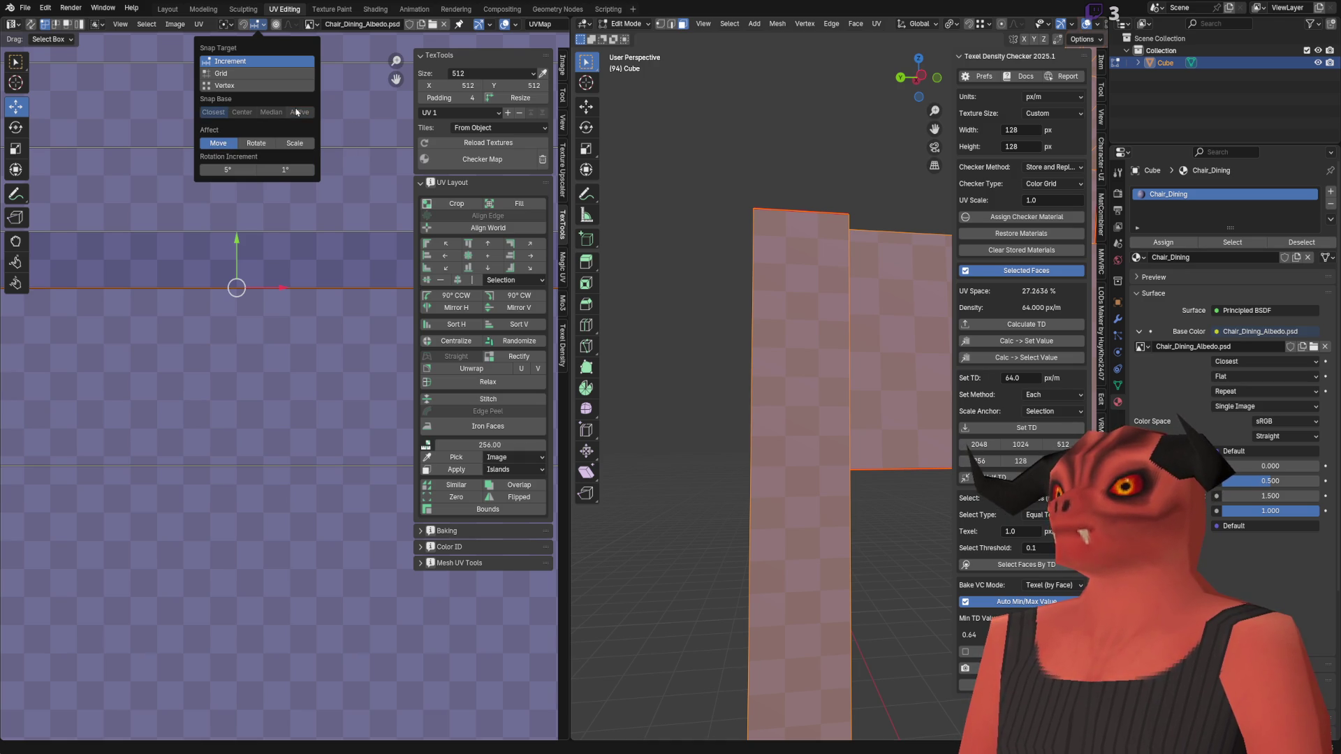
pyautogui.click(251, 86)
pyautogui.moveTo(237, 288); pyautogui.dragTo(238, 254)
pyautogui.press('Escape')
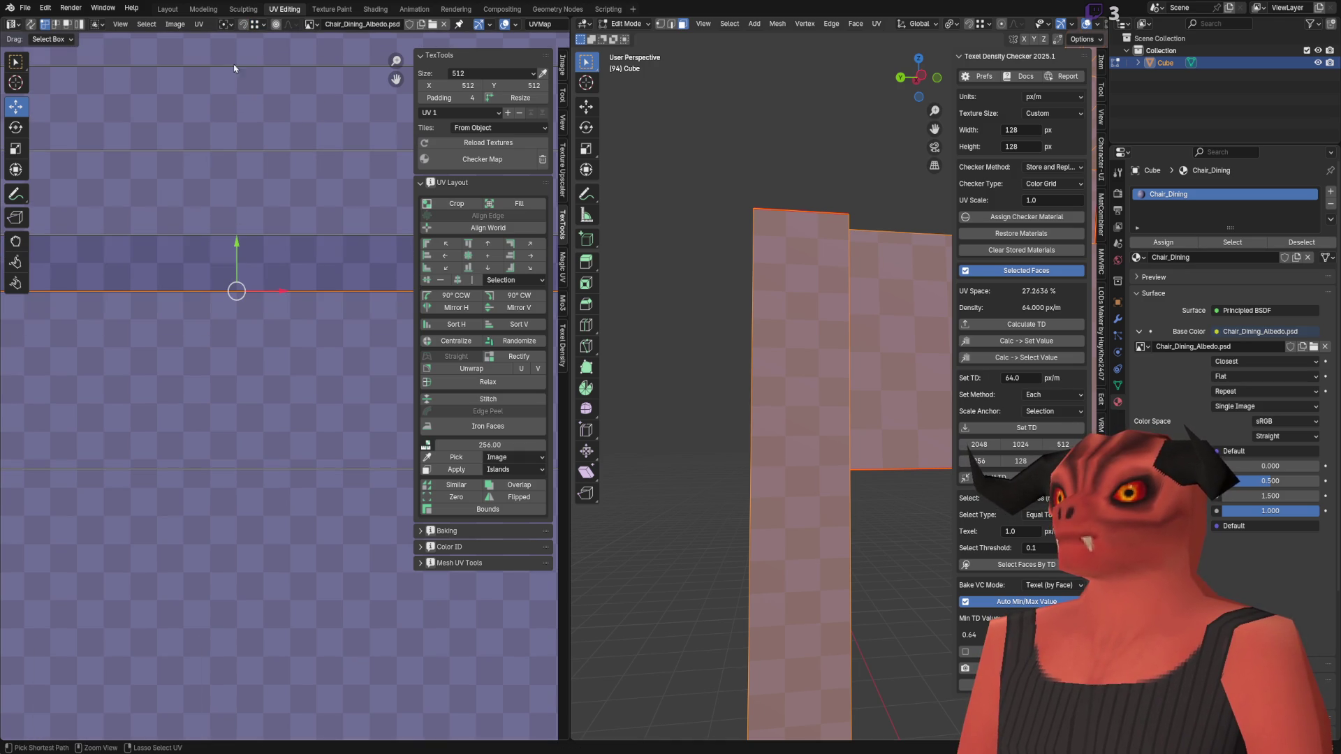
# Step: Try snapping the selected UV edge upward, then undo the move
pyautogui.click(257, 24)
pyautogui.moveTo(237, 292)
pyautogui.mouseDown()
pyautogui.moveTo(238, 216)
pyautogui.moveTo(250, 262)
pyautogui.moveTo(239, 275)
pyautogui.moveTo(276, 330)
pyautogui.moveTo(270, 316)
pyautogui.moveTo(270, 428)
pyautogui.moveTo(269, 315)
pyautogui.moveTo(269, 409)
pyautogui.moveTo(269, 370)
pyautogui.mouseUp()
pyautogui.scroll(-4, 239, 275)
pyautogui.click(255, 24)
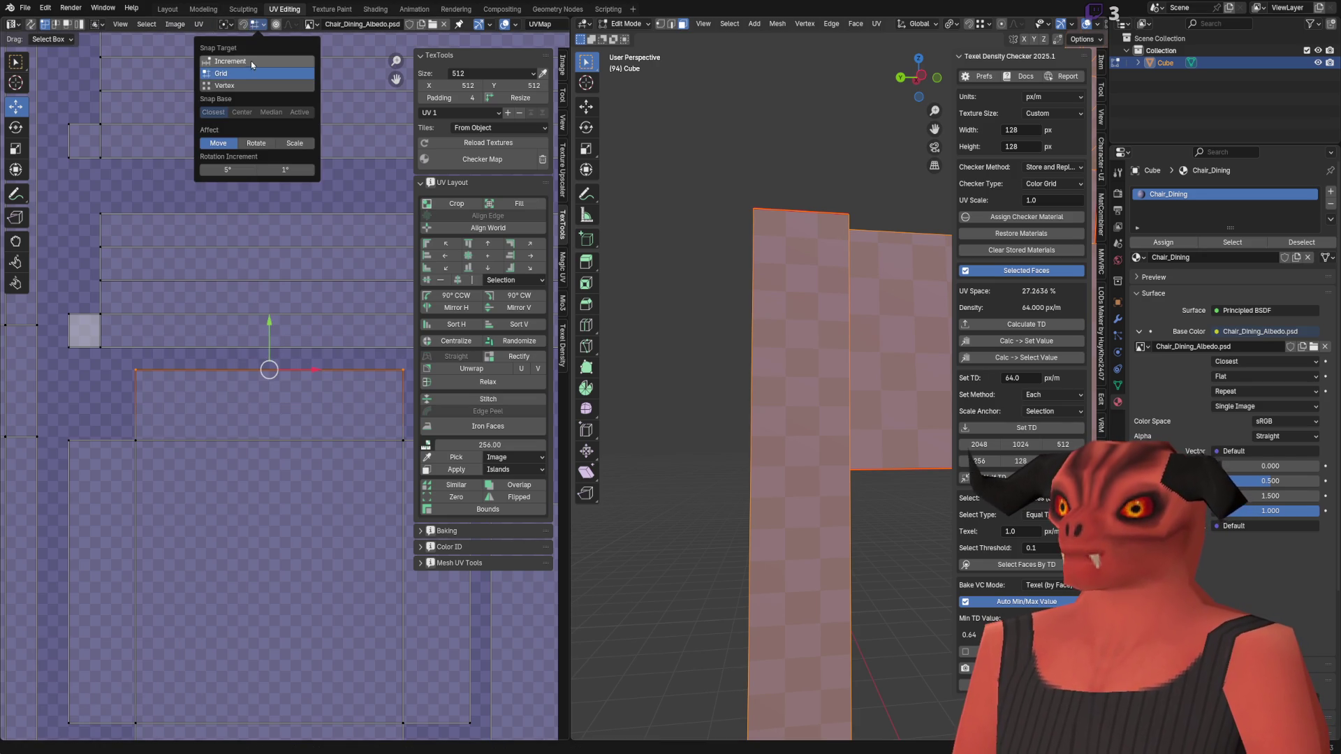
pyautogui.moveTo(269, 351)
pyautogui.mouseDown()
pyautogui.moveTo(275, 326)
pyautogui.moveTo(269, 389)
pyautogui.mouseUp()
pyautogui.hotkey('ctrl', 'z')
# Step: Recheck the snapping settings and bring up the Quick Favorites menu
pyautogui.click(258, 23)
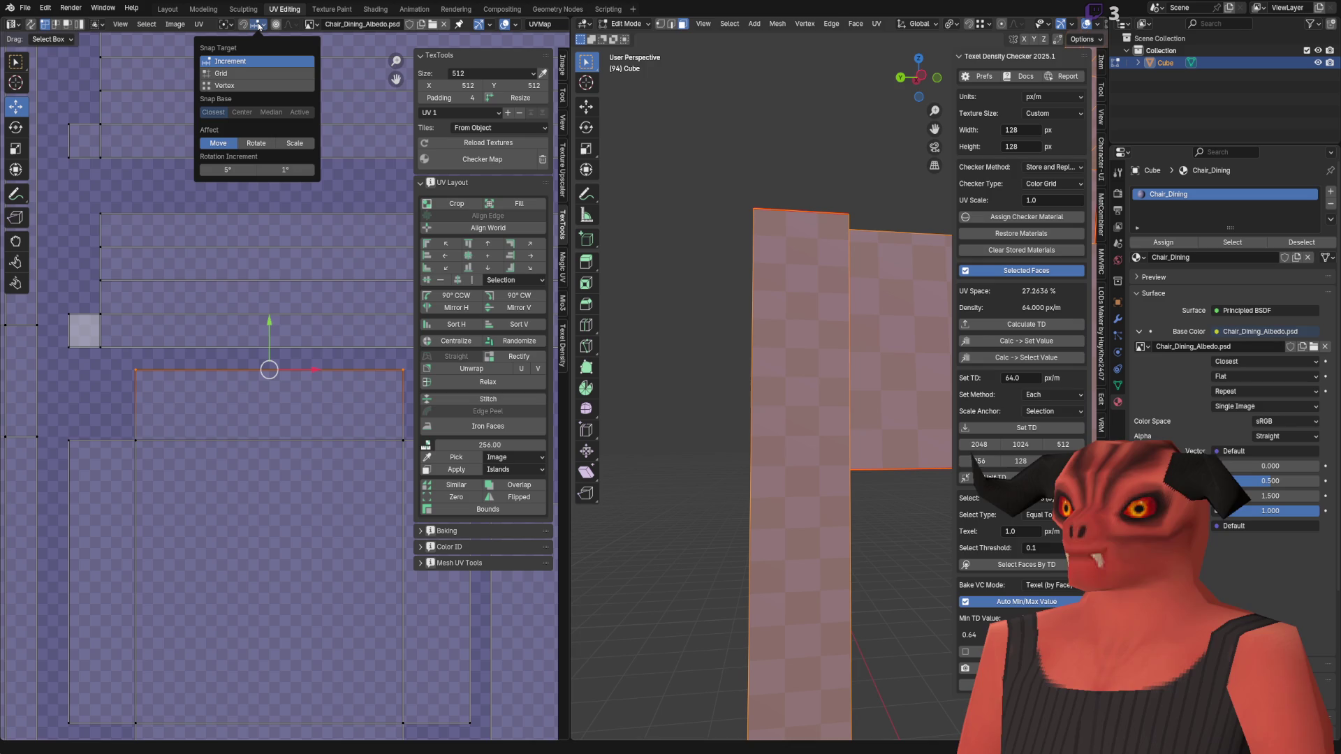
pyautogui.scroll(-6, 275, 377)
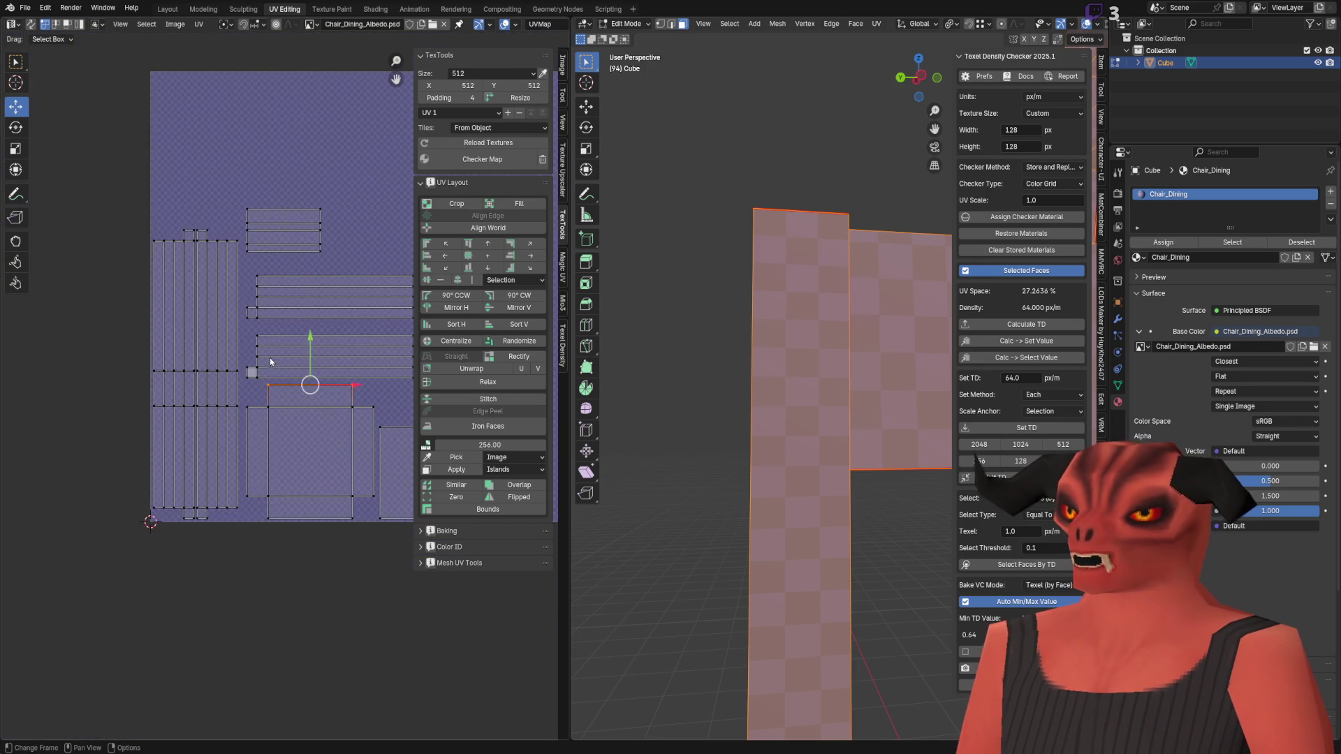
pyautogui.scroll(-1, 305, 213)
pyautogui.press('q')
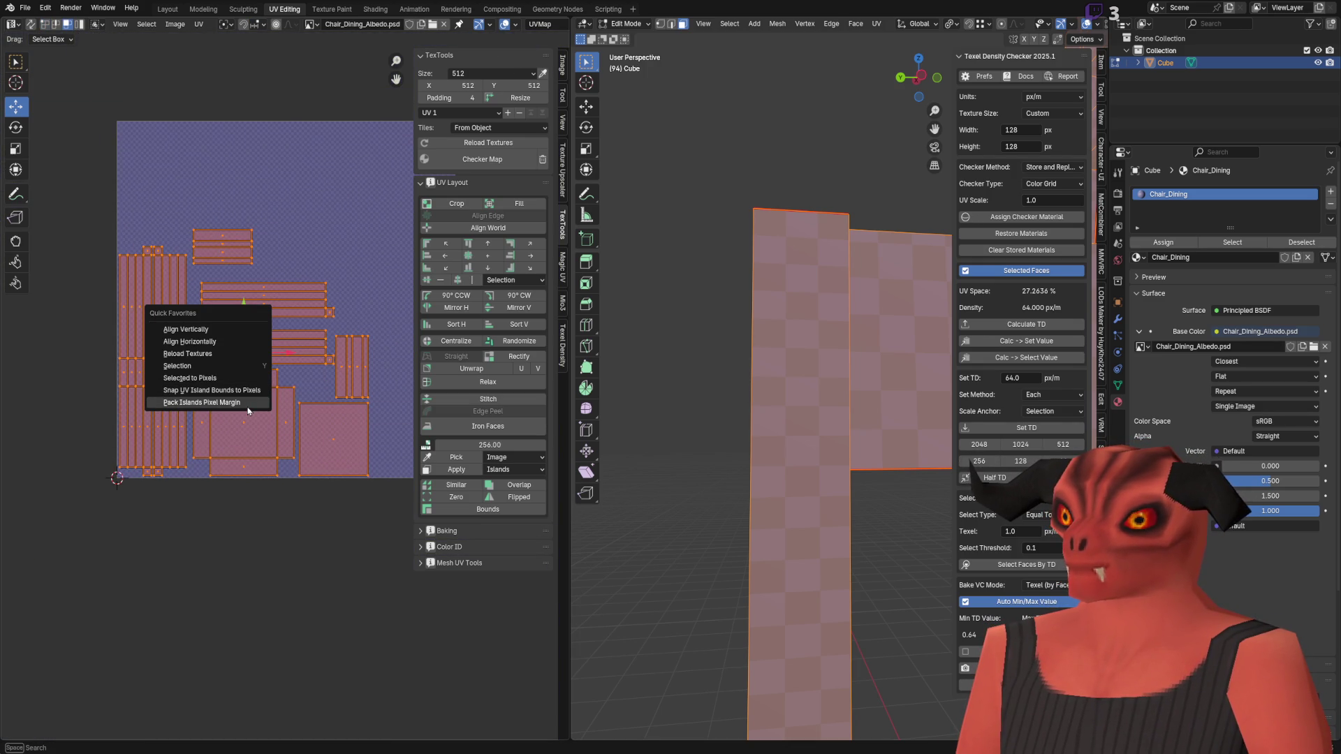
# Step: Run Pack Islands Pixel Margin from Quick Favorites and frame the packed UV square
pyautogui.click(248, 403)
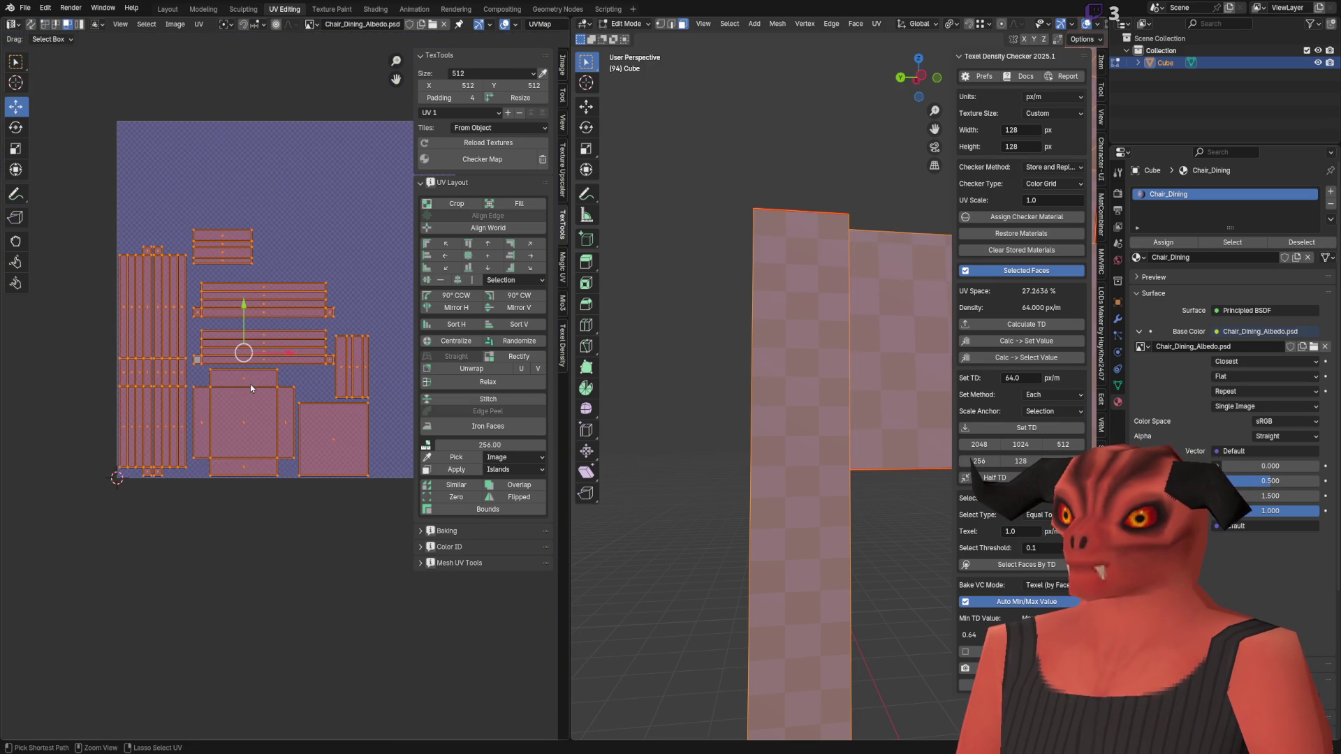
pyautogui.scroll(5, 266, 401)
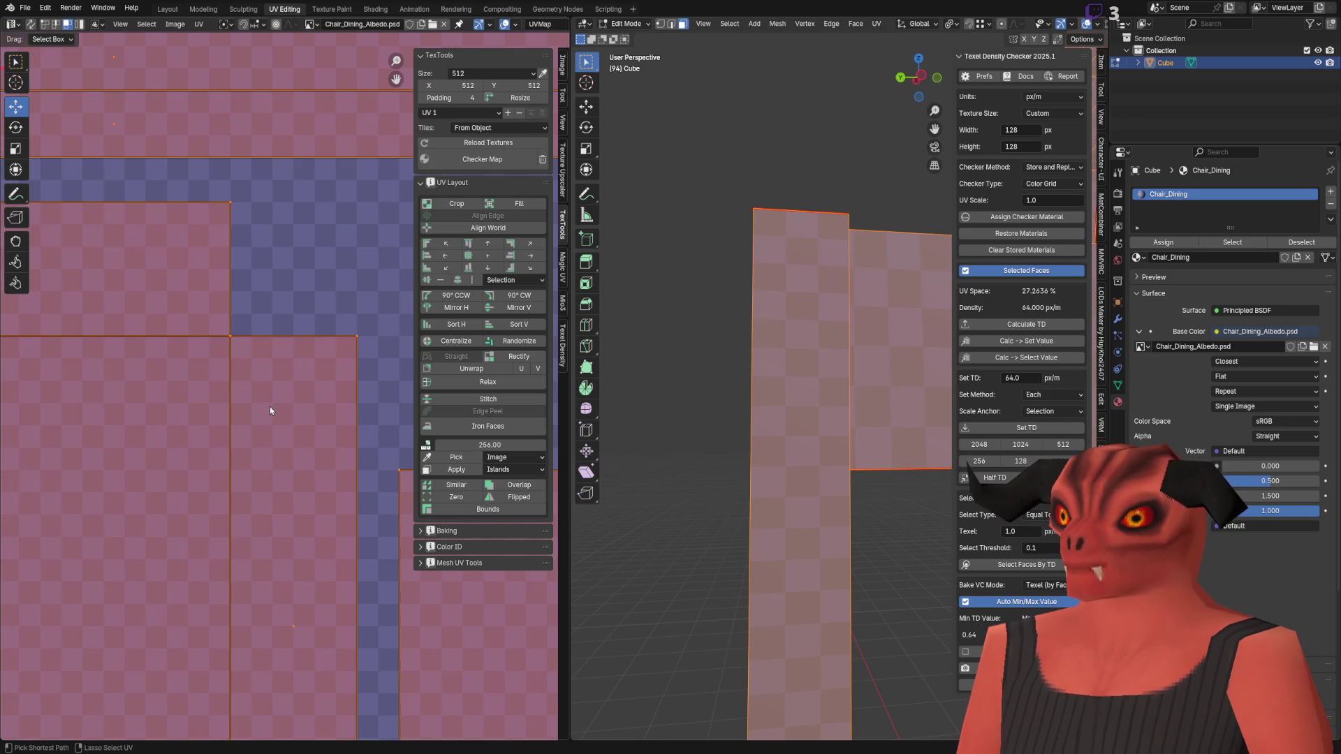
pyautogui.scroll(-3, 270, 406)
pyautogui.scroll(-2, 304, 349)
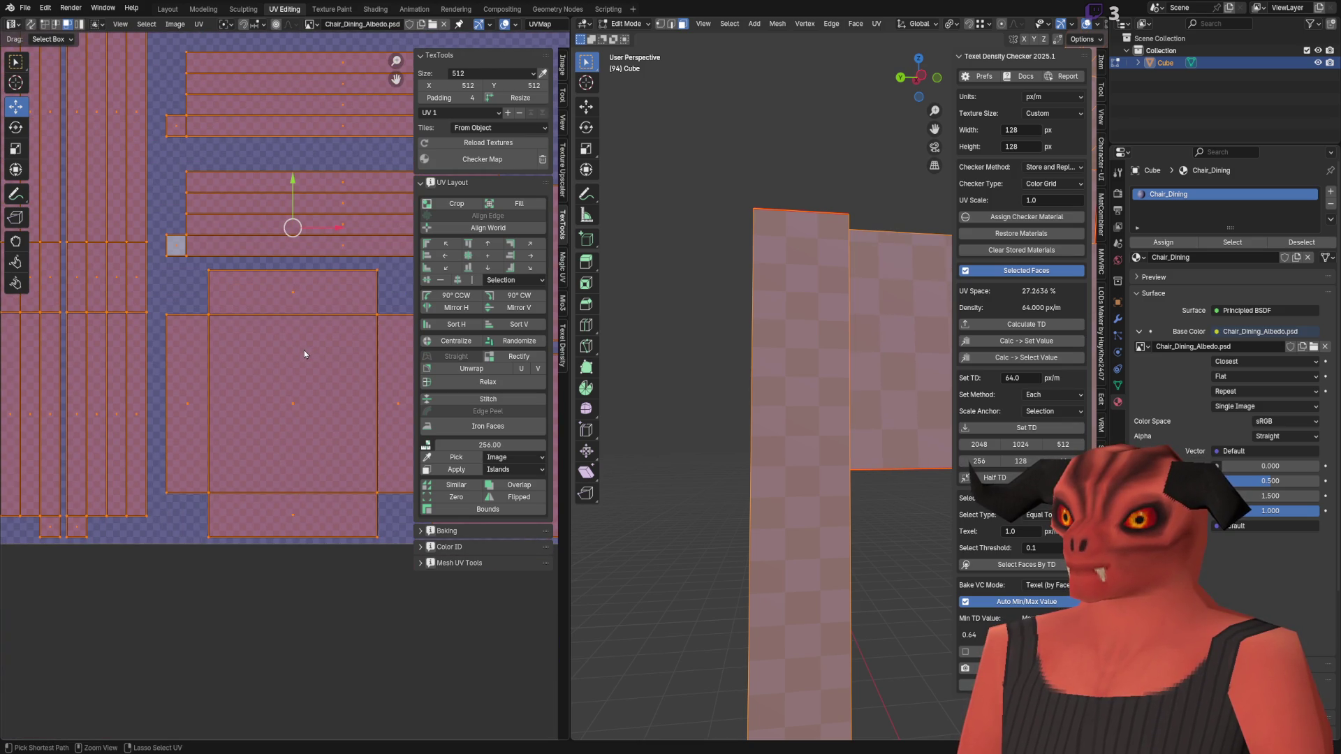
pyautogui.moveTo(204, 426)
pyautogui.mouseDown(button='middle')
pyautogui.moveTo(100, 417)
pyautogui.moveTo(193, 416)
pyautogui.mouseUp(button='middle')
pyautogui.scroll(-4, 103, 417)
pyautogui.scroll(4, 249, 277)
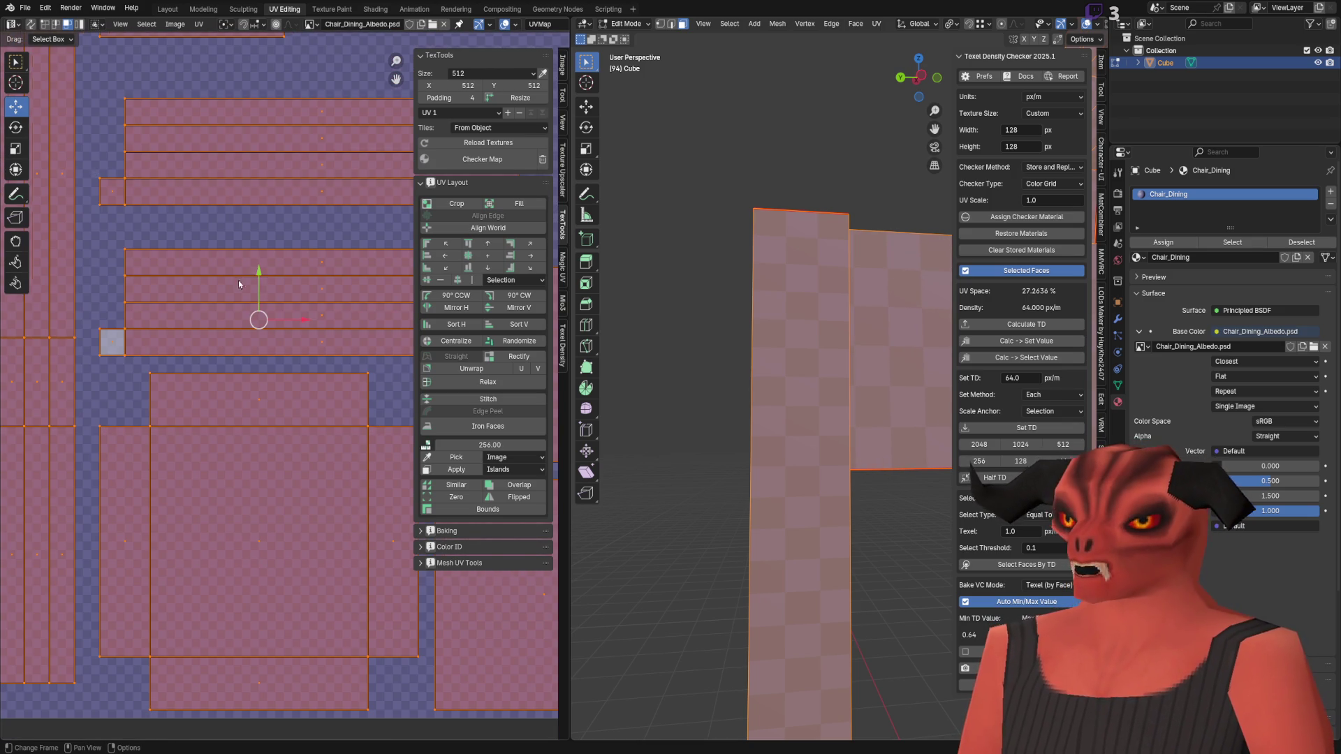
pyautogui.scroll(-4, 237, 275)
# Step: Rerun Pack Islands Pixel Margin at texture size 128, margin 1, and view the UV origin
pyautogui.press('q')
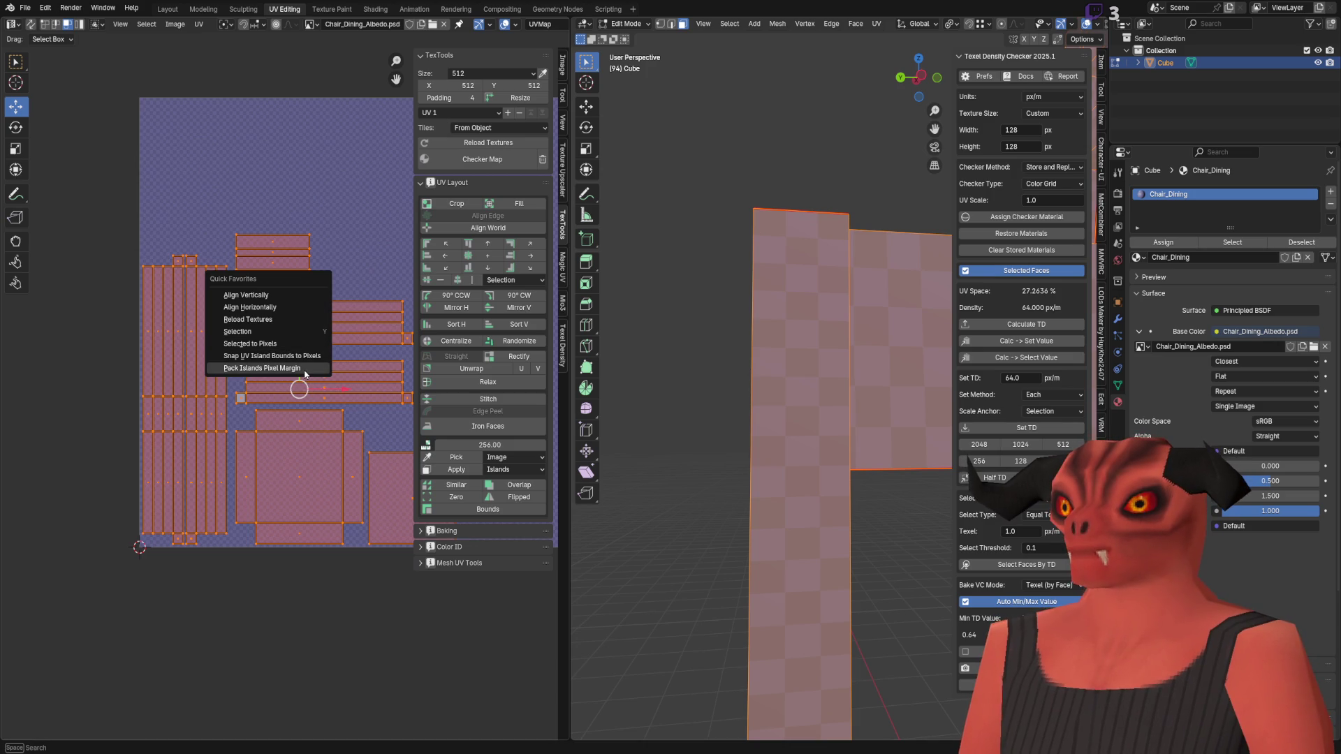
pyautogui.click(305, 375)
pyautogui.scroll(6, 245, 363)
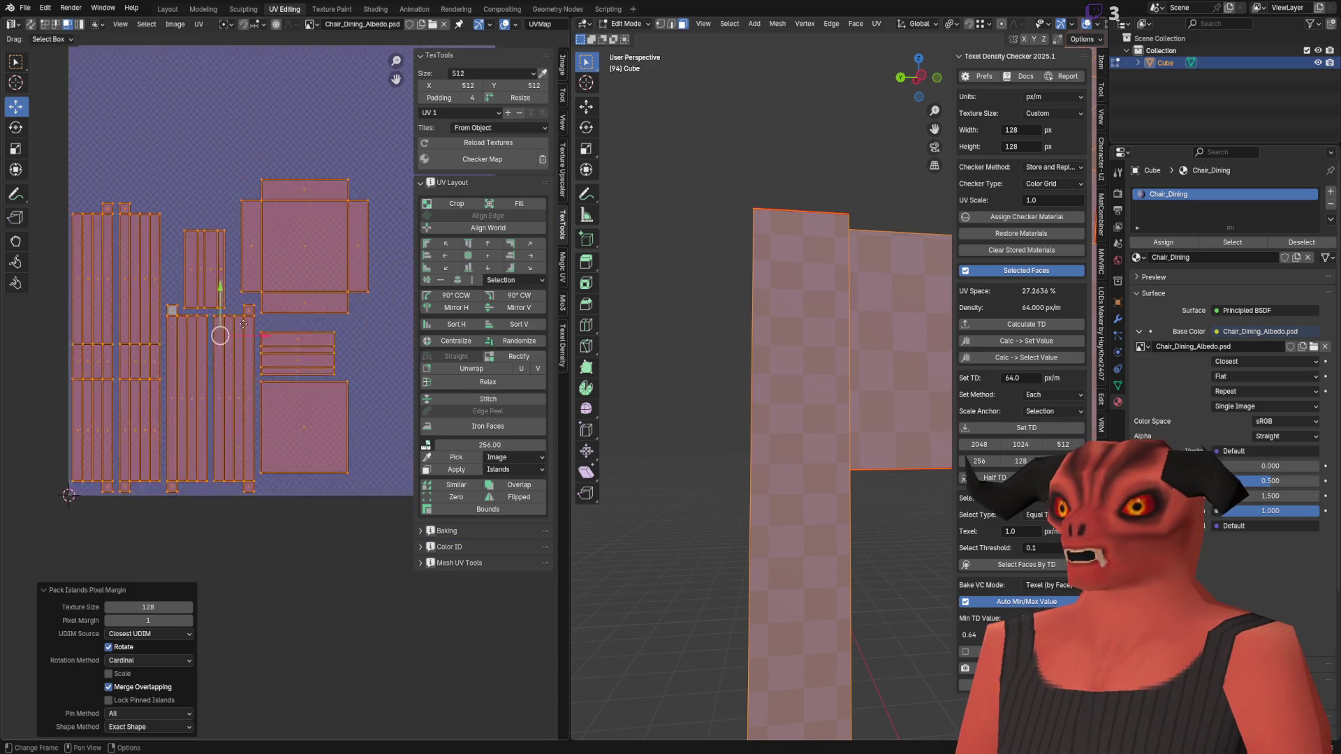
pyautogui.scroll(-5, 390, 420)
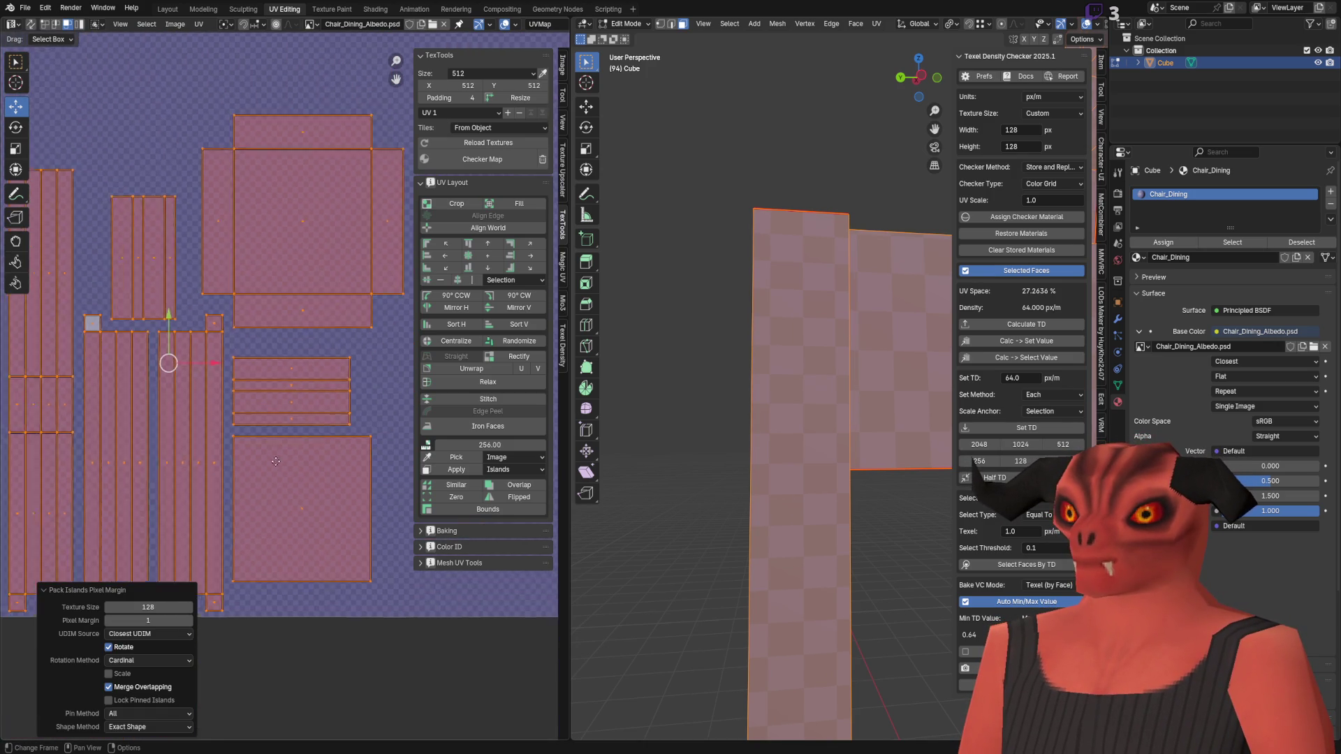
pyautogui.scroll(4, 276, 463)
pyautogui.scroll(4, 284, 419)
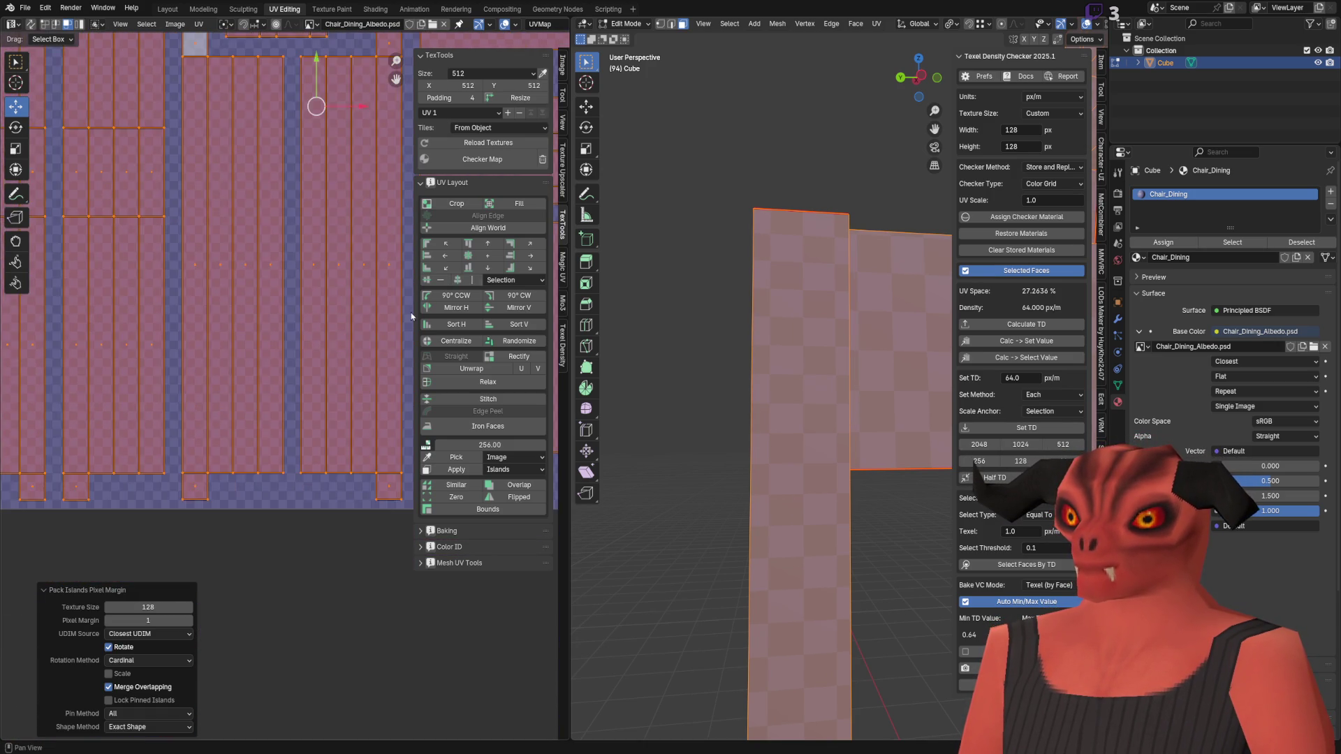
pyautogui.moveTo(291, 414); pyautogui.dragTo(350, 398, button='middle')
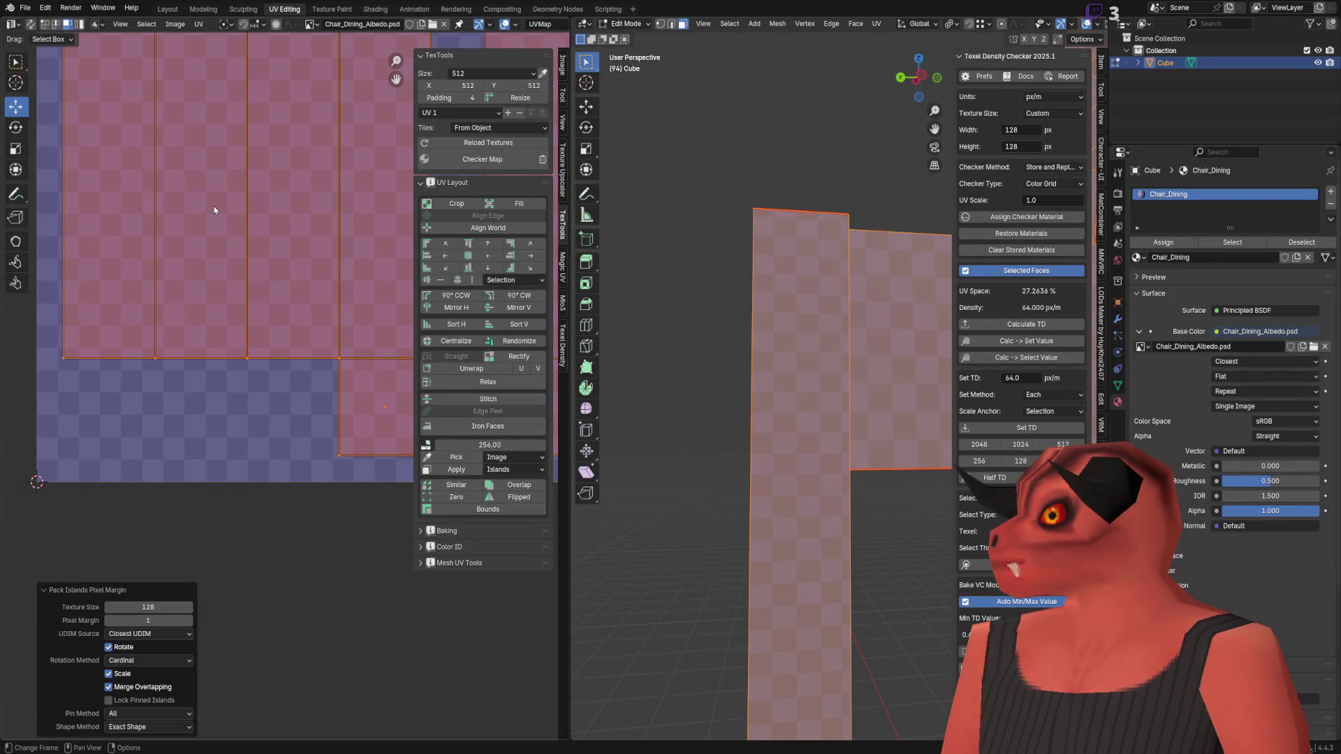
# Step: Uncheck Scale so the pixel-margin pack no longer rescales islands
pyautogui.moveTo(216, 213); pyautogui.dragTo(258, 267, button='middle')
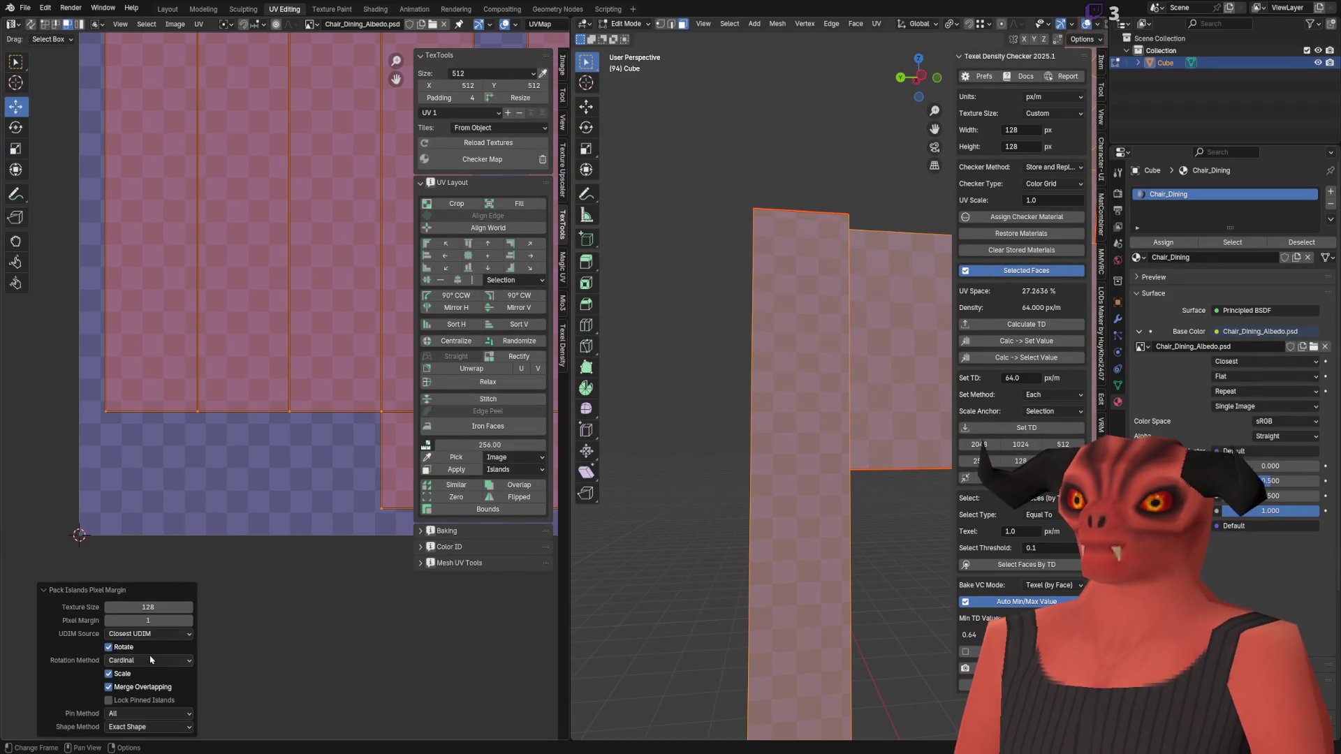
pyautogui.click(108, 674)
pyautogui.scroll(3, 148, 338)
pyautogui.scroll(-4, 283, 274)
pyautogui.scroll(5, 271, 337)
pyautogui.scroll(-1, 272, 336)
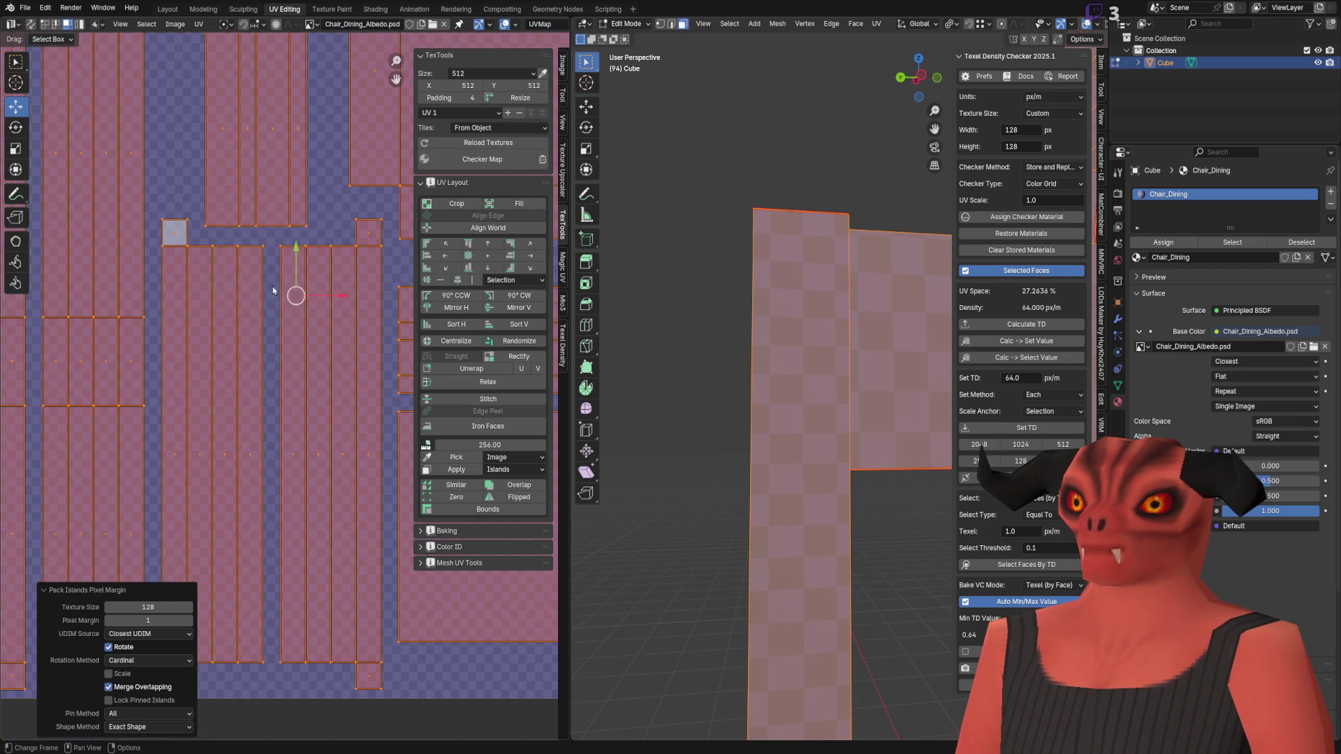
# Step: Snap the UV island bounds to whole pixels via the Snap menu and Quick Favorites
pyautogui.hotkey('shift', 's')
pyautogui.click(281, 265)
pyautogui.scroll(-4, 280, 265)
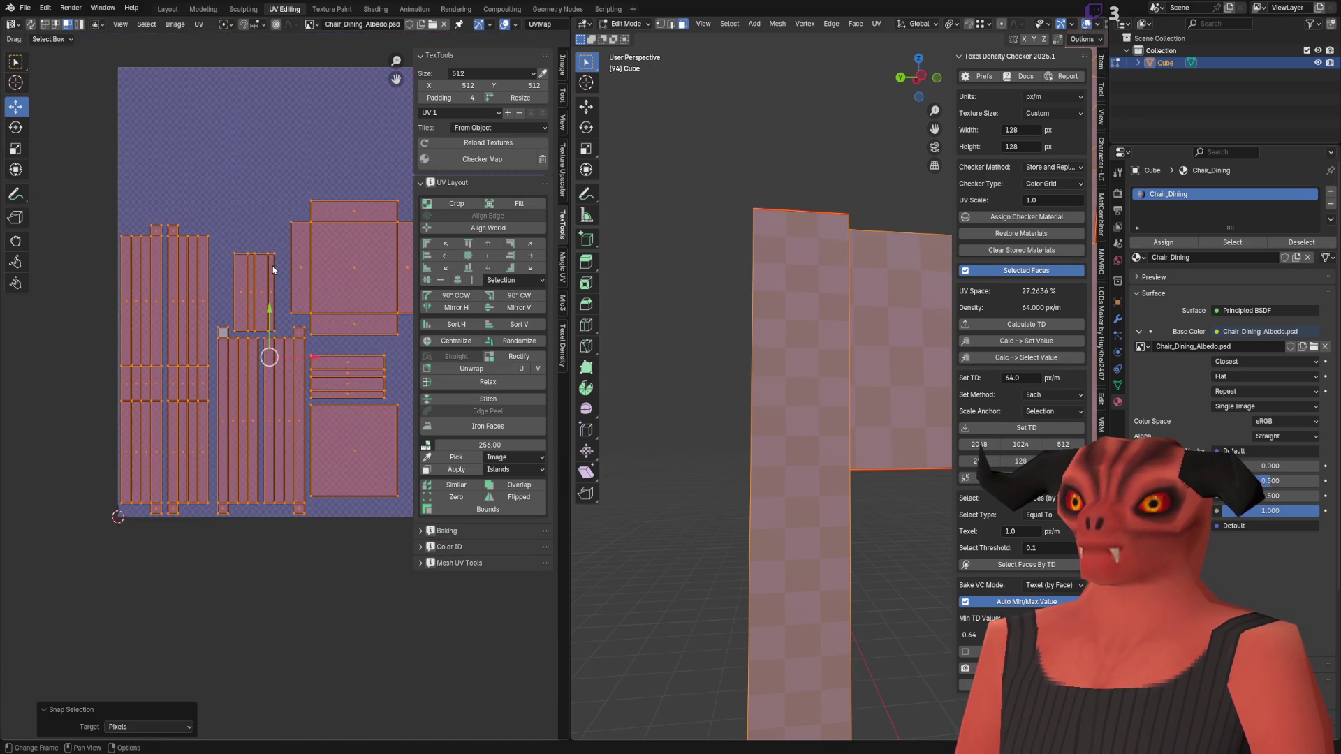
pyautogui.press('q')
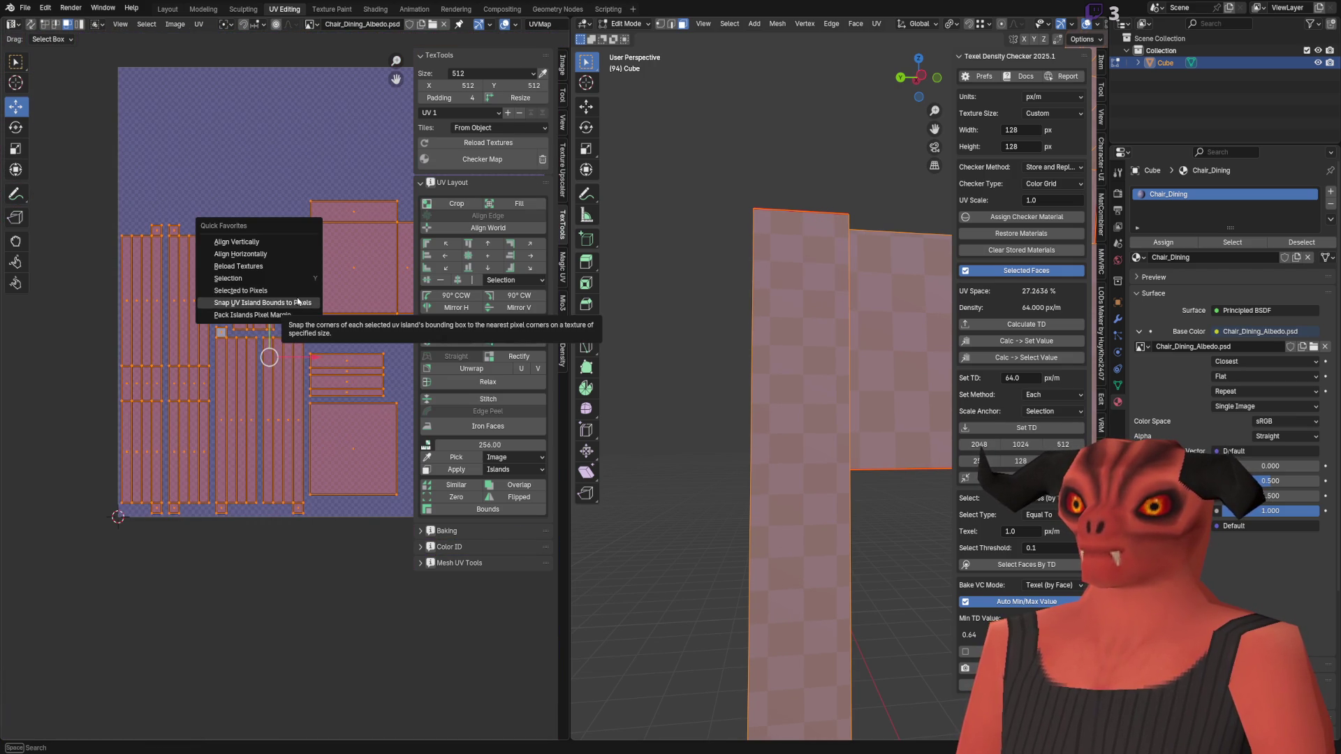
pyautogui.click(297, 301)
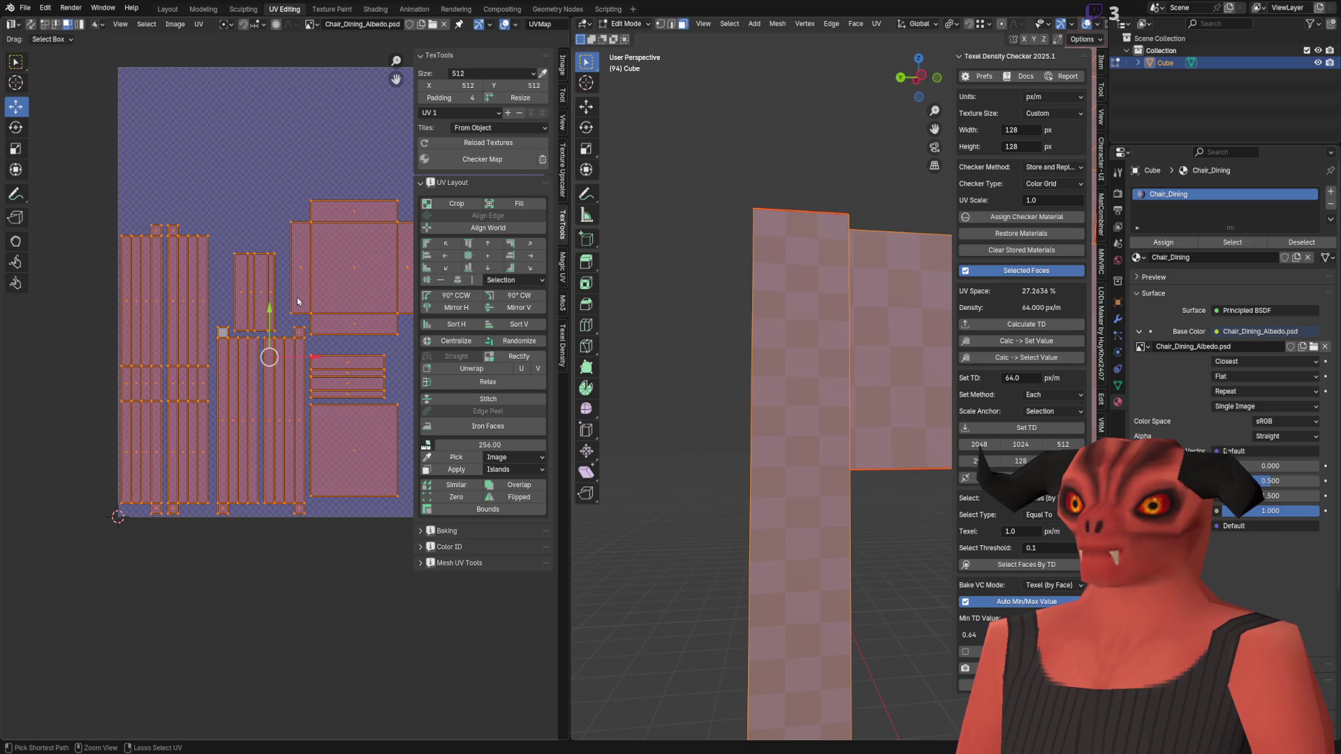
pyautogui.press('q')
pyautogui.click(296, 287)
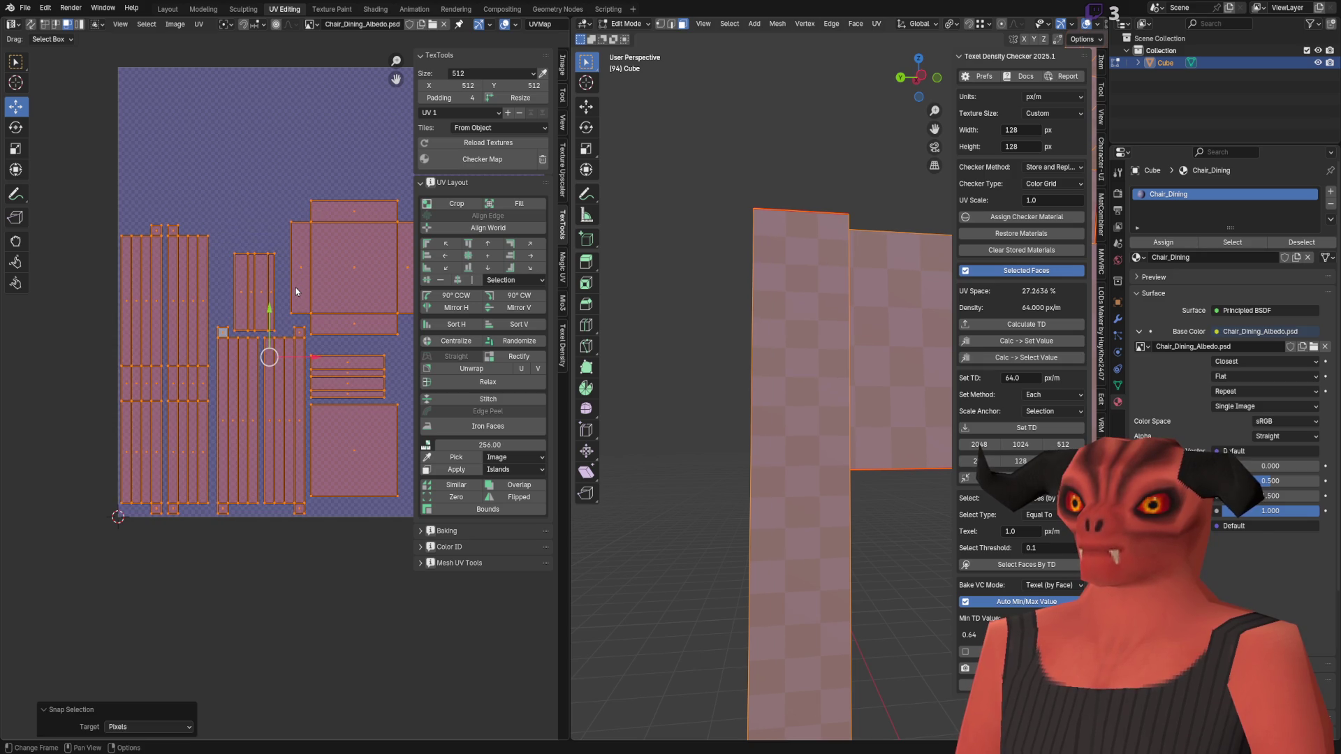
pyautogui.scroll(8, 236, 162)
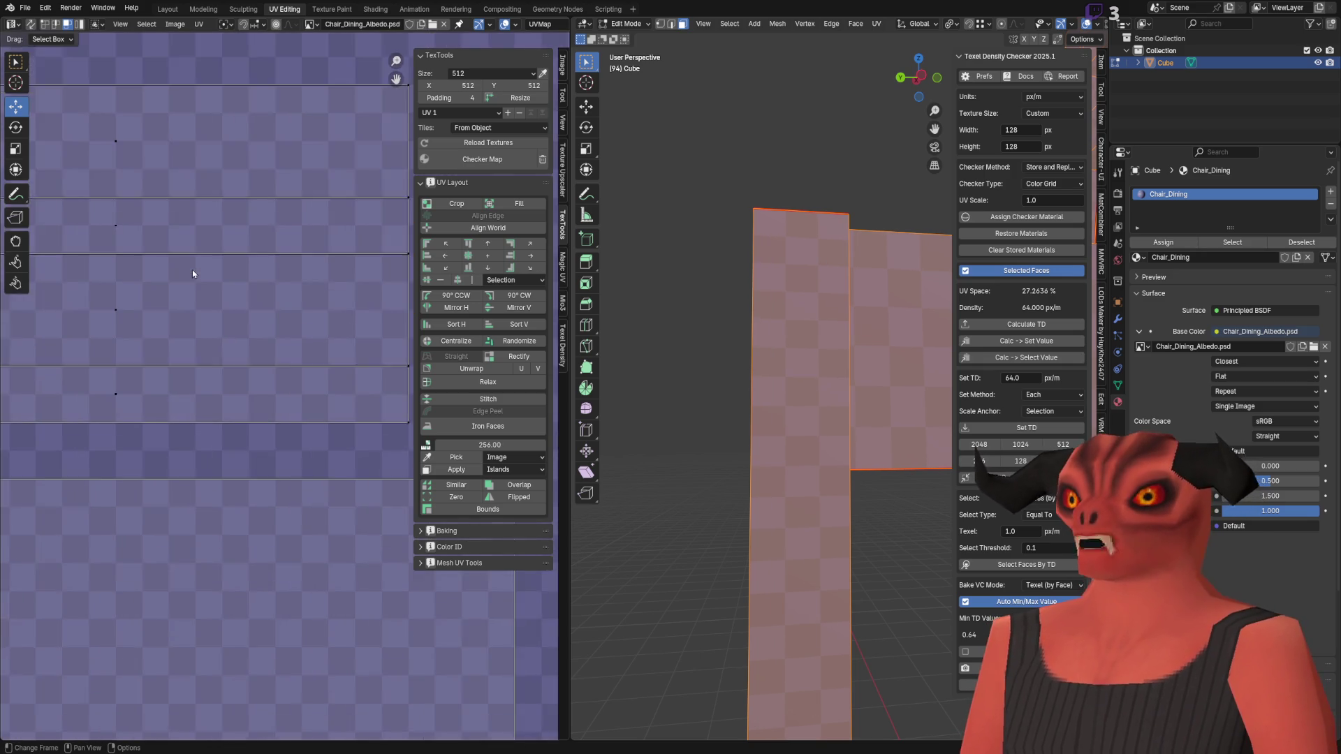
pyautogui.scroll(-5, 266, 363)
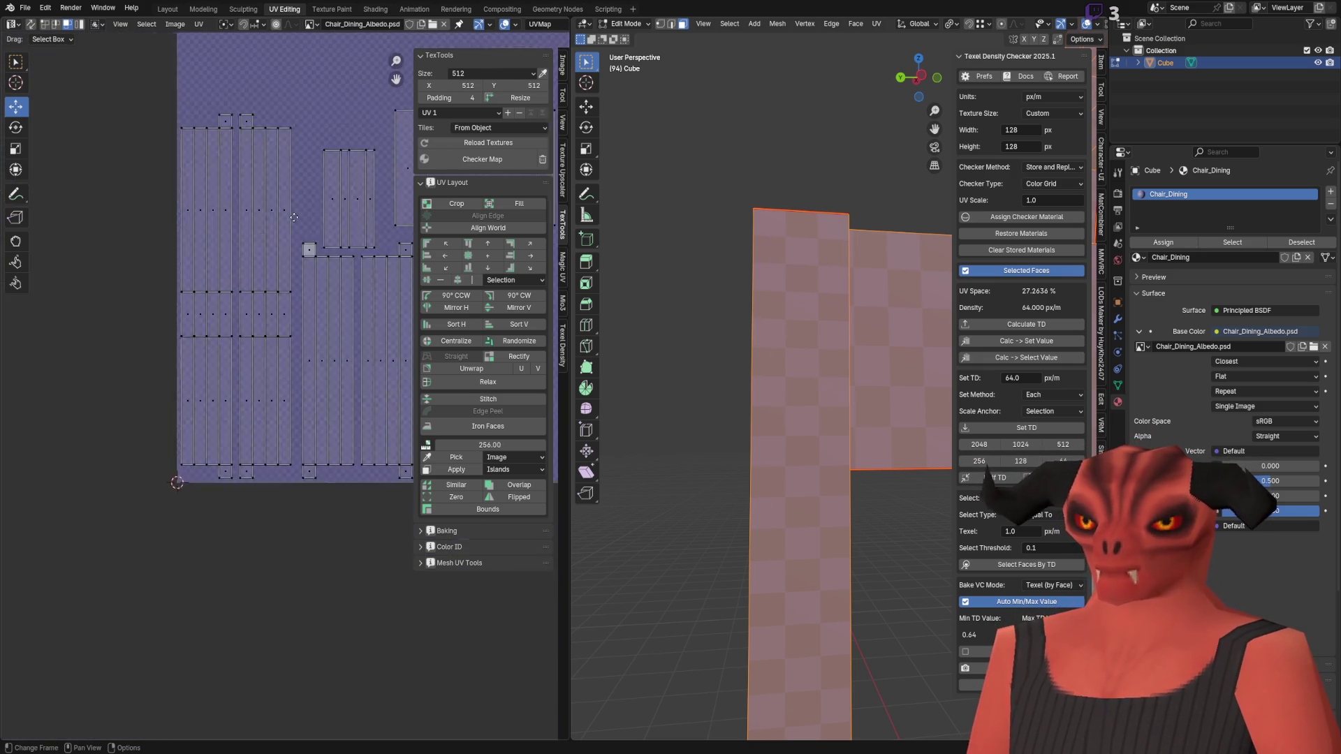
pyautogui.scroll(5, 293, 279)
pyautogui.scroll(-3, 300, 279)
# Step: Select all UVs and repack with Pack Islands Pixel Margin at a pixel margin of 1
pyautogui.press('a')
pyautogui.press('q')
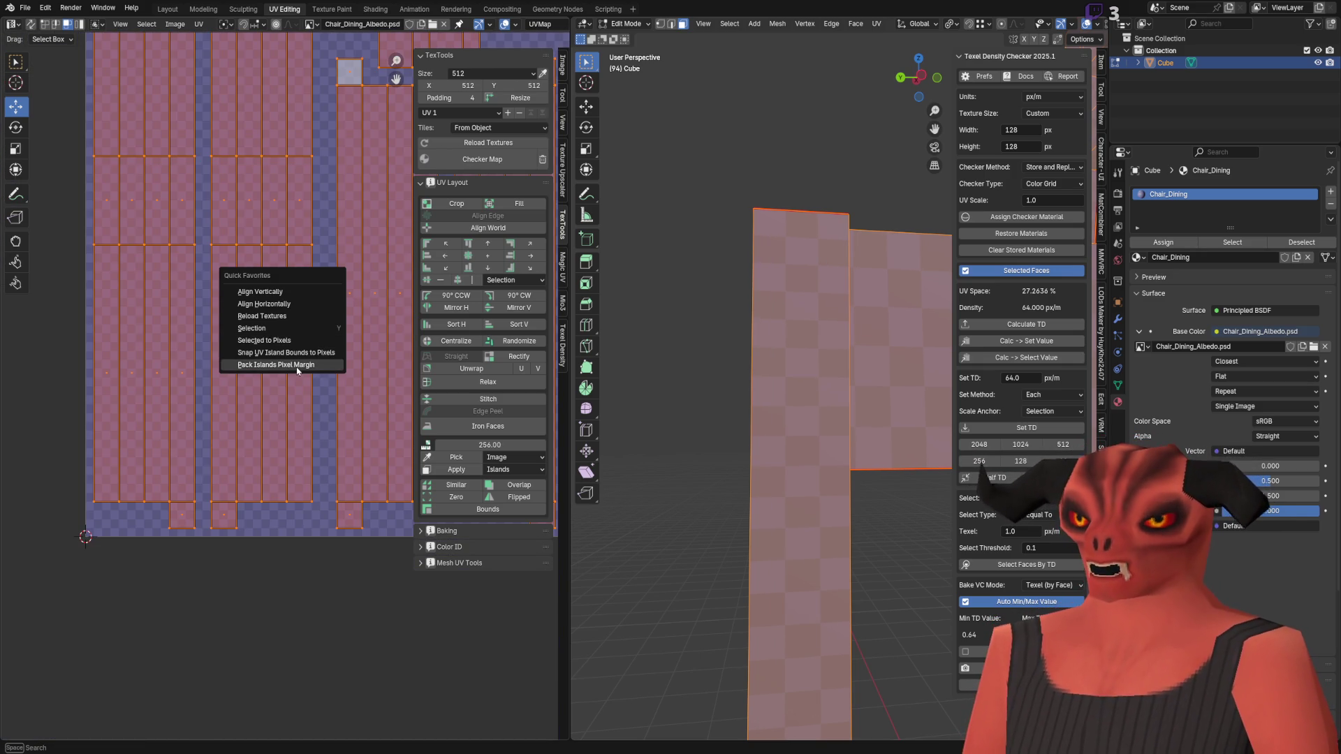
pyautogui.press('Return')
pyautogui.write('0')
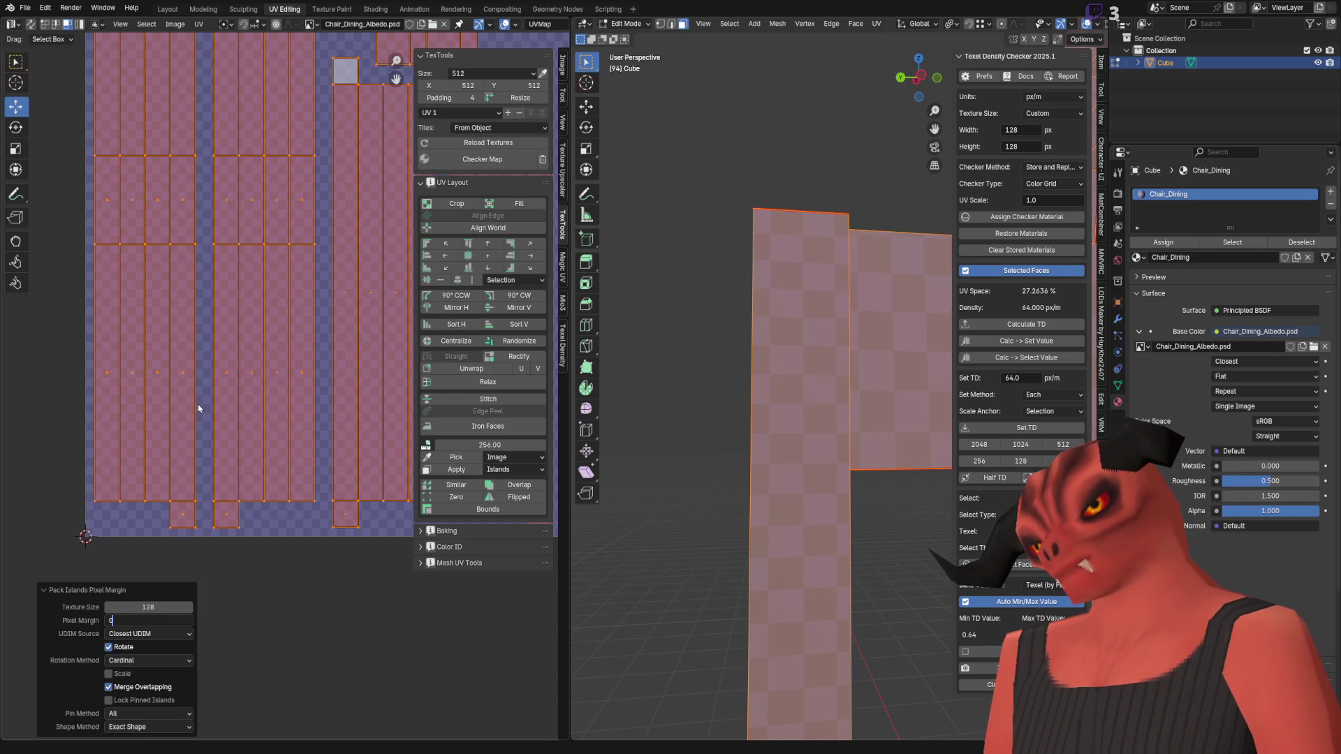
pyautogui.press('Return')
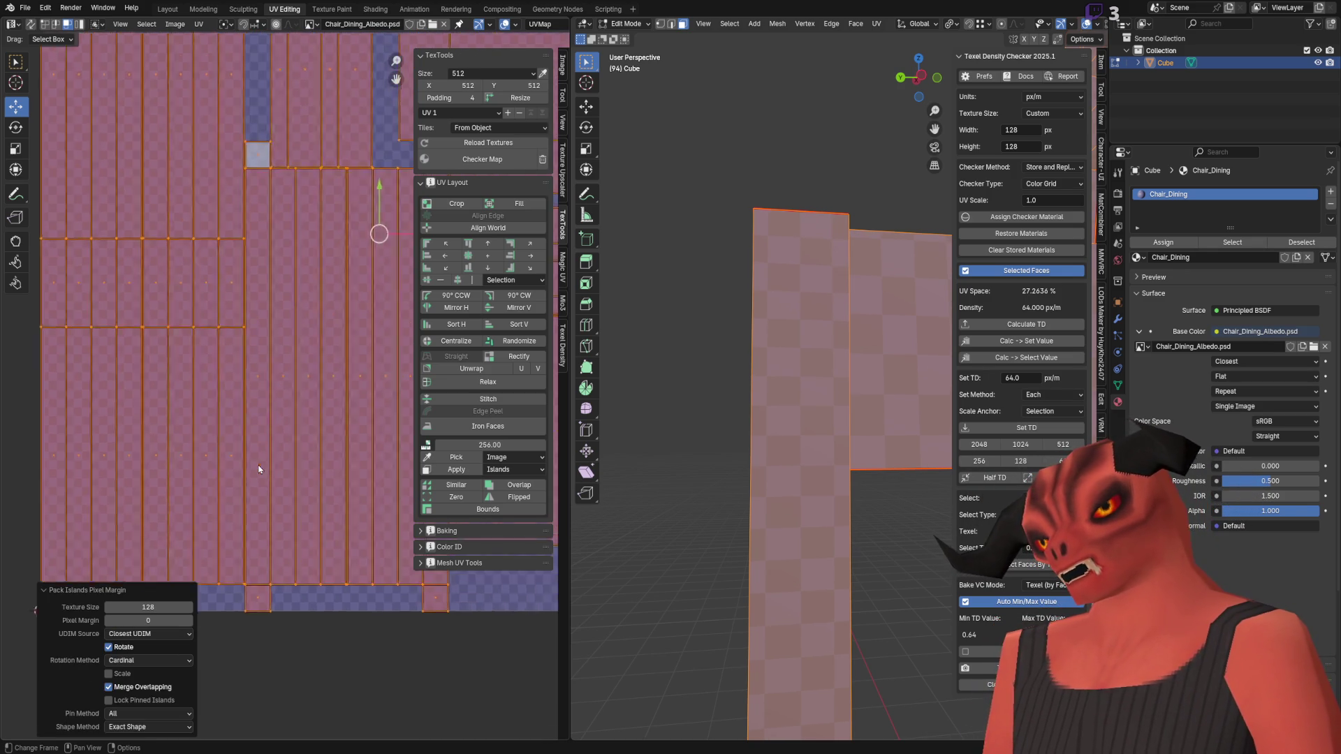
pyautogui.scroll(-2, 209, 477)
pyautogui.scroll(2, 208, 478)
pyautogui.scroll(3, 208, 478)
pyautogui.click(148, 620)
pyautogui.write('.5')
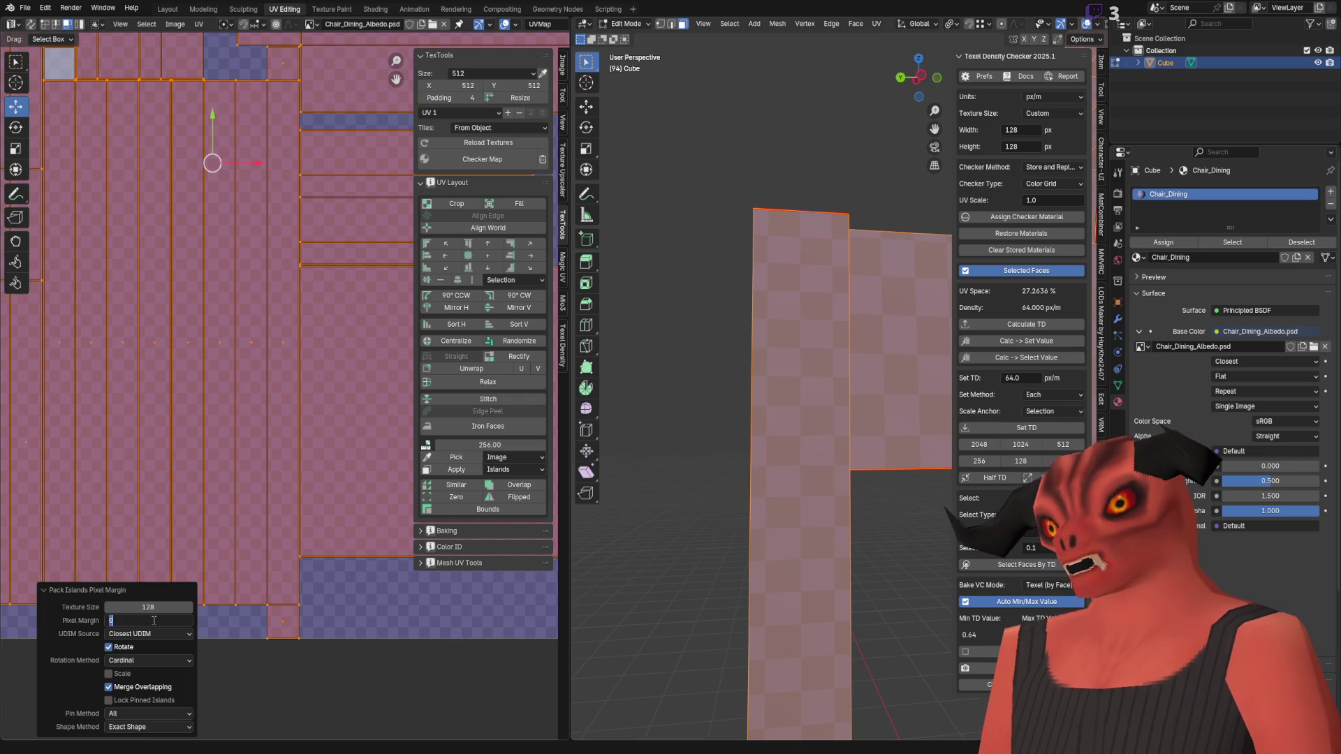
pyautogui.press('Return')
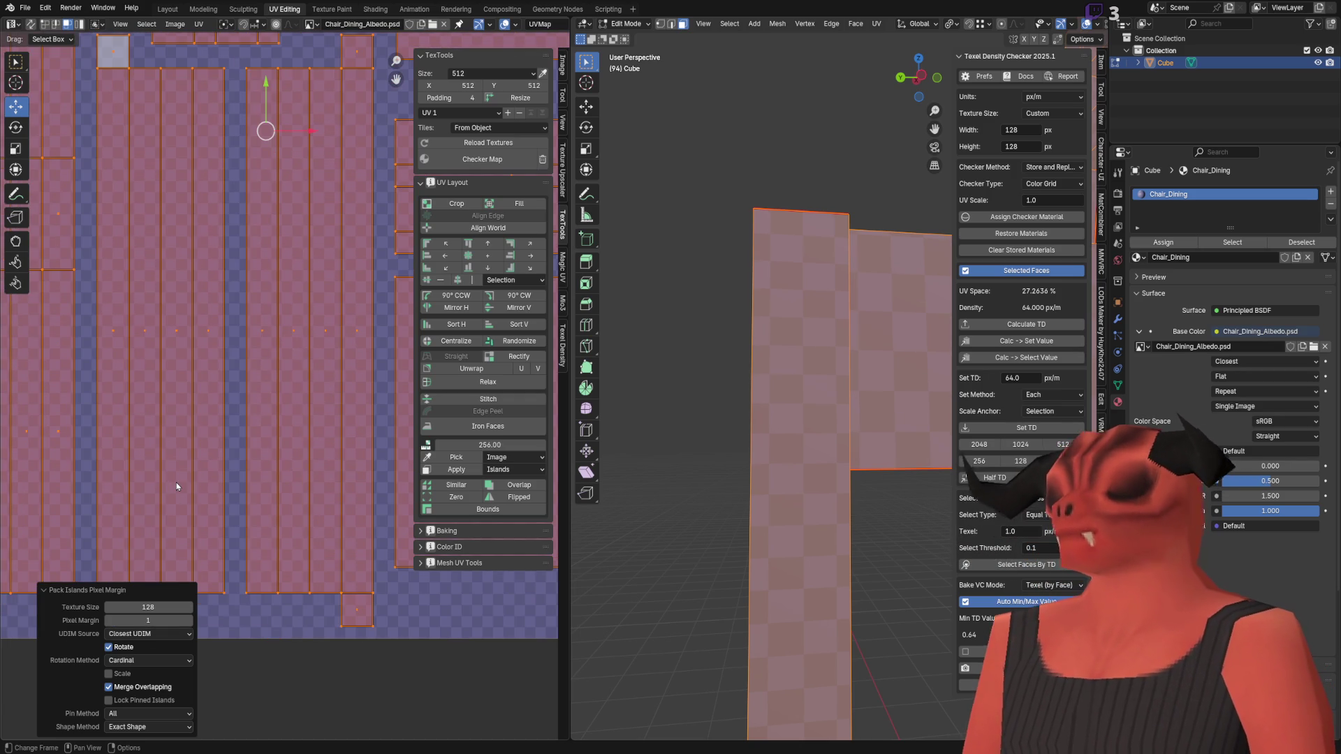
# Step: Try the Scale pin method in the pack operator panel
pyautogui.scroll(3, 253, 292)
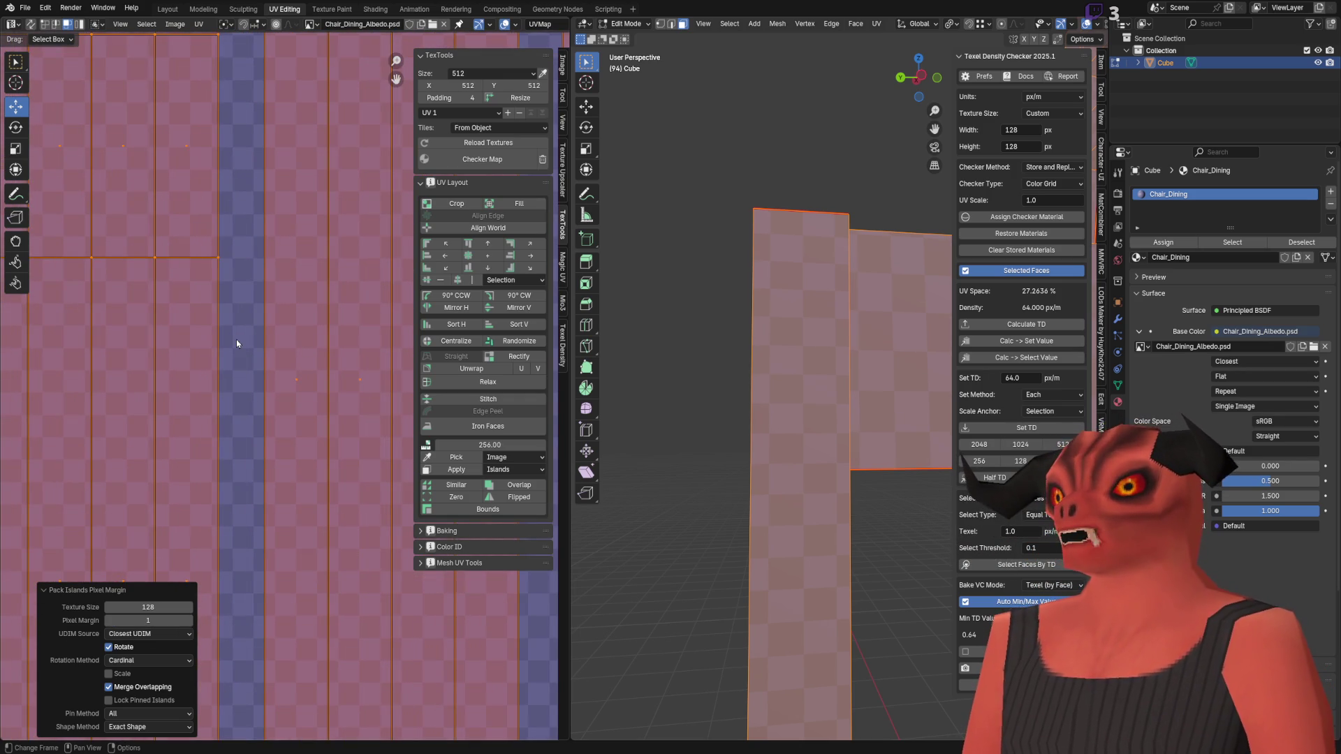
pyautogui.scroll(5, 236, 340)
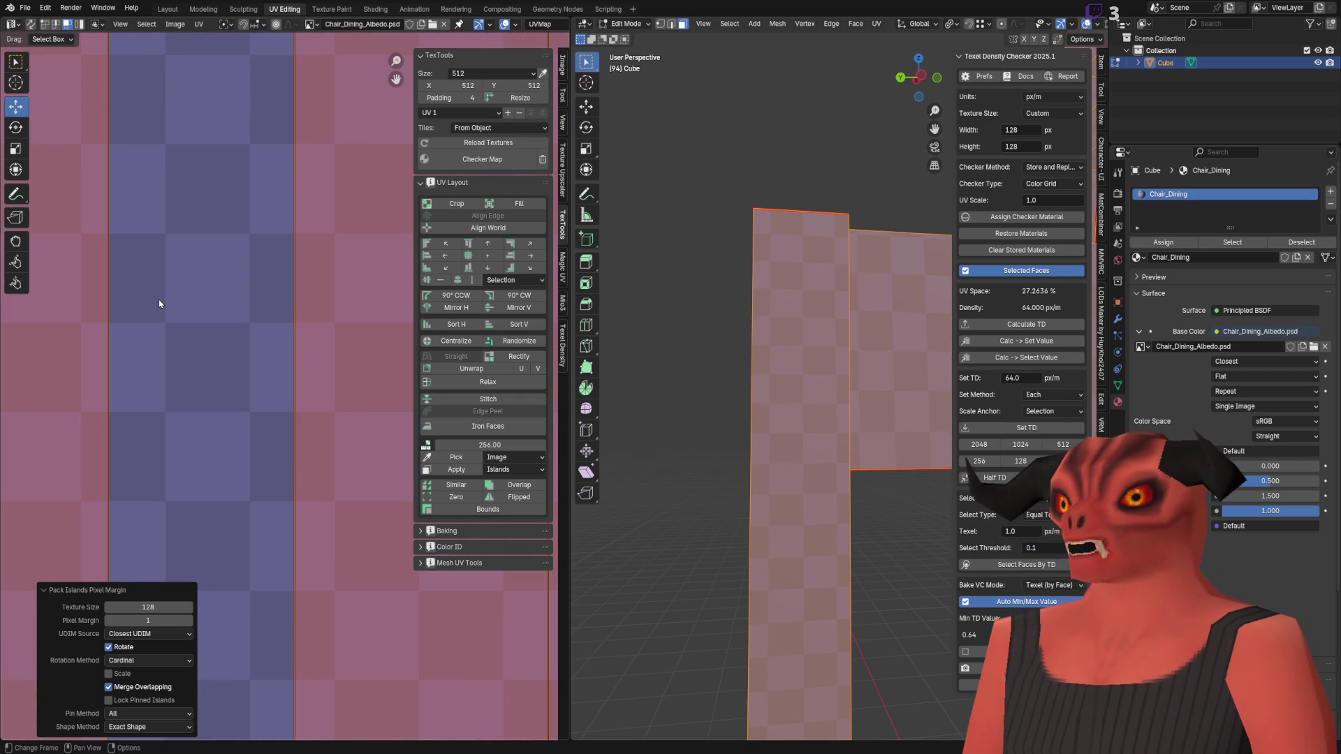
pyautogui.scroll(-8, 315, 300)
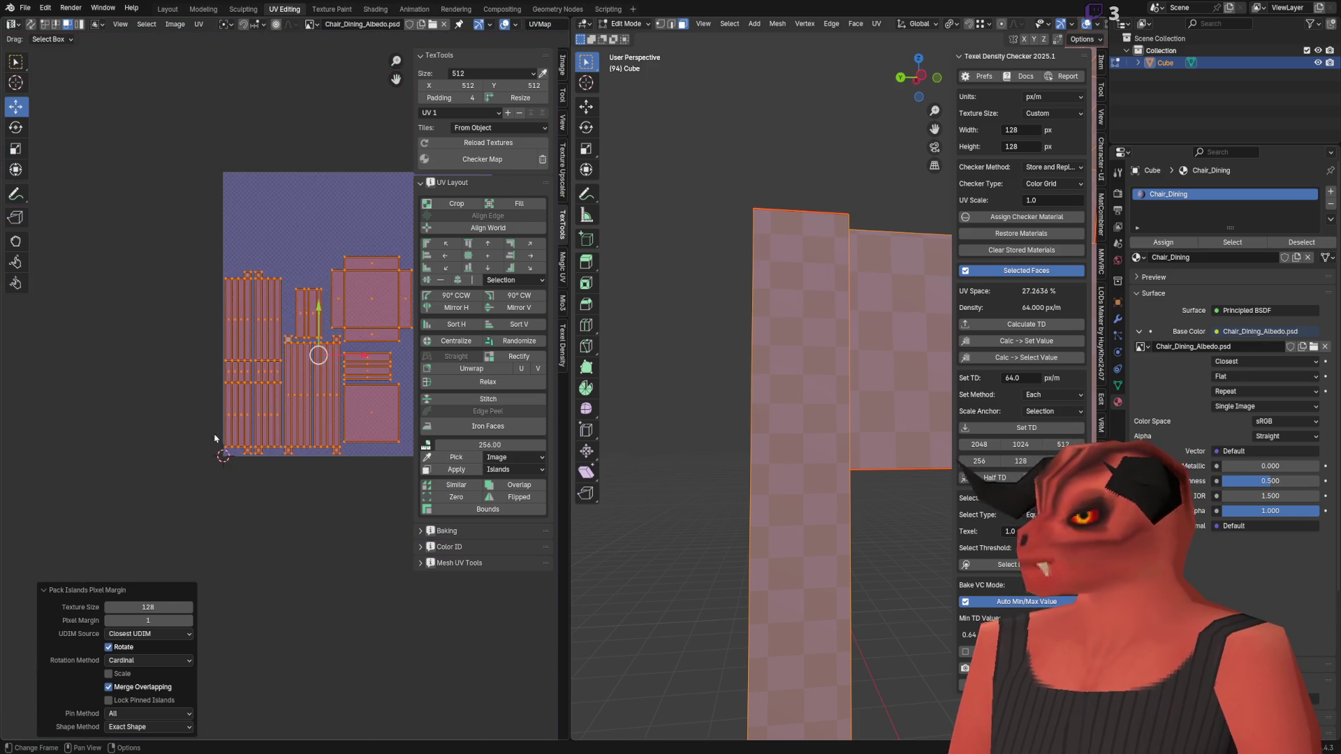
pyautogui.scroll(3, 314, 353)
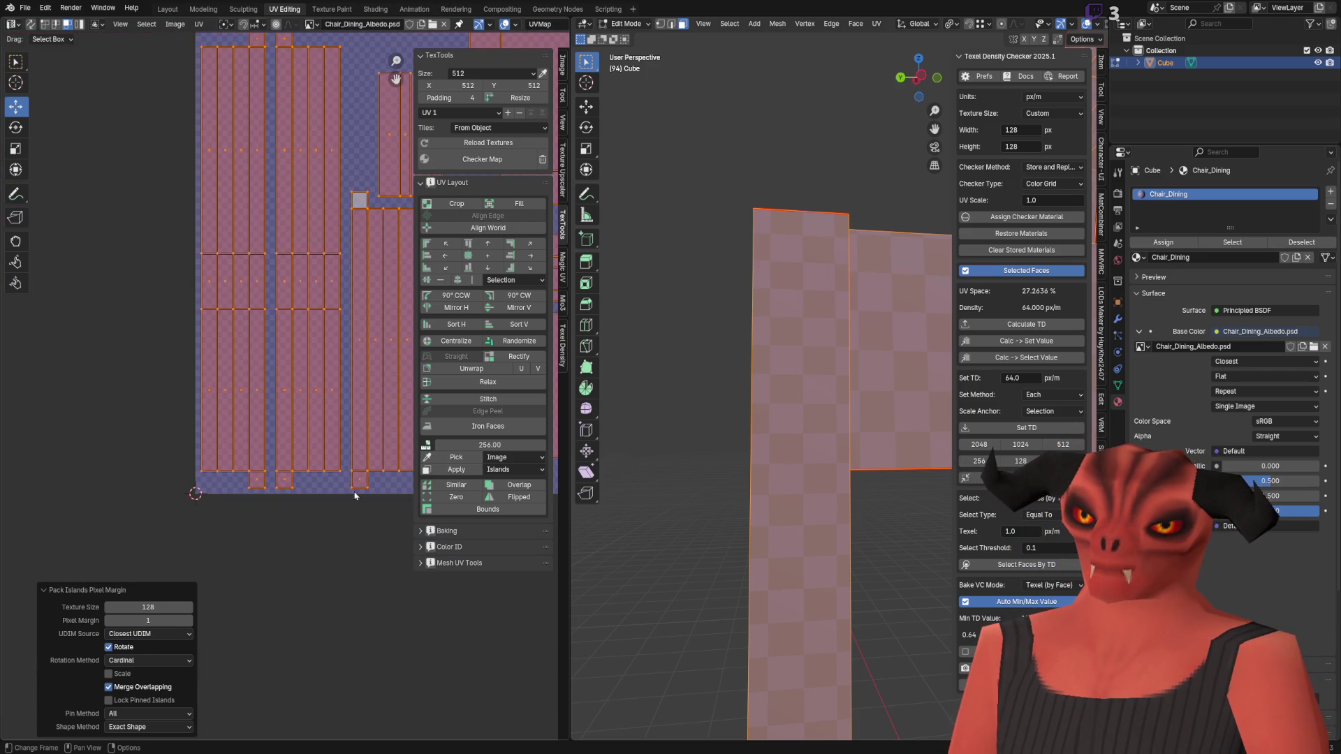
pyautogui.scroll(2, 353, 501)
pyautogui.click(141, 713)
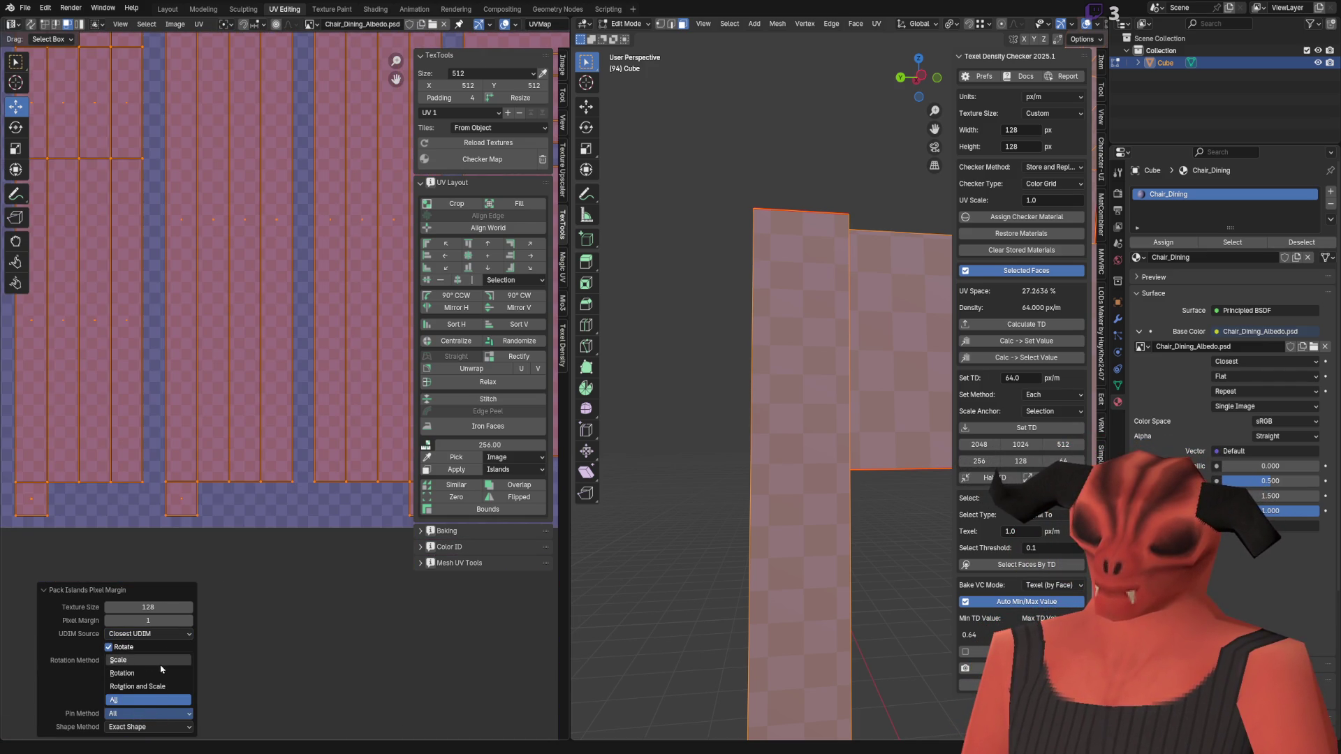
pyautogui.click(119, 660)
pyautogui.click(128, 714)
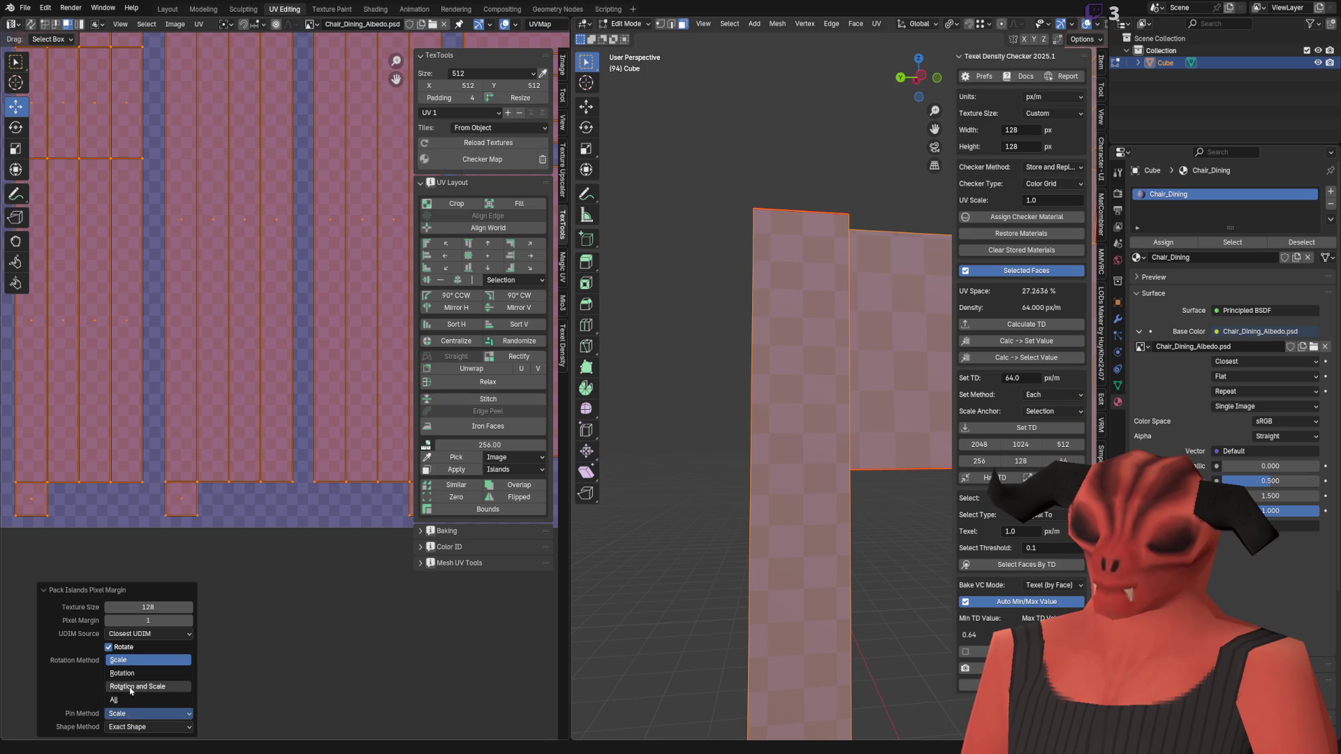
# Step: Set the Shape Method to Bounding Box after briefly trying Boundary shapes
pyautogui.click(149, 729)
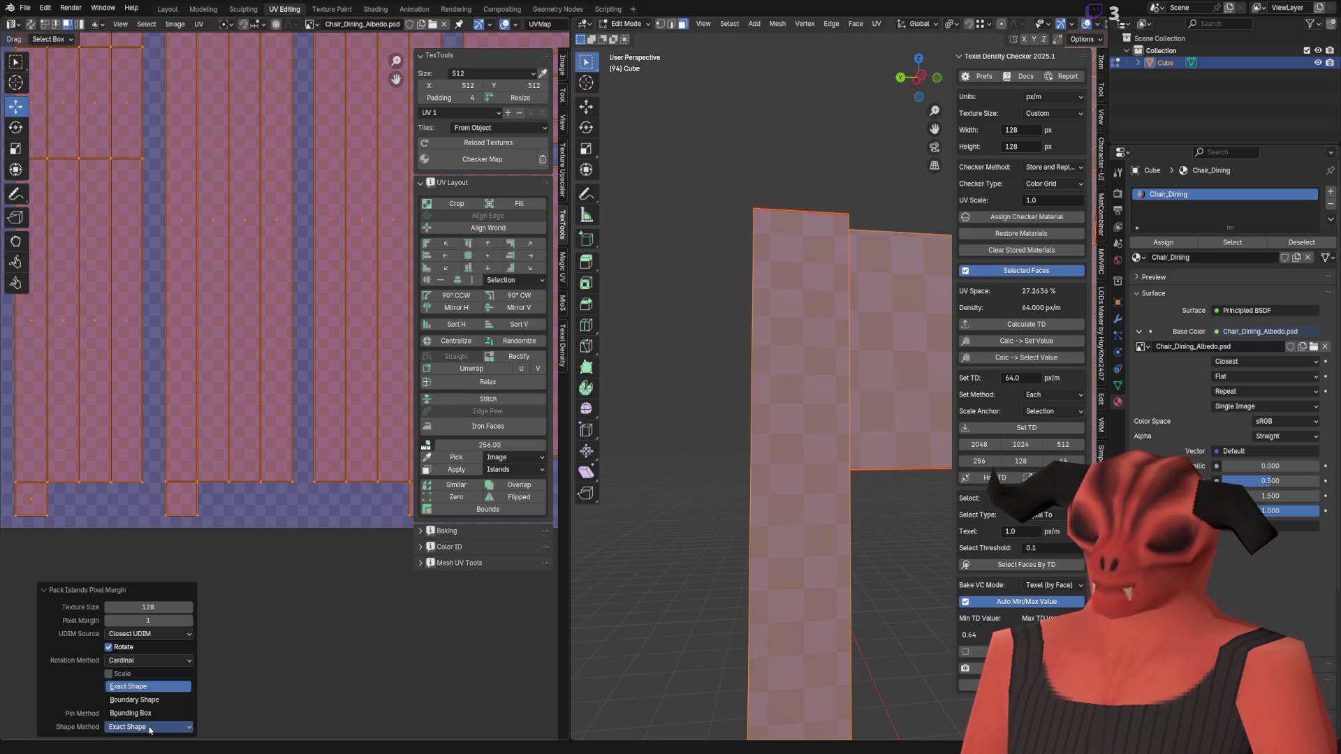
pyautogui.click(130, 713)
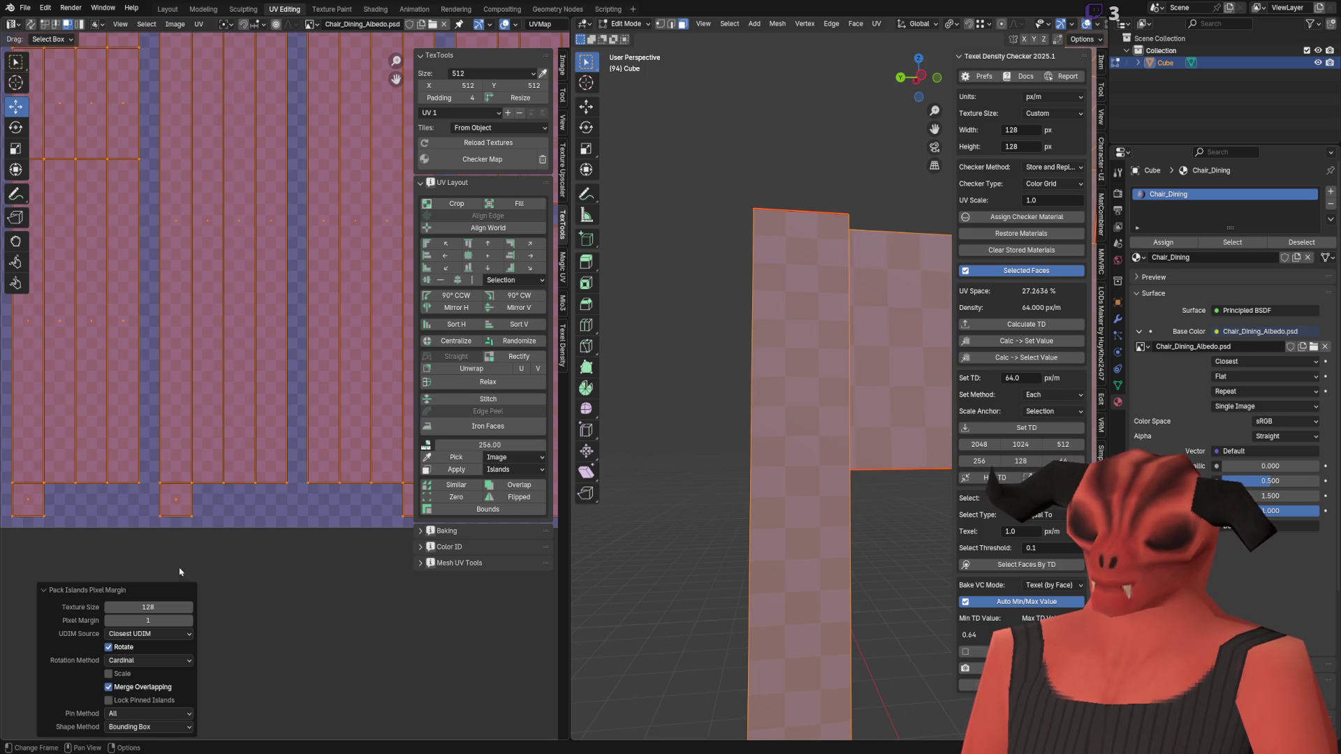
pyautogui.scroll(5, 235, 526)
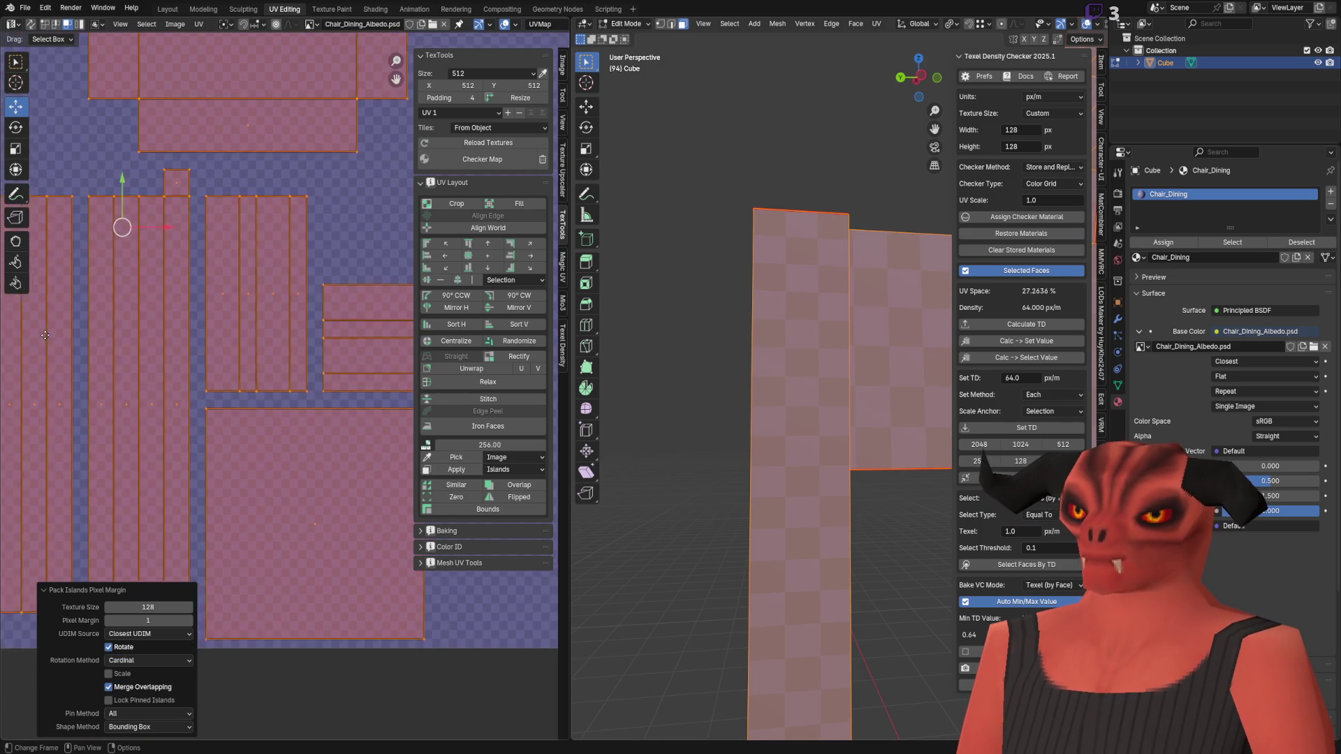
pyautogui.click(164, 727)
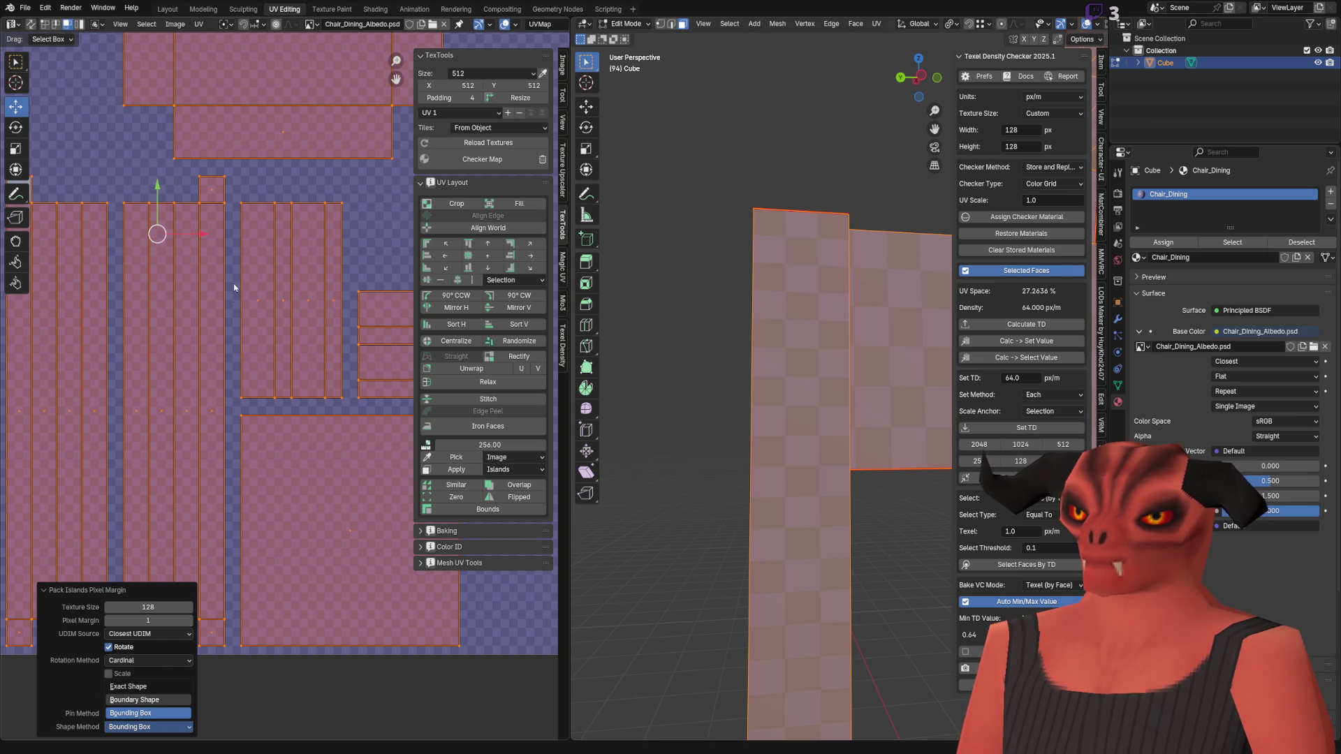
pyautogui.click(134, 699)
pyautogui.scroll(-3, 207, 292)
pyautogui.scroll(3, 260, 350)
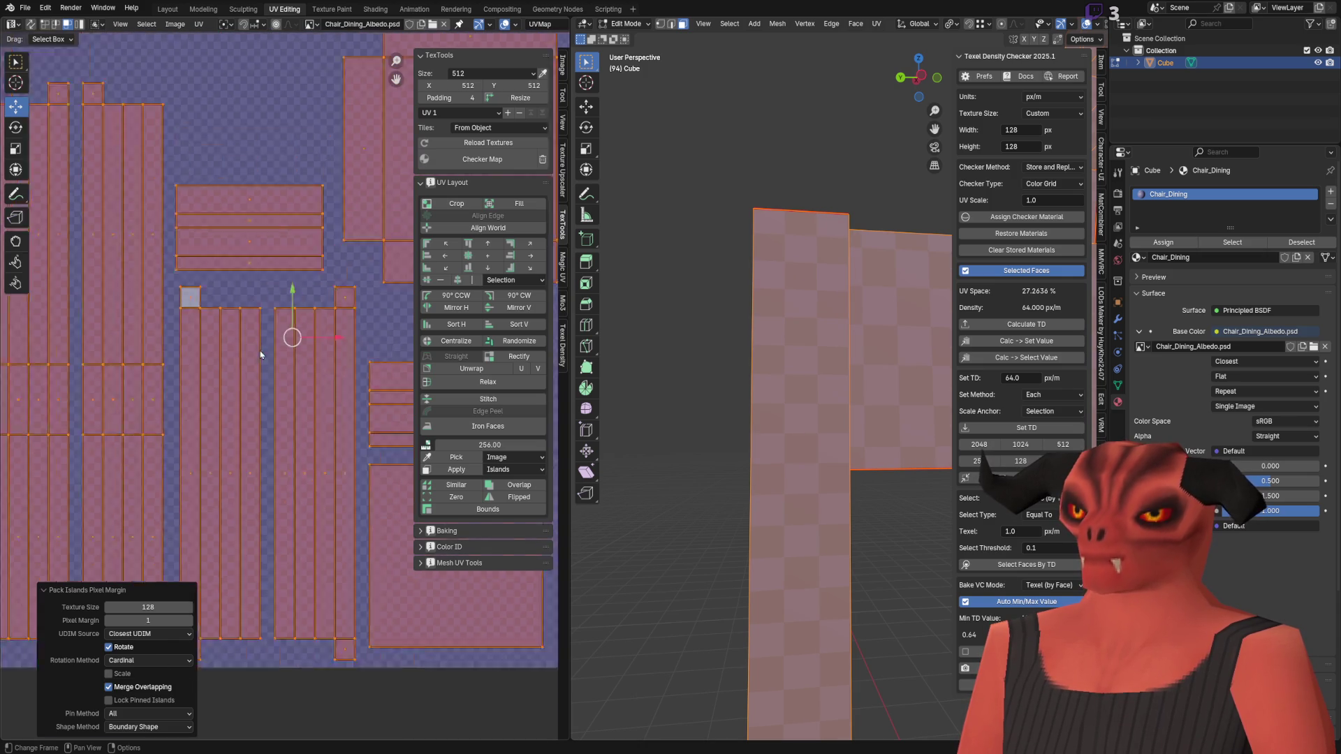
pyautogui.click(151, 727)
pyautogui.click(140, 713)
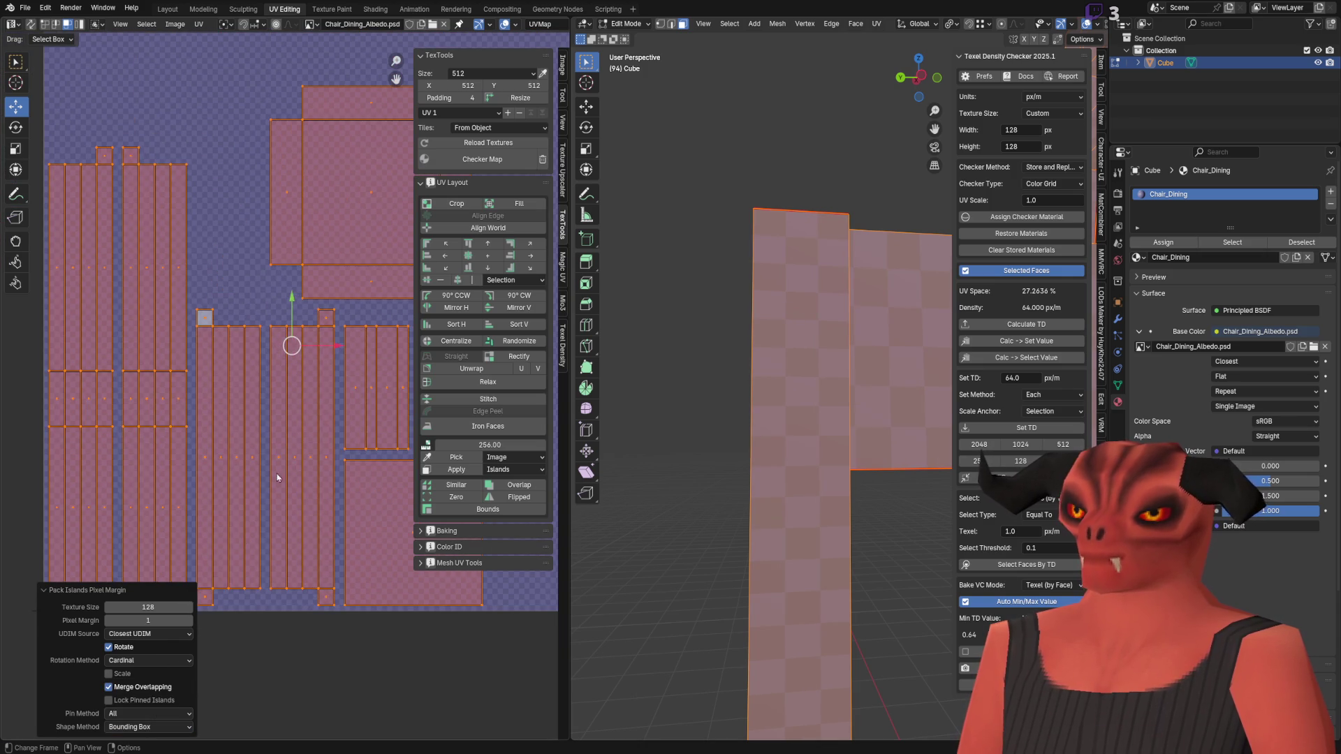
pyautogui.scroll(-2, 245, 413)
pyautogui.moveTo(246, 412)
pyautogui.mouseDown(button='middle')
pyautogui.moveTo(63, 402)
pyautogui.moveTo(296, 407)
pyautogui.moveTo(199, 400)
pyautogui.moveTo(196, 270)
pyautogui.mouseUp(button='middle')
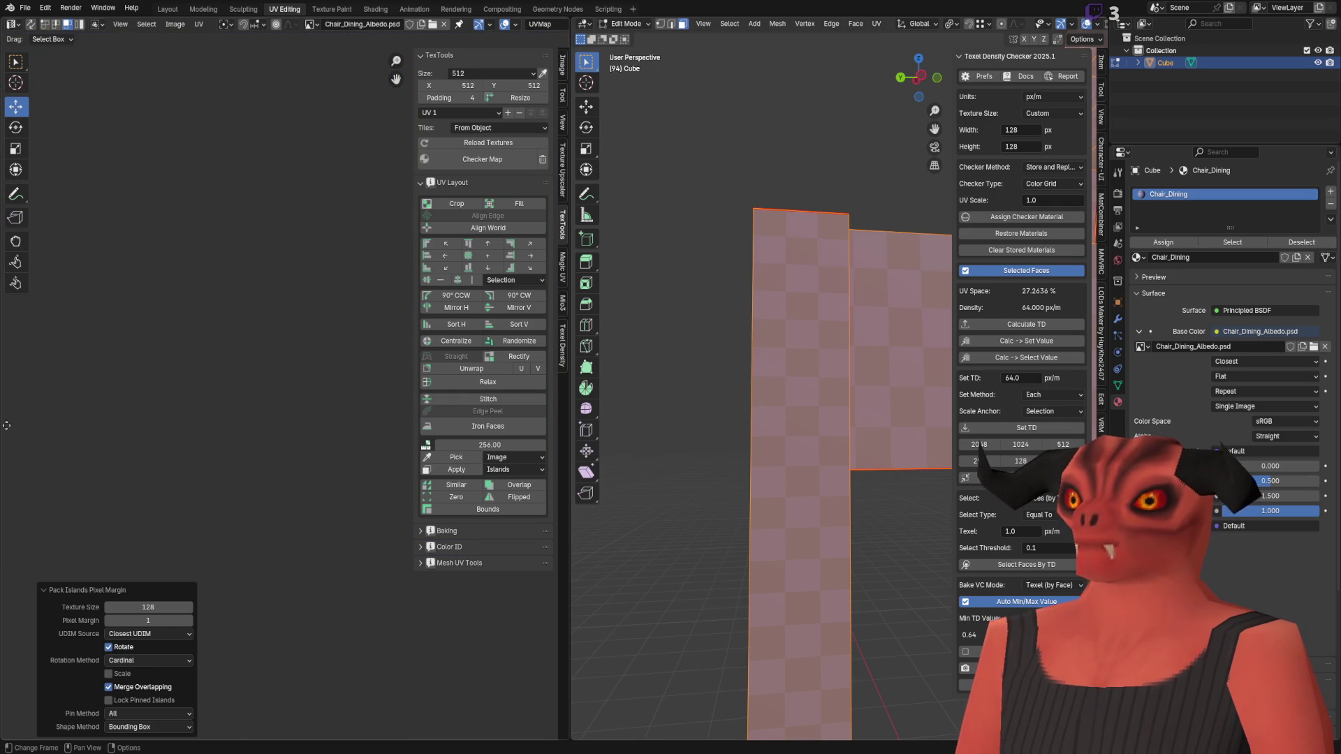
# Step: Pan the UV editor up and down across the packed islands
pyautogui.scroll(8, 209, 391)
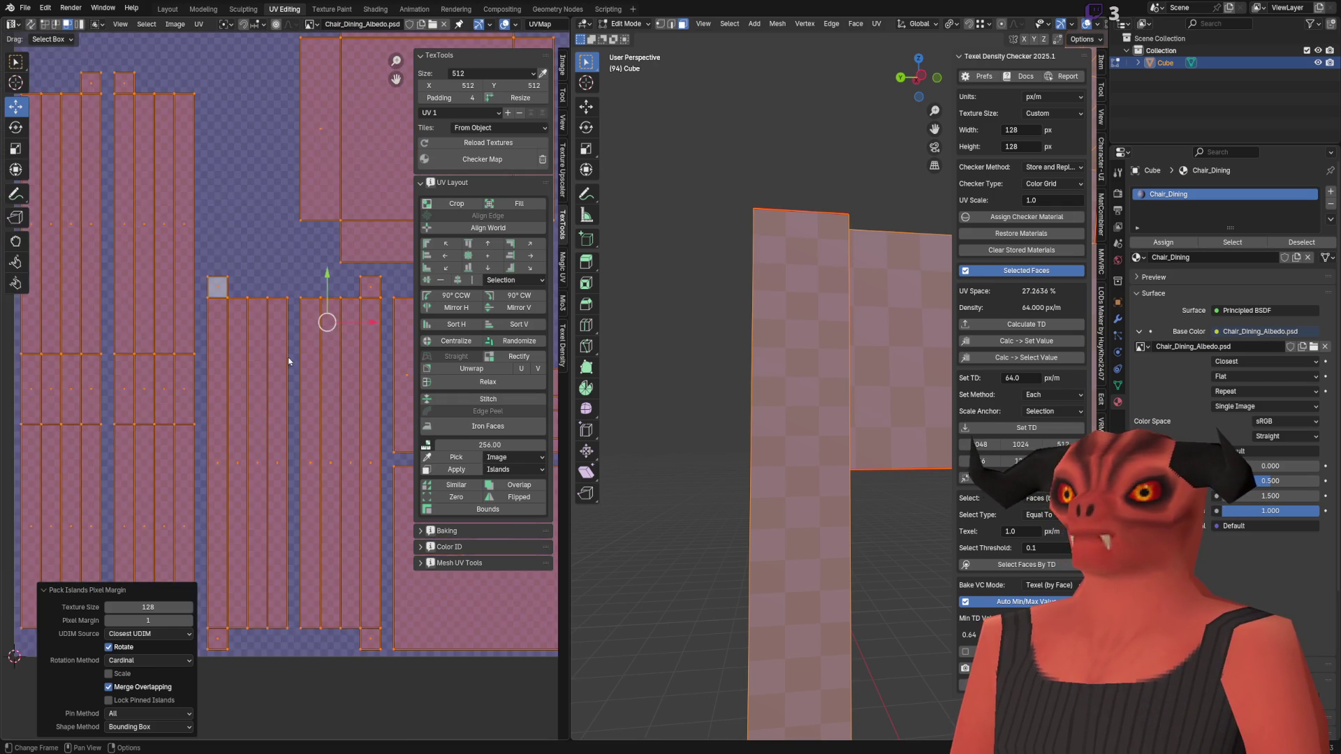
pyautogui.moveTo(303, 328); pyautogui.dragTo(295, 218, button='middle')
pyautogui.moveTo(291, 416); pyautogui.dragTo(291, 472, button='middle')
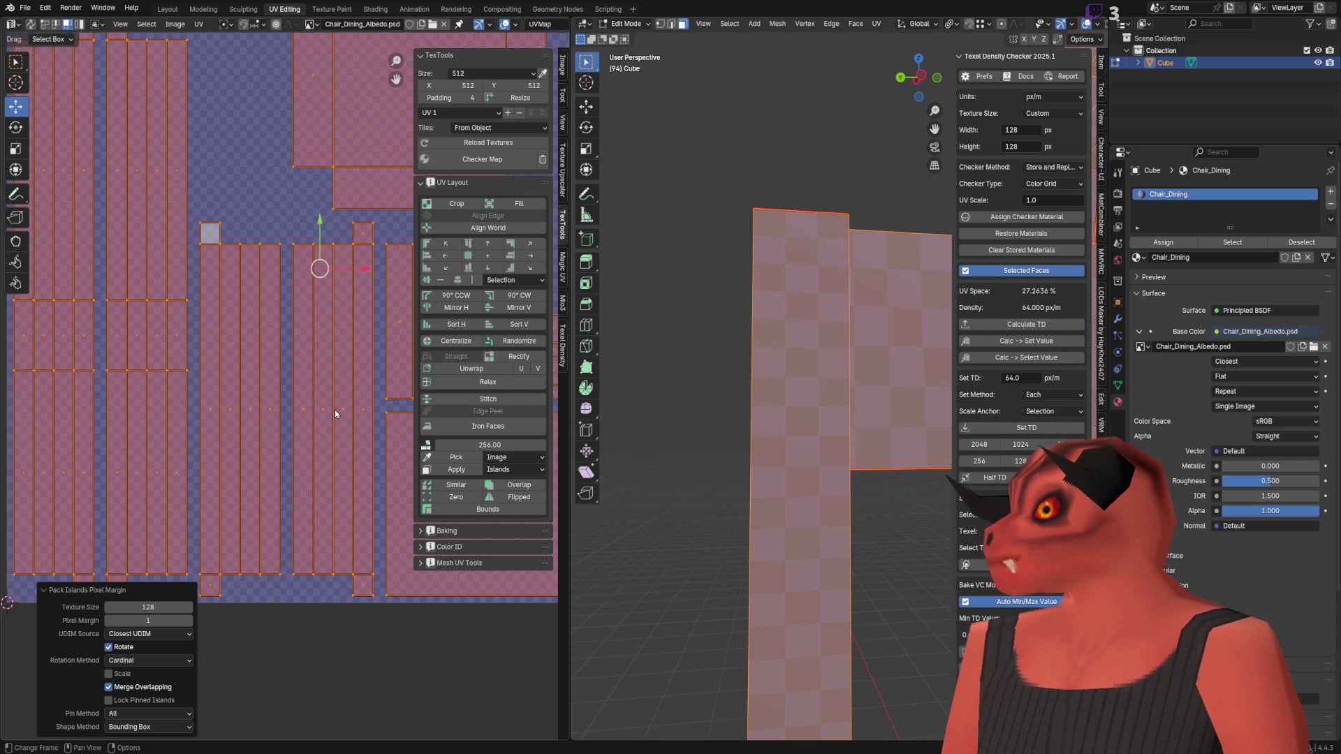
pyautogui.scroll(-3, 334, 409)
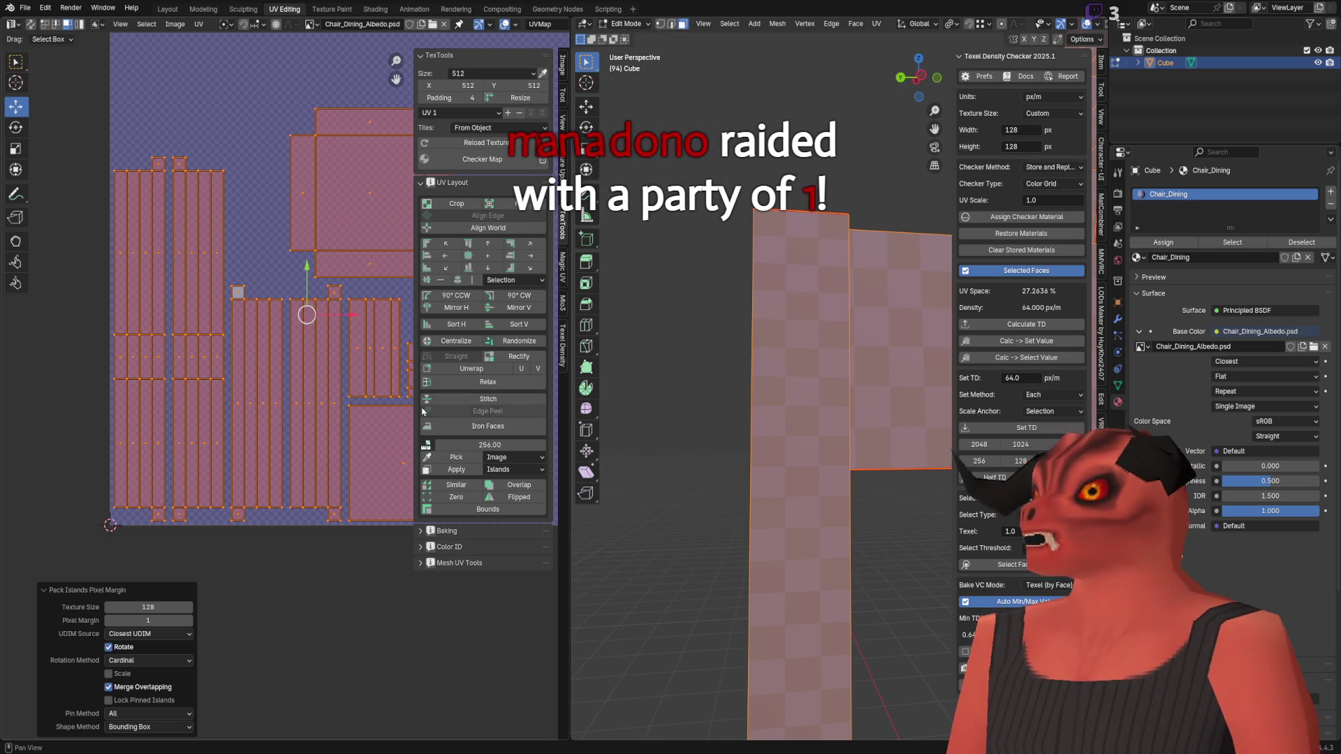
# Step: Switch to Godot and orbit the viewport to see the whole chair
pyautogui.hotkey('alt', 'Tab')
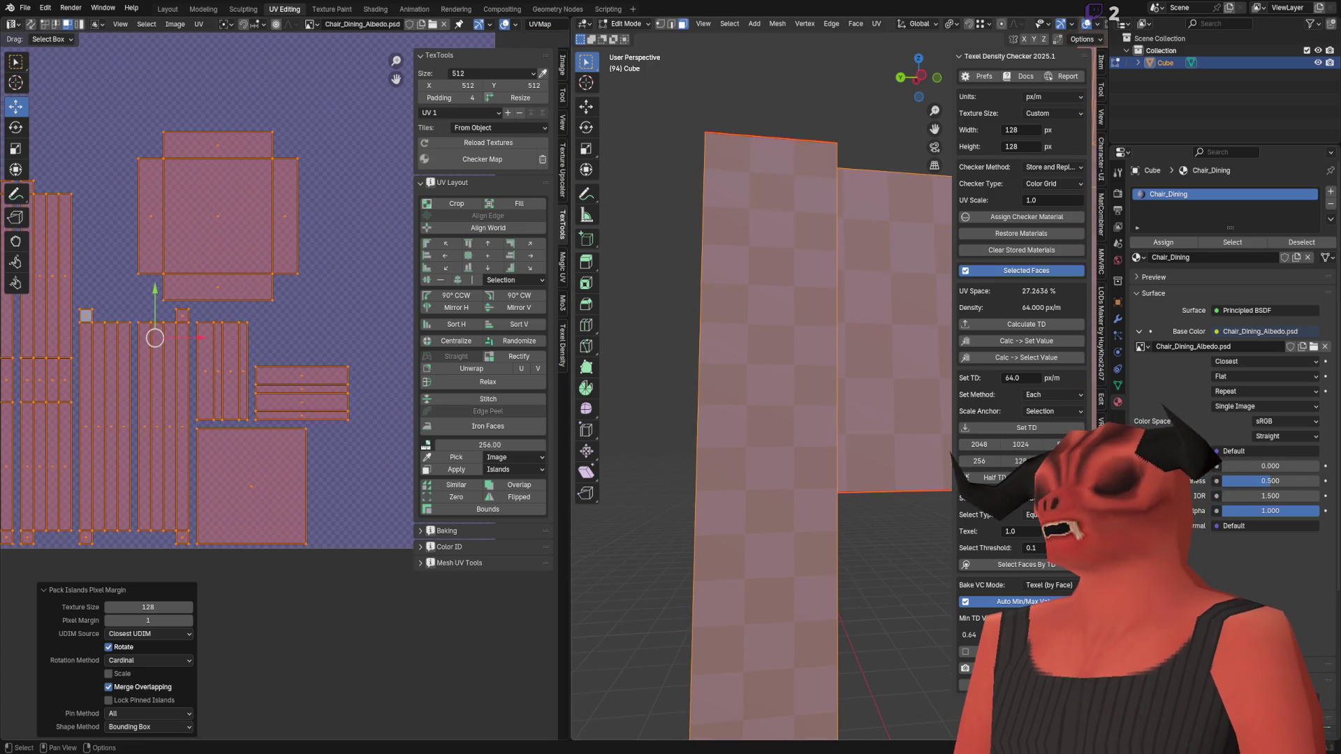
pyautogui.scroll(-10, 755, 477)
pyautogui.moveTo(803, 523)
pyautogui.mouseDown(button='middle')
pyautogui.moveTo(856, 570)
pyautogui.moveTo(680, 552)
pyautogui.moveTo(698, 548)
pyautogui.mouseUp(button='middle')
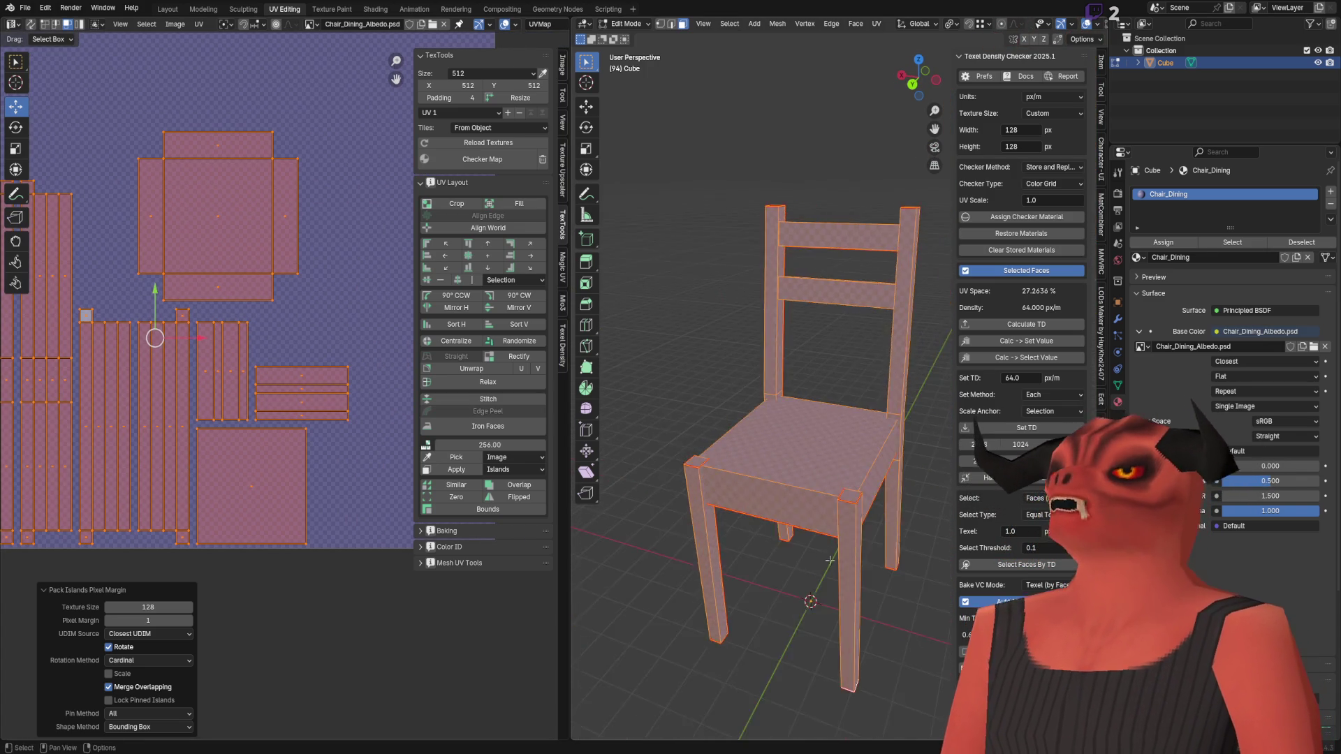
pyautogui.scroll(5, 857, 520)
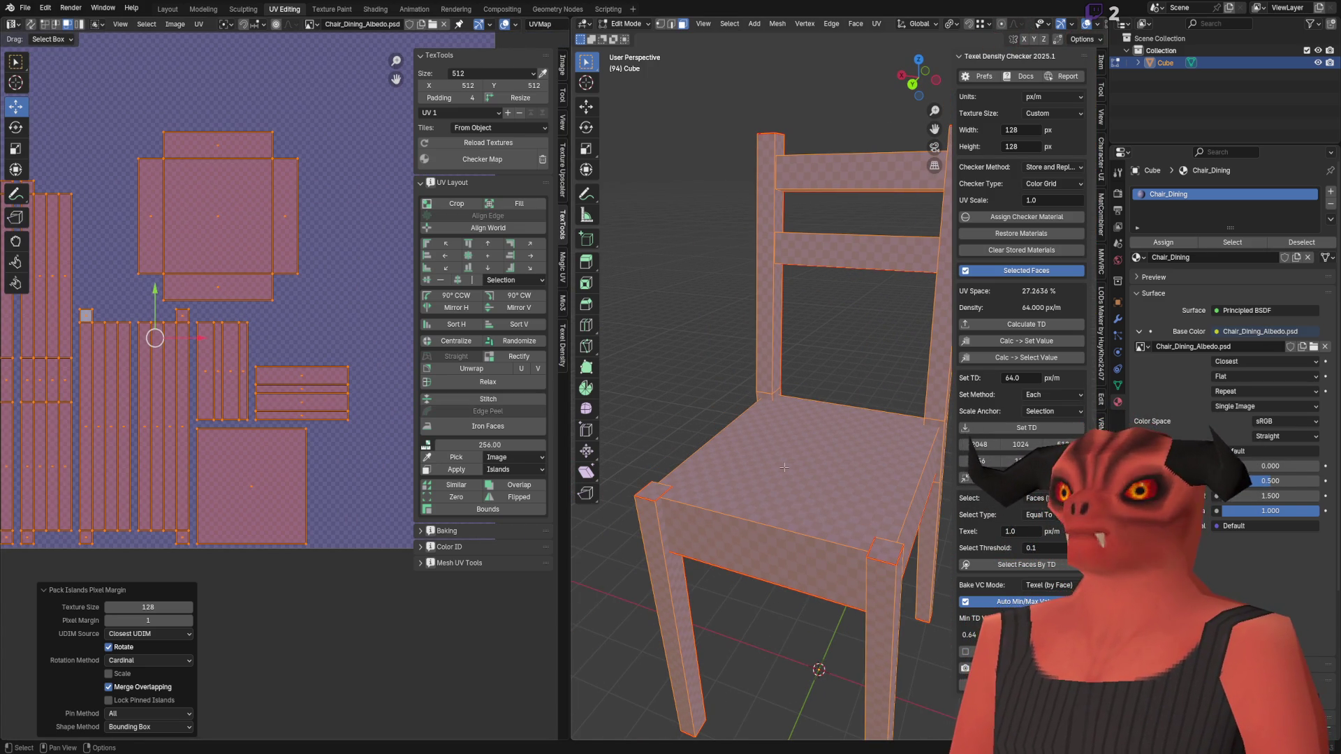
pyautogui.scroll(5, 215, 282)
pyautogui.scroll(3, 215, 282)
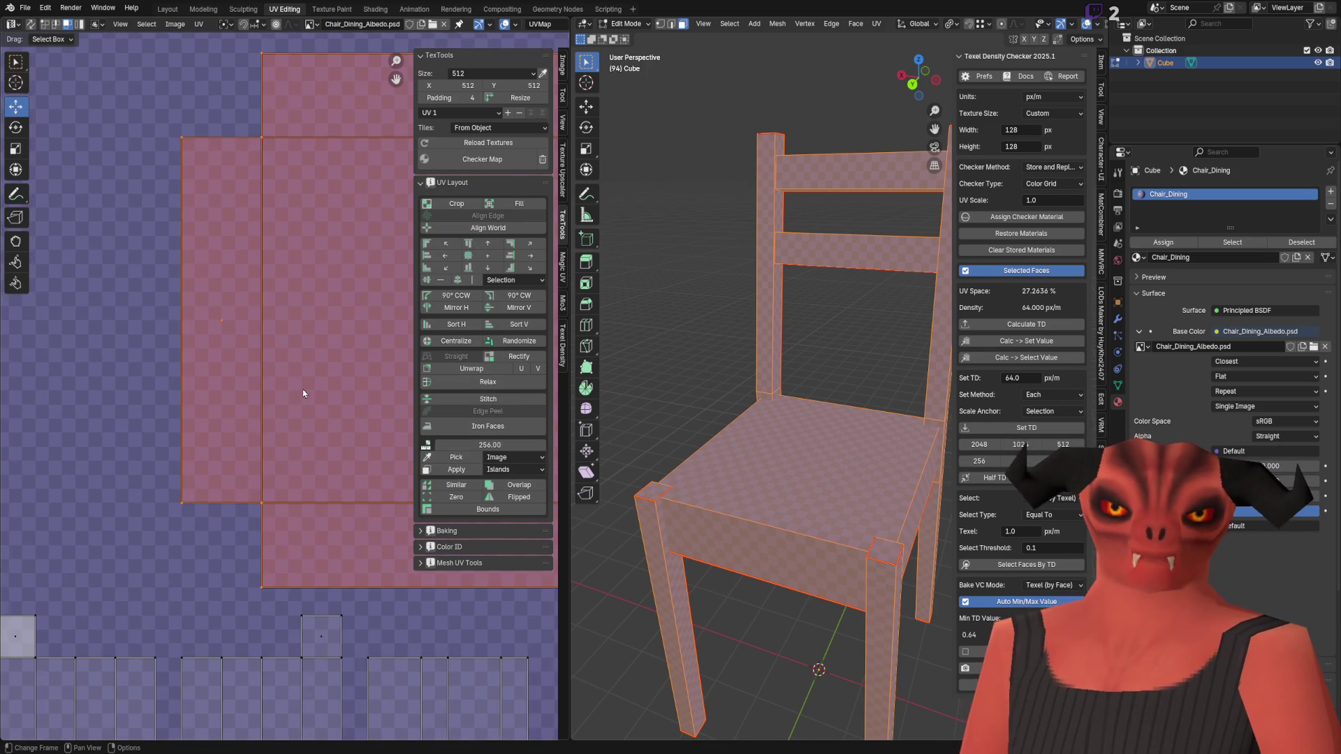
pyautogui.scroll(-2, 314, 384)
# Step: Slide the large square seat UV island left, deselect all, and save the chair file
pyautogui.moveTo(366, 357); pyautogui.dragTo(240, 364)
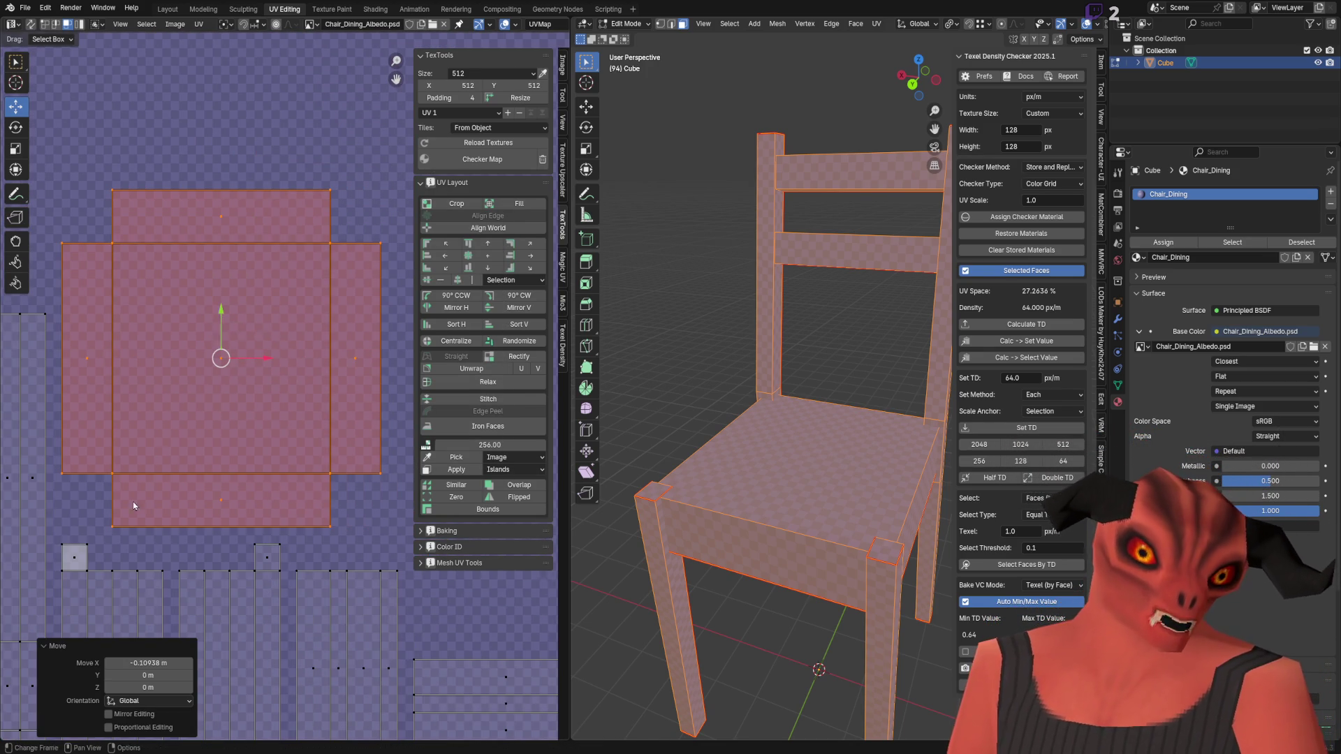
pyautogui.scroll(-3, 136, 499)
pyautogui.hotkey('alt', 'a')
pyautogui.hotkey('ctrl', 's')
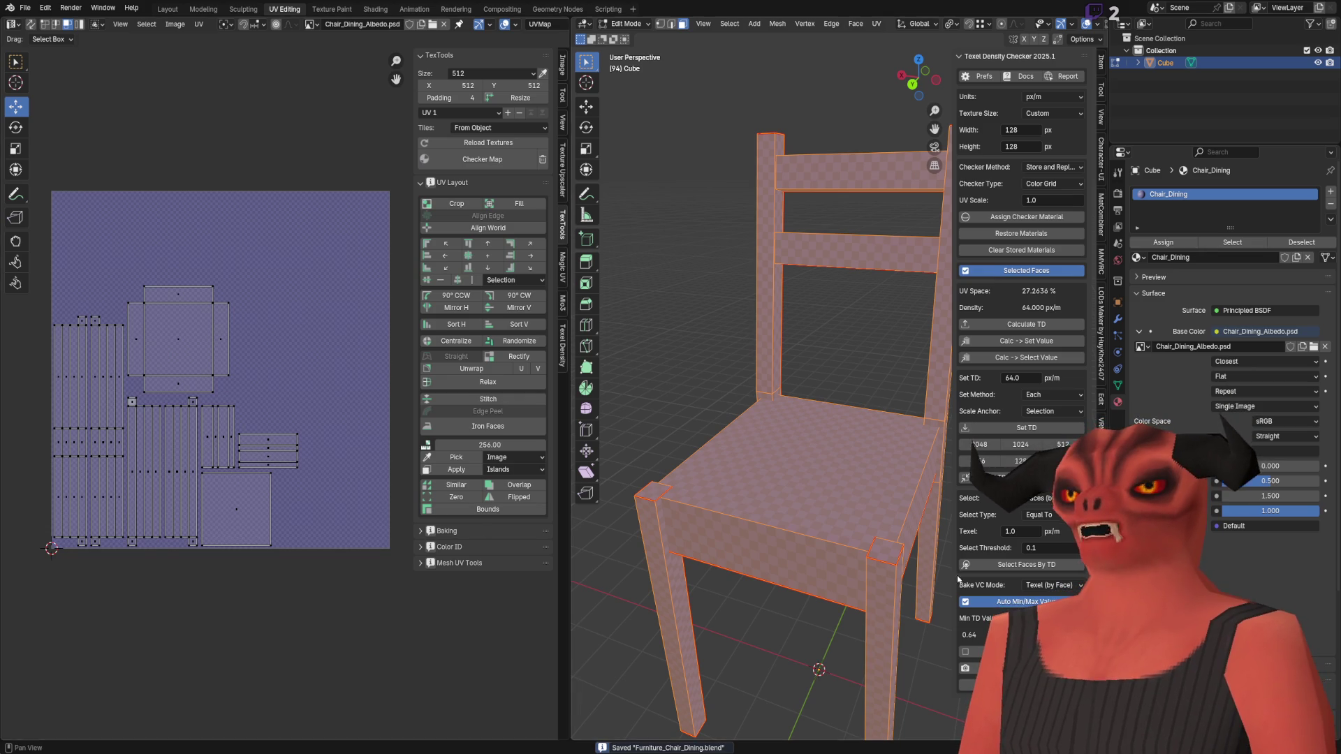
pyautogui.hotkey('alt', 'Tab')
# Step: Drop Furniture_Chair_Dining.blend into the main scene and fly around it toward the red jerry can
pyautogui.moveTo(314, 417); pyautogui.dragTo(314, 418, button='right')
pyautogui.moveTo(86, 481)
pyautogui.mouseDown()
pyautogui.moveTo(557, 445)
pyautogui.moveTo(510, 391)
pyautogui.mouseUp()
pyautogui.moveTo(597, 391); pyautogui.dragTo(678, 145, button='right')
pyautogui.click(679, 145)
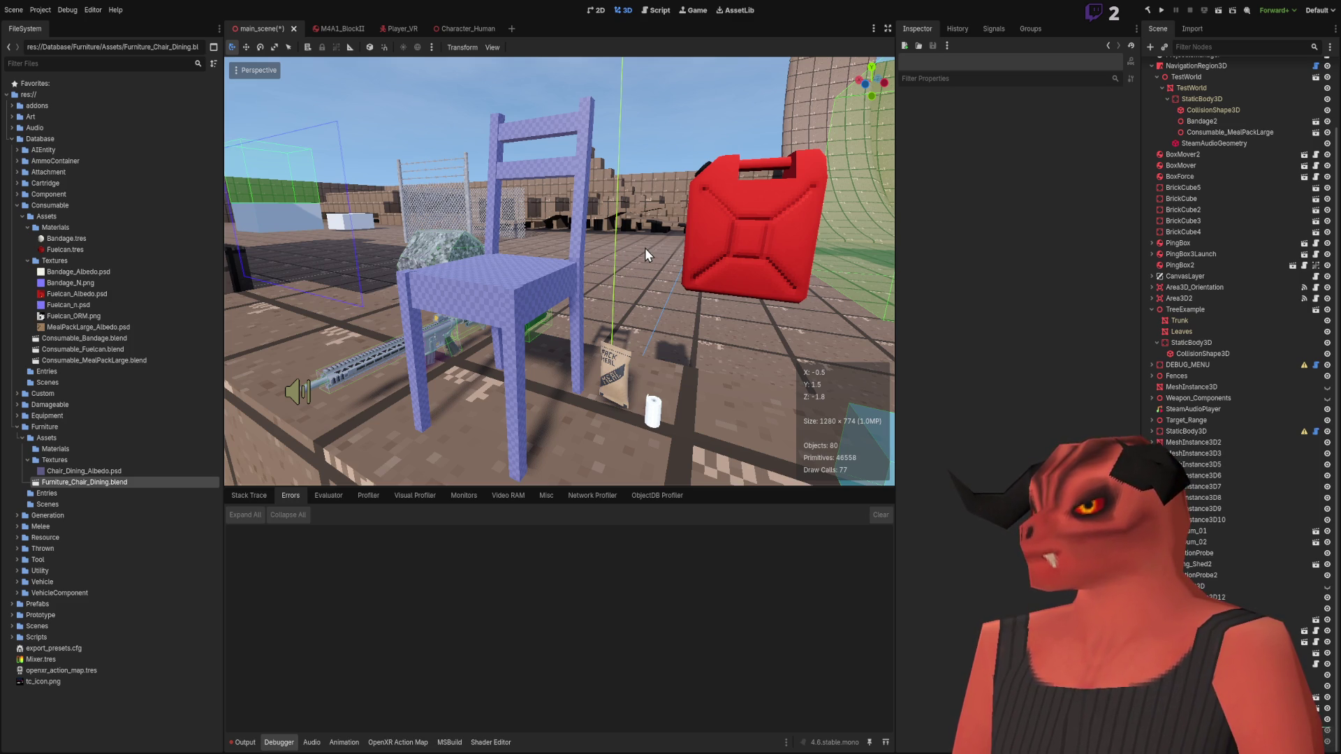
pyautogui.moveTo(644, 249)
pyautogui.mouseDown(button='right')
pyautogui.moveTo(663, 279)
pyautogui.moveTo(670, 258)
pyautogui.moveTo(670, 279)
pyautogui.moveTo(613, 271)
pyautogui.moveTo(842, 422)
pyautogui.mouseUp(button='right')
pyautogui.scroll(-4, 629, 270)
pyautogui.moveTo(715, 325); pyautogui.dragTo(536, 334, button='right')
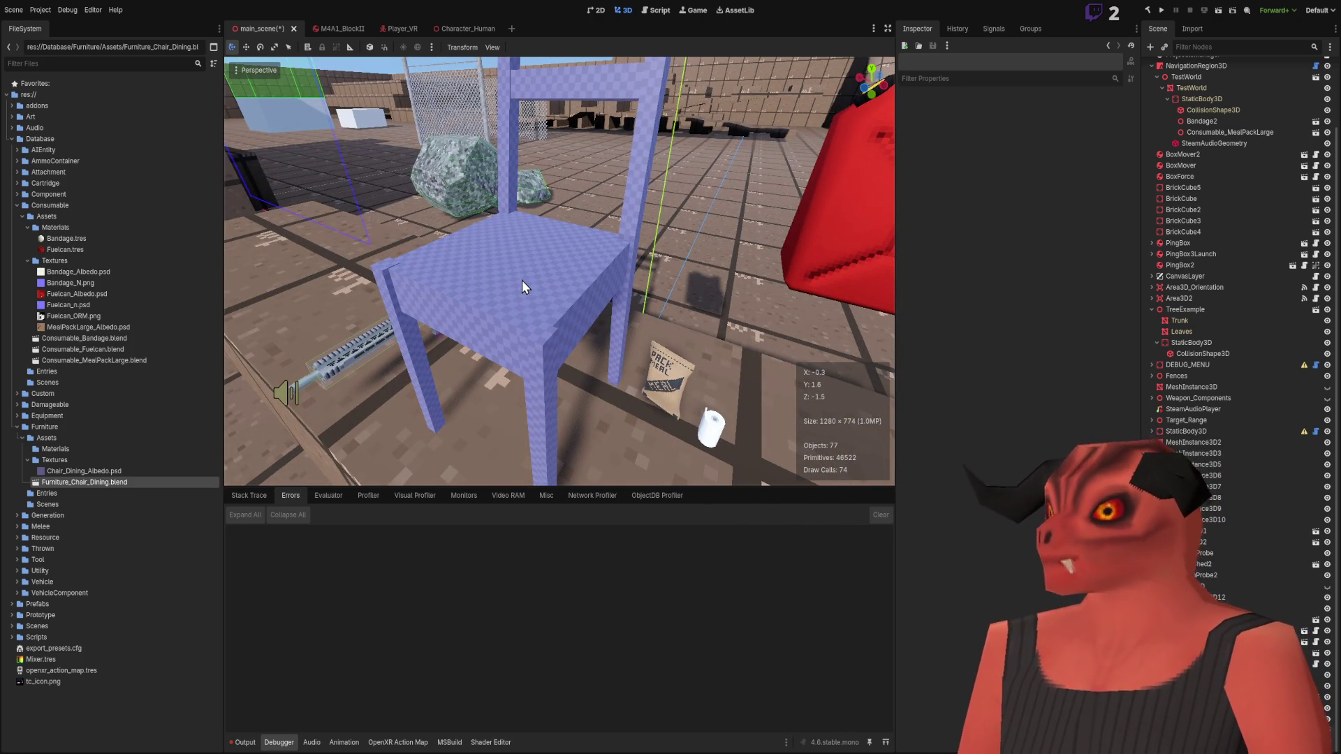
# Step: In Photoshop's chair albedo, toggle a layer's visibility and create empty Layer 2, then return to Godot
pyautogui.hotkey('alt', 'Tab')
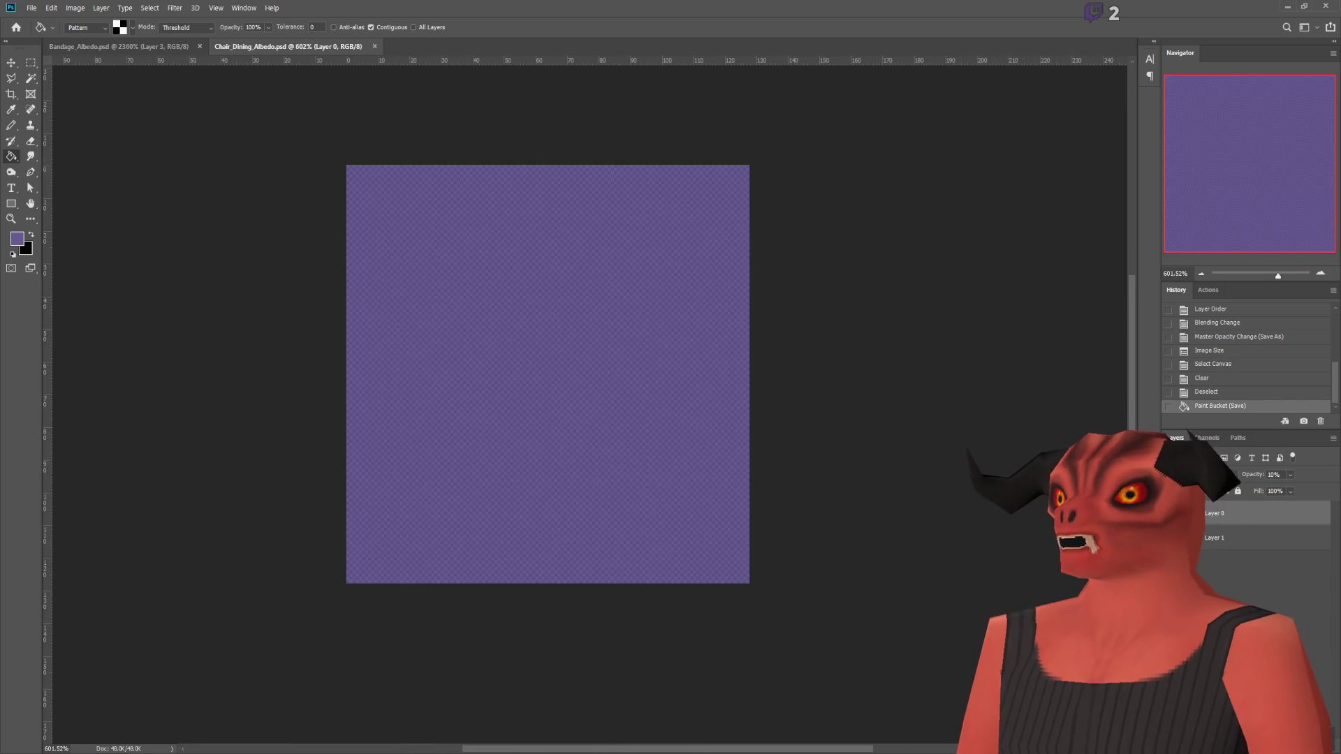
pyautogui.hotkey('ctrl', ',')
pyautogui.hotkey('ctrl', ',')
pyautogui.hotkey('ctrl', 'shift', 'alt', 'n')
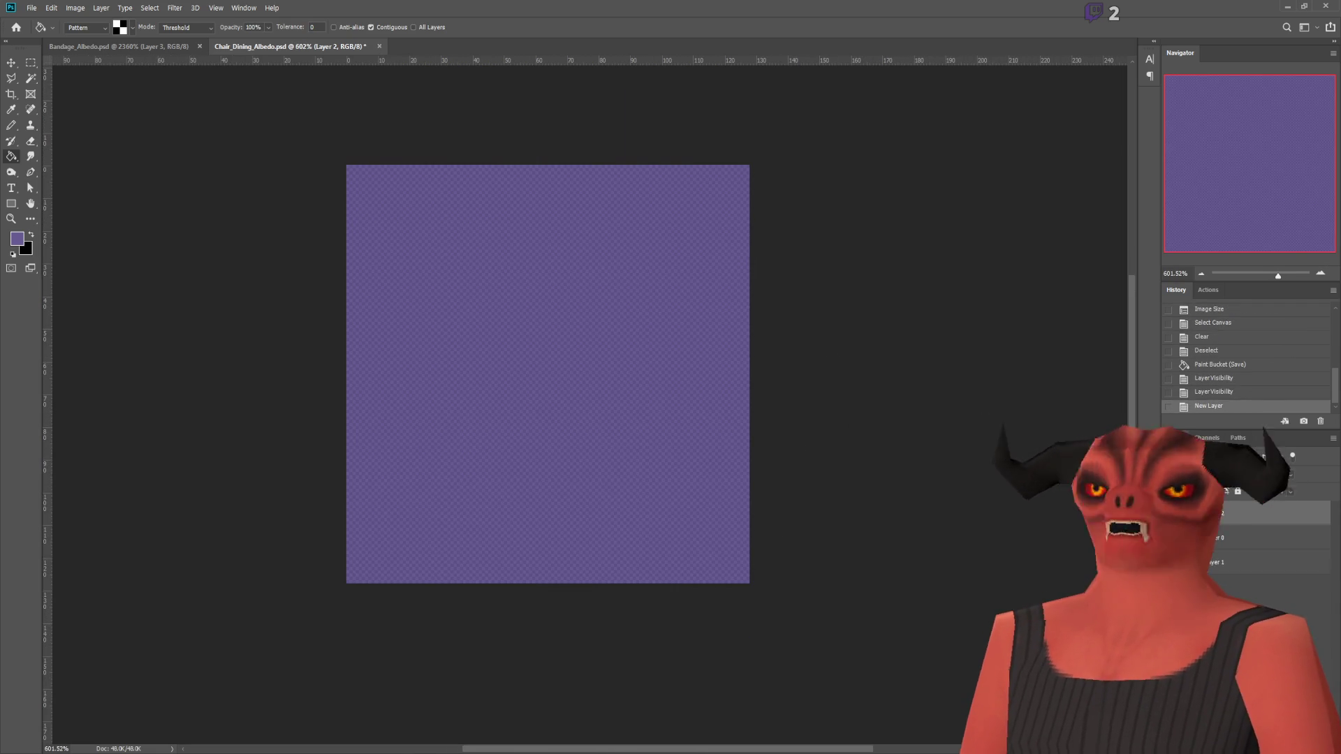
pyautogui.hotkey('alt', 'Tab')
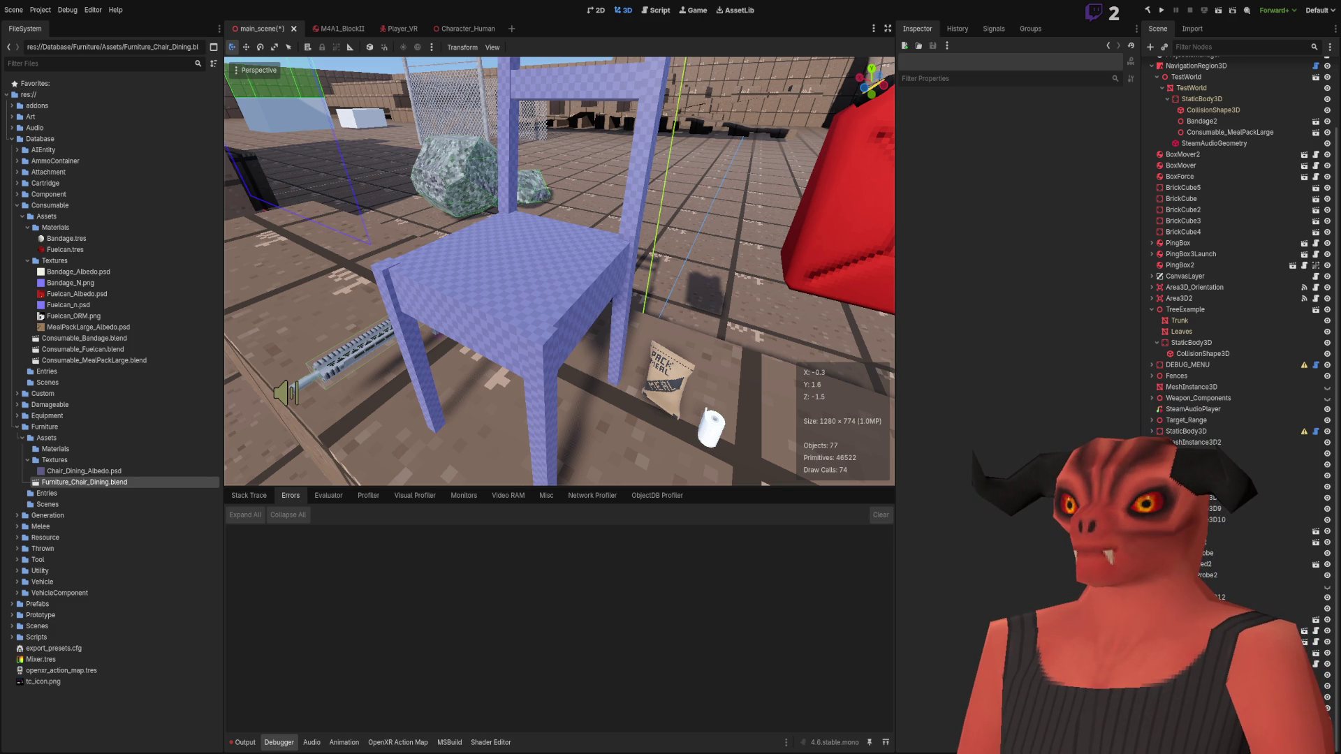
# Step: Paste the copied wicker texture into the chair albedo as a new layer and start transforming it
pyautogui.hotkey('alt', 'Tab')
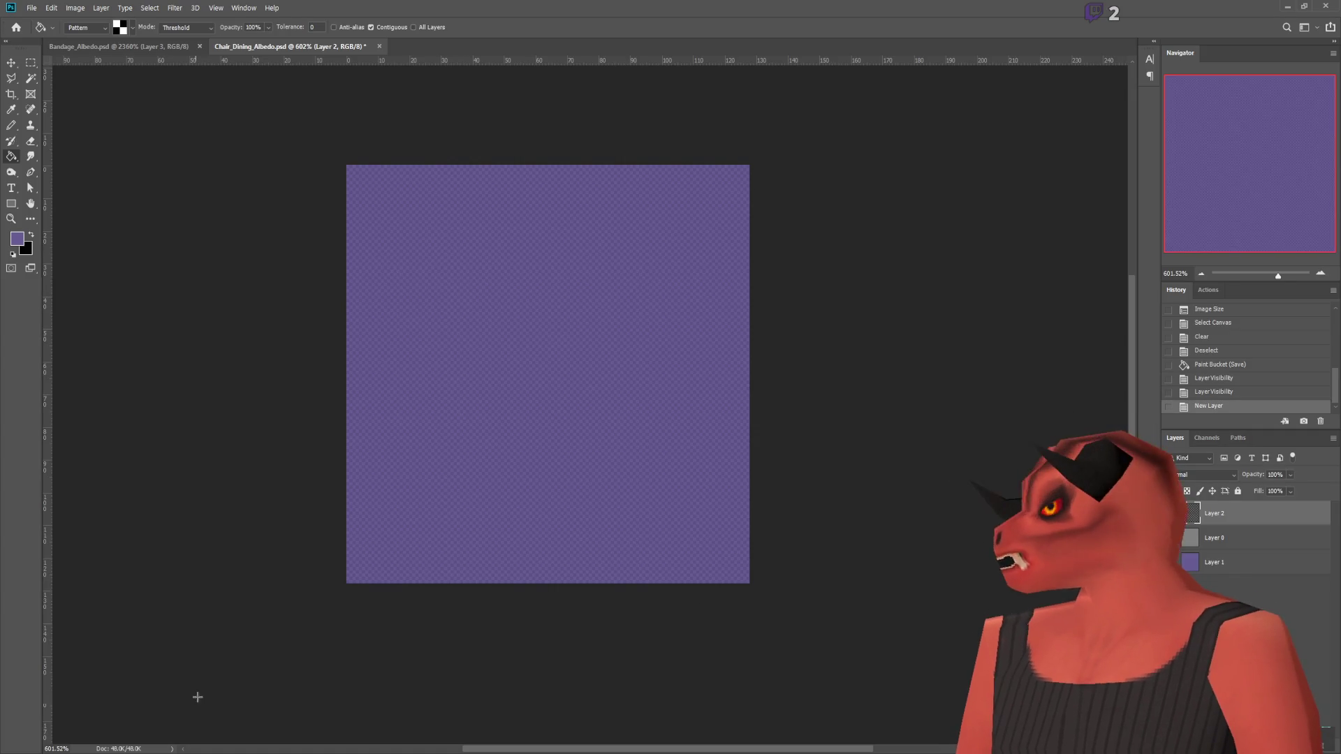
pyautogui.hotkey('alt', 'Tab')
pyautogui.scroll(4, 300, 350)
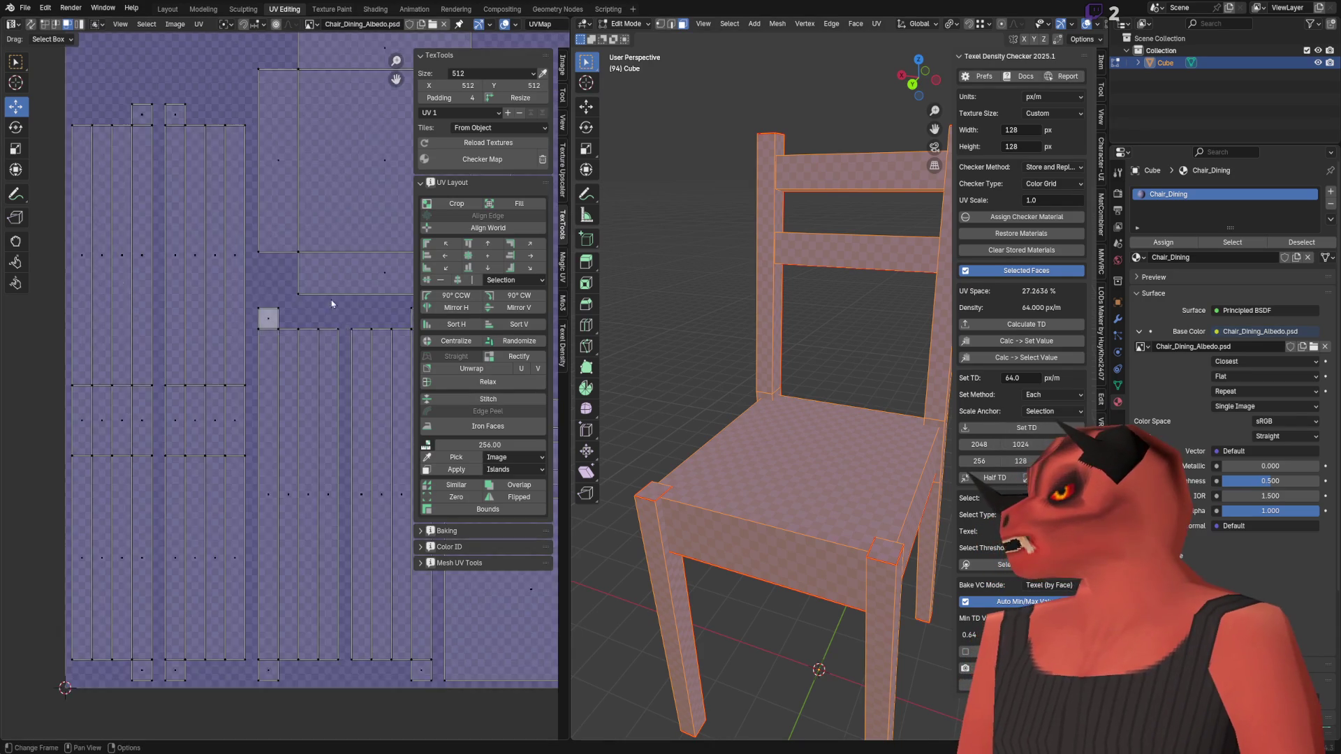
pyautogui.hotkey('alt', 'Tab')
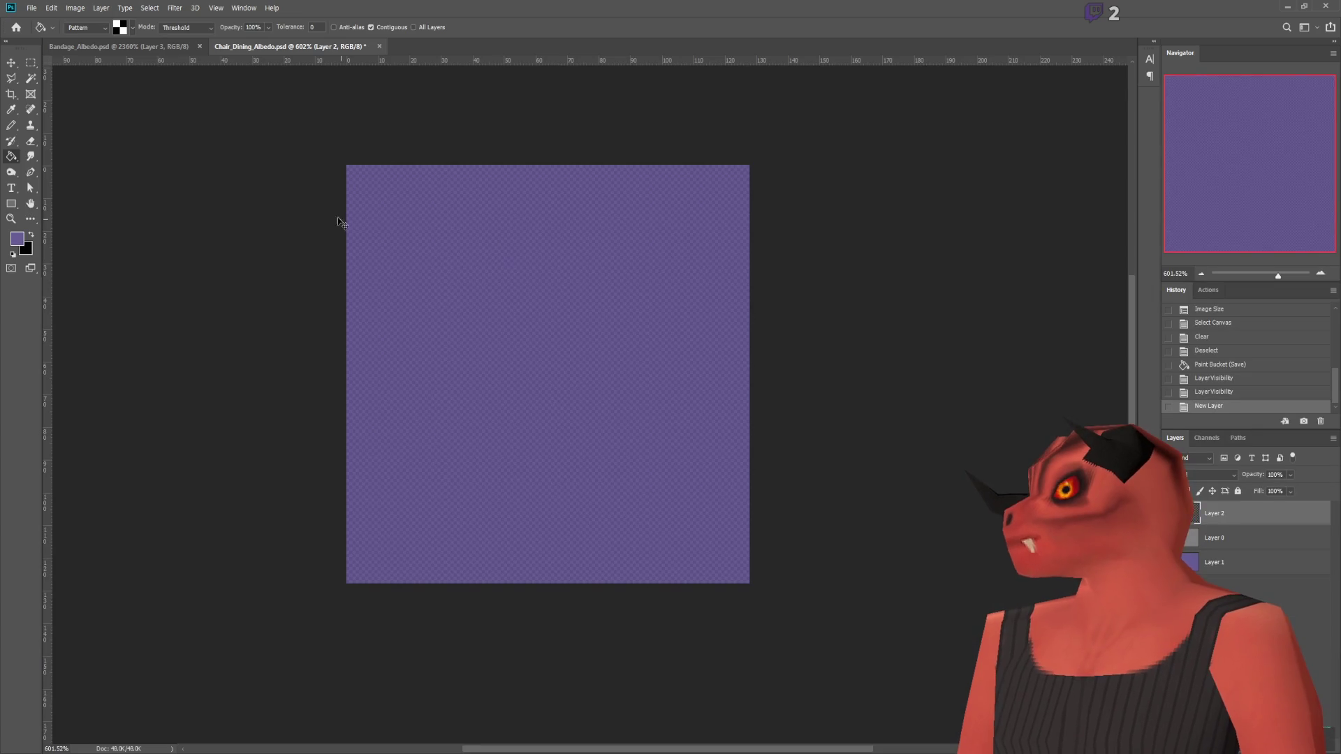
pyautogui.click(12, 63)
pyautogui.hotkey('ctrl', 'v')
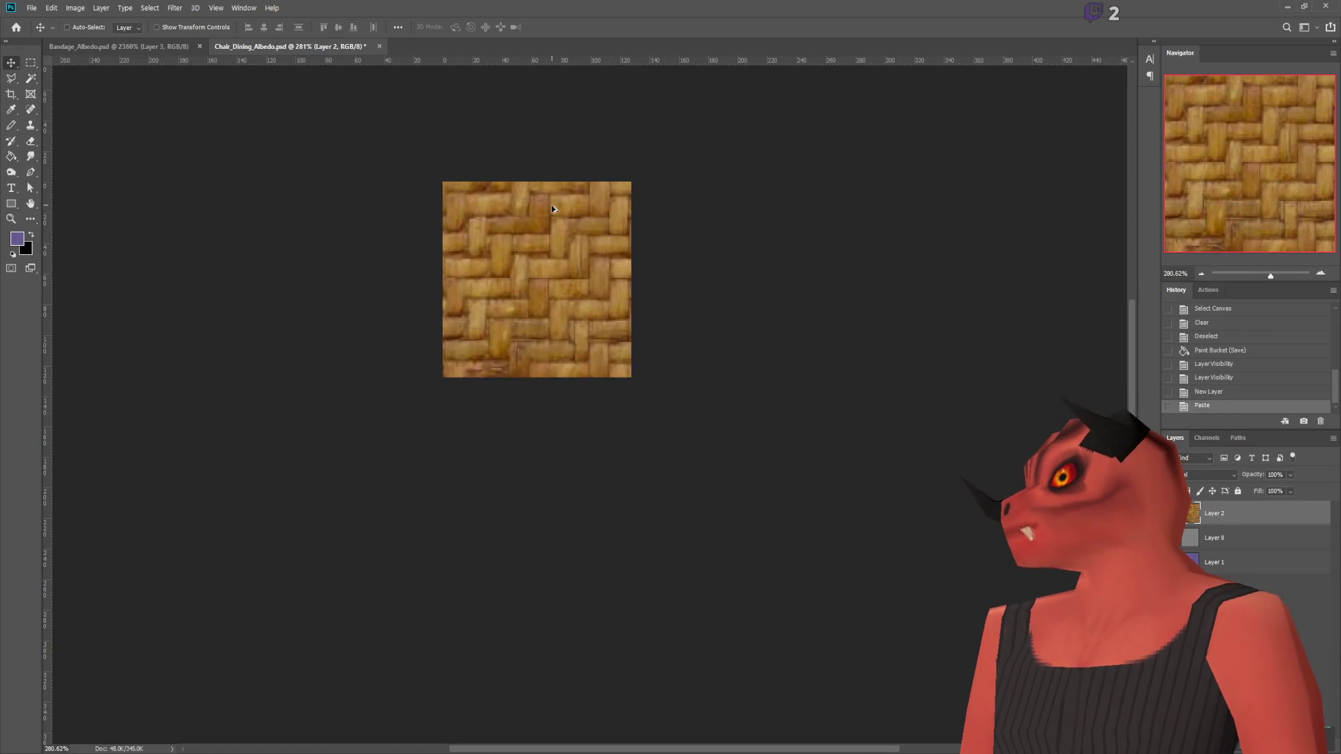
pyautogui.keyDown('alt'); pyautogui.scroll(-5, 688, 395); pyautogui.keyUp('alt')
pyautogui.hotkey('ctrl', 't')
# Step: Roughly shrink the wicker texture and drag it toward the canvas centre
pyautogui.moveTo(757, 514); pyautogui.dragTo(524, 233)
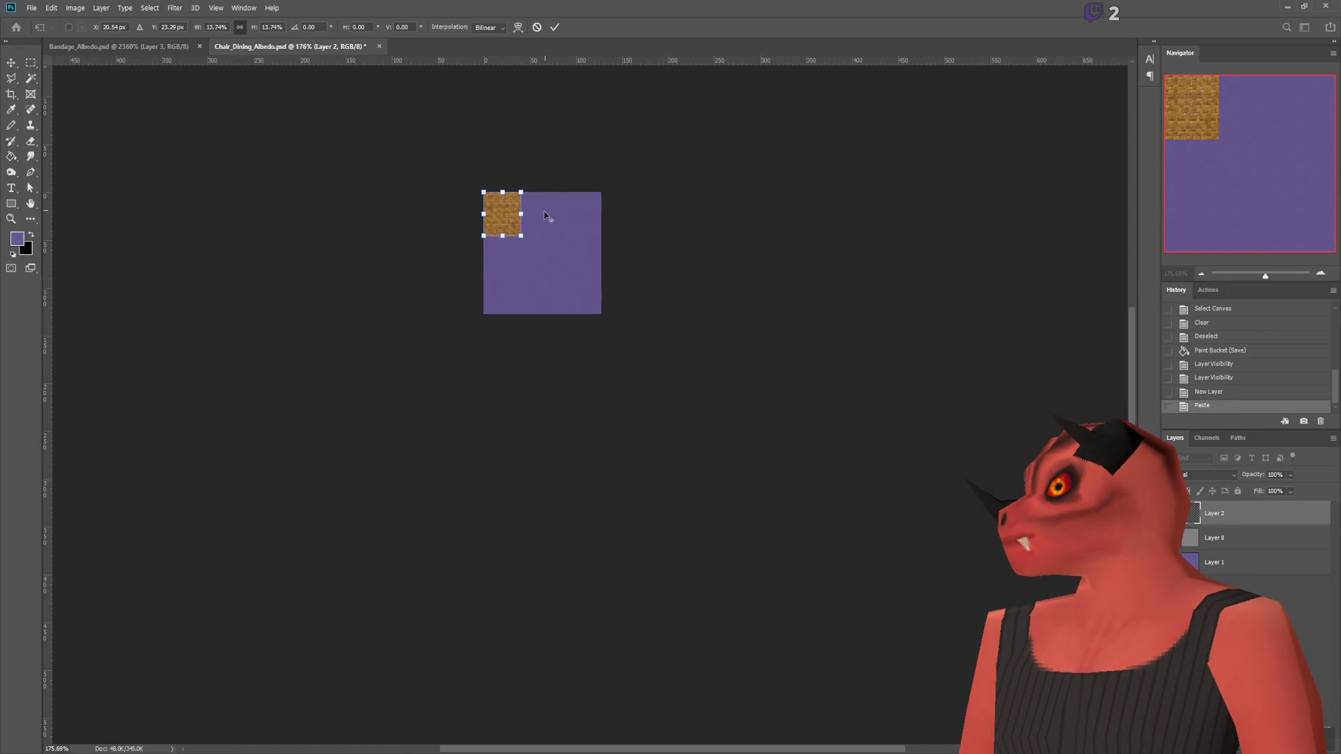
pyautogui.keyDown('alt'); pyautogui.scroll(6, 490, 208); pyautogui.keyUp('alt')
pyautogui.keyDown('alt'); pyautogui.scroll(2, 473, 191); pyautogui.keyUp('alt')
pyautogui.moveTo(464, 192); pyautogui.dragTo(662, 386)
pyautogui.keyDown('alt'); pyautogui.scroll(-3, 754, 447); pyautogui.keyUp('alt')
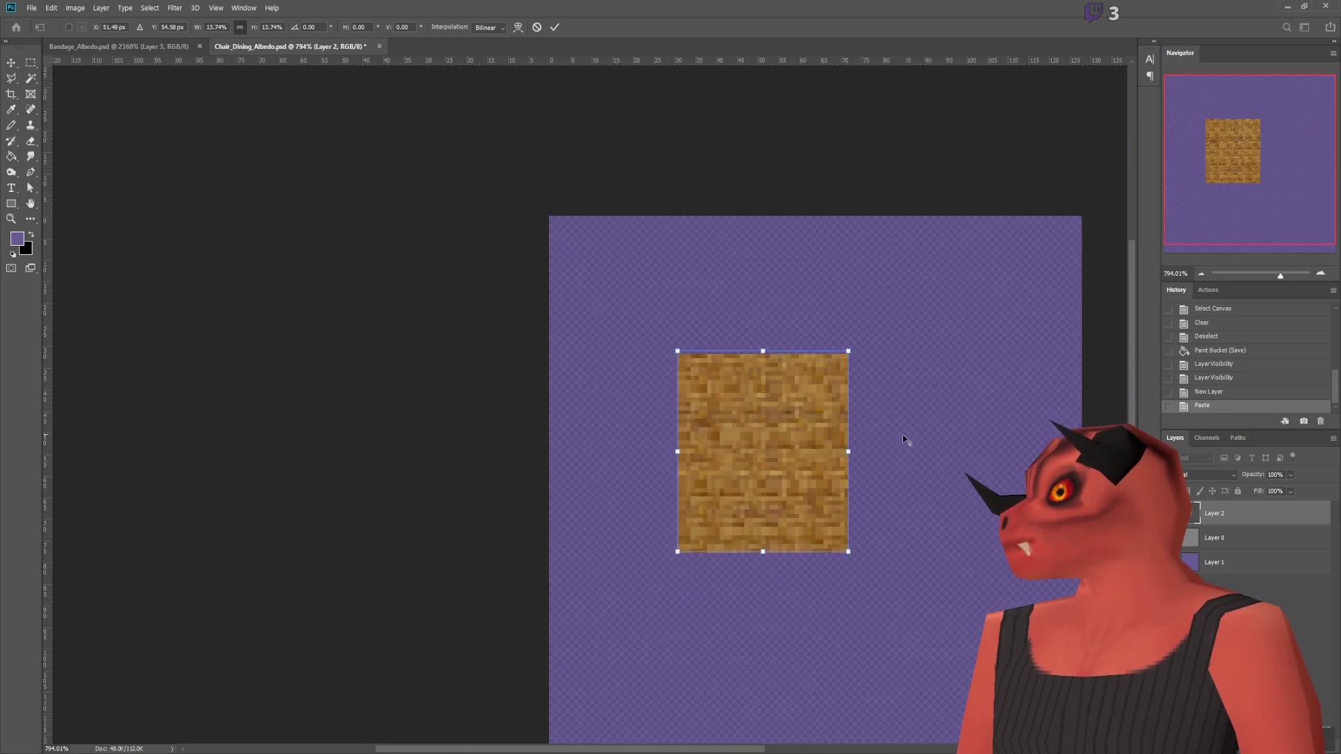
pyautogui.keyDown('alt'); pyautogui.scroll(-2, 895, 423); pyautogui.keyUp('alt')
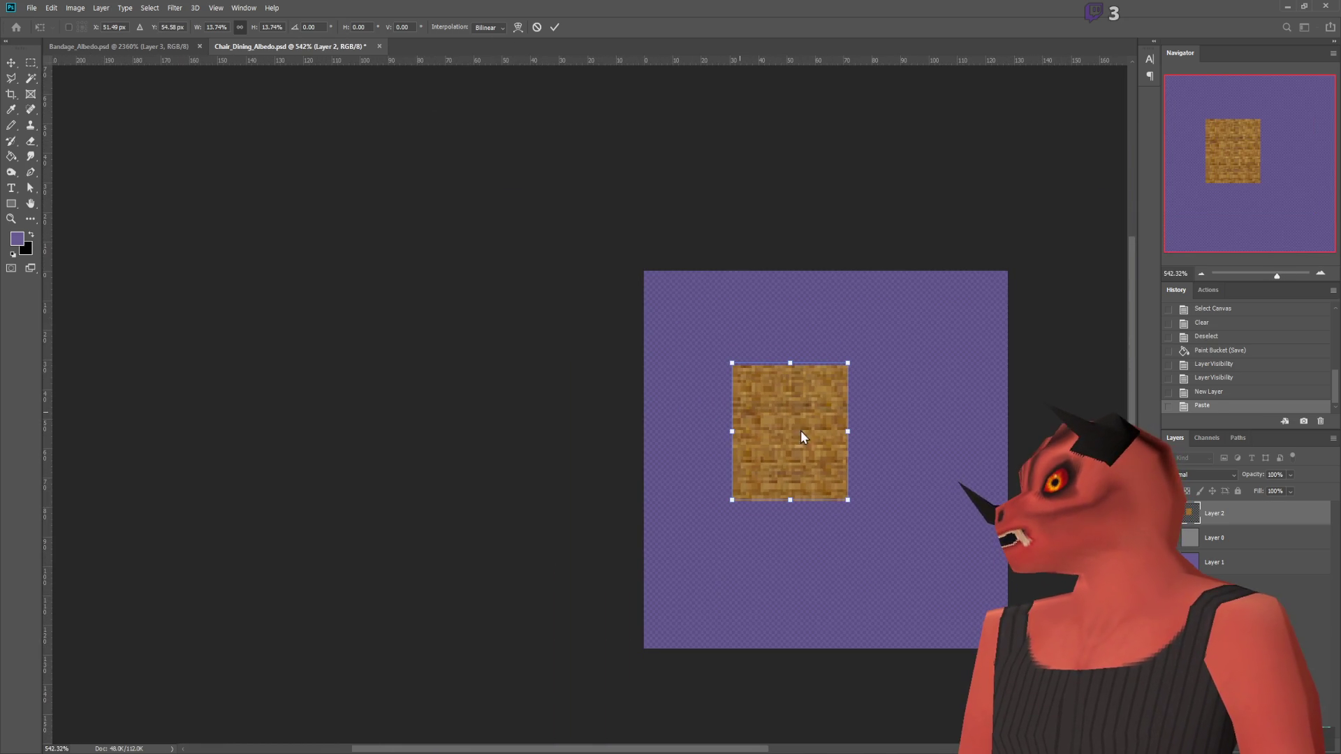
# Step: Set the wicker patch to exactly 15%, commit it, and nudge it slightly down
pyautogui.doubleClick(279, 28)
pyautogui.write('15')
pyautogui.press('Return')
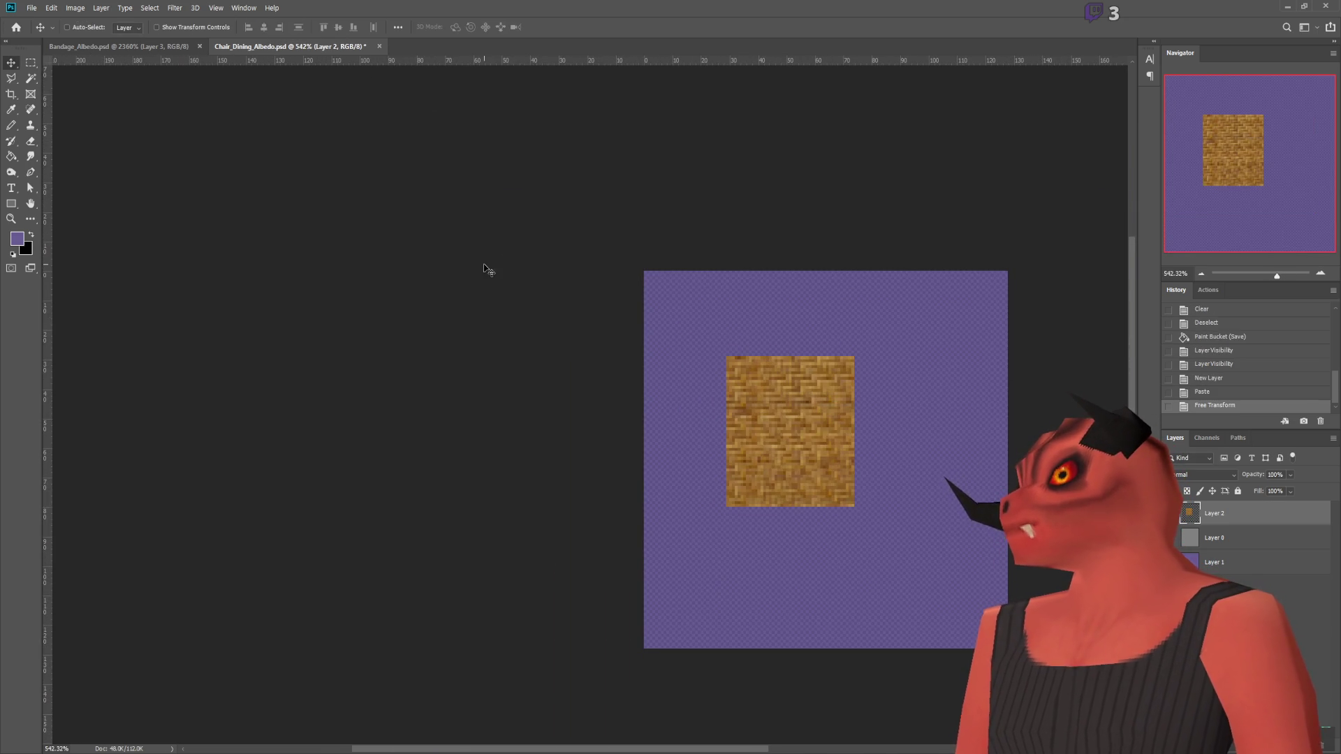
pyautogui.keyDown('alt'); pyautogui.scroll(-1, 652, 251); pyautogui.keyUp('alt')
pyautogui.keyDown('alt'); pyautogui.scroll(3, 802, 380); pyautogui.keyUp('alt')
pyautogui.keyDown('alt'); pyautogui.scroll(-2, 802, 380); pyautogui.keyUp('alt')
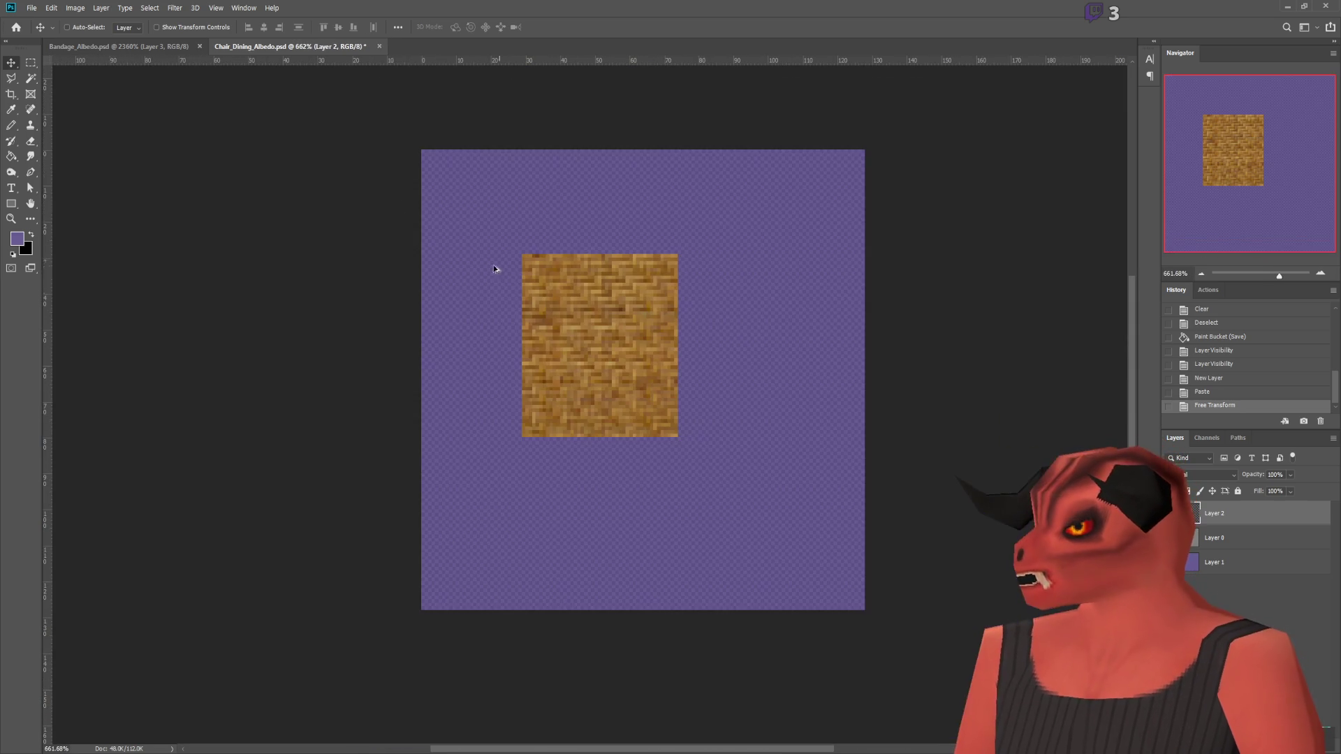
pyautogui.moveTo(599, 345)
pyautogui.mouseDown()
pyautogui.moveTo(628, 382)
pyautogui.moveTo(599, 367)
pyautogui.mouseUp()
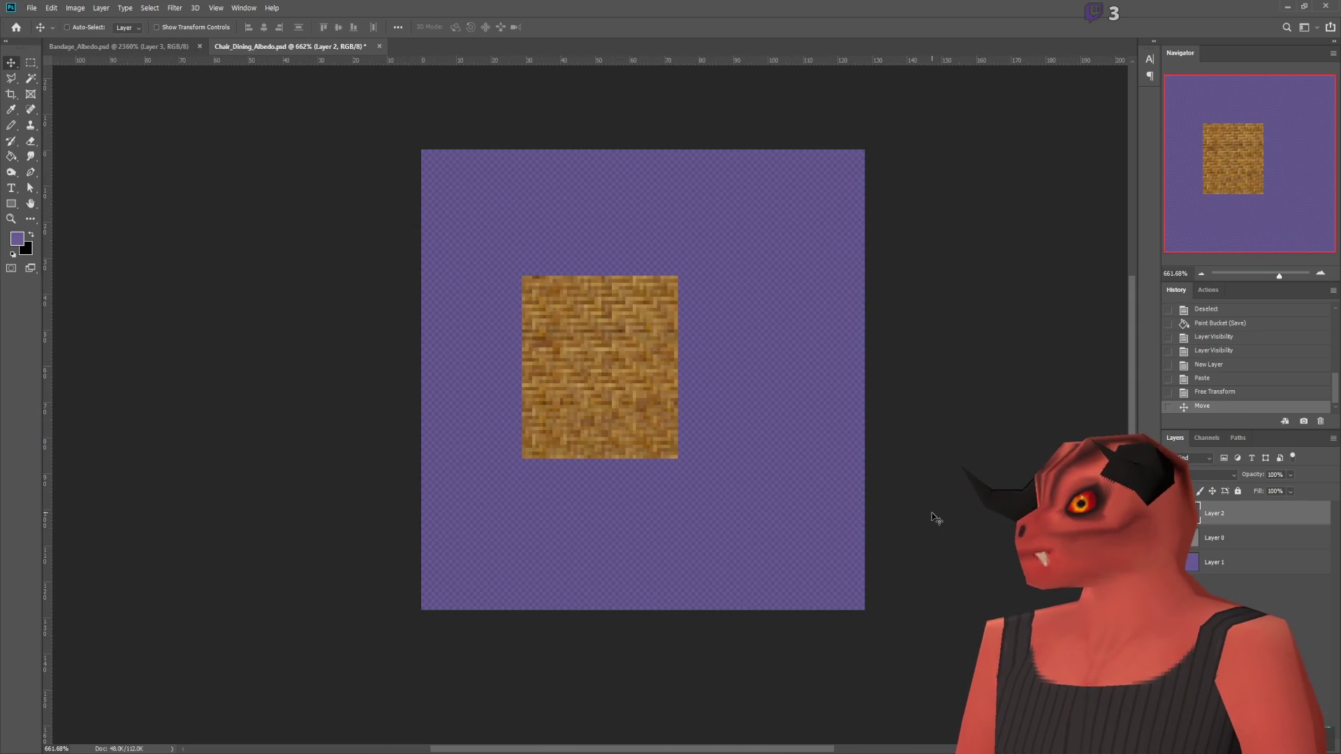
pyautogui.hotkey('alt', 'Tab')
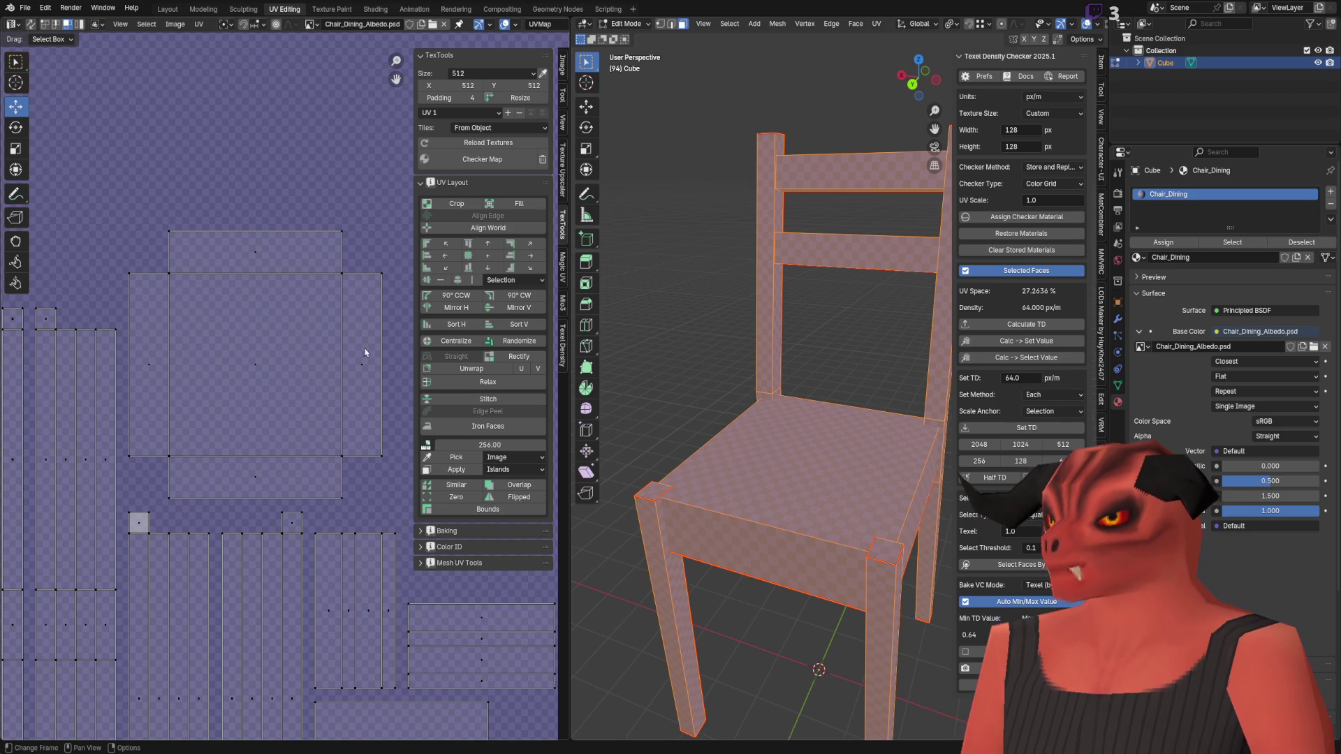
# Step: Reload Textures from Quick Favorites so the wicker appears on the chair seat
pyautogui.press('q')
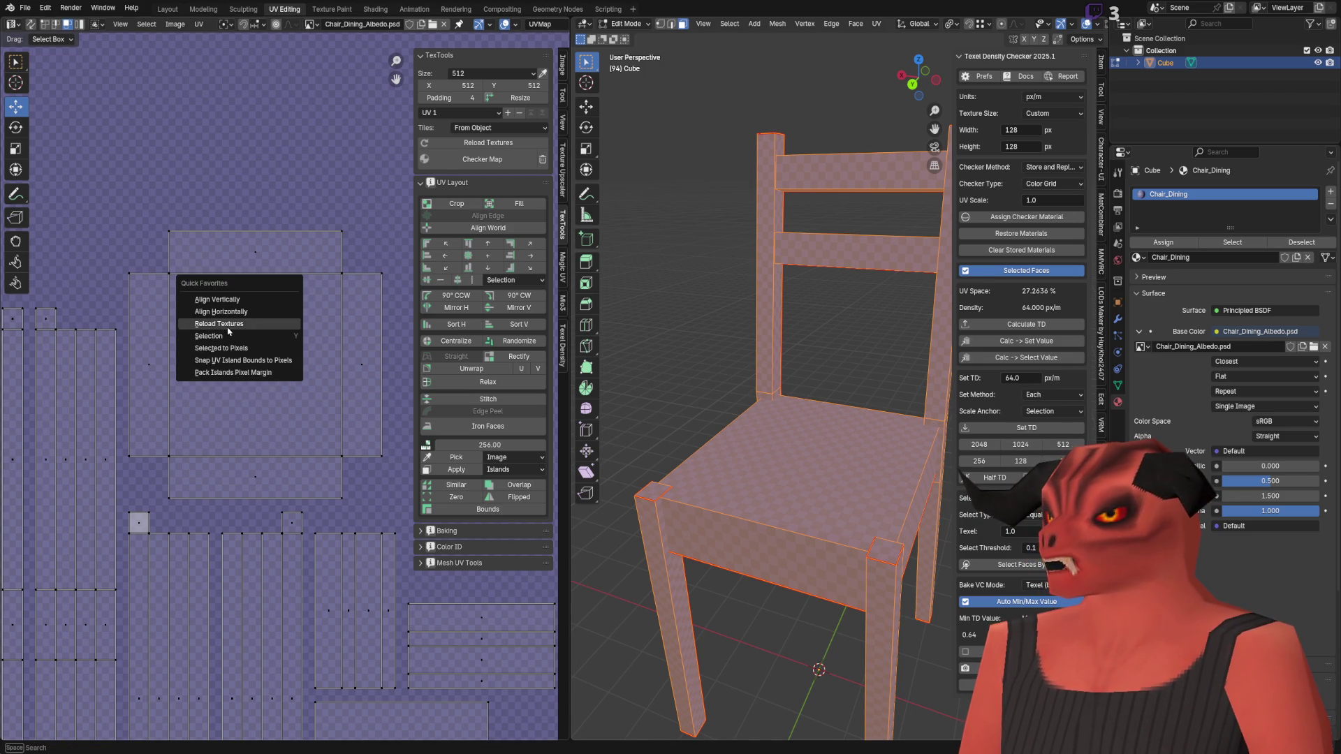
pyautogui.click(264, 350)
pyautogui.scroll(-2, 295, 451)
pyautogui.scroll(3, 245, 422)
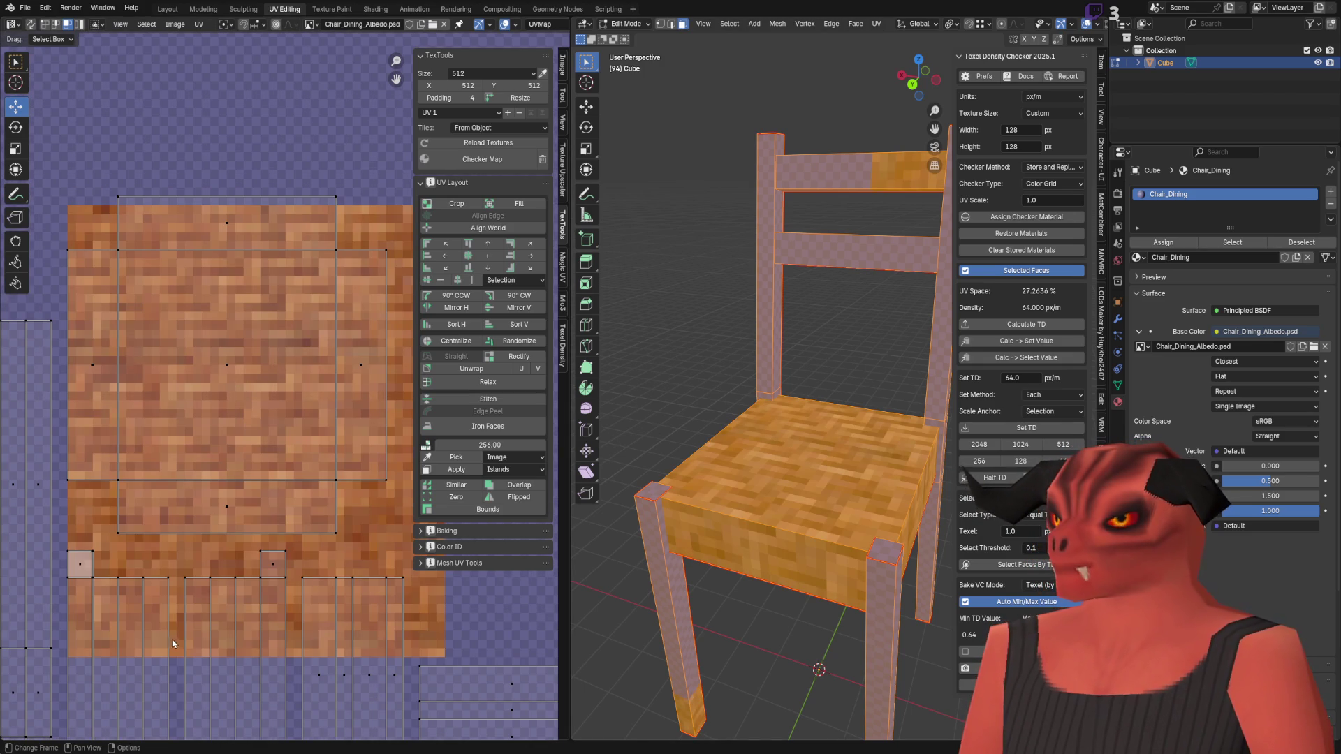
# Step: Orbit to look down on the seat and then to a close side view
pyautogui.moveTo(731, 573); pyautogui.dragTo(726, 671, button='middle')
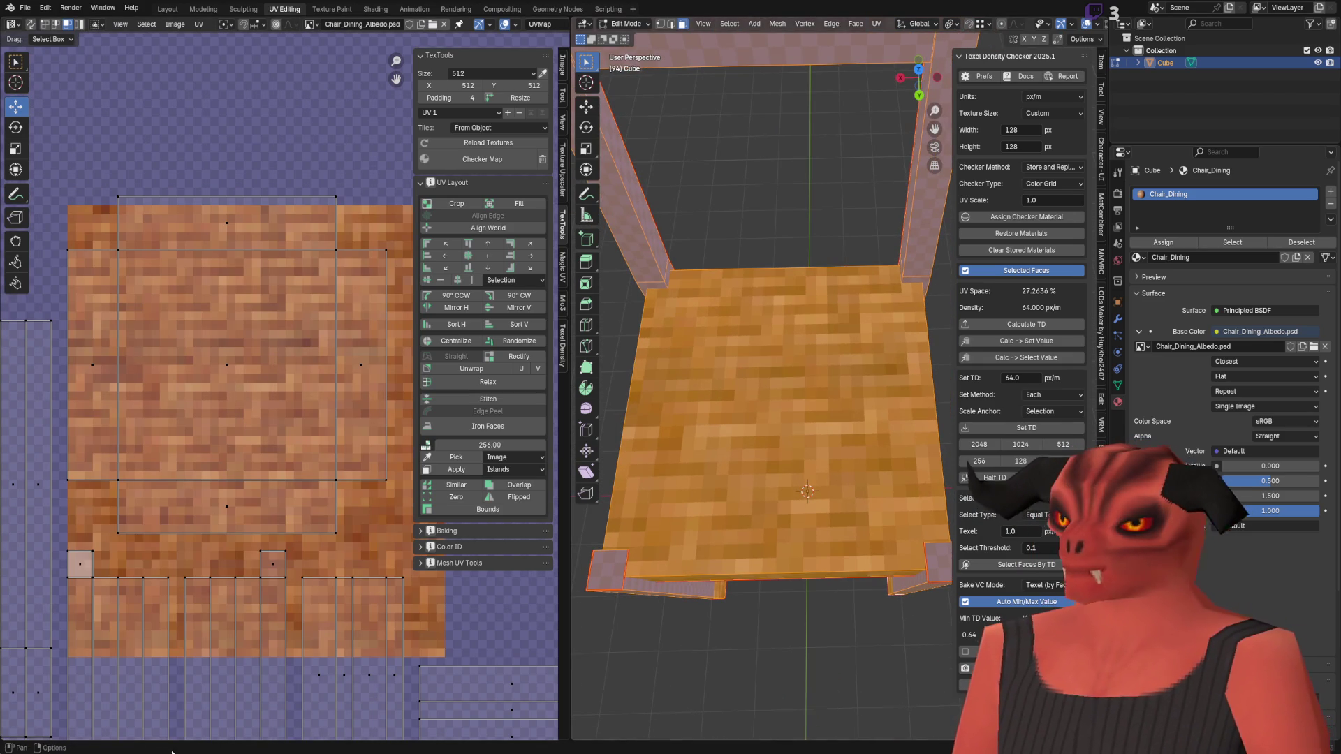
pyautogui.scroll(-1, 178, 222)
pyautogui.scroll(-4, 744, 279)
pyautogui.scroll(5, 744, 279)
pyautogui.moveTo(744, 280); pyautogui.dragTo(744, 262, button='middle')
# Step: In Object Mode, inspect the seat from front-top and low front views, then return to Edit Mode
pyautogui.press('Tab')
pyautogui.scroll(-4, 828, 388)
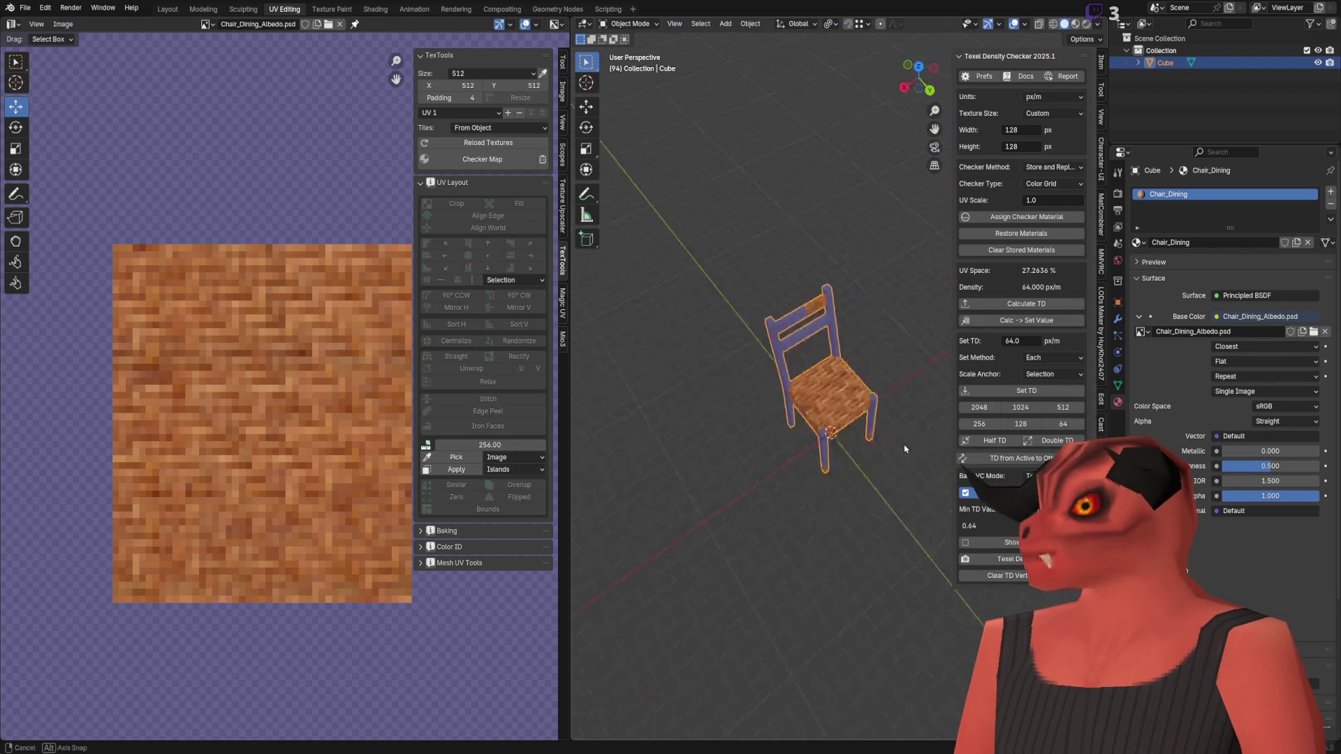
pyautogui.scroll(6, 841, 411)
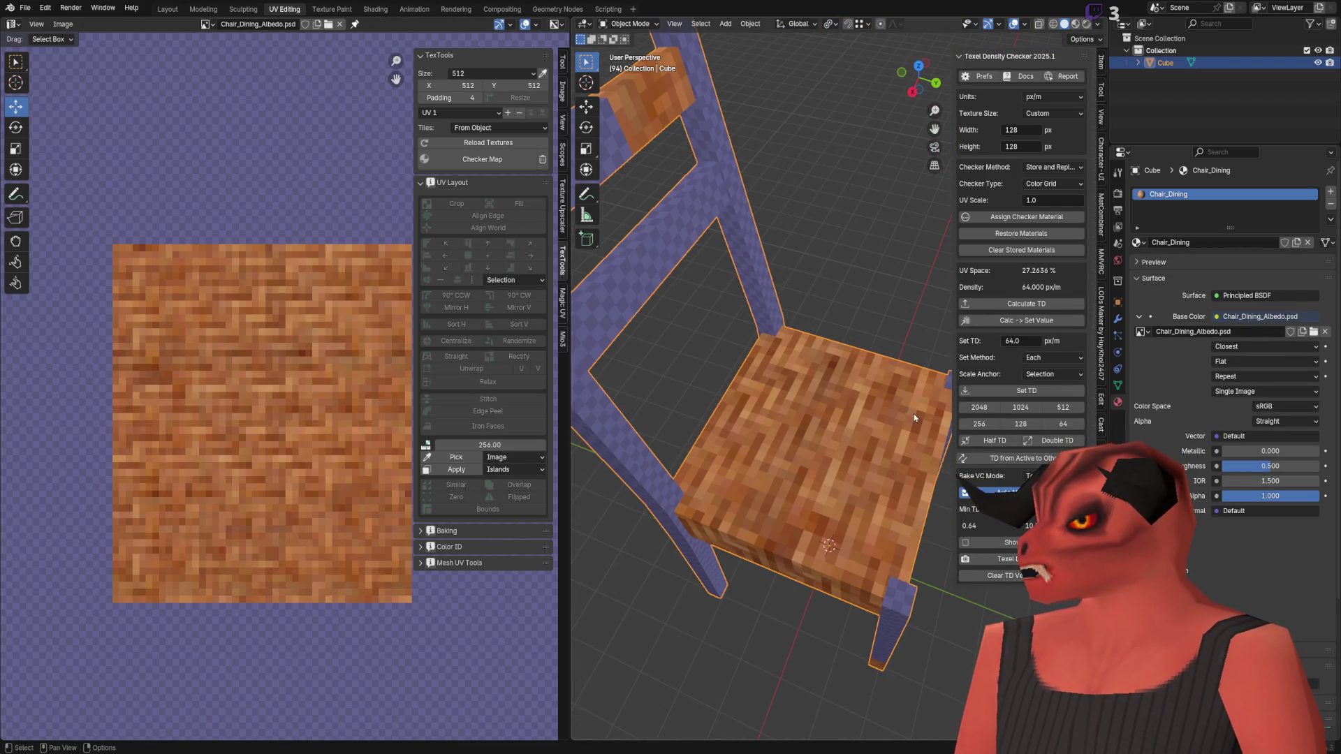
pyautogui.scroll(-4, 891, 409)
pyautogui.moveTo(868, 442); pyautogui.dragTo(824, 419, button='middle')
pyautogui.scroll(6, 768, 408)
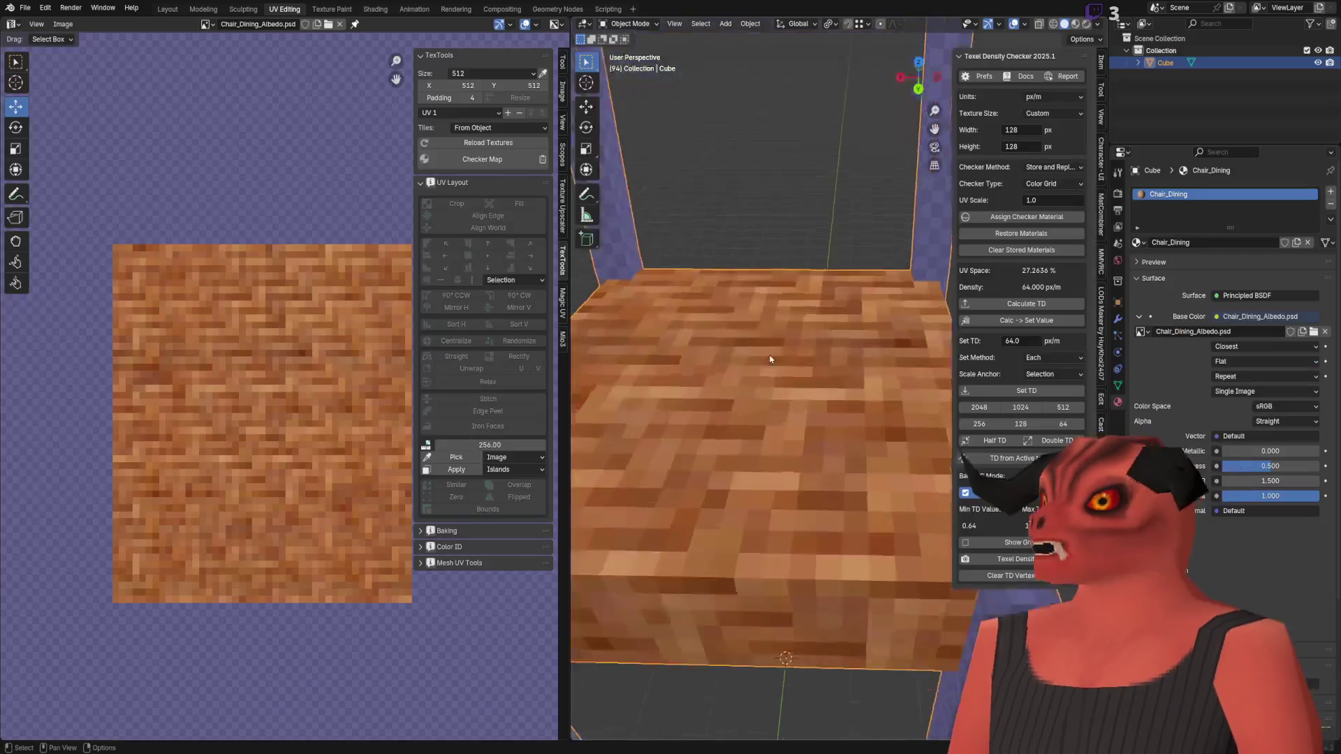
pyautogui.scroll(-4, 838, 370)
pyautogui.scroll(6, 838, 370)
pyautogui.moveTo(852, 398)
pyautogui.mouseDown(button='middle')
pyautogui.moveTo(848, 328)
pyautogui.moveTo(840, 405)
pyautogui.mouseUp(button='middle')
pyautogui.scroll(-3, 840, 406)
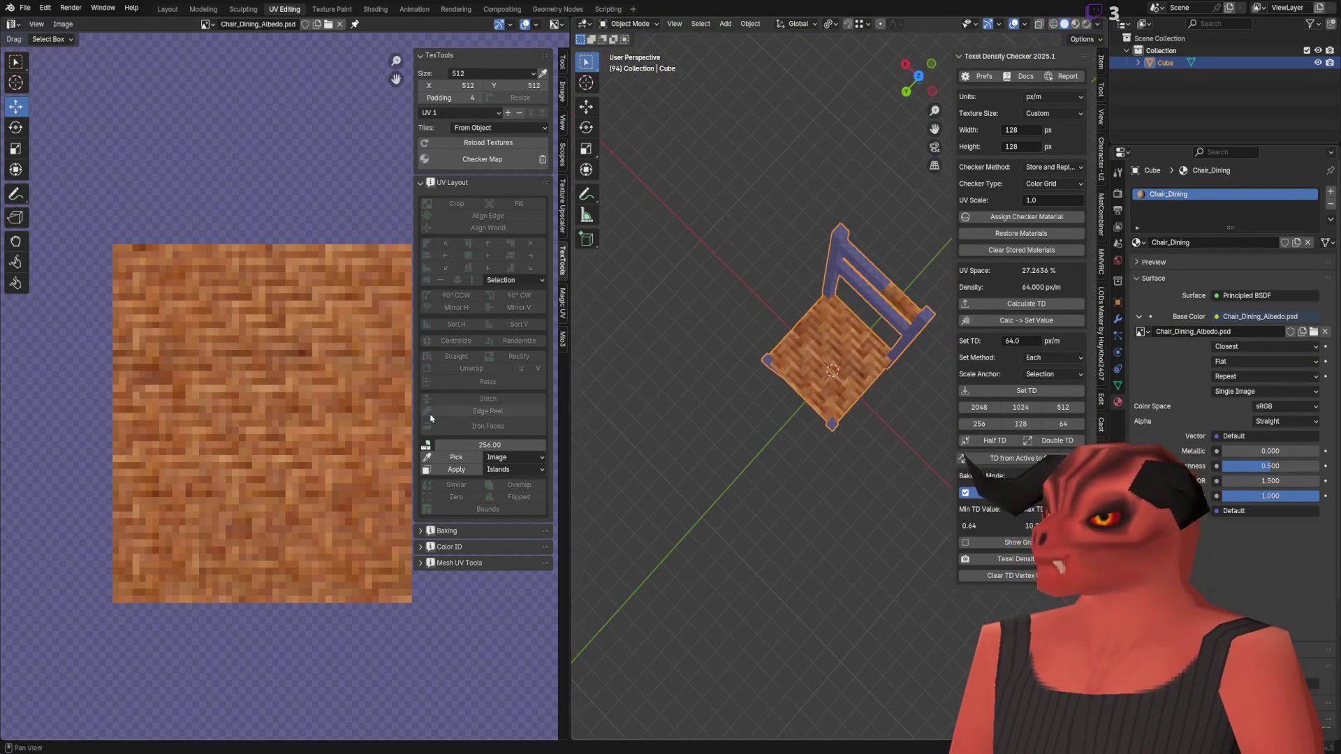
pyautogui.press('Tab')
pyautogui.scroll(5, 284, 417)
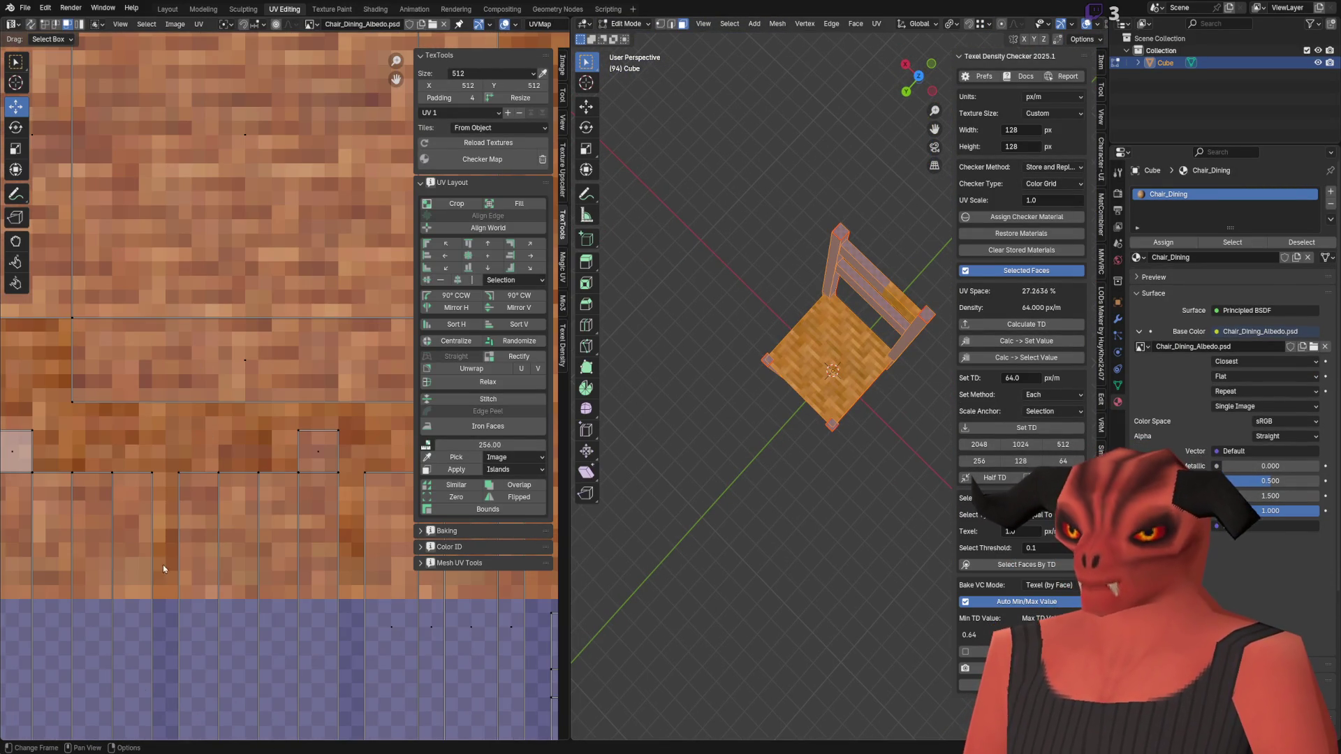
# Step: Nudge the wicker square with the arrow key in Photoshop and reload textures in Blender
pyautogui.hotkey('alt', 'Tab')
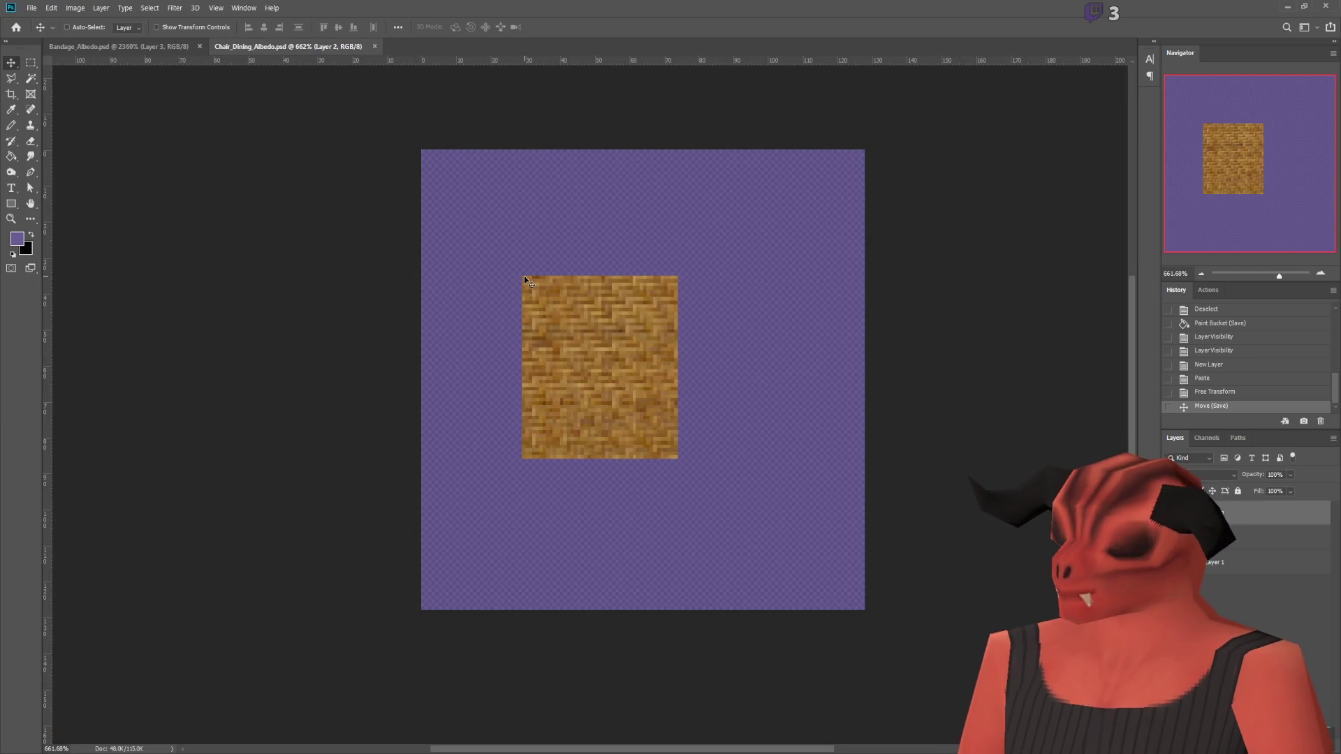
pyautogui.press('Up')
pyautogui.press('Up')
pyautogui.press('Up')
pyautogui.hotkey('alt', 'Tab')
pyautogui.press('q')
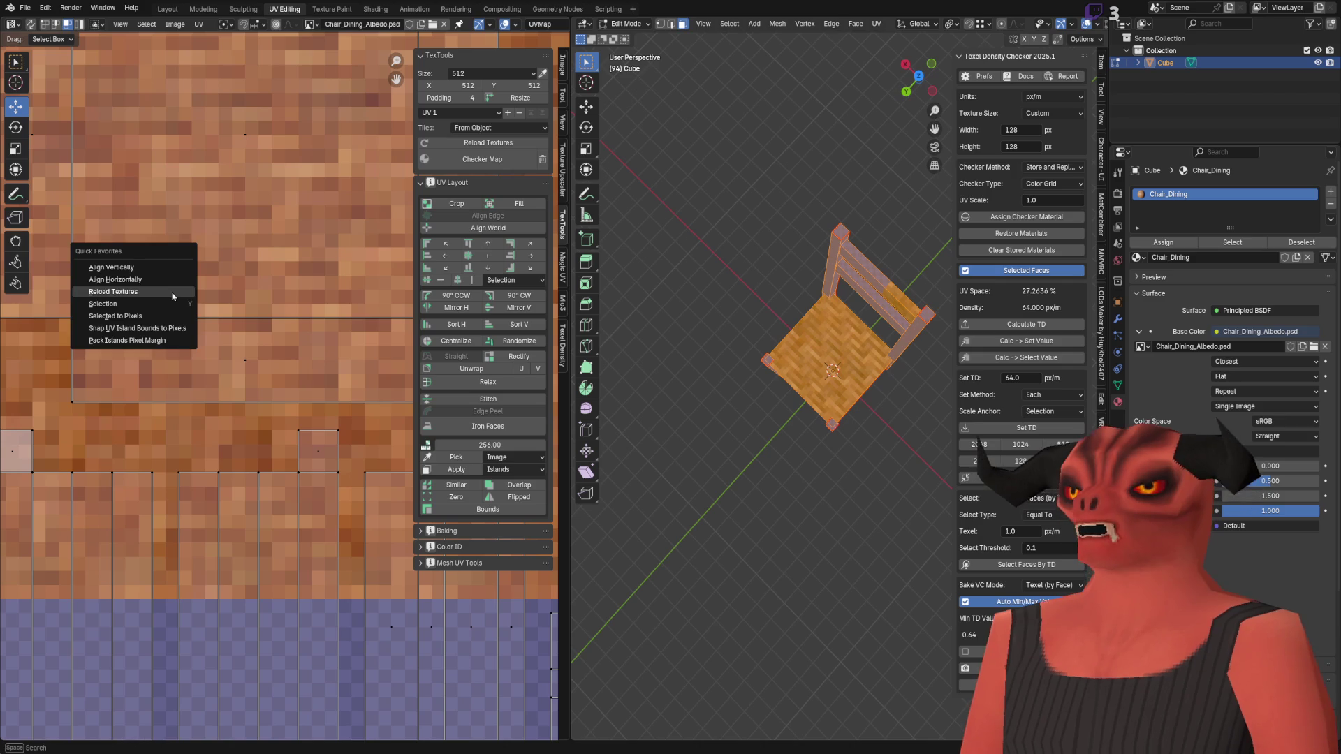
pyautogui.click(172, 295)
pyautogui.scroll(5, 111, 332)
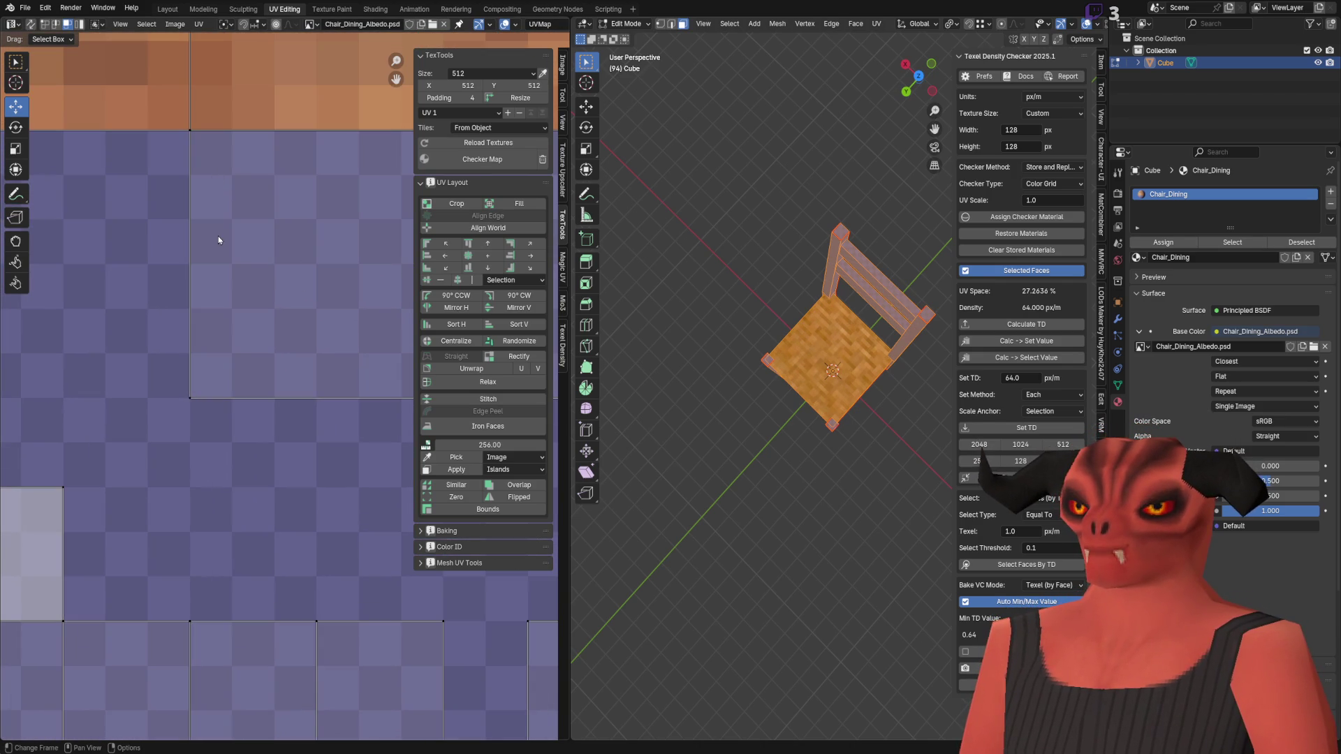
# Step: Shift the woven patch slightly down and reload the texture to see it on the seat
pyautogui.hotkey('alt', 'Tab')
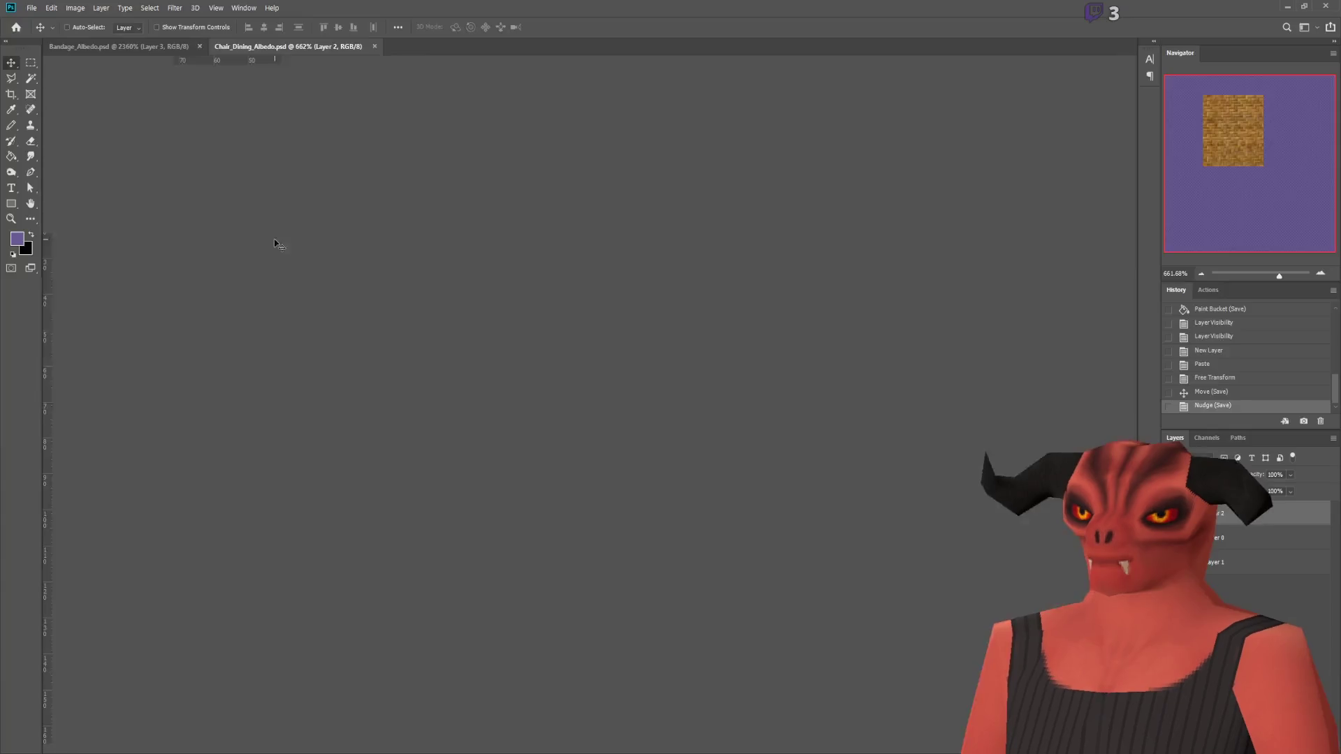
pyautogui.press('Down')
pyautogui.press('Down')
pyautogui.press('Down')
pyautogui.press('Up')
pyautogui.press('Up')
pyautogui.press('Up')
pyautogui.hotkey('alt', 'Tab')
pyautogui.press('q')
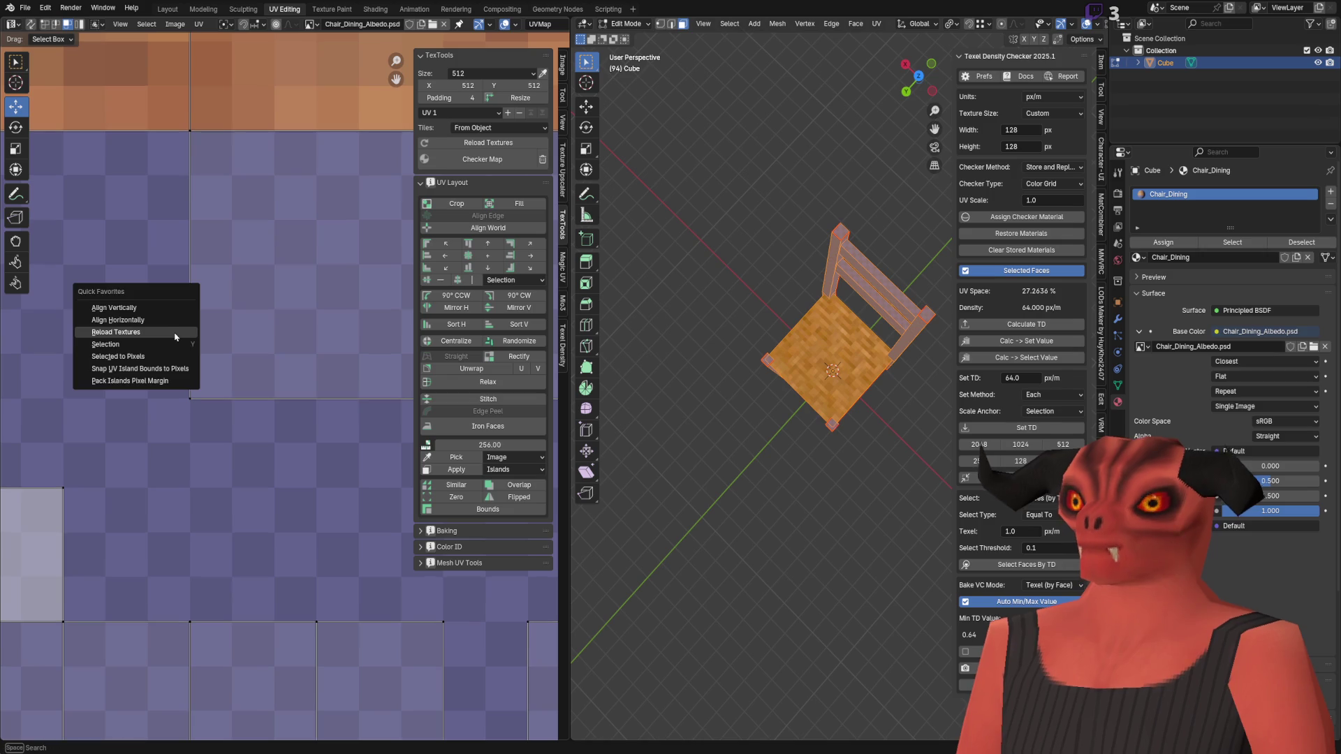
pyautogui.click(175, 335)
pyautogui.scroll(-10, 217, 326)
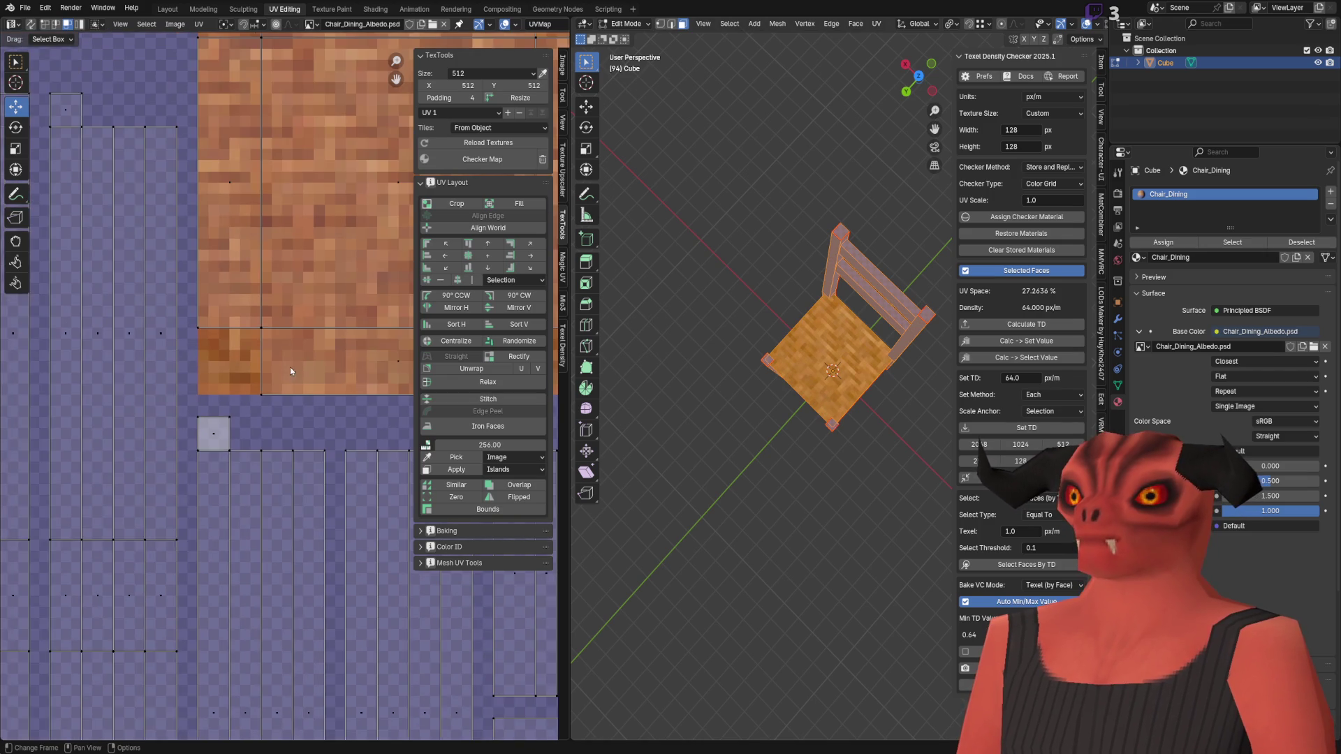
pyautogui.scroll(3, 768, 349)
# Step: Preview the textured chair from a front three-quarter view in Object Mode, then return to Edit Mode
pyautogui.moveTo(768, 349)
pyautogui.mouseDown(button='middle')
pyautogui.moveTo(789, 377)
pyautogui.moveTo(773, 333)
pyautogui.moveTo(694, 353)
pyautogui.moveTo(740, 458)
pyautogui.moveTo(830, 266)
pyautogui.moveTo(807, 388)
pyautogui.mouseUp(button='middle')
pyautogui.press('Tab')
pyautogui.scroll(3, 772, 334)
pyautogui.scroll(-5, 830, 267)
pyautogui.press('Tab')
pyautogui.scroll(4, 247, 361)
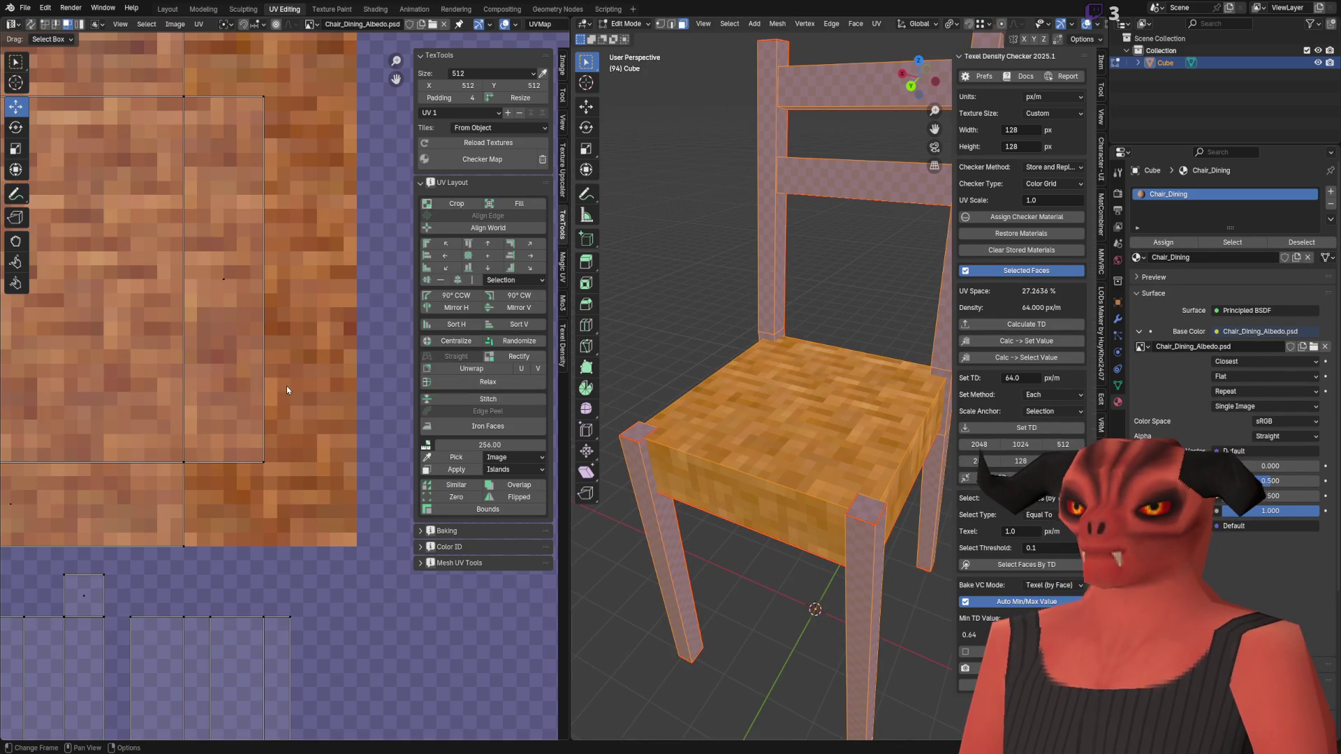
pyautogui.scroll(5, 286, 389)
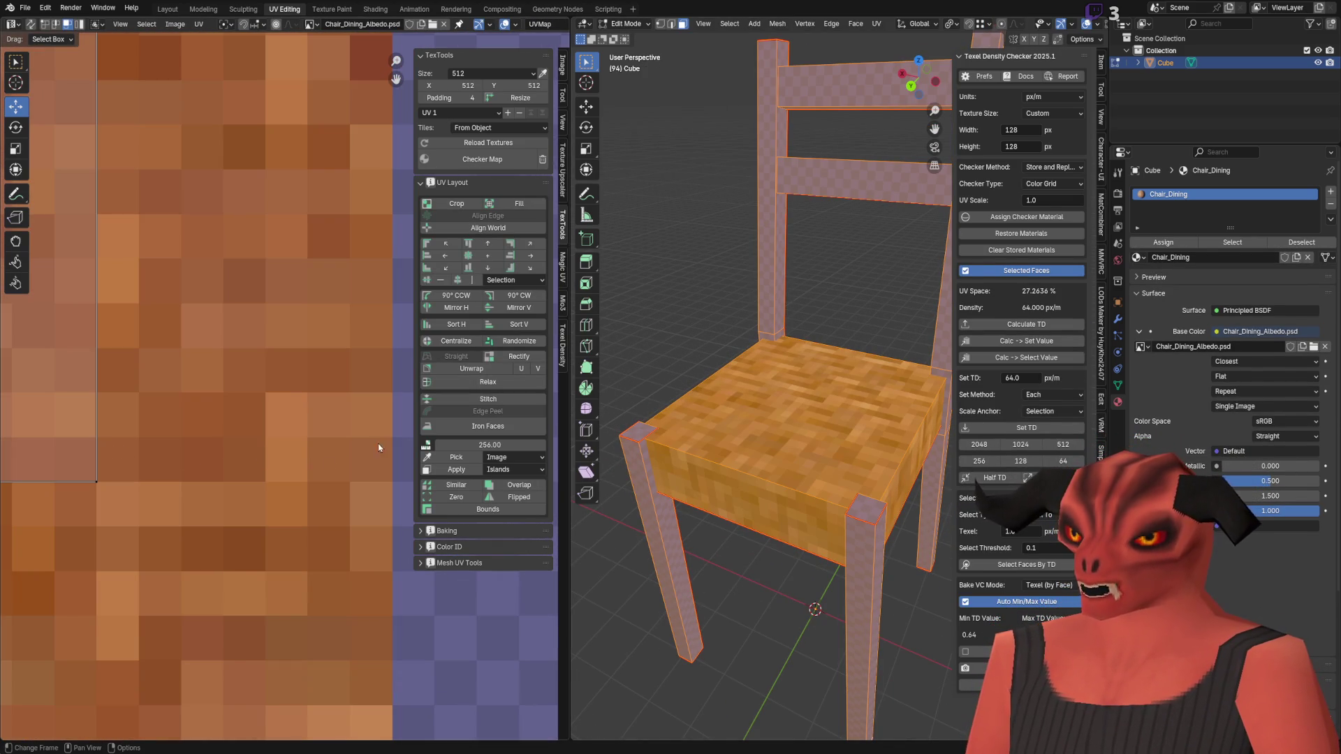
pyautogui.hotkey('alt', 'Tab')
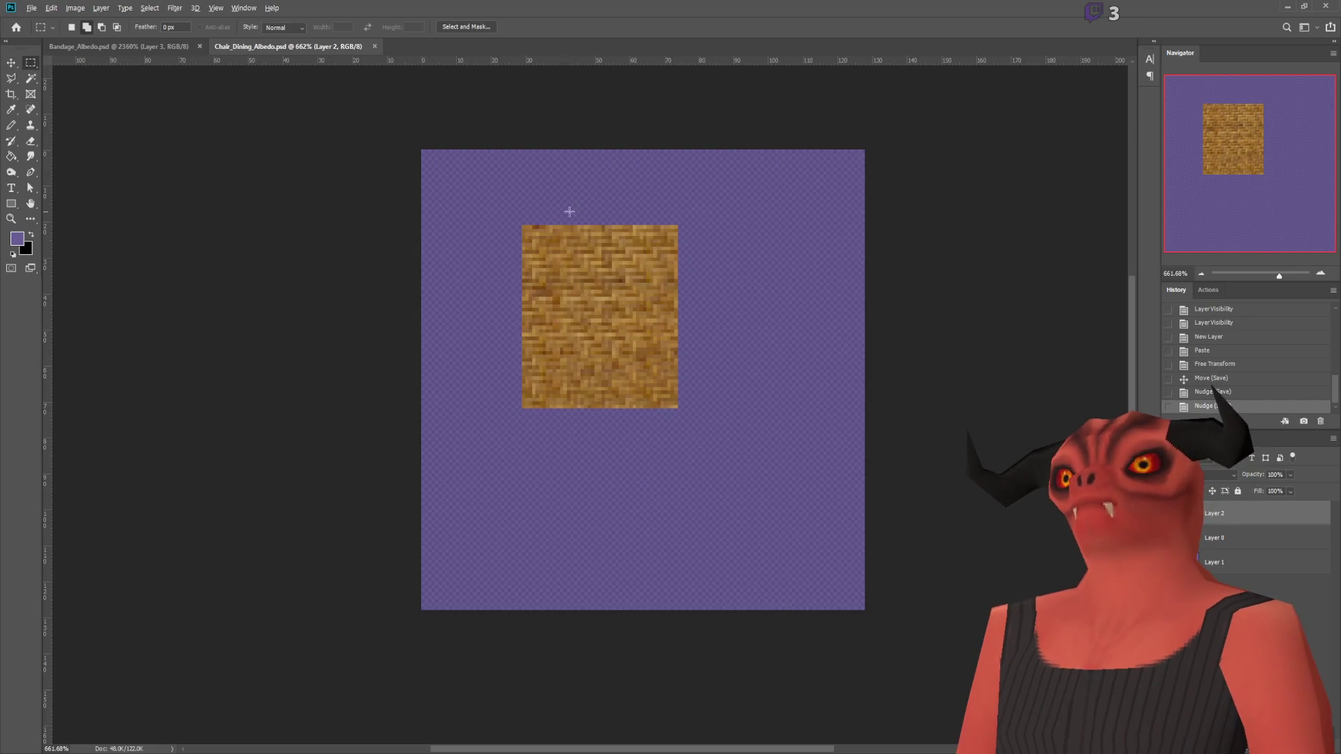
# Step: Clear a thin strip from the wicker patch's right edge
pyautogui.keyDown('alt'); pyautogui.scroll(5, 704, 579); pyautogui.keyUp('alt')
pyautogui.moveTo(748, 602)
pyautogui.mouseDown()
pyautogui.moveTo(691, 66)
pyautogui.moveTo(689, 106)
pyautogui.mouseUp()
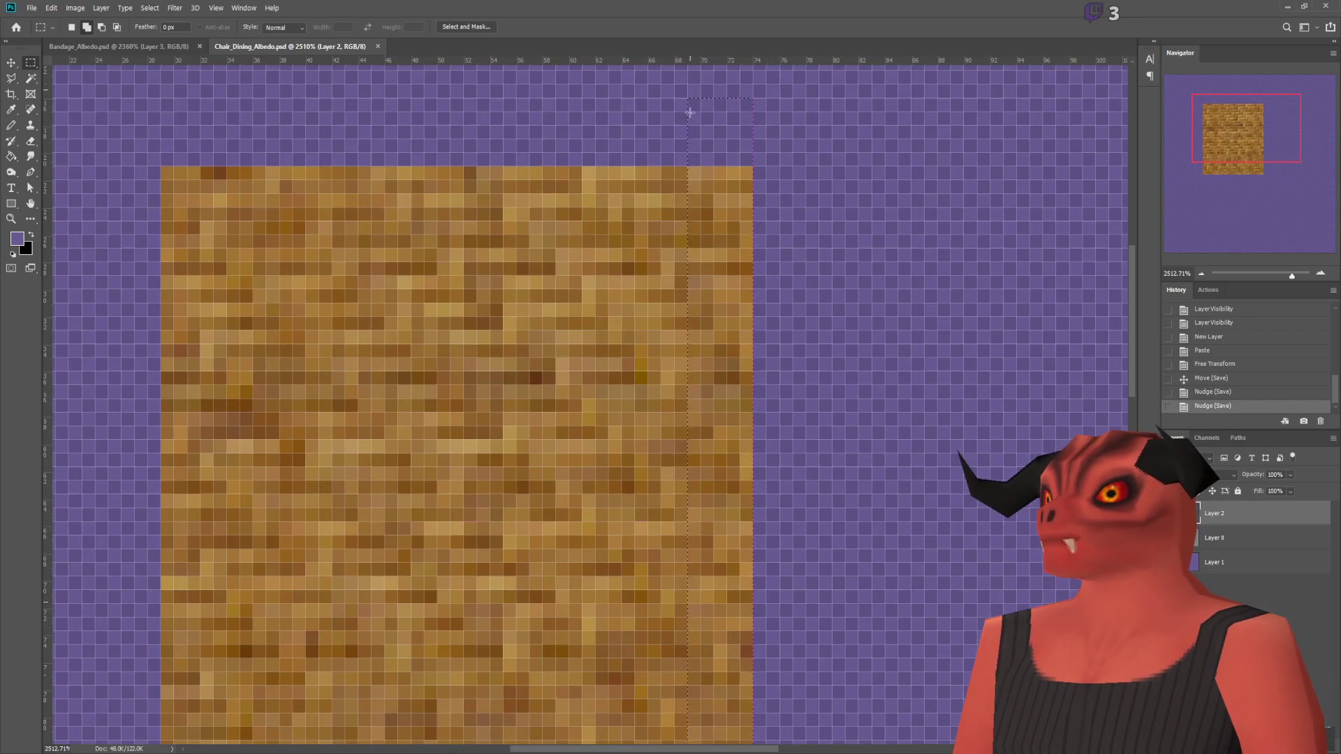
pyautogui.press('Delete')
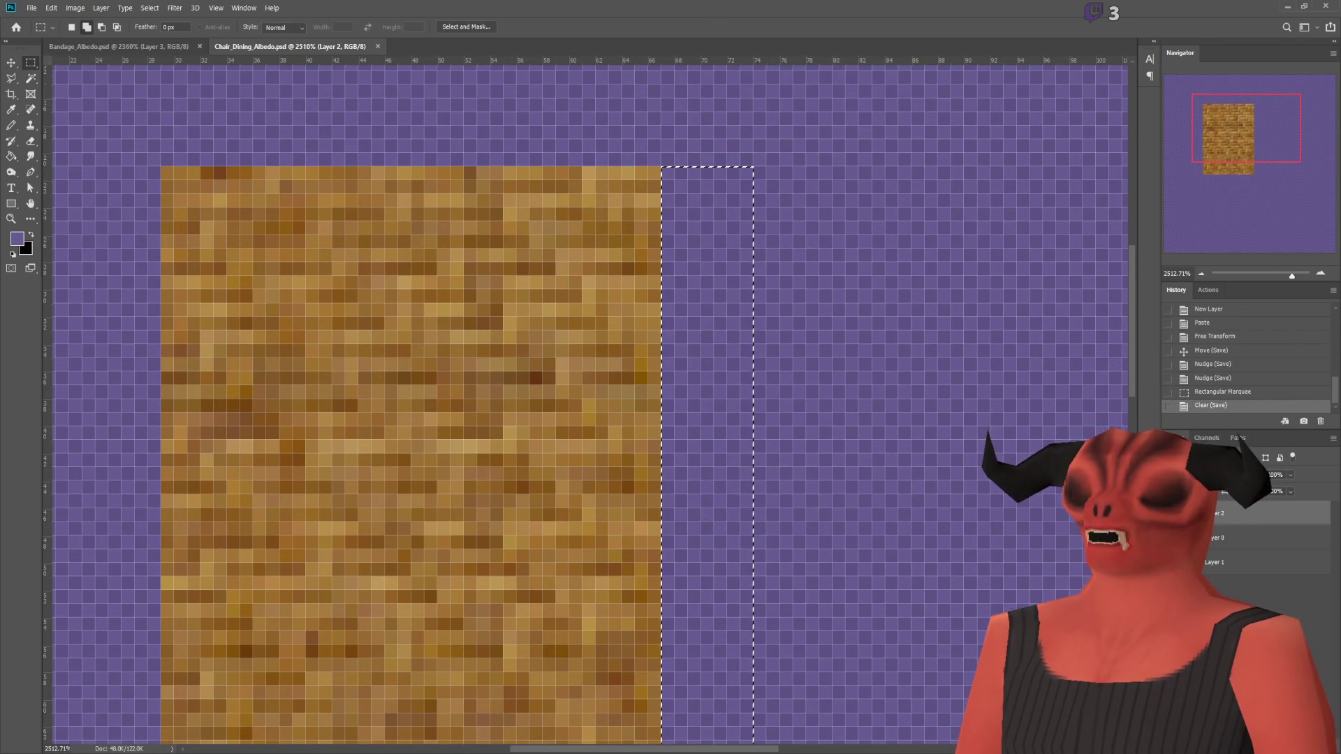
pyautogui.hotkey('alt', 'Tab')
pyautogui.scroll(5, 245, 447)
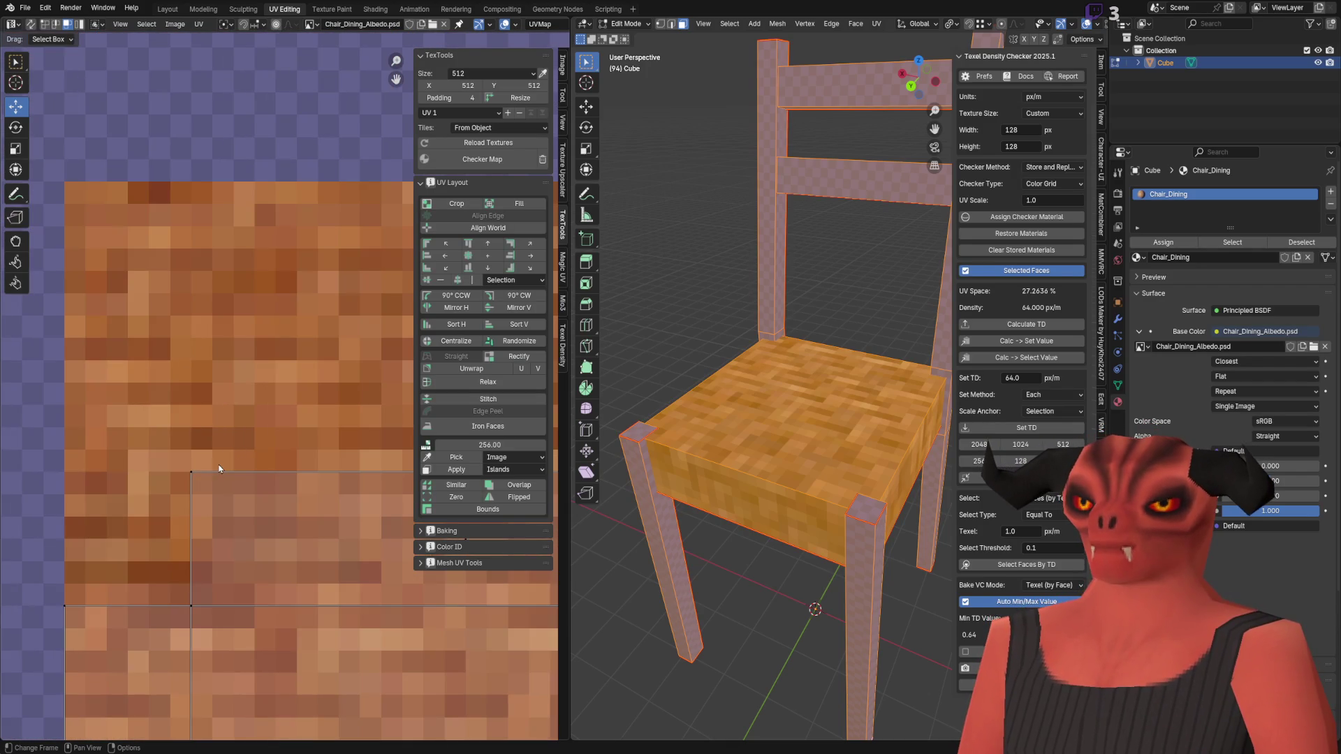
pyautogui.hotkey('alt', 'Tab')
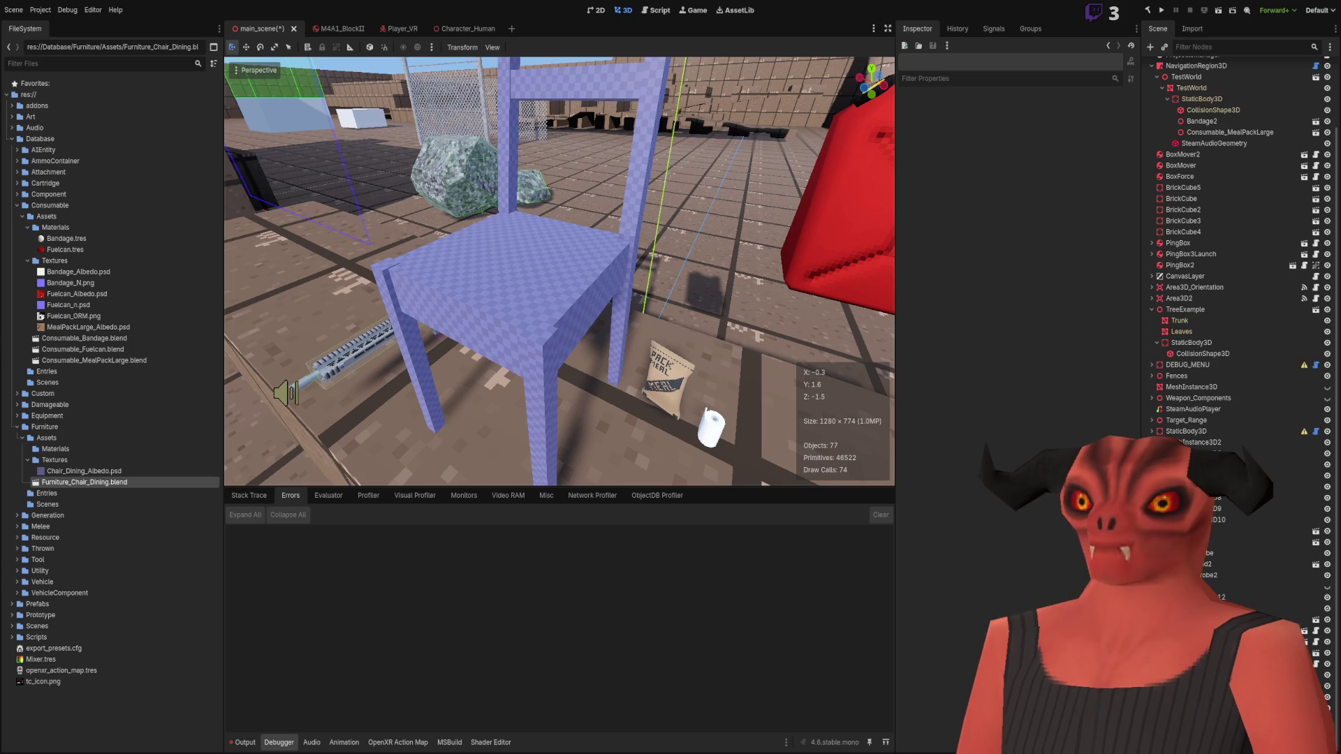
pyautogui.hotkey('alt', 'Tab')
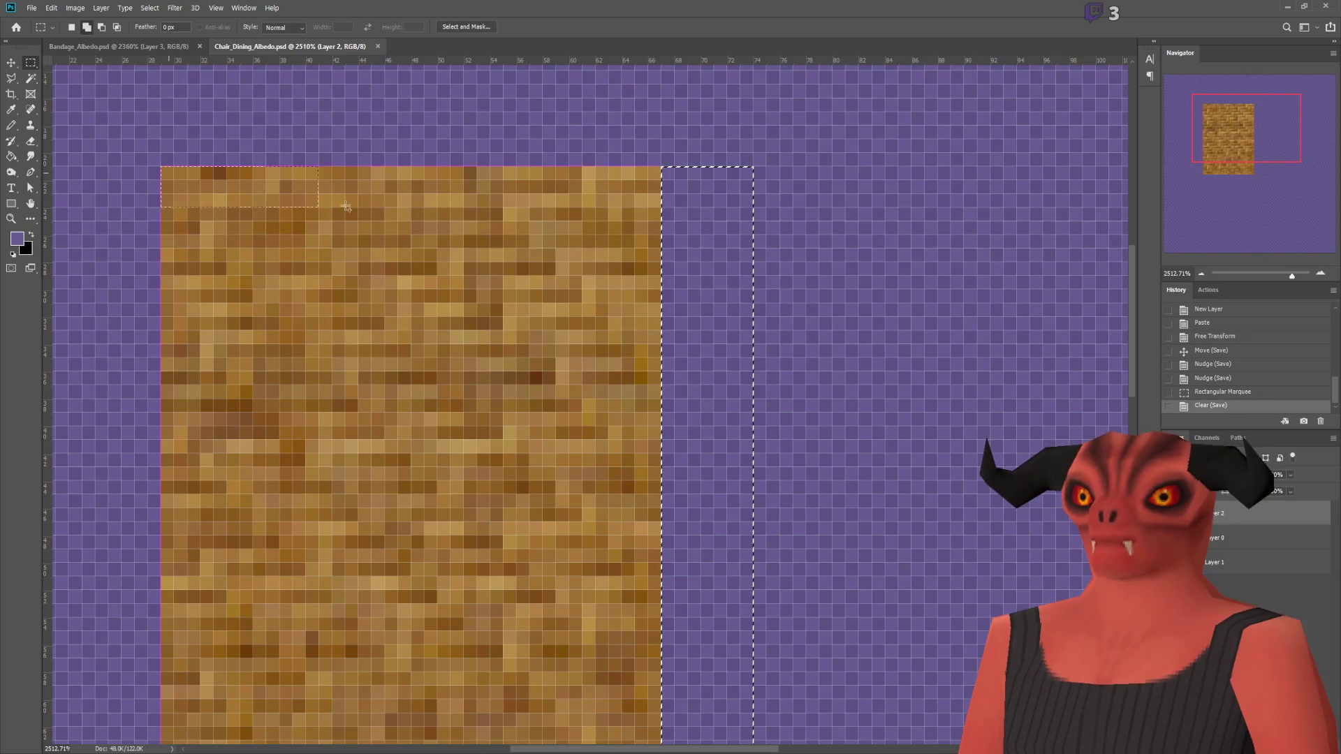
# Step: Clear a band across the patch's top and reload textures in Blender to check it
pyautogui.moveTo(620, 305)
pyautogui.mouseDown()
pyautogui.moveTo(655, 327)
pyautogui.moveTo(661, 303)
pyautogui.mouseUp()
pyautogui.press('Delete')
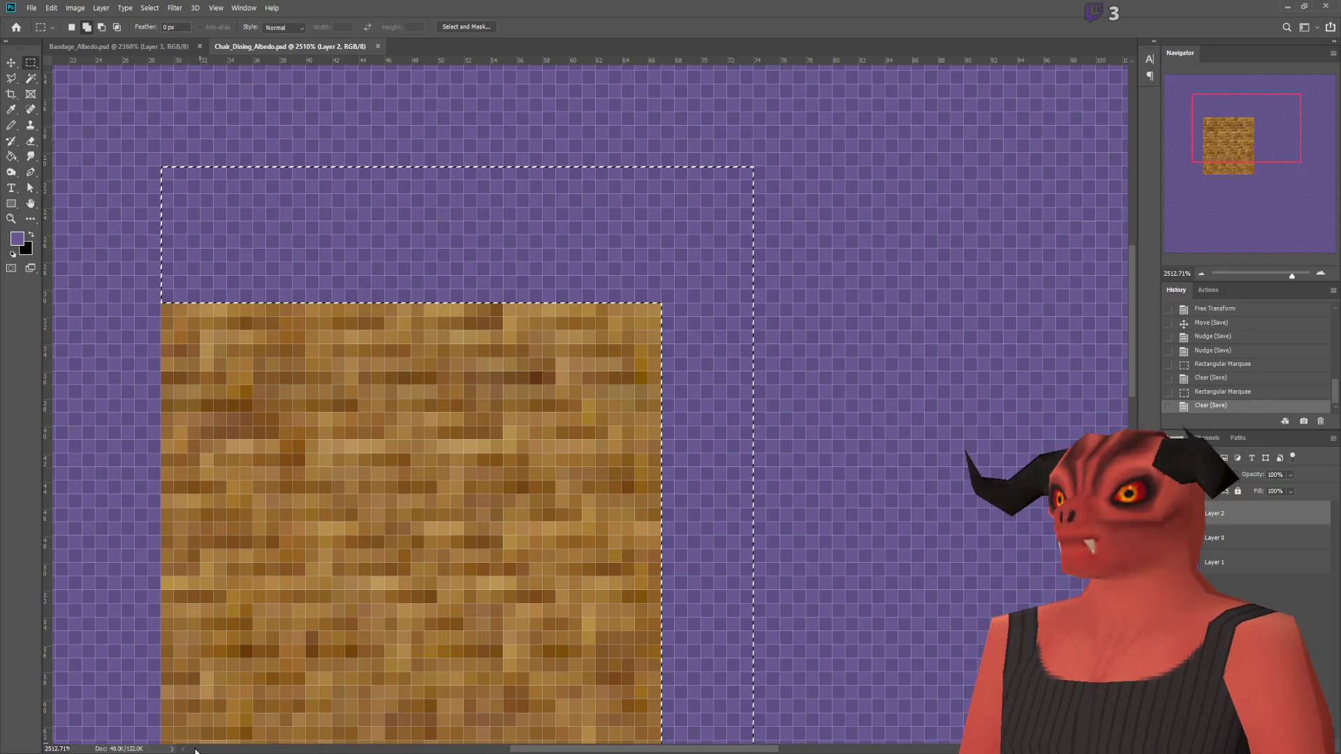
pyautogui.hotkey('alt', 'Tab')
pyautogui.press('q')
pyautogui.click(195, 324)
pyautogui.moveTo(726, 321); pyautogui.dragTo(759, 299, button='middle')
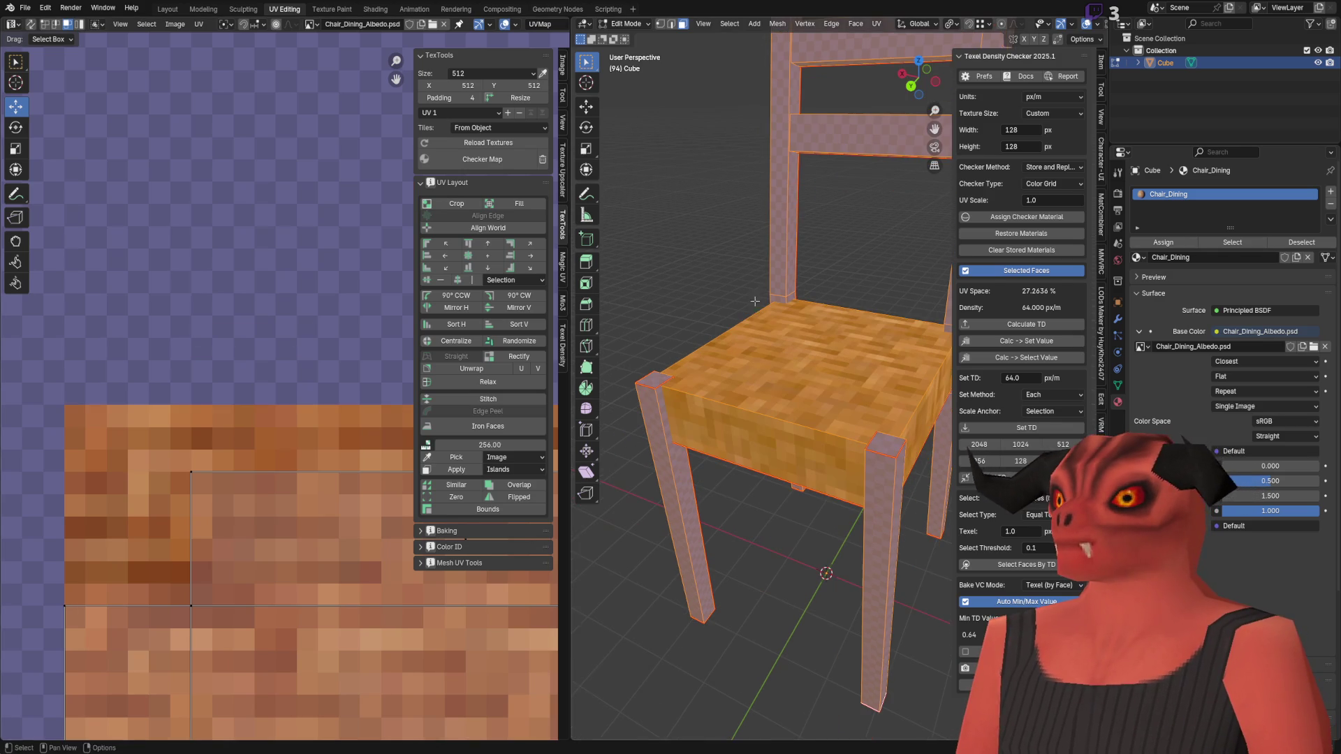
pyautogui.hotkey('alt', 'Tab')
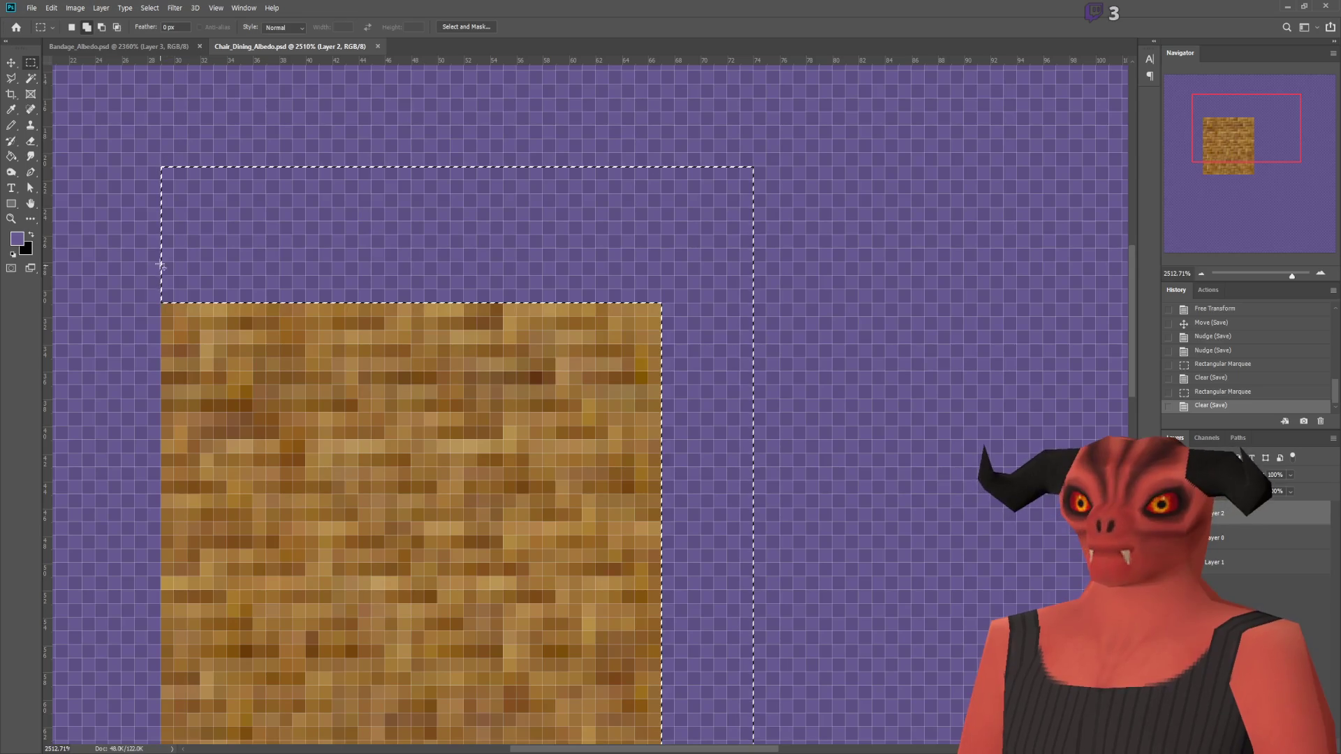
pyautogui.hotkey('ctrl', 'd')
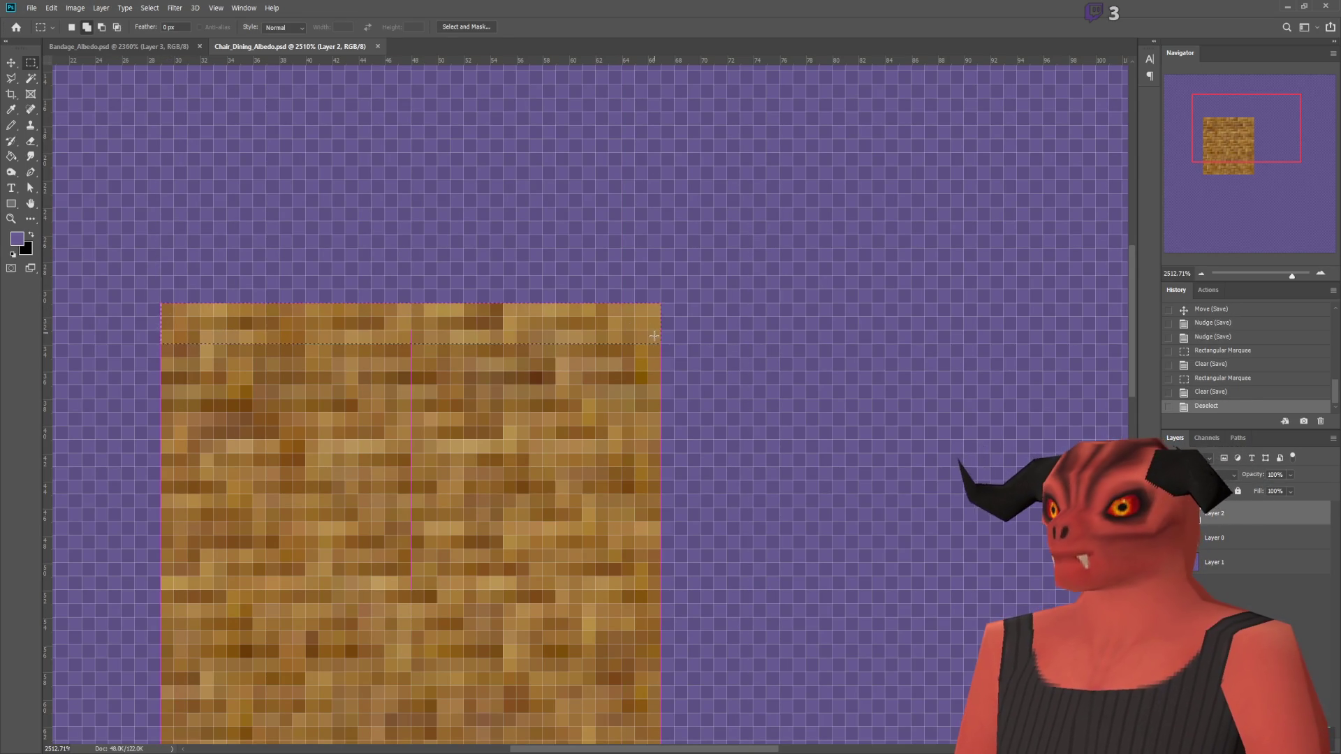
# Step: Clear another thin top band, deselect, and reload the trimmed texture in Blender
pyautogui.moveTo(653, 335); pyautogui.dragTo(660, 343)
pyautogui.press('Delete')
pyautogui.hotkey('ctrl', 'd')
pyautogui.hotkey('alt', 'Tab')
pyautogui.press('q')
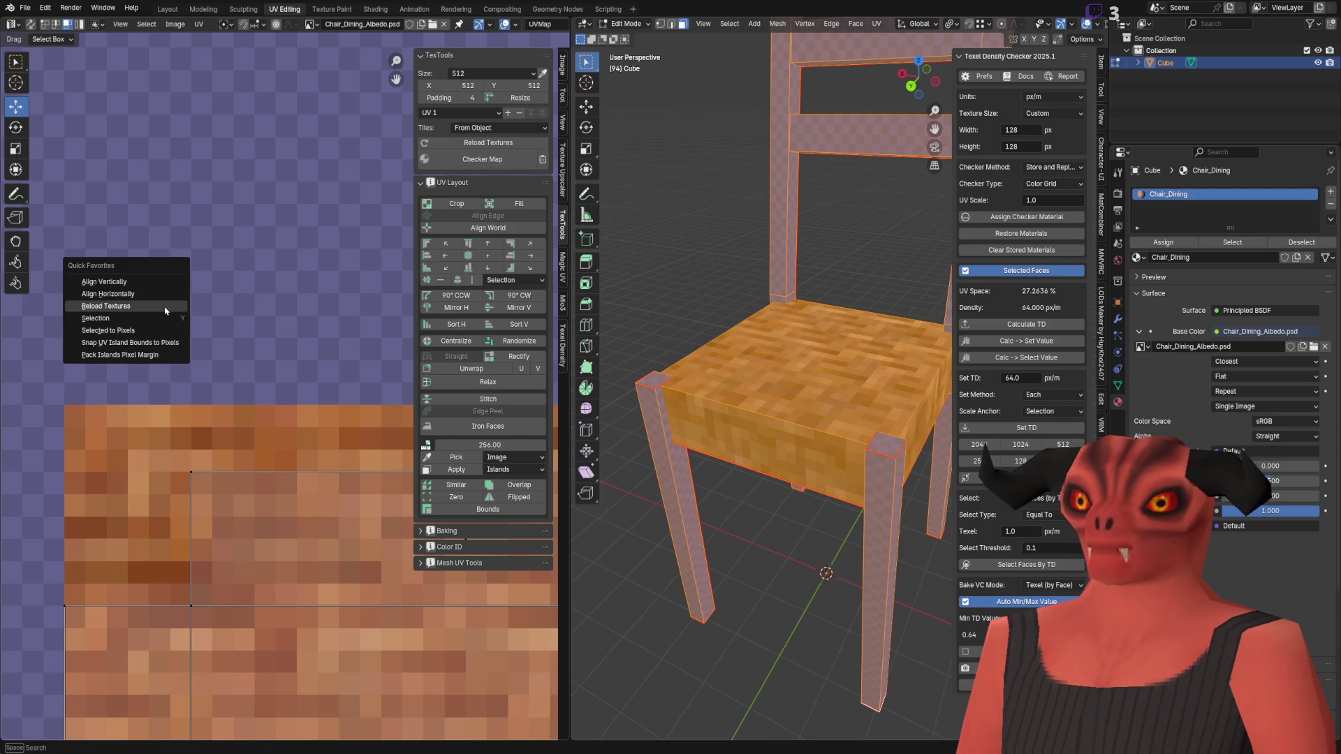
pyautogui.click(206, 300)
pyautogui.scroll(2, 295, 321)
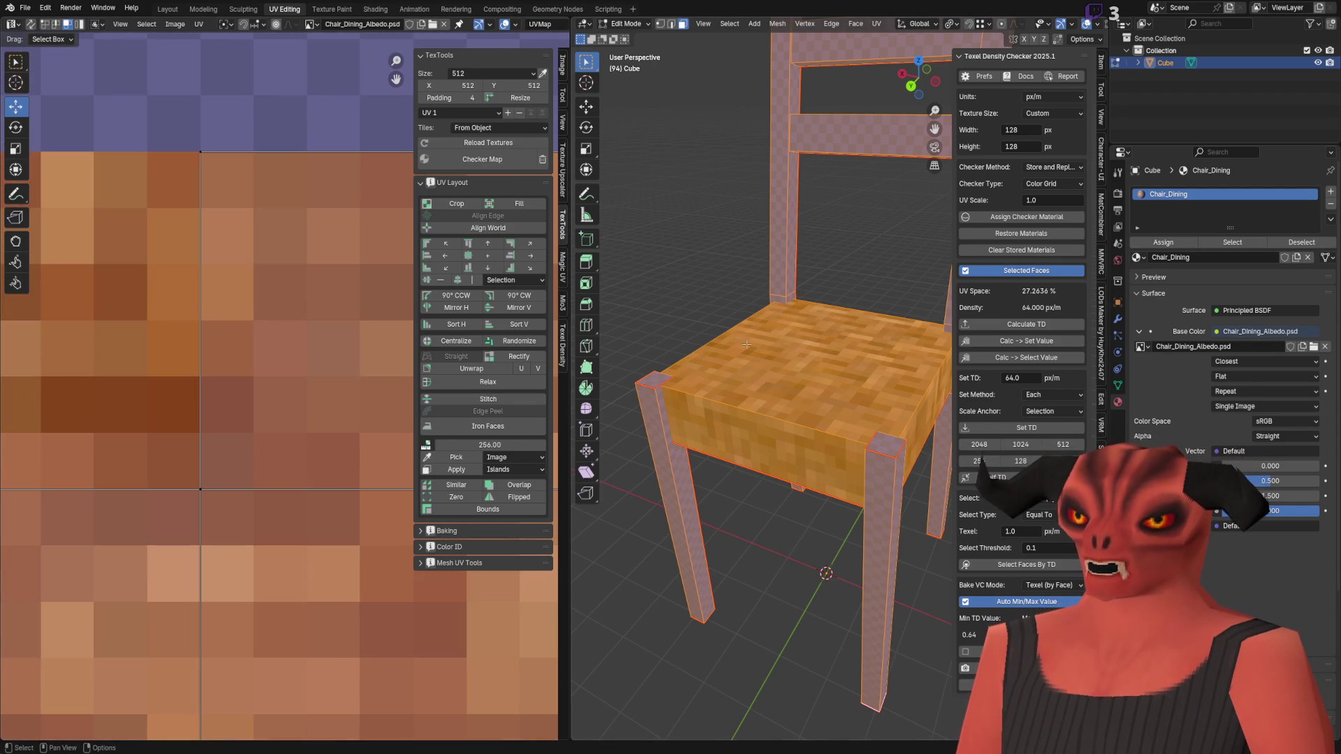
# Step: Inspect the trimmed seat from several angles in Object Mode, including from the left
pyautogui.press('Tab')
pyautogui.moveTo(771, 349)
pyautogui.mouseDown(button='middle')
pyautogui.moveTo(902, 372)
pyautogui.moveTo(760, 375)
pyautogui.mouseUp(button='middle')
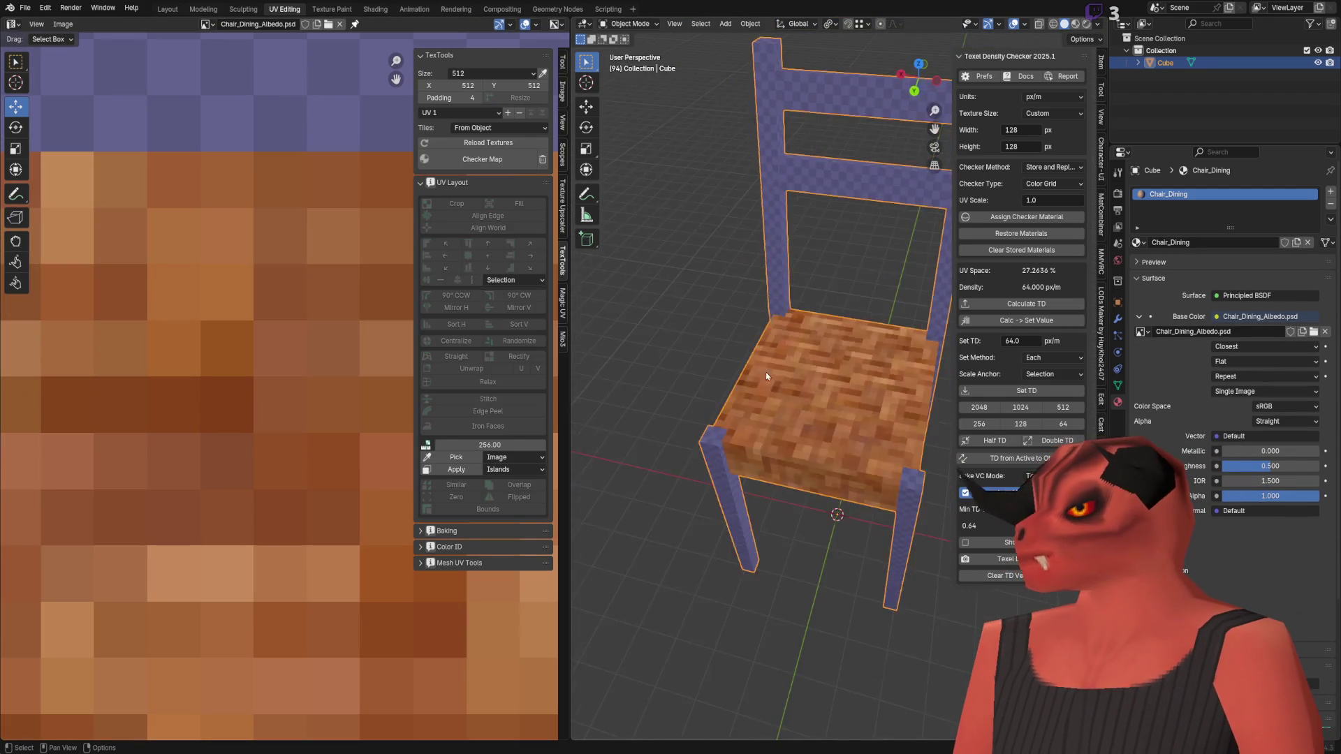
pyautogui.scroll(-6, 768, 314)
pyautogui.scroll(6, 774, 315)
pyautogui.moveTo(773, 316); pyautogui.dragTo(743, 317, button='middle')
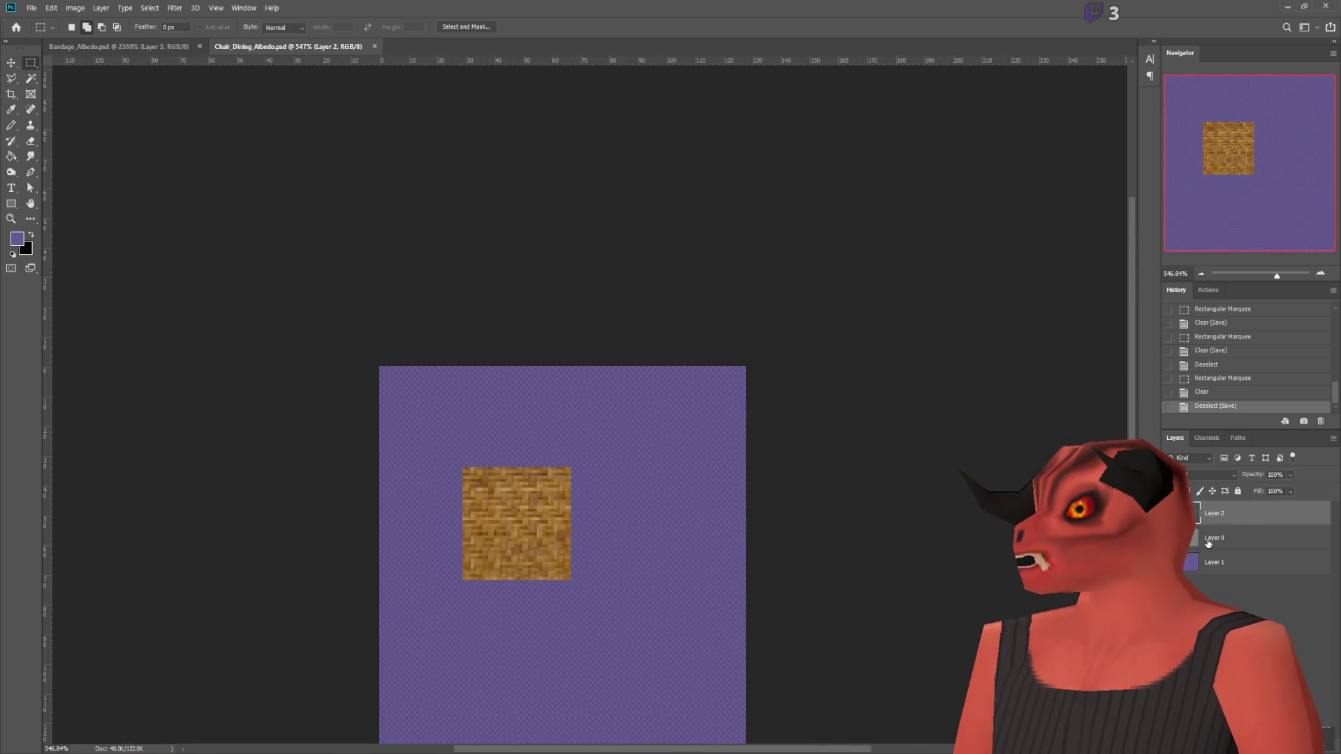
pyautogui.click(1208, 539)
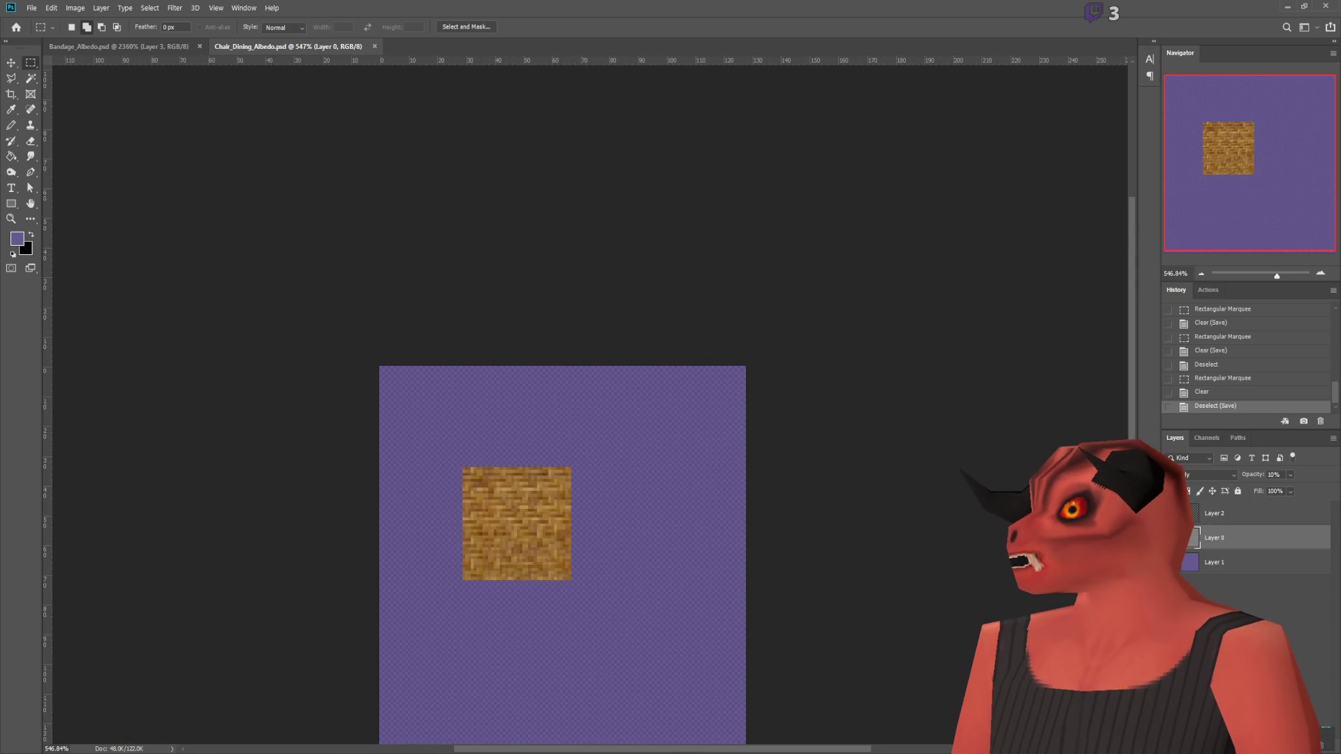
# Step: Paste the wood texture, scale it to about 26%, and fit it over the canvas's left section
pyautogui.hotkey('ctrl', 'v')
pyautogui.scroll(-3, 274, 224)
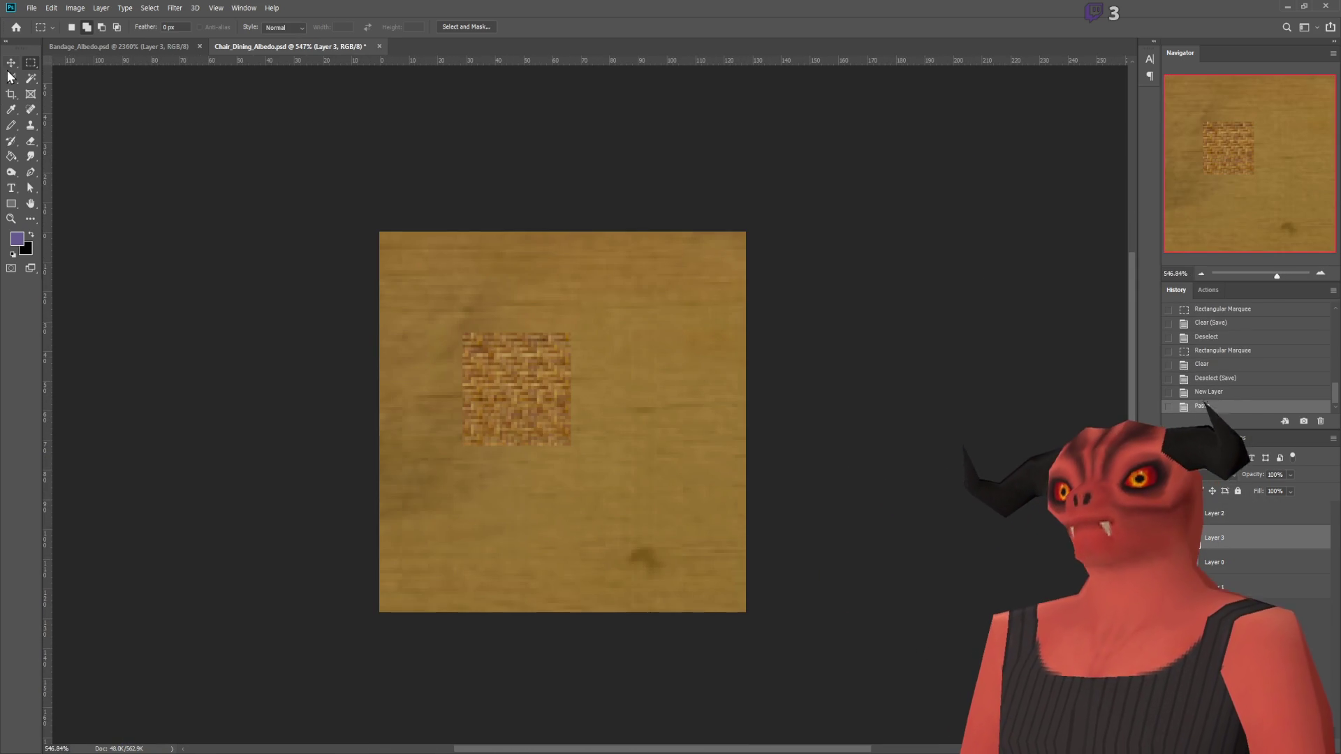
pyautogui.hotkey('ctrl', 't')
pyautogui.keyDown('alt'); pyautogui.scroll(-8, 791, 681); pyautogui.keyUp('alt')
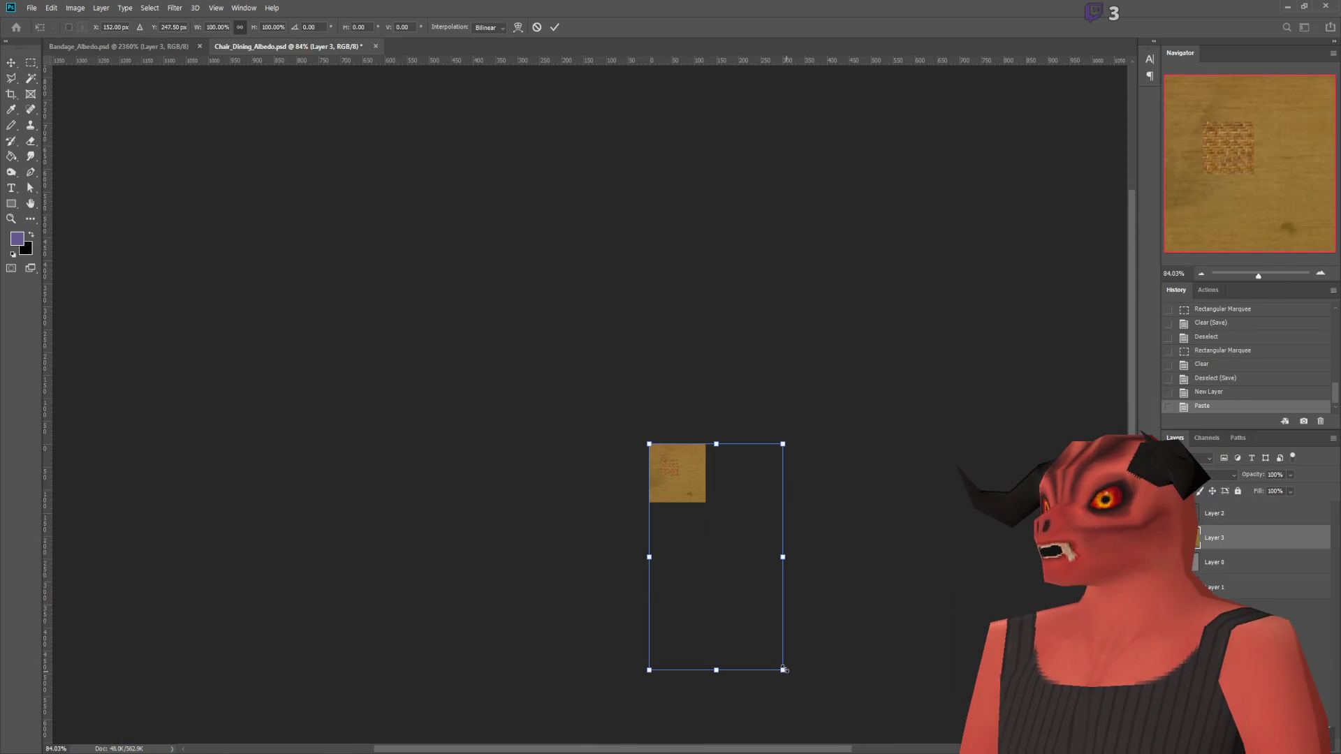
pyautogui.moveTo(784, 672); pyautogui.dragTo(712, 484)
pyautogui.keyDown('alt'); pyautogui.scroll(10, 581, 559); pyautogui.keyUp('alt')
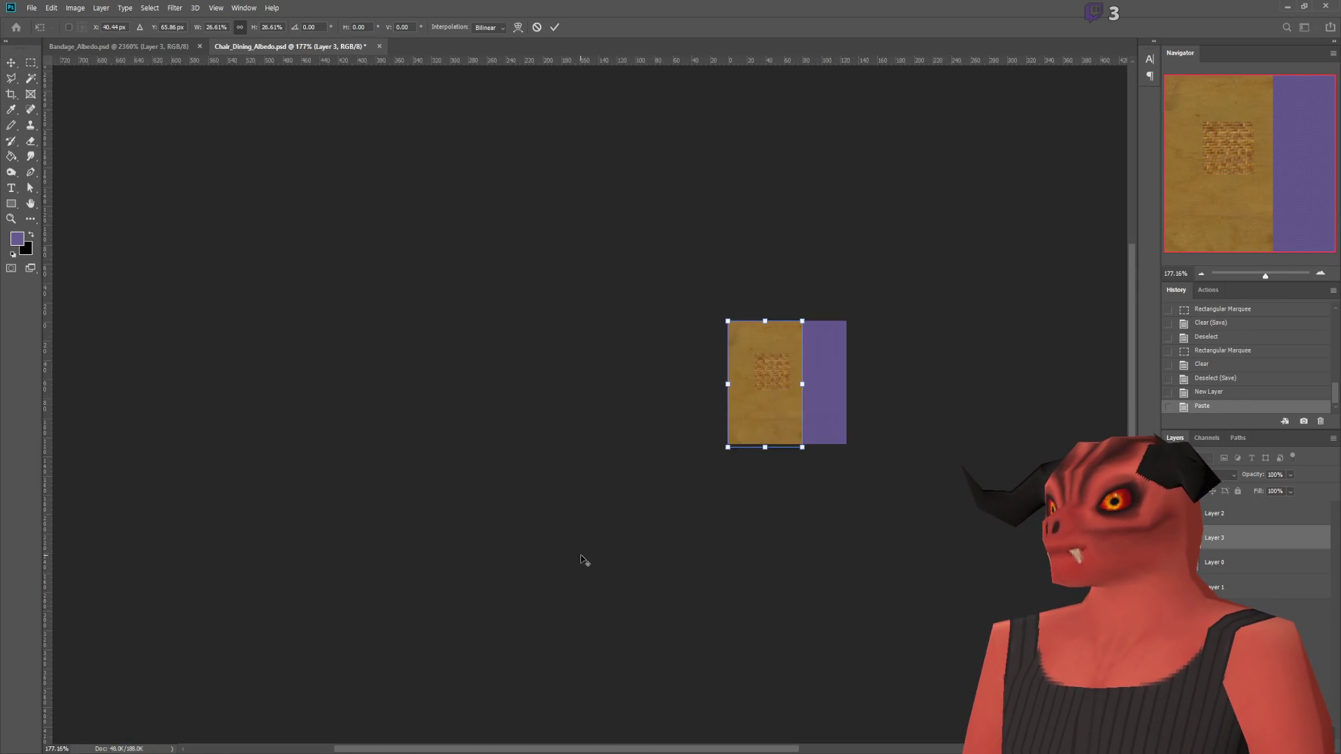
pyautogui.moveTo(544, 622)
pyautogui.mouseDown()
pyautogui.moveTo(539, 594)
pyautogui.moveTo(548, 602)
pyautogui.mouseUp()
pyautogui.moveTo(352, 292); pyautogui.dragTo(342, 292)
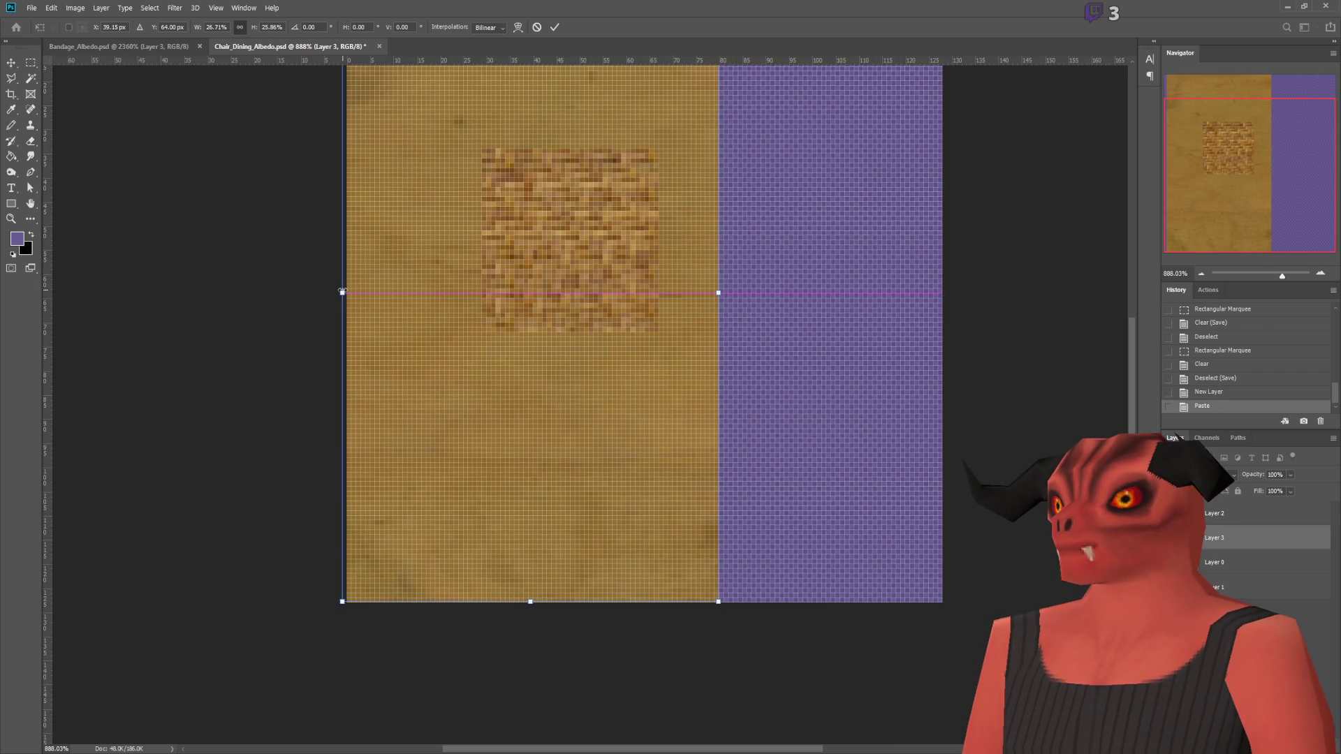
pyautogui.scroll(3, 499, 413)
pyautogui.press('Return')
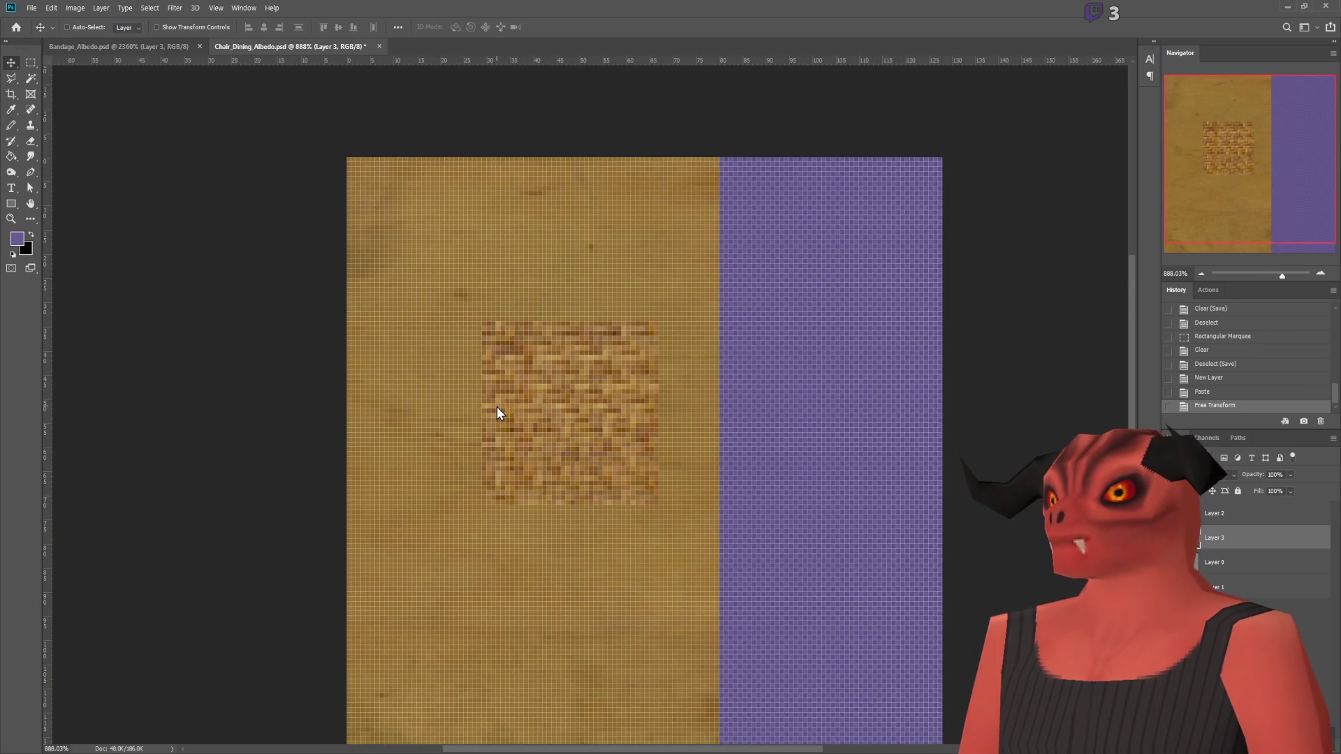
pyautogui.keyDown('alt'); pyautogui.scroll(-5, 574, 410); pyautogui.keyUp('alt')
pyautogui.keyDown('alt'); pyautogui.scroll(4, 706, 404); pyautogui.keyUp('alt')
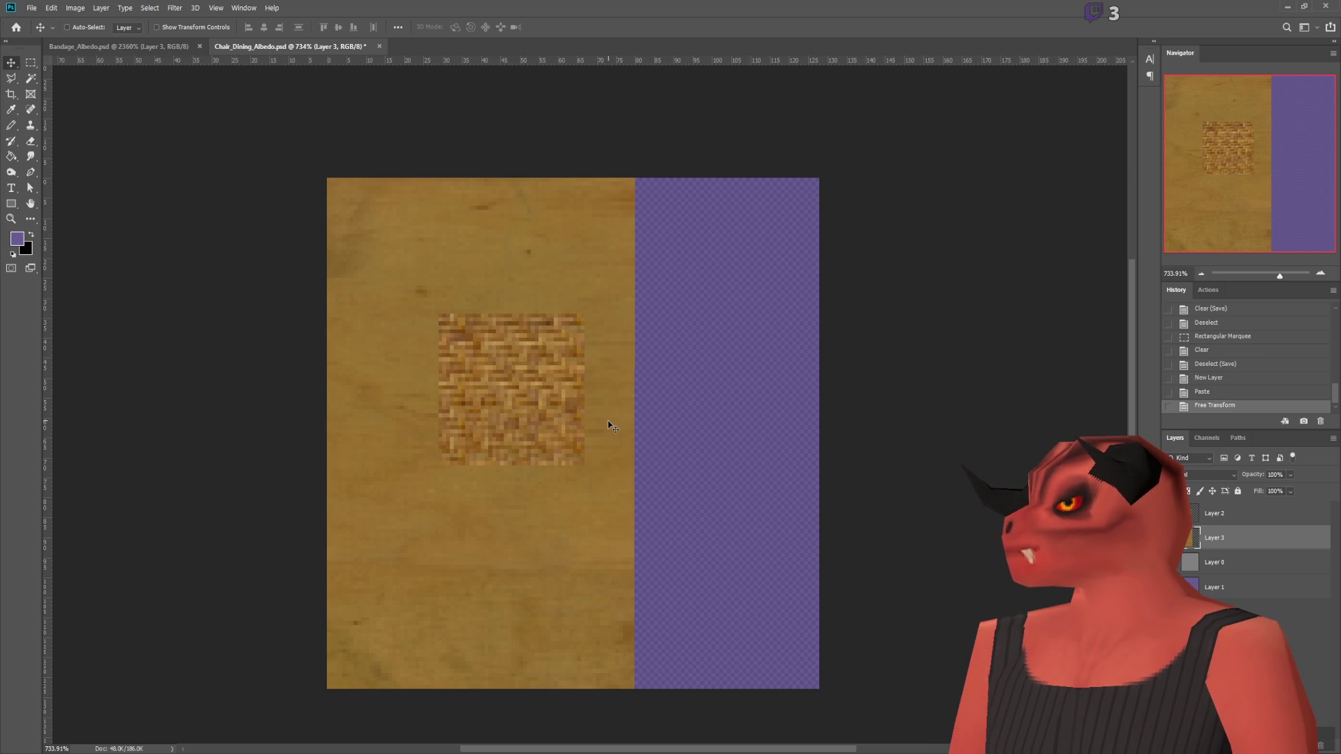
pyautogui.hotkey('alt', 'Tab')
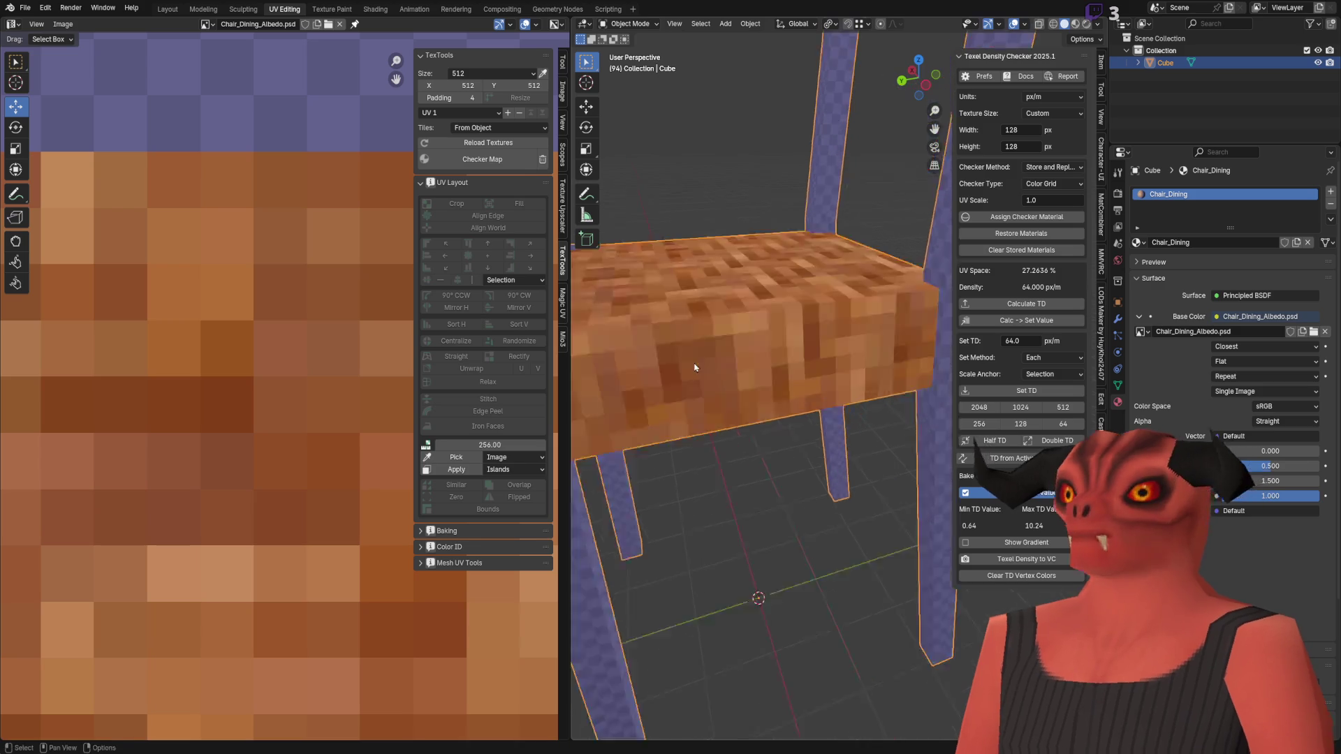
# Step: Orbit around the chair to check the wood grain on its frame and the wicker seat
pyautogui.scroll(6, 670, 328)
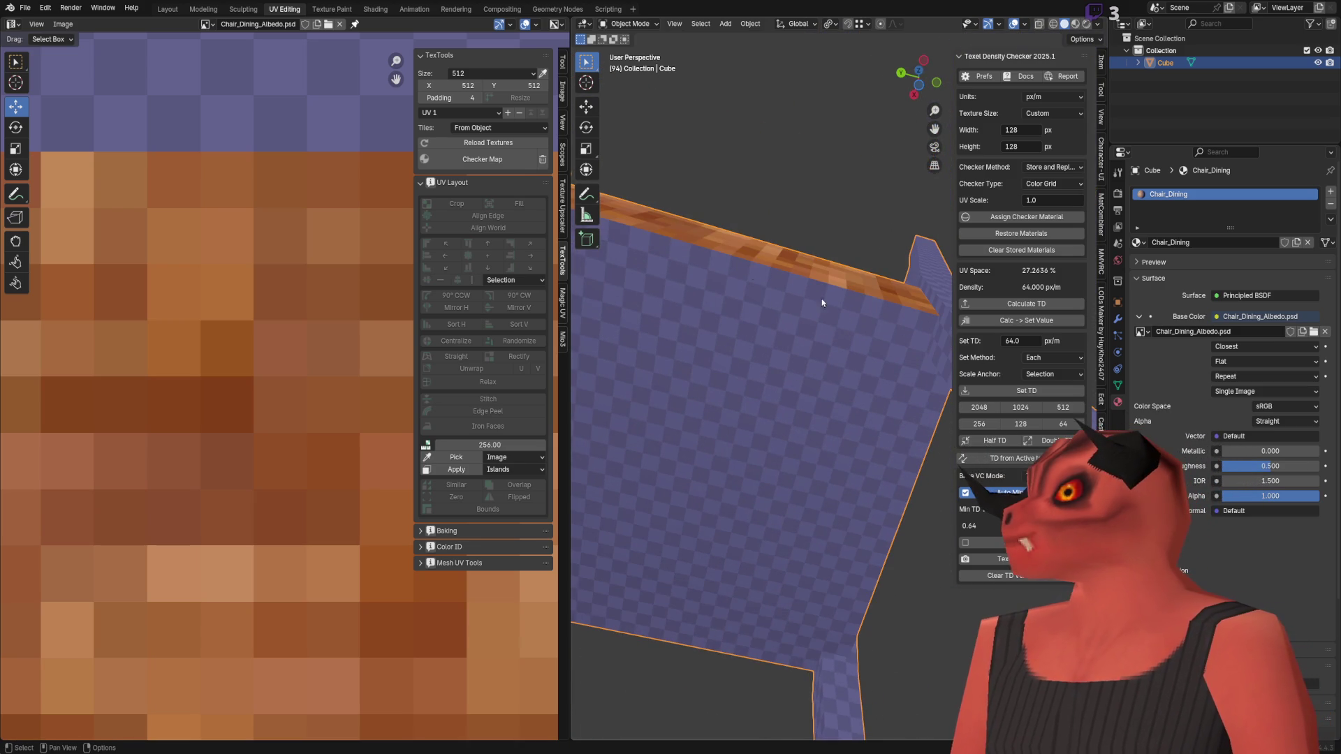
pyautogui.moveTo(761, 300); pyautogui.dragTo(880, 262, button='middle')
pyautogui.scroll(-3, 872, 349)
pyautogui.moveTo(873, 350); pyautogui.dragTo(838, 433, button='middle')
pyautogui.scroll(2, 838, 433)
pyautogui.hotkey('alt', 'Tab')
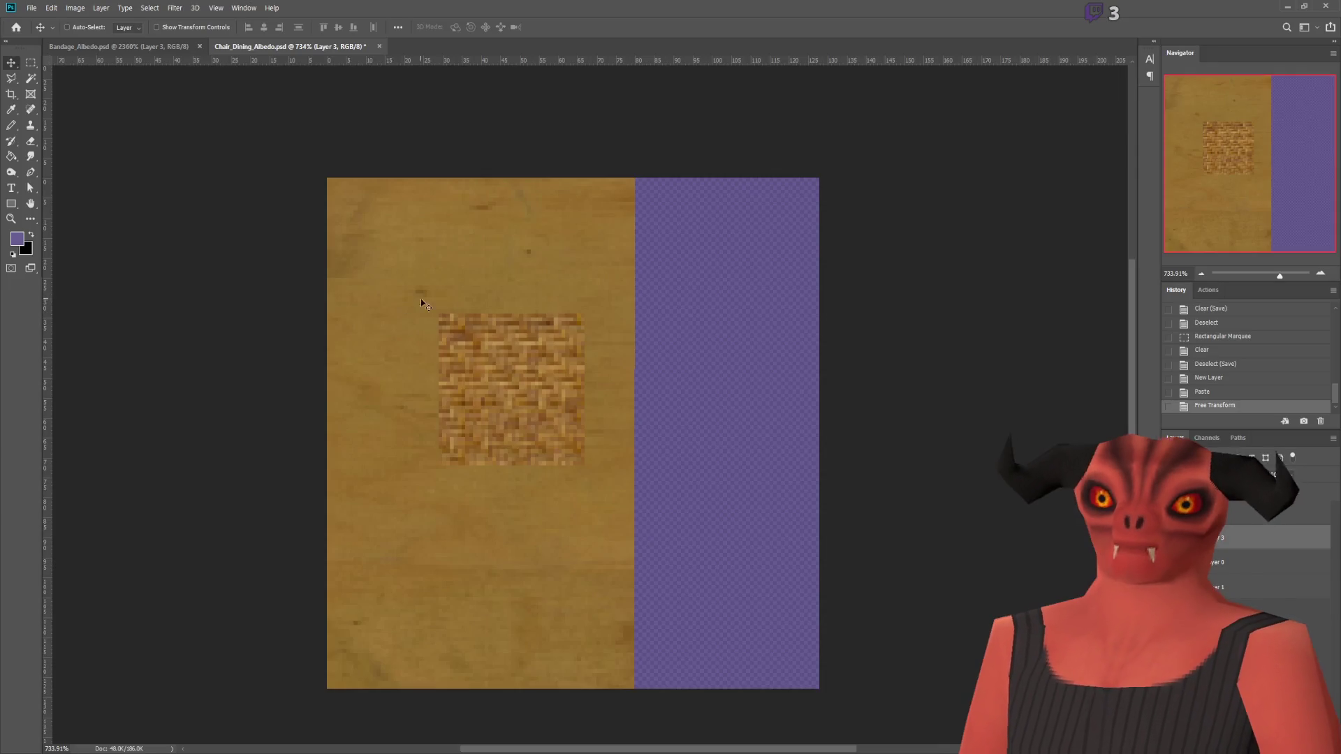
pyautogui.hotkey('alt', 'Tab')
pyautogui.scroll(-3, 793, 269)
pyautogui.moveTo(793, 269); pyautogui.dragTo(821, 345, button='middle')
pyautogui.scroll(3, 821, 345)
pyautogui.scroll(-8, 329, 320)
# Step: In Edit Mode, box-select the square plank UV island in the UV Editor
pyautogui.press('Tab')
pyautogui.scroll(3, 354, 269)
pyautogui.moveTo(231, 290); pyautogui.dragTo(412, 555)
pyautogui.scroll(-4, 257, 269)
pyautogui.scroll(4, 350, 536)
pyautogui.scroll(-5, 316, 501)
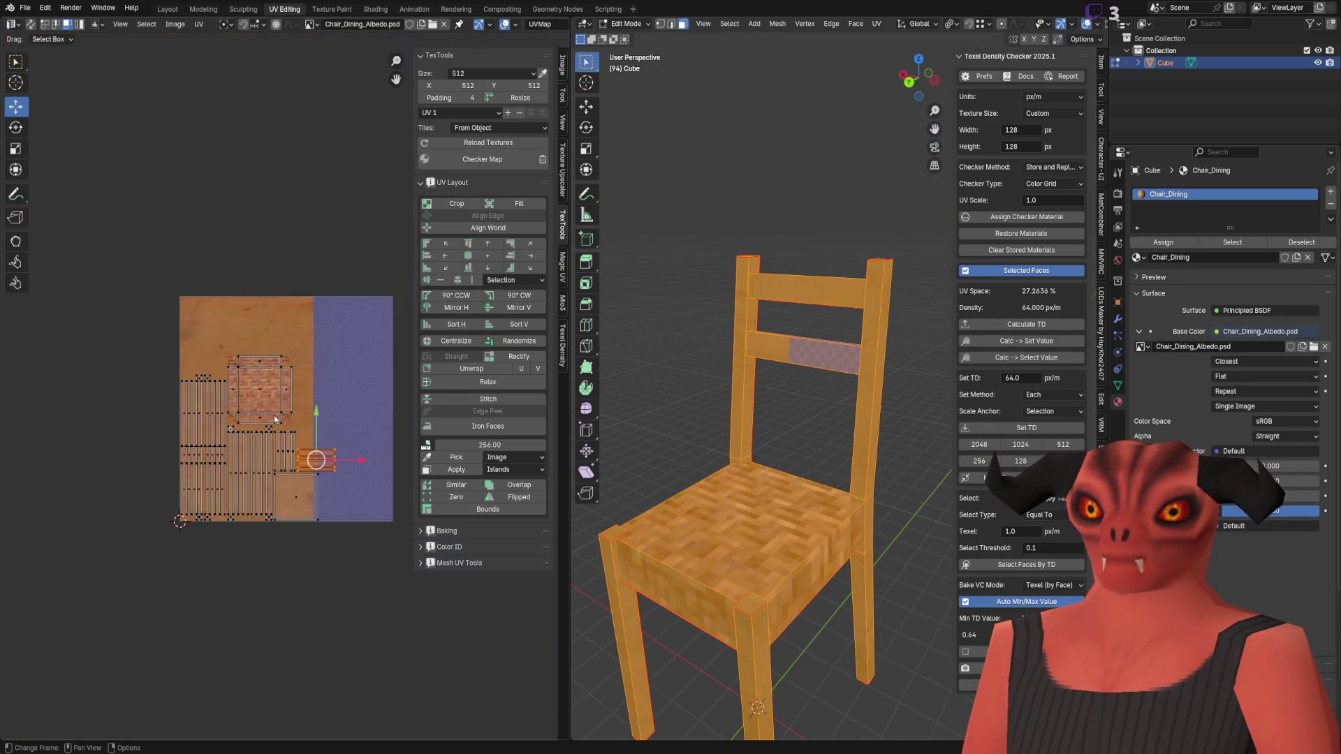
pyautogui.scroll(4, 271, 417)
pyautogui.moveTo(352, 568); pyautogui.dragTo(364, 631, button='middle')
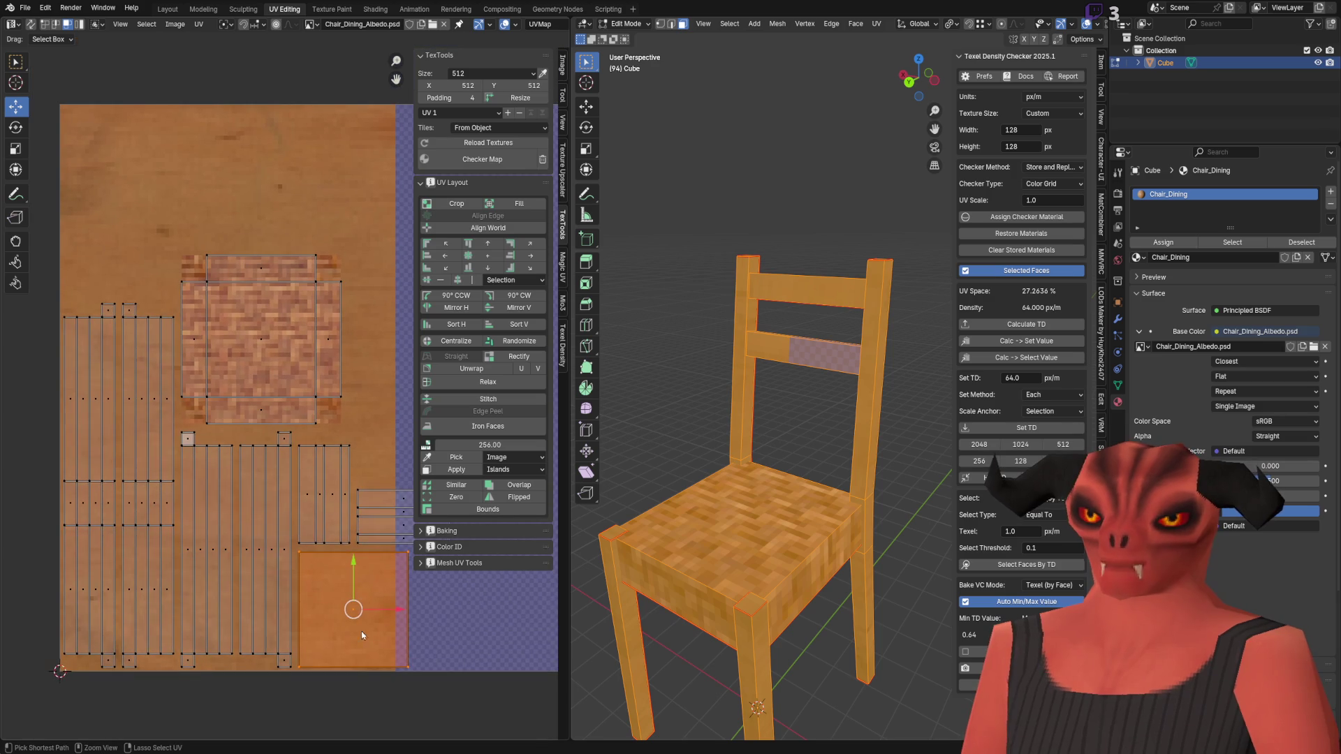
# Step: Move the square UV island down-left into its new spot in the UV editor
pyautogui.press('g')
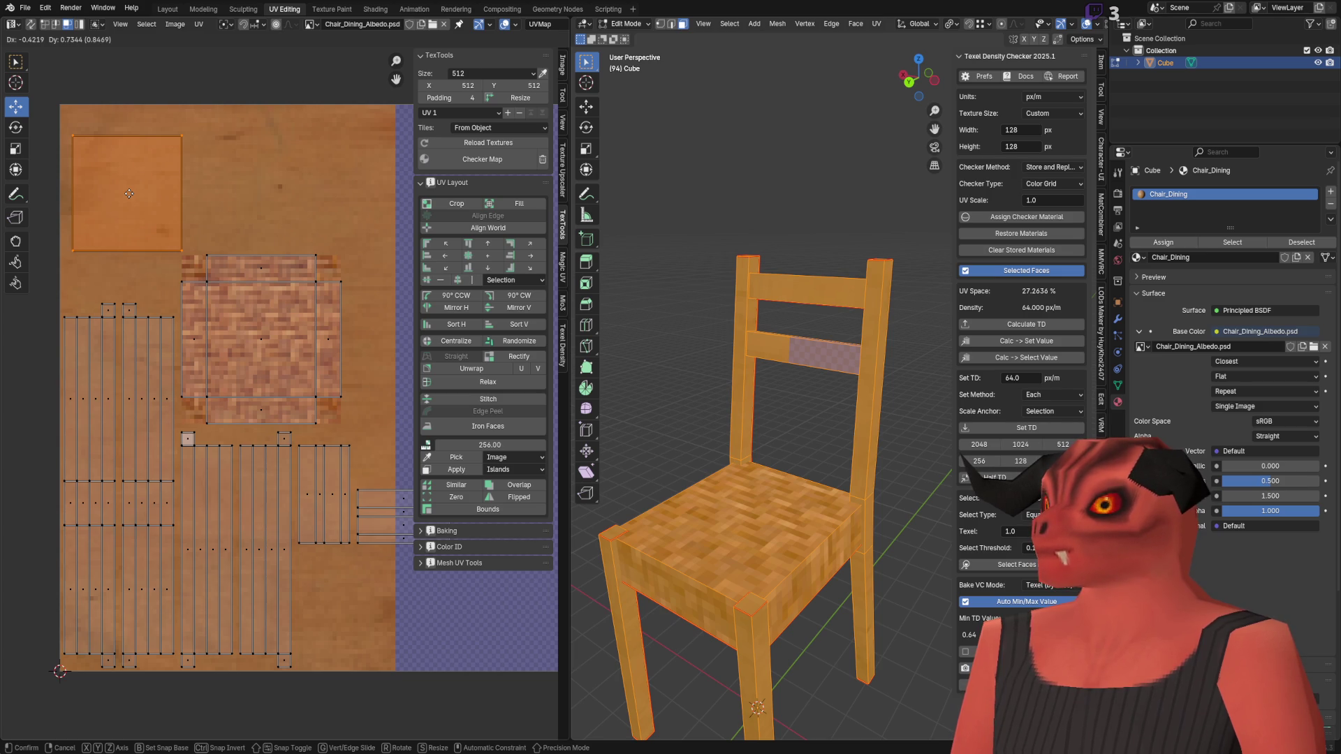
pyautogui.click(129, 194)
pyautogui.hotkey('alt', 'Tab')
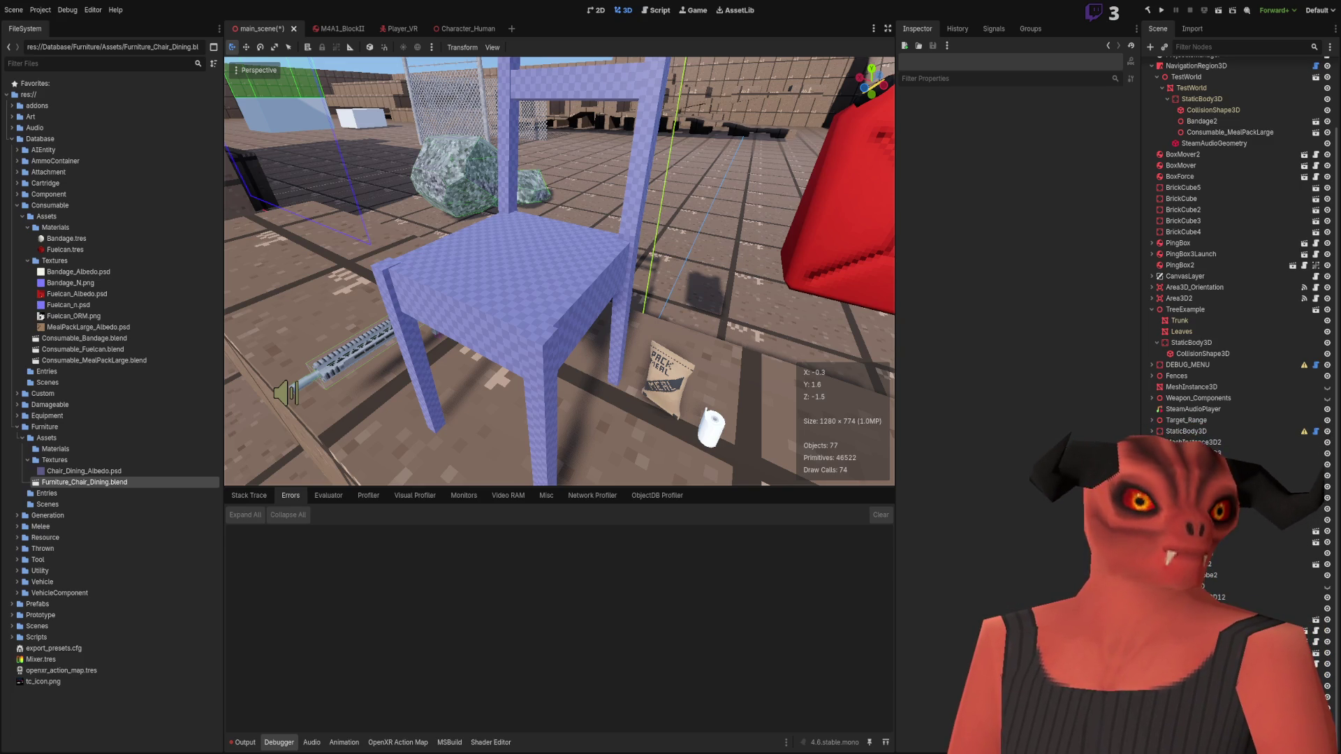
pyautogui.hotkey('alt', 'Tab')
pyautogui.scroll(5, 799, 442)
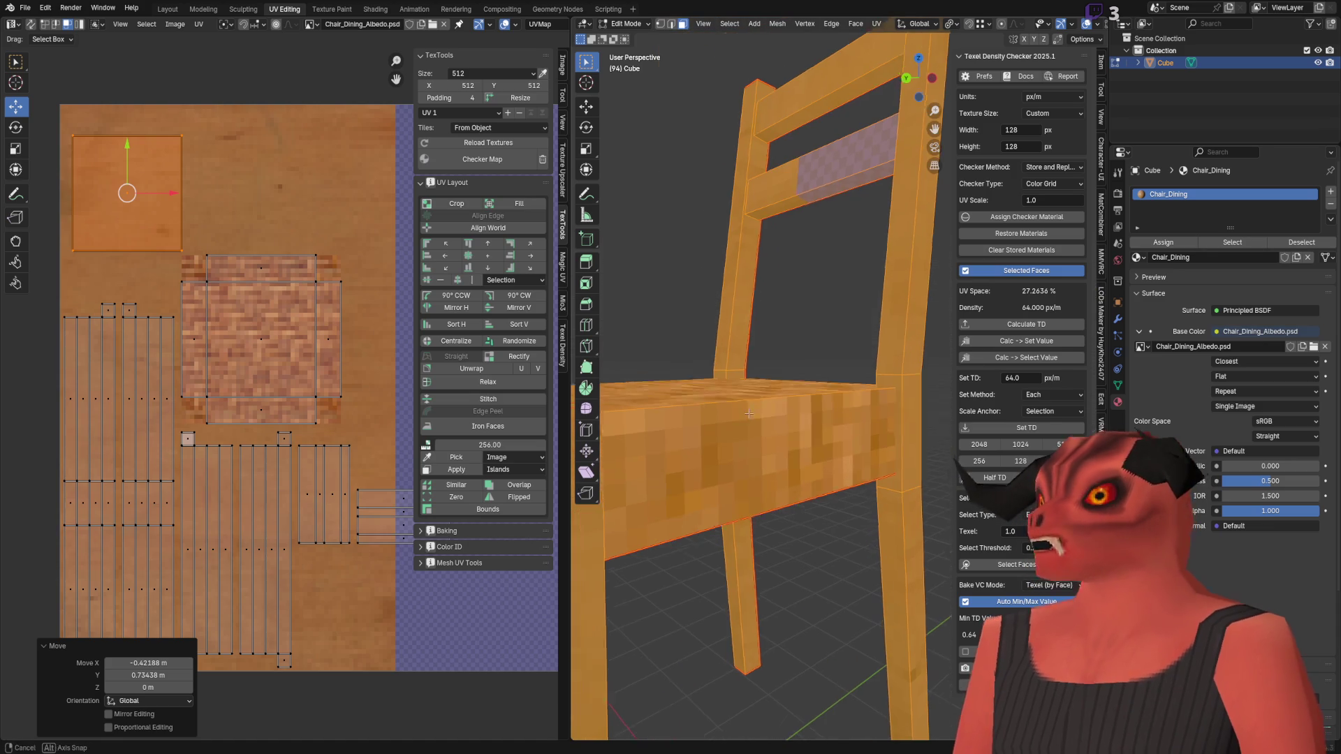
pyautogui.scroll(4, 210, 333)
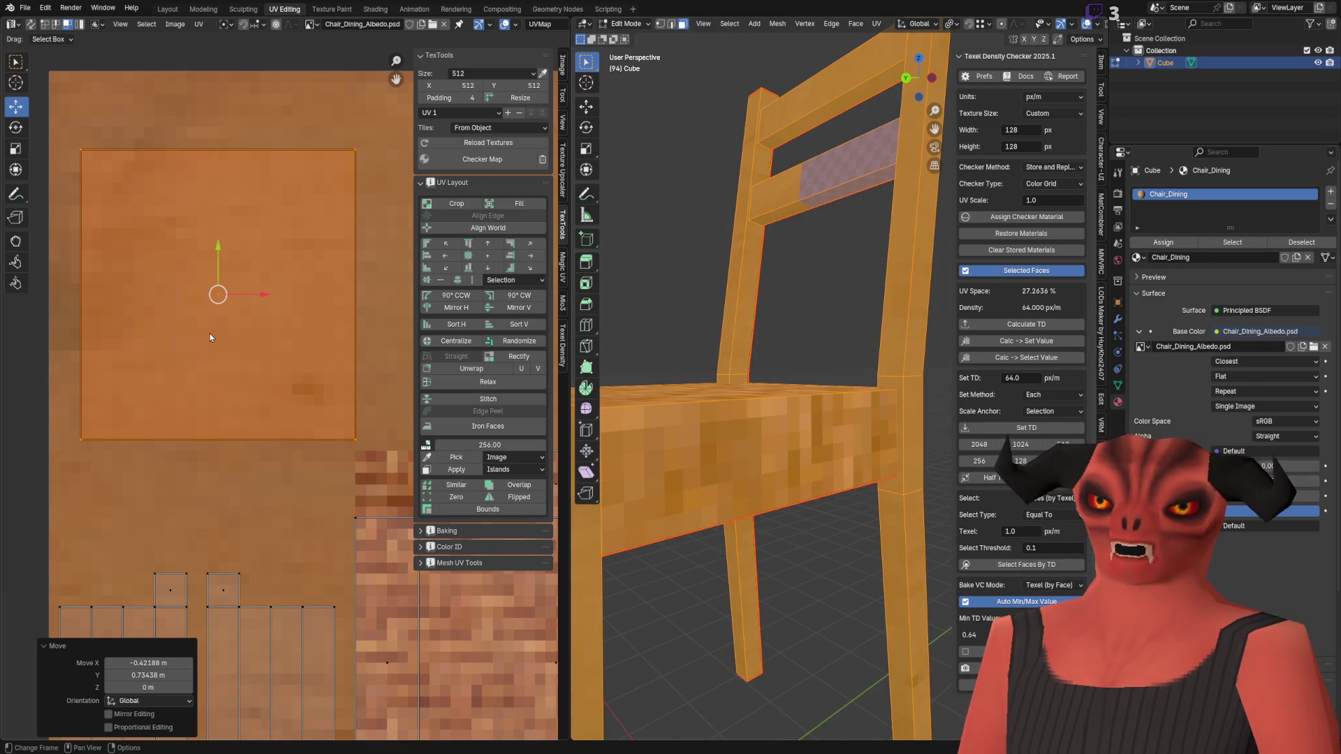
pyautogui.moveTo(220, 298)
pyautogui.mouseDown()
pyautogui.moveTo(192, 434)
pyautogui.moveTo(193, 419)
pyautogui.mouseUp()
pyautogui.click(195, 415)
# Step: Move the strip island down-left, rotate it 90° upright, then shift it down-right
pyautogui.scroll(-5, 195, 224)
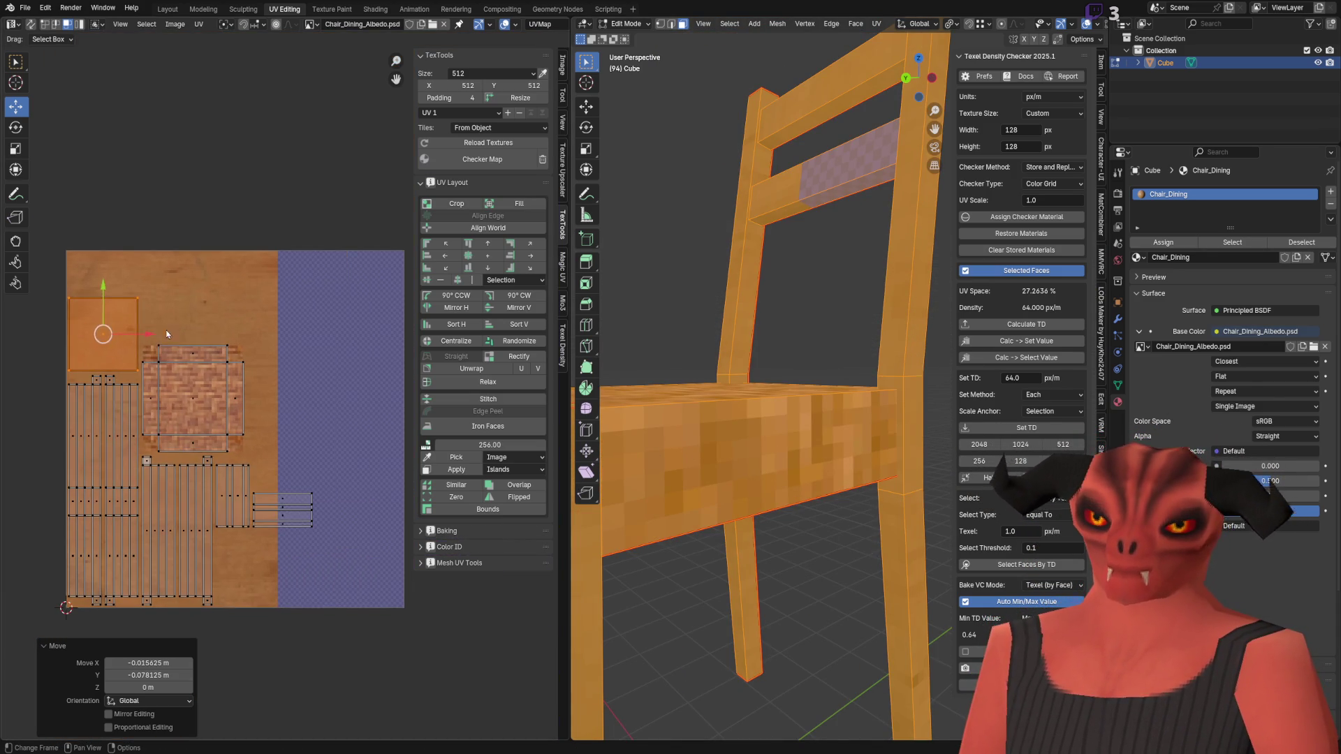
pyautogui.scroll(-2, 283, 510)
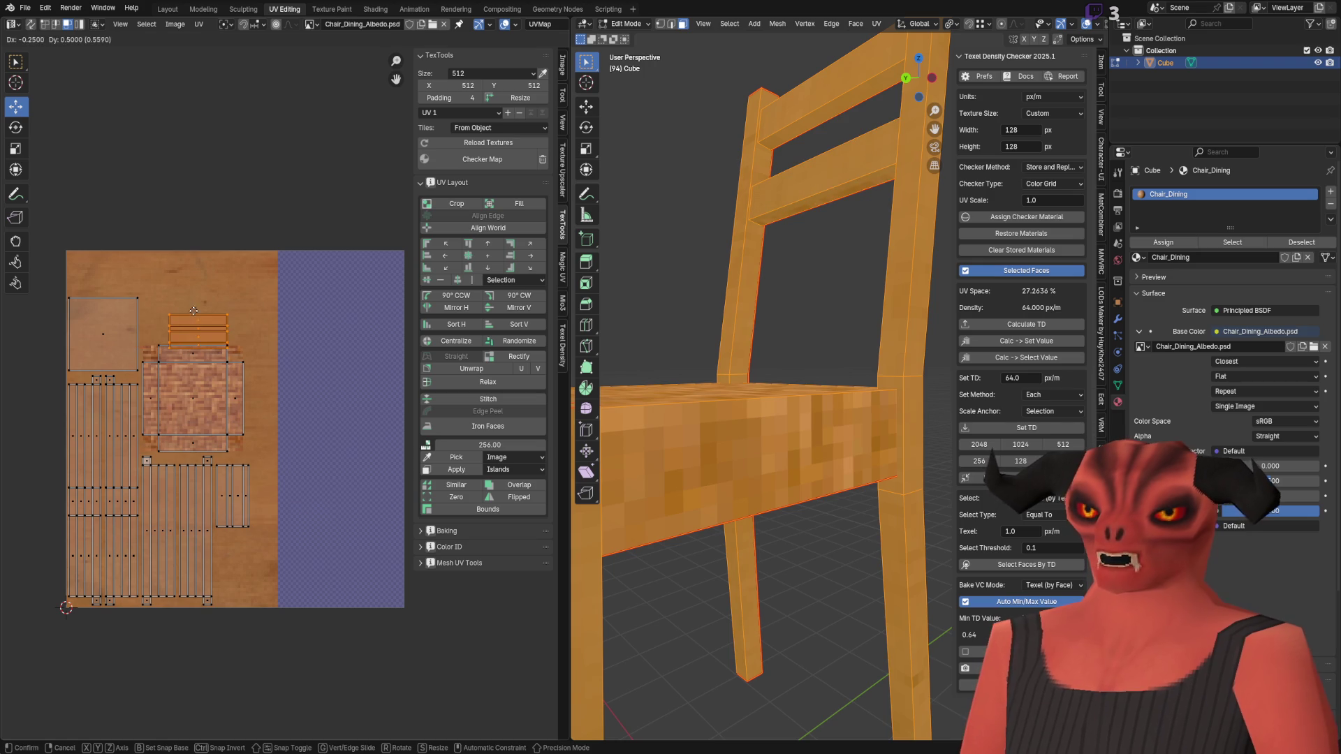
pyautogui.scroll(4, 357, 391)
pyautogui.moveTo(374, 419); pyautogui.dragTo(289, 542)
pyautogui.click(19, 132)
pyautogui.moveTo(301, 489); pyautogui.dragTo(213, 479)
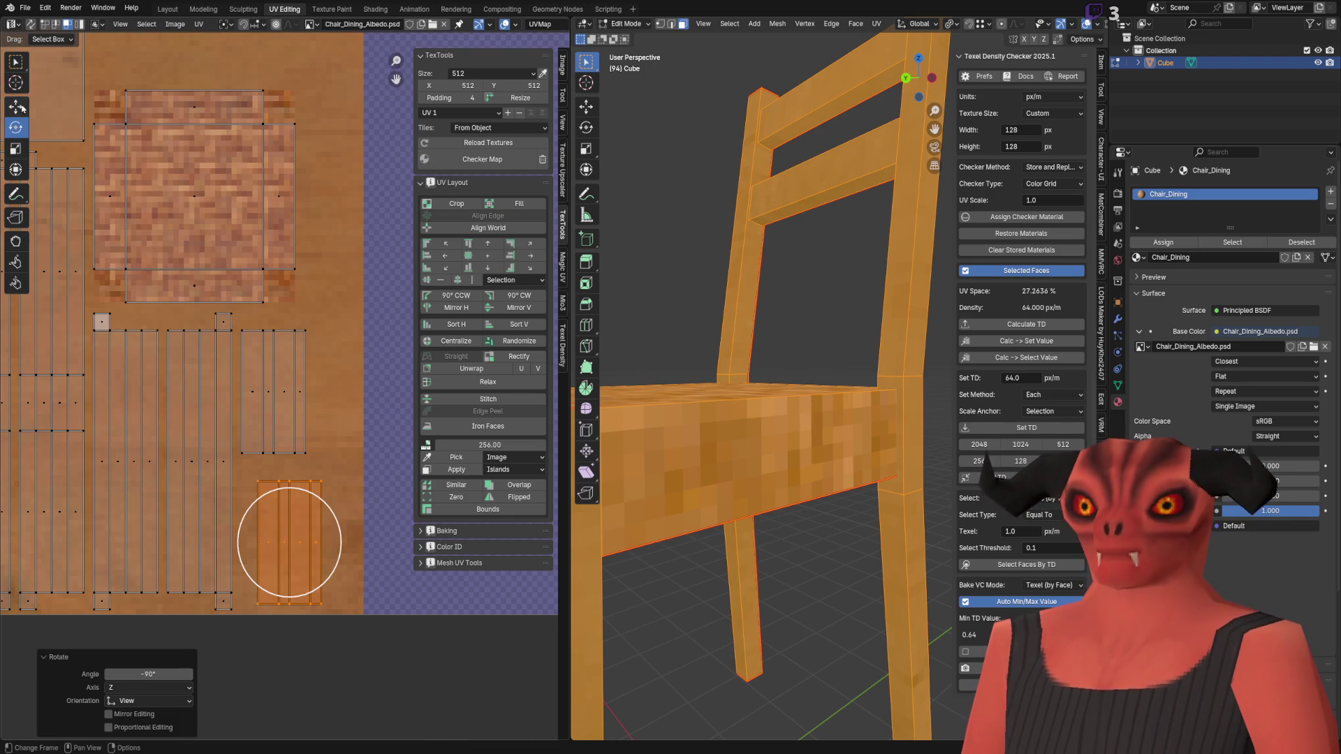
pyautogui.click(16, 106)
pyautogui.scroll(6, 263, 484)
pyautogui.moveTo(302, 605)
pyautogui.mouseDown()
pyautogui.moveTo(226, 477)
pyautogui.moveTo(251, 554)
pyautogui.mouseUp()
# Step: Snap the strip island's bounds to whole pixels via Quick Favorites
pyautogui.press('q')
pyautogui.click(251, 555)
pyautogui.scroll(-5, 257, 508)
pyautogui.scroll(5, 202, 447)
# Step: Save the chair file and return to the Photoshop albedo with the Rectangular Marquee
pyautogui.hotkey('ctrl', 's')
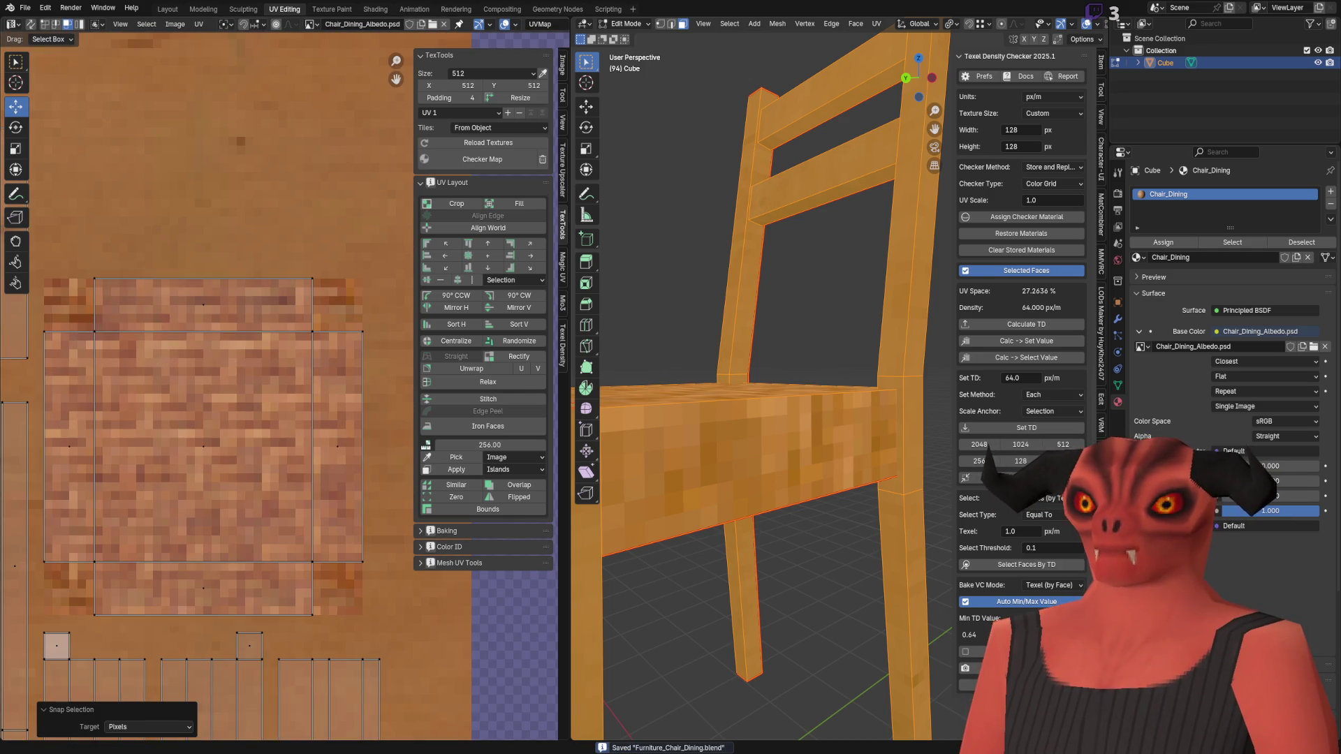
pyautogui.hotkey('alt', 'Tab')
pyautogui.click(30, 62)
pyautogui.keyDown('alt'); pyautogui.scroll(5, 574, 449); pyautogui.keyUp('alt')
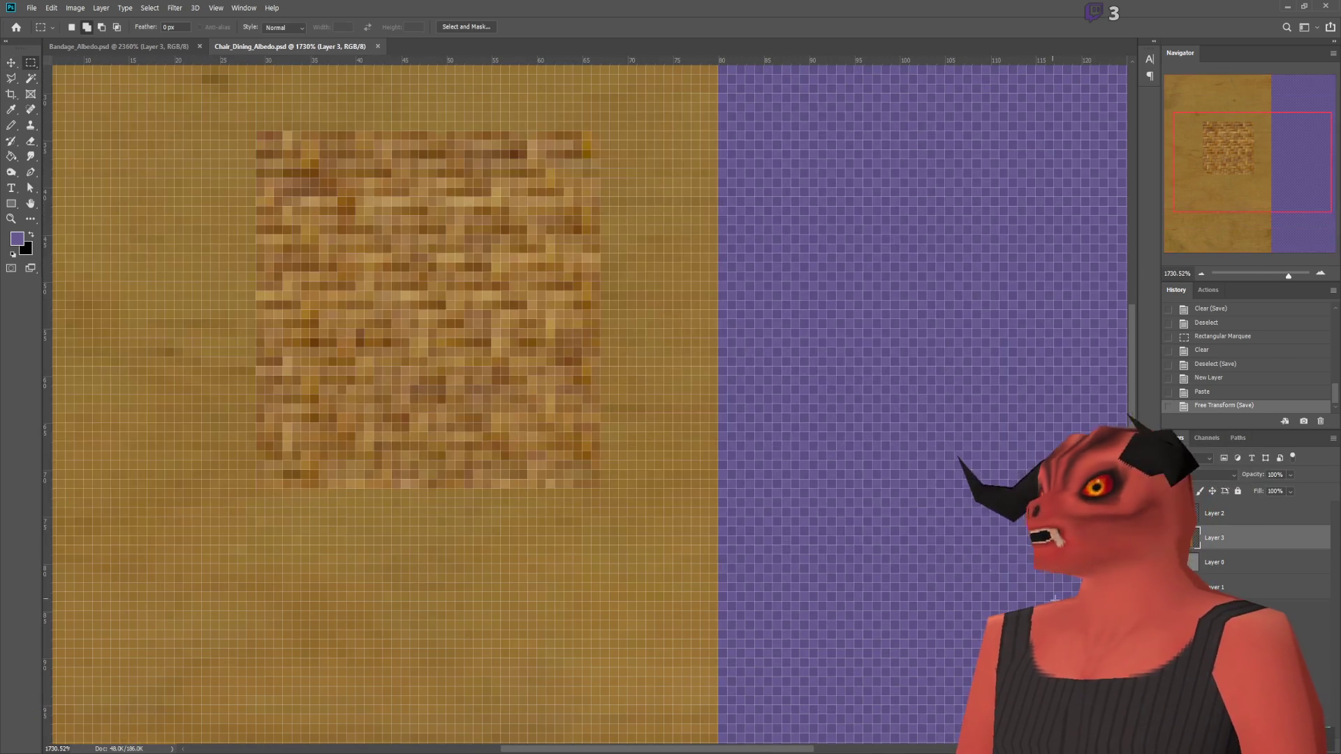
# Step: Cut the seat square's outer border ring from Layer 2 onto a hidden Layer 4
pyautogui.click(1200, 513)
pyautogui.keyDown('alt'); pyautogui.scroll(3, 315, 306); pyautogui.keyUp('alt')
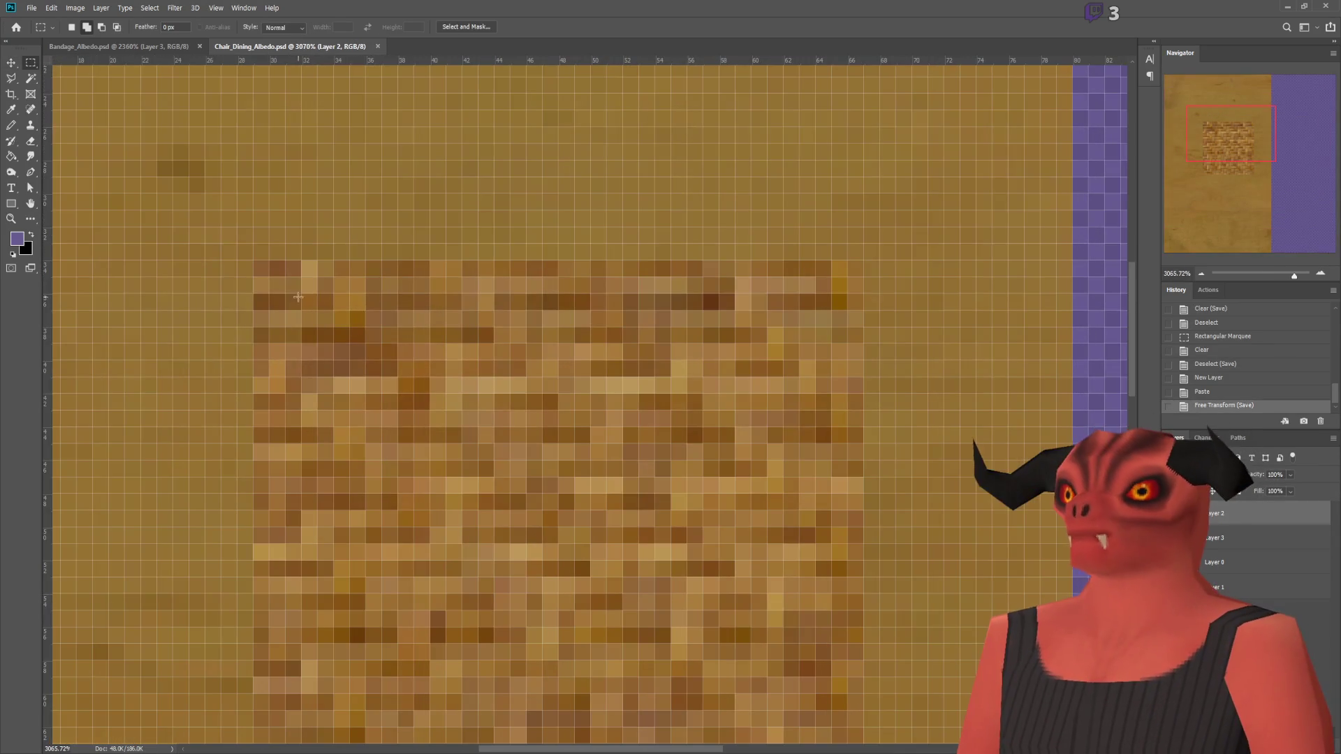
pyautogui.moveTo(314, 285)
pyautogui.mouseDown()
pyautogui.moveTo(864, 310)
pyautogui.moveTo(856, 663)
pyautogui.moveTo(833, 114)
pyautogui.moveTo(823, 533)
pyautogui.moveTo(802, 389)
pyautogui.moveTo(806, 711)
pyautogui.moveTo(833, 709)
pyautogui.moveTo(259, 669)
pyautogui.moveTo(301, 133)
pyautogui.mouseUp()
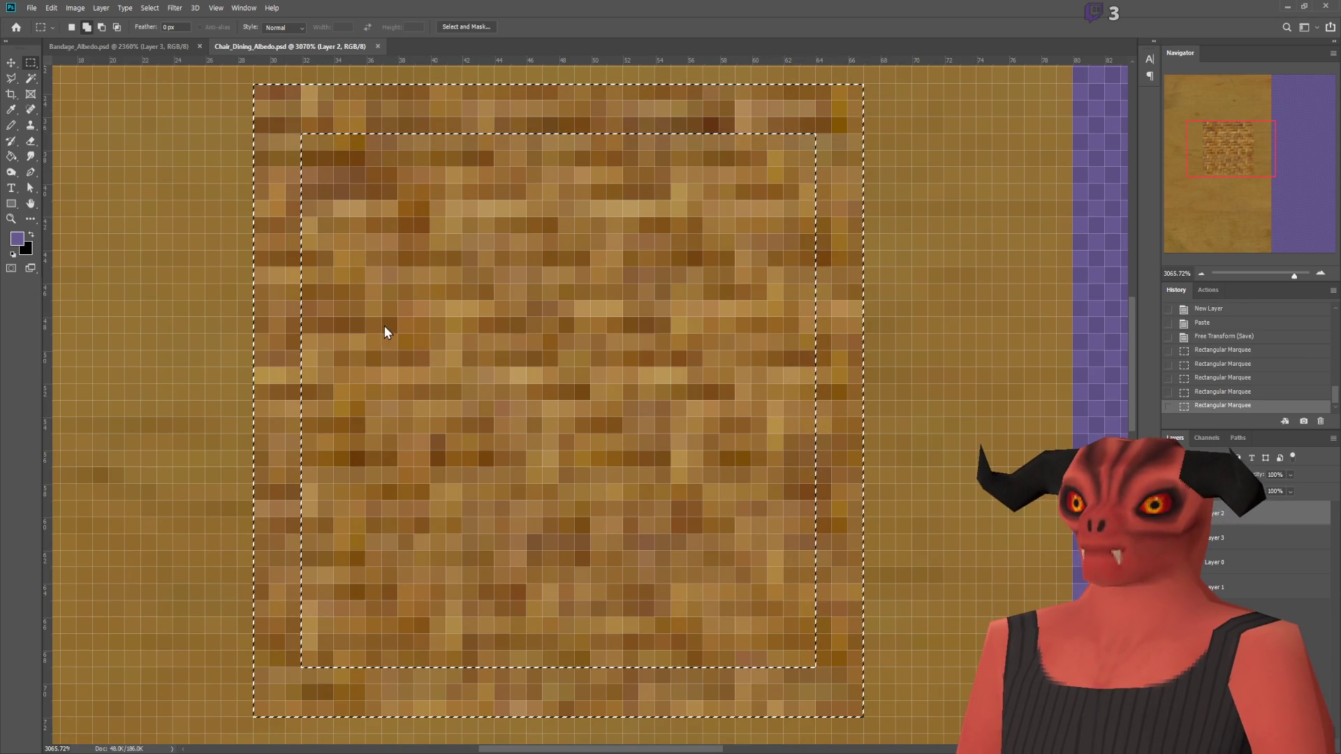
pyautogui.hotkey('ctrl', 'shift', 'j')
pyautogui.click(1173, 513)
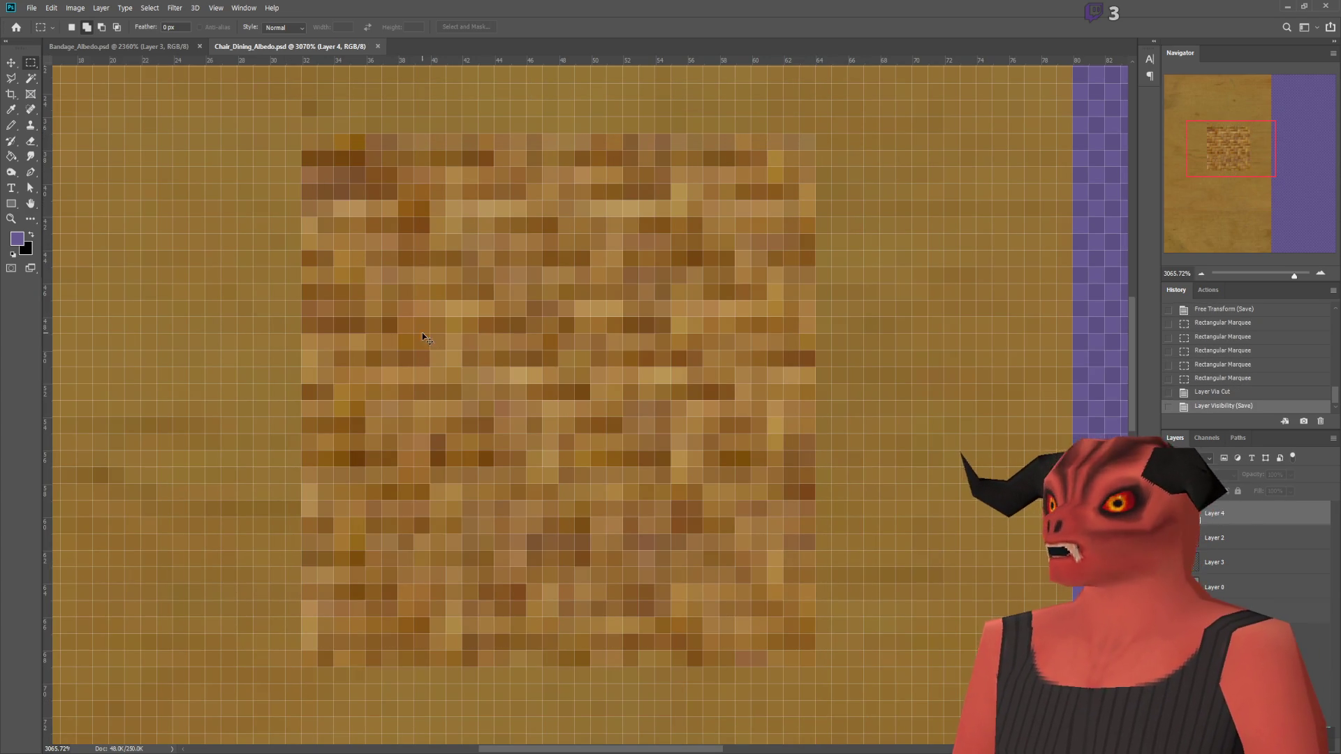
pyautogui.press('q')
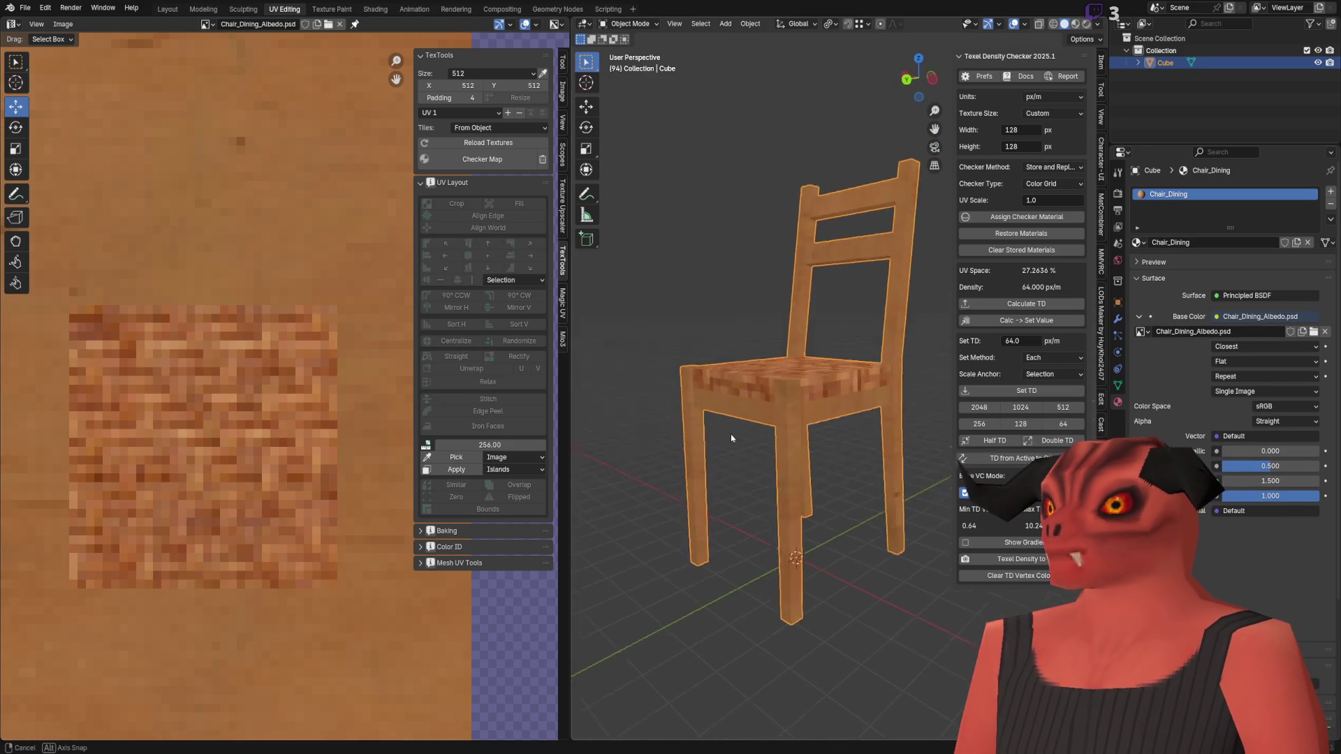
# Step: Orbit and zoom around the chair to inspect the textured seat from several angles
pyautogui.moveTo(731, 437)
pyautogui.mouseDown(button='middle')
pyautogui.moveTo(756, 449)
pyautogui.moveTo(719, 434)
pyautogui.moveTo(788, 414)
pyautogui.mouseUp(button='middle')
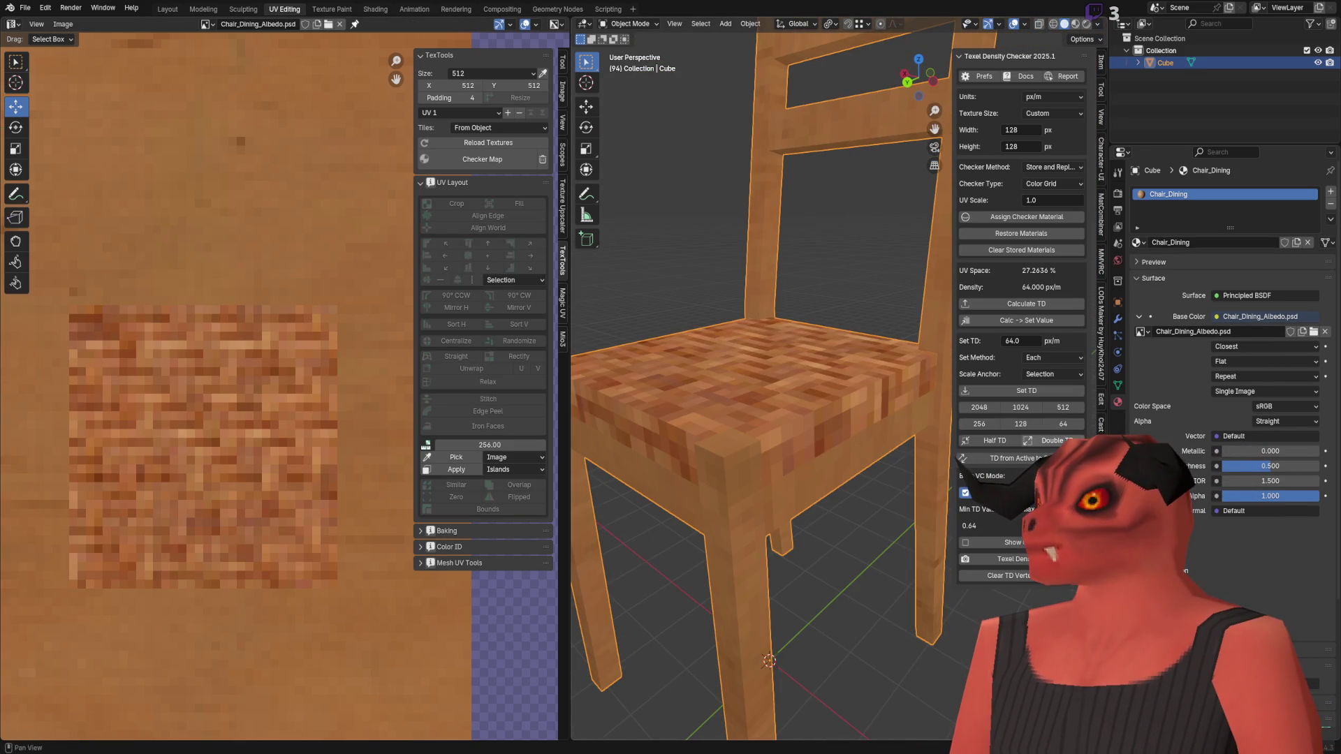
pyautogui.scroll(-5, 796, 405)
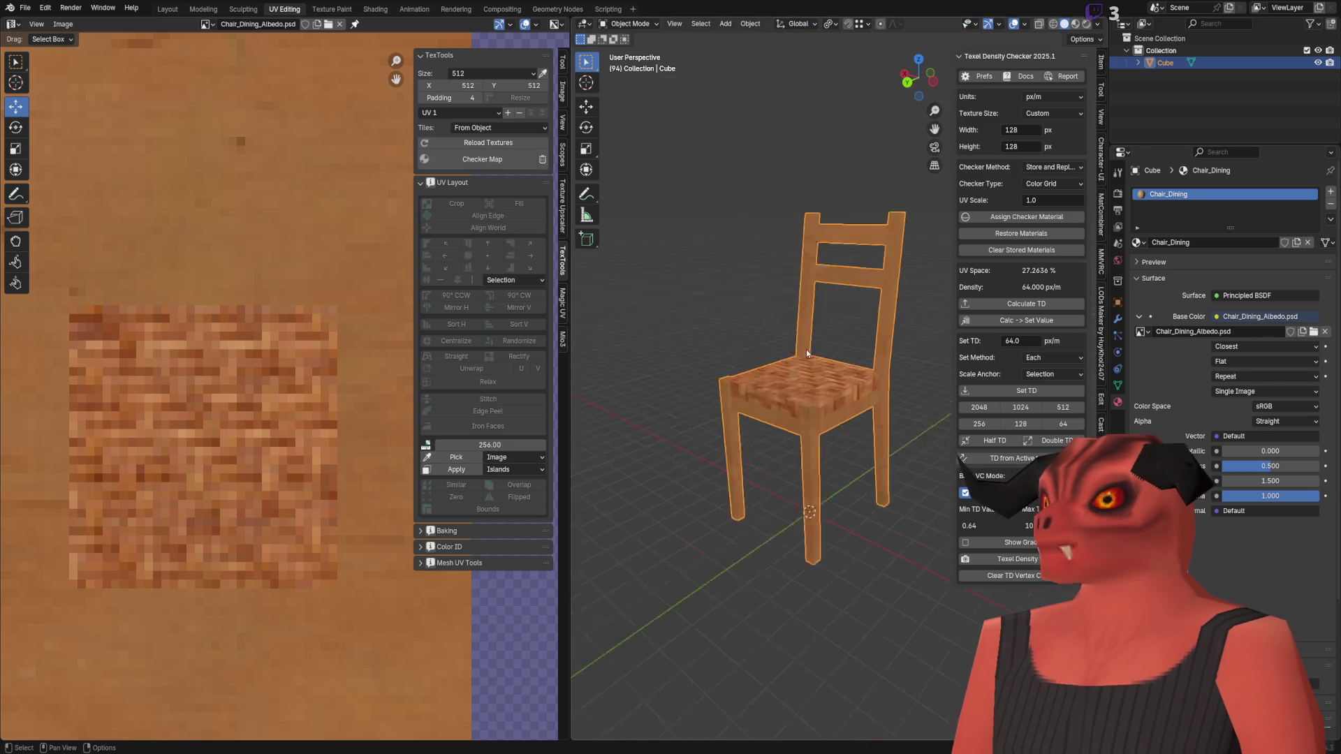
pyautogui.moveTo(796, 405)
pyautogui.mouseDown(button='middle')
pyautogui.moveTo(805, 391)
pyautogui.moveTo(756, 427)
pyautogui.moveTo(826, 365)
pyautogui.moveTo(788, 405)
pyautogui.moveTo(908, 419)
pyautogui.mouseUp(button='middle')
pyautogui.scroll(5, 806, 388)
pyautogui.scroll(-2, 806, 387)
pyautogui.scroll(5, 806, 387)
pyautogui.scroll(-5, 757, 384)
pyautogui.scroll(4, 781, 368)
pyautogui.scroll(3, 788, 405)
pyautogui.scroll(-6, 849, 409)
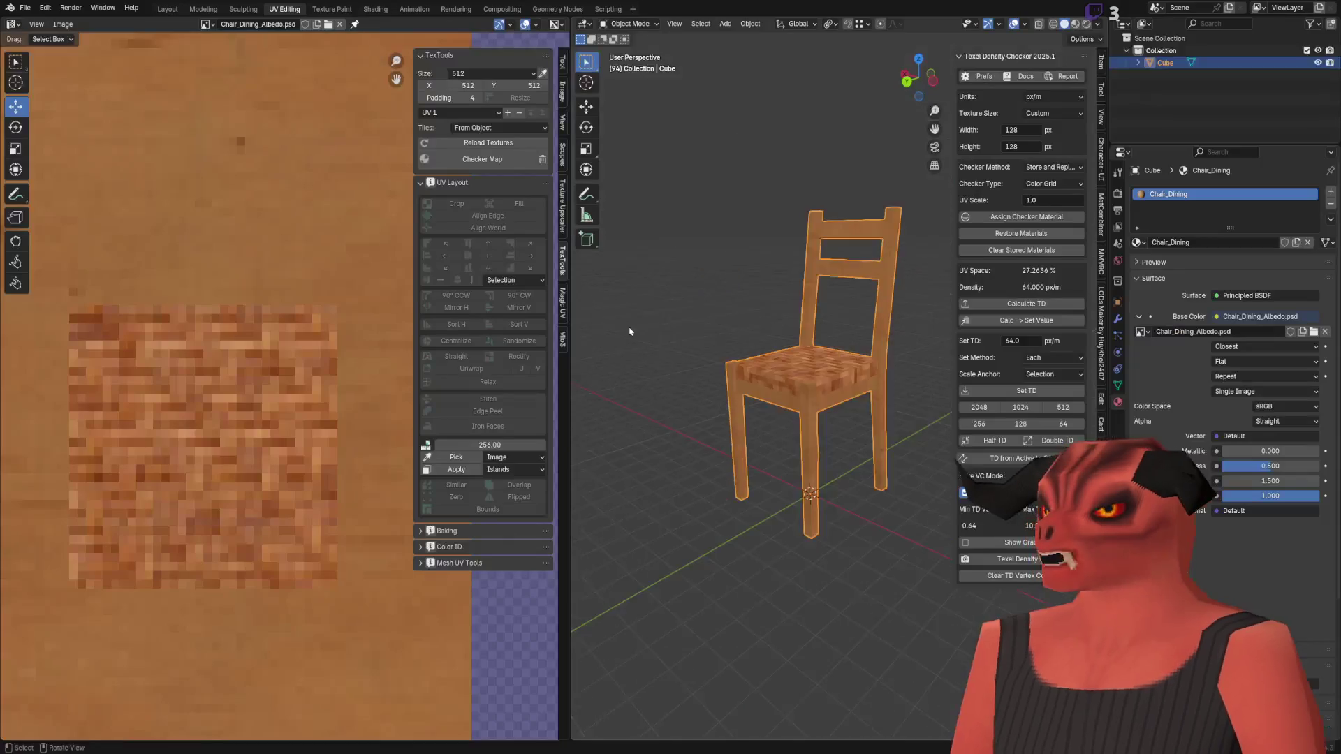
pyautogui.scroll(4, 745, 465)
pyautogui.moveTo(726, 440); pyautogui.dragTo(745, 465, button='middle')
pyautogui.scroll(-5, 768, 415)
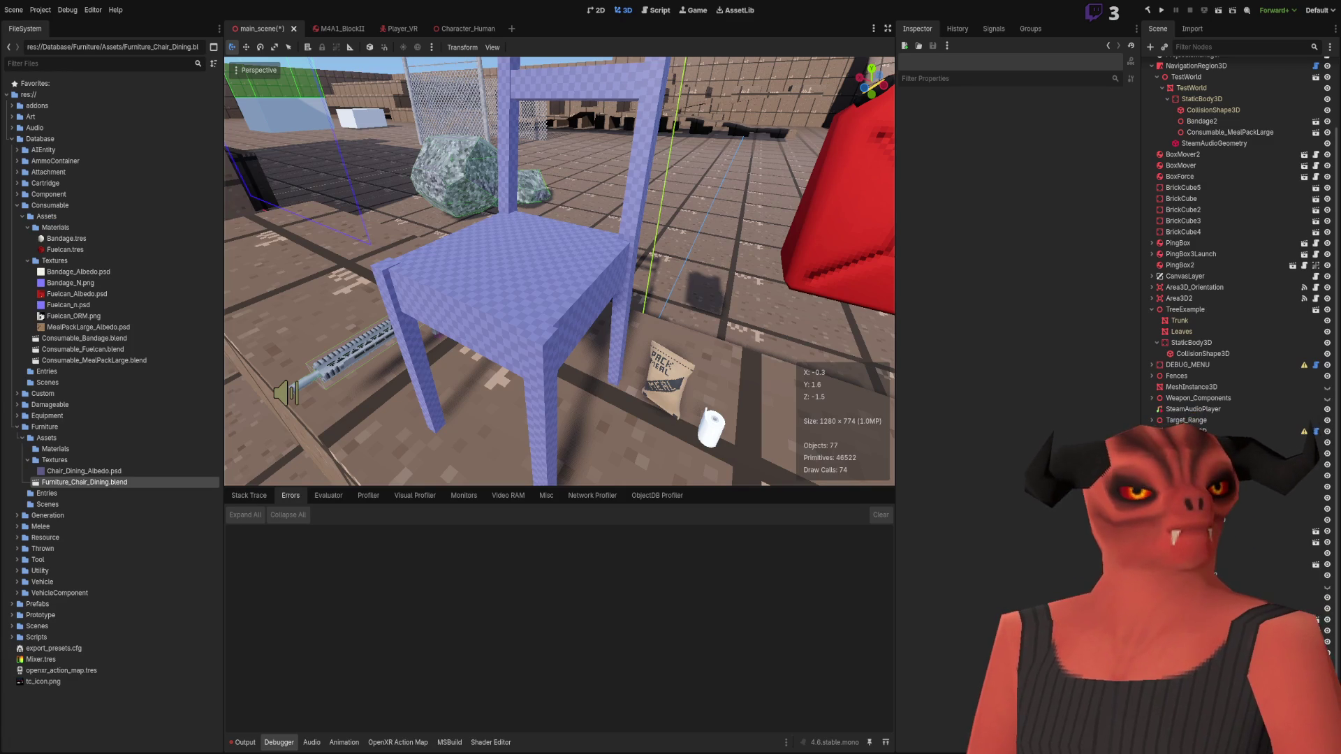
# Step: Return to the chair albedo in Photoshop and make Layer 0 active
pyautogui.hotkey('alt', 'Tab')
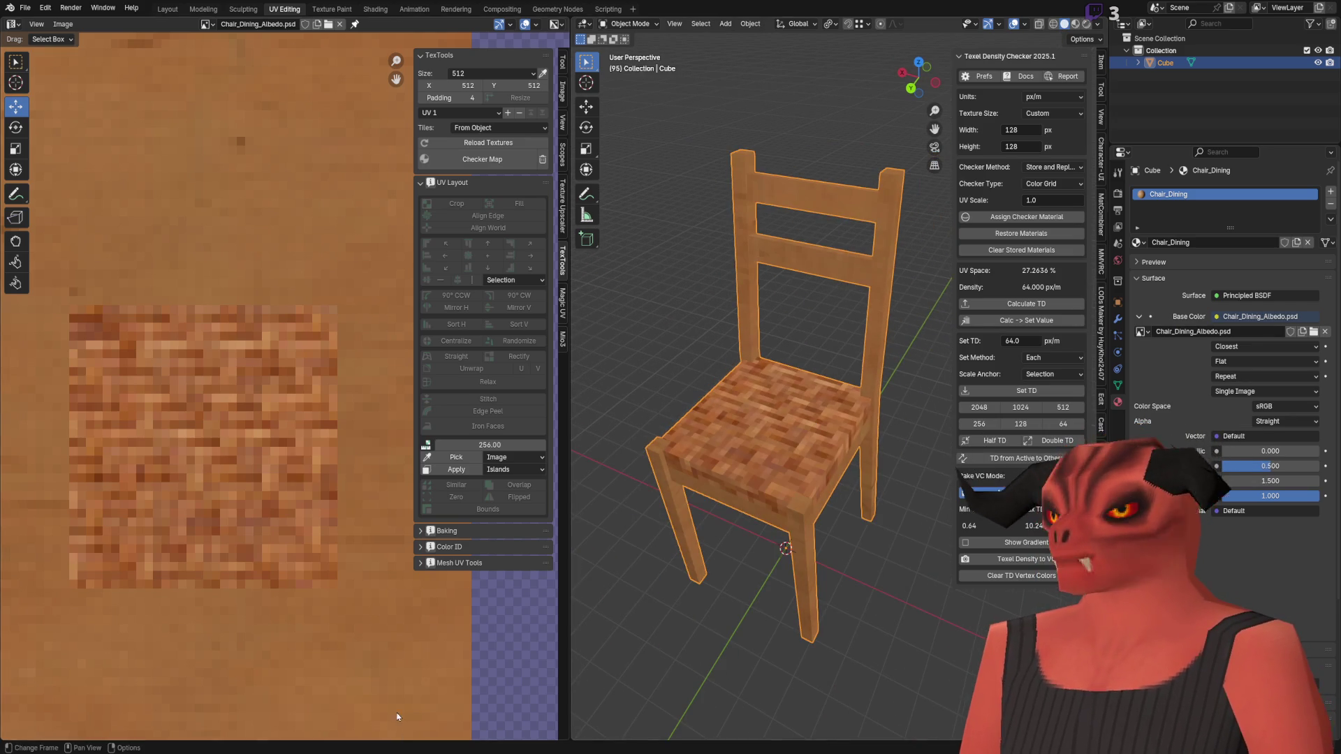
pyautogui.hotkey('alt', 'Tab')
pyautogui.click(1210, 584)
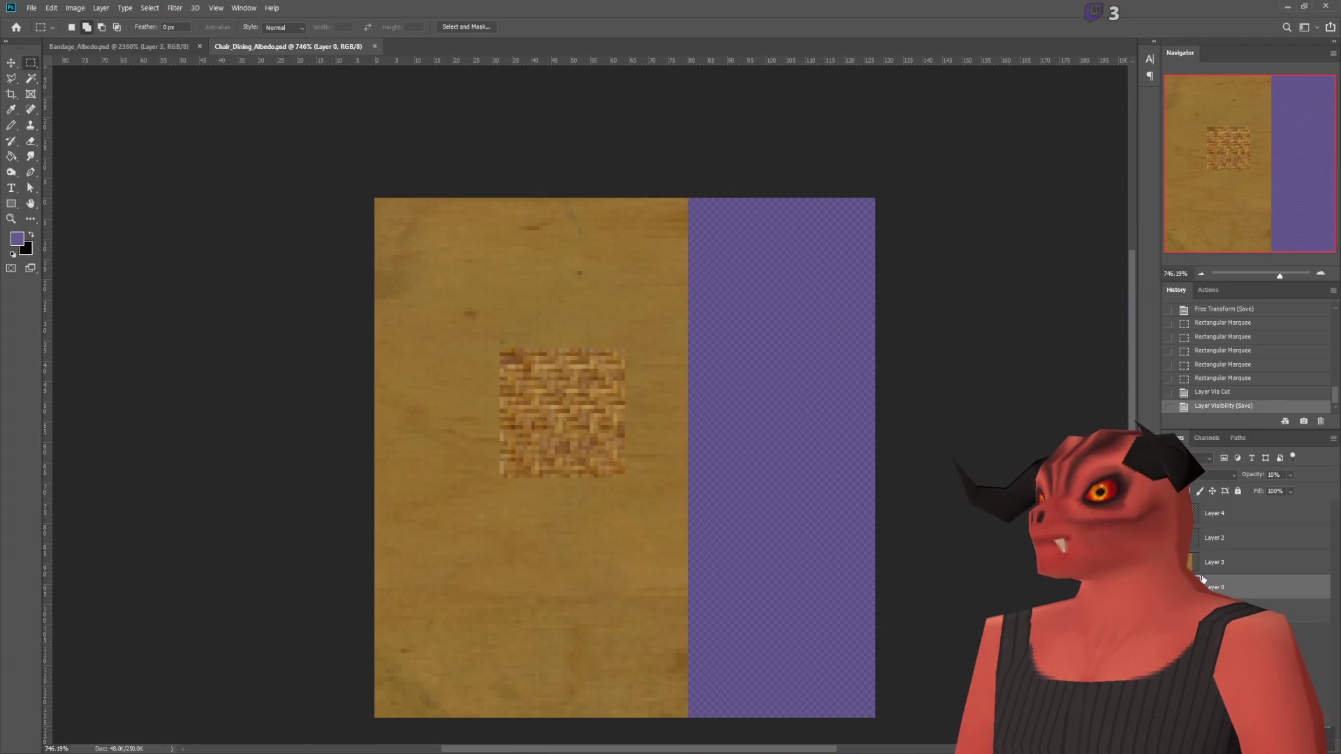
# Step: Deepen Layer 3's wood grain with Brightness/Contrast, then orbit the warmer chair in Blender
pyautogui.click(1205, 560)
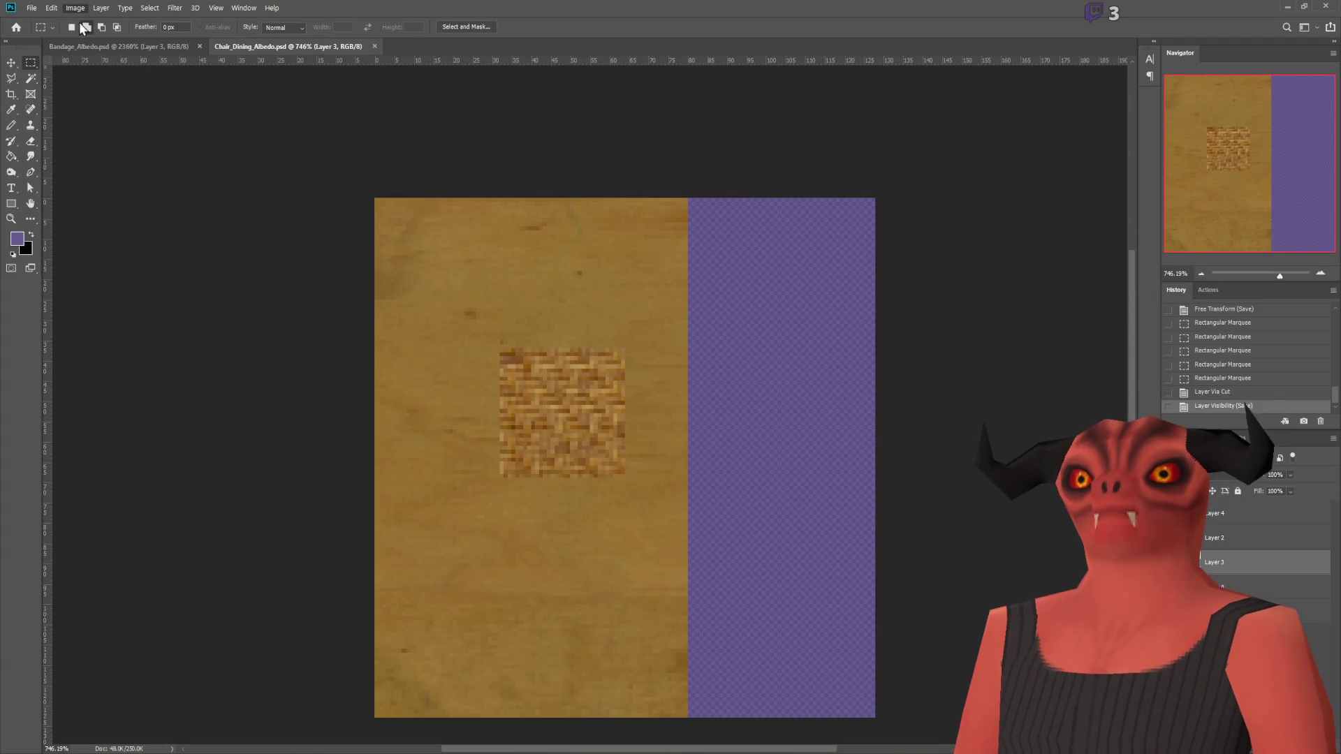
pyautogui.press('i')
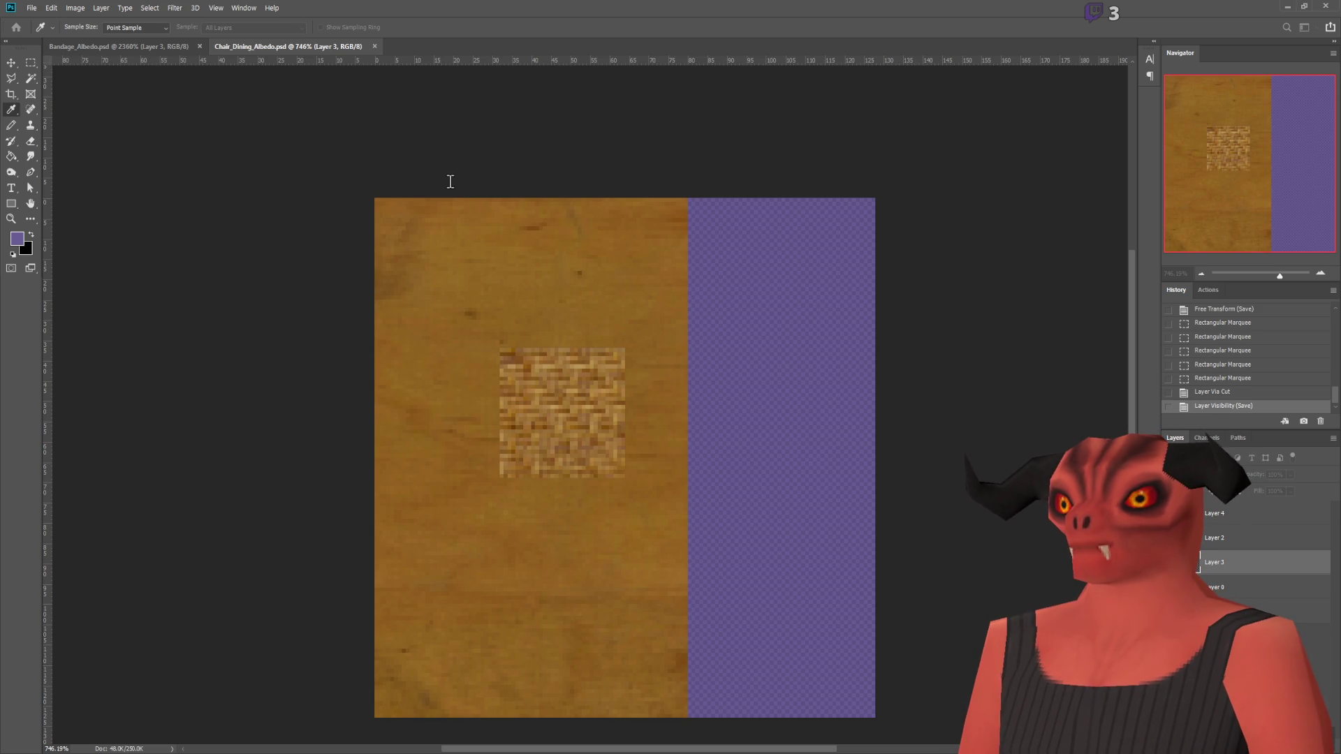
pyautogui.press('m')
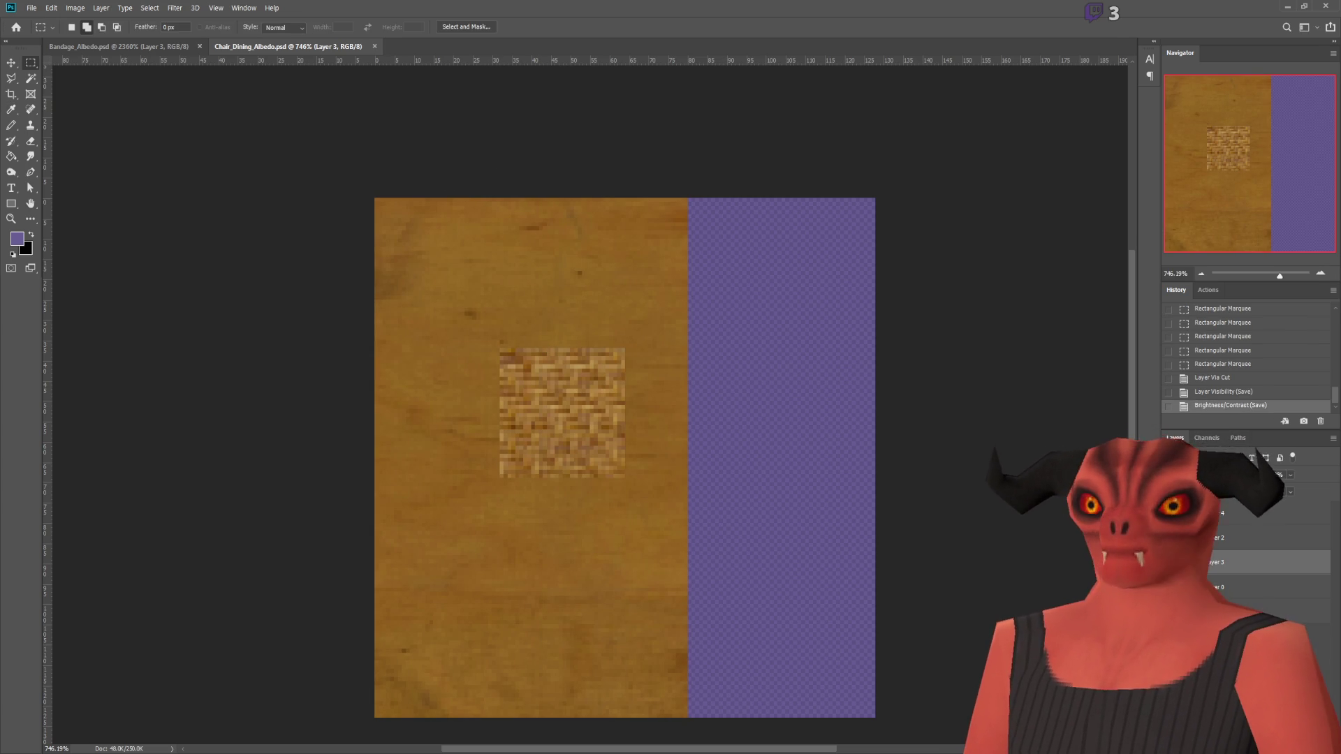
pyautogui.hotkey('alt', 'Tab')
pyautogui.moveTo(740, 363)
pyautogui.mouseDown(button='middle')
pyautogui.moveTo(779, 356)
pyautogui.moveTo(706, 358)
pyautogui.mouseUp(button='middle')
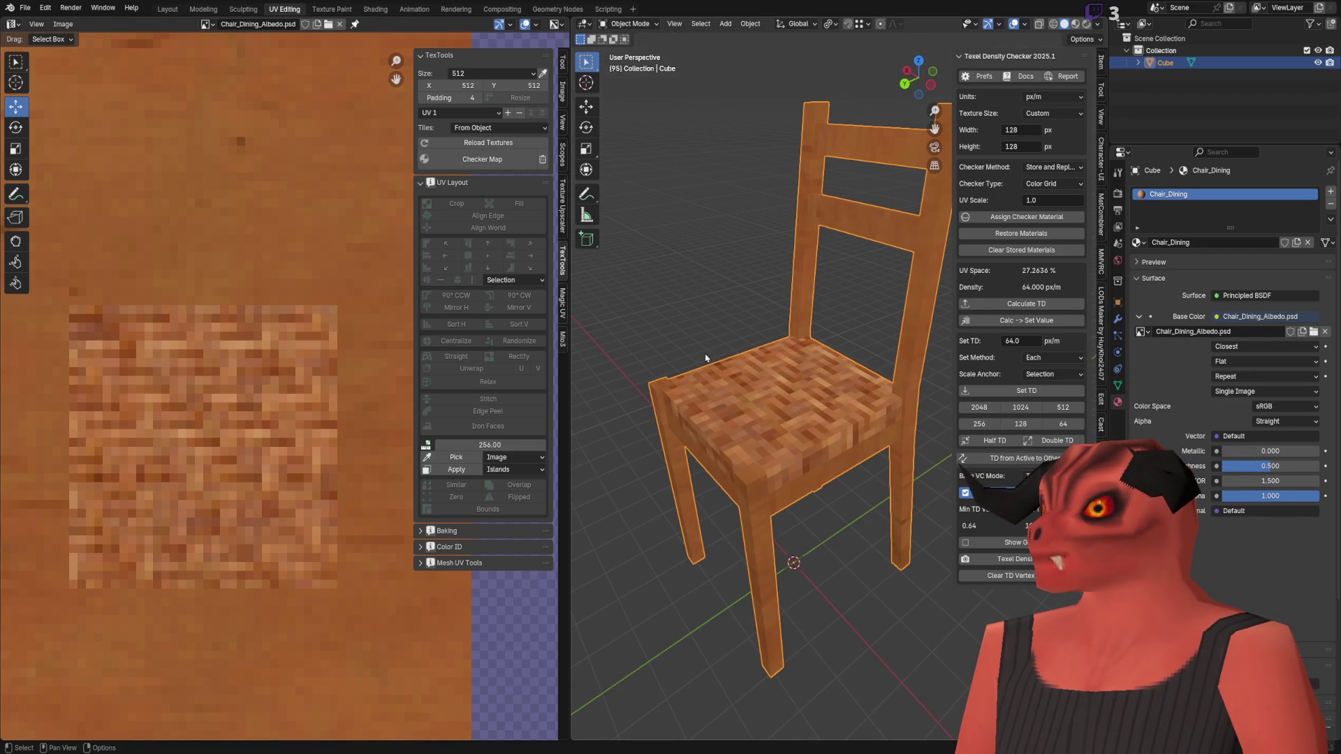
# Step: Bring up Godot's main scene showing the placed dining chair
pyautogui.hotkey('alt', 'Tab')
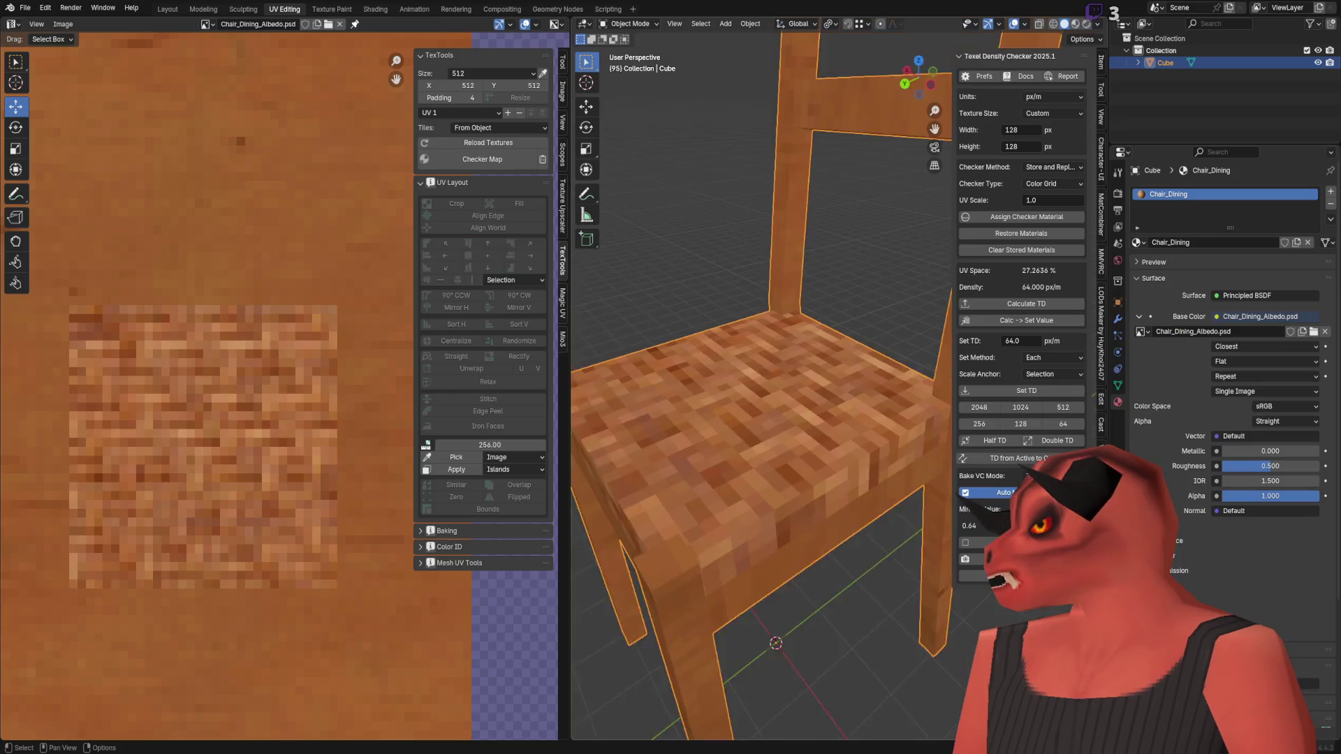
# Step: Orbit and zoom the Blender viewport to a side view of the chair
pyautogui.scroll(-5, 829, 396)
pyautogui.moveTo(830, 396)
pyautogui.mouseDown(button='middle')
pyautogui.moveTo(788, 364)
pyautogui.moveTo(760, 392)
pyautogui.moveTo(766, 419)
pyautogui.moveTo(796, 410)
pyautogui.mouseUp(button='middle')
pyautogui.scroll(5, 768, 381)
pyautogui.scroll(-5, 766, 416)
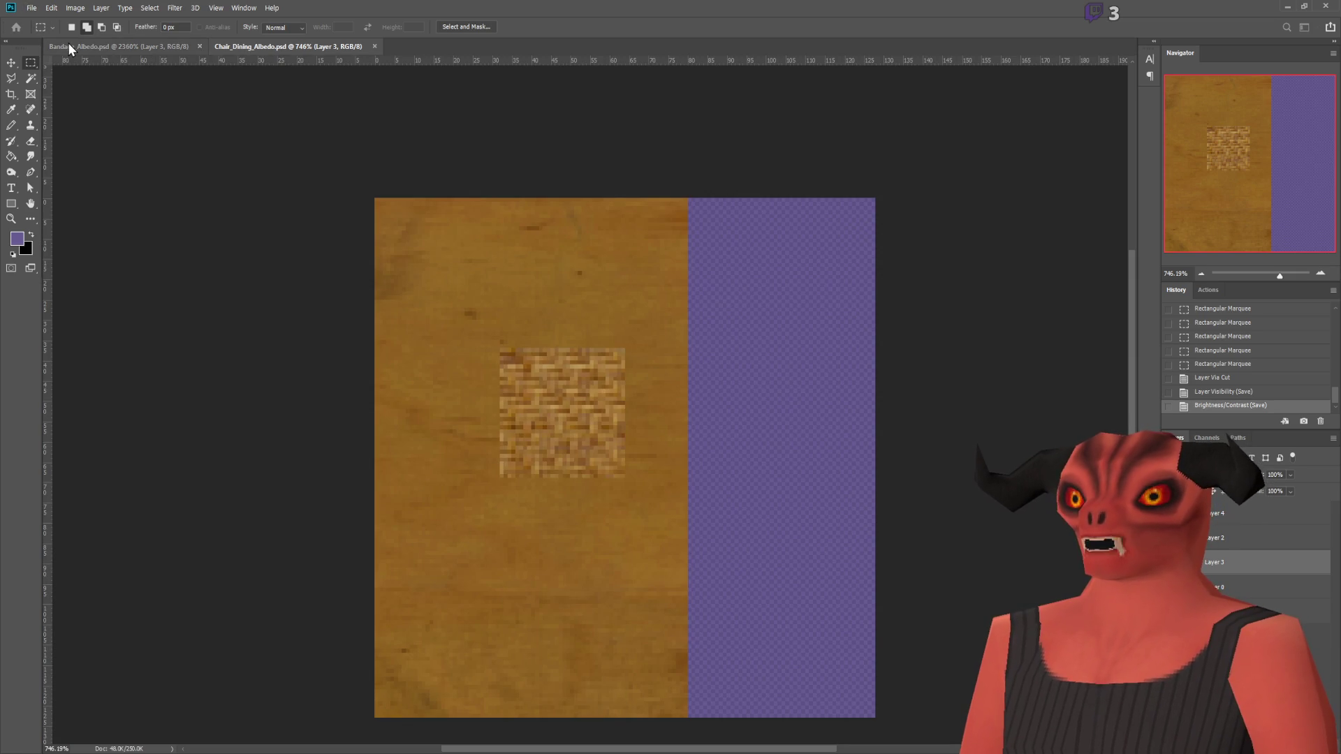
# Step: Paste the white chair with green woven seat reference photo into a new Untitled-1 document
pyautogui.hotkey('ctrl', 'n')
pyautogui.press('Return')
pyautogui.hotkey('ctrl', 'v')
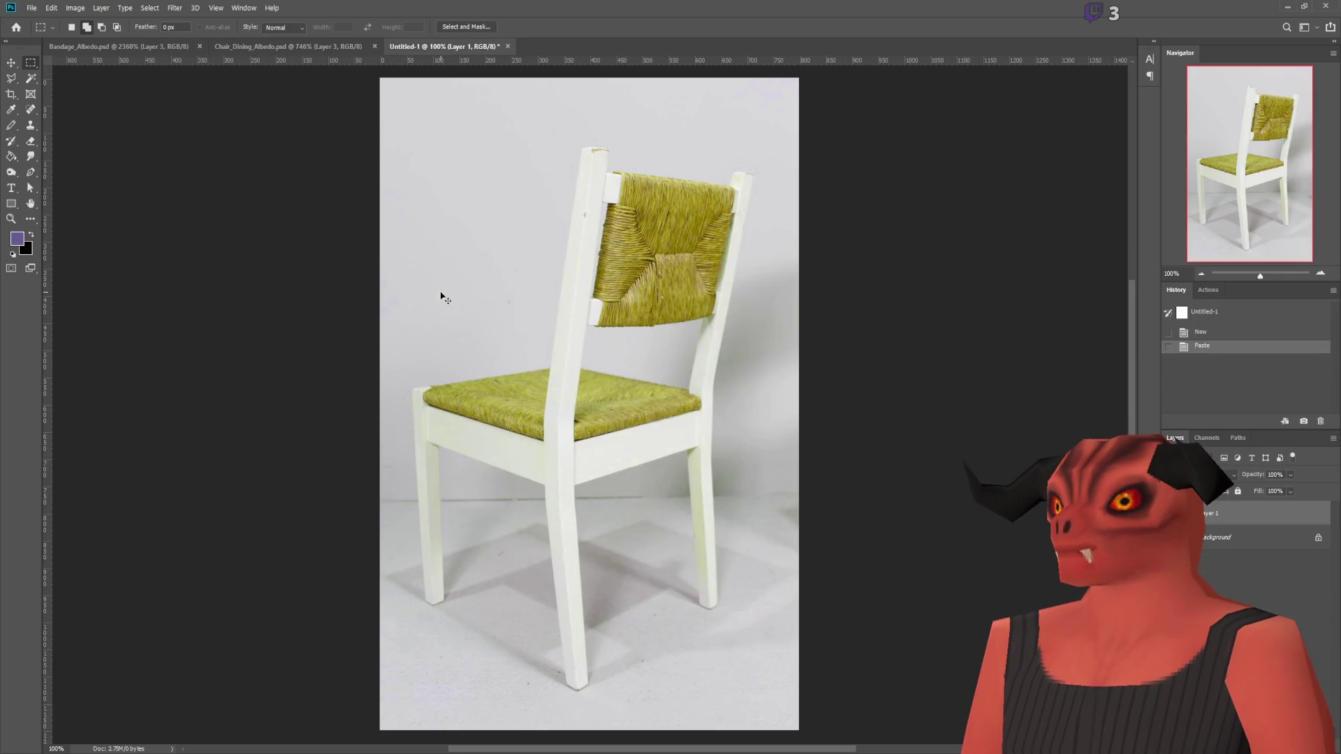
pyautogui.keyDown('alt'); pyautogui.scroll(6, 559, 431); pyautogui.keyUp('alt')
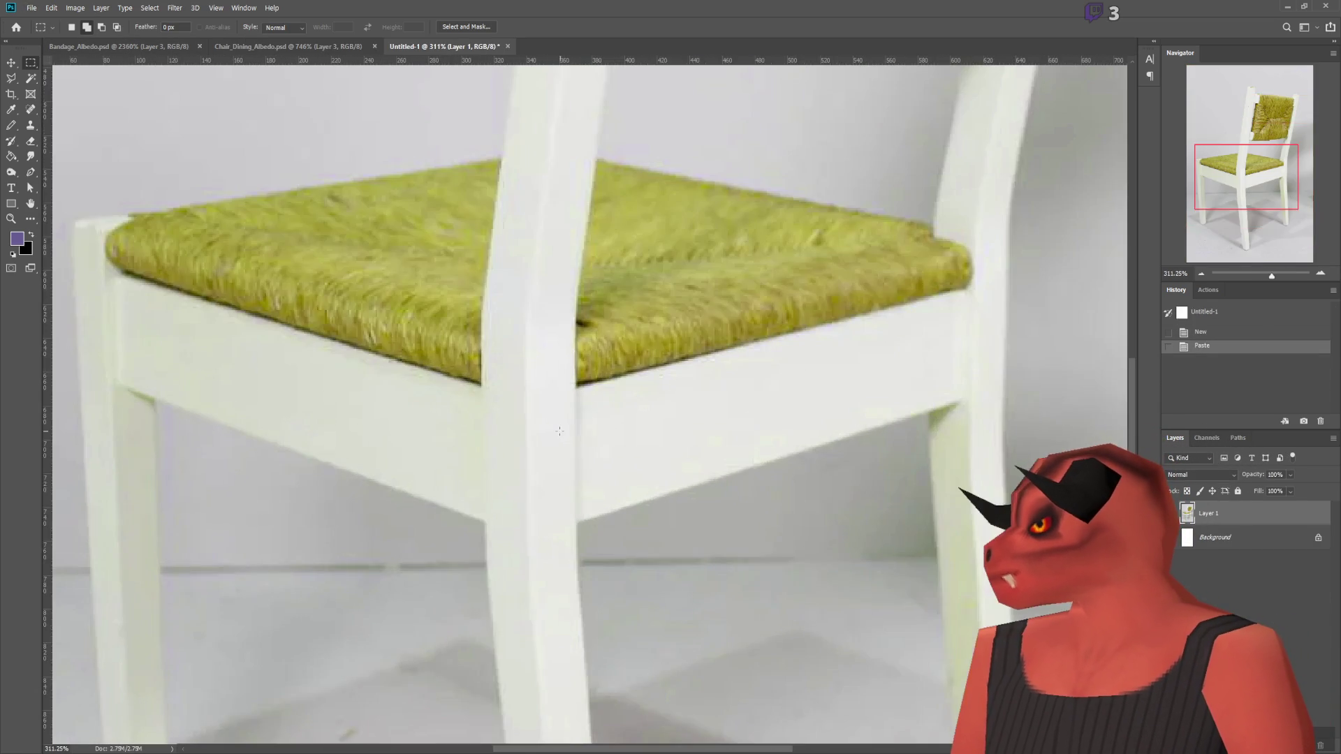
pyautogui.scroll(10, 559, 431)
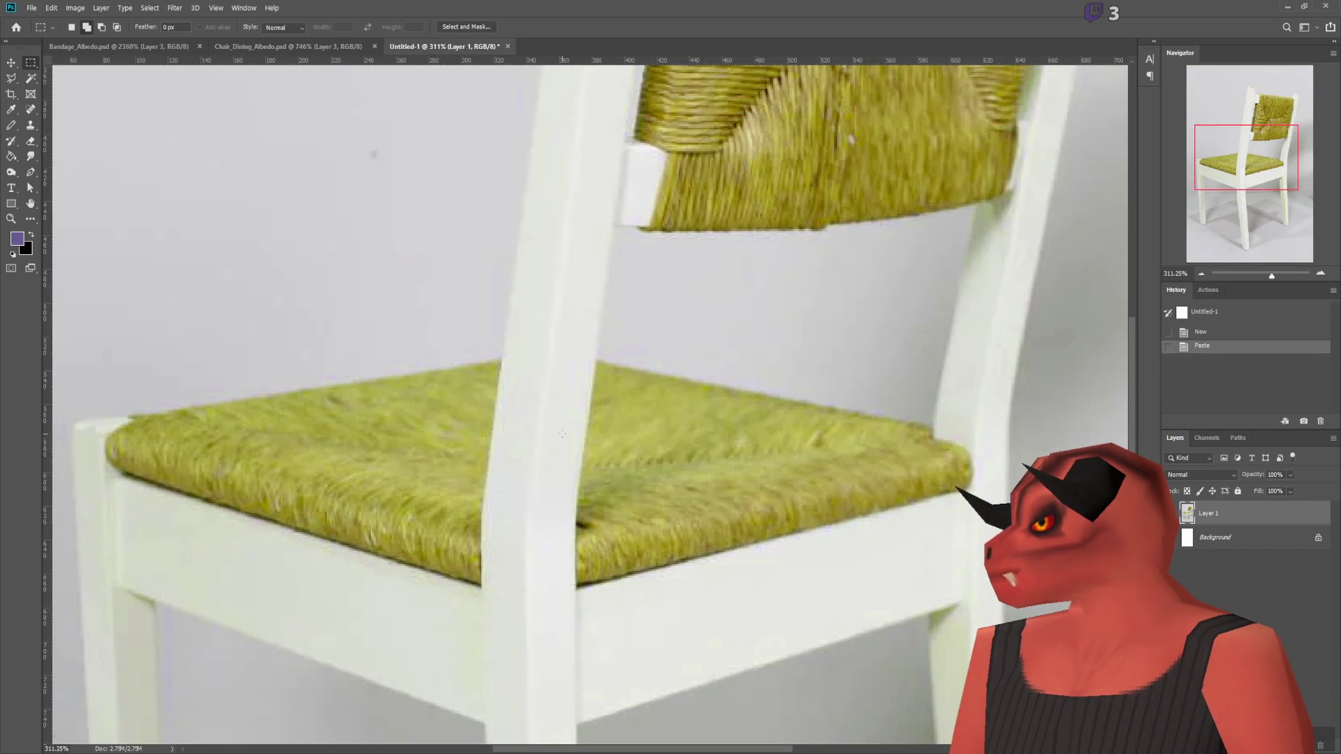
pyautogui.keyDown('alt'); pyautogui.scroll(-3, 562, 433); pyautogui.keyUp('alt')
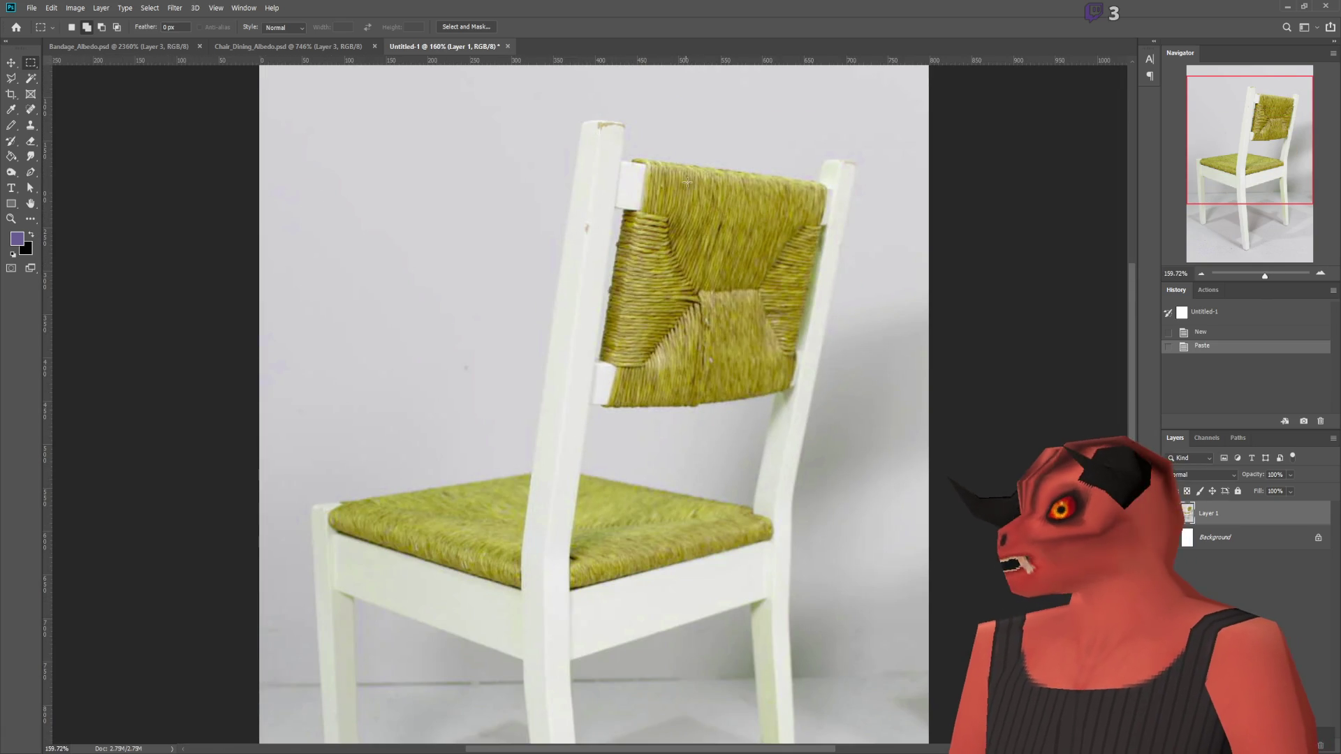
pyautogui.keyDown('alt'); pyautogui.scroll(-2, 530, 539); pyautogui.keyUp('alt')
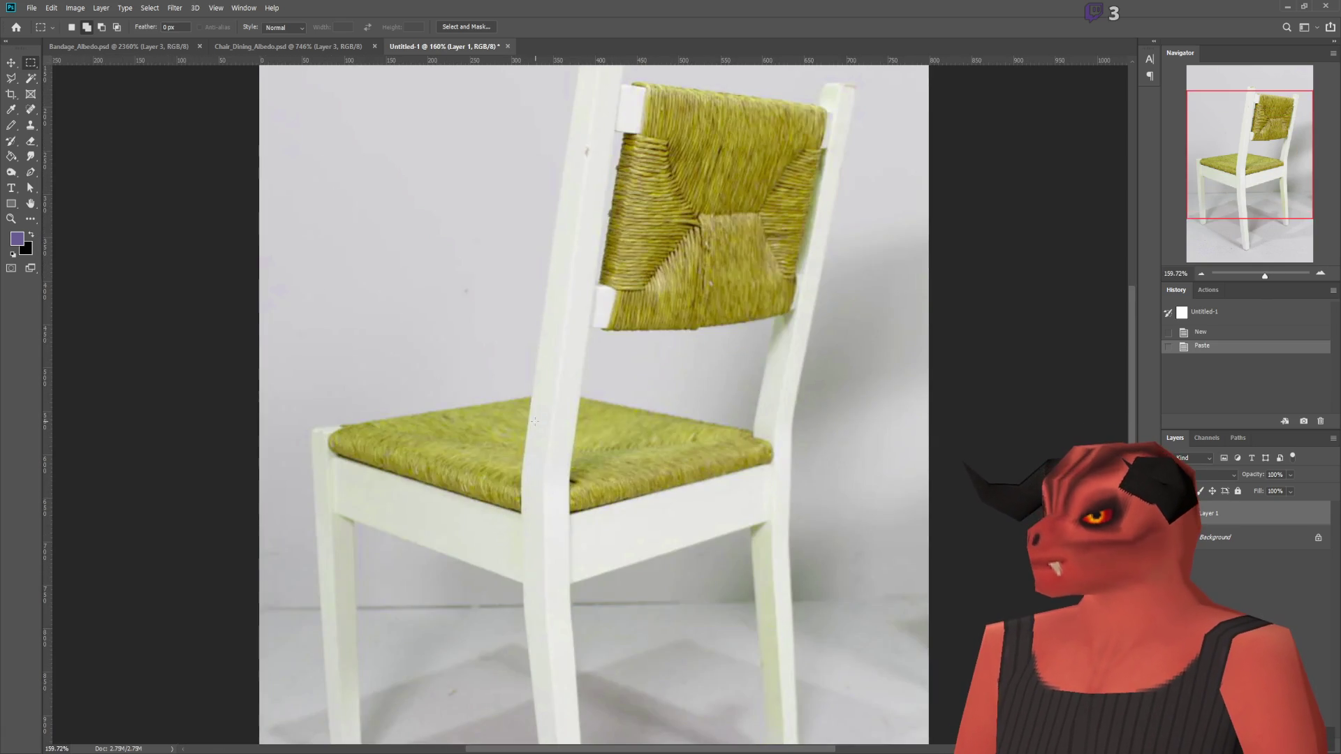
pyautogui.keyDown('alt'); pyautogui.scroll(3, 698, 418); pyautogui.keyUp('alt')
pyautogui.keyDown('alt'); pyautogui.scroll(-4, 921, 288); pyautogui.keyUp('alt')
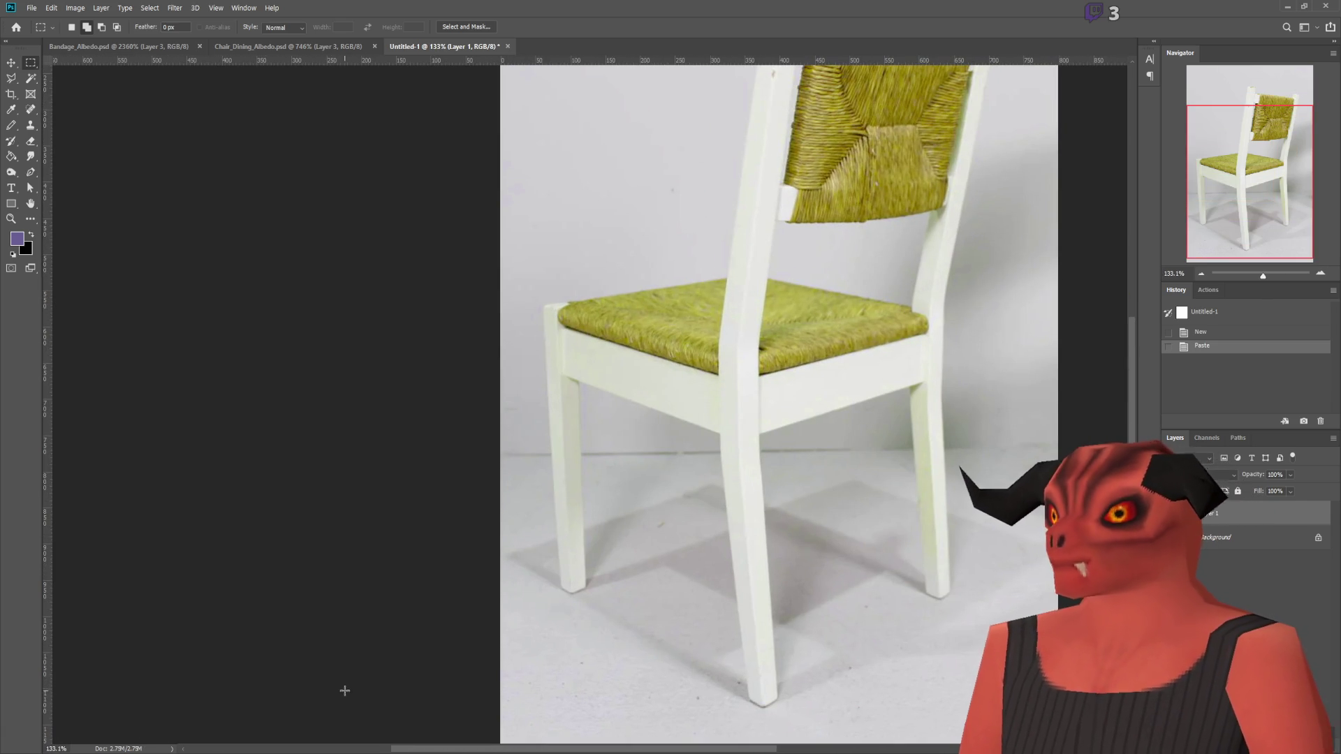
# Step: Compare the chair in Godot and Blender, then return to the Photoshop reference
pyautogui.hotkey('alt', 'Tab')
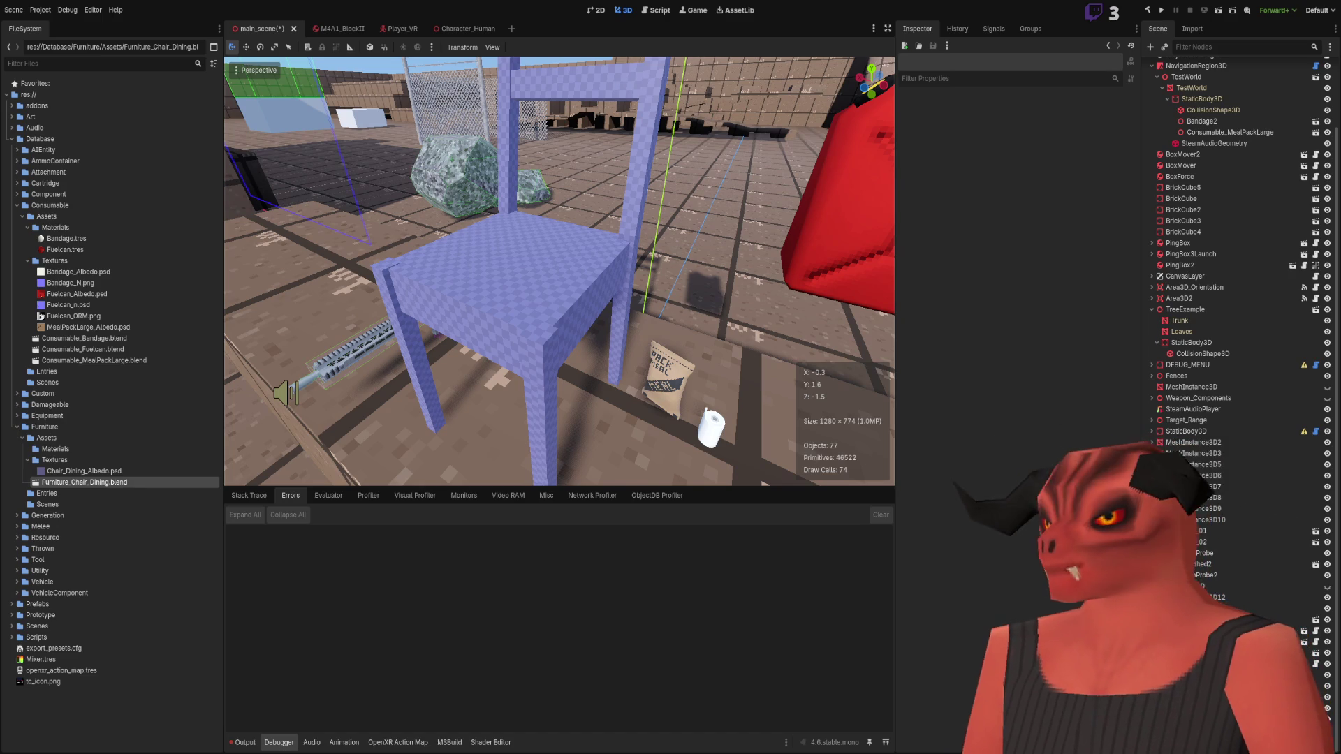
pyautogui.hotkey('alt', 'Tab')
pyautogui.scroll(-4, 803, 365)
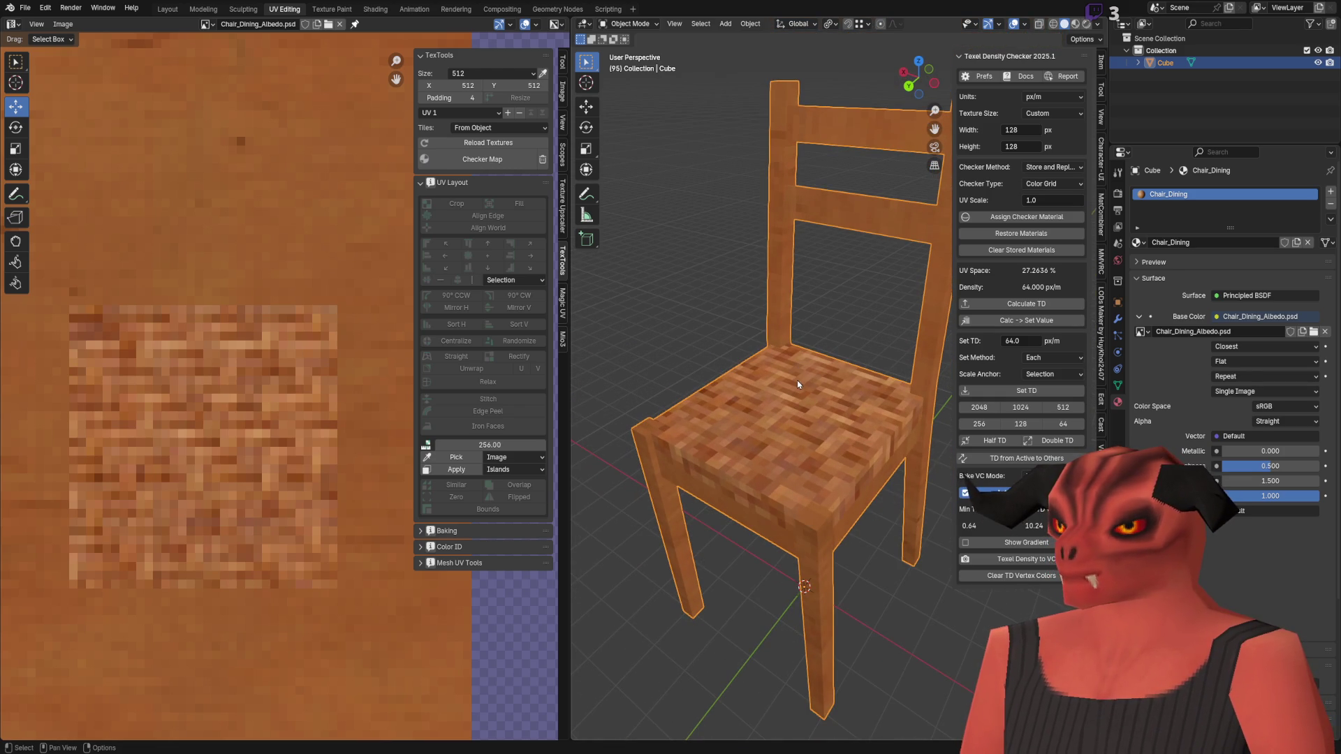
pyautogui.hotkey('alt', 'Tab')
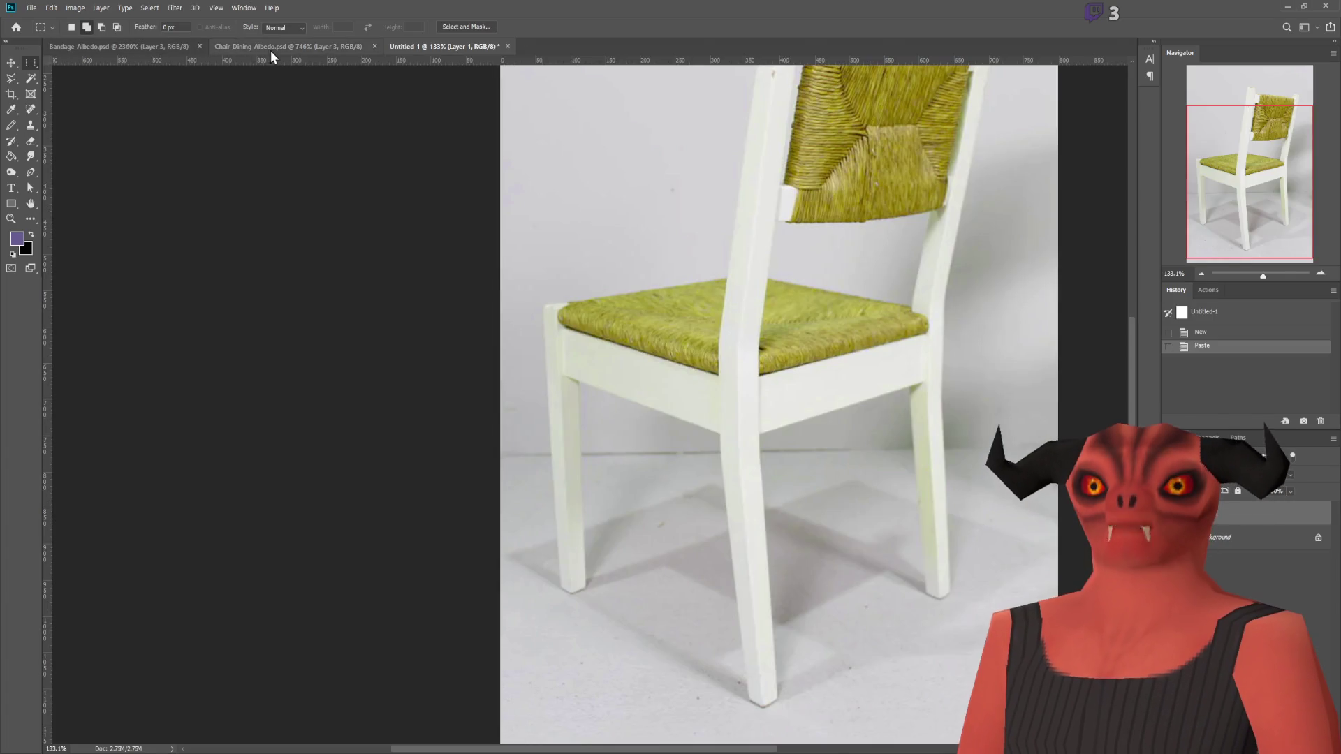
# Step: Brighten and saturate the woven patch on Layer 2 of Chair_Dining_Albedo, then orbit the chair in Blender
pyautogui.click(263, 47)
pyautogui.click(1250, 537)
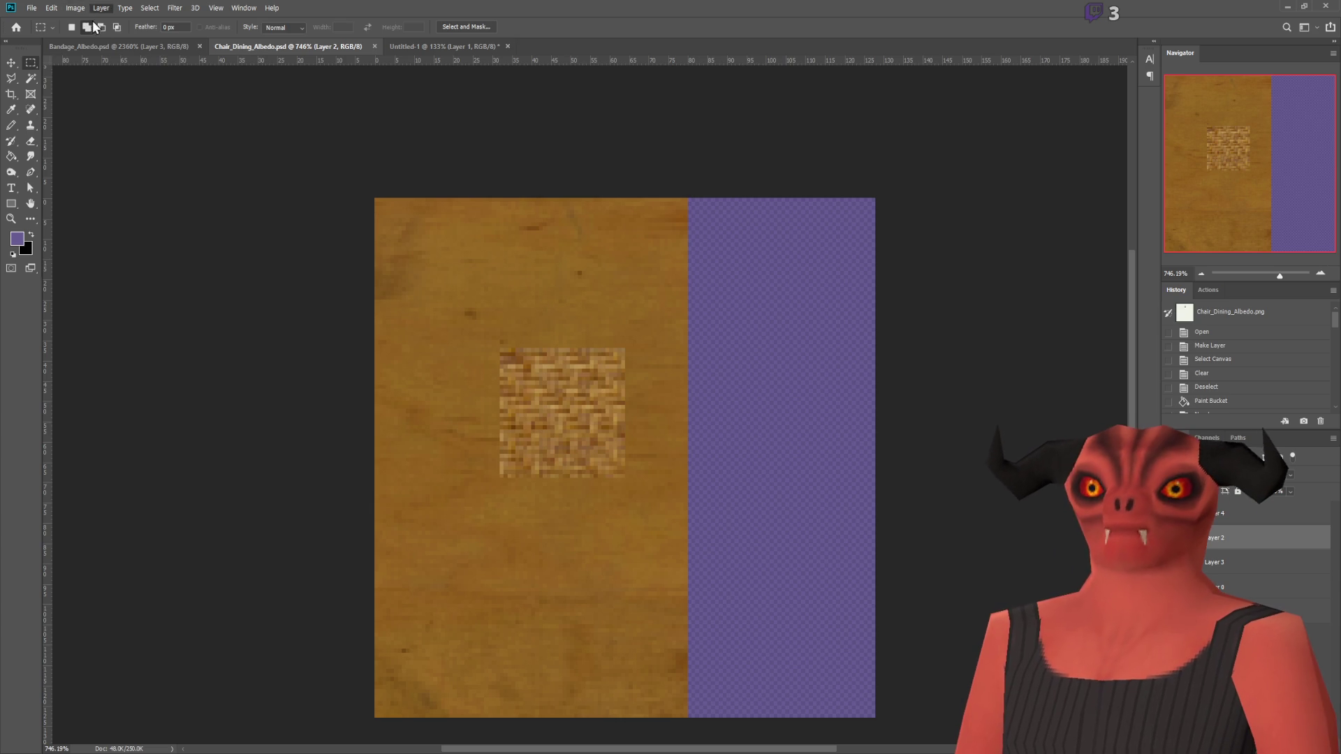
pyautogui.press('i')
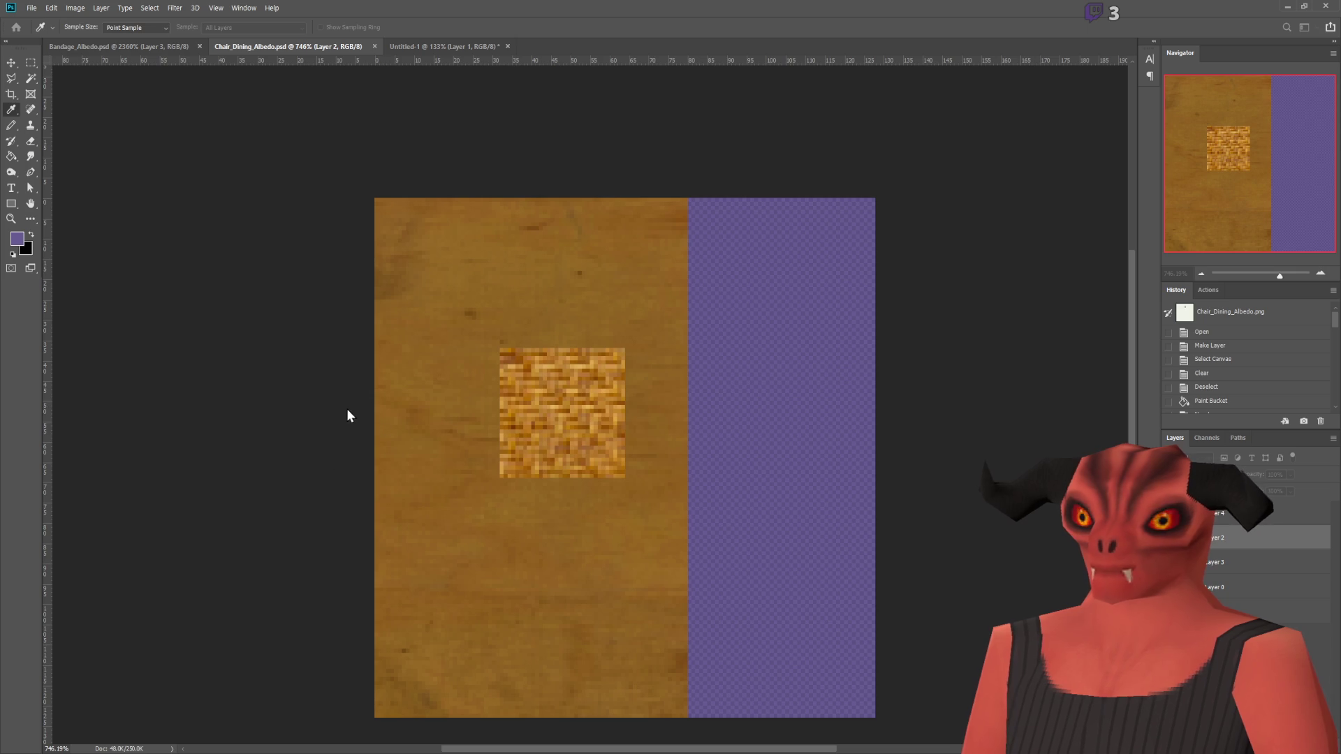
pyautogui.hotkey('alt', 'Tab')
pyautogui.scroll(-5, 742, 338)
pyautogui.moveTo(743, 337); pyautogui.dragTo(755, 334, button='middle')
pyautogui.scroll(4, 755, 333)
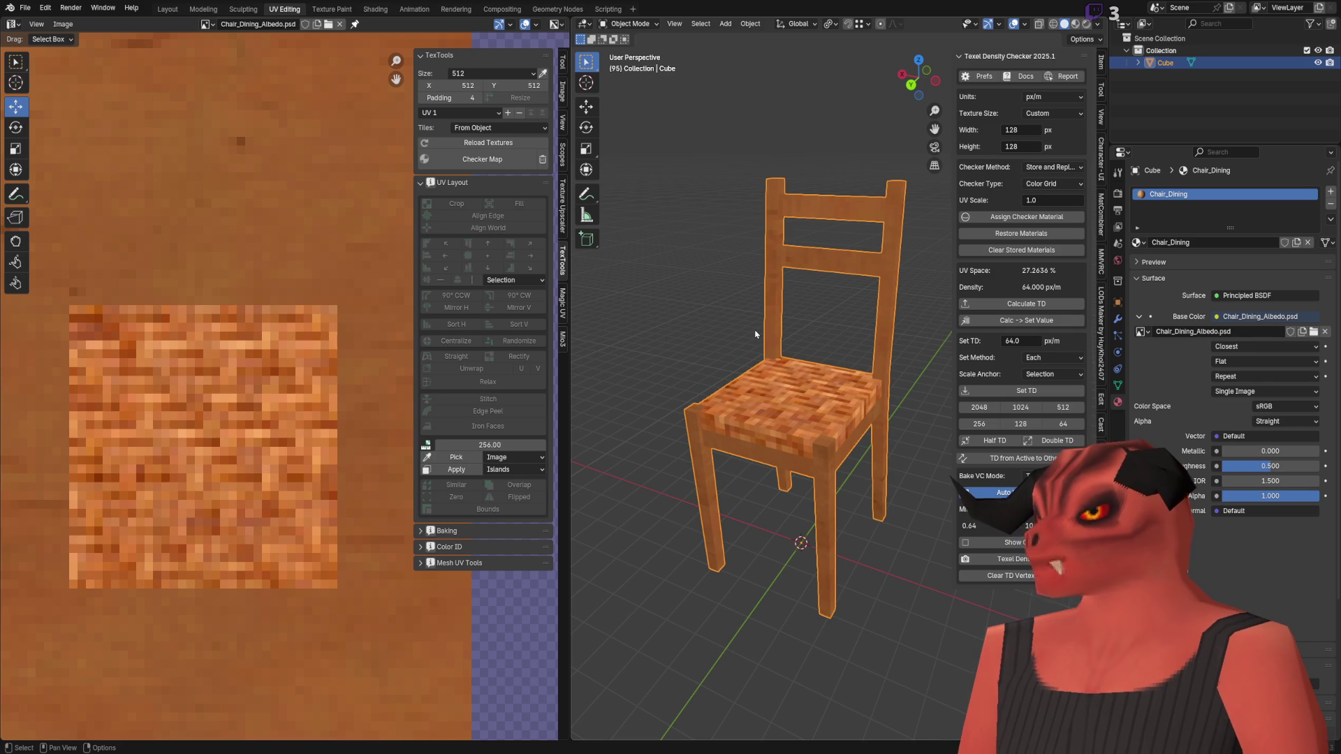
# Step: Deselect the chair and orbit the viewport to look under the seat
pyautogui.scroll(-2, 761, 279)
pyautogui.click(764, 257)
pyautogui.moveTo(764, 258)
pyautogui.mouseDown(button='middle')
pyautogui.moveTo(640, 343)
pyautogui.moveTo(698, 370)
pyautogui.mouseUp(button='middle')
pyautogui.scroll(5, 772, 398)
pyautogui.scroll(-2, 803, 380)
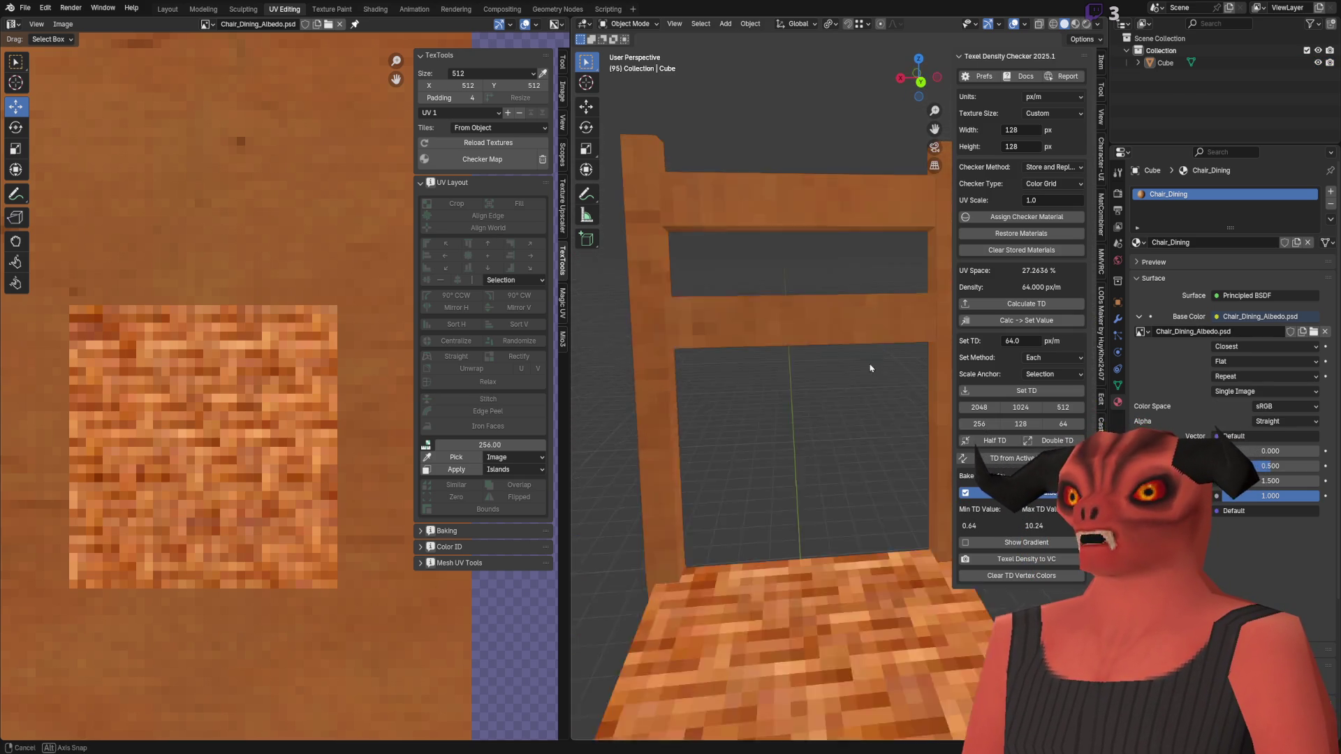
pyautogui.moveTo(786, 389)
pyautogui.mouseDown(button='middle')
pyautogui.moveTo(755, 459)
pyautogui.moveTo(628, 392)
pyautogui.moveTo(684, 391)
pyautogui.moveTo(776, 187)
pyautogui.moveTo(664, 215)
pyautogui.moveTo(772, 290)
pyautogui.mouseUp(button='middle')
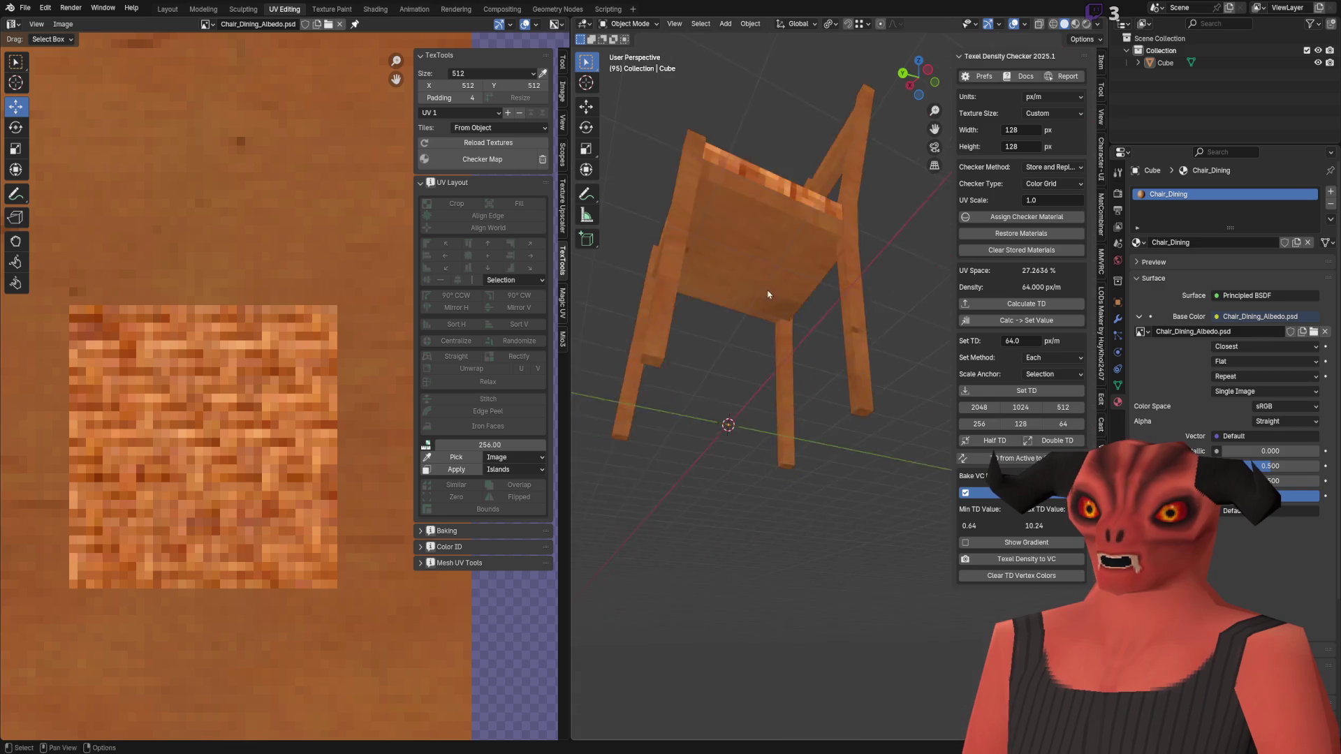
pyautogui.scroll(5, 832, 426)
pyautogui.moveTo(832, 426); pyautogui.dragTo(801, 388, button='middle')
# Step: Show the seat's UV islands in Edit Mode, then add an empty Layer 5 to the albedo
pyautogui.press('Tab')
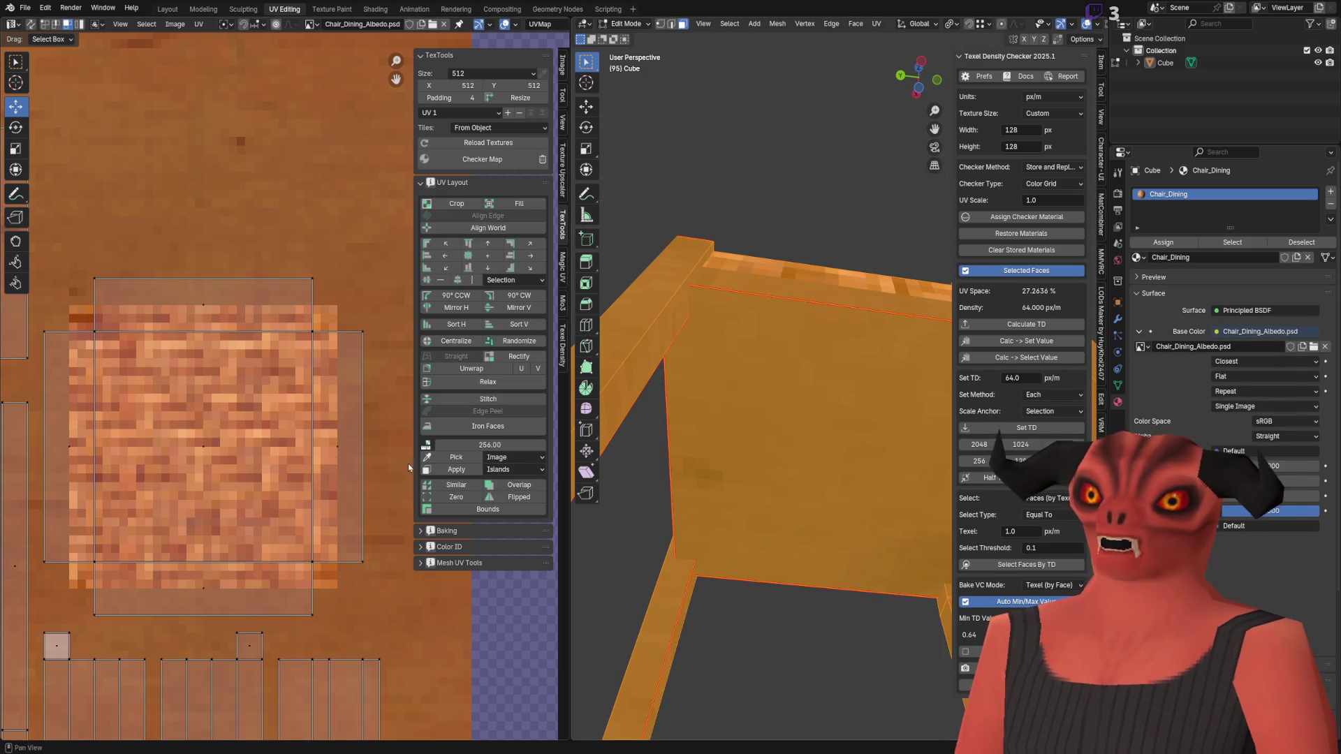
pyautogui.scroll(-5, 556, 467)
pyautogui.scroll(8, 365, 533)
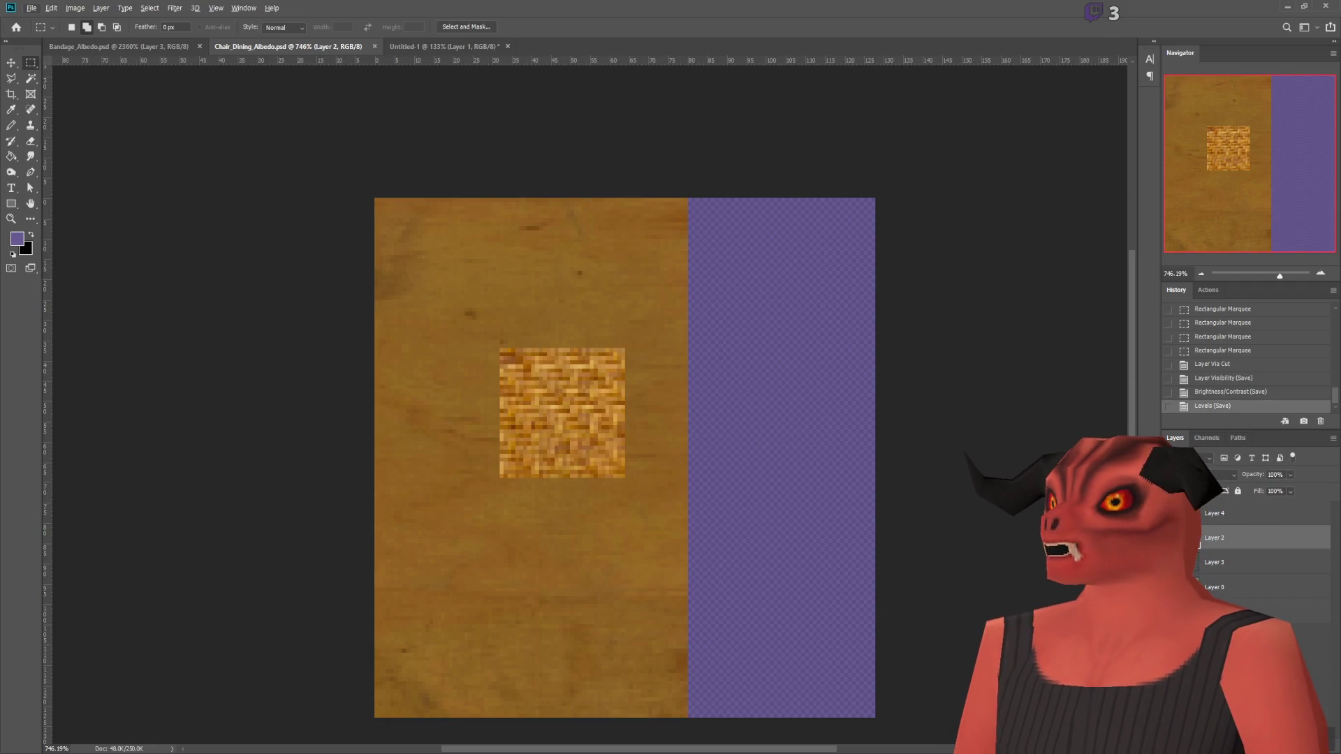
pyautogui.hotkey('ctrl', 'shift', 'alt', 'n')
# Step: Draw a square marquee around the woven seat patch
pyautogui.keyDown('alt'); pyautogui.scroll(5, 380, 248); pyautogui.keyUp('alt')
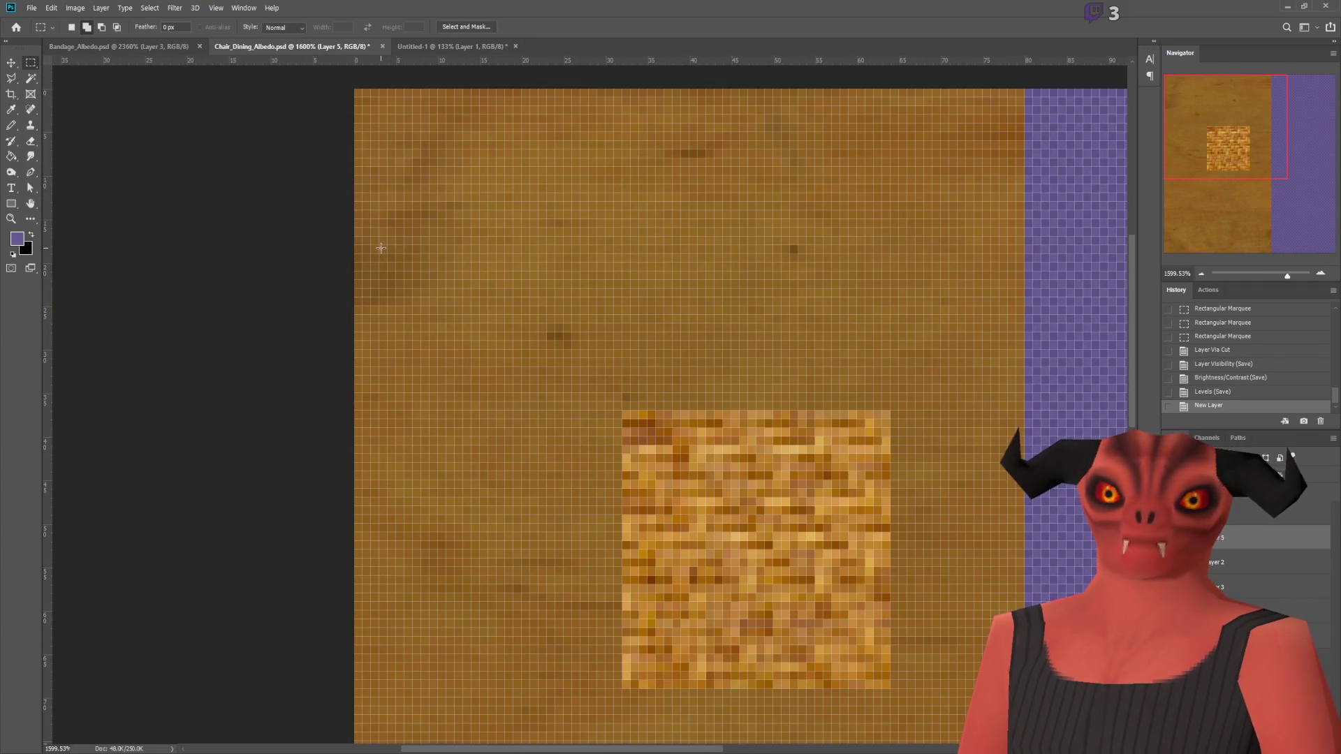
pyautogui.keyDown('alt'); pyautogui.scroll(-3, 388, 244); pyautogui.keyUp('alt')
pyautogui.keyDown('alt'); pyautogui.scroll(4, 395, 301); pyautogui.keyUp('alt')
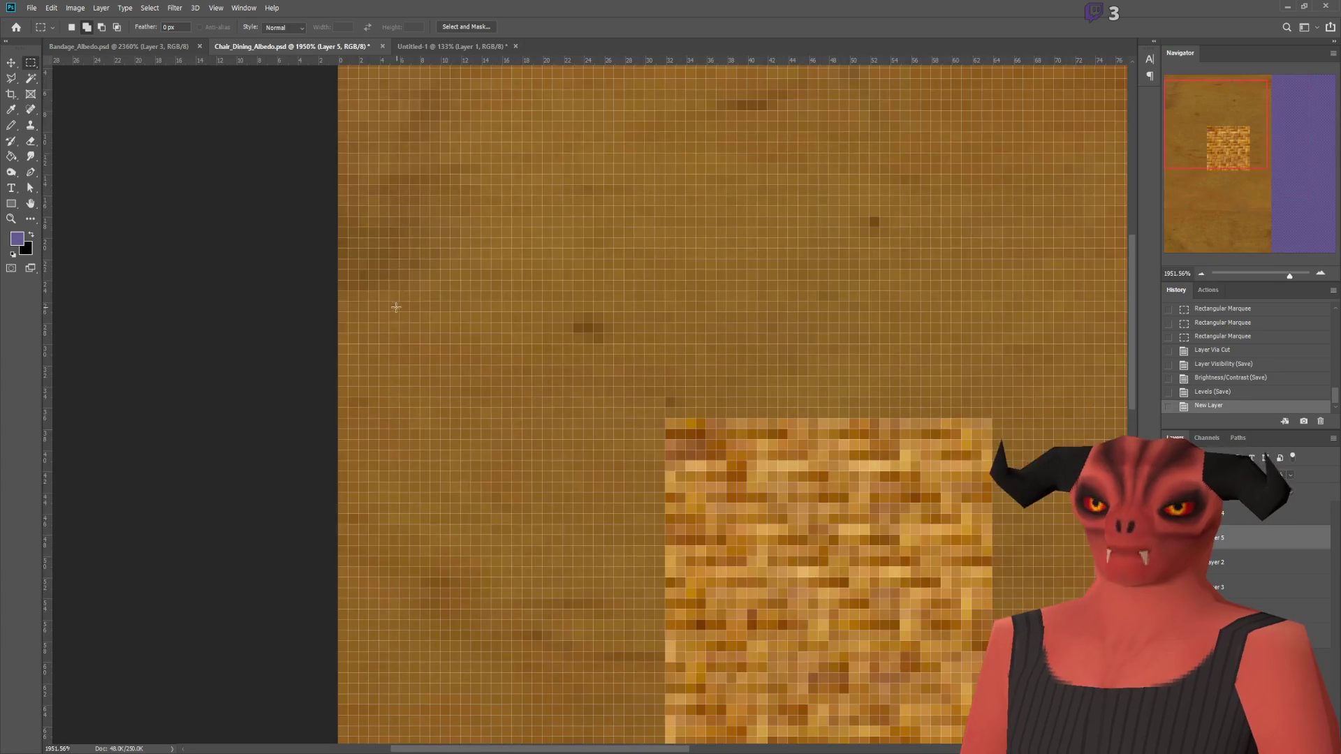
pyautogui.scroll(-1, 579, 428)
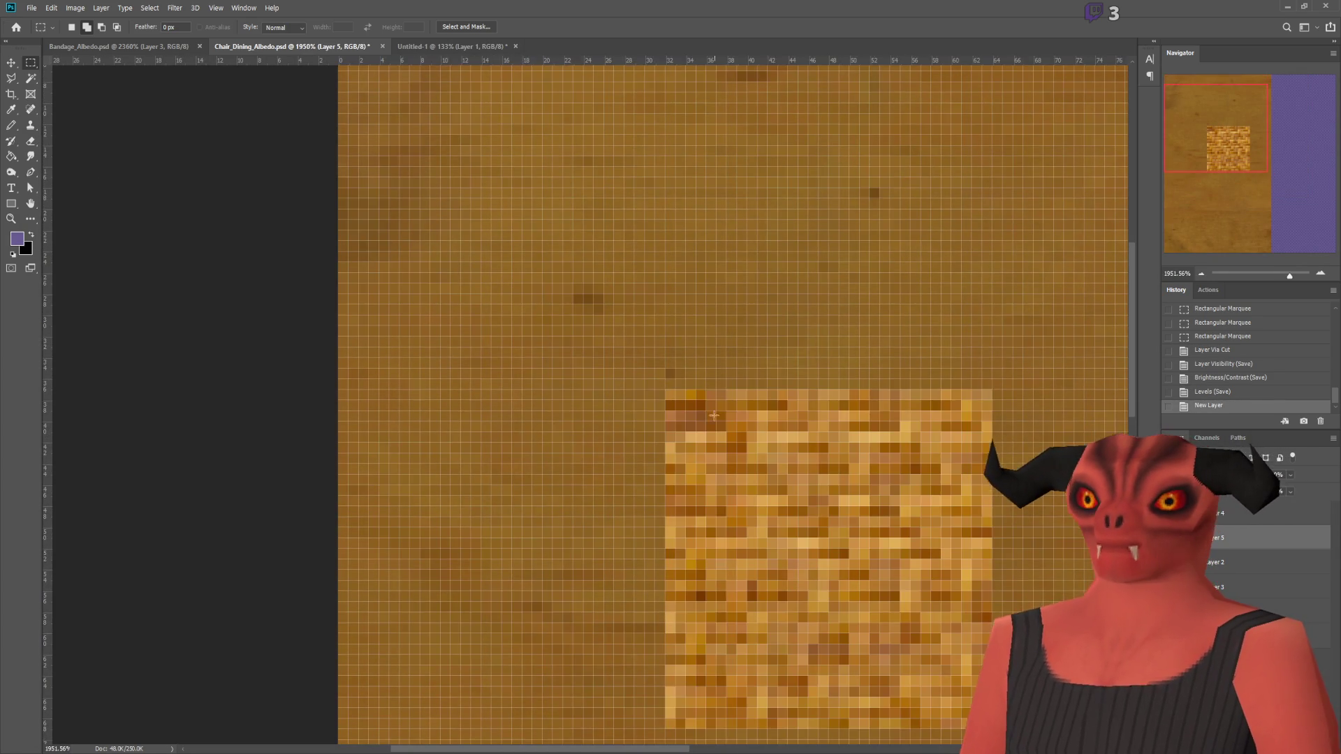
pyautogui.keyDown('alt'); pyautogui.scroll(-2, 628, 405); pyautogui.keyUp('alt')
pyautogui.keyDown('alt'); pyautogui.scroll(1, 691, 378); pyautogui.keyUp('alt')
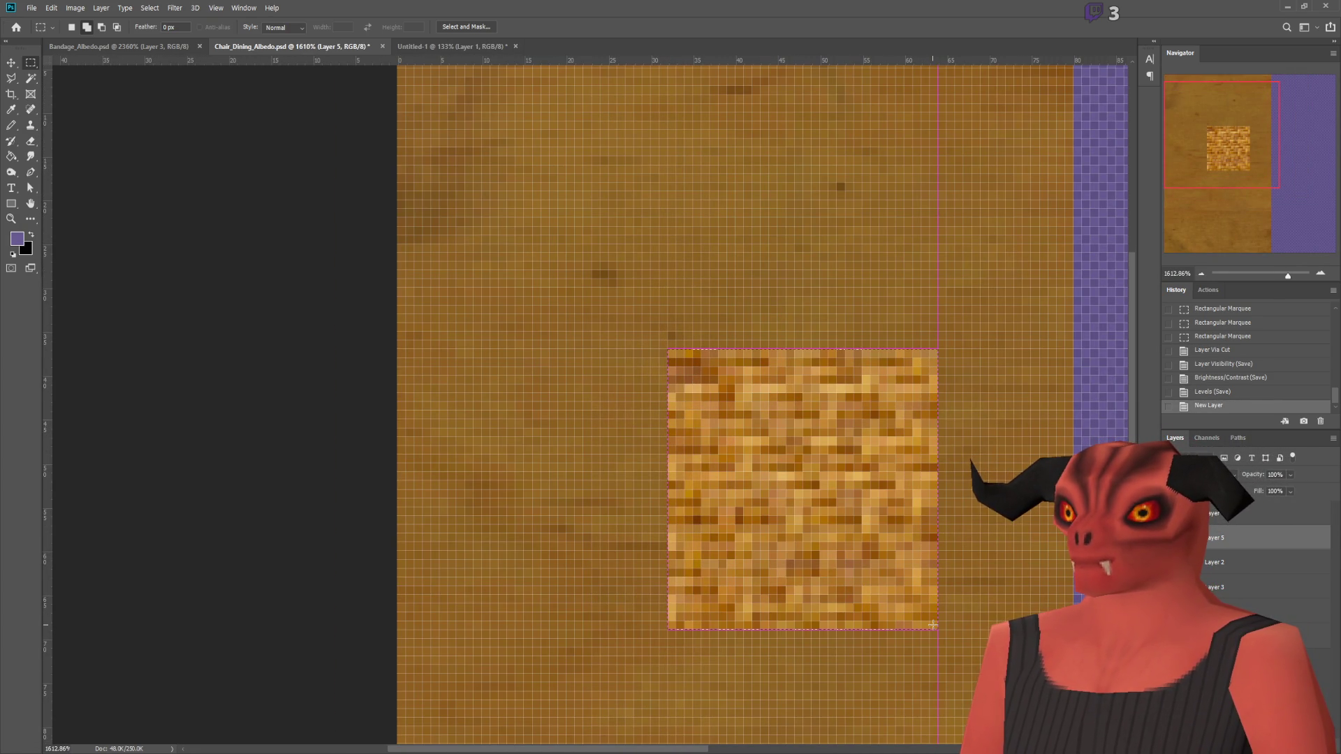
pyautogui.moveTo(933, 624); pyautogui.dragTo(938, 629)
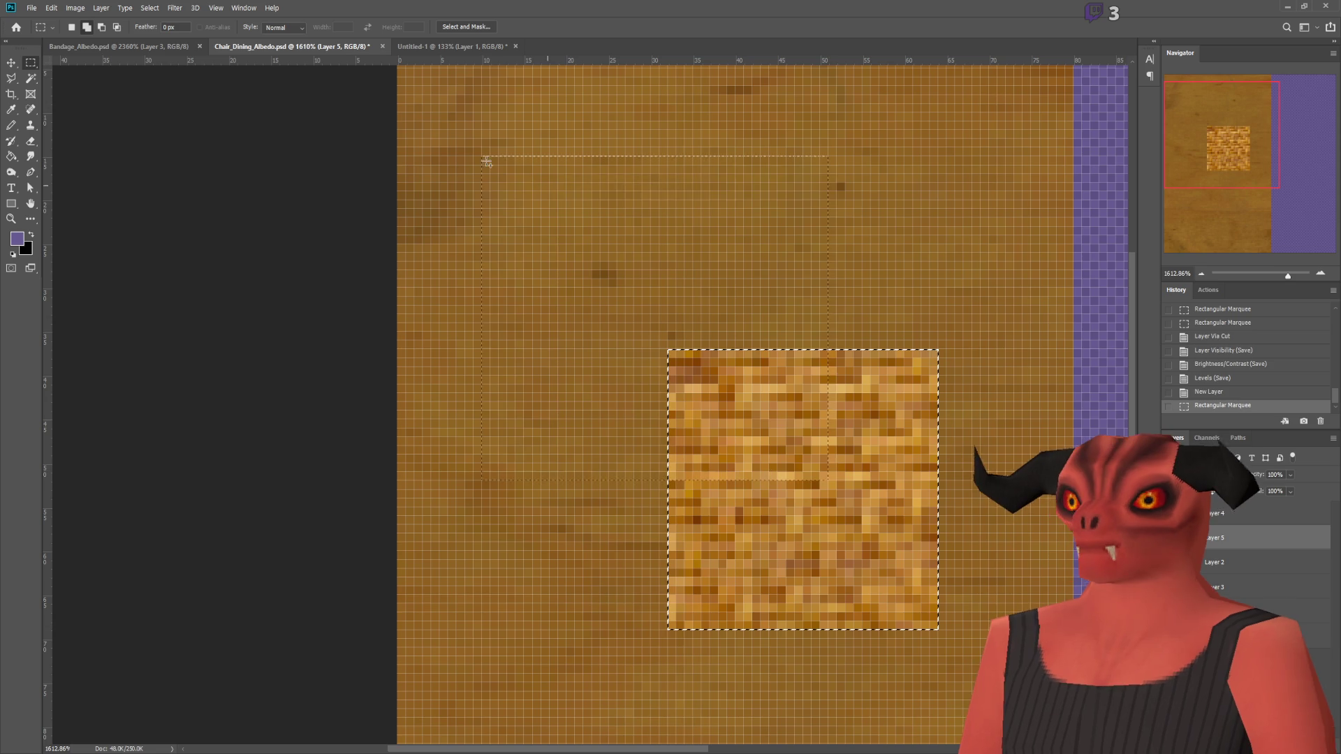
pyautogui.hotkey('ctrl', 'z')
pyautogui.press('v')
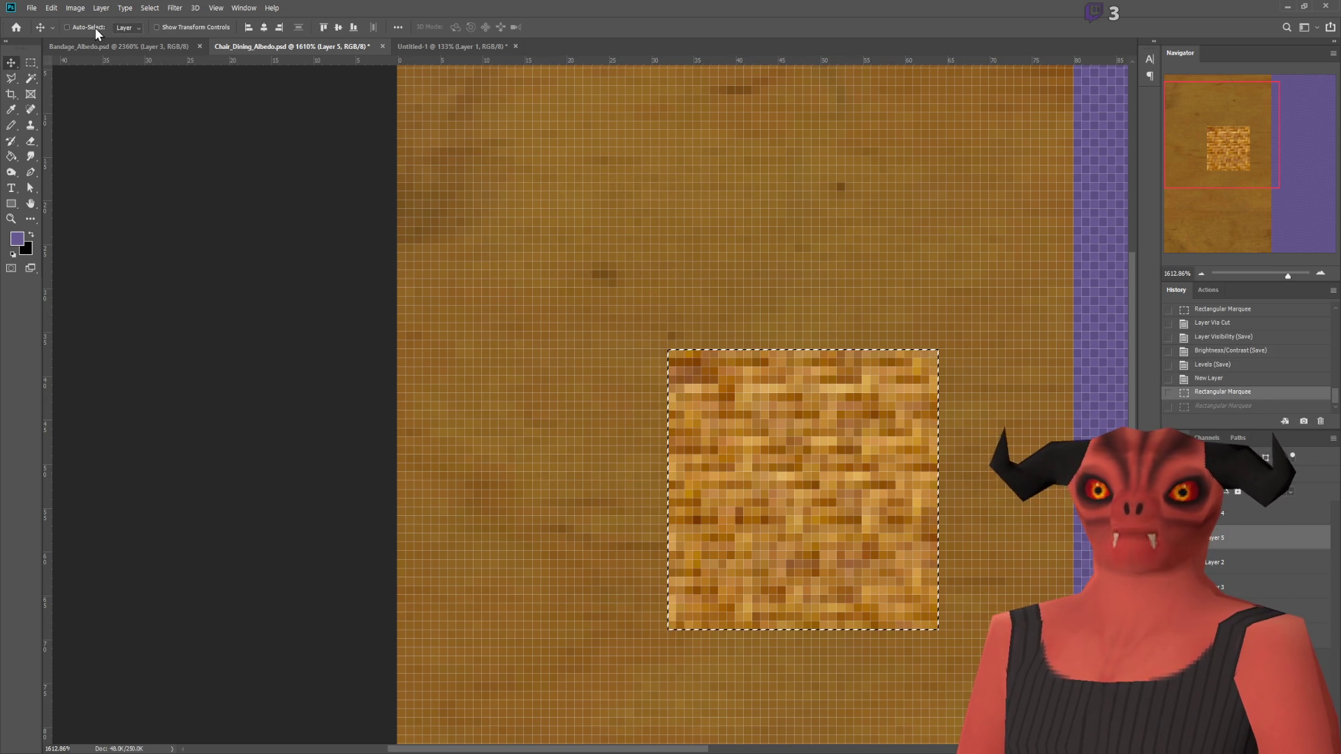
pyautogui.press('m')
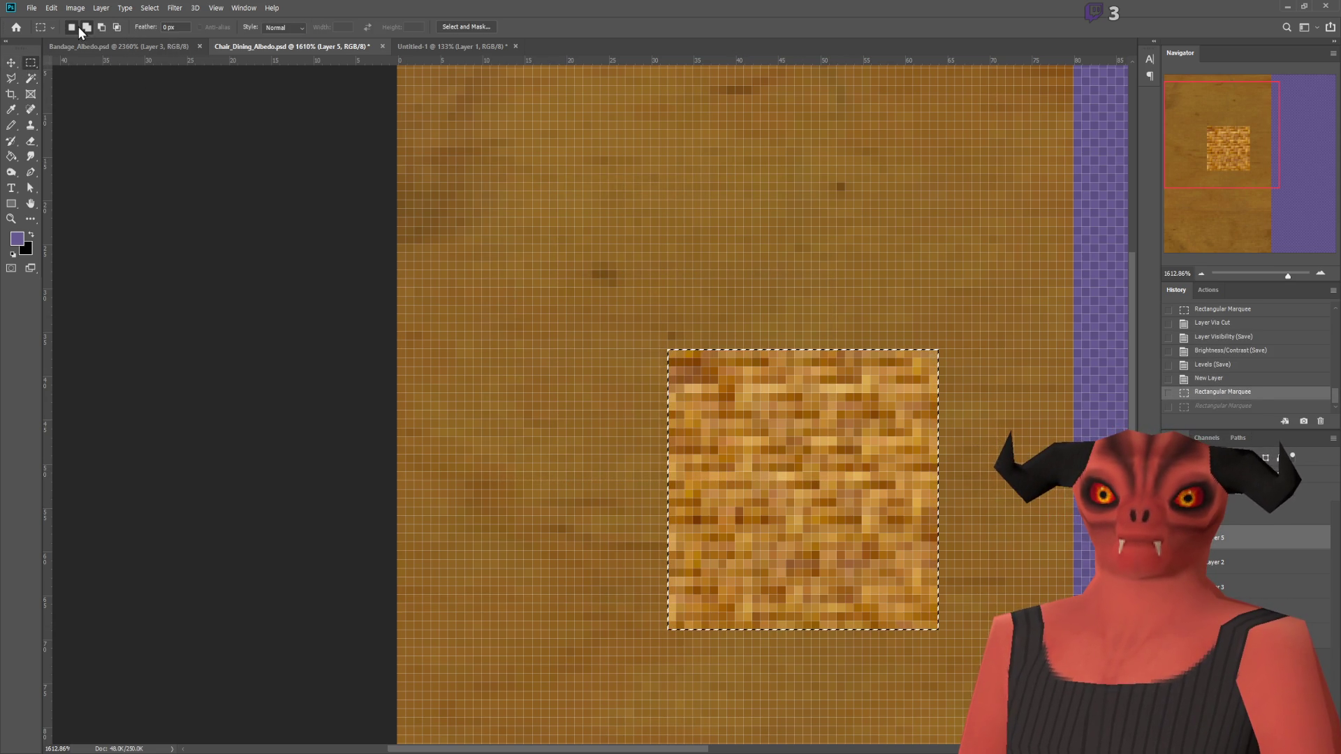
# Step: Move the square selection to the canvas upper left and trim its left, bottom and top strips
pyautogui.moveTo(772, 458)
pyautogui.mouseDown()
pyautogui.moveTo(507, 173)
pyautogui.moveTo(511, 245)
pyautogui.mouseUp()
pyautogui.keyDown('alt'); pyautogui.scroll(3, 510, 244); pyautogui.keyUp('alt')
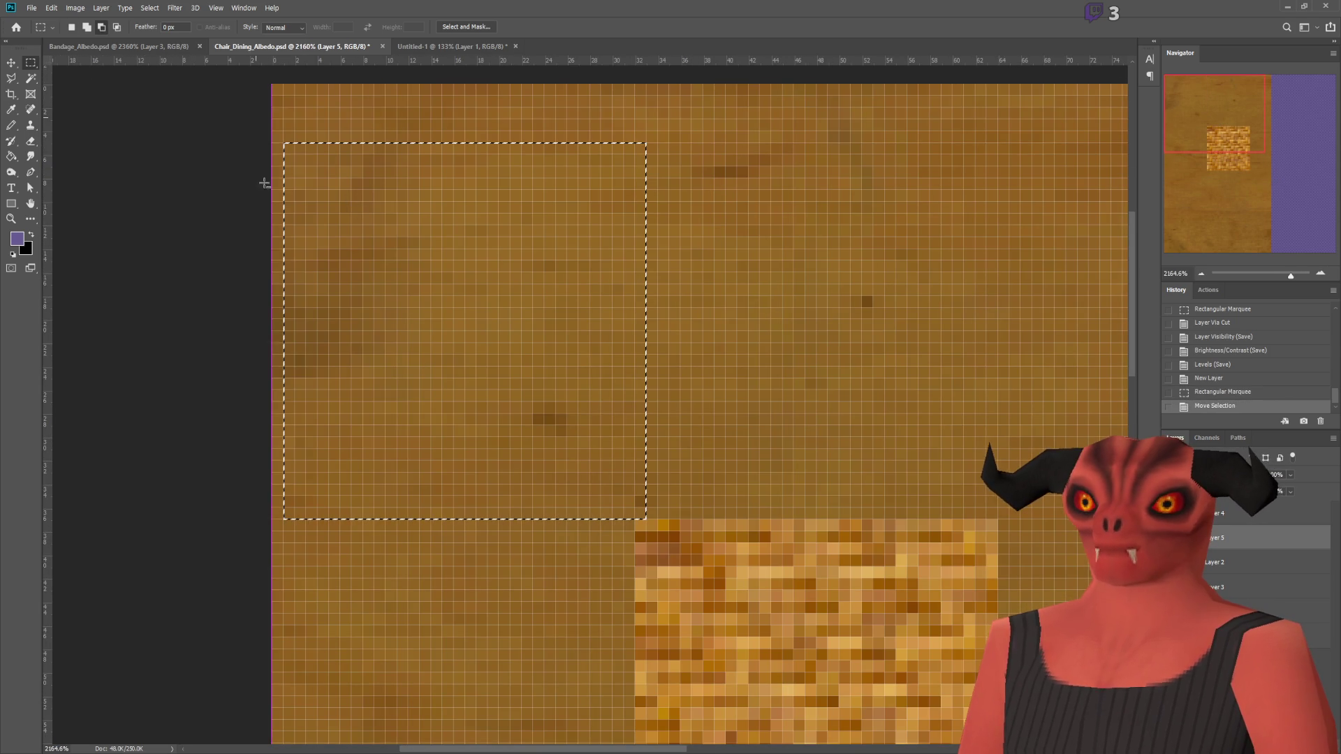
pyautogui.keyDown('alt'); pyautogui.moveTo(297, 549); pyautogui.dragTo(299, 551); pyautogui.keyUp('alt')
pyautogui.moveTo(276, 493)
pyautogui.keyDown('alt'); pyautogui.mouseDown()
pyautogui.moveTo(715, 479)
pyautogui.moveTo(756, 502)
pyautogui.moveTo(759, 526)
pyautogui.moveTo(652, 128)
pyautogui.moveTo(625, 103)
pyautogui.mouseUp(); pyautogui.keyUp('alt')
pyautogui.keyDown('alt'); pyautogui.moveTo(308, 100); pyautogui.dragTo(710, 166); pyautogui.keyUp('alt')
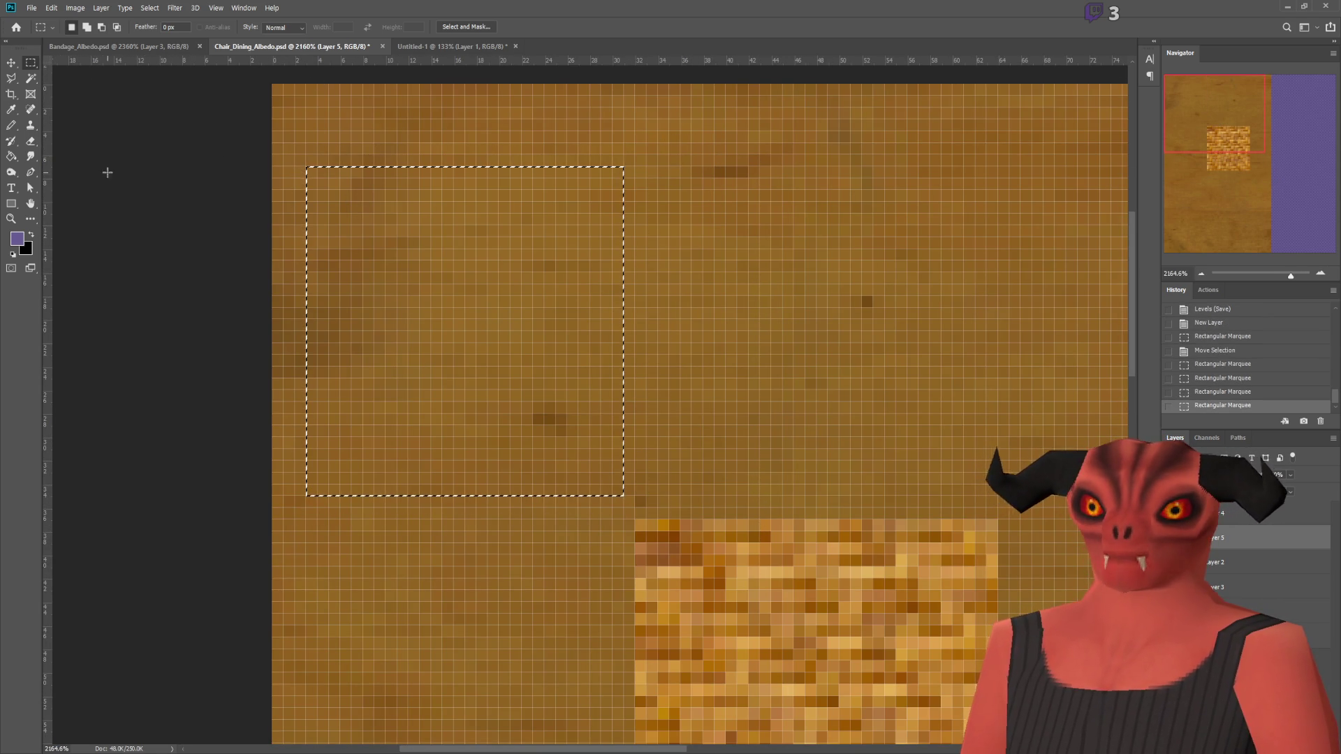
# Step: Fill the square solid black with the foreground colour and reload the texture in Blender
pyautogui.click(11, 158)
pyautogui.press('x')
pyautogui.click(417, 273)
pyautogui.hotkey('ctrl', 'z')
pyautogui.click(83, 27)
pyautogui.click(87, 40)
pyautogui.click(132, 239)
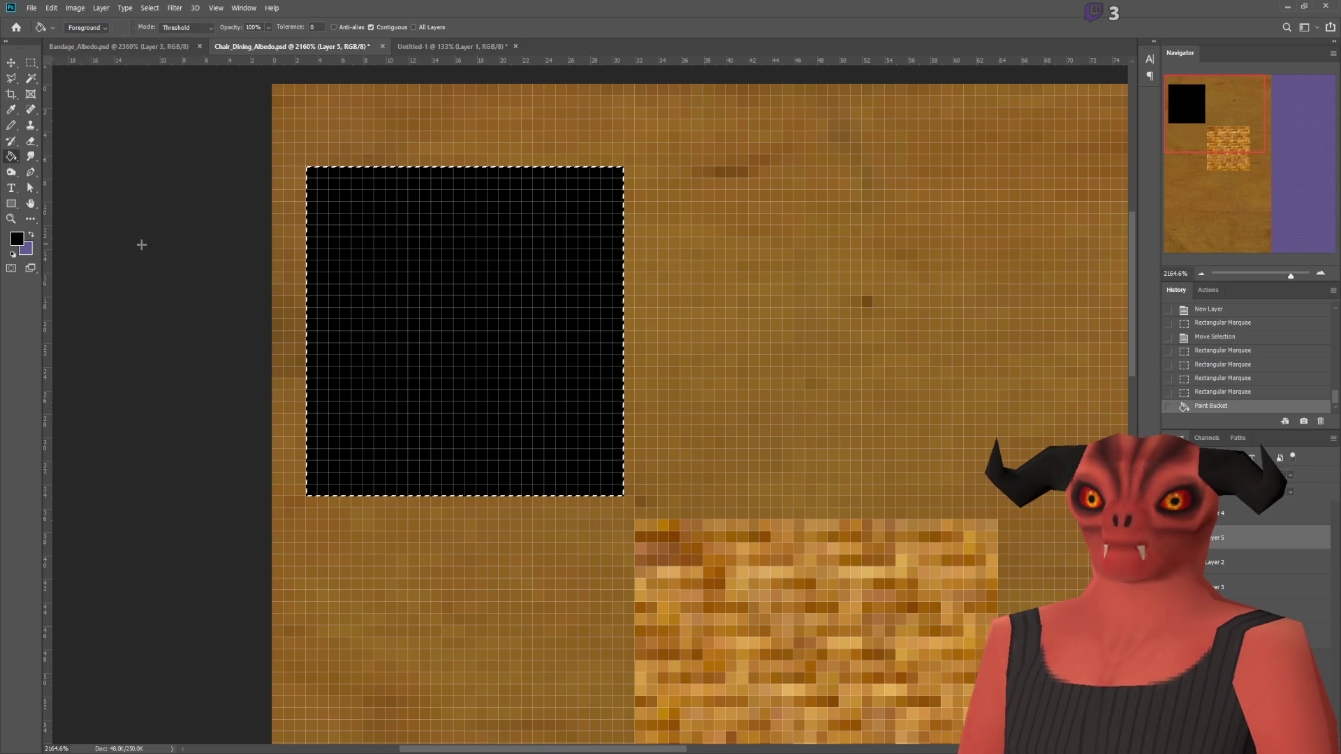
pyautogui.hotkey('alt', 'Tab')
pyautogui.click(230, 344)
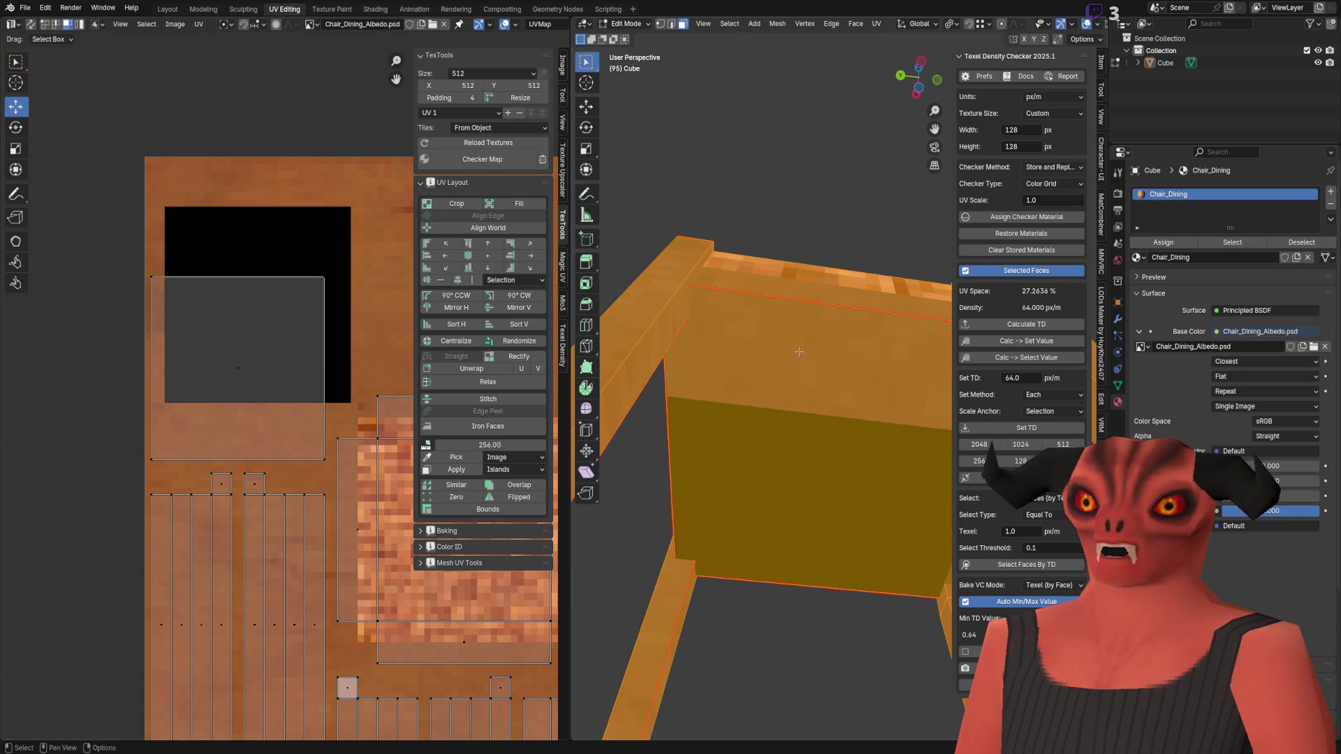
# Step: Shift Layer 5's black square down and to the left in Photoshop
pyautogui.scroll(3, 196, 443)
pyautogui.scroll(-4, 196, 442)
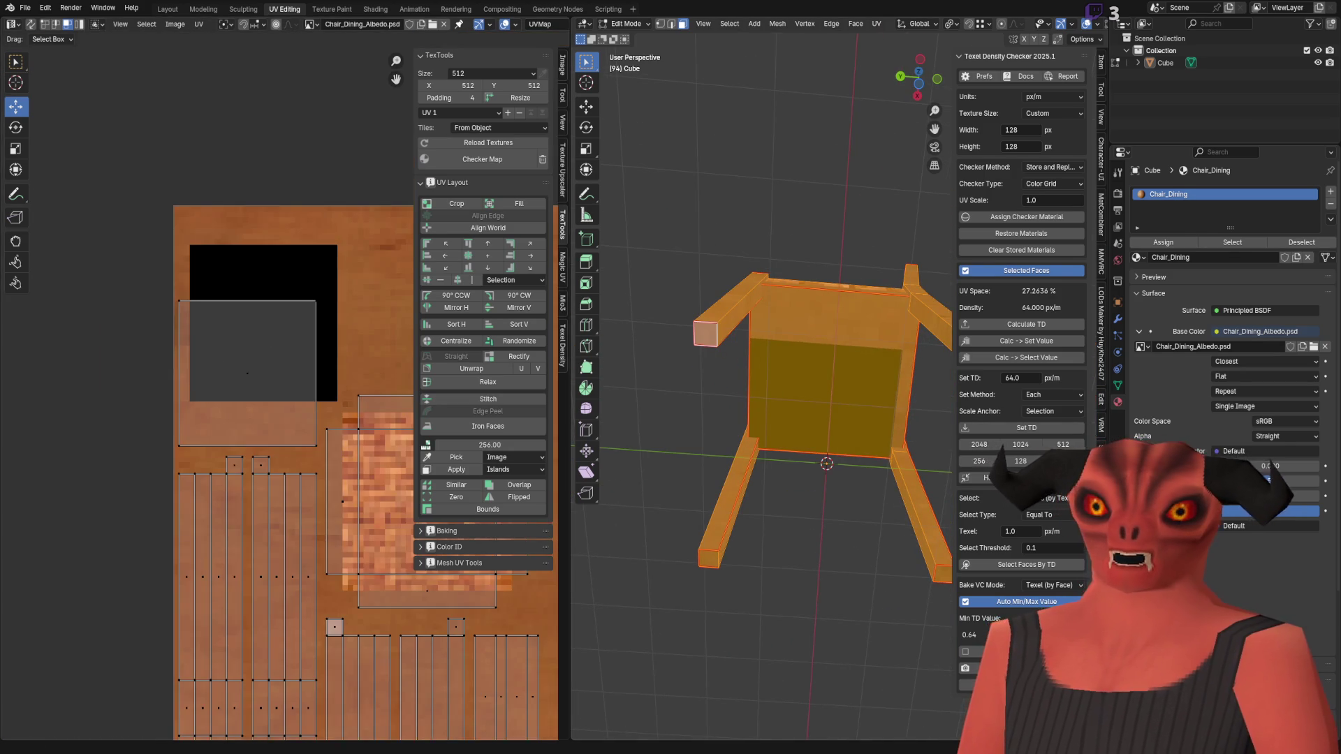
pyautogui.hotkey('alt', 'Tab')
pyautogui.press('v')
pyautogui.moveTo(521, 365)
pyautogui.mouseDown()
pyautogui.moveTo(509, 377)
pyautogui.moveTo(514, 452)
pyautogui.moveTo(499, 460)
pyautogui.mouseUp()
# Step: Reload the edited albedo in Blender via Quick Favorites and check the seat
pyautogui.hotkey('alt', 'Tab')
pyautogui.press('q')
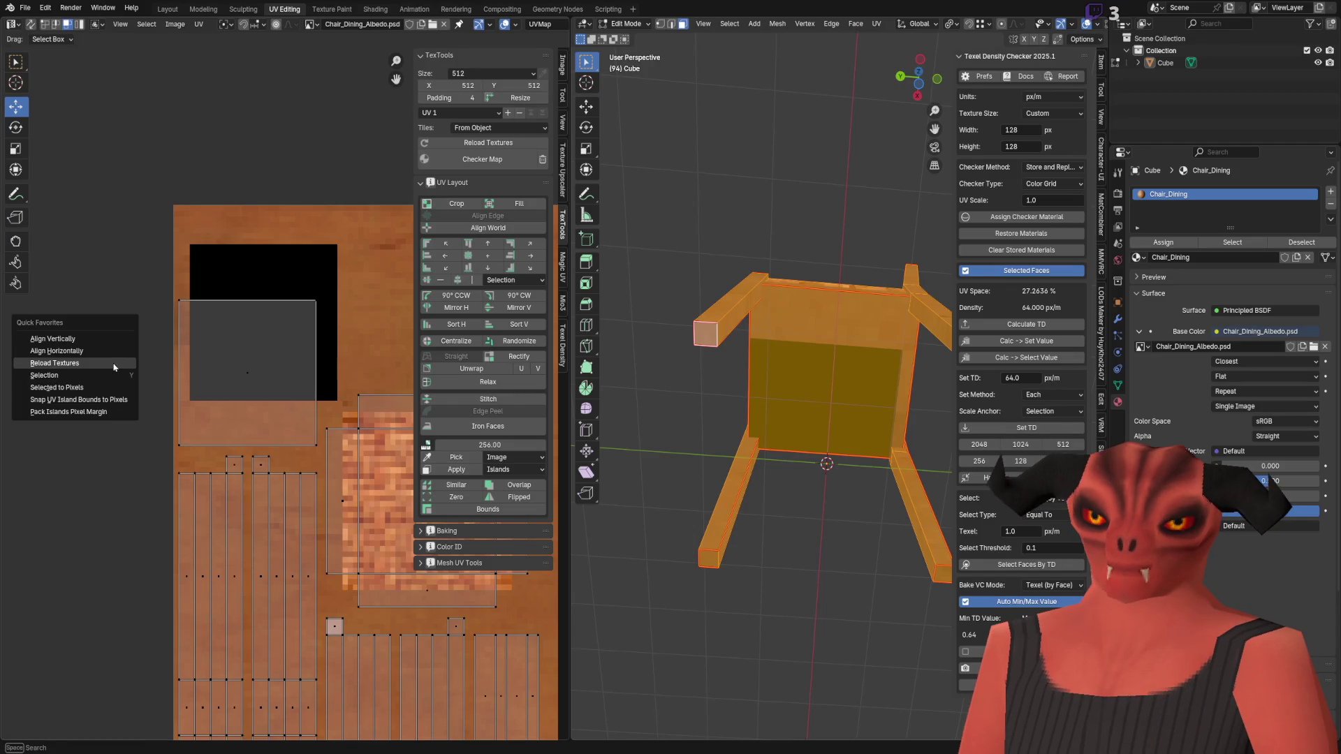
pyautogui.click(136, 362)
pyautogui.scroll(5, 203, 338)
pyautogui.scroll(-1, 211, 325)
pyautogui.scroll(-2, 308, 193)
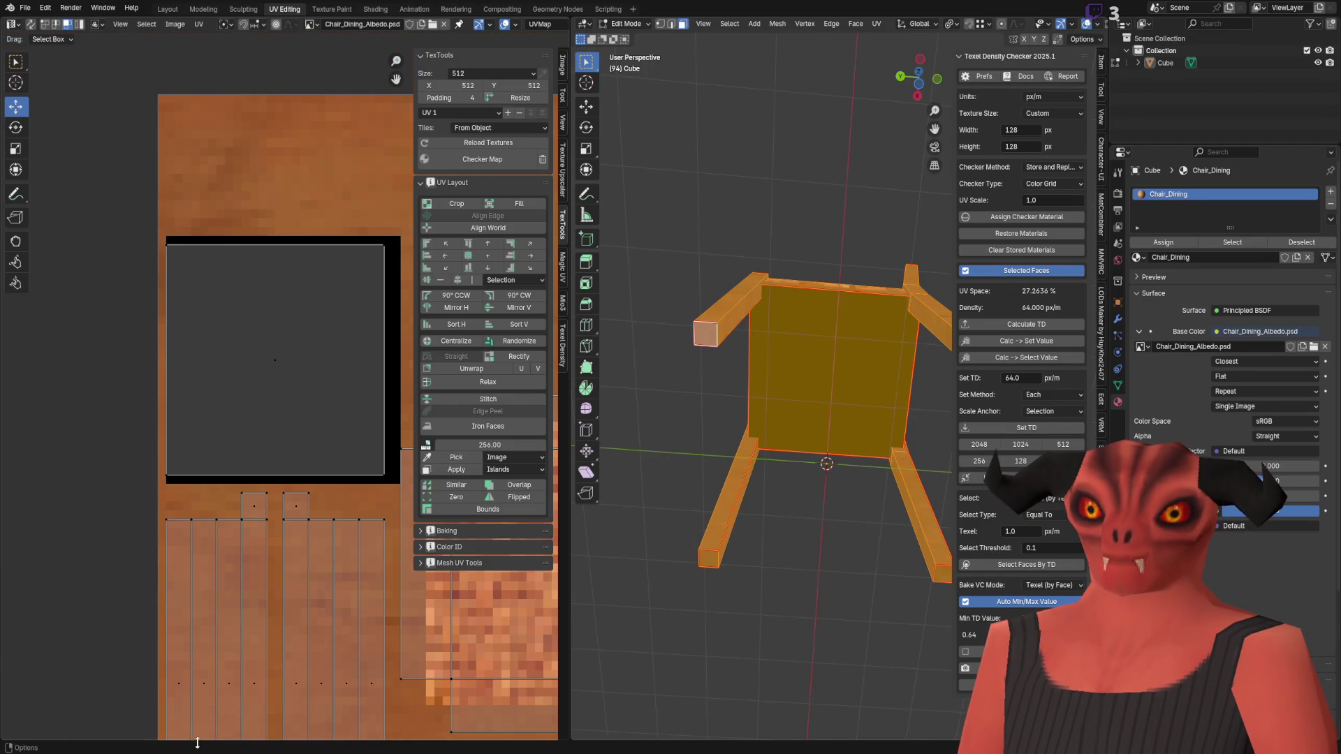
pyautogui.hotkey('alt', 'Tab')
pyautogui.hotkey('alt', 'Tab')
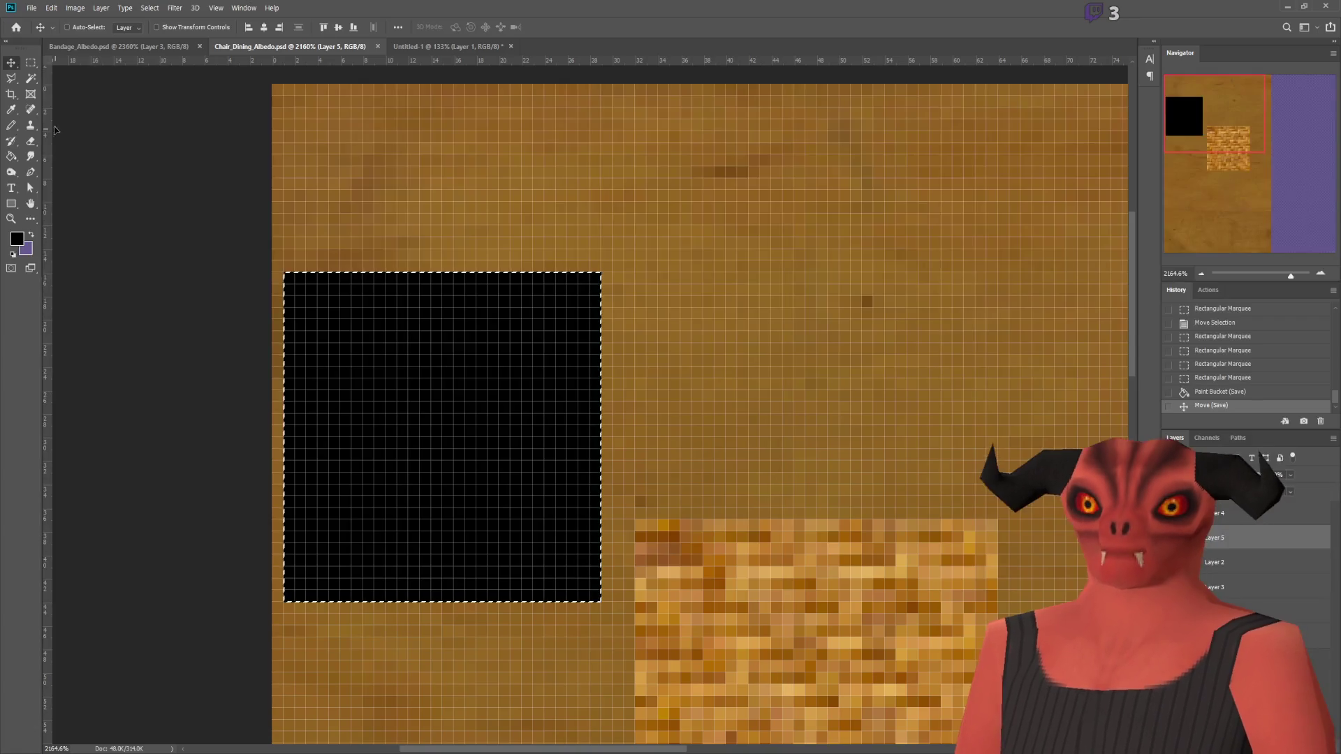
# Step: Trim the square's top and right edges, then delete its interior to leave a thin frame
pyautogui.hotkey('ctrl', 'd')
pyautogui.moveTo(288, 264)
pyautogui.mouseDown()
pyautogui.moveTo(440, 433)
pyautogui.moveTo(600, 284)
pyautogui.moveTo(587, 643)
pyautogui.moveTo(287, 607)
pyautogui.moveTo(272, 589)
pyautogui.mouseUp()
pyautogui.press('Delete')
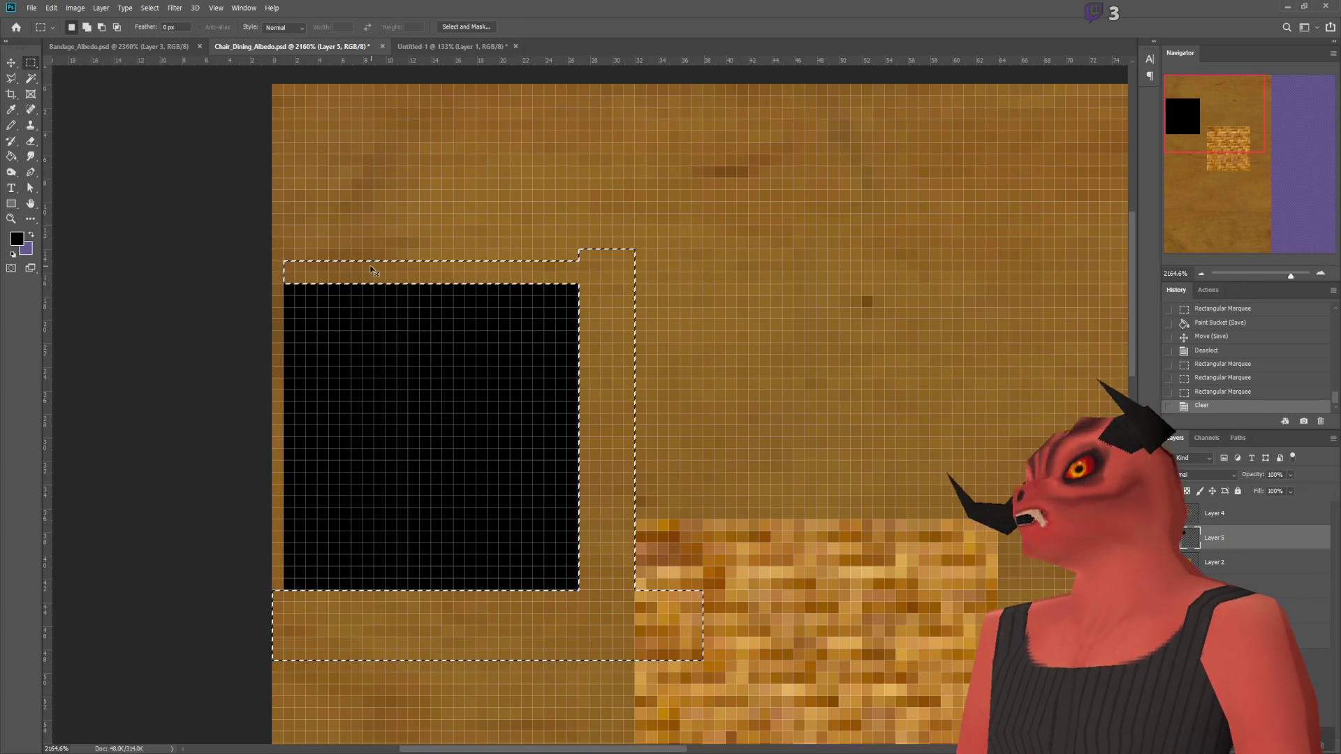
pyautogui.hotkey('ctrl', 'd')
pyautogui.moveTo(294, 296)
pyautogui.mouseDown()
pyautogui.moveTo(521, 558)
pyautogui.moveTo(569, 584)
pyautogui.mouseUp()
pyautogui.press('Delete')
pyautogui.hotkey('ctrl', 'd')
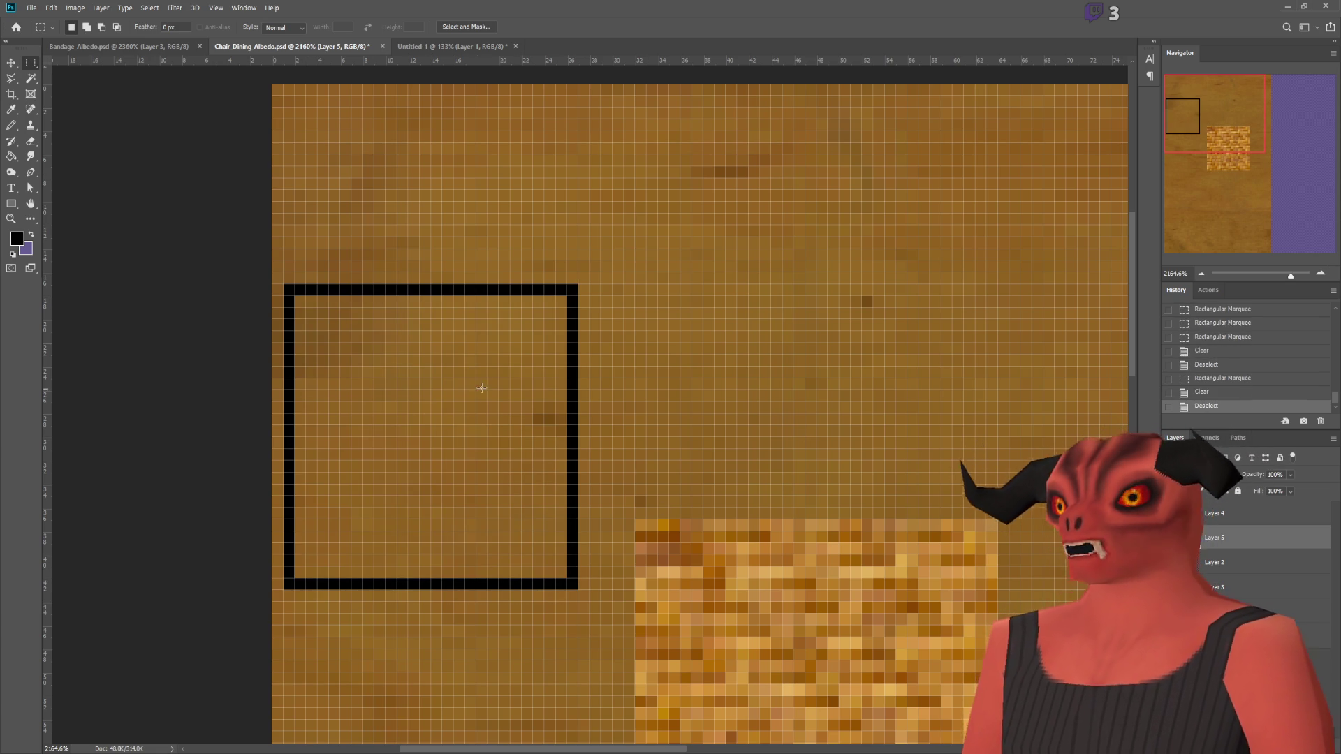
# Step: Save the albedo and reload textures in Blender to preview the frame
pyautogui.hotkey('ctrl', 's')
pyautogui.hotkey('alt', 'Tab')
pyautogui.rightClick(88, 349)
pyautogui.click(183, 392)
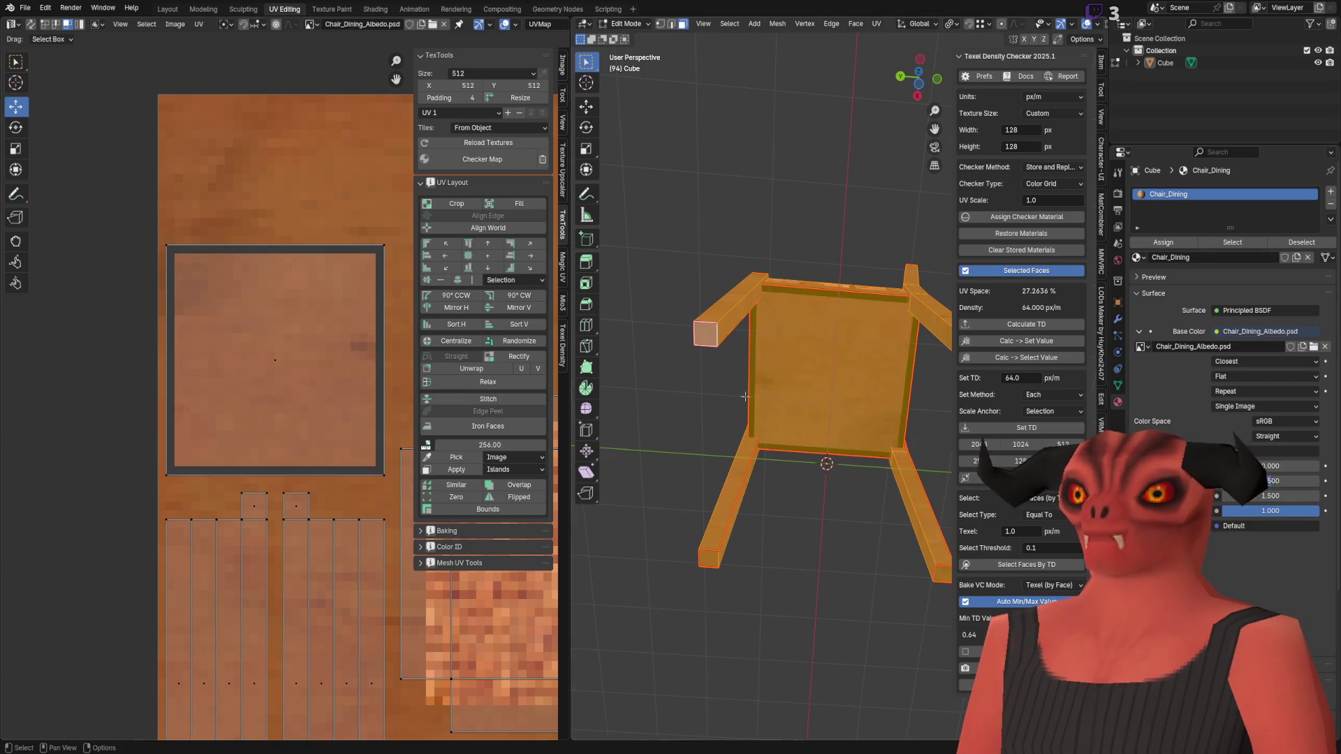
# Step: Inspect the black frame on the seat in Blender, then return to Photoshop and zoom in
pyautogui.scroll(6, 750, 362)
pyautogui.scroll(-5, 750, 362)
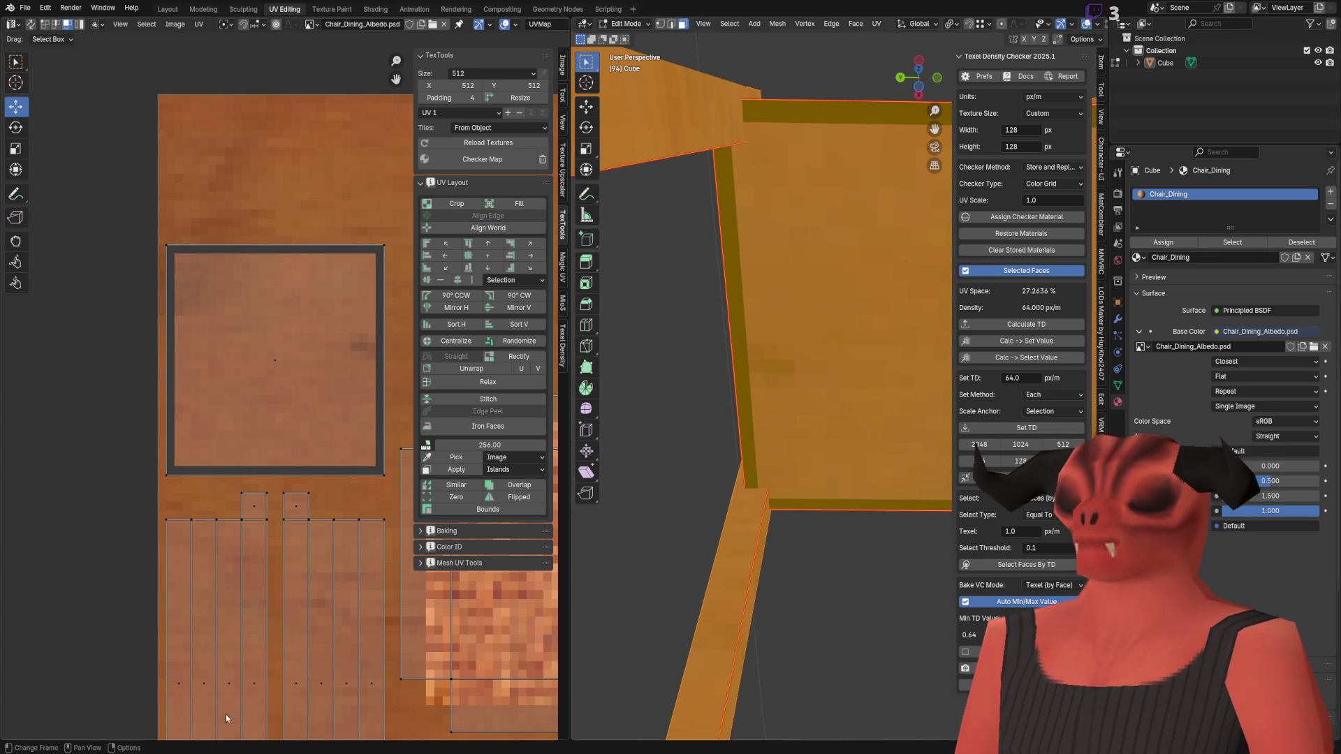
pyautogui.hotkey('alt', 'Tab')
pyautogui.keyDown('alt'); pyautogui.scroll(2, 257, 394); pyautogui.keyUp('alt')
# Step: Select four thin strips along the frame's inner left, bottom, right and top edges
pyautogui.moveTo(313, 251); pyautogui.dragTo(329, 657)
pyautogui.keyDown('shift'); pyautogui.moveTo(701, 653); pyautogui.dragTo(711, 643); pyautogui.keyUp('shift')
pyautogui.keyDown('shift'); pyautogui.moveTo(695, 659); pyautogui.dragTo(712, 224); pyautogui.keyUp('shift')
pyautogui.keyDown('shift'); pyautogui.moveTo(313, 249); pyautogui.dragTo(710, 265); pyautogui.keyUp('shift')
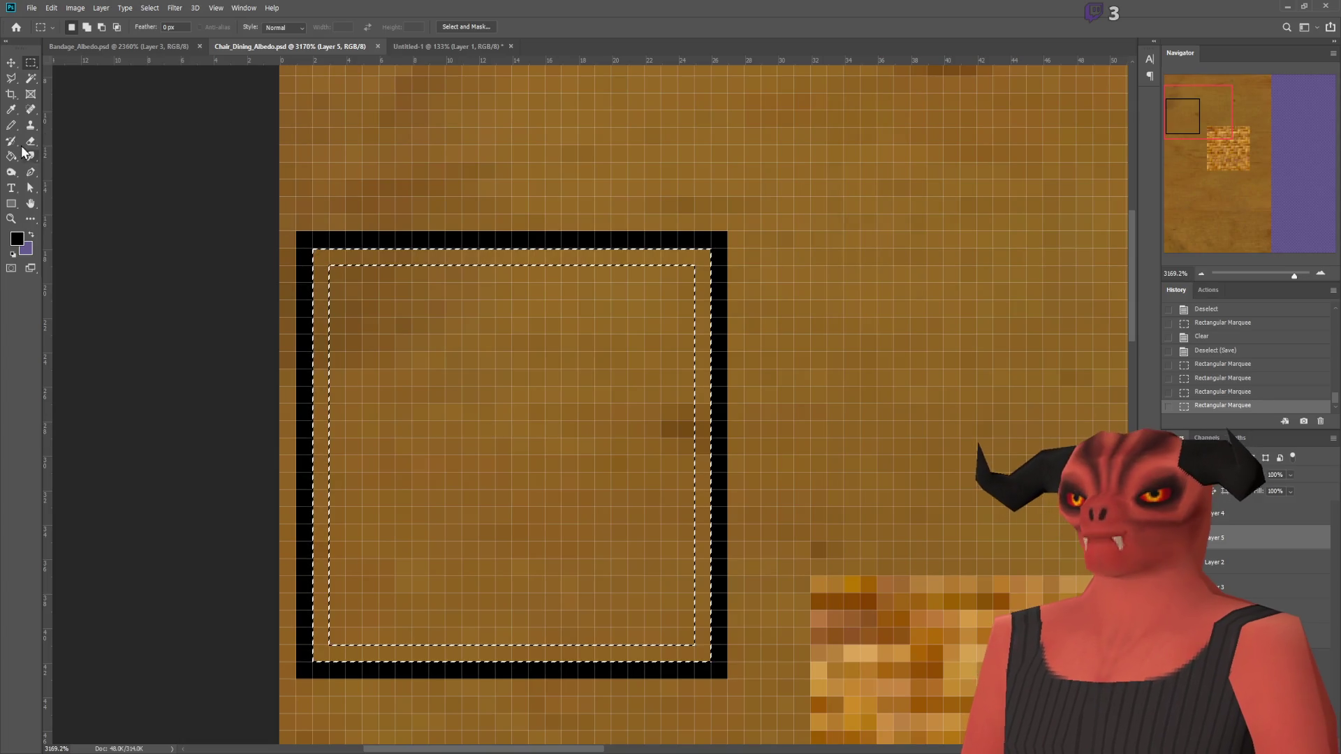
# Step: Fill the inner ring selection black with the Paint Bucket
pyautogui.click(19, 154)
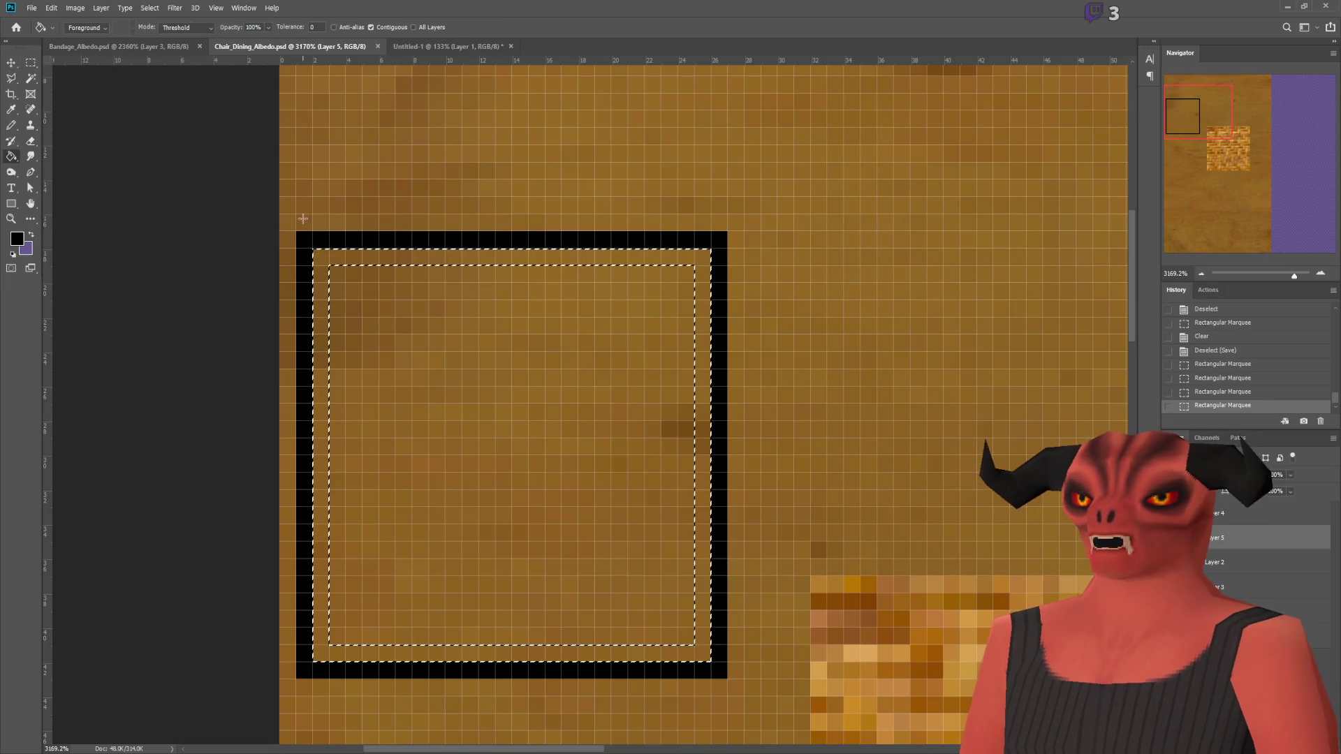
pyautogui.click(384, 256)
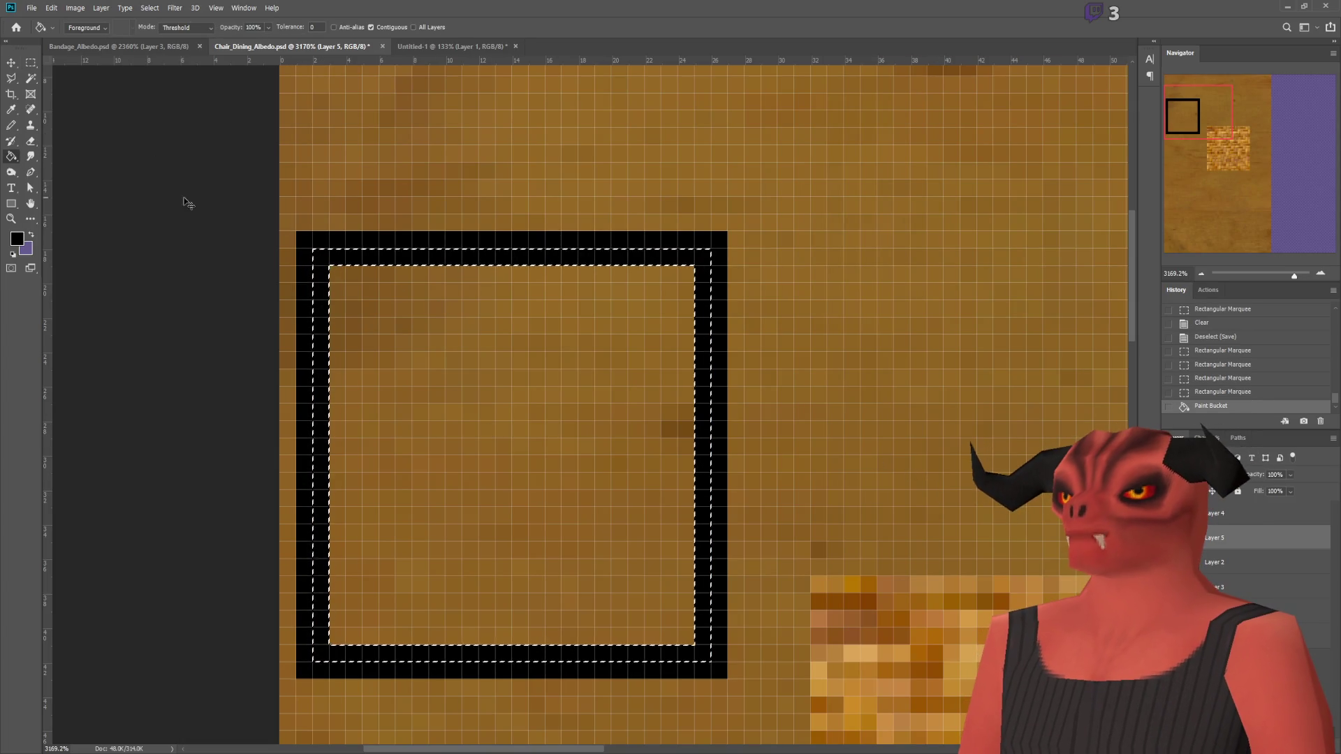
pyautogui.hotkey('ctrl', 'd')
# Step: Build another ring selection inside the frame with Rectangular Marquee and fill it black
pyautogui.click(33, 64)
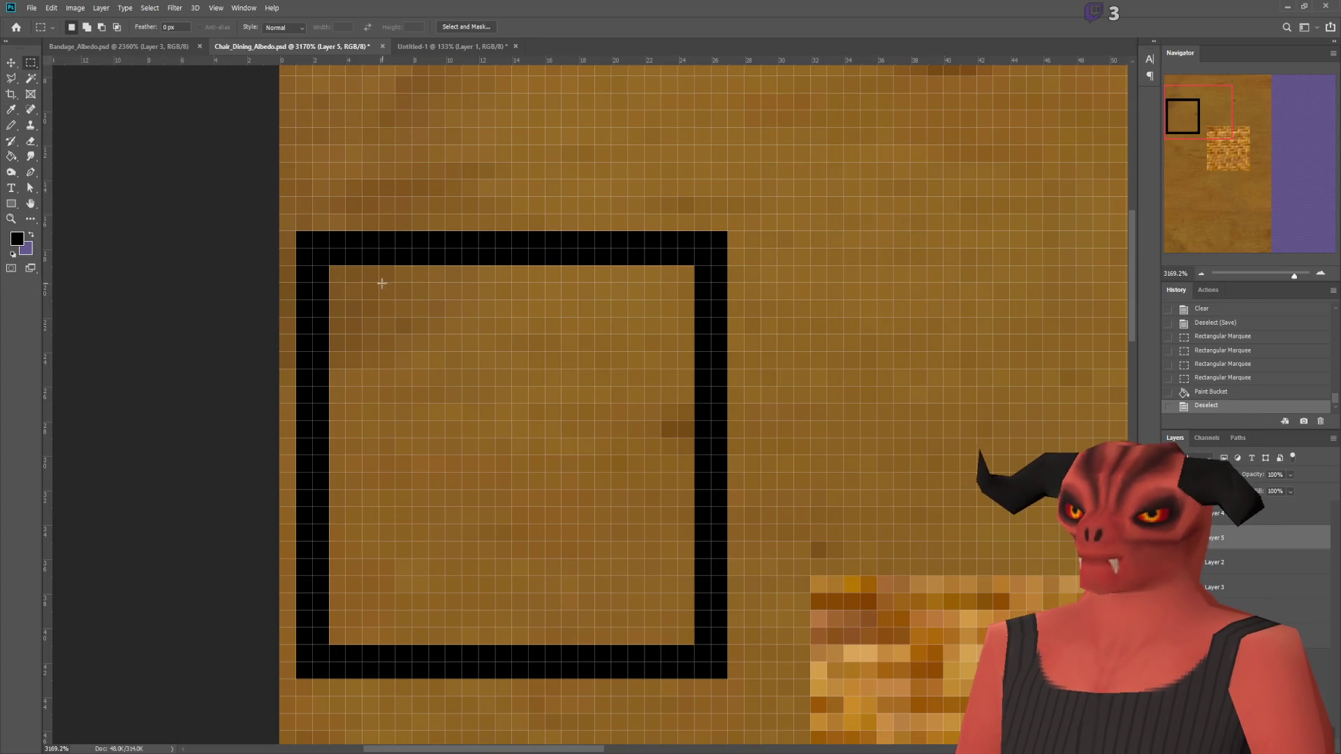
pyautogui.moveTo(345, 299); pyautogui.dragTo(345, 298)
pyautogui.click(325, 269)
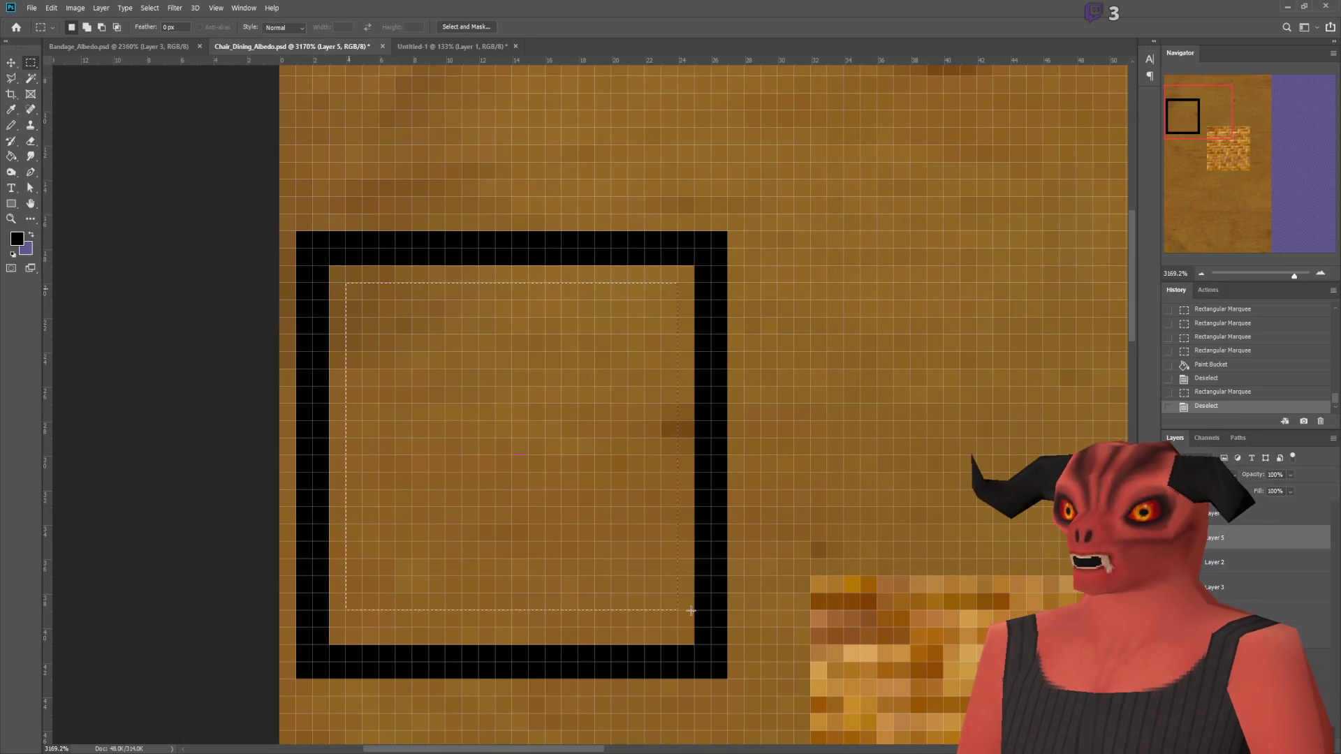
pyautogui.moveTo(680, 603); pyautogui.dragTo(680, 605)
pyautogui.click(687, 649)
pyautogui.moveTo(687, 286)
pyautogui.mouseDown()
pyautogui.moveTo(685, 653)
pyautogui.moveTo(696, 643)
pyautogui.moveTo(312, 636)
pyautogui.mouseUp()
pyautogui.keyDown('shift'); pyautogui.moveTo(350, 283); pyautogui.dragTo(347, 282); pyautogui.keyUp('shift')
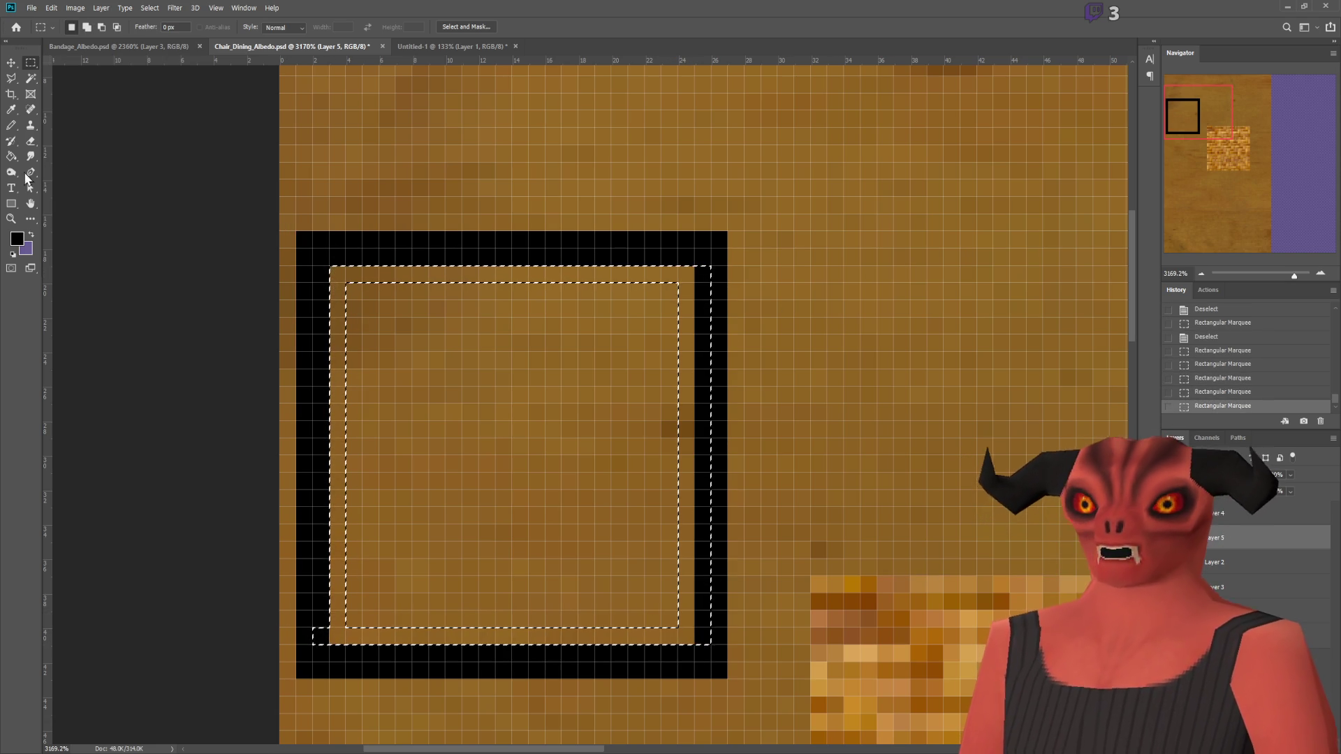
pyautogui.click(11, 156)
pyautogui.click(338, 273)
pyautogui.hotkey('ctrl', 'd')
# Step: Select the inner square inside the frame and add a new empty Layer 6
pyautogui.press('m')
pyautogui.moveTo(674, 609); pyautogui.dragTo(677, 627)
pyautogui.hotkey('ctrl', 'shift', 'alt', 'n')
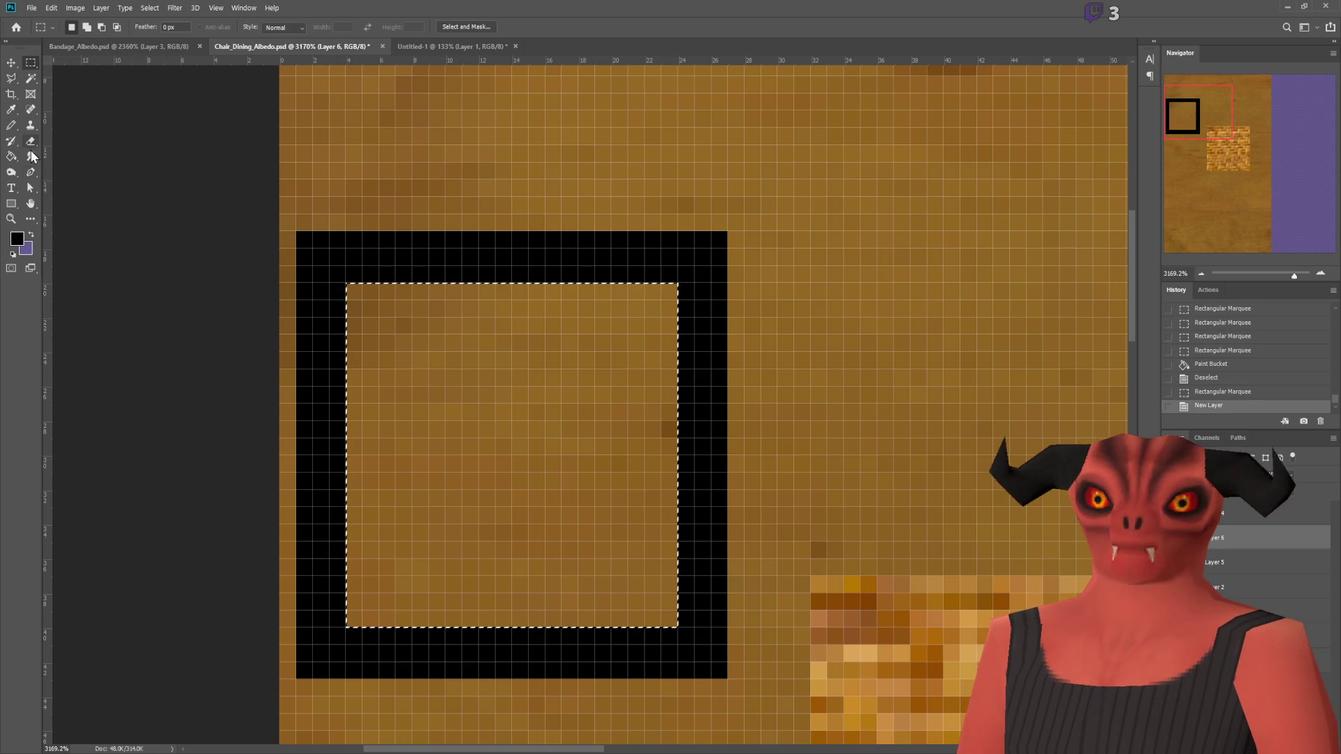
# Step: Fill the selected seat square with a grey diamond gradient from its centre
pyautogui.press('g')
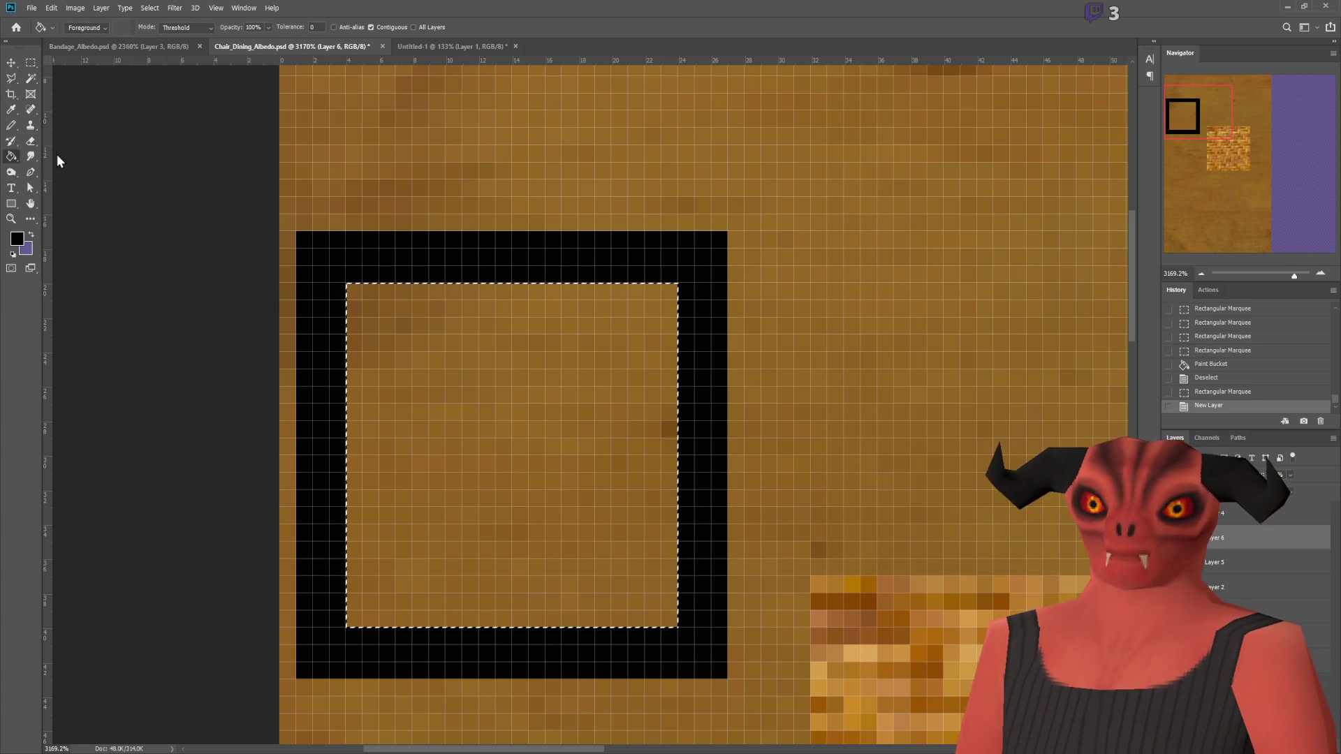
pyautogui.press('i')
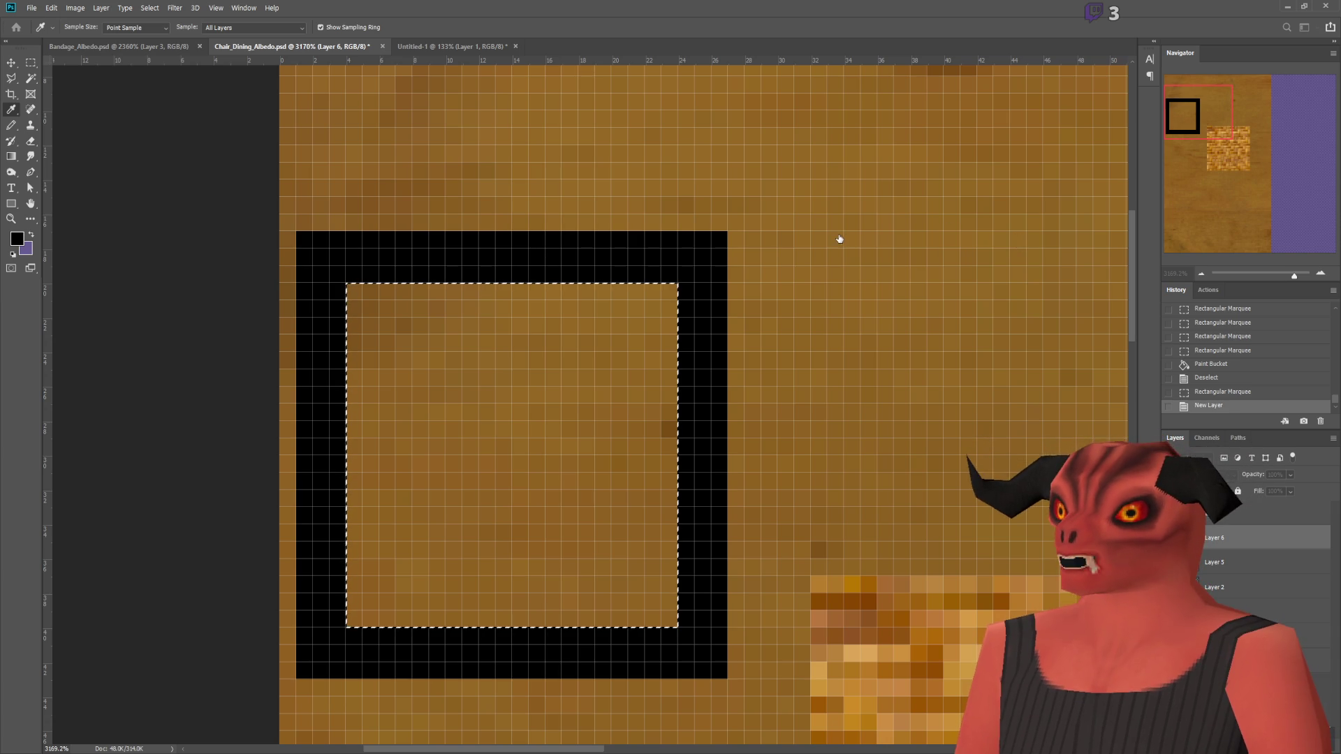
pyautogui.press('g')
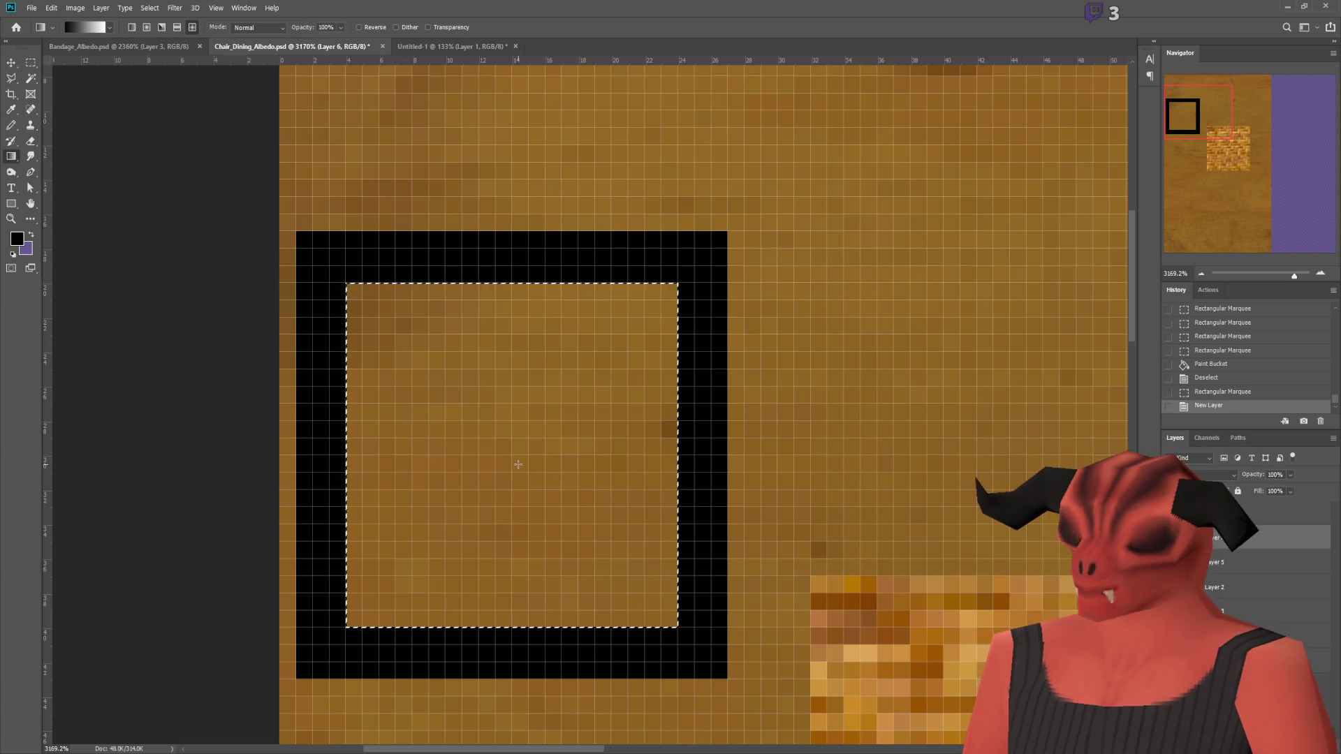
pyautogui.moveTo(510, 454)
pyautogui.mouseDown()
pyautogui.moveTo(370, 437)
pyautogui.moveTo(349, 455)
pyautogui.mouseUp()
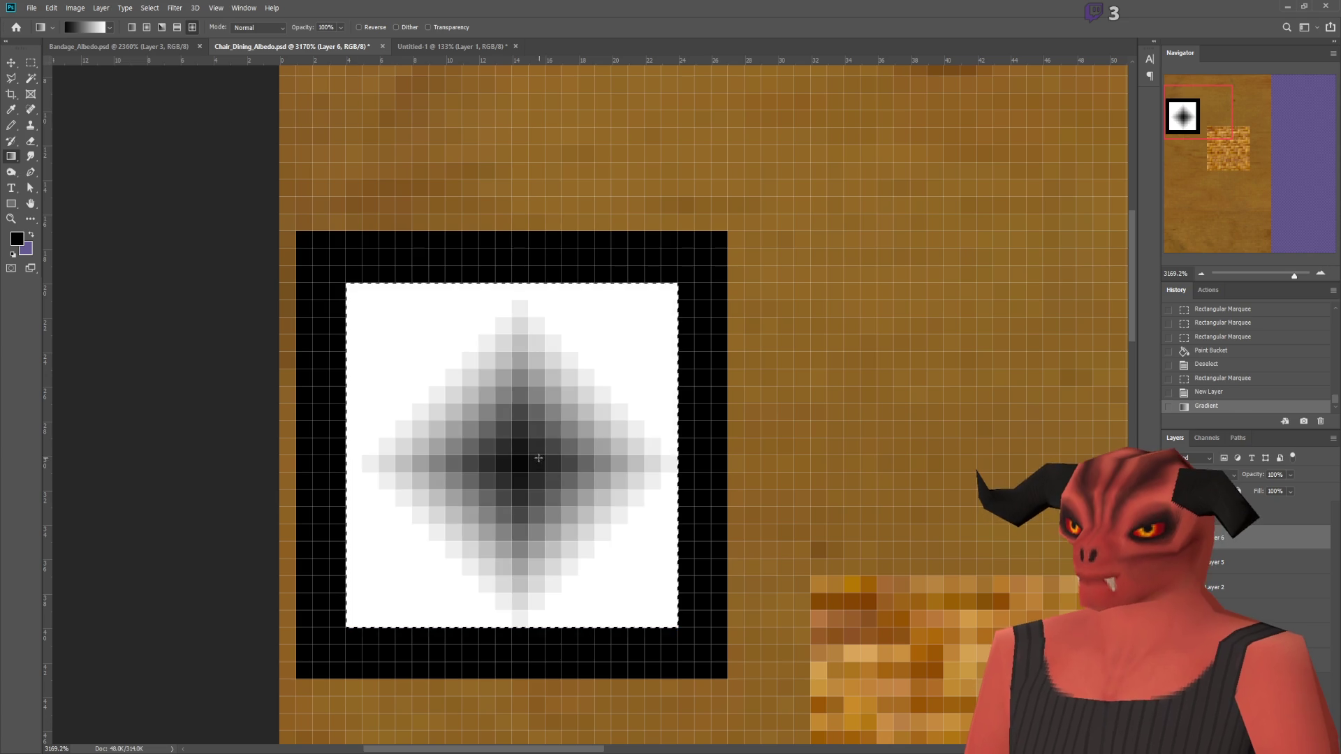
pyautogui.moveTo(323, 284); pyautogui.dragTo(335, 301)
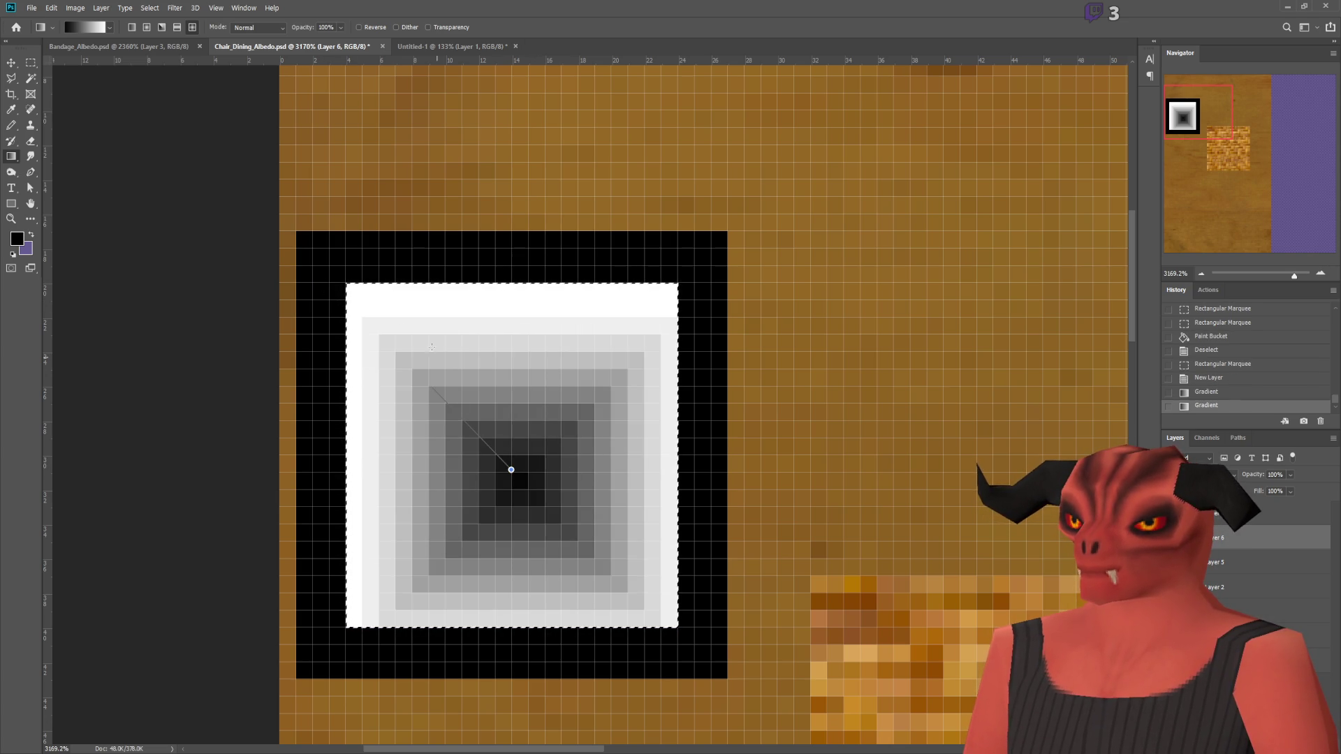
pyautogui.moveTo(348, 279); pyautogui.dragTo(351, 290)
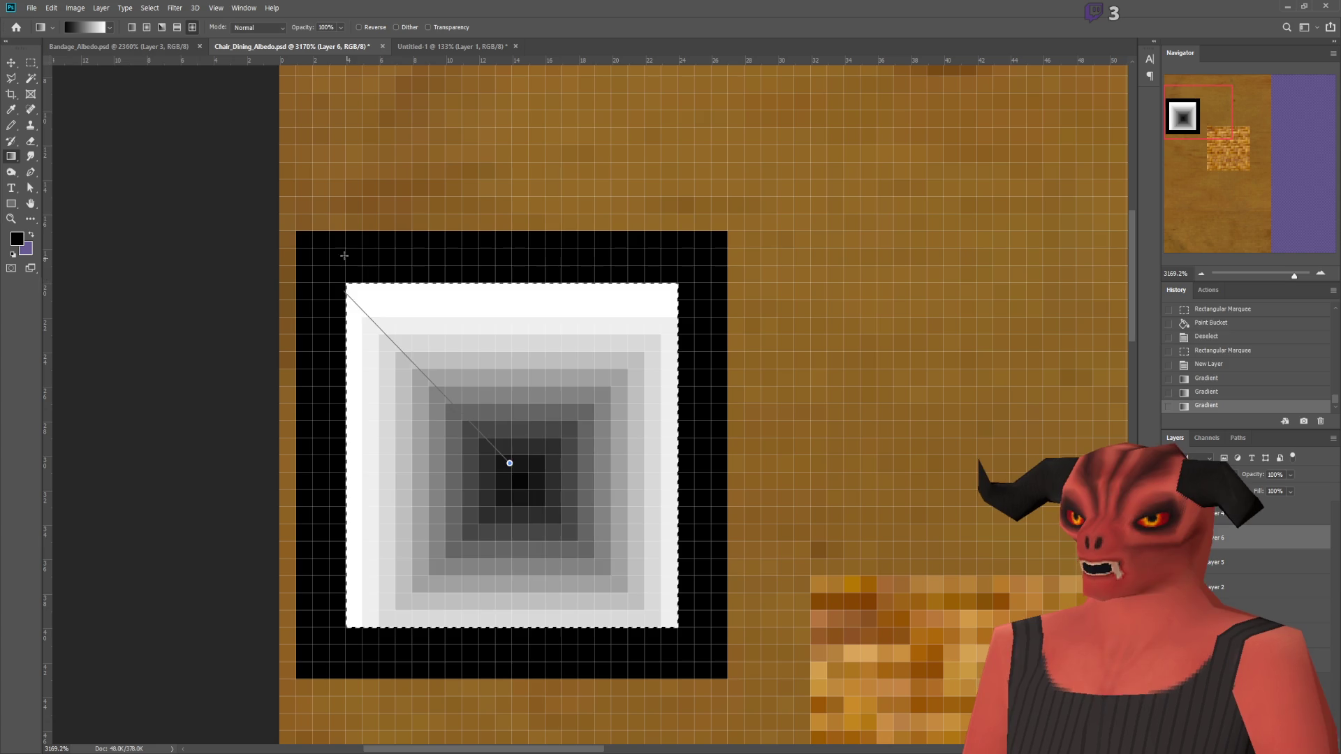
pyautogui.moveTo(344, 255); pyautogui.dragTo(347, 294)
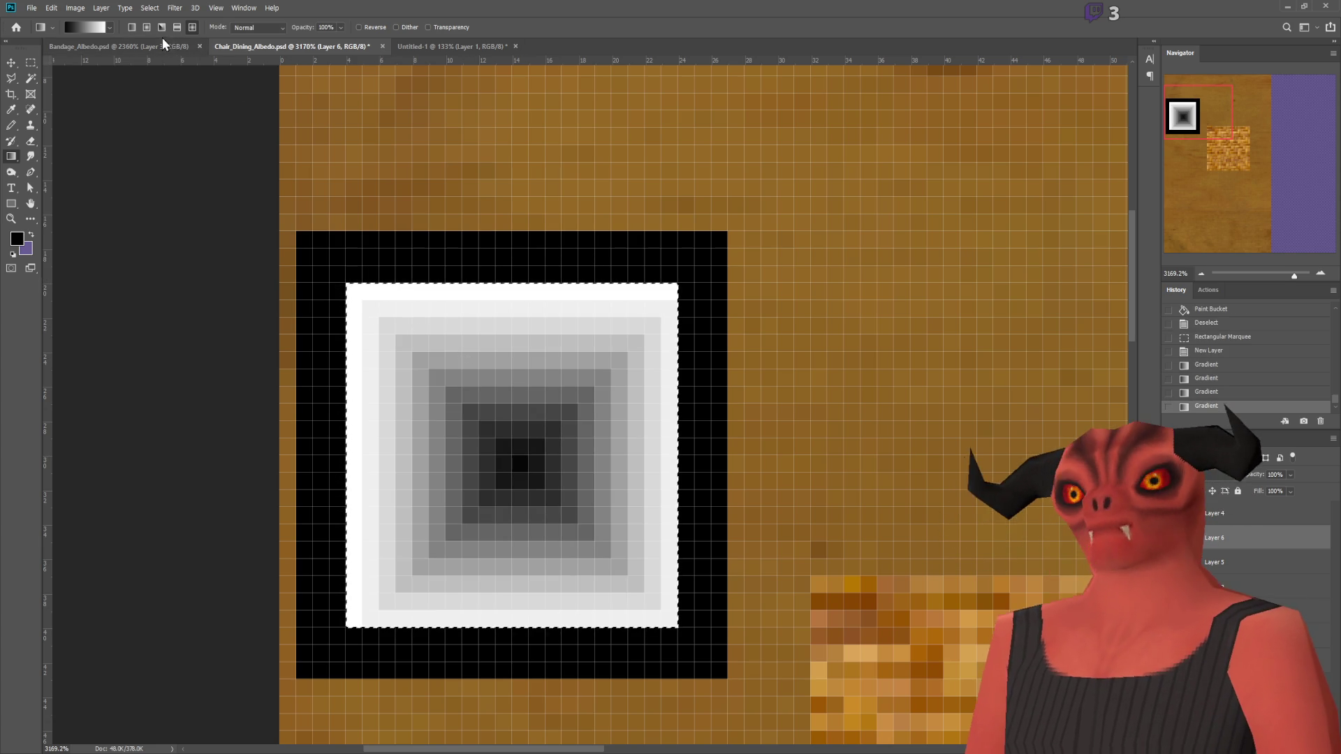
# Step: Reset colours to black and white and try linear and square gradients across the square
pyautogui.click(13, 254)
pyautogui.click(29, 237)
pyautogui.click(32, 239)
pyautogui.click(32, 240)
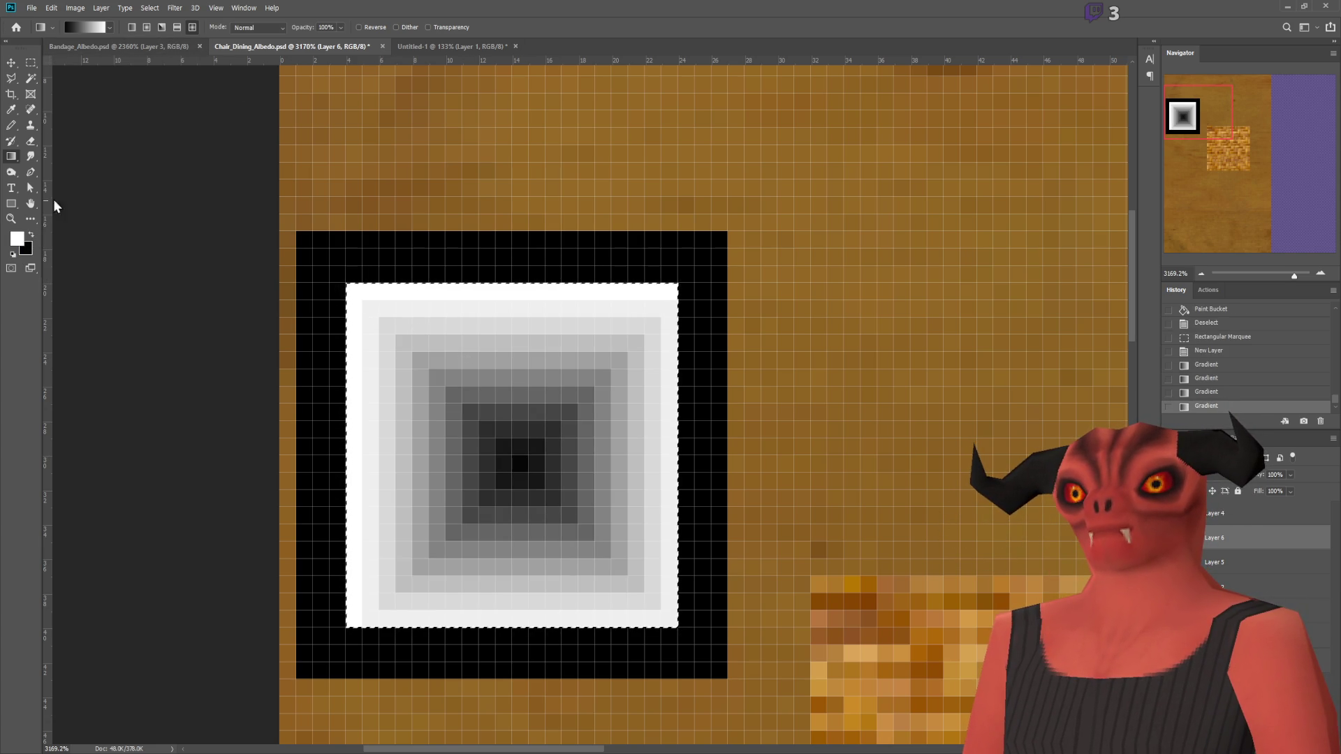
pyautogui.click(131, 31)
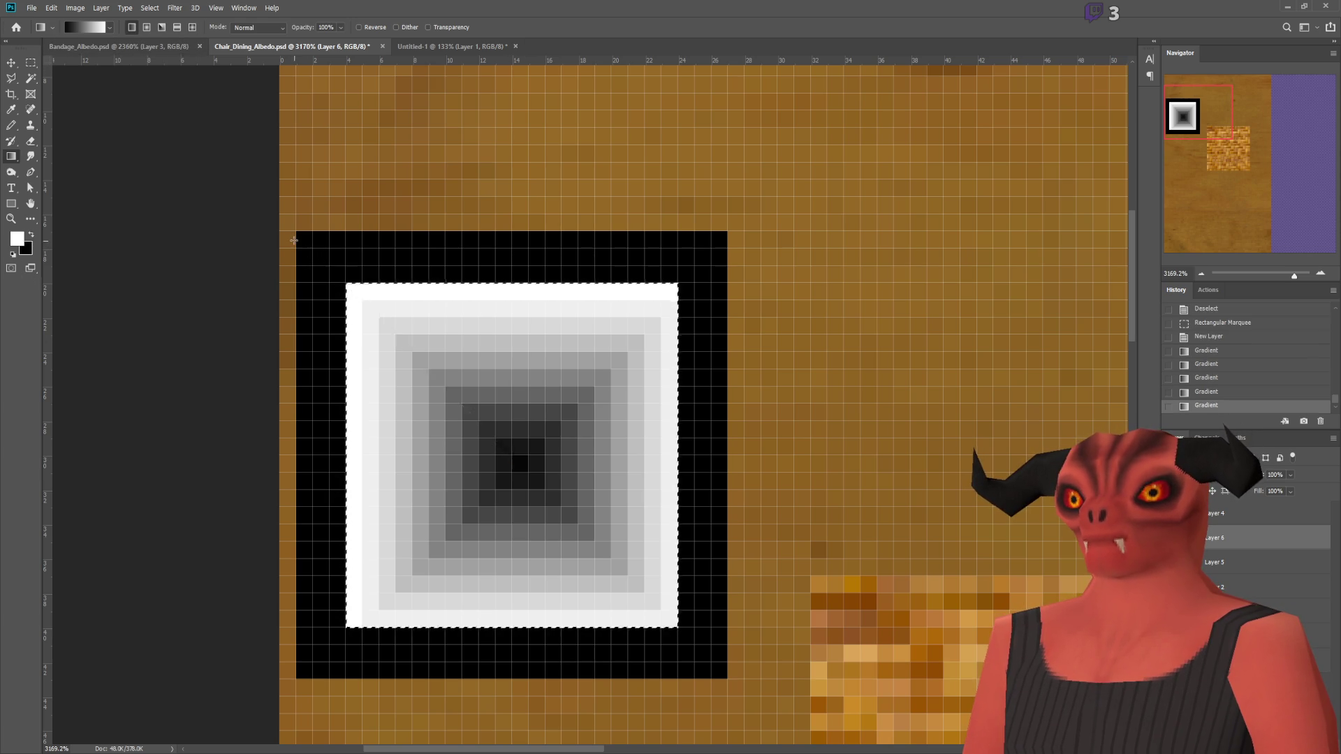
pyautogui.moveTo(294, 240); pyautogui.dragTo(514, 460)
pyautogui.moveTo(419, 323); pyautogui.dragTo(545, 485)
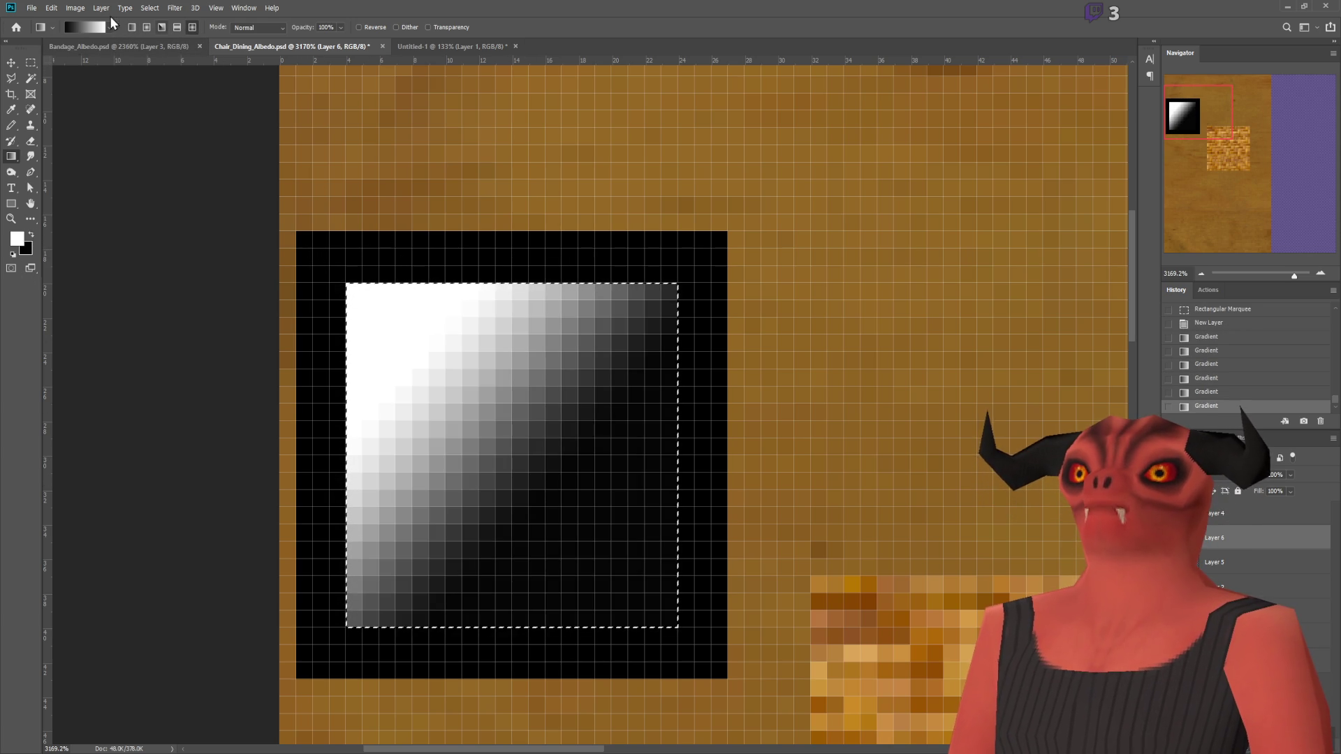
pyautogui.moveTo(520, 480); pyautogui.dragTo(377, 337)
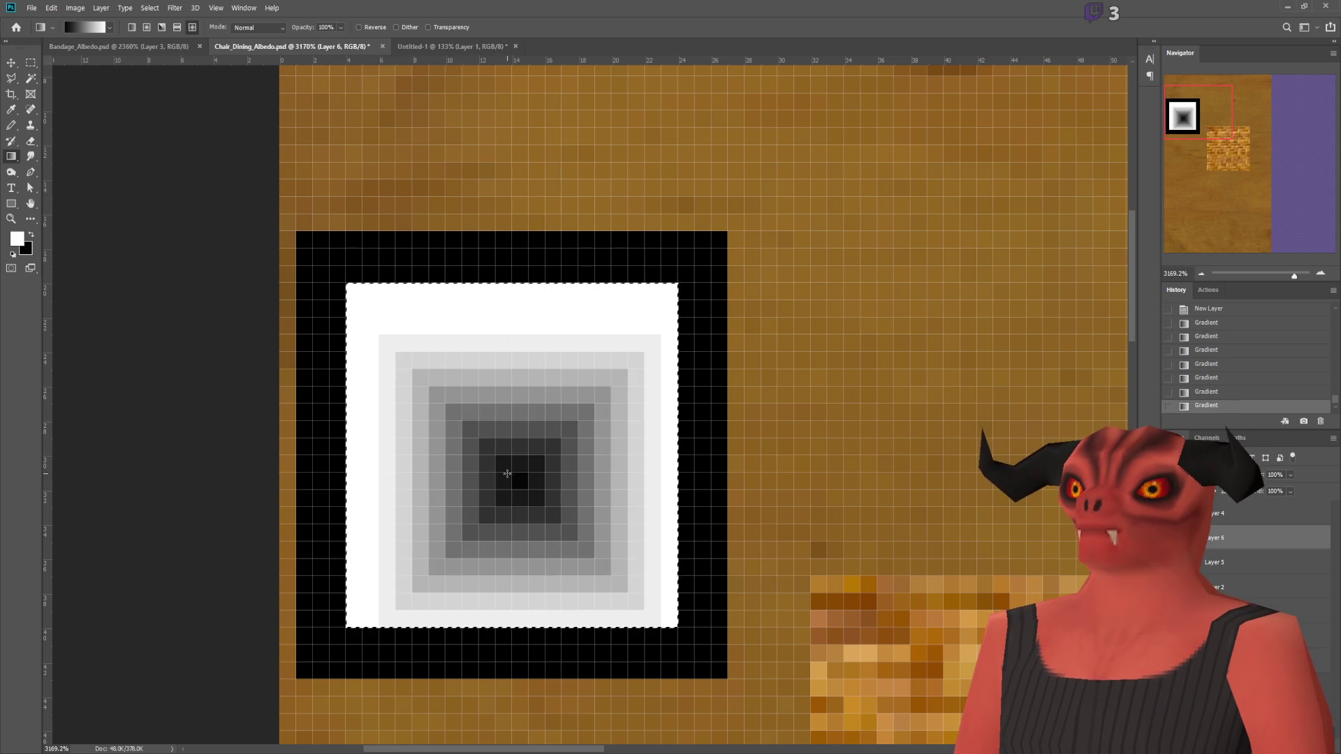
pyautogui.moveTo(346, 299); pyautogui.dragTo(346, 299)
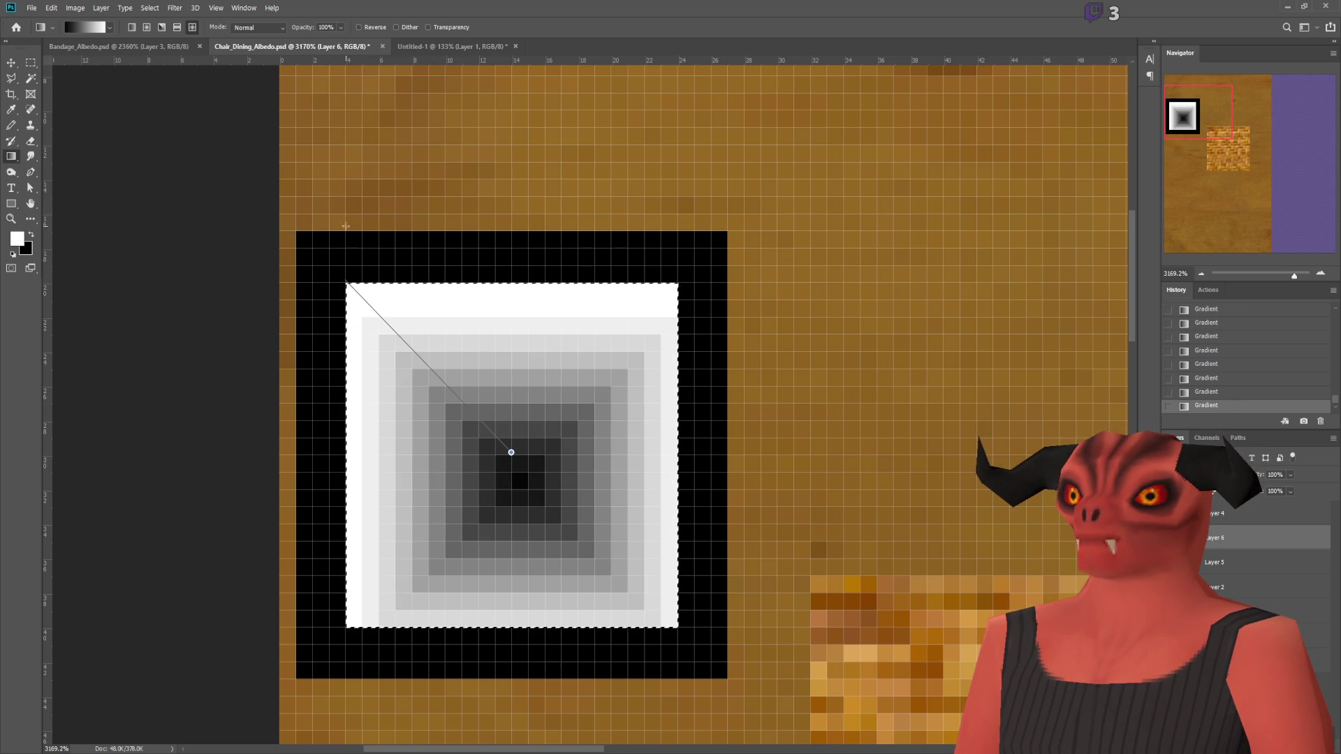
pyautogui.moveTo(351, 246); pyautogui.dragTo(350, 239)
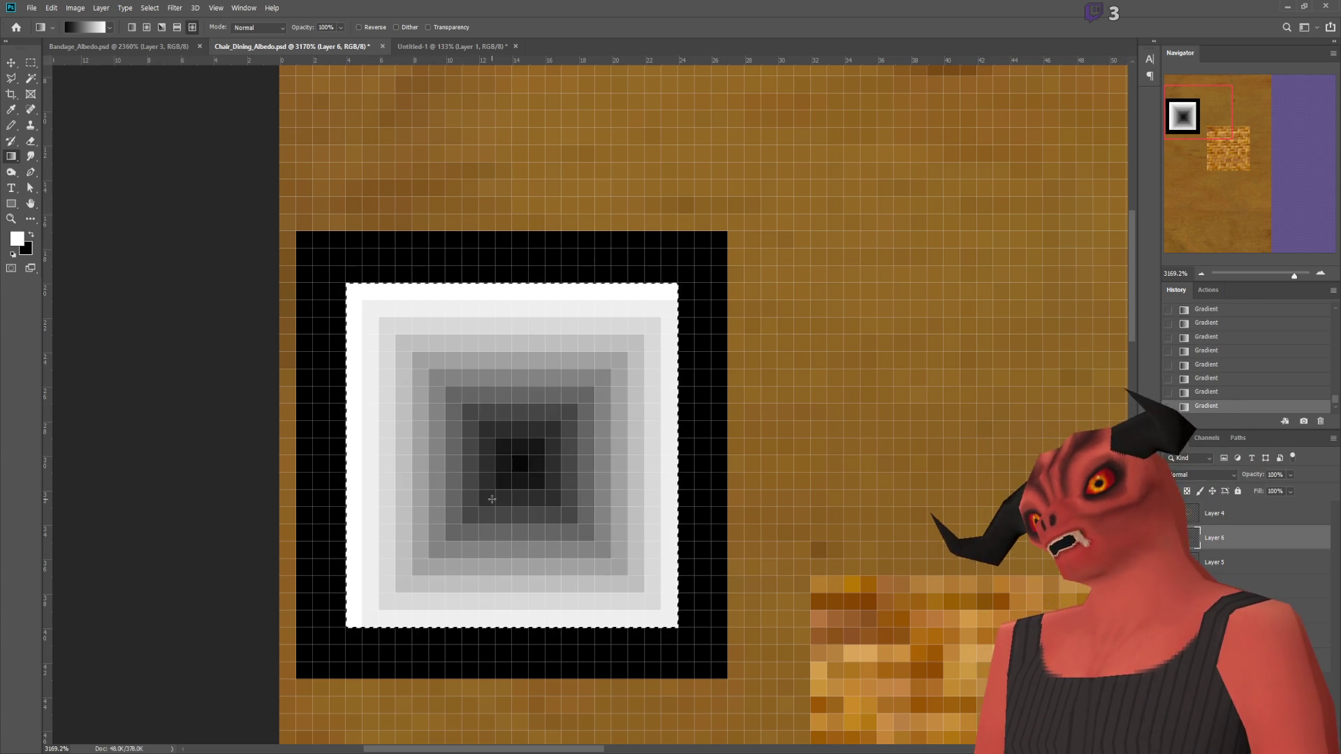
# Step: Redraw the square gradient from the centre, leaving a light centre with darker grey edges
pyautogui.moveTo(506, 460)
pyautogui.mouseDown()
pyautogui.moveTo(506, 284)
pyautogui.moveTo(278, 192)
pyautogui.mouseUp()
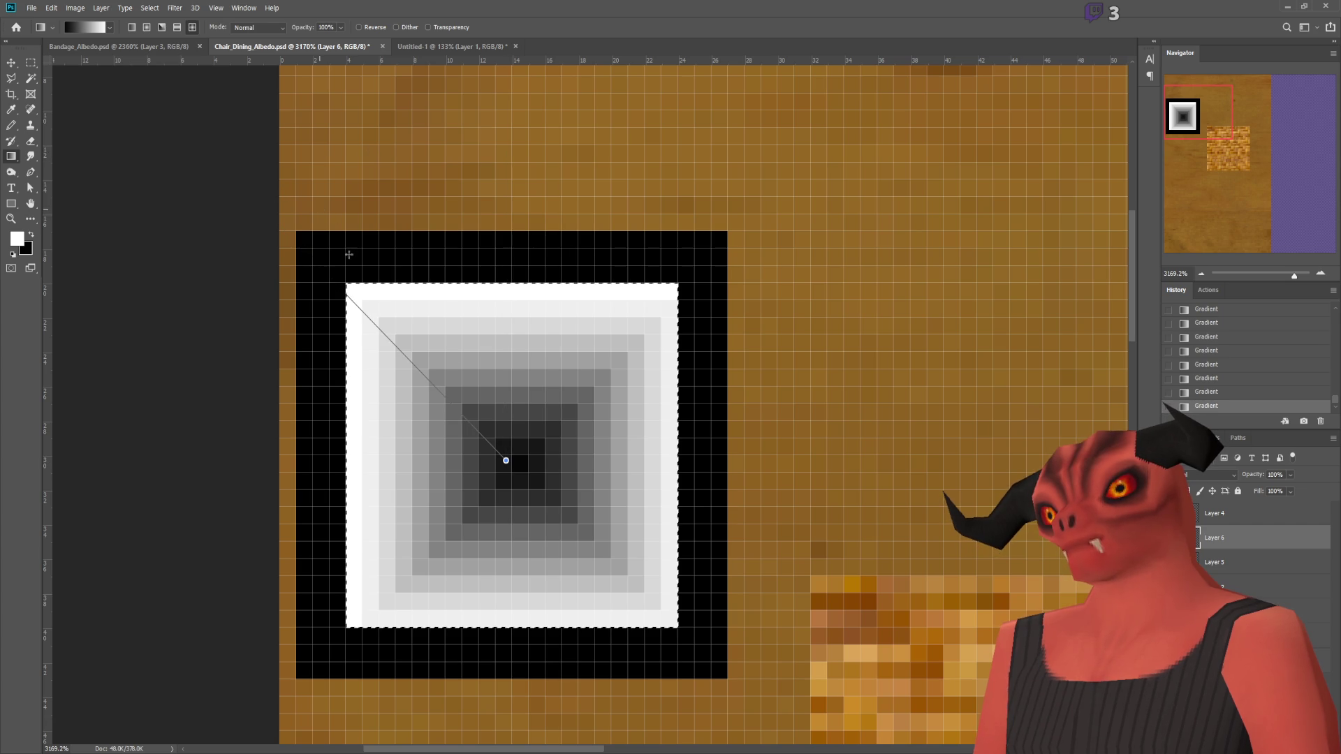
pyautogui.moveTo(339, 236); pyautogui.dragTo(339, 236)
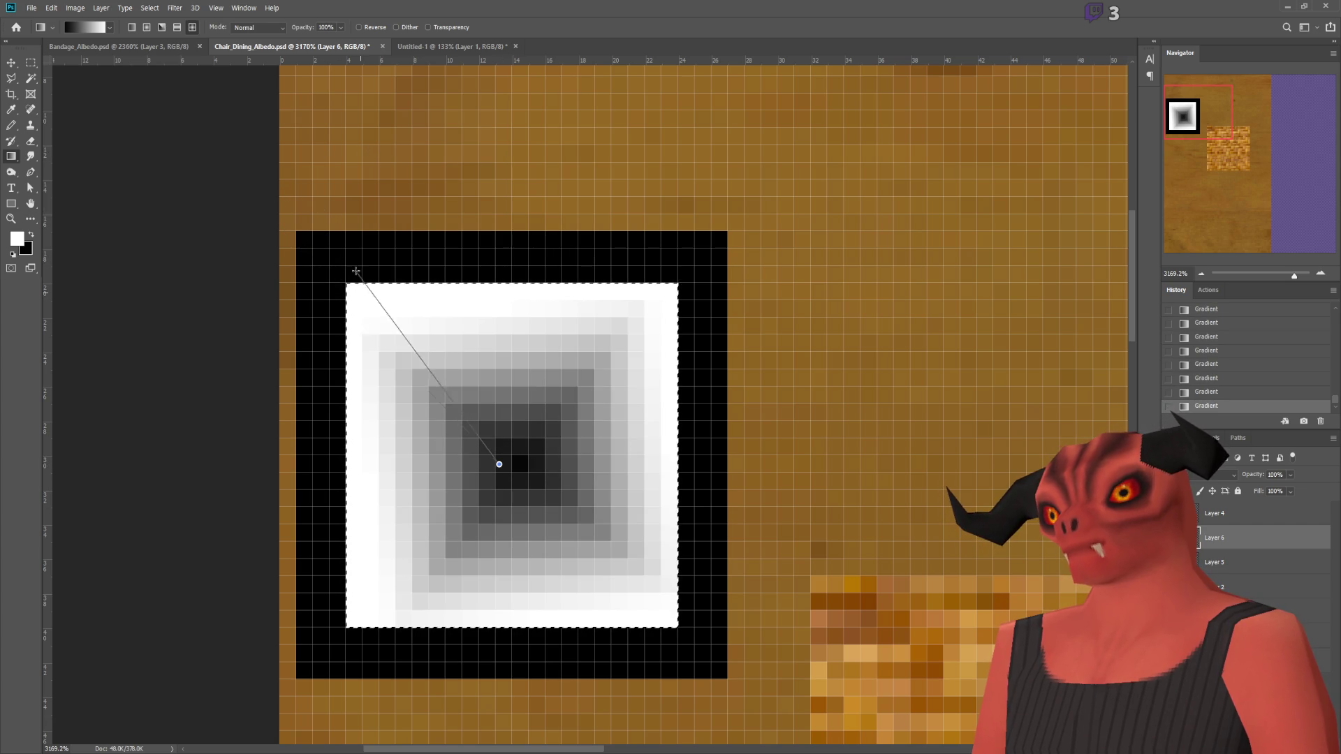
pyautogui.moveTo(356, 272); pyautogui.dragTo(356, 315)
pyautogui.moveTo(558, 304); pyautogui.dragTo(623, 263)
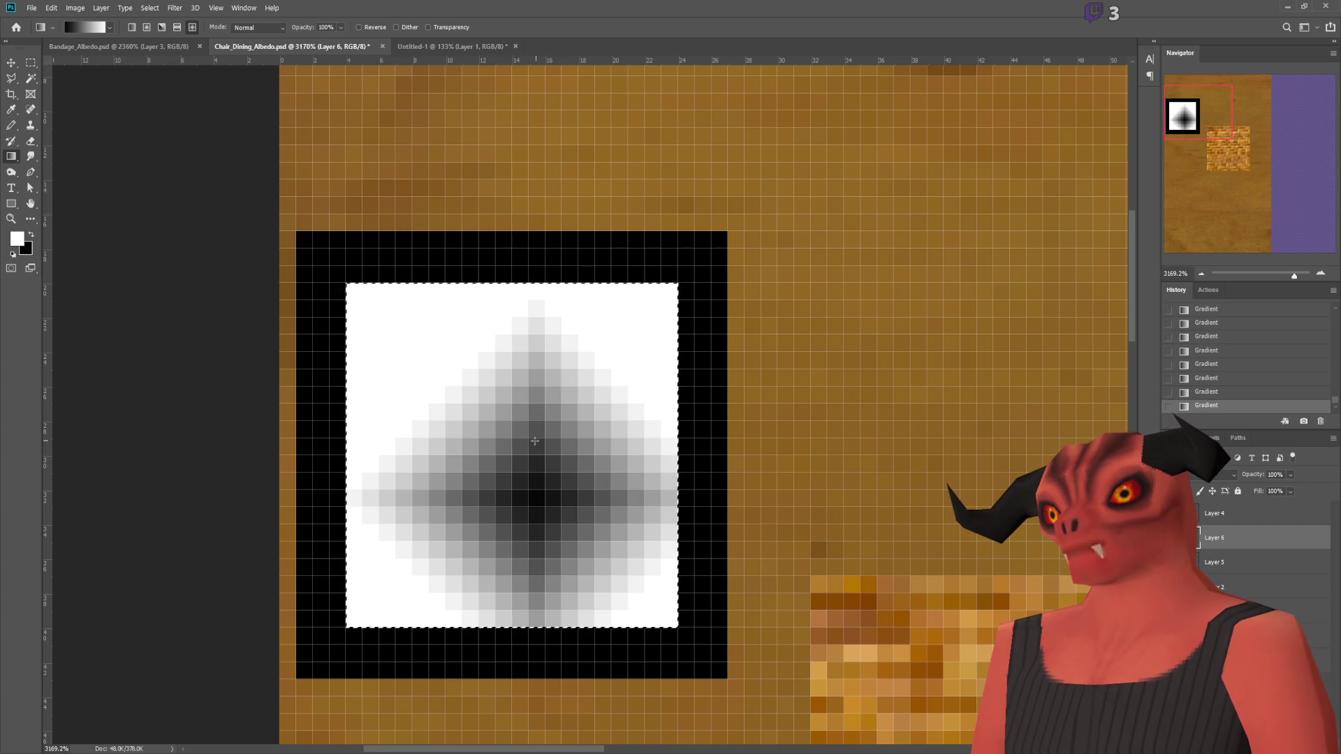
pyautogui.moveTo(518, 462); pyautogui.dragTo(537, 427)
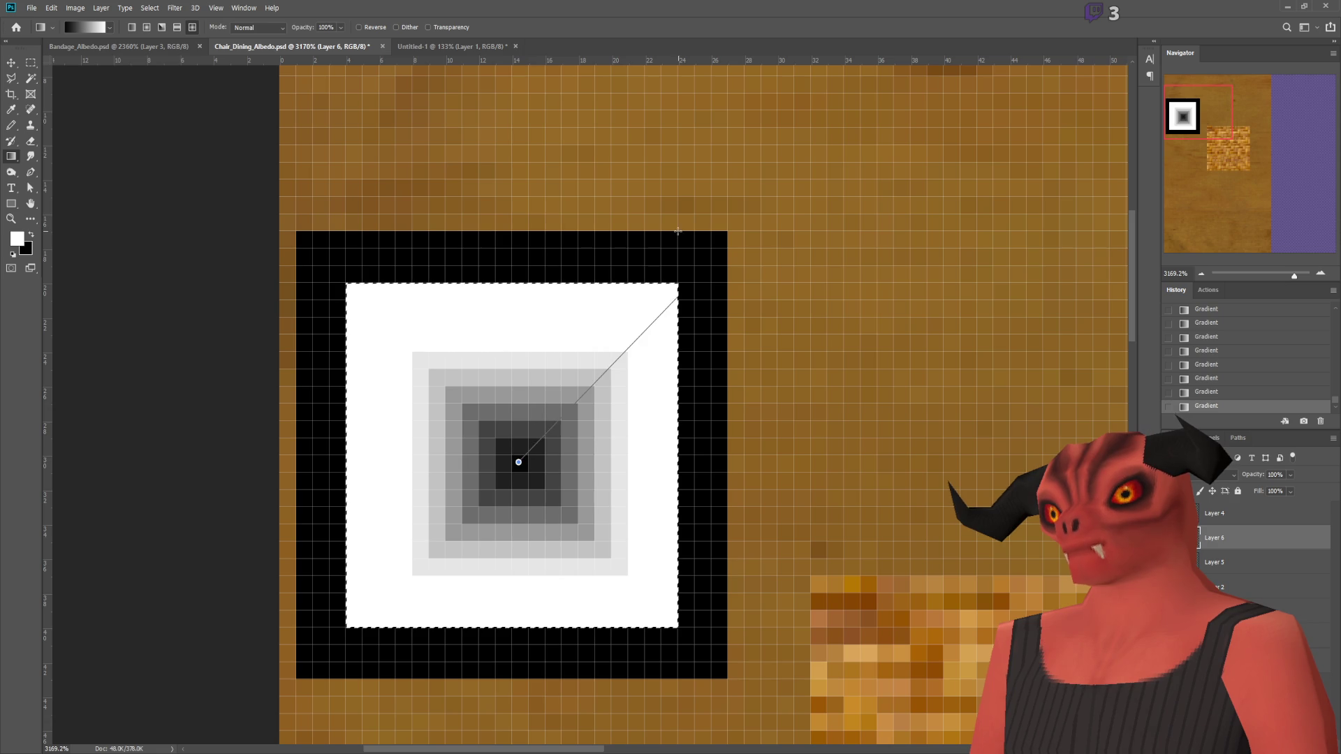
pyautogui.moveTo(677, 230); pyautogui.dragTo(678, 230)
pyautogui.click(31, 235)
pyautogui.moveTo(512, 457)
pyautogui.mouseDown()
pyautogui.moveTo(308, 240)
pyautogui.moveTo(345, 283)
pyautogui.mouseUp()
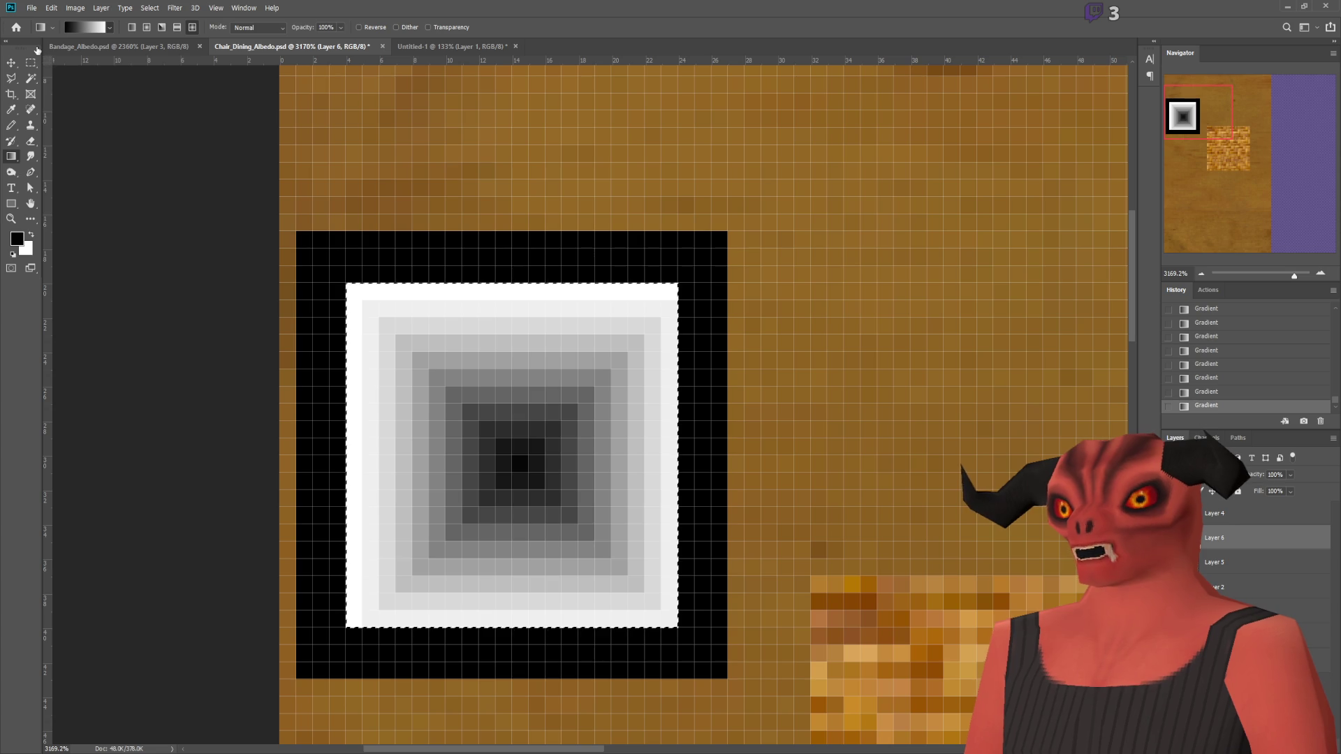
pyautogui.moveTo(516, 455)
pyautogui.mouseDown()
pyautogui.moveTo(320, 270)
pyautogui.moveTo(346, 283)
pyautogui.mouseUp()
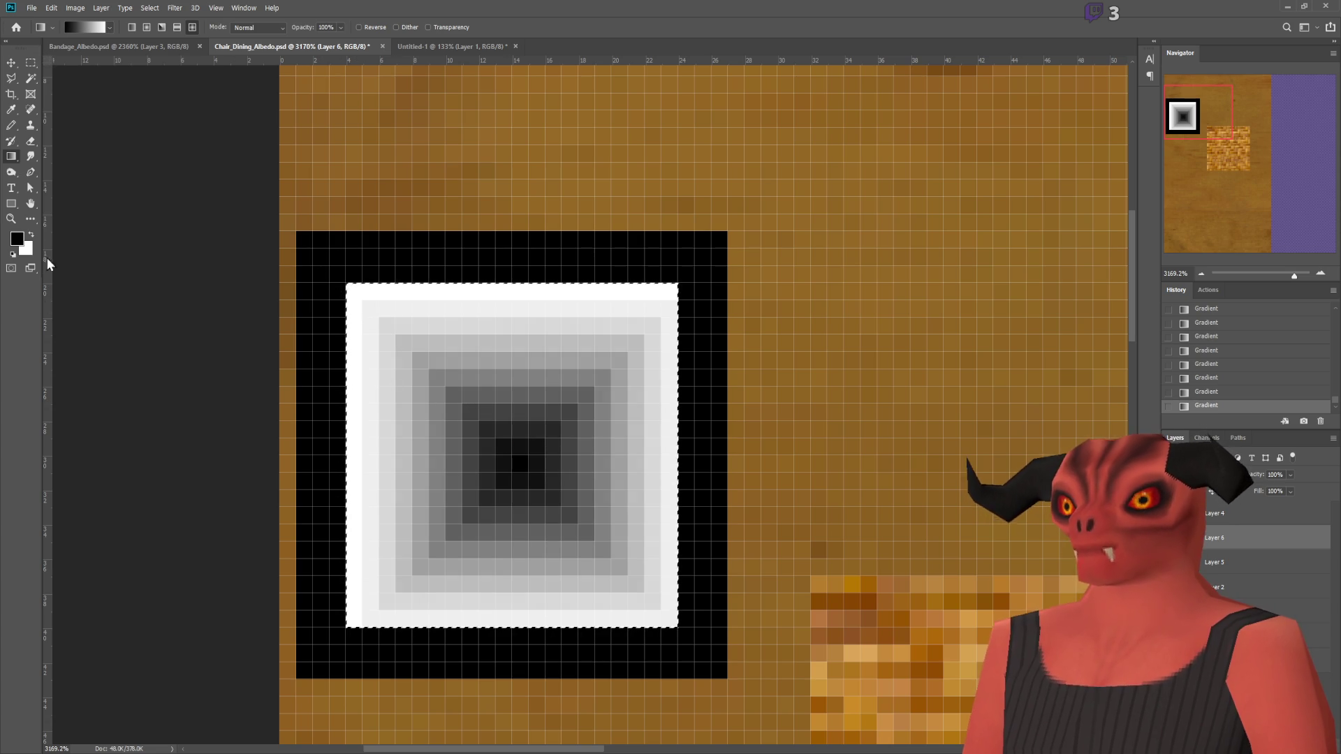
pyautogui.click(30, 235)
pyautogui.moveTo(516, 461)
pyautogui.mouseDown()
pyautogui.moveTo(338, 256)
pyautogui.moveTo(338, 287)
pyautogui.mouseUp()
pyautogui.moveTo(513, 459); pyautogui.dragTo(210, 131)
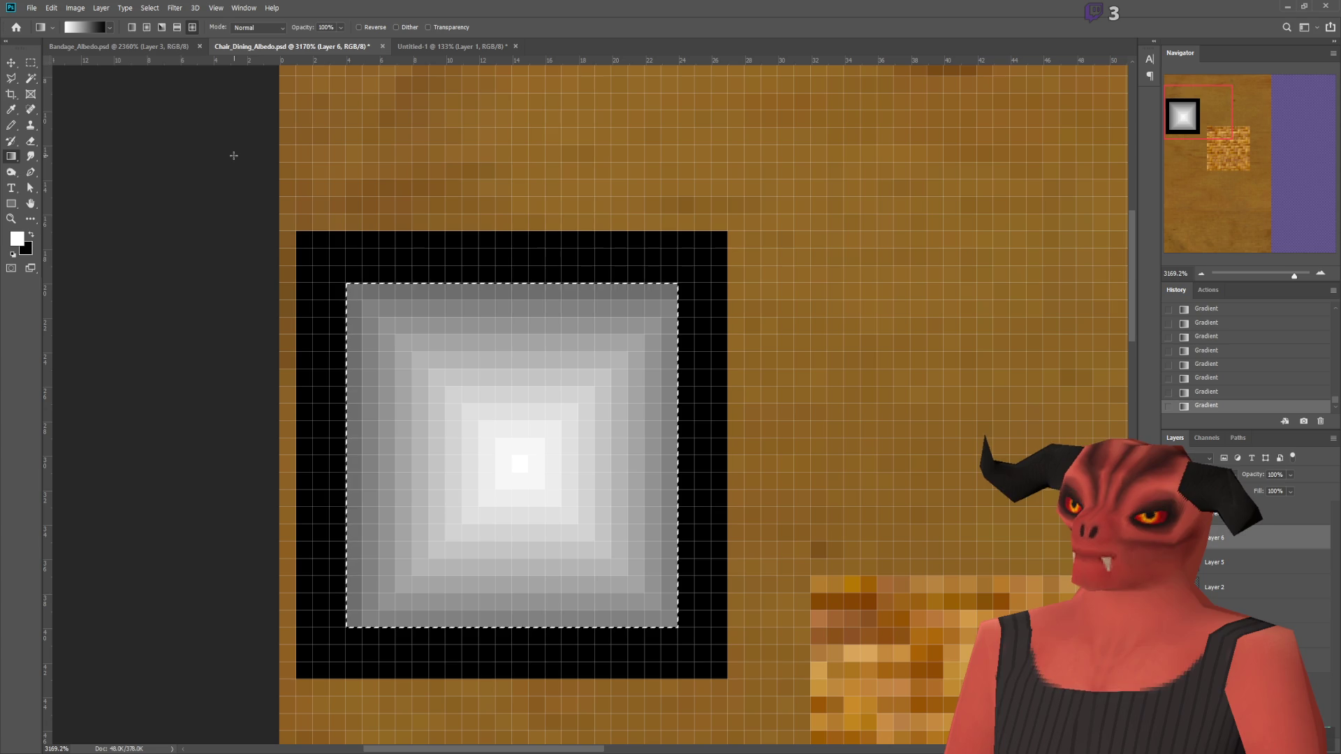
# Step: Hide the black border layer, deselect, and save the albedo
pyautogui.scroll(-3, 1213, 474)
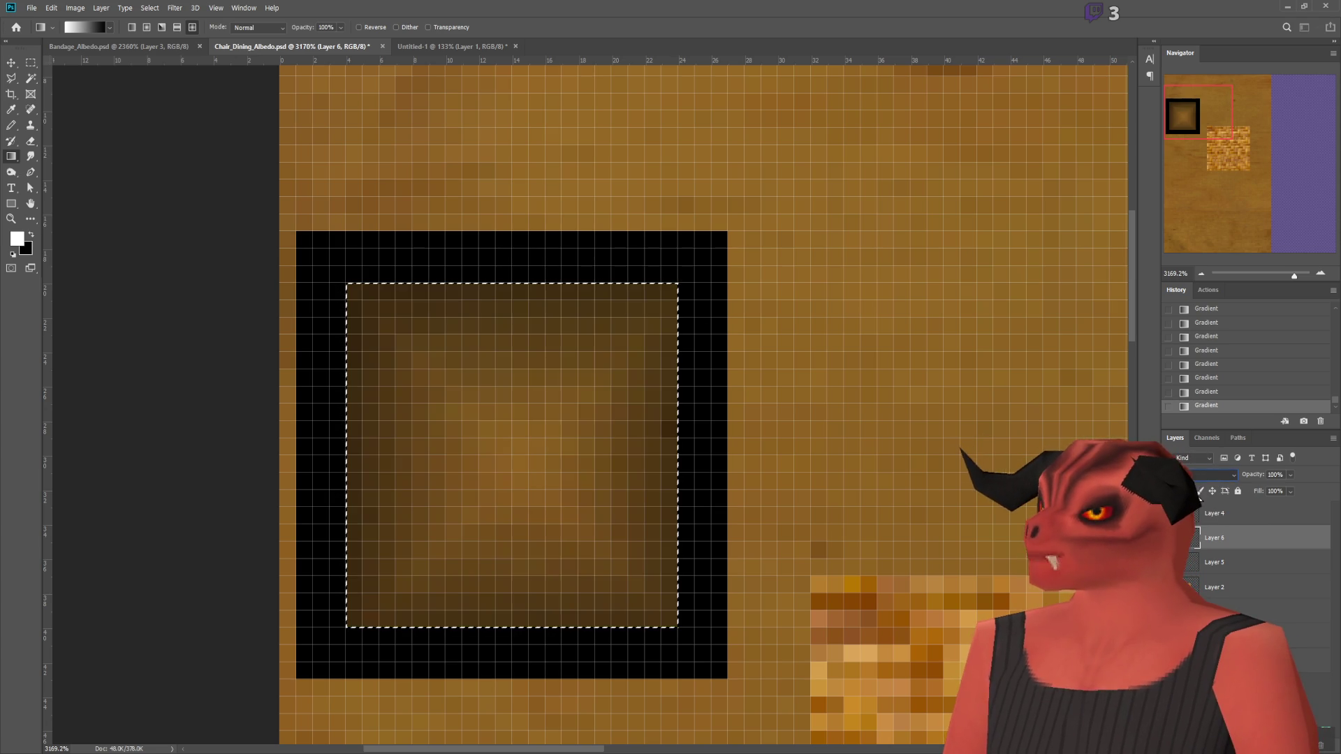
pyautogui.click(1171, 513)
pyautogui.hotkey('ctrl', 'd')
pyautogui.hotkey('ctrl', 's')
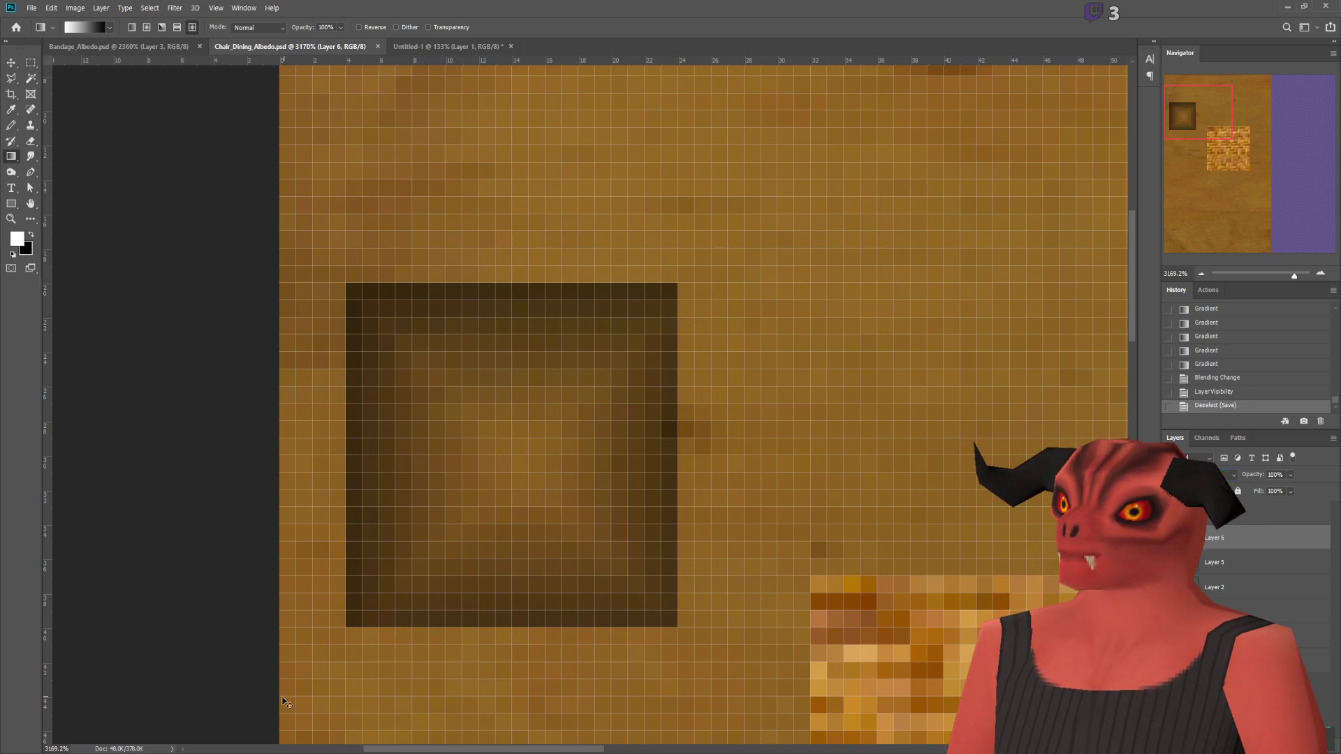
pyautogui.hotkey('alt', 'Tab')
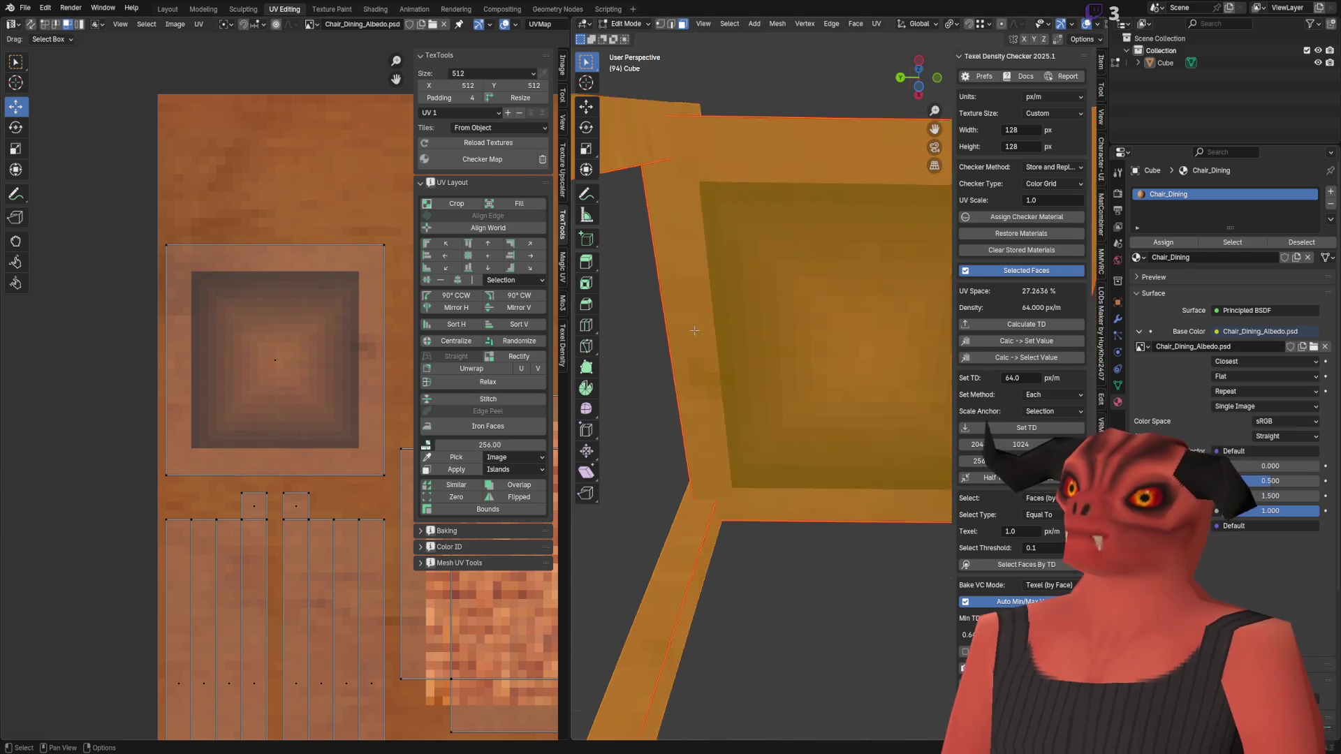
# Step: Switch to object mode and orbit around the chair to view the shaded seat from below
pyautogui.press('Tab')
pyautogui.scroll(-6, 698, 330)
pyautogui.moveTo(773, 342)
pyautogui.mouseDown(button='middle')
pyautogui.moveTo(900, 401)
pyautogui.moveTo(882, 275)
pyautogui.moveTo(859, 380)
pyautogui.moveTo(843, 330)
pyautogui.moveTo(893, 397)
pyautogui.mouseUp(button='middle')
pyautogui.scroll(5, 888, 454)
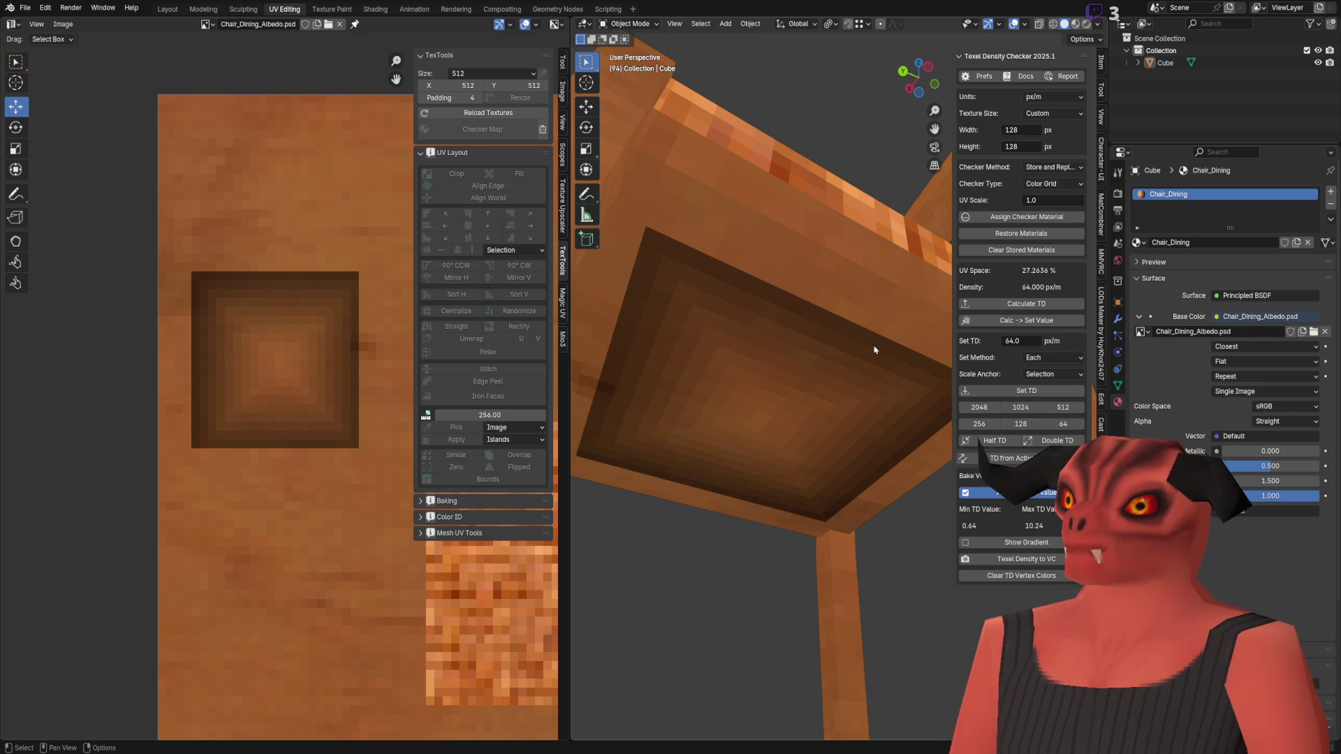
pyautogui.scroll(-5, 874, 349)
pyautogui.moveTo(875, 349)
pyautogui.mouseDown(button='middle')
pyautogui.moveTo(709, 427)
pyautogui.moveTo(861, 332)
pyautogui.mouseUp(button='middle')
pyautogui.scroll(6, 860, 331)
pyautogui.scroll(-3, 794, 332)
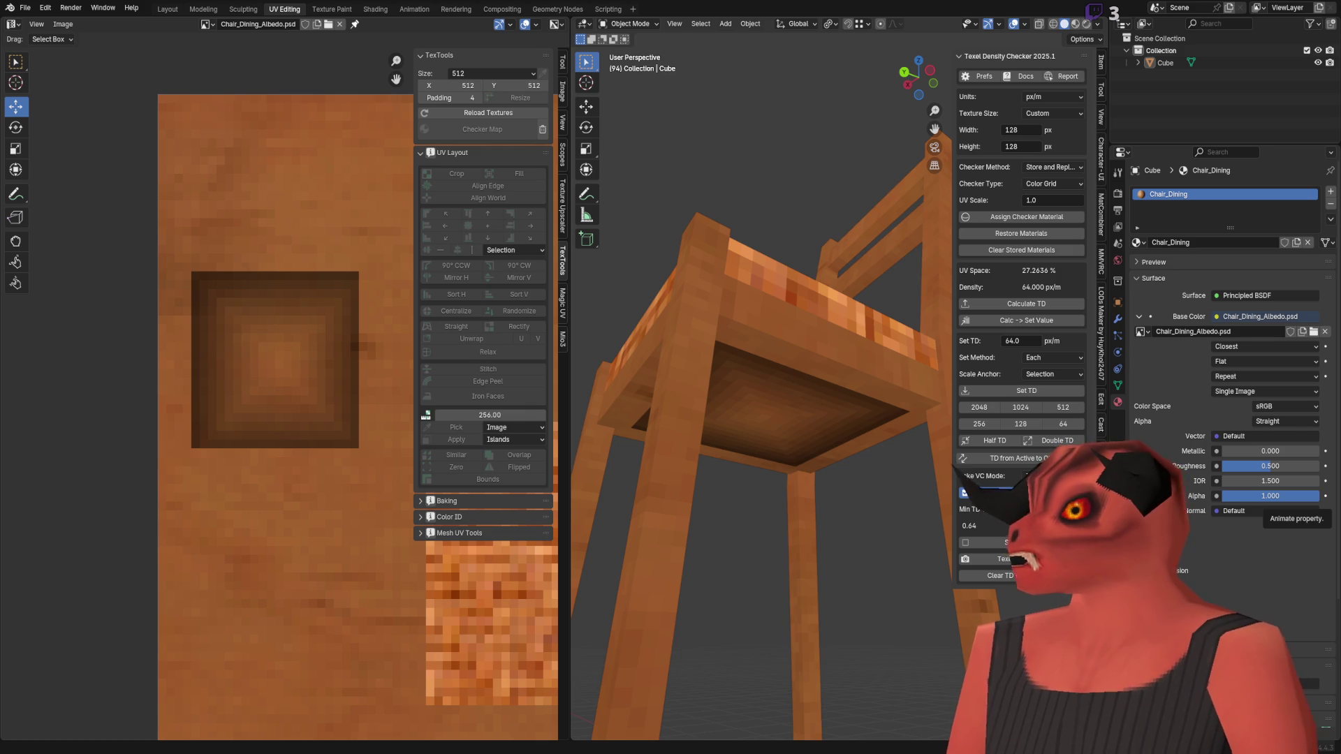
# Step: Select all of the chair mesh to show its seat UV island around the square
pyautogui.hotkey('alt', 'Tab')
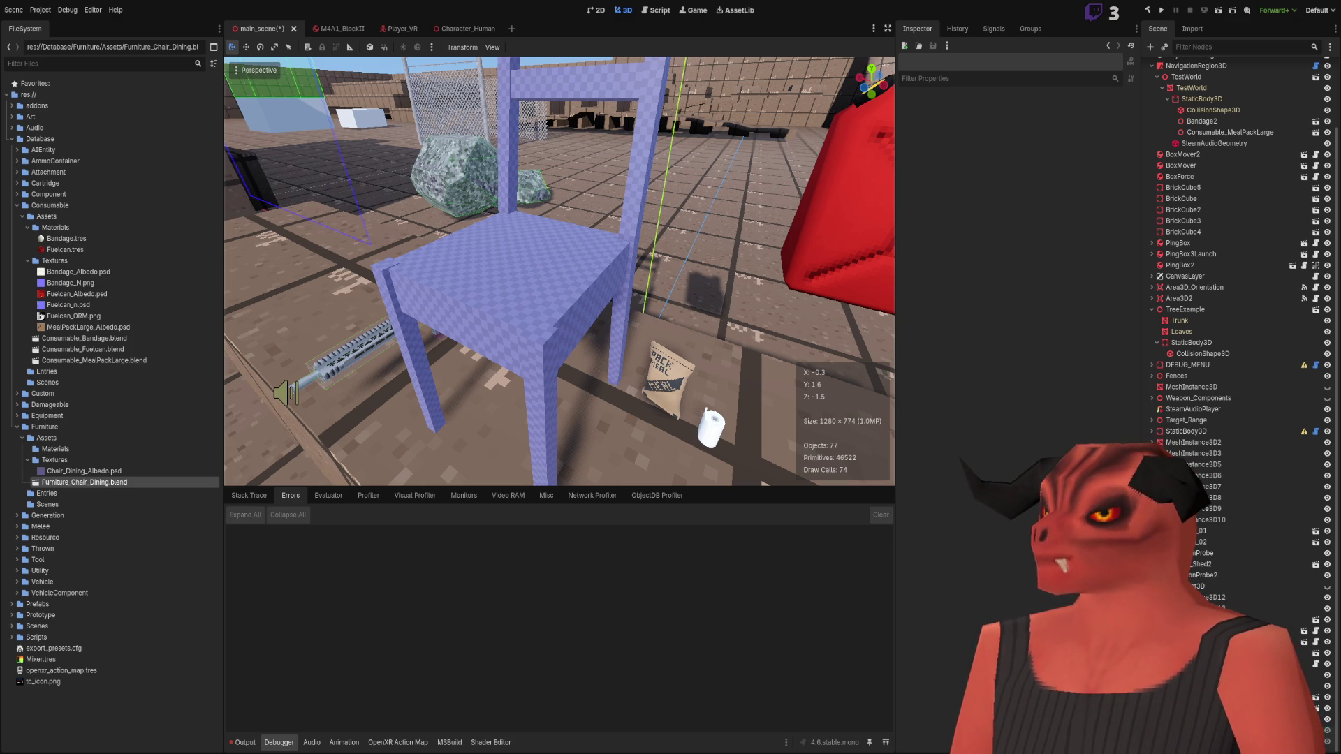
pyautogui.hotkey('alt', 'Tab')
pyautogui.press('a')
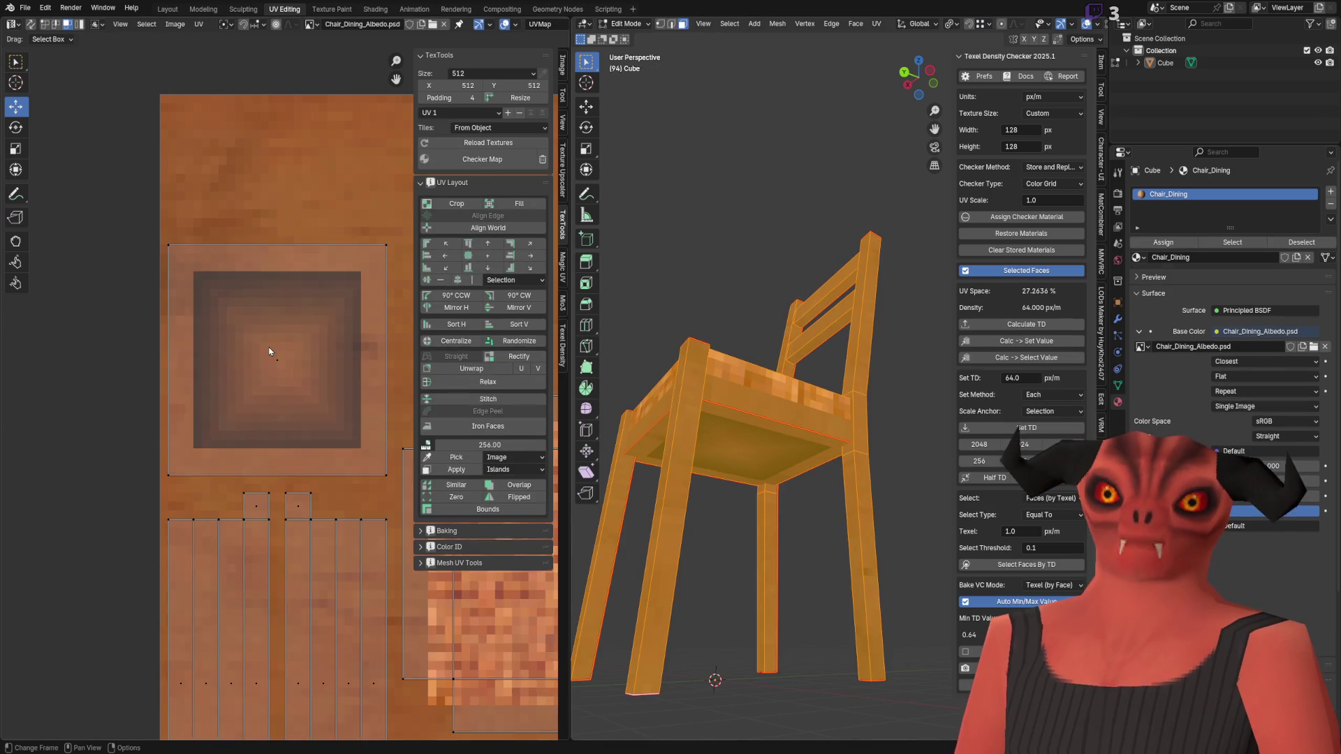
pyautogui.scroll(1, 269, 351)
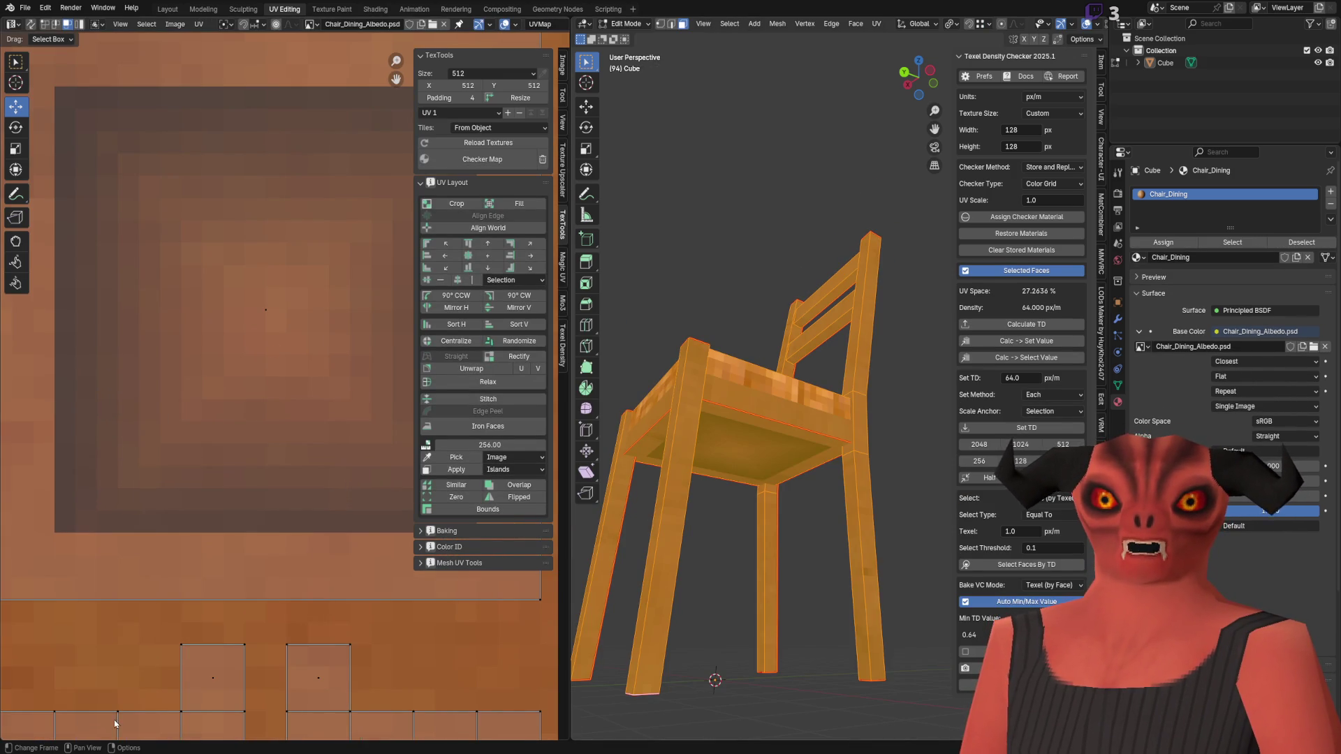
pyautogui.hotkey('alt', 'Tab')
pyautogui.hotkey('alt', 'Tab')
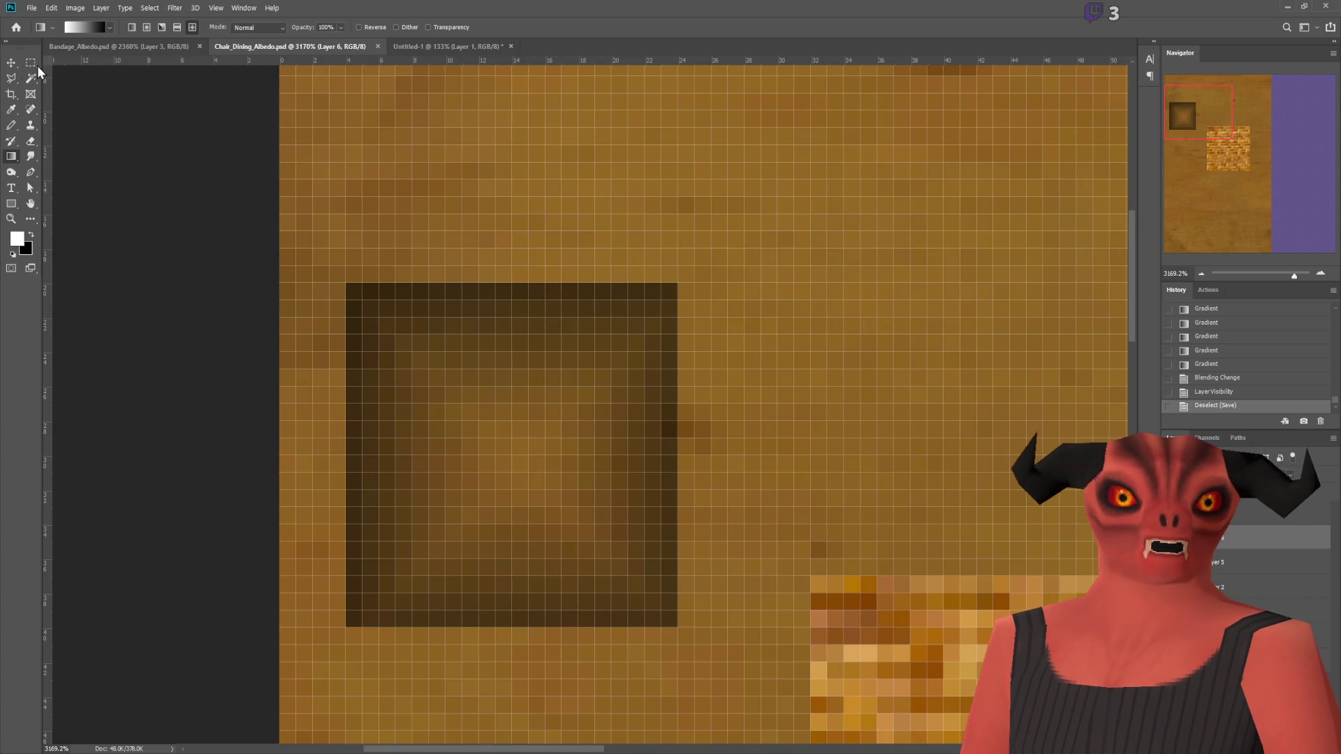
# Step: Pick the Pencil tool and add a new empty Layer 7 above Layer 6
pyautogui.click(30, 62)
pyautogui.keyDown('alt'); pyautogui.scroll(-2, 526, 290); pyautogui.keyUp('alt')
pyautogui.keyDown('alt'); pyautogui.scroll(1, 473, 287); pyautogui.keyUp('alt')
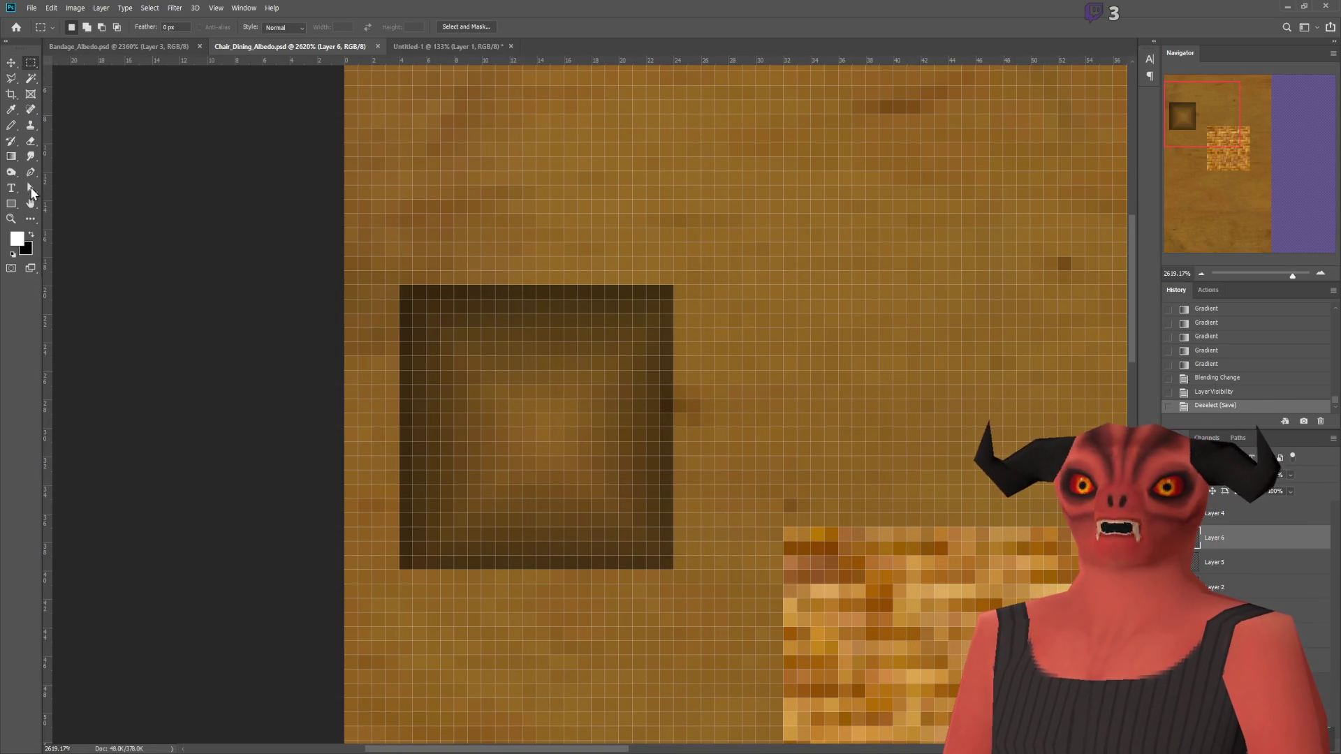
pyautogui.click(11, 125)
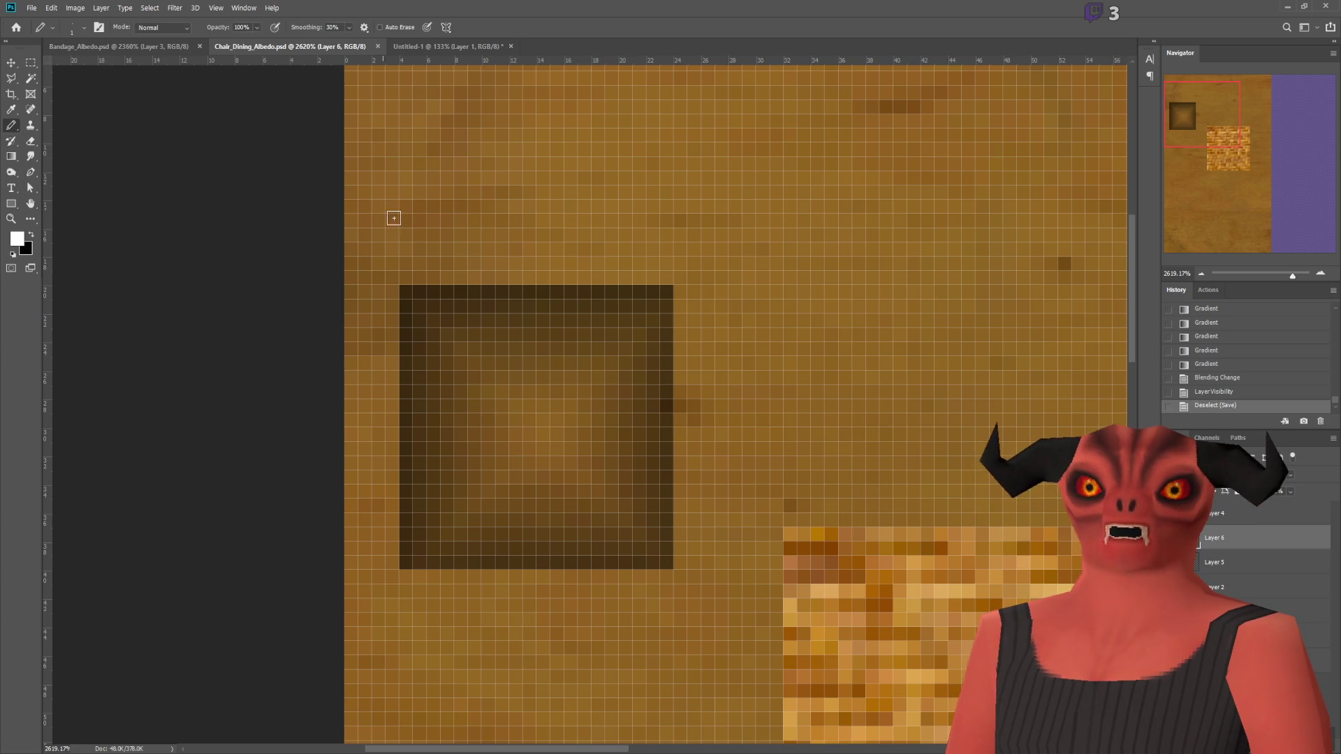
pyautogui.scroll(-1, 687, 409)
pyautogui.hotkey('ctrl', 'shift', 'alt', 'n')
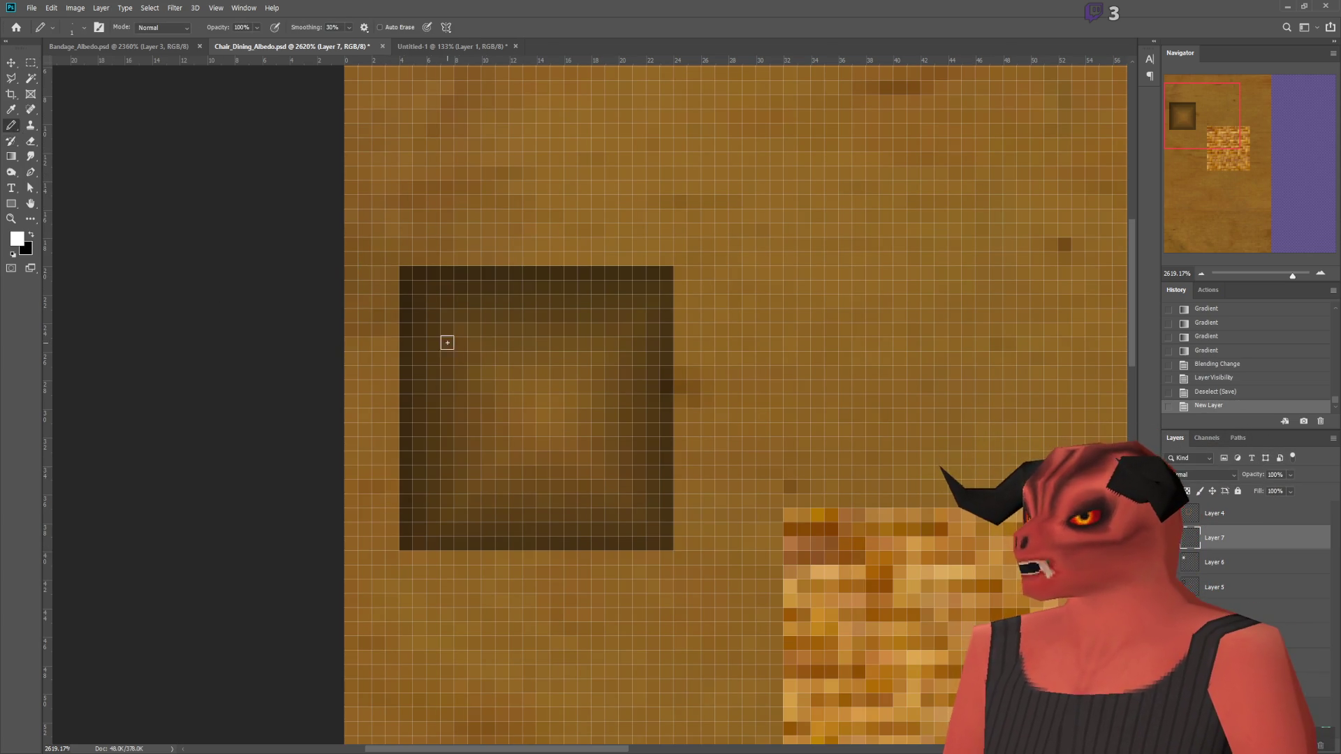
# Step: Draw the white top and right edges of the outline around the dark square
pyautogui.click(392, 258)
pyautogui.keyDown('shift'); pyautogui.click(680, 258); pyautogui.keyUp('shift')
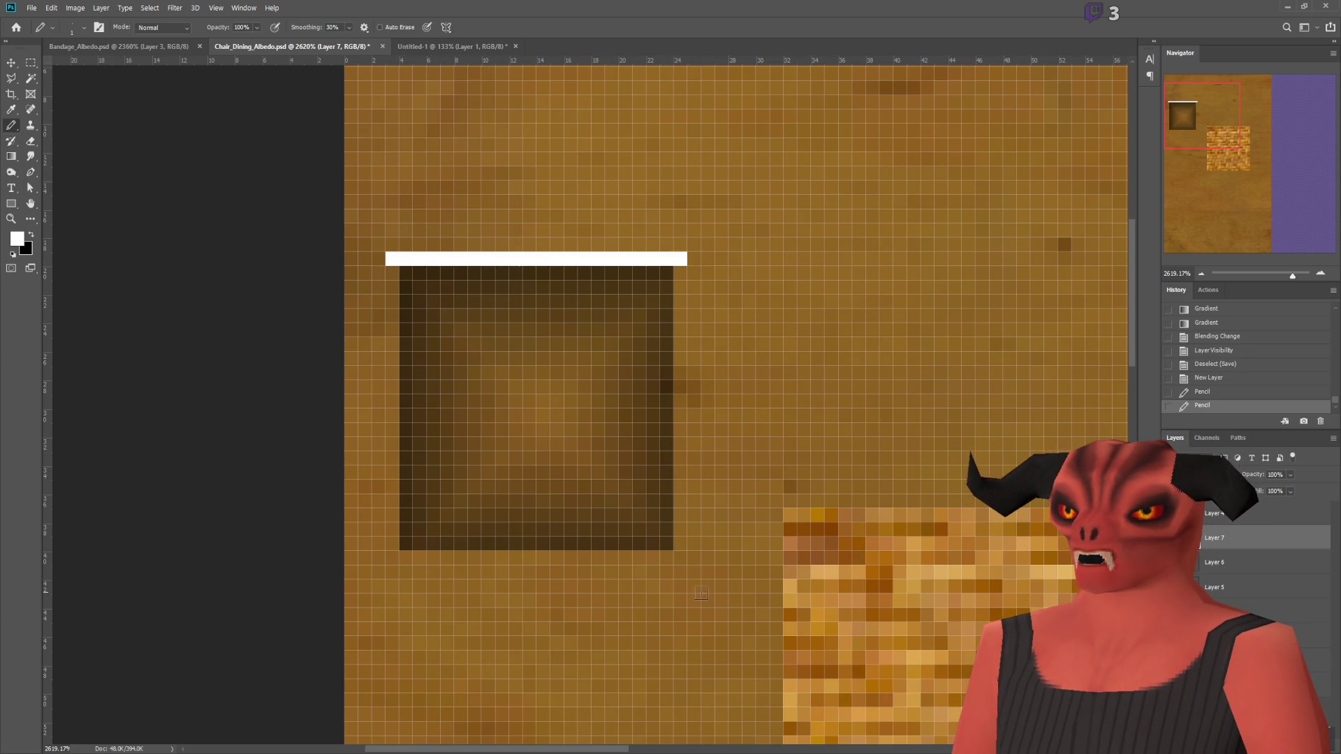
pyautogui.keyDown('shift'); pyautogui.click(674, 545); pyautogui.keyUp('shift')
pyautogui.hotkey('ctrl', 'z')
pyautogui.click(679, 552)
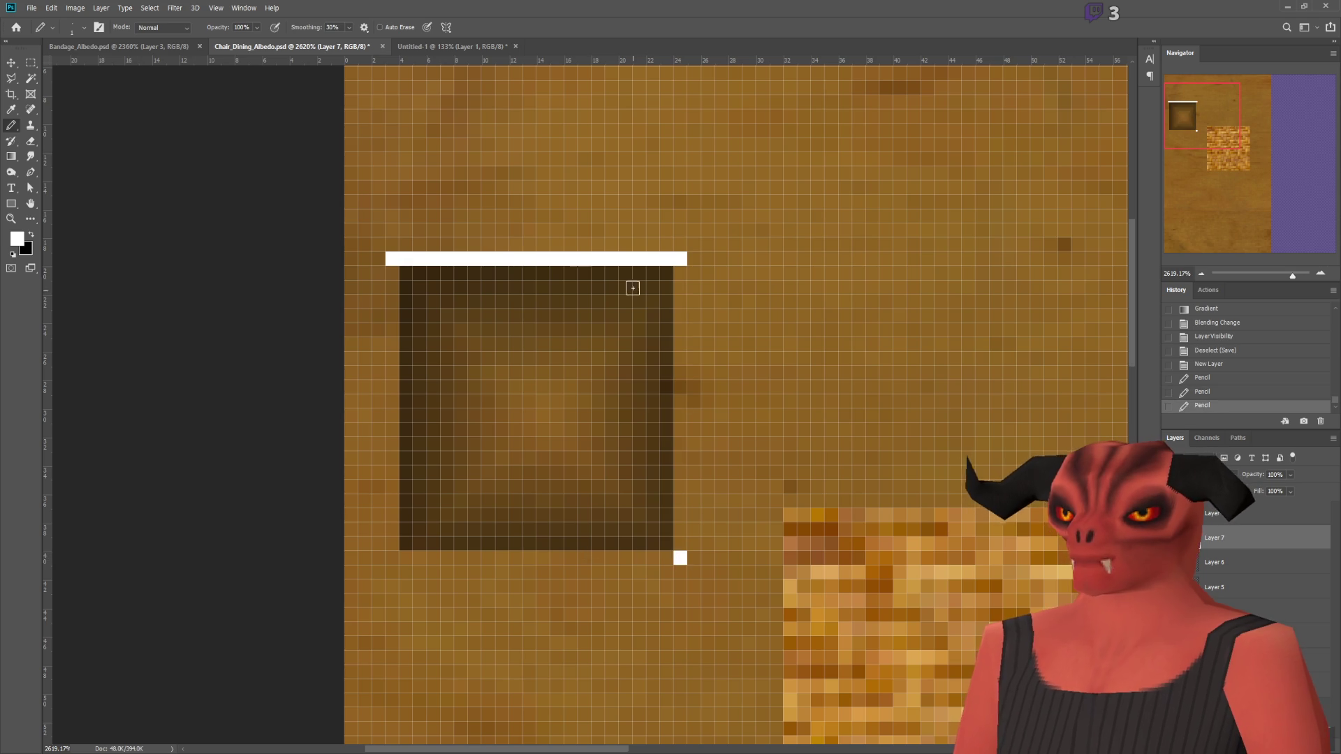
pyautogui.keyDown('shift'); pyautogui.click(673, 262); pyautogui.keyUp('shift')
pyautogui.hotkey('ctrl', 'z')
pyautogui.click(680, 272)
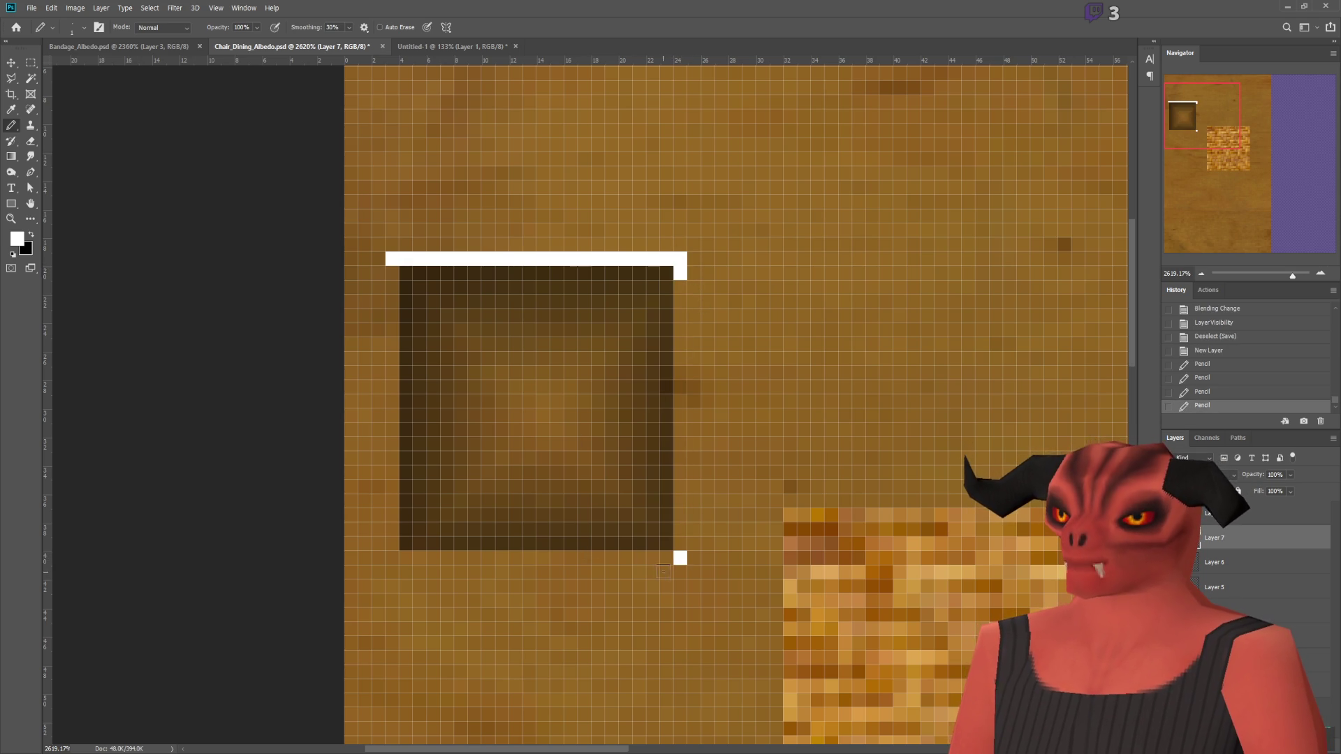
pyautogui.keyDown('shift'); pyautogui.click(681, 560); pyautogui.keyUp('shift')
# Step: Draw the bottom and left edges to close the white one-pixel square outline
pyautogui.click(666, 557)
pyautogui.keyDown('shift'); pyautogui.click(397, 550); pyautogui.keyUp('shift')
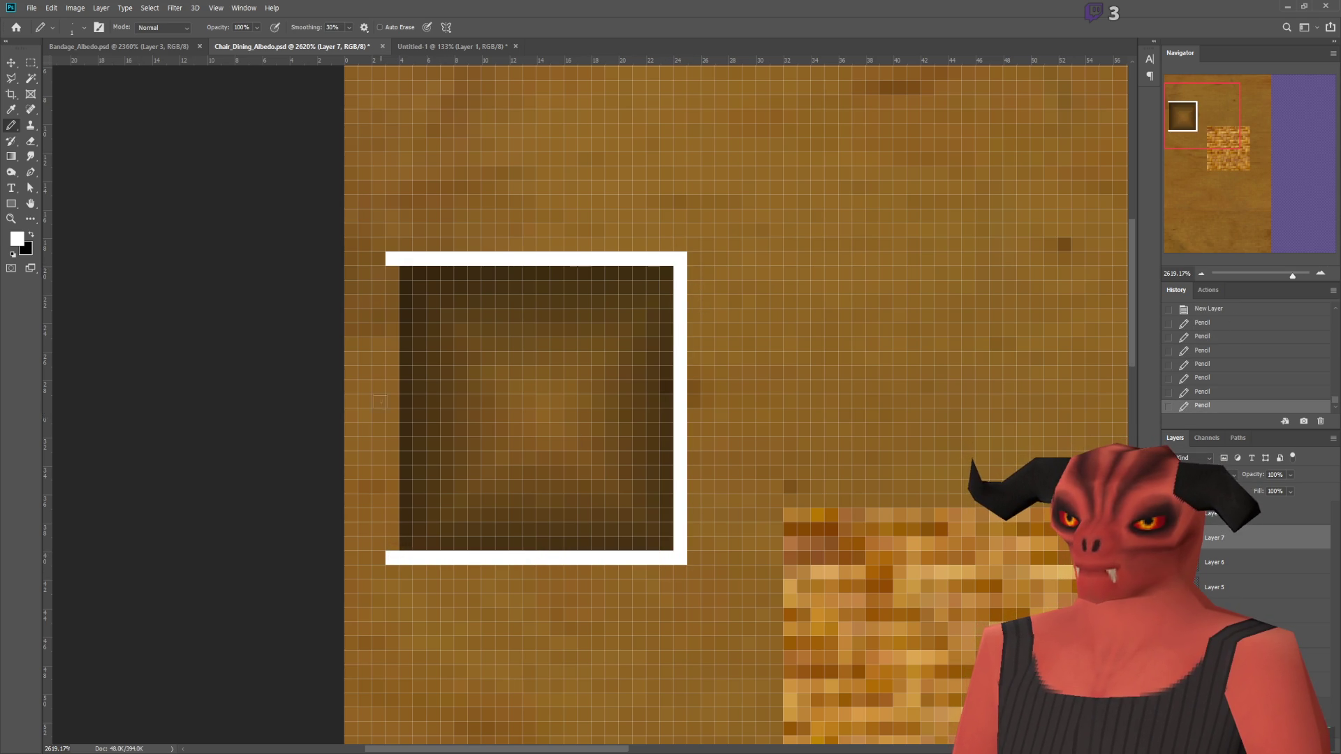
pyautogui.keyDown('shift'); pyautogui.click(392, 274); pyautogui.keyUp('shift')
pyautogui.click(6, 156)
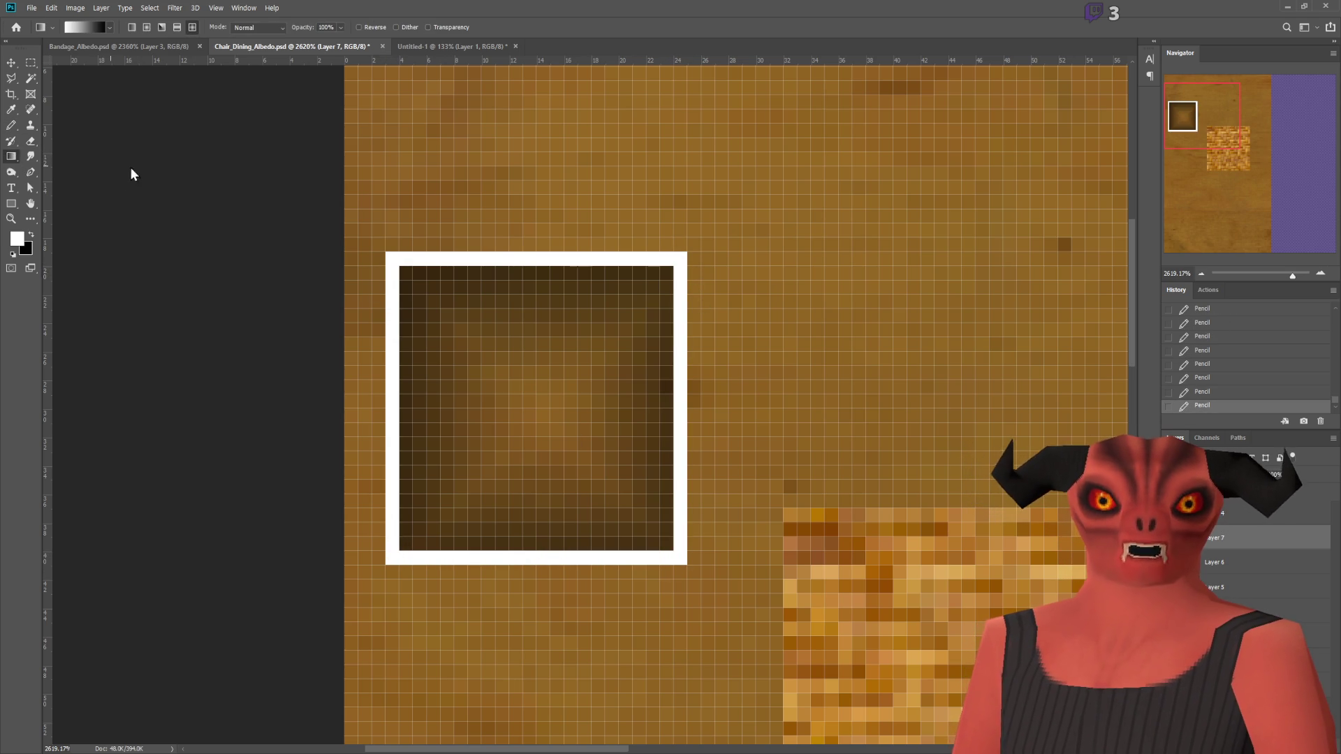
pyautogui.hotkey('shift', 'g')
# Step: Fill Layer 7 white outside the square and apply an Outer Glow layer style
pyautogui.click(564, 222)
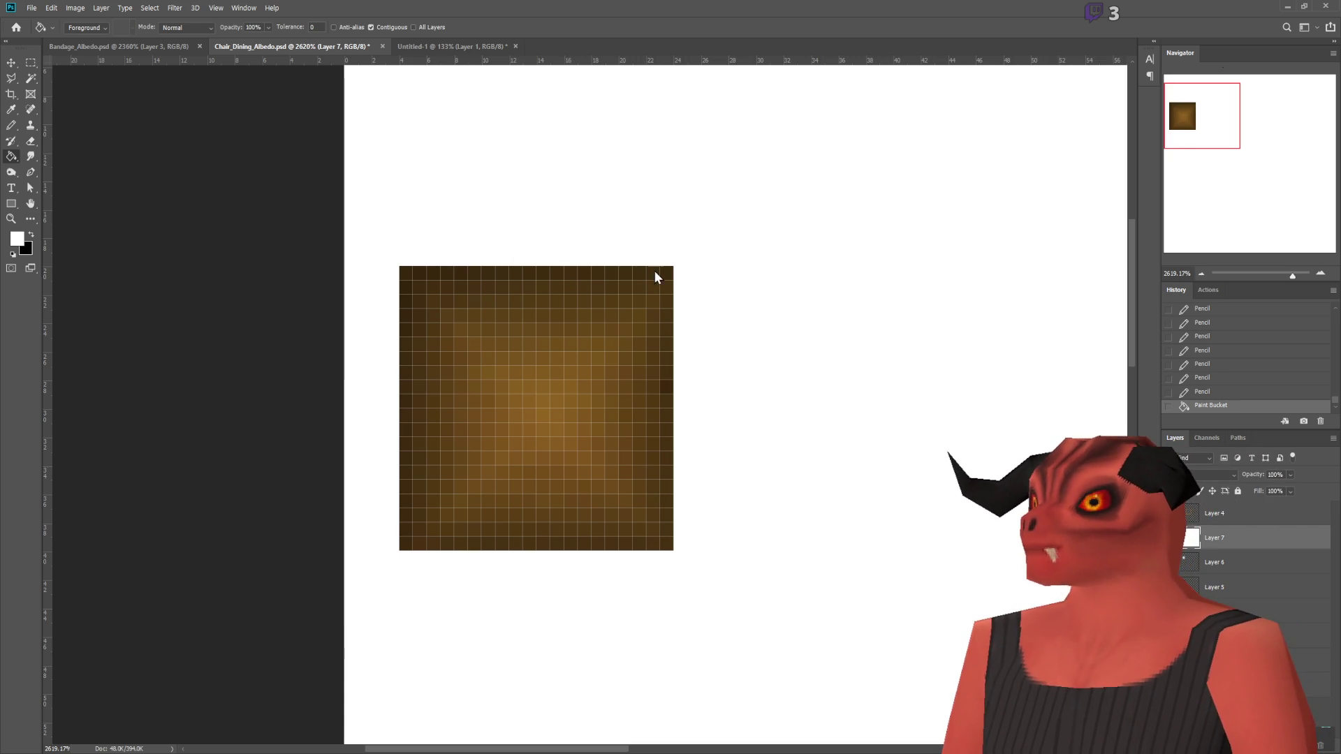
pyautogui.press('h')
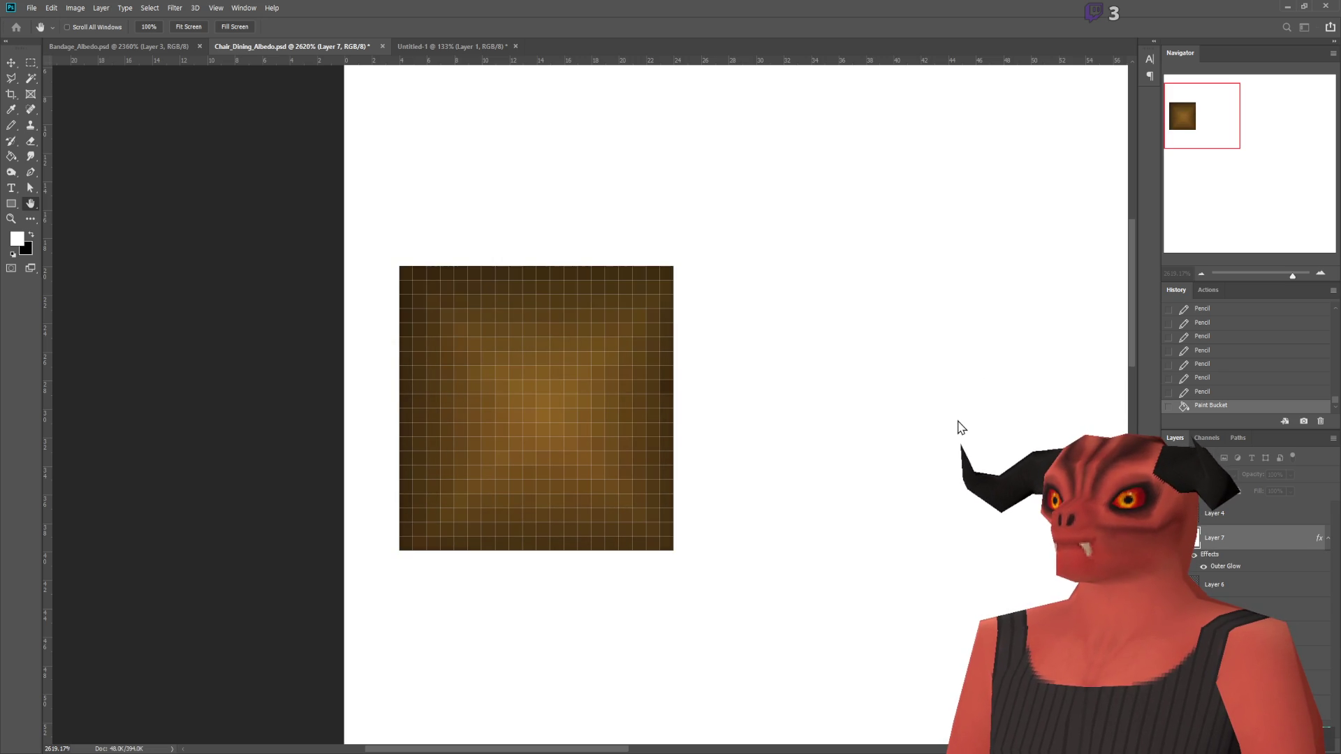
pyautogui.press('Return')
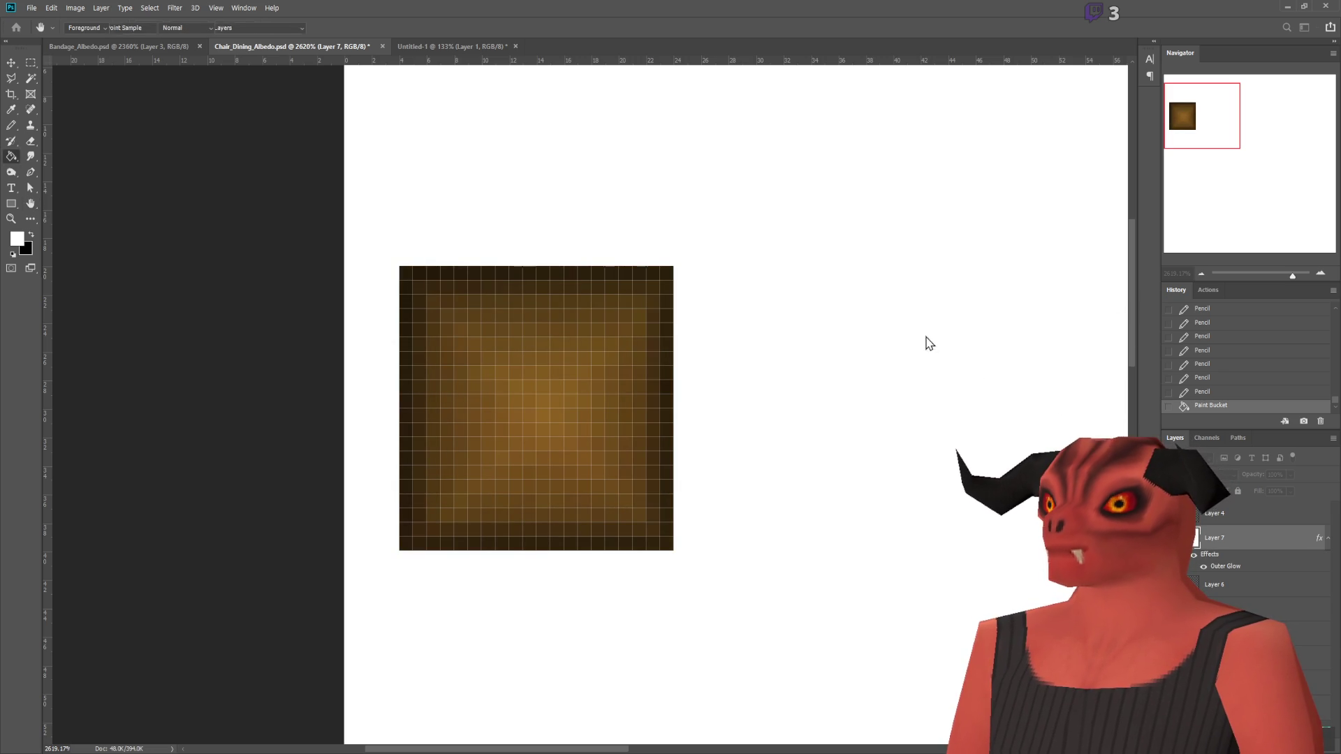
# Step: Compare the shading with a layer hidden, adjust the Outer Glow, and save the texture
pyautogui.click(1170, 538)
pyautogui.scroll(1, 509, 320)
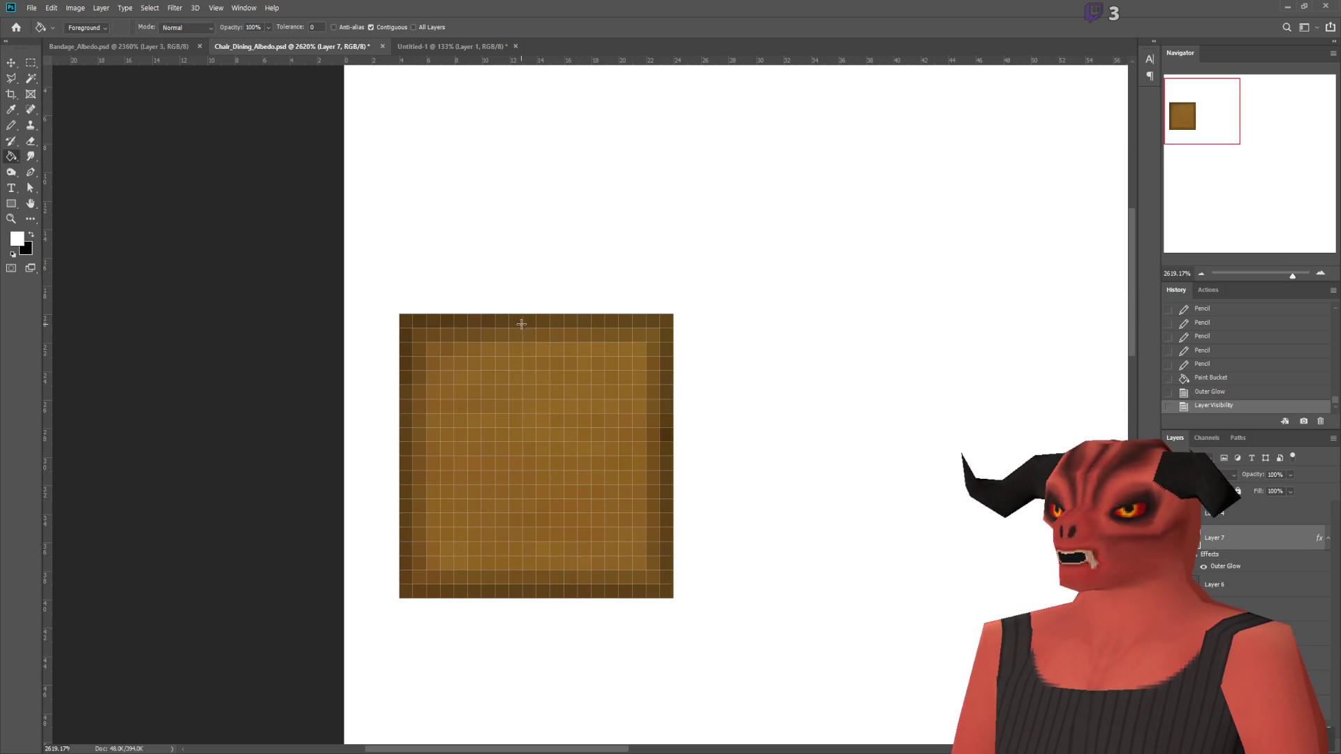
pyautogui.press('space')
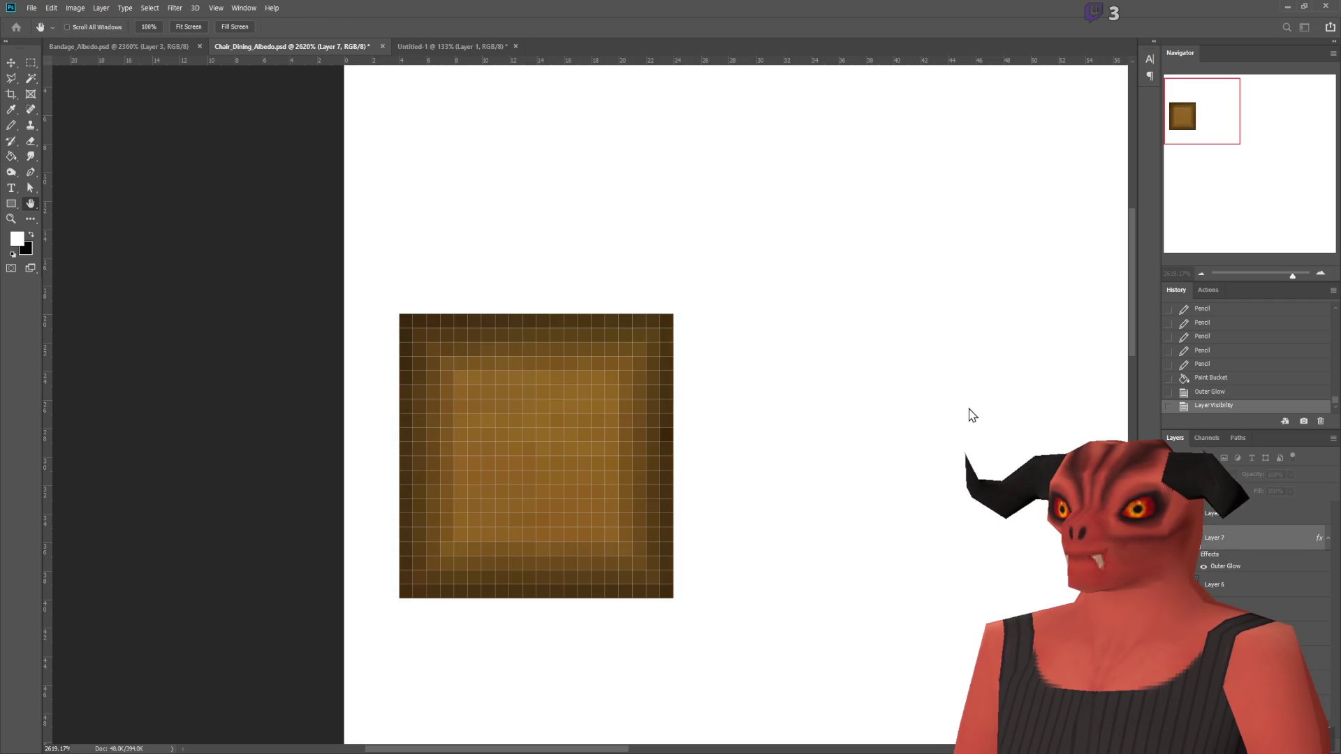
pyautogui.press('Return')
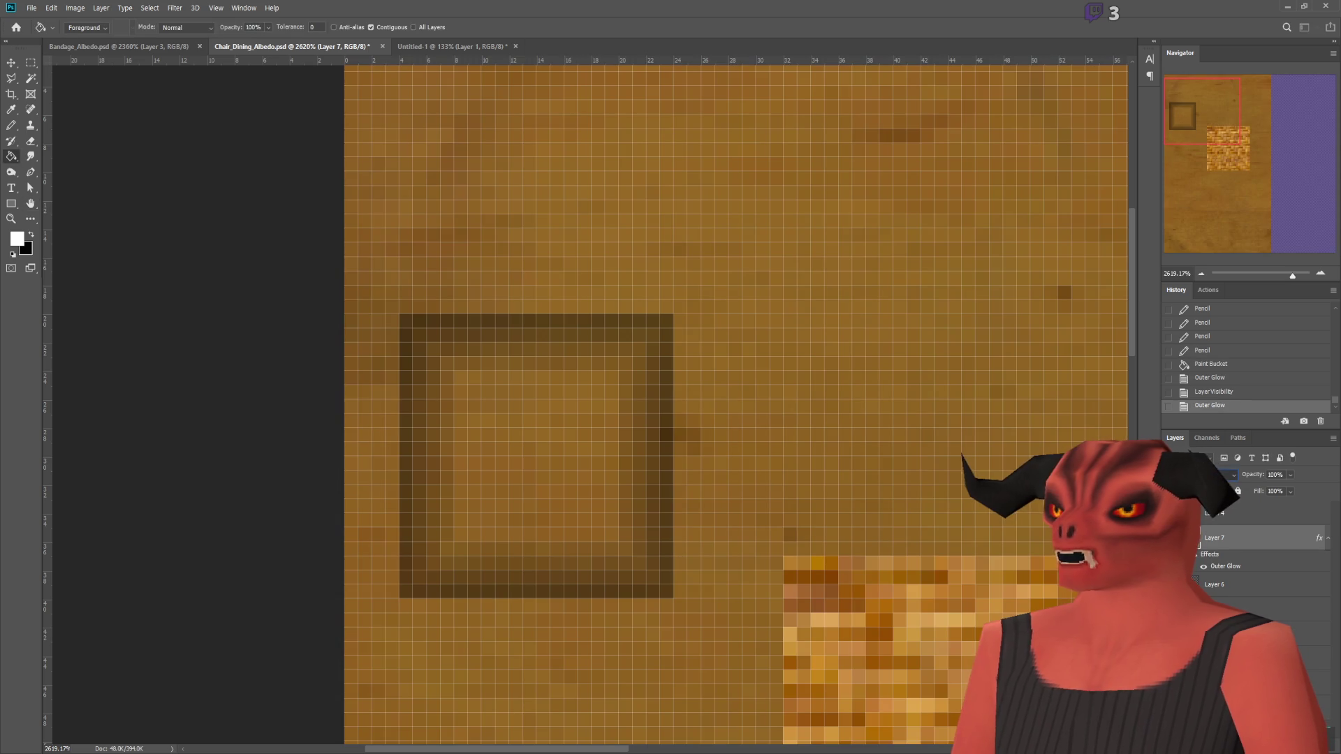
pyautogui.hotkey('ctrl', 's')
pyautogui.click(31, 62)
pyautogui.hotkey('alt', 'Tab')
# Step: Reload the edited chair textures through Quick Favorites and return to Object Mode
pyautogui.press('q')
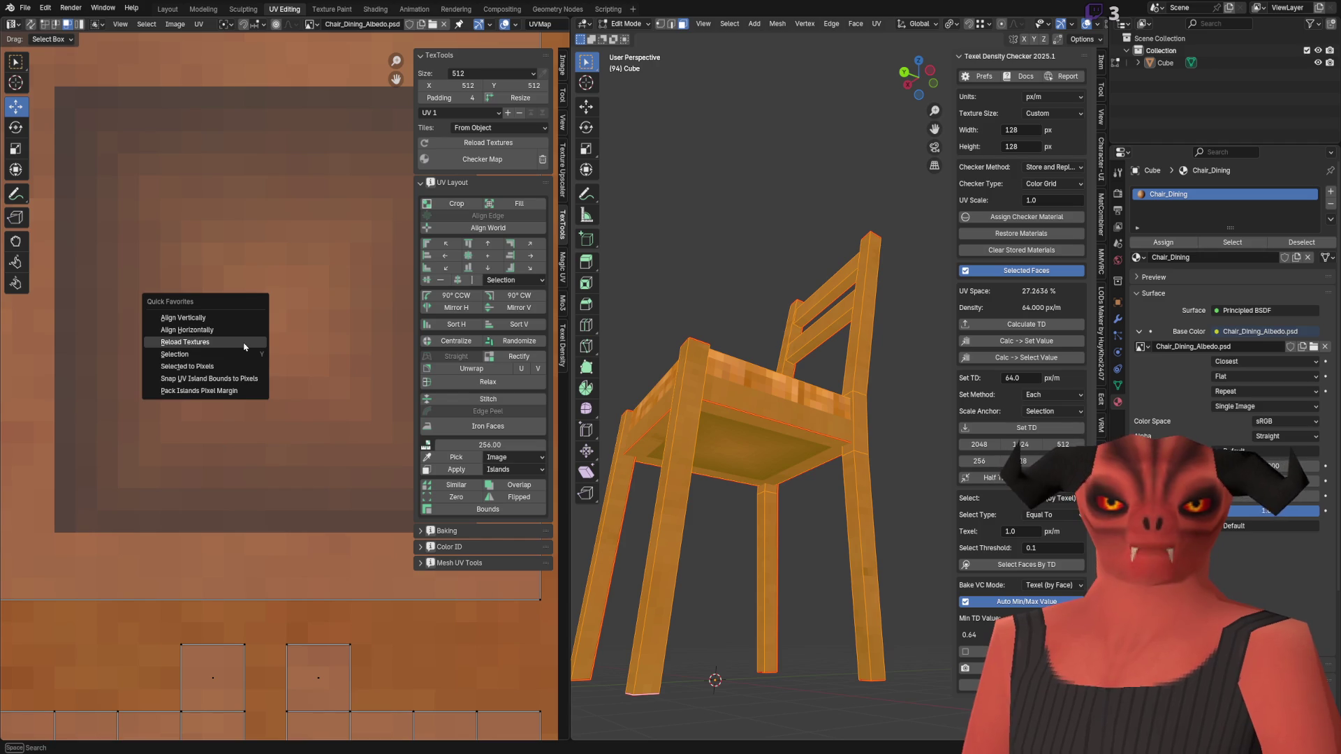
pyautogui.click(243, 342)
pyautogui.press('Tab')
# Step: Orbit and zoom around the chair to inspect the new seat cushion, then switch to Godot
pyautogui.moveTo(719, 419)
pyautogui.mouseDown(button='middle')
pyautogui.moveTo(740, 361)
pyautogui.moveTo(643, 392)
pyautogui.moveTo(803, 301)
pyautogui.moveTo(818, 363)
pyautogui.moveTo(753, 275)
pyautogui.moveTo(784, 422)
pyautogui.moveTo(726, 396)
pyautogui.moveTo(745, 377)
pyautogui.moveTo(793, 409)
pyautogui.moveTo(688, 401)
pyautogui.moveTo(760, 441)
pyautogui.moveTo(781, 475)
pyautogui.moveTo(800, 402)
pyautogui.moveTo(827, 461)
pyautogui.moveTo(821, 520)
pyautogui.moveTo(849, 405)
pyautogui.mouseUp(button='middle')
pyautogui.scroll(6, 803, 301)
pyautogui.scroll(-5, 872, 289)
pyautogui.scroll(-2, 818, 363)
pyautogui.scroll(3, 754, 275)
pyautogui.scroll(3, 753, 275)
pyautogui.scroll(-4, 785, 422)
pyautogui.scroll(-3, 745, 377)
pyautogui.scroll(5, 793, 408)
pyautogui.scroll(-5, 793, 409)
pyautogui.scroll(-4, 781, 475)
pyautogui.scroll(5, 807, 461)
pyautogui.scroll(-5, 806, 433)
pyautogui.scroll(5, 802, 415)
pyautogui.scroll(-4, 835, 404)
pyautogui.scroll(4, 849, 405)
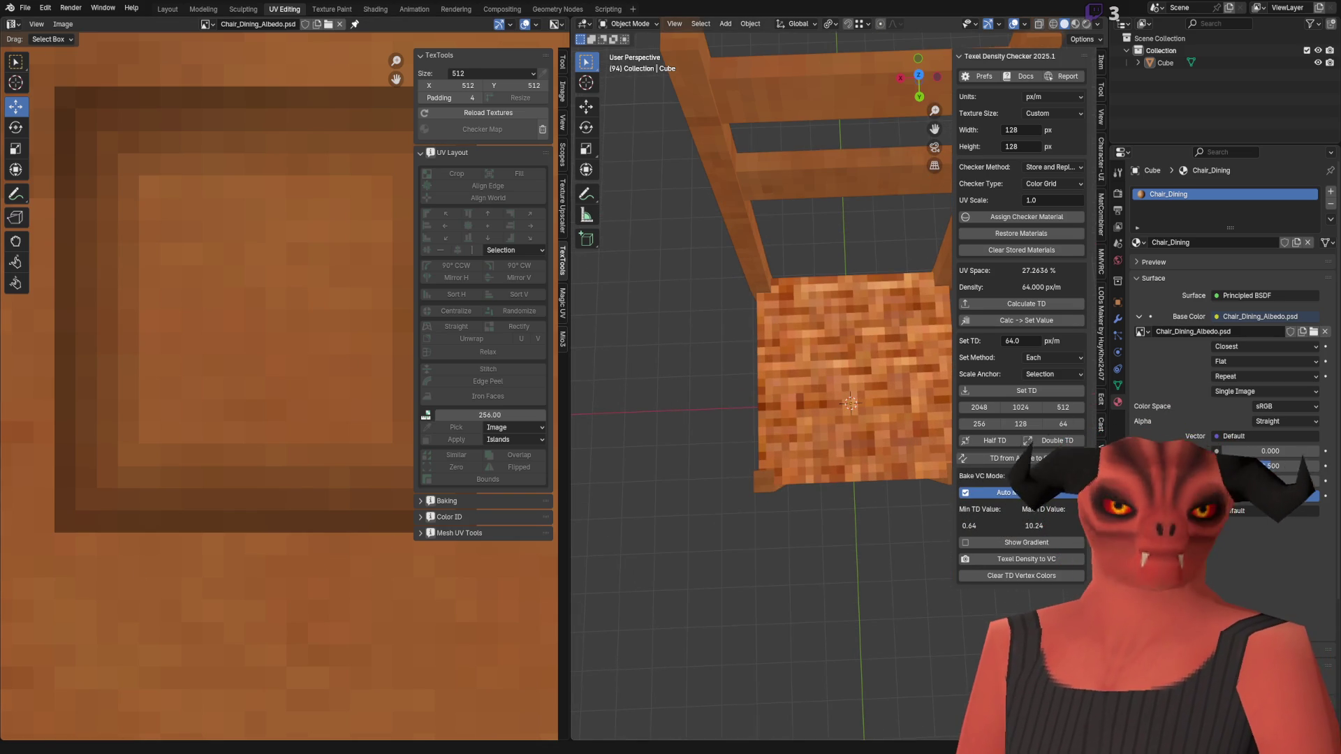
pyautogui.hotkey('alt', 'Tab')
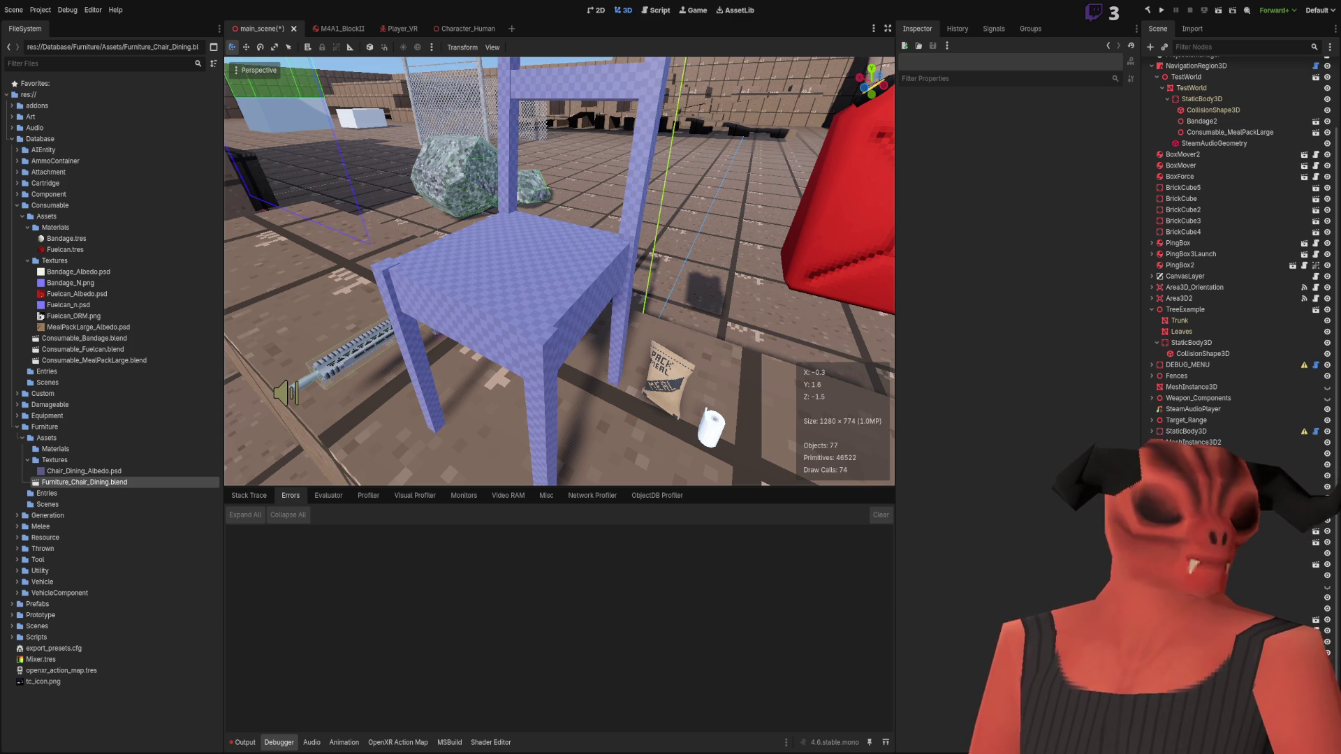
pyautogui.hotkey('alt', 'Tab')
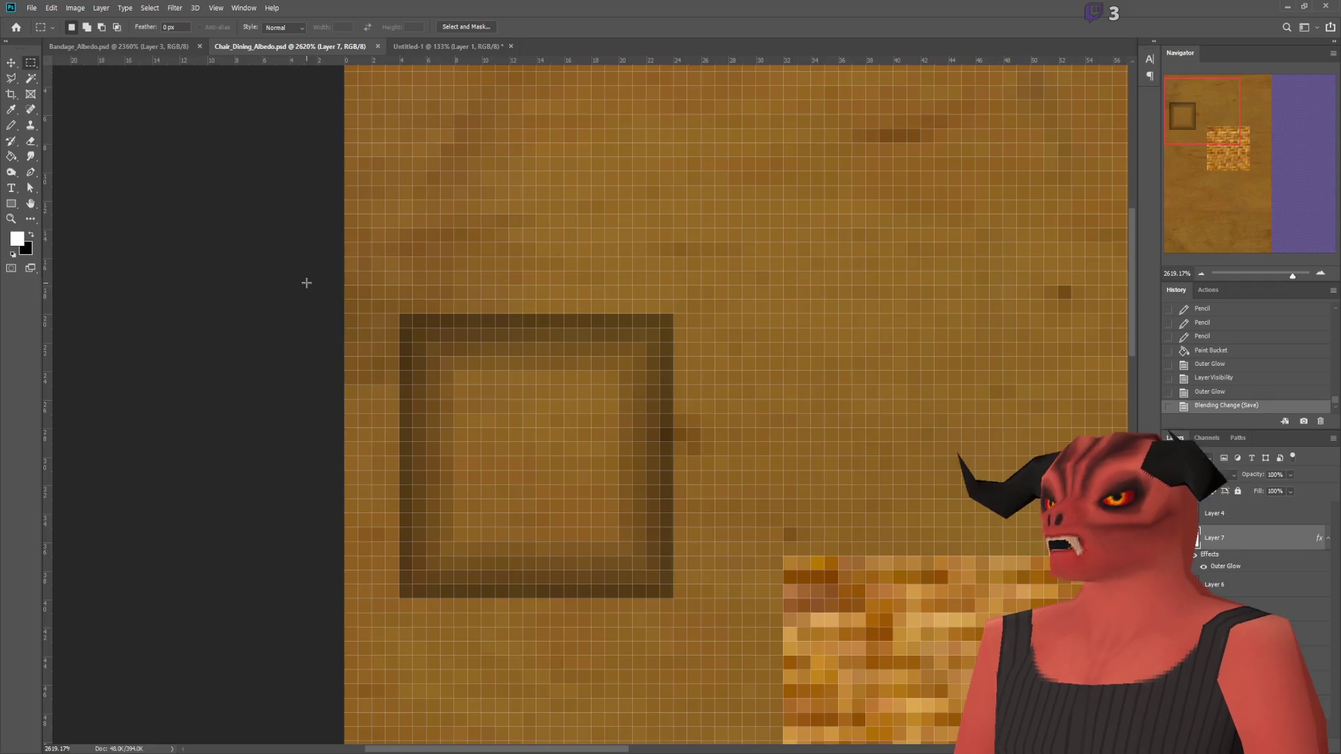
pyautogui.click(1216, 168)
pyautogui.keyDown('alt'); pyautogui.scroll(-10, 515, 283); pyautogui.keyUp('alt')
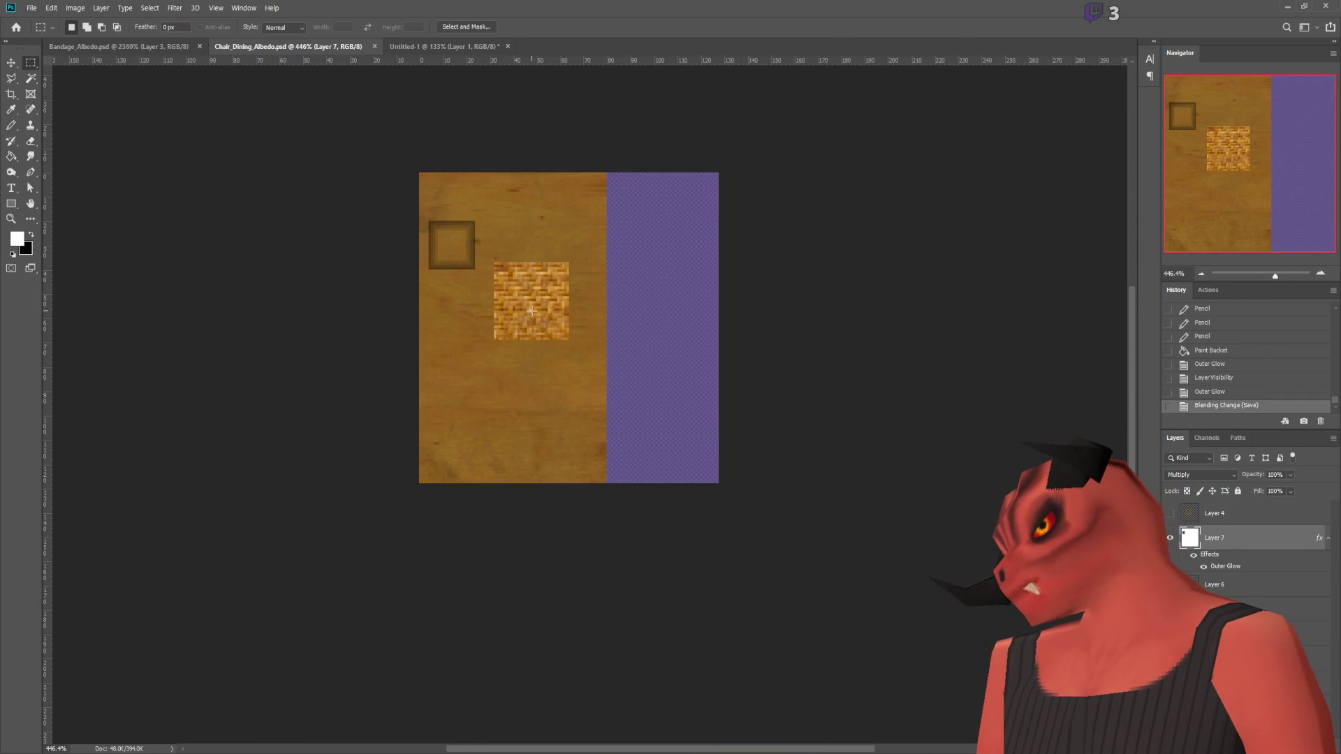
pyautogui.keyDown('alt'); pyautogui.scroll(10, 541, 310); pyautogui.keyUp('alt')
pyautogui.moveTo(438, 275); pyautogui.dragTo(737, 495)
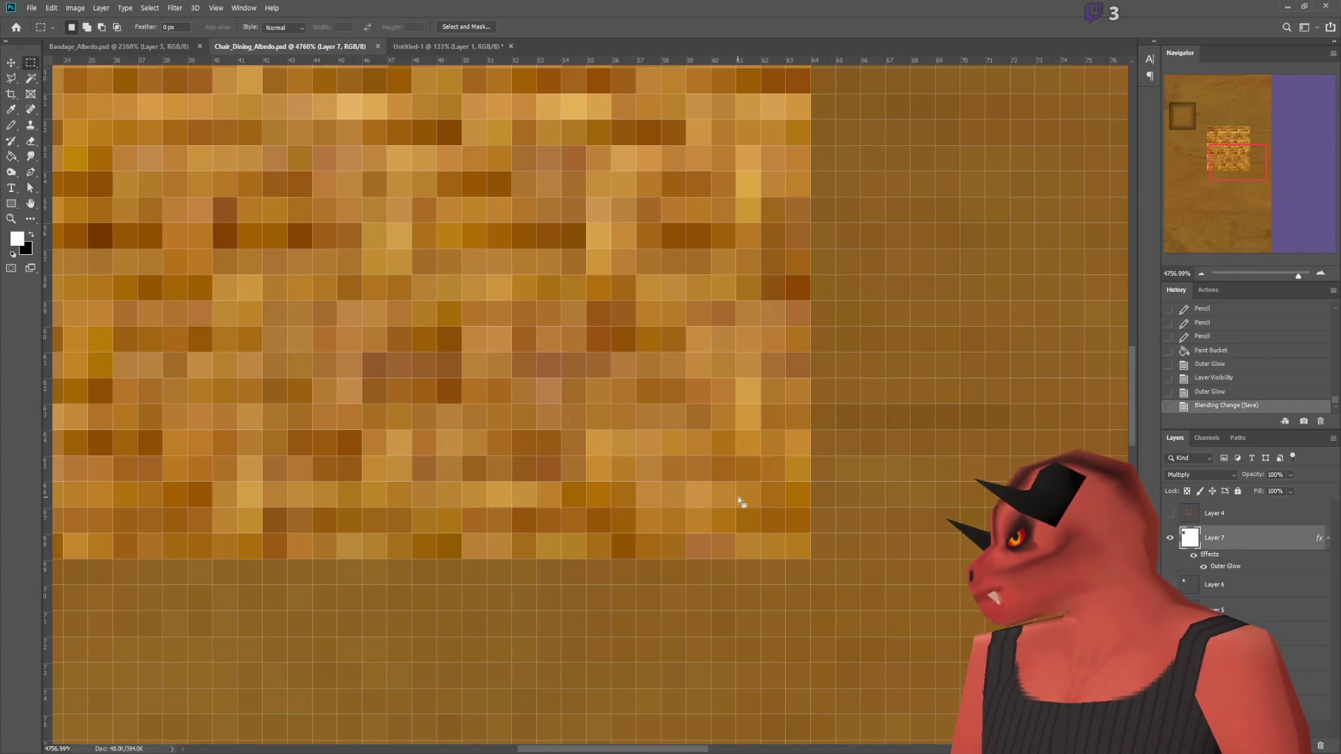
pyautogui.keyDown('alt'); pyautogui.scroll(-4, 644, 381); pyautogui.keyUp('alt')
pyautogui.keyDown('alt'); pyautogui.scroll(-6, 643, 380); pyautogui.keyUp('alt')
pyautogui.keyDown('alt'); pyautogui.scroll(6, 656, 335); pyautogui.keyUp('alt')
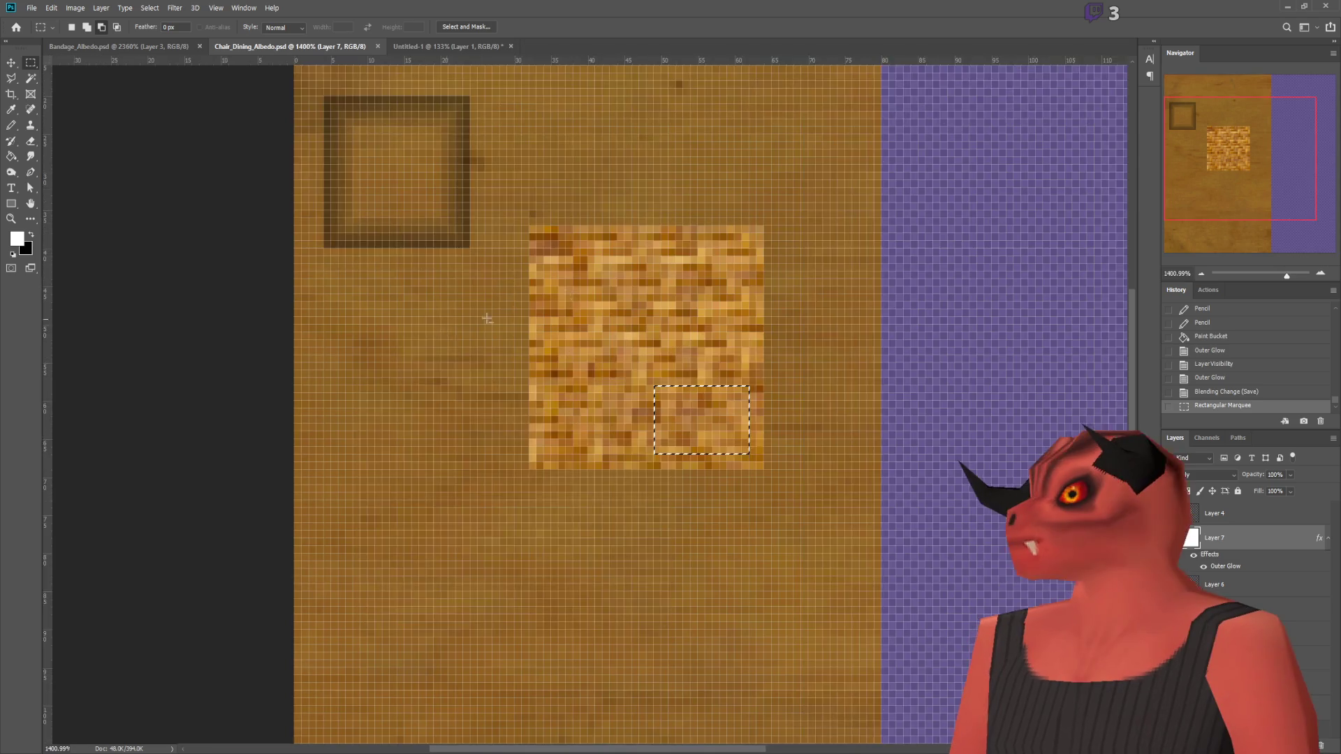
pyautogui.hotkey('ctrl', 'd')
pyautogui.keyDown('alt'); pyautogui.scroll(-2, 678, 276); pyautogui.keyUp('alt')
pyautogui.keyDown('alt'); pyautogui.scroll(-3, 678, 276); pyautogui.keyUp('alt')
pyautogui.keyDown('alt'); pyautogui.scroll(4, 678, 277); pyautogui.keyUp('alt')
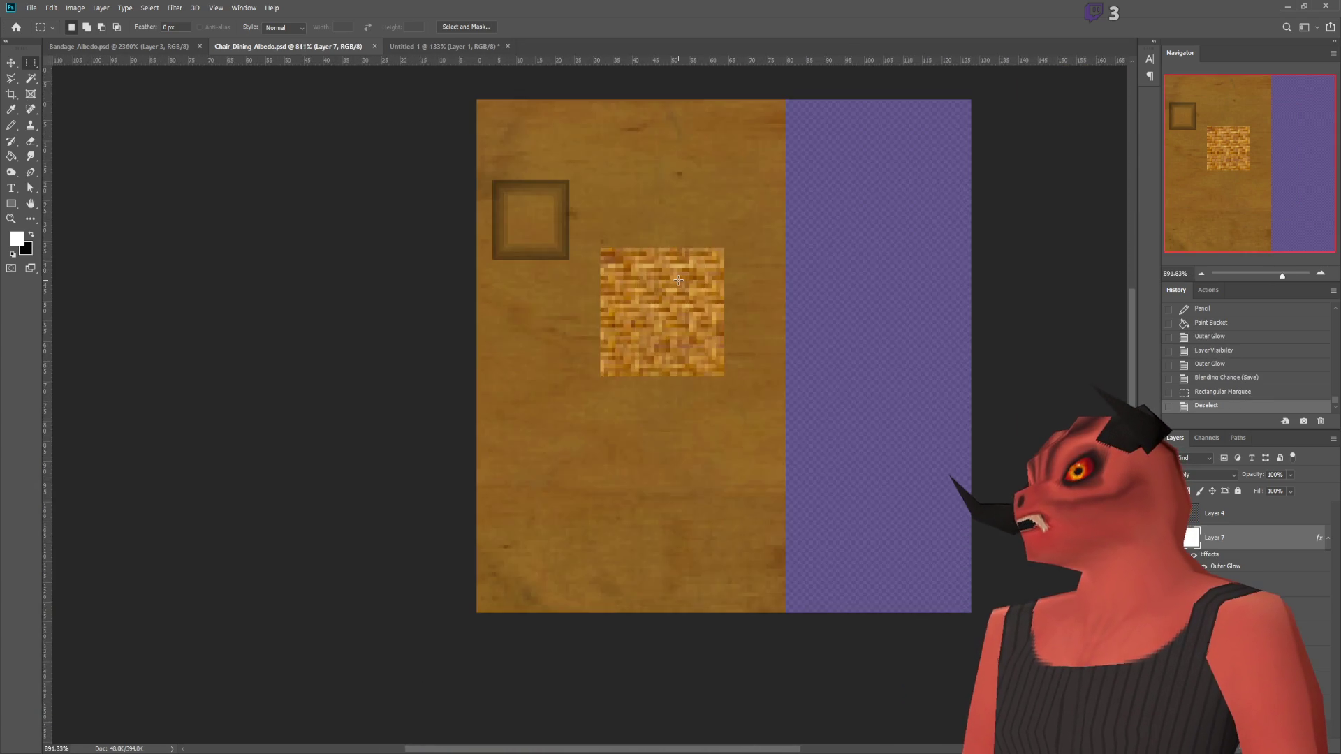
pyautogui.keyDown('alt'); pyautogui.scroll(-2, 678, 277); pyautogui.keyUp('alt')
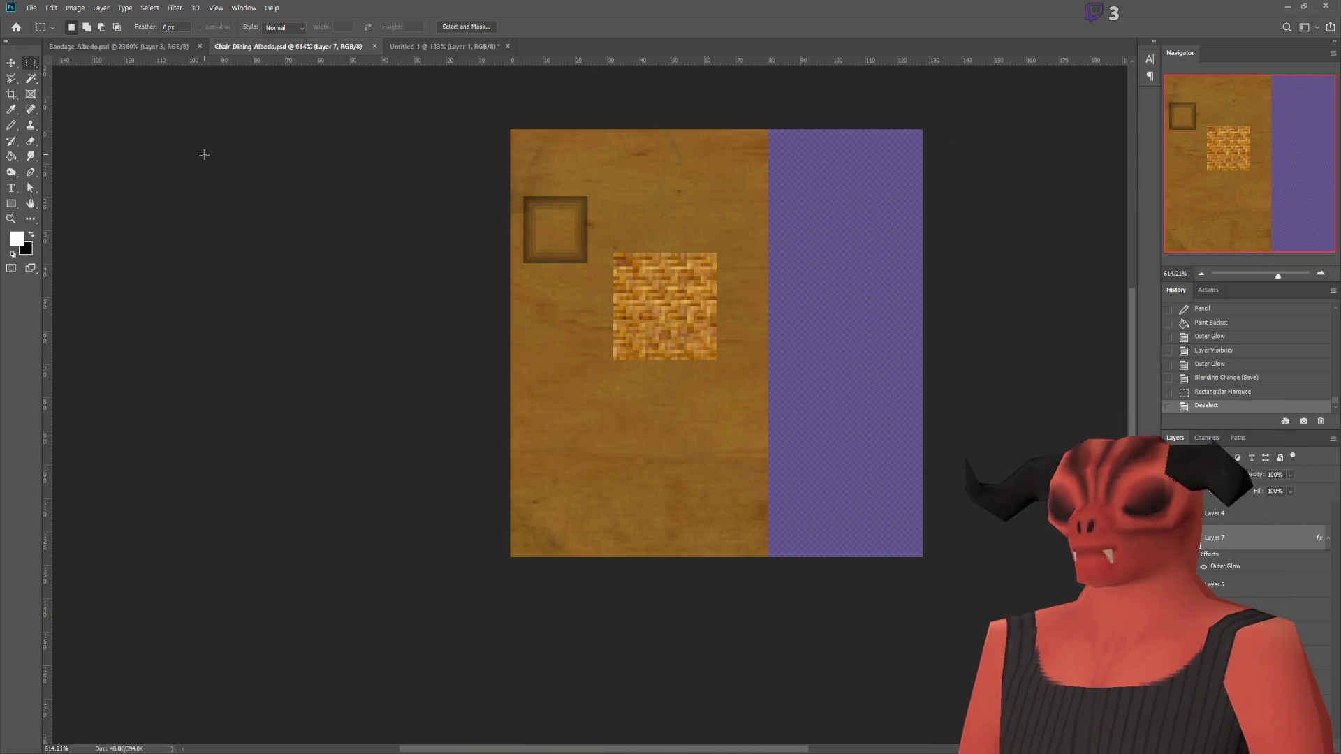
pyautogui.hotkey('alt', 'Tab')
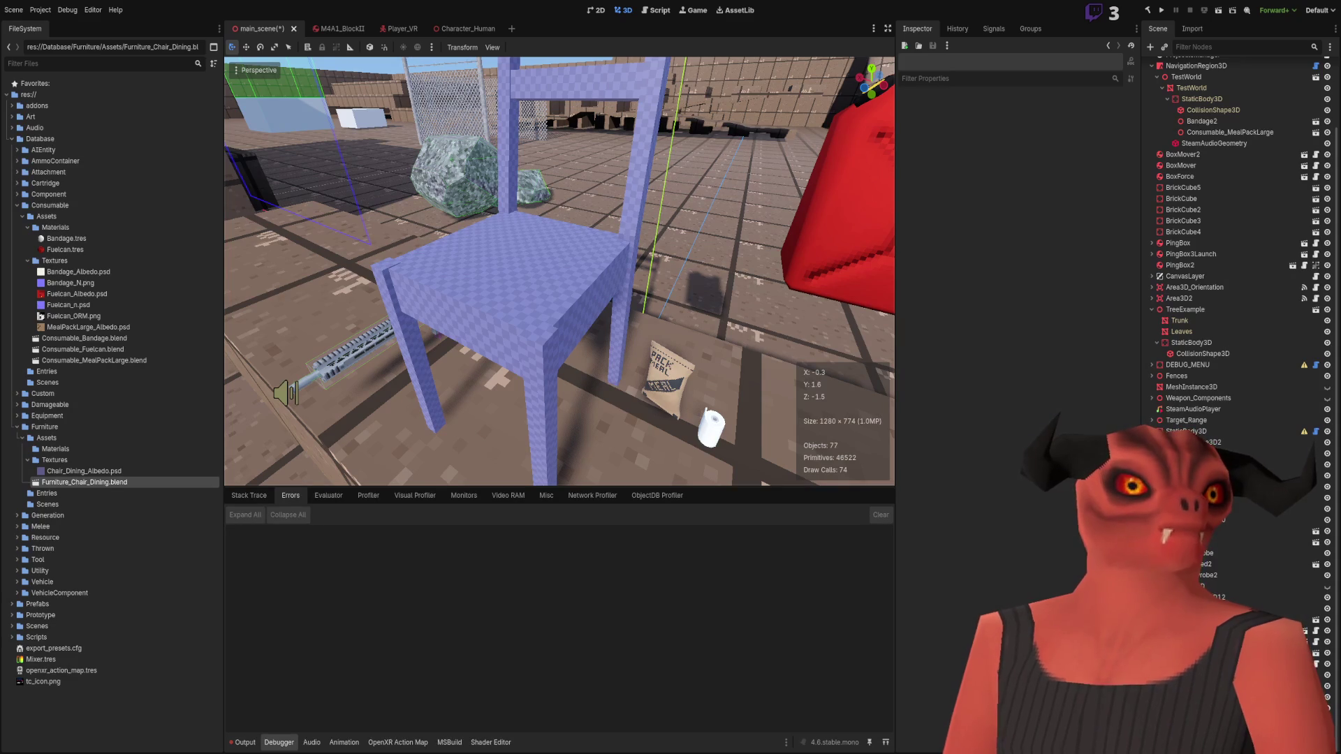
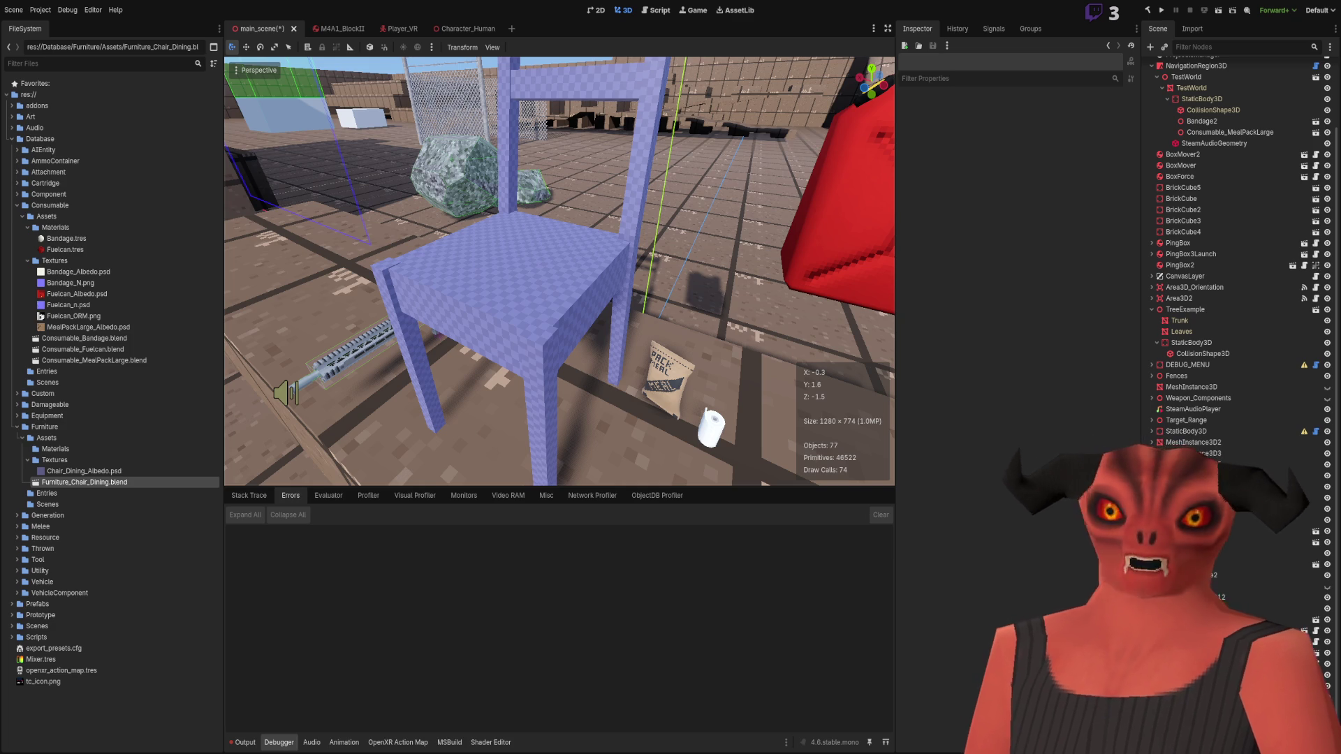
# Step: Switch from the Godot level view to Chair_Dining_Albedo.psd in Photoshop
pyautogui.hotkey('alt', 'Tab')
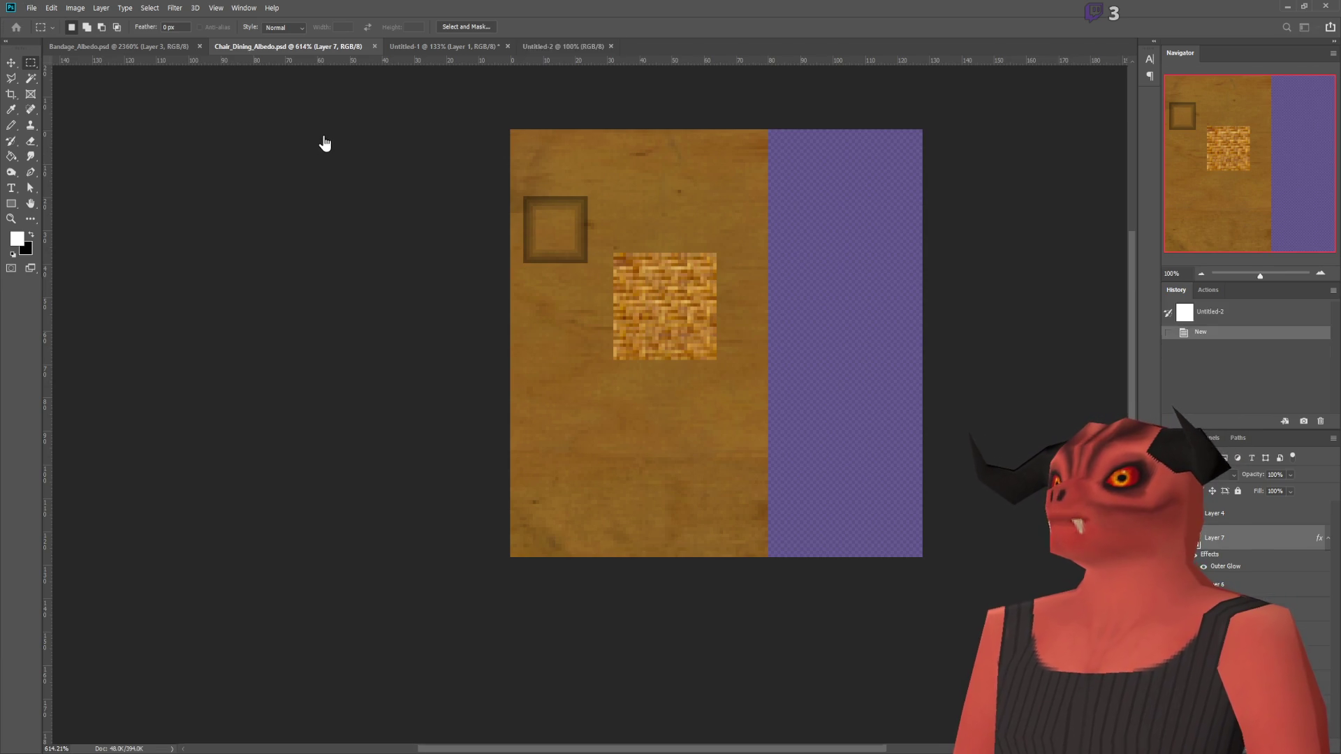
# Step: Create a new default document and paste the copied woven seat patch into it
pyautogui.hotkey('ctrl', 'n')
pyautogui.press('Return')
pyautogui.hotkey('ctrl', 'v')
pyautogui.keyDown('alt'); pyautogui.scroll(5, 451, 328); pyautogui.keyUp('alt')
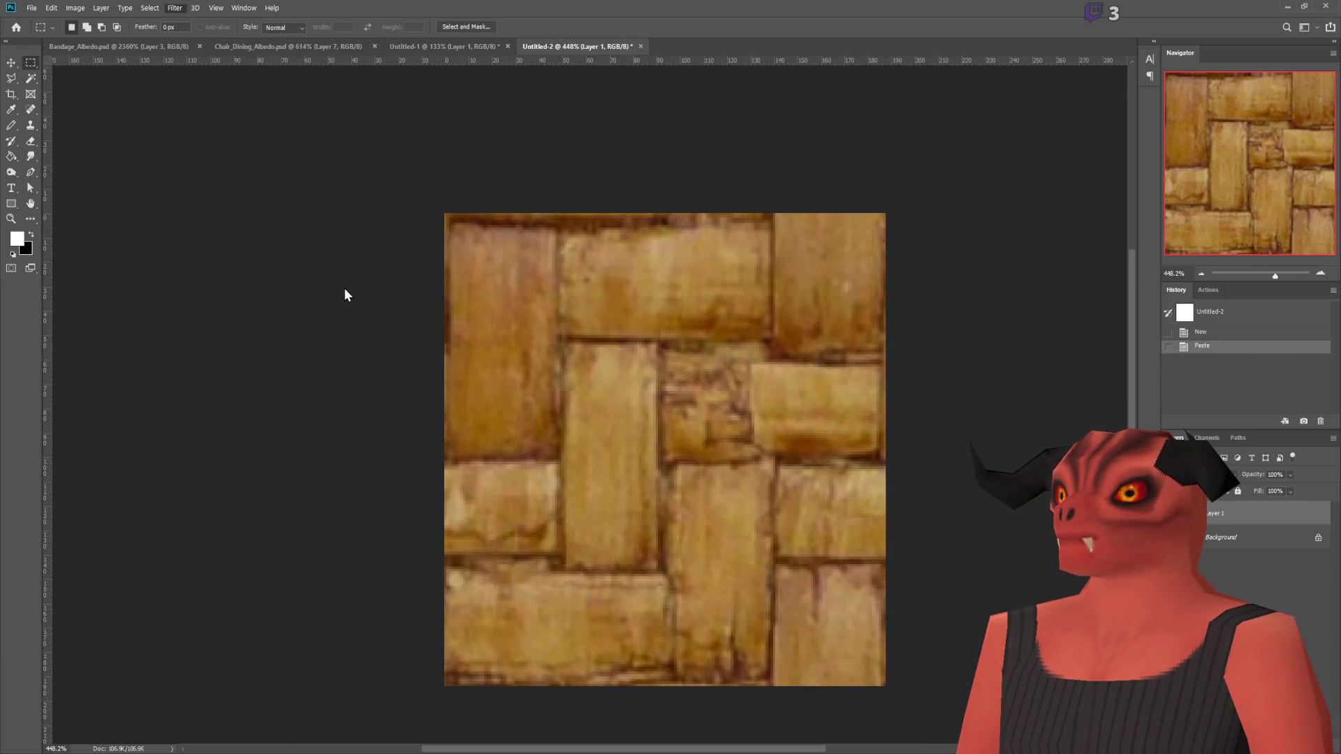
# Step: Apply an Offset filter to check the weave's tiling seams, compare before and after, then undo it
pyautogui.hotkey('ctrl', 'alt', 'f')
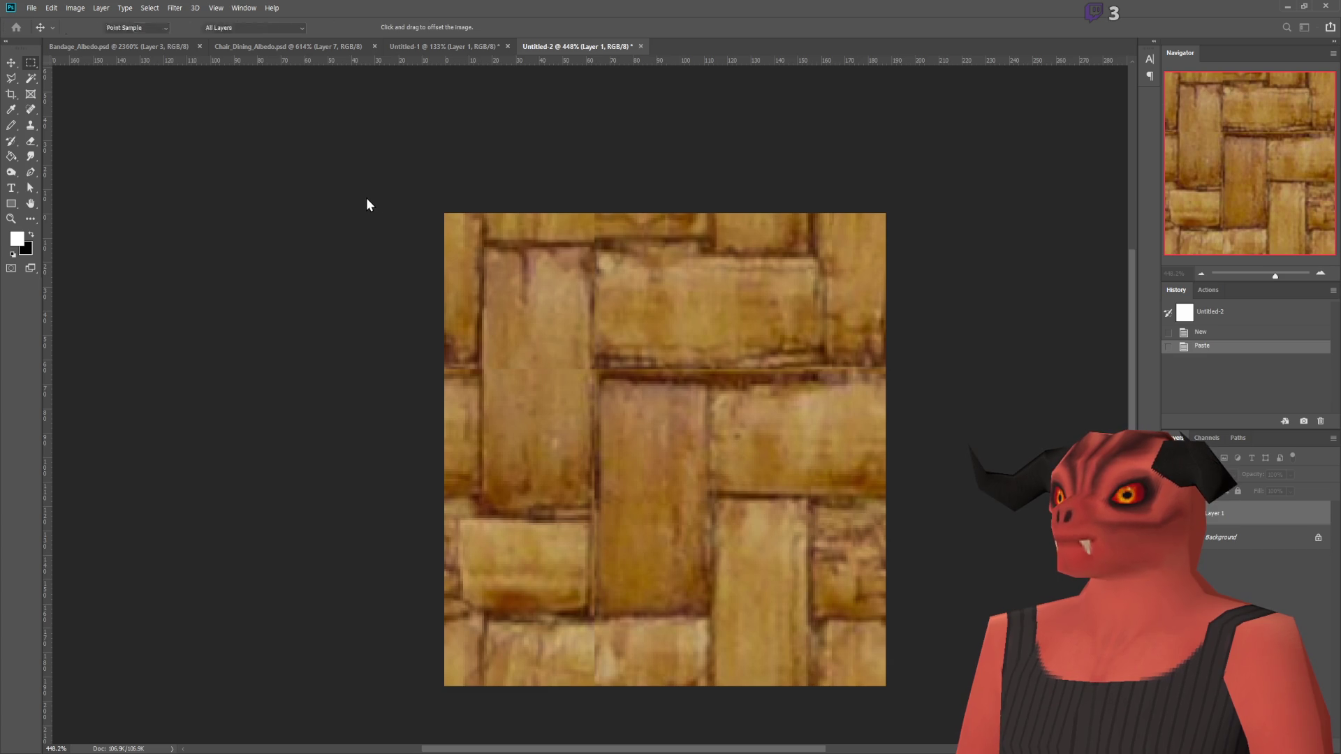
pyautogui.press('Return')
pyautogui.keyDown('alt'); pyautogui.scroll(-8, 699, 306); pyautogui.keyUp('alt')
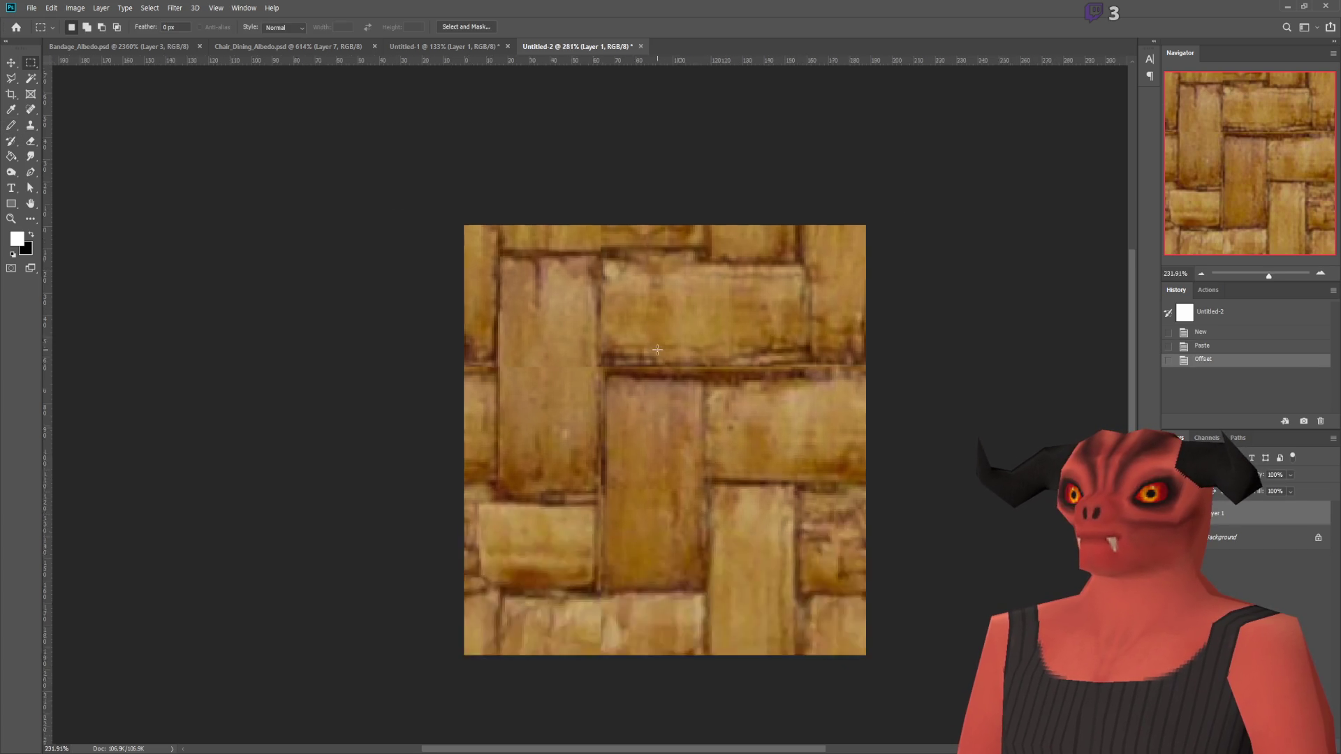
pyautogui.keyDown('alt'); pyautogui.scroll(6, 700, 307); pyautogui.keyUp('alt')
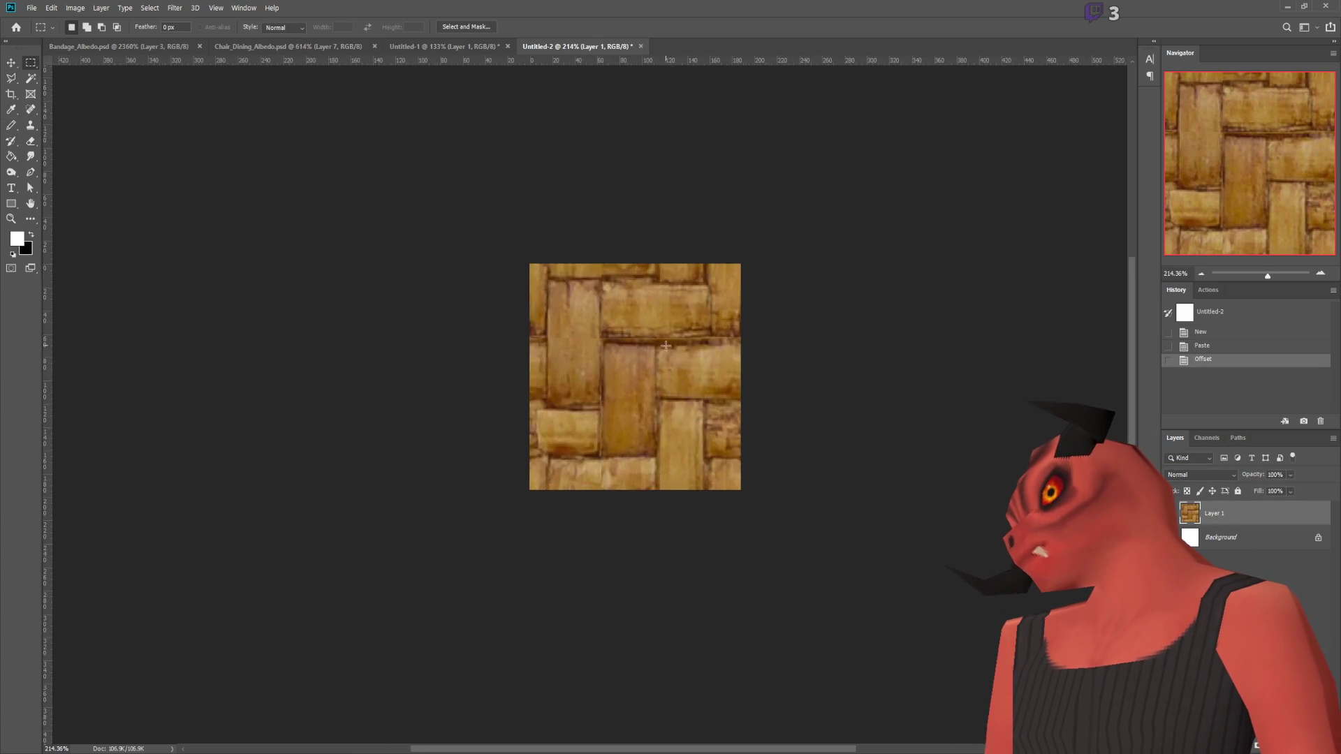
pyautogui.keyDown('alt'); pyautogui.scroll(2, 538, 384); pyautogui.keyUp('alt')
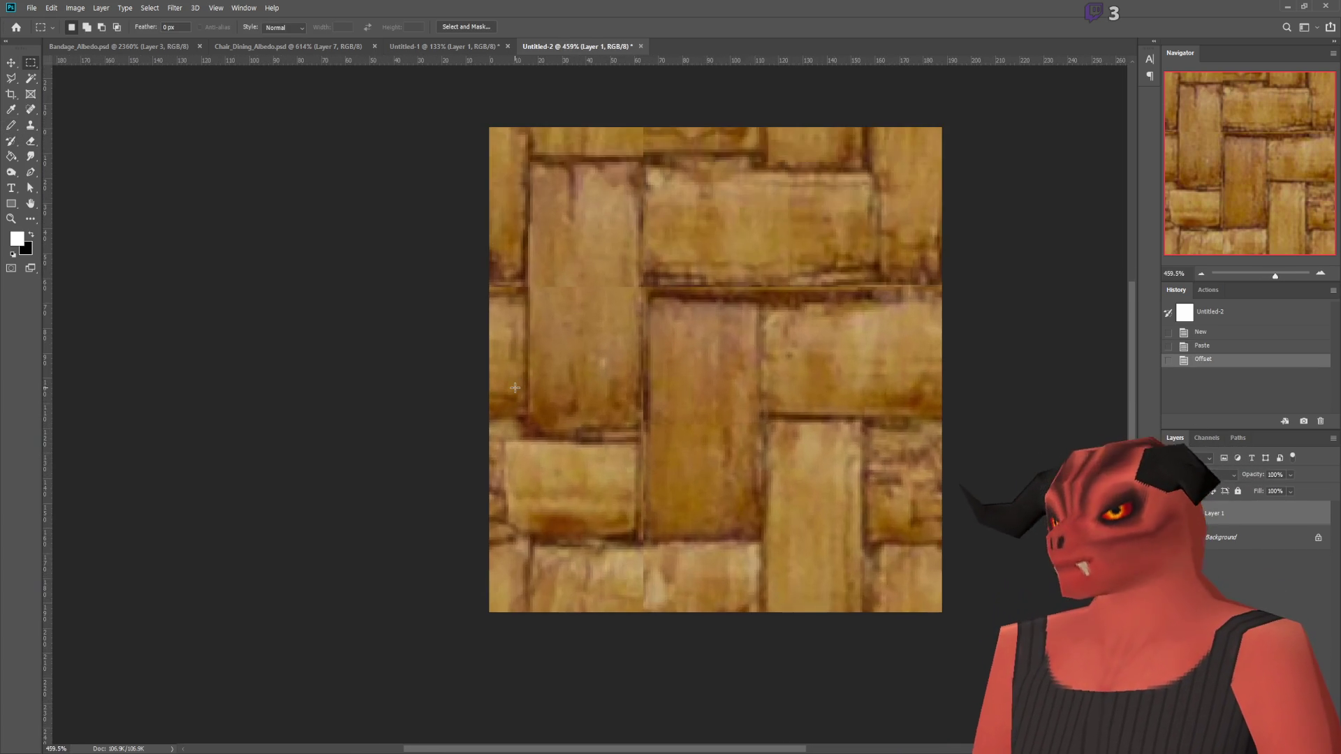
pyautogui.keyDown('alt'); pyautogui.scroll(-2, 510, 377); pyautogui.keyUp('alt')
pyautogui.keyDown('alt'); pyautogui.scroll(3, 419, 363); pyautogui.keyUp('alt')
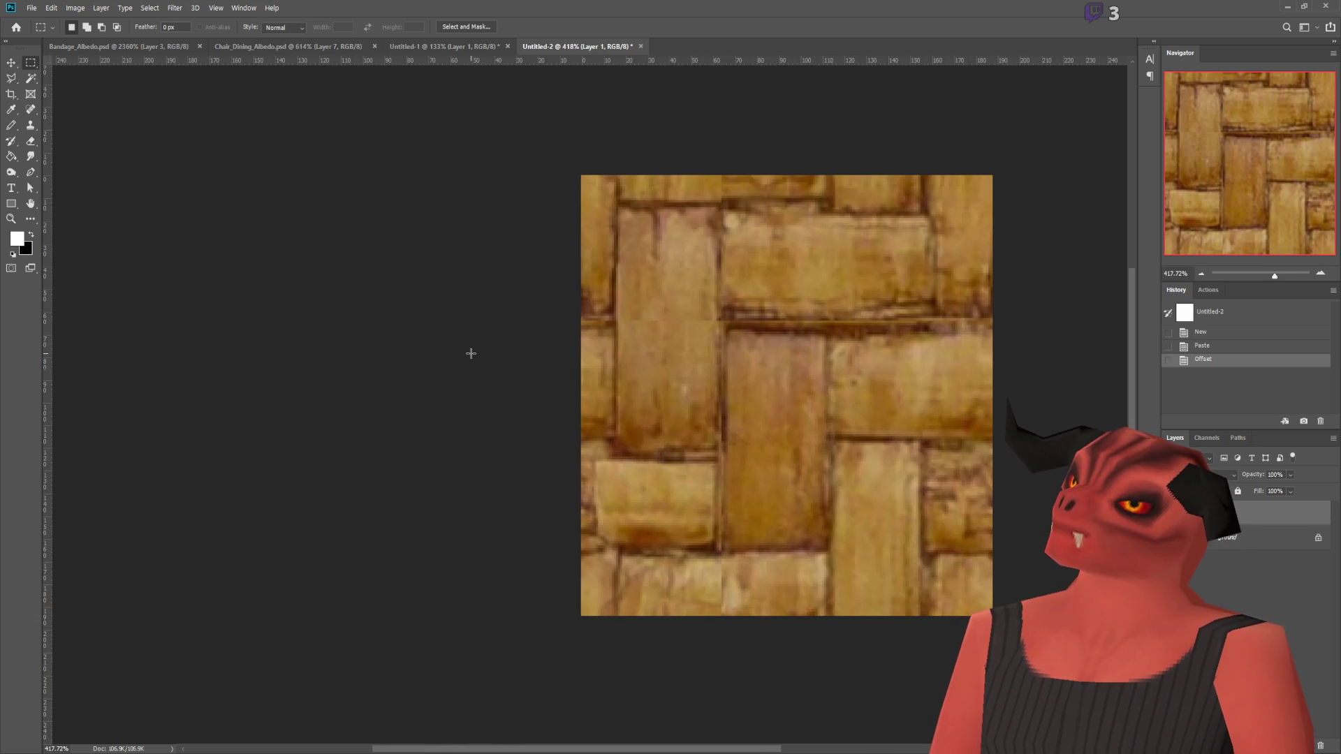
pyautogui.keyDown('alt'); pyautogui.scroll(-1, 471, 354); pyautogui.keyUp('alt')
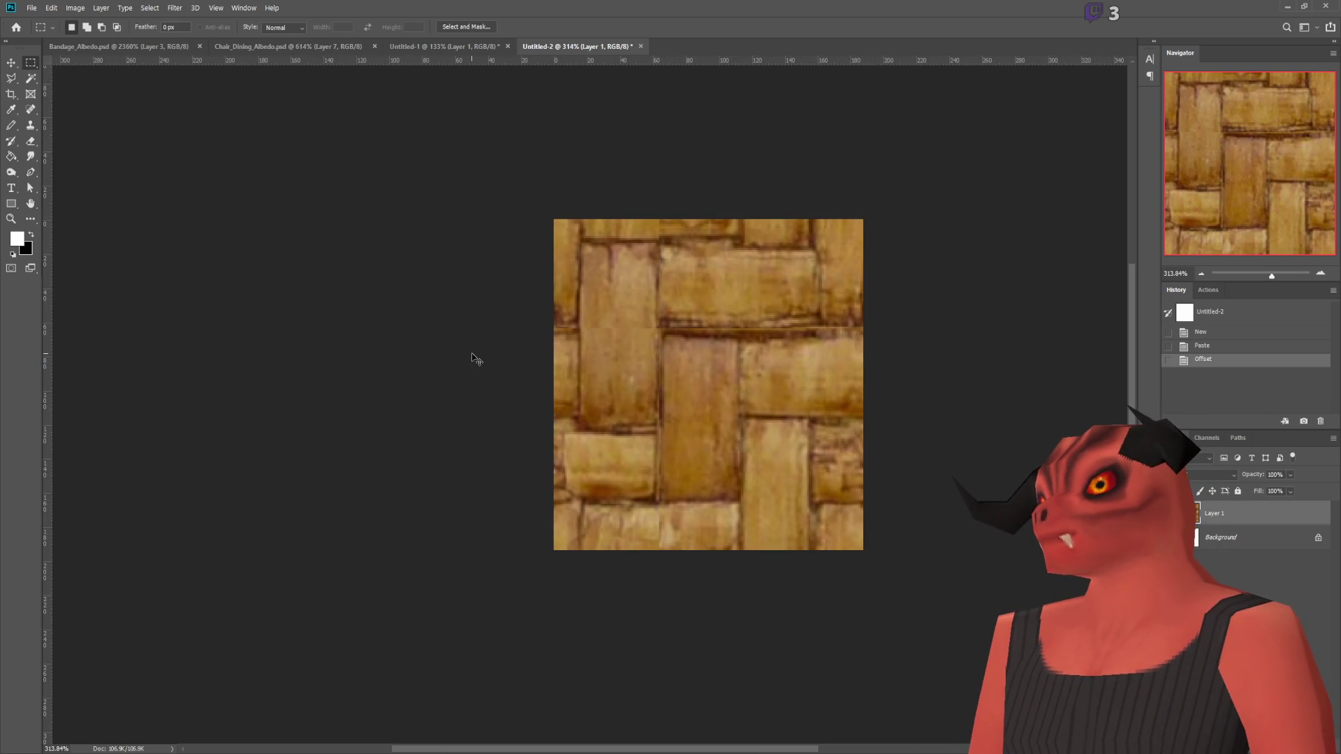
pyautogui.hotkey('ctrl', 'z')
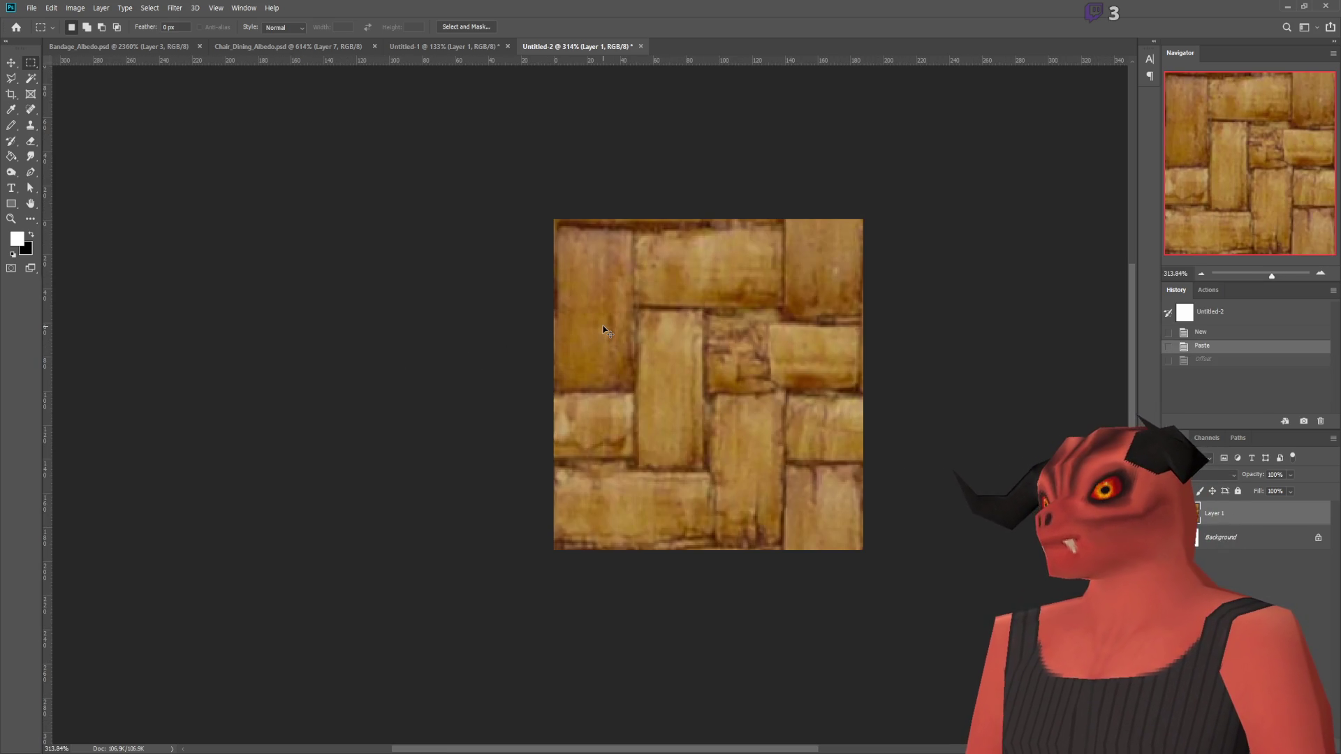
pyautogui.hotkey('ctrl', 'shift', 'z')
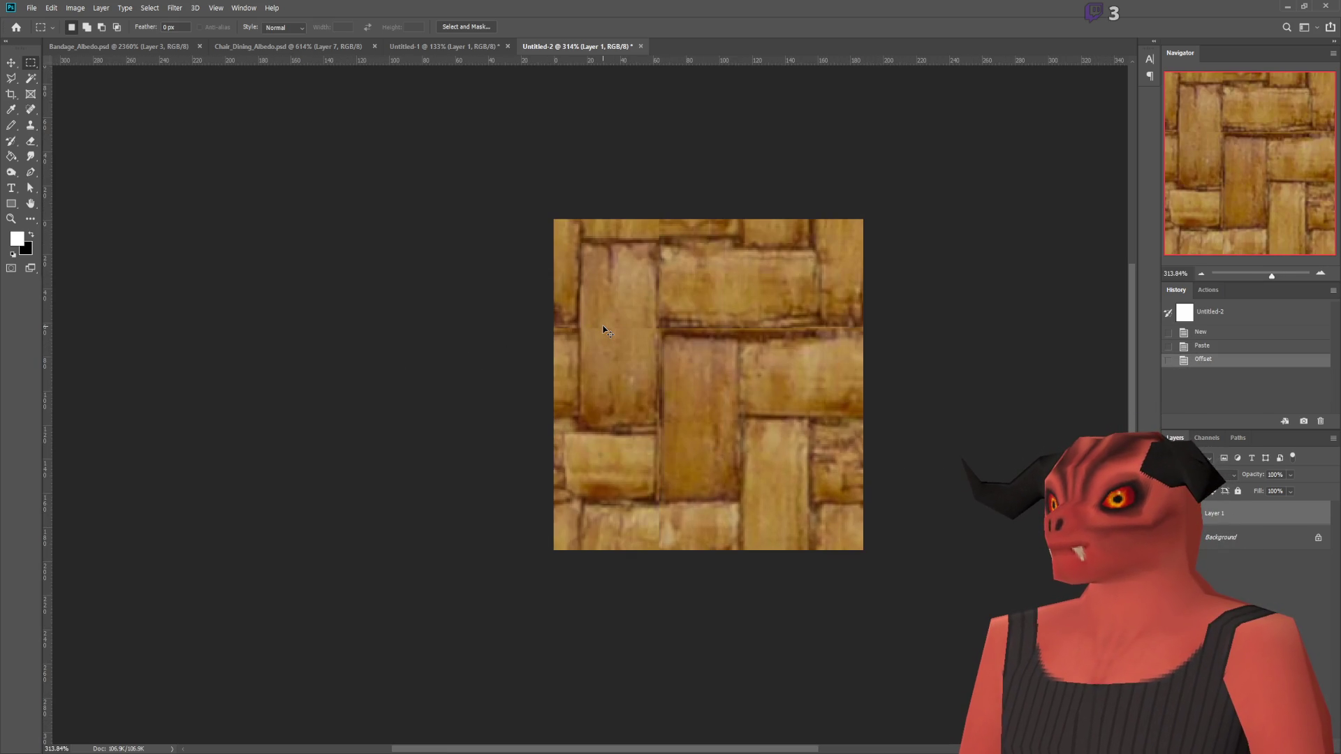
pyautogui.hotkey('ctrl', 'z')
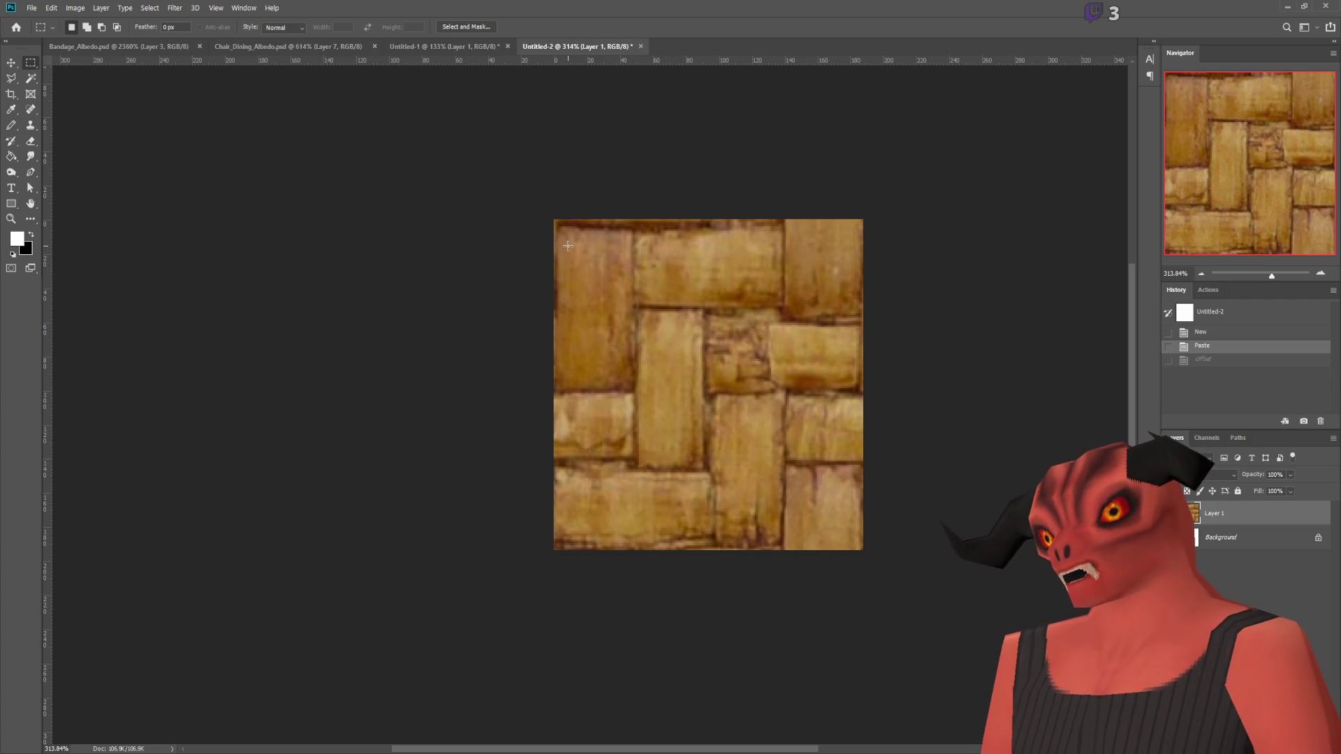
pyautogui.press('b')
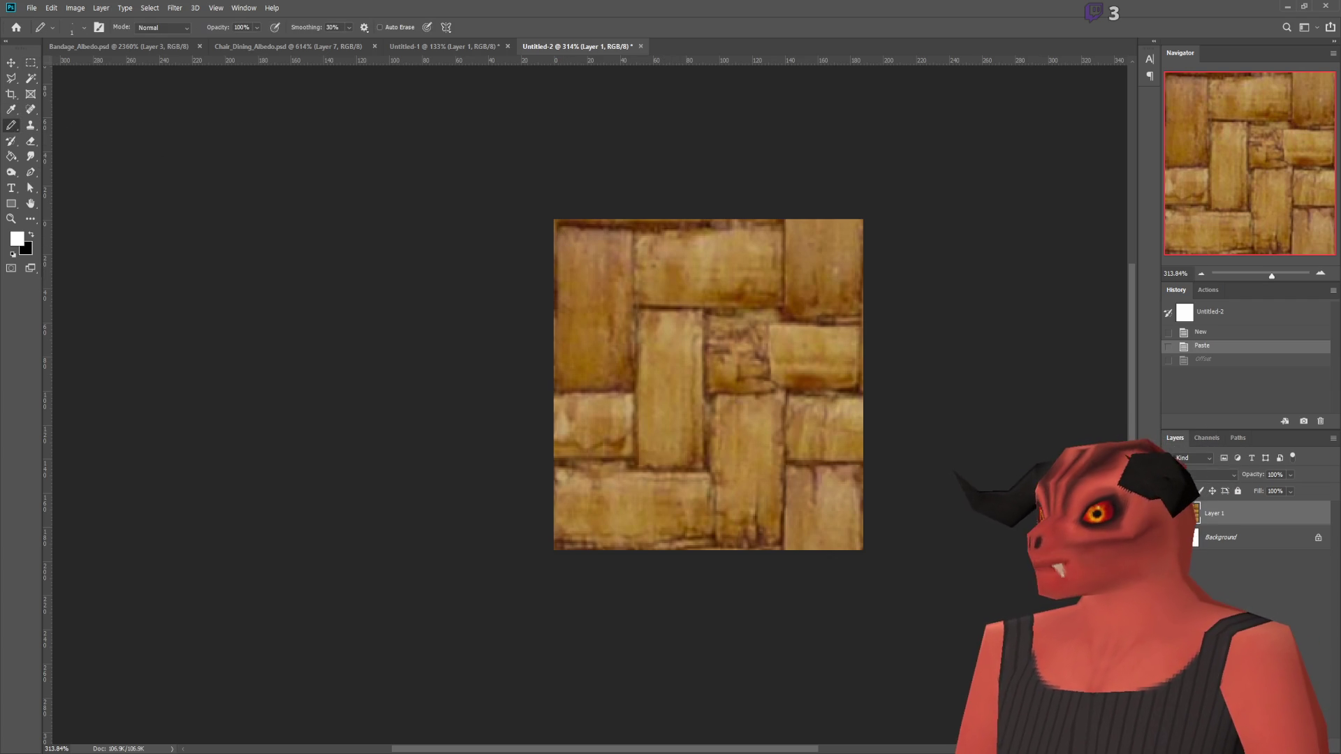
pyautogui.moveTo(556, 220); pyautogui.dragTo(556, 413)
pyautogui.moveTo(559, 344); pyautogui.dragTo(579, 234)
pyautogui.hotkey('ctrl', 'z')
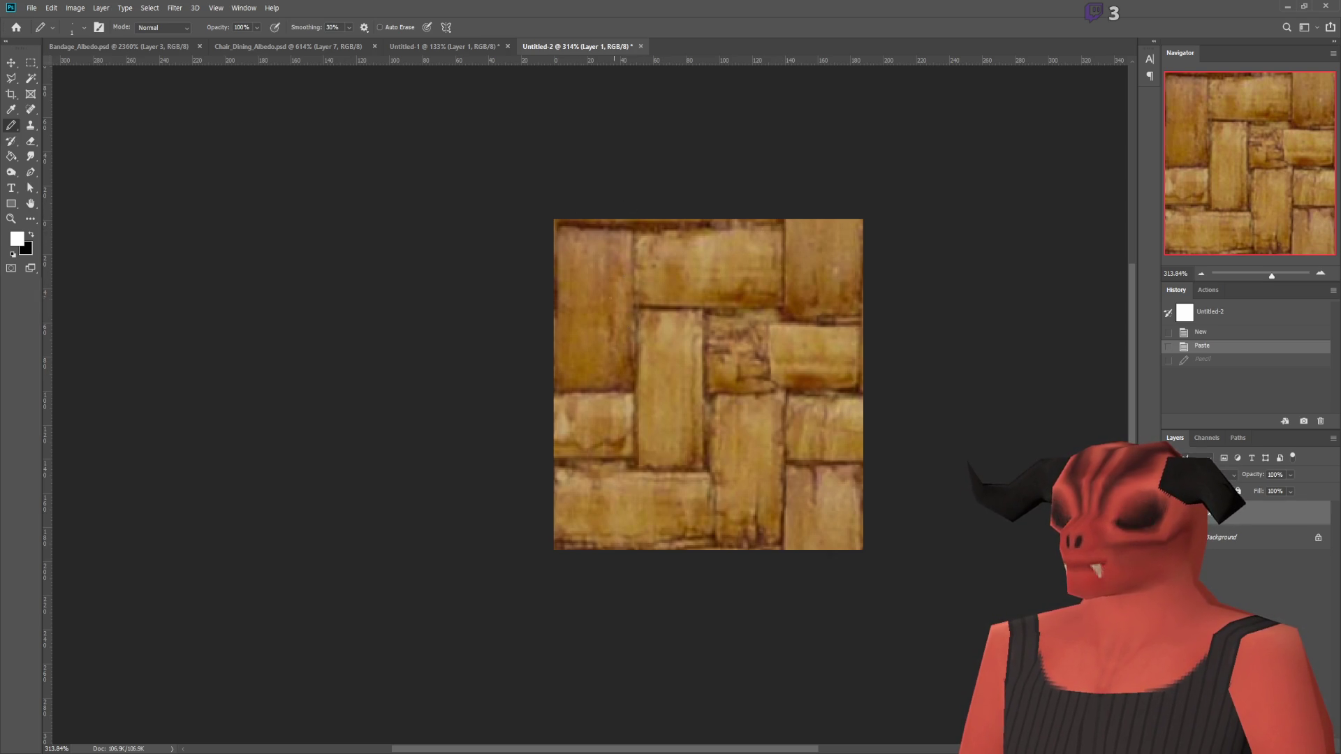
pyautogui.click(155, 48)
pyautogui.click(345, 47)
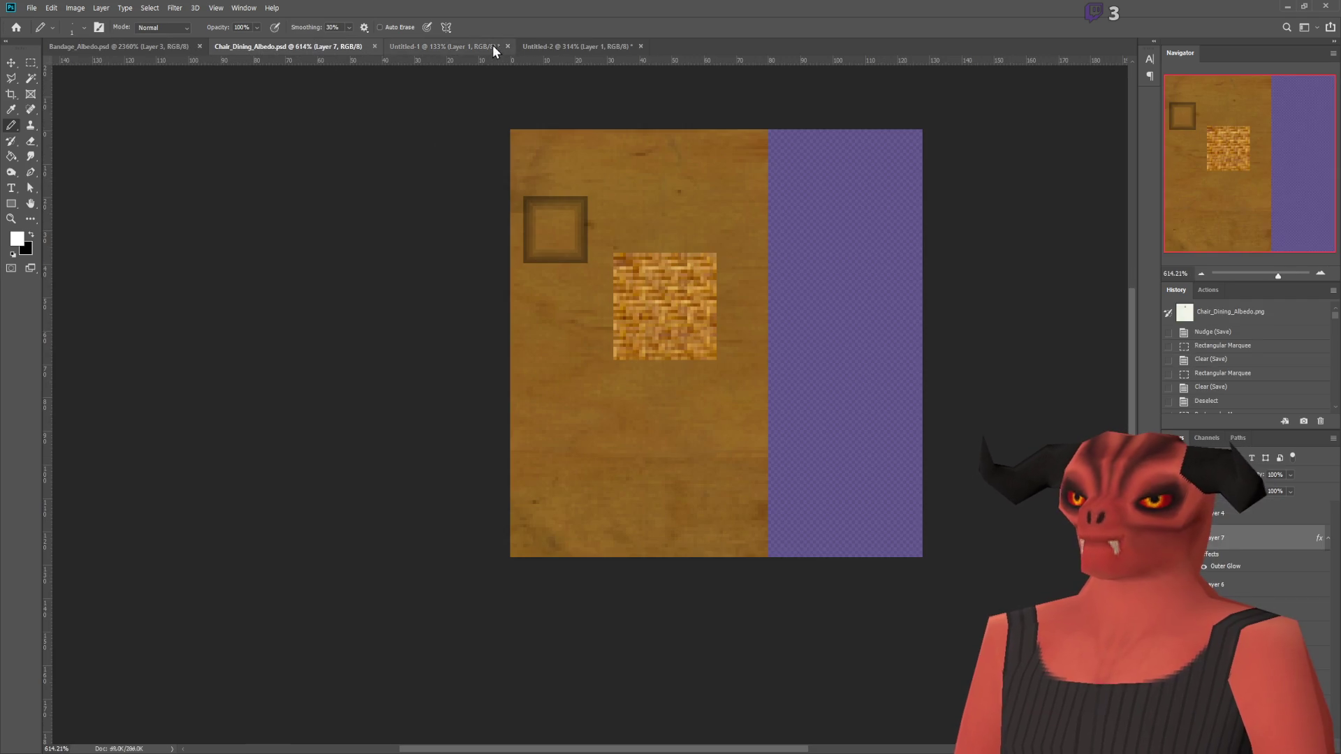
pyautogui.keyDown('alt'); pyautogui.scroll(10, 660, 307); pyautogui.keyUp('alt')
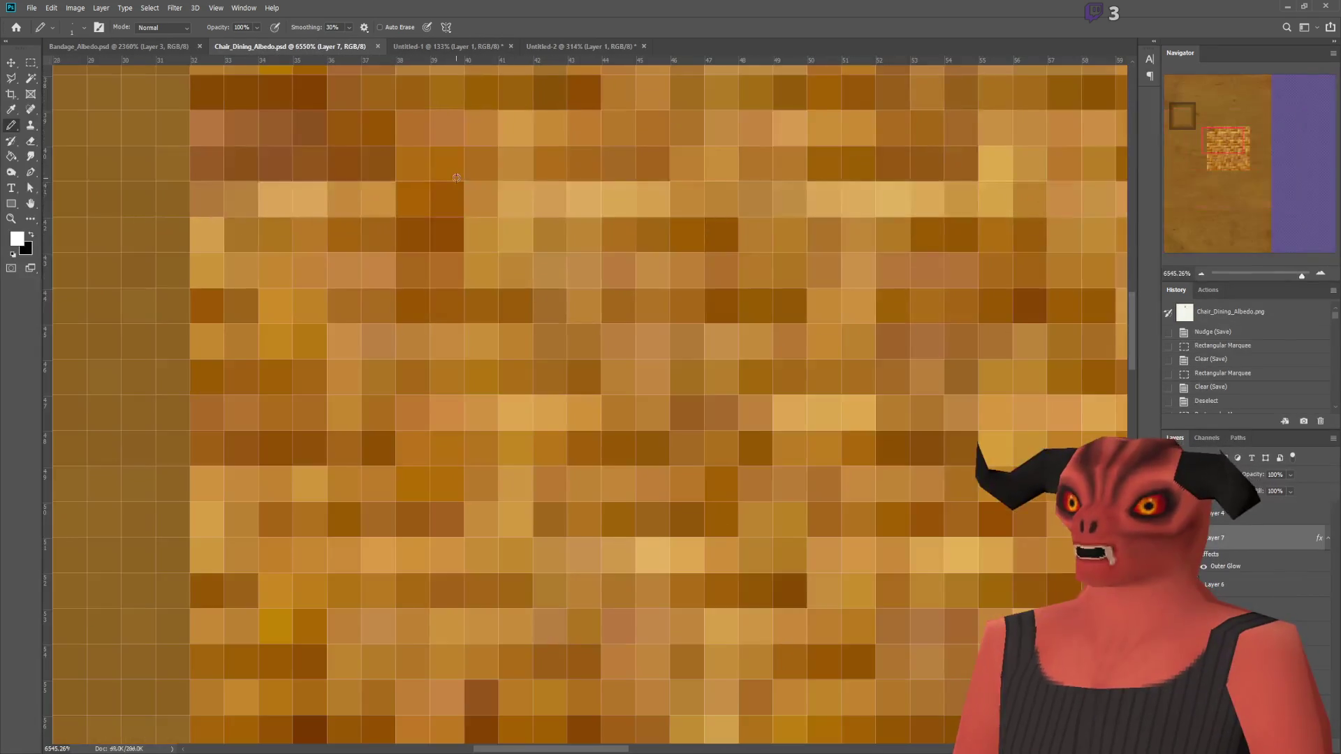
pyautogui.keyDown('alt'); pyautogui.scroll(-10, 456, 177); pyautogui.keyUp('alt')
pyautogui.hotkey('ctrl', 'Tab')
pyautogui.hotkey('ctrl', 'Tab')
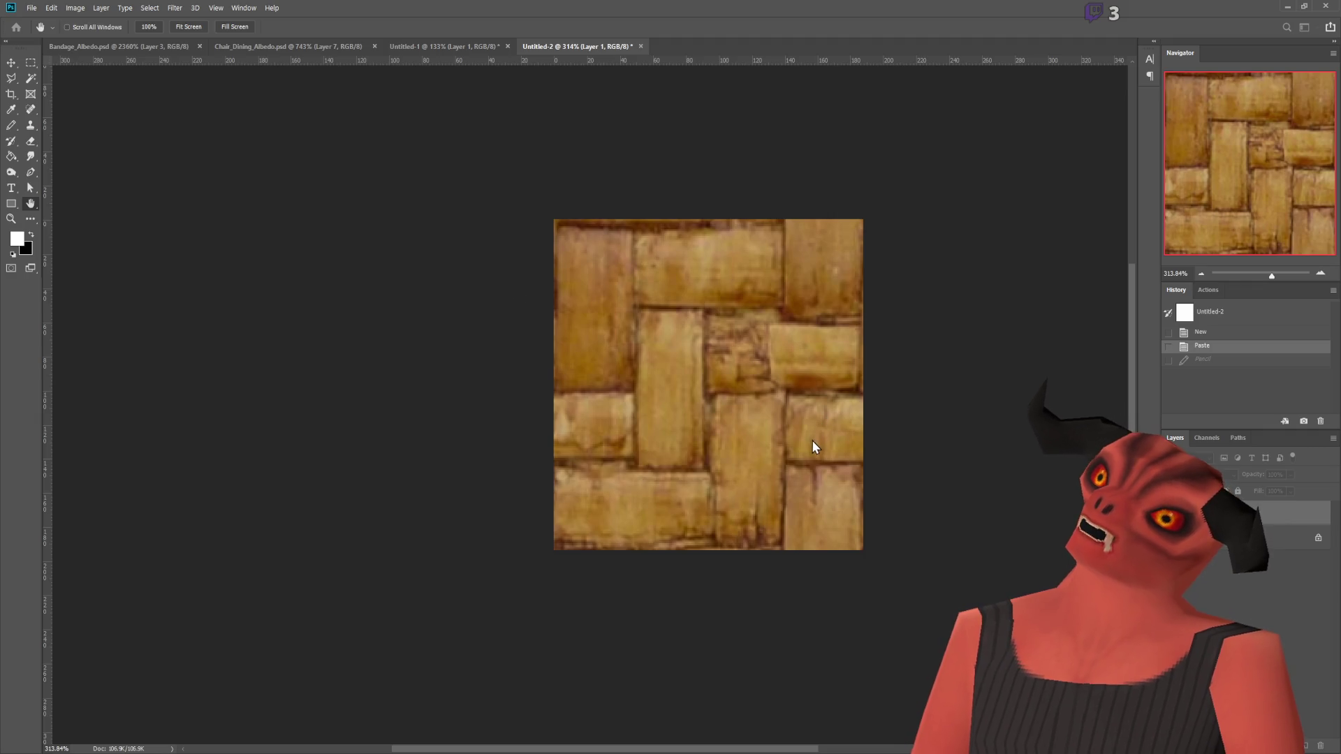
pyautogui.press('b')
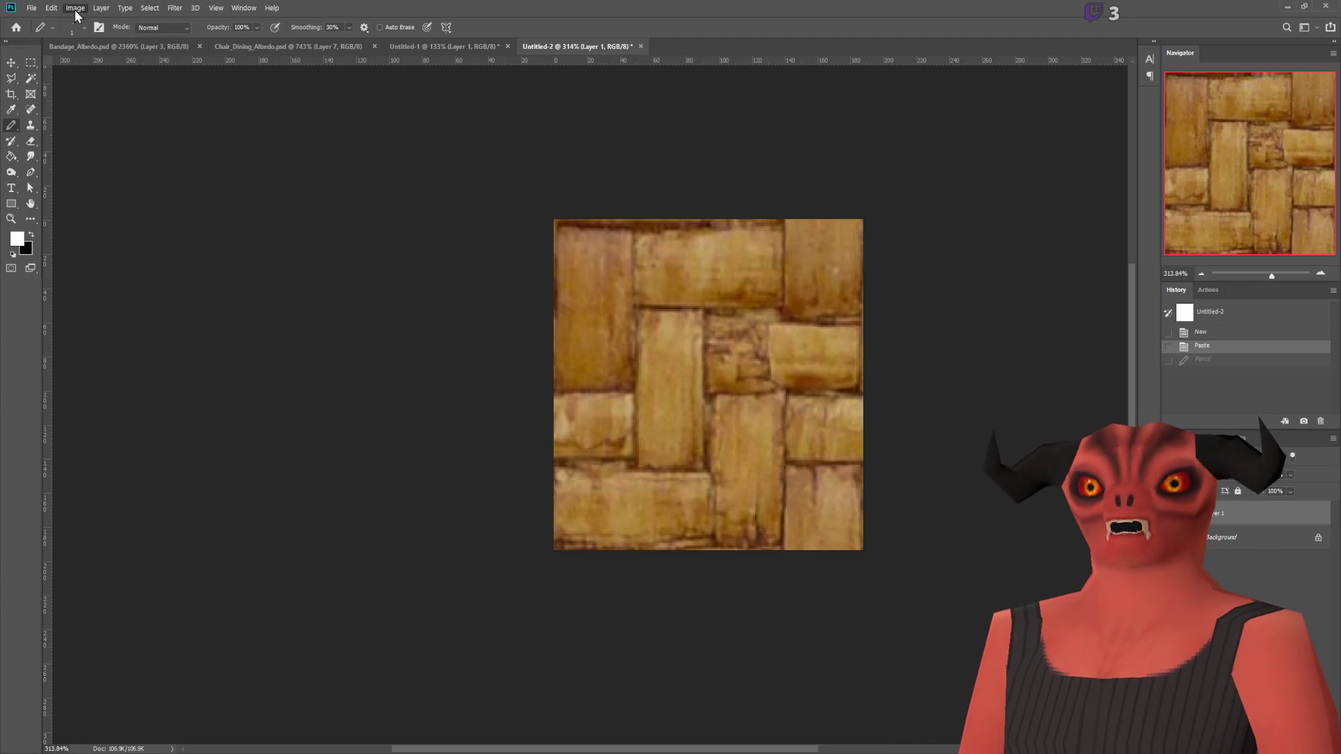
# Step: Desaturate the weave to greyscale and brighten it with a Levels adjustment
pyautogui.hotkey('ctrl', 'shift', 'u')
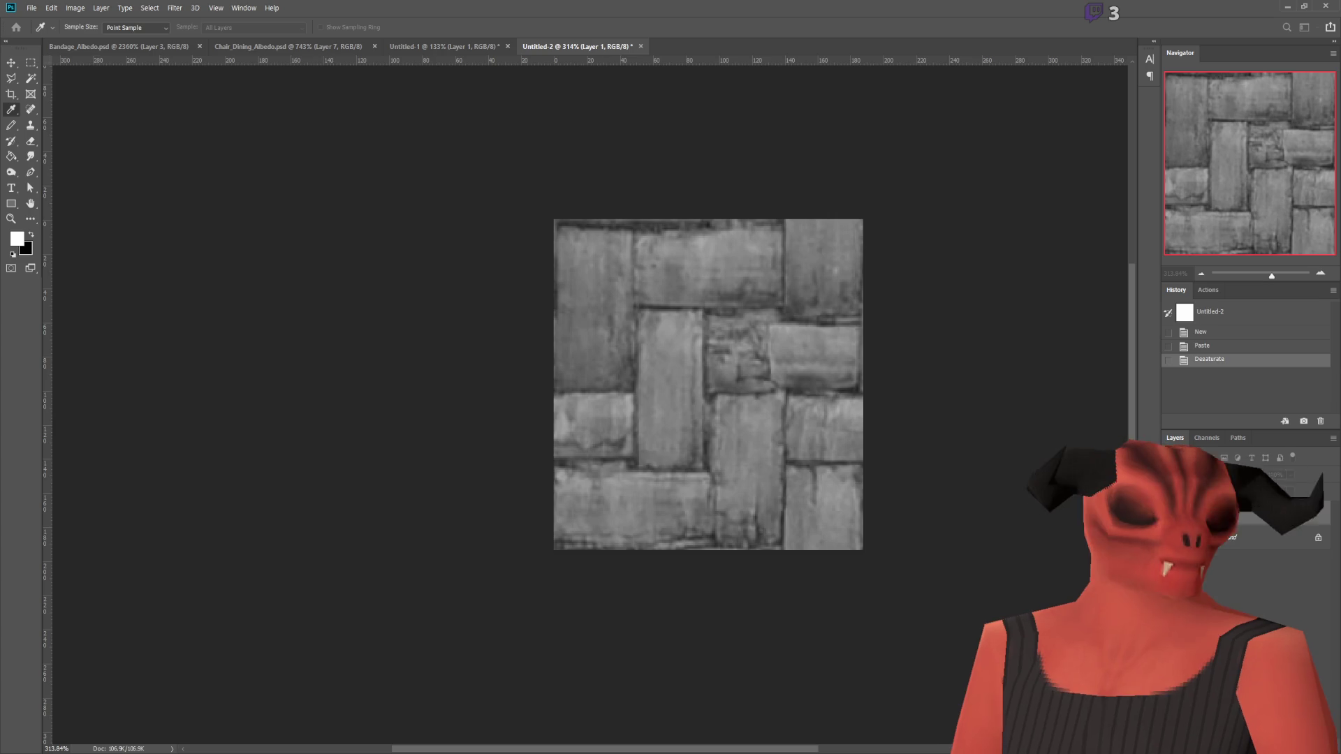
pyautogui.hotkey('alt', 'Tab')
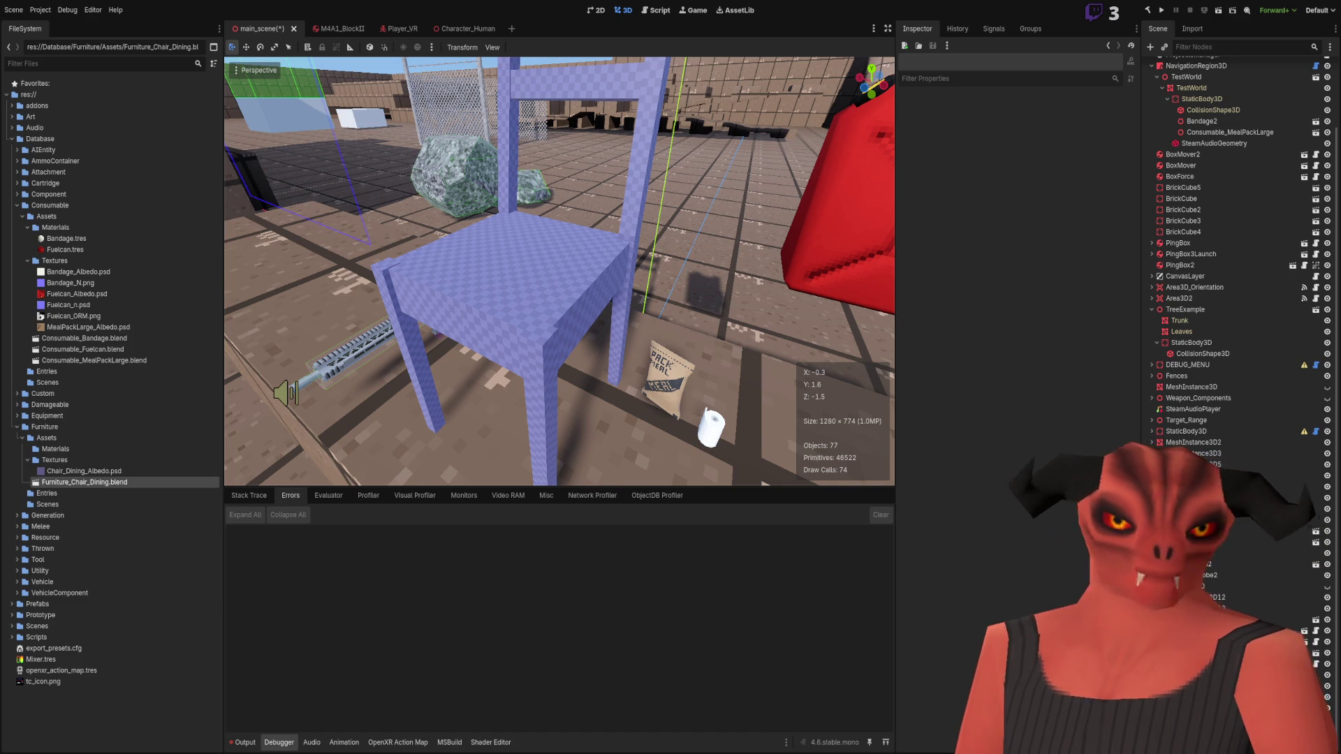
pyautogui.hotkey('alt', 'Tab')
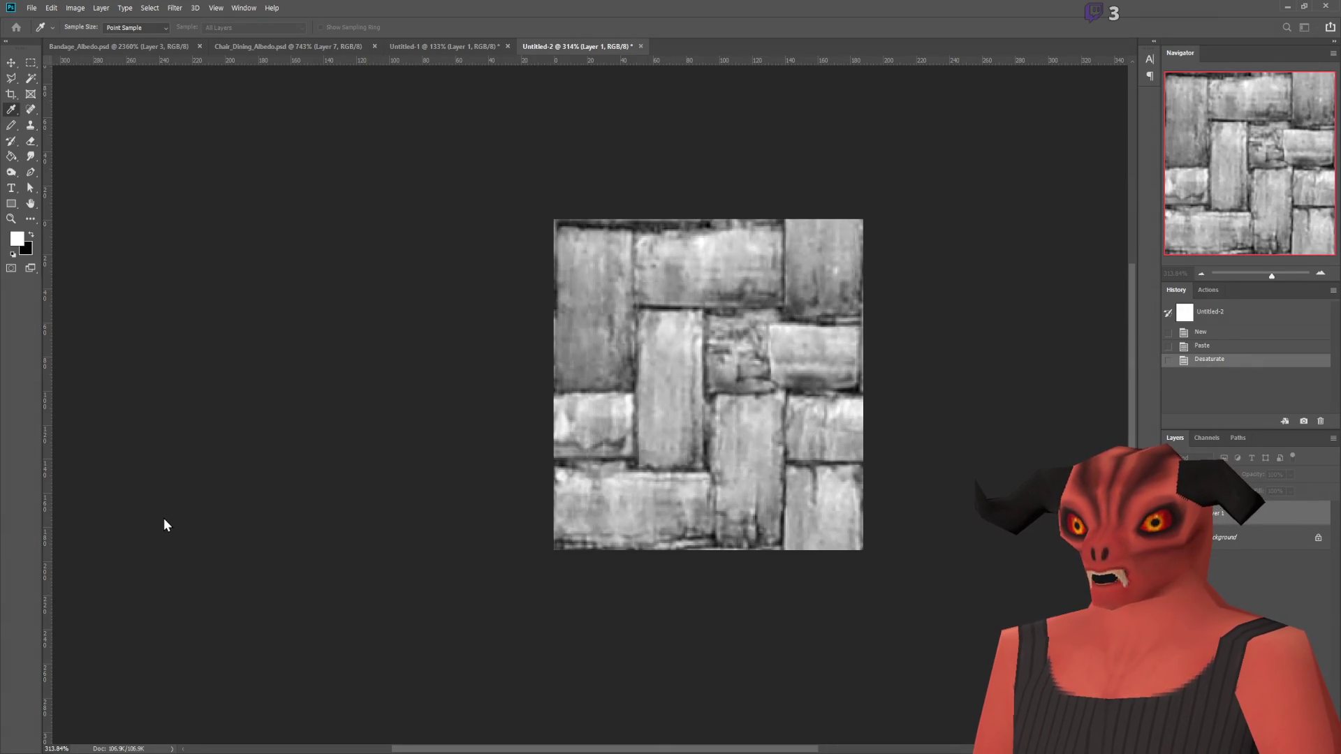
pyautogui.press('Return')
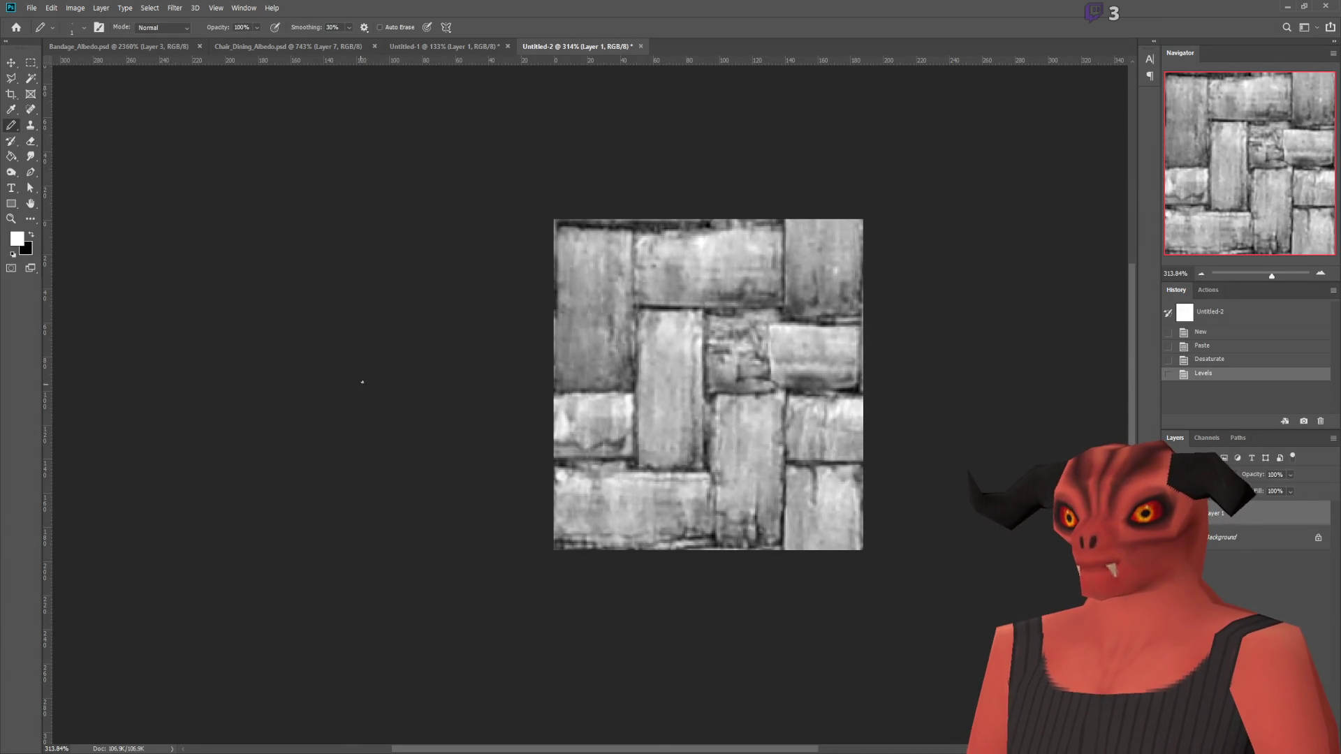
pyautogui.press('h')
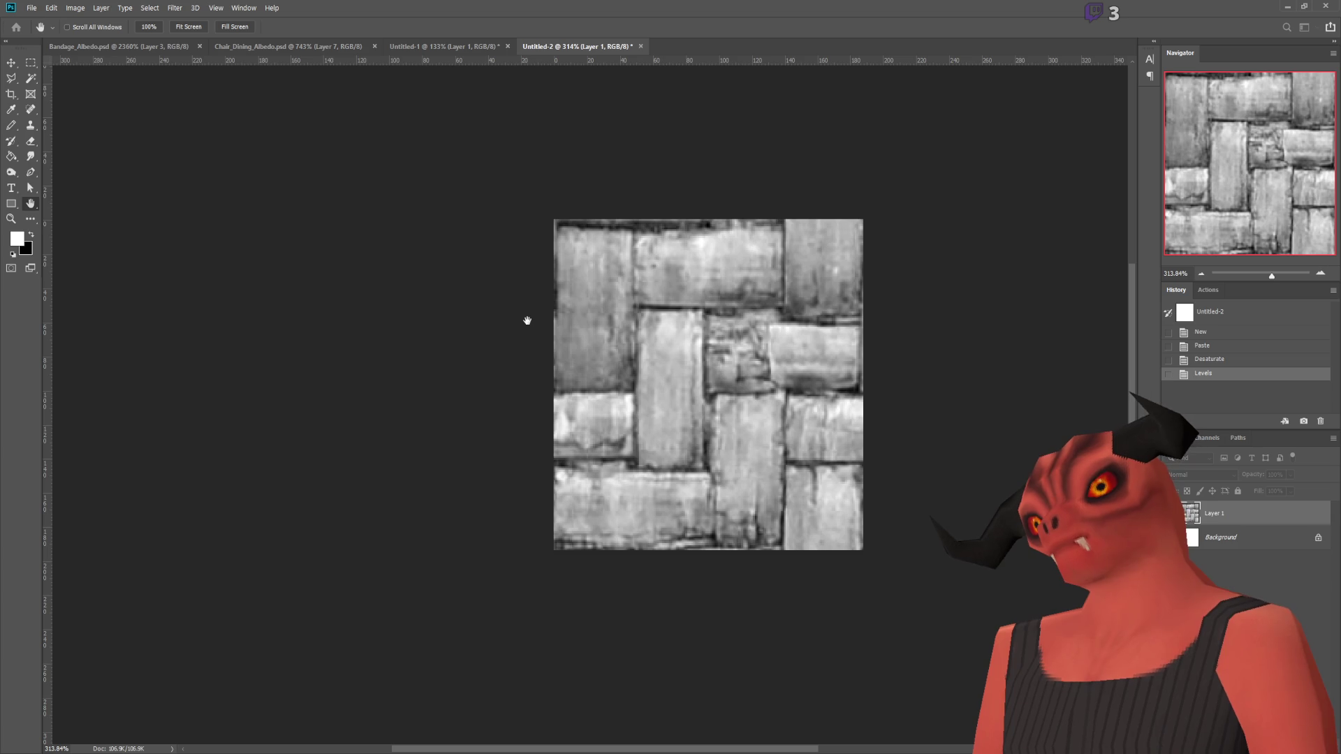
# Step: Shrink the greyscale weave down to a tiny tile with Image Size
pyautogui.press('b')
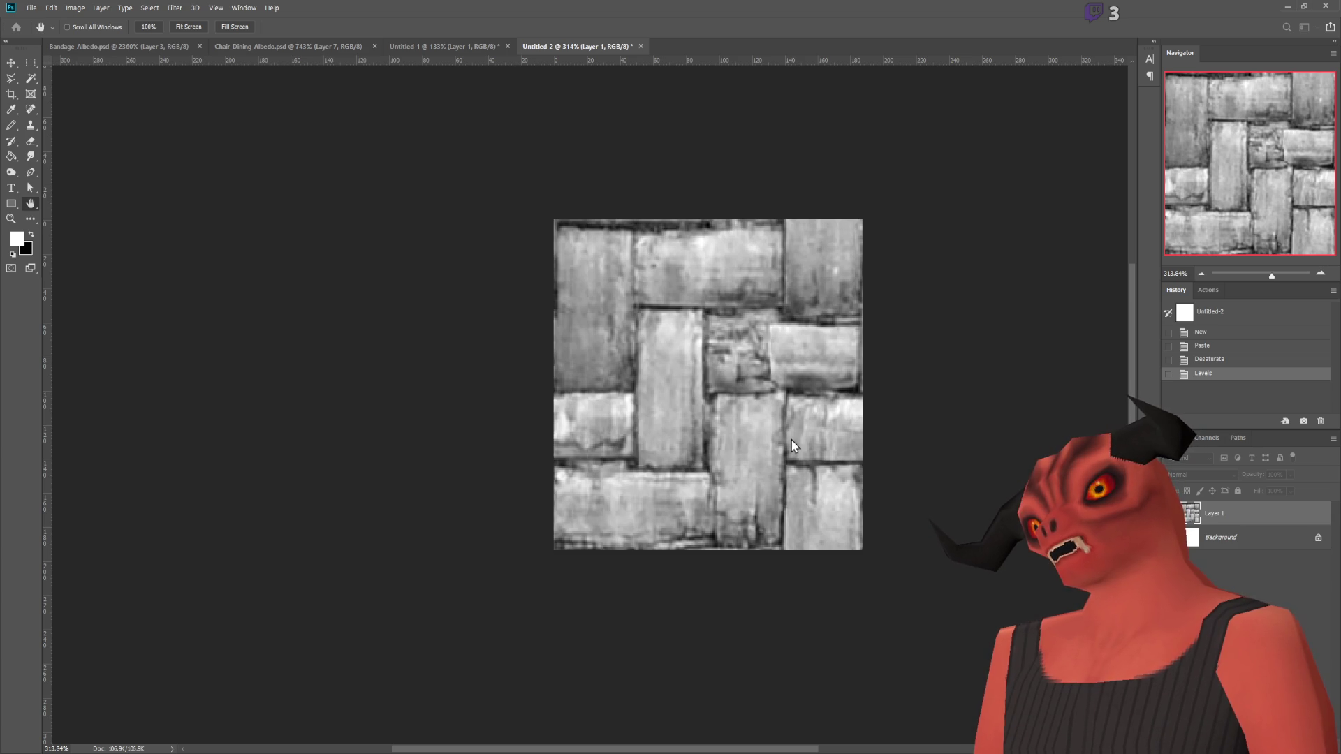
pyautogui.hotkey('ctrl', 'alt', 'i')
pyautogui.press('Return')
pyautogui.keyDown('alt'); pyautogui.scroll(5, 604, 260); pyautogui.keyUp('alt')
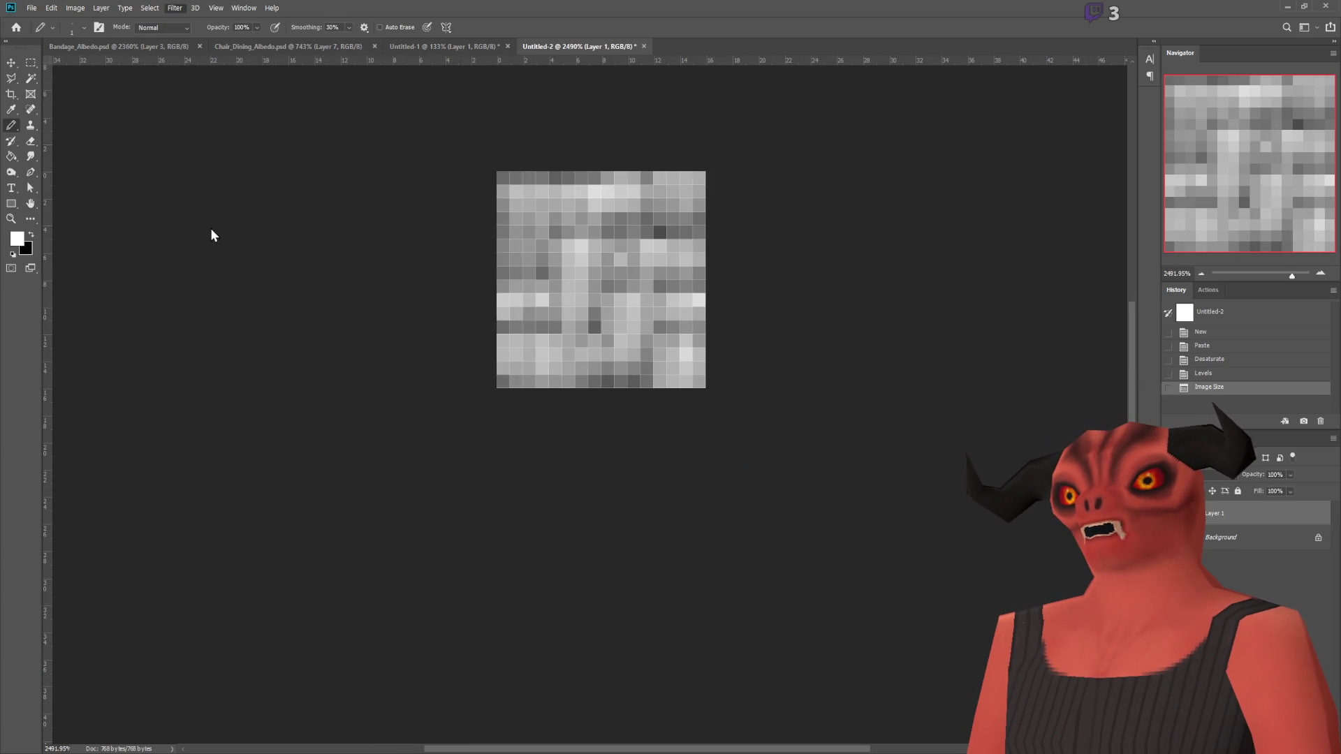
# Step: Offset the tiny weave tile to inspect its seams, then undo the offset
pyautogui.hotkey('ctrl', 'alt', 'f')
pyautogui.moveTo(335, 213)
pyautogui.mouseDown()
pyautogui.moveTo(195, 228)
pyautogui.moveTo(312, 220)
pyautogui.mouseUp()
pyautogui.press('Return')
pyautogui.press('b')
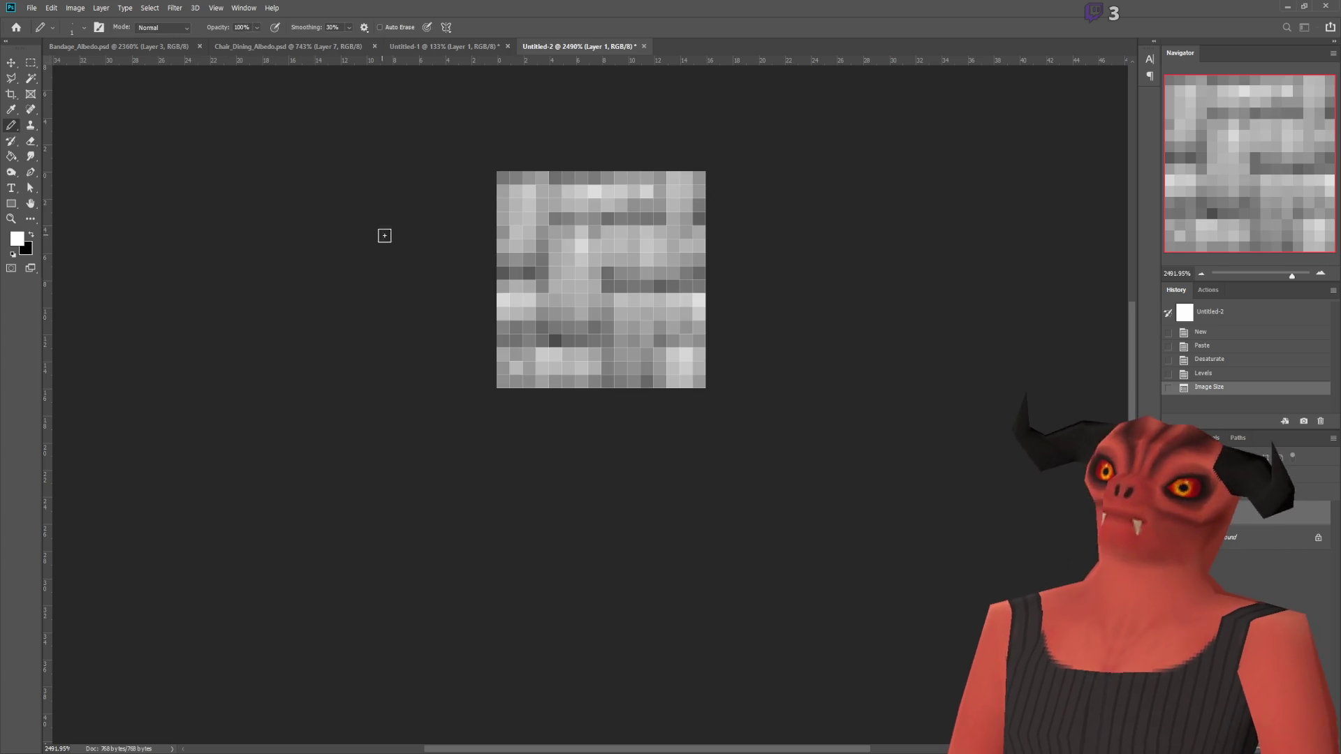
pyautogui.keyDown('alt'); pyautogui.scroll(-15, 649, 416); pyautogui.keyUp('alt')
pyautogui.keyDown('alt'); pyautogui.scroll(15, 650, 415); pyautogui.keyUp('alt')
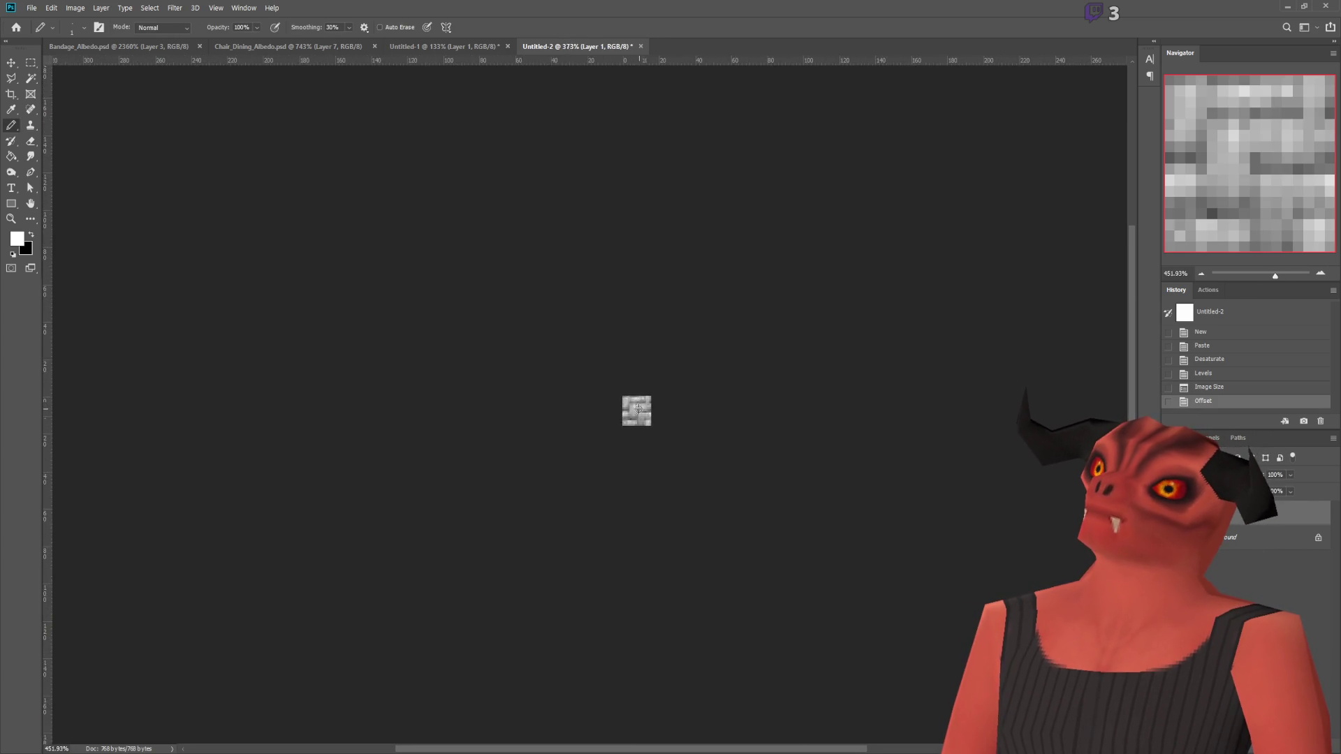
pyautogui.keyDown('alt'); pyautogui.scroll(-4, 655, 419); pyautogui.keyUp('alt')
pyautogui.keyDown('alt'); pyautogui.scroll(-8, 656, 419); pyautogui.keyUp('alt')
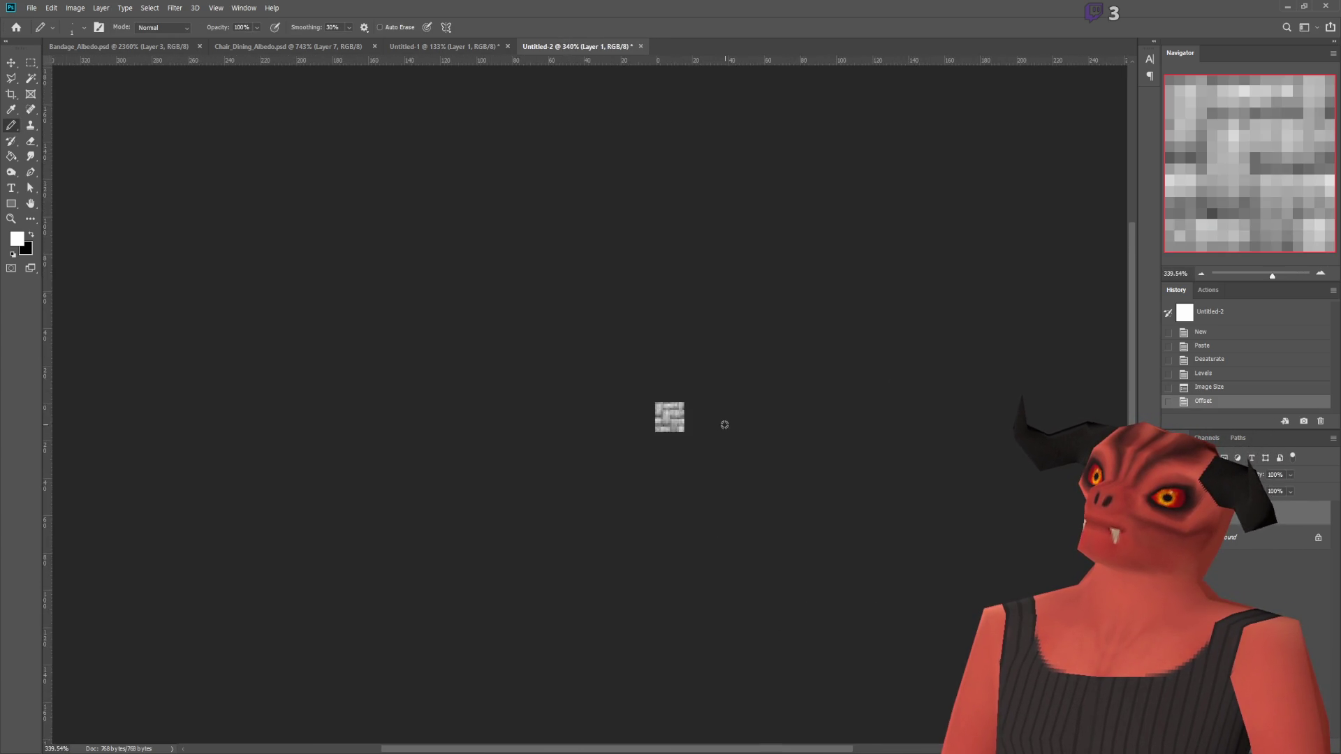
pyautogui.keyDown('alt'); pyautogui.scroll(4, 690, 412); pyautogui.keyUp('alt')
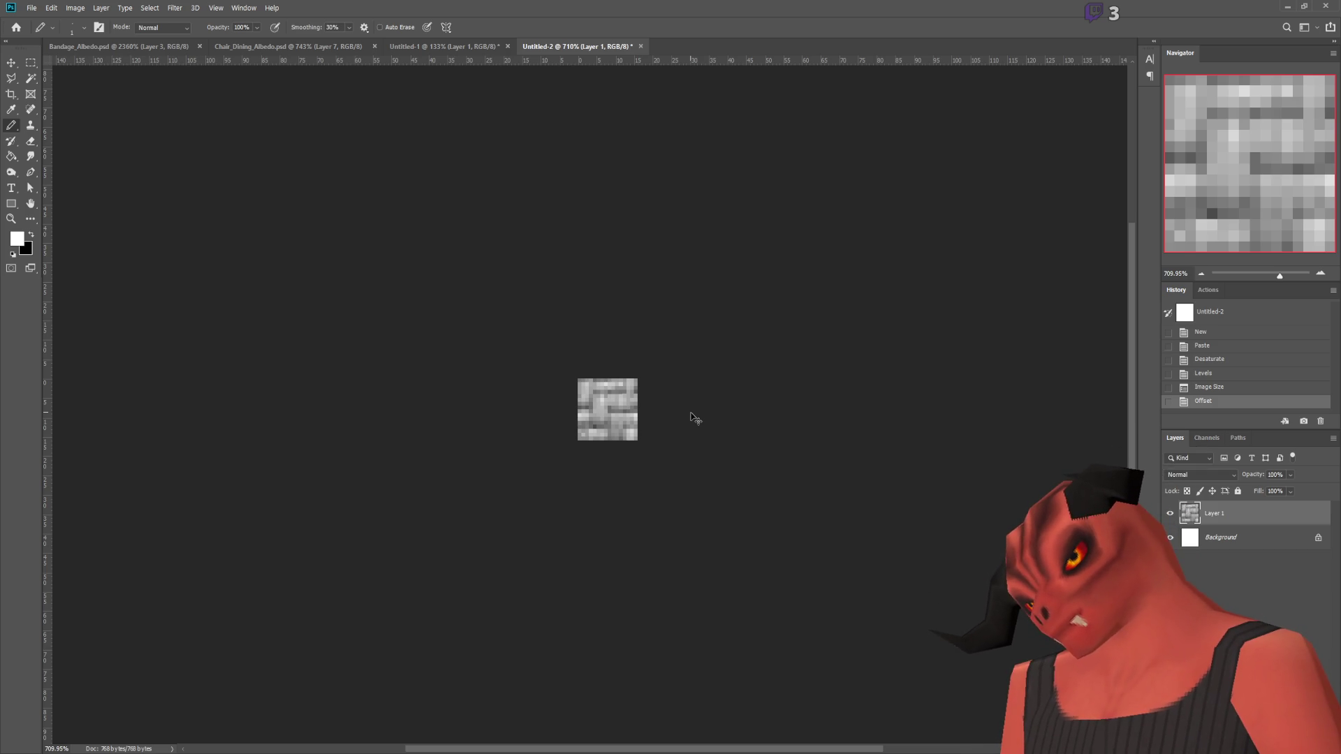
pyautogui.hotkey('ctrl', 'z')
# Step: Finish the second Levels pass on the weave tile and select its whole canvas
pyautogui.hotkey('ctrl', 'a')
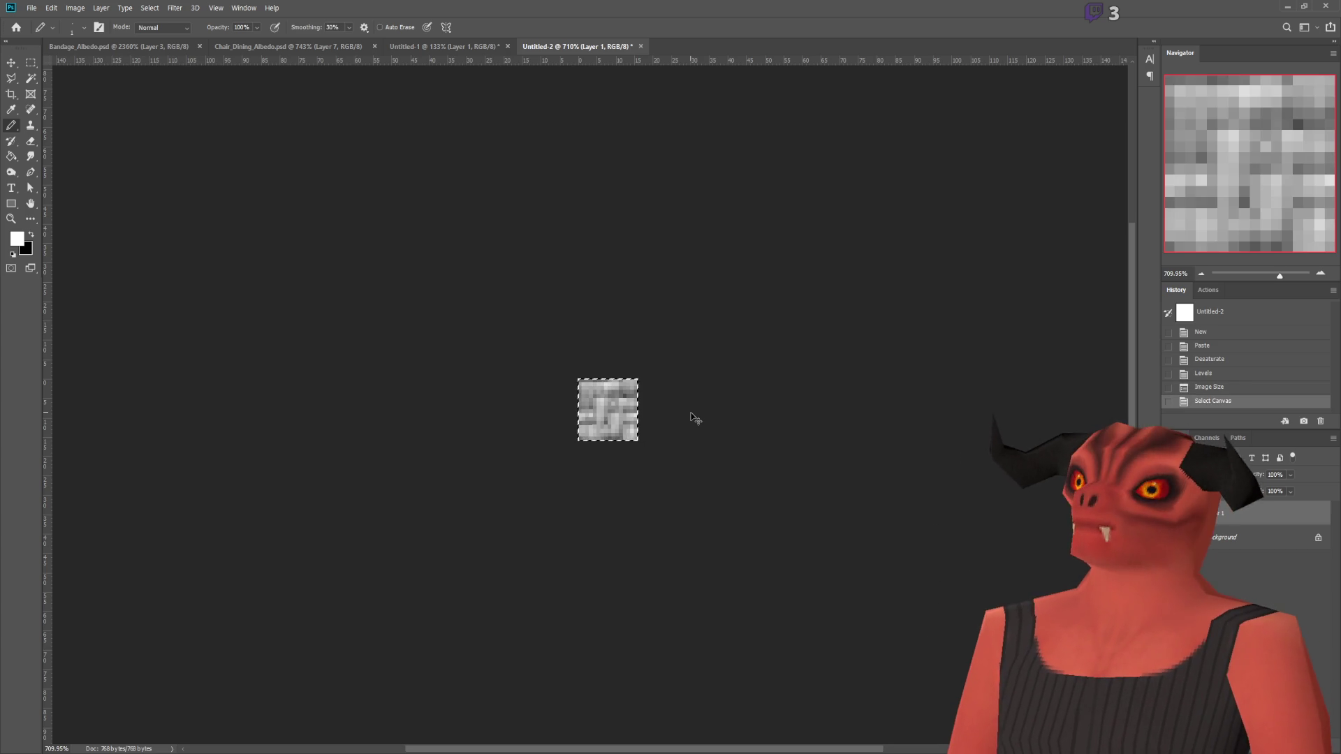
pyautogui.hotkey('ctrl', 'd')
pyautogui.press('i')
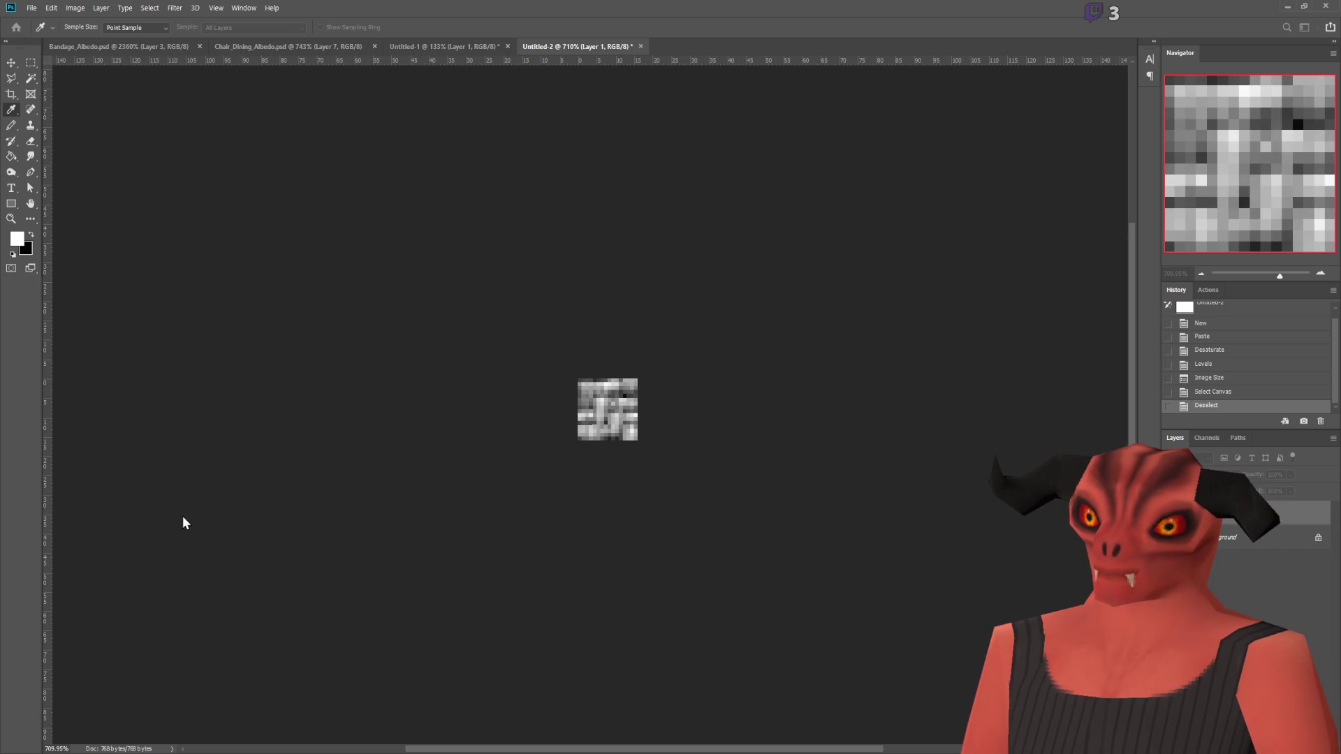
pyautogui.press('b')
pyautogui.keyDown('alt'); pyautogui.scroll(5, 532, 422); pyautogui.keyUp('alt')
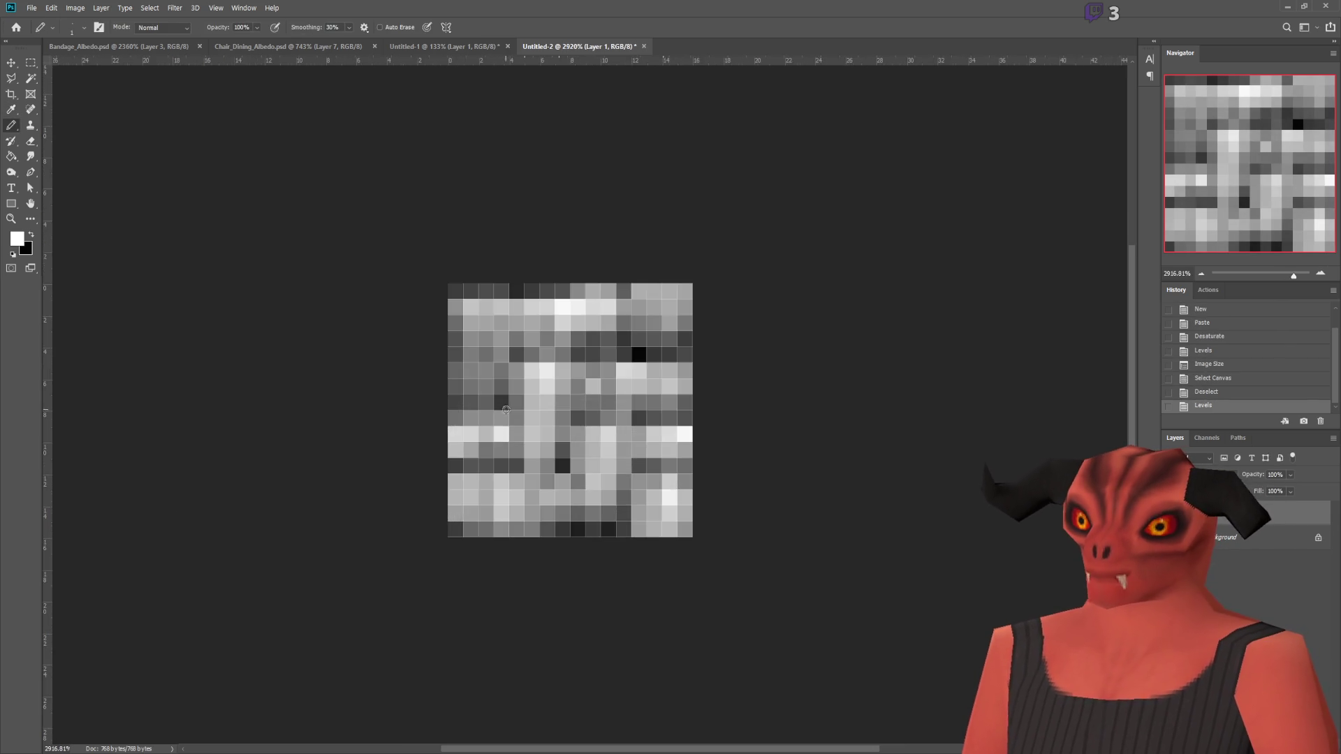
pyautogui.keyDown('alt'); pyautogui.scroll(-2, 531, 421); pyautogui.keyUp('alt')
pyautogui.keyDown('alt'); pyautogui.scroll(-10, 497, 396); pyautogui.keyUp('alt')
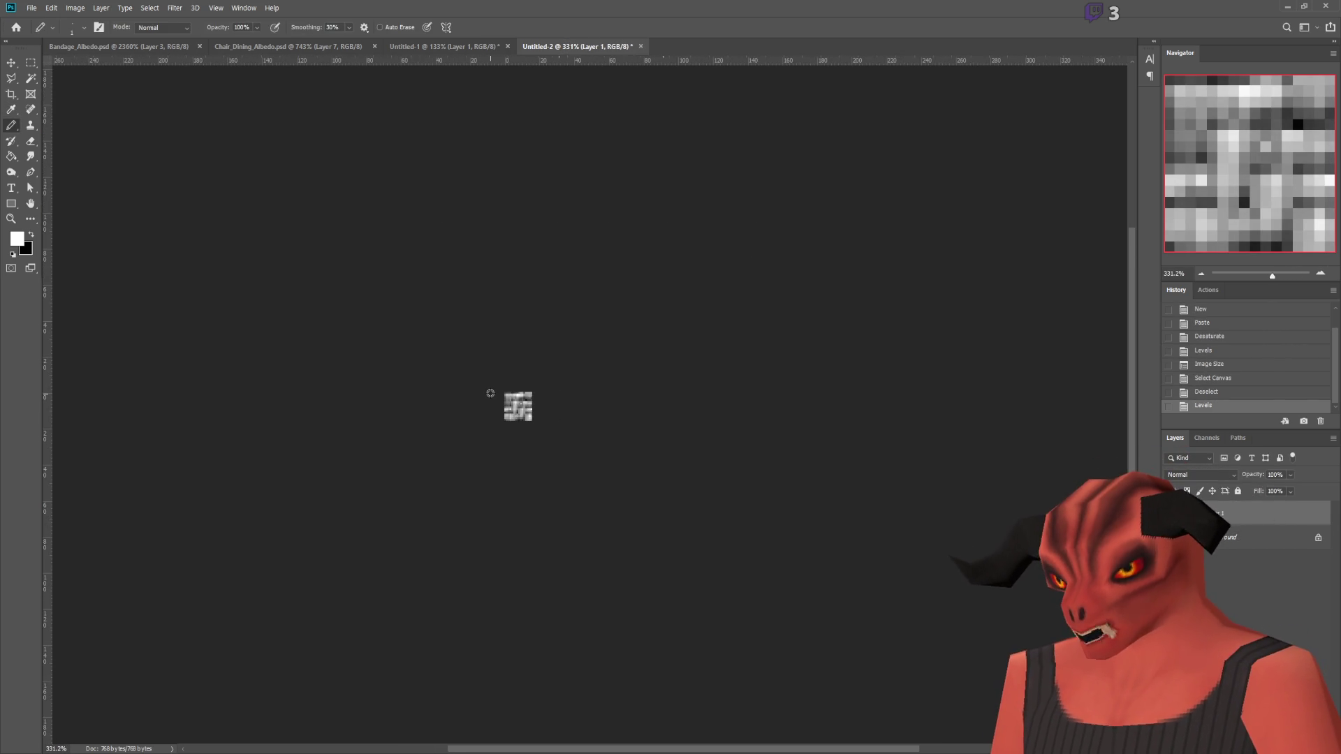
pyautogui.keyDown('alt'); pyautogui.scroll(11, 496, 398); pyautogui.keyUp('alt')
pyautogui.keyDown('alt'); pyautogui.scroll(8, 495, 398); pyautogui.keyUp('alt')
pyautogui.hotkey('ctrl', 'a')
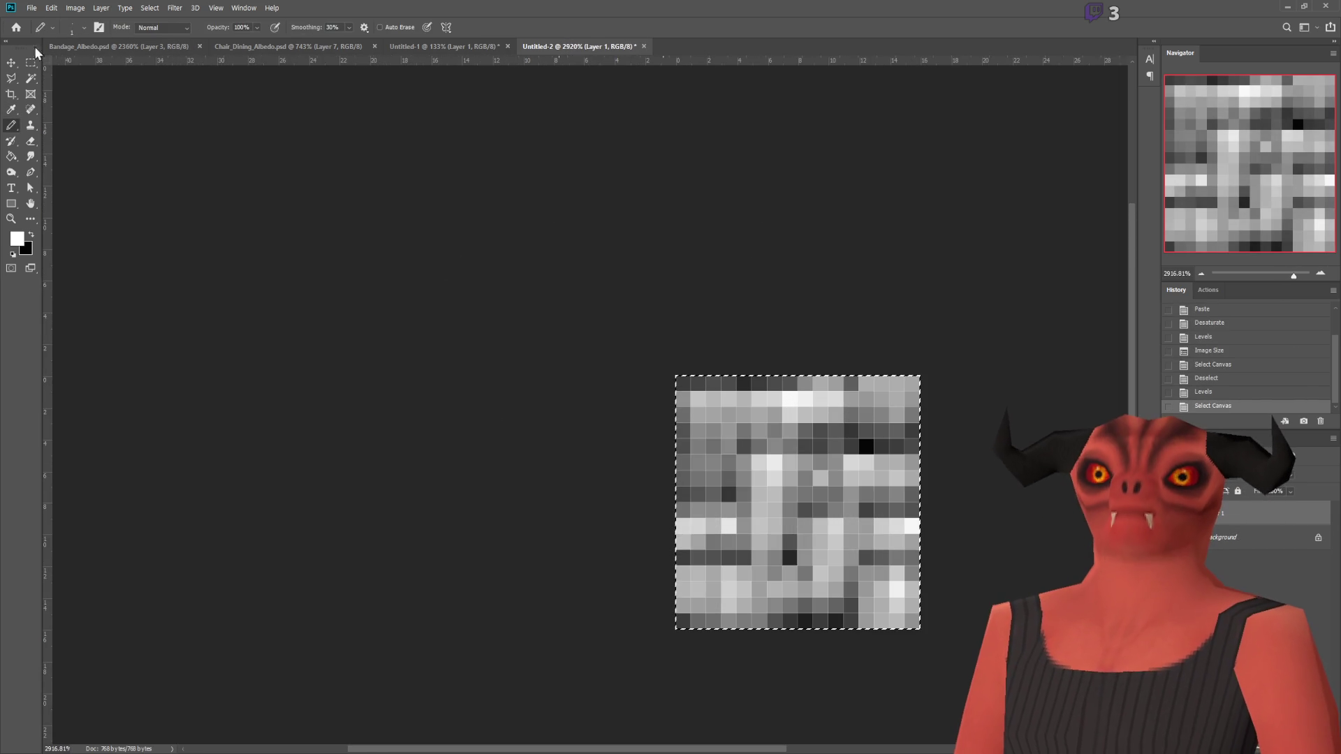
pyautogui.press('m')
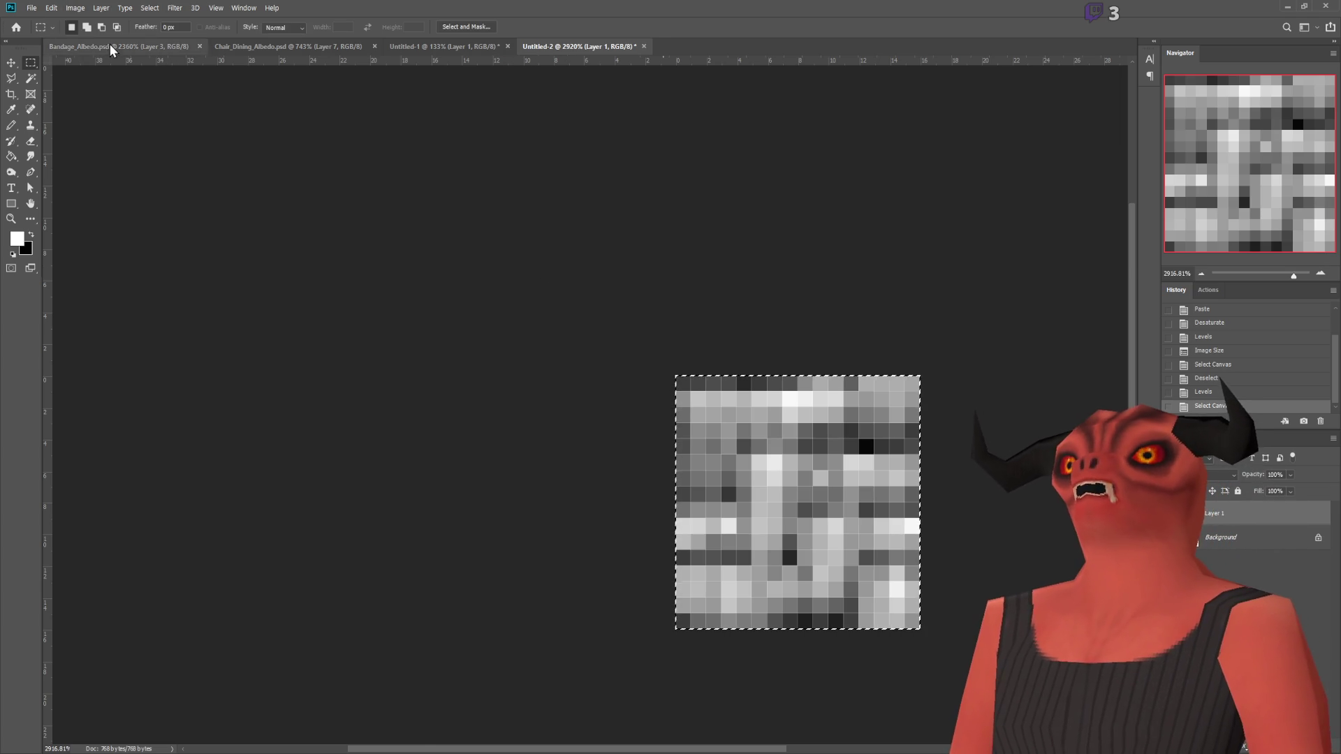
# Step: Close the chair reference photo, leaving the albedo texture open
pyautogui.click(400, 49)
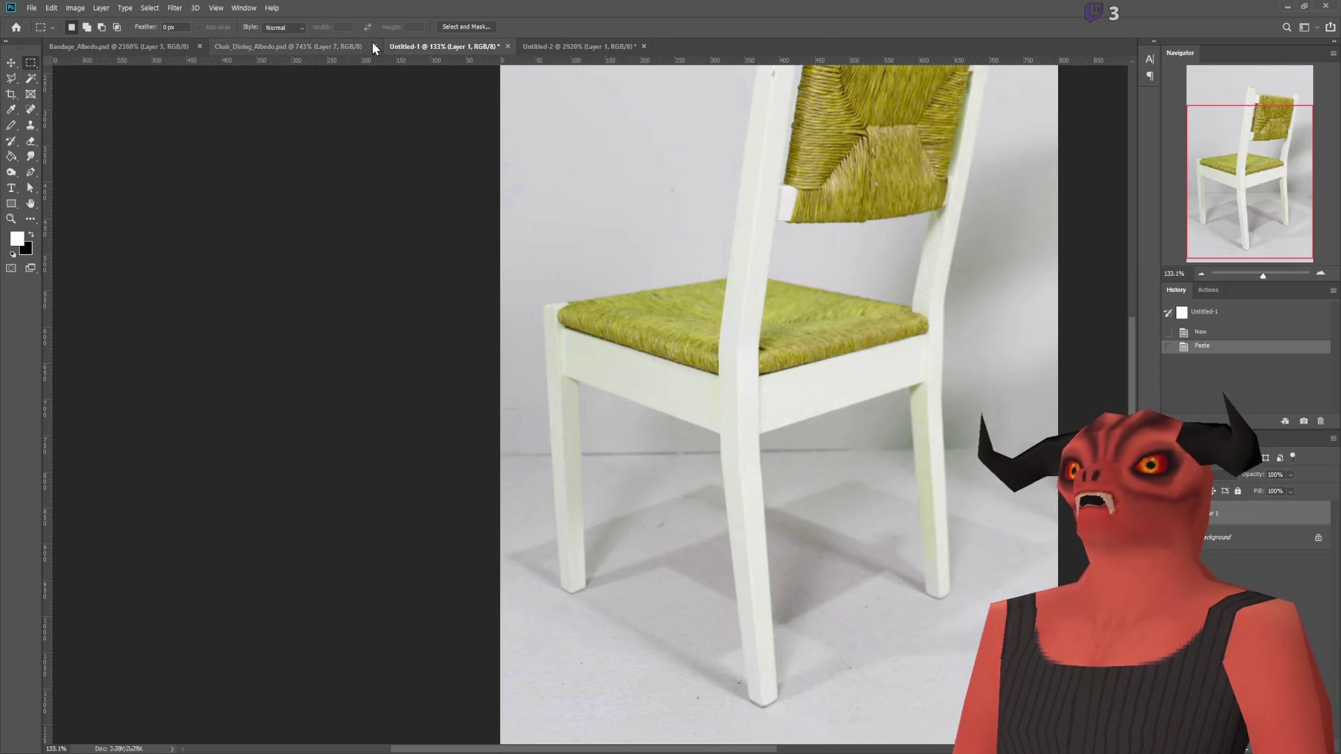
pyautogui.click(335, 46)
pyautogui.click(504, 46)
pyautogui.hotkey('ctrl', 'w')
pyautogui.keyDown('alt'); pyautogui.scroll(5, 478, 283); pyautogui.keyUp('alt')
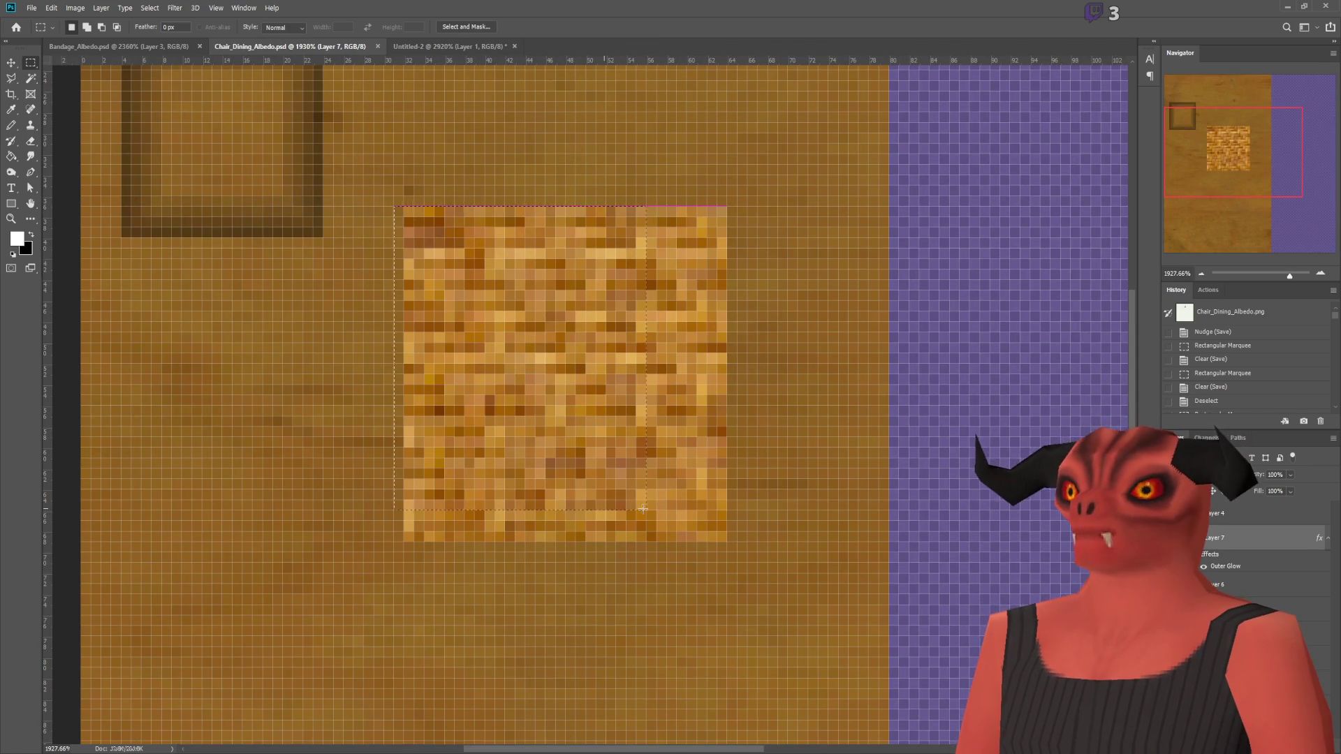
# Step: Marquee the square seat patch on the albedo and add a new empty layer
pyautogui.click(708, 525)
pyautogui.moveTo(404, 209); pyautogui.dragTo(404, 208)
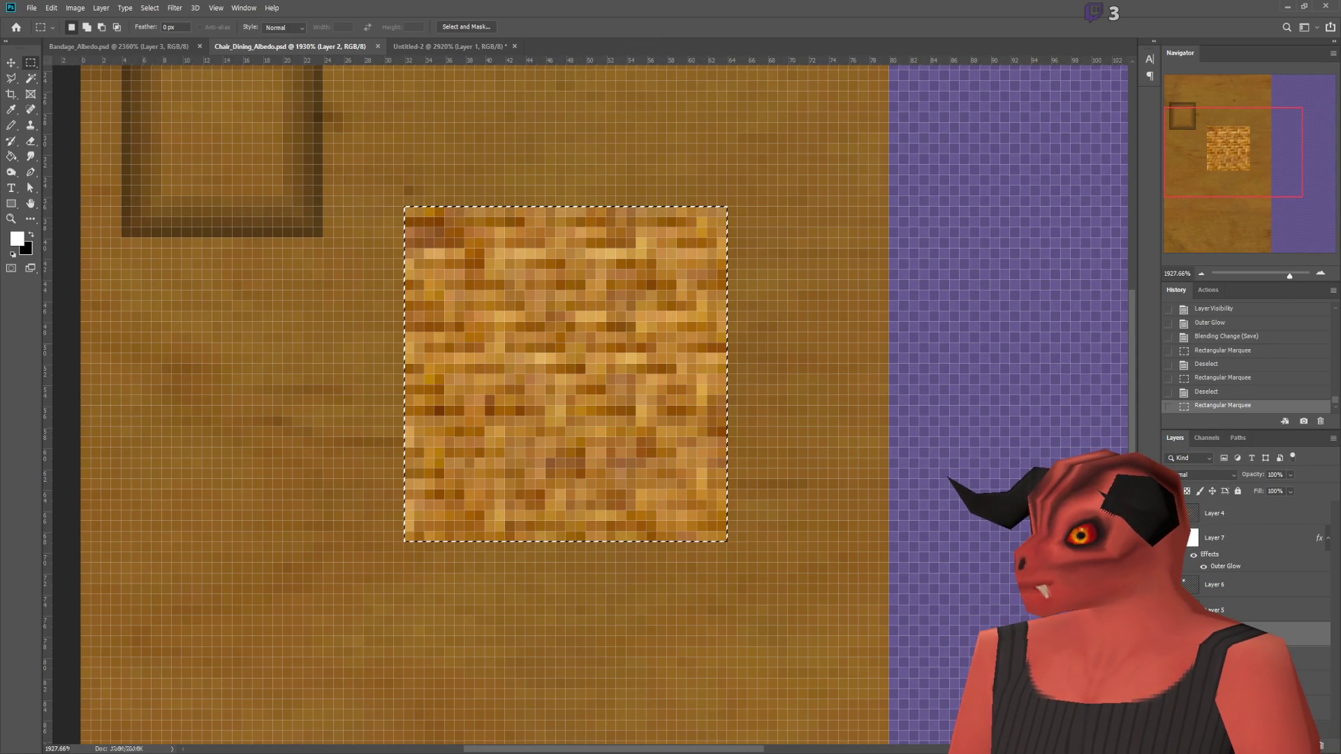
pyautogui.hotkey('ctrl', 'shift', 'alt', 'n')
# Step: Fill the selected seat square with the woven pattern using the Paint Bucket
pyautogui.press('g')
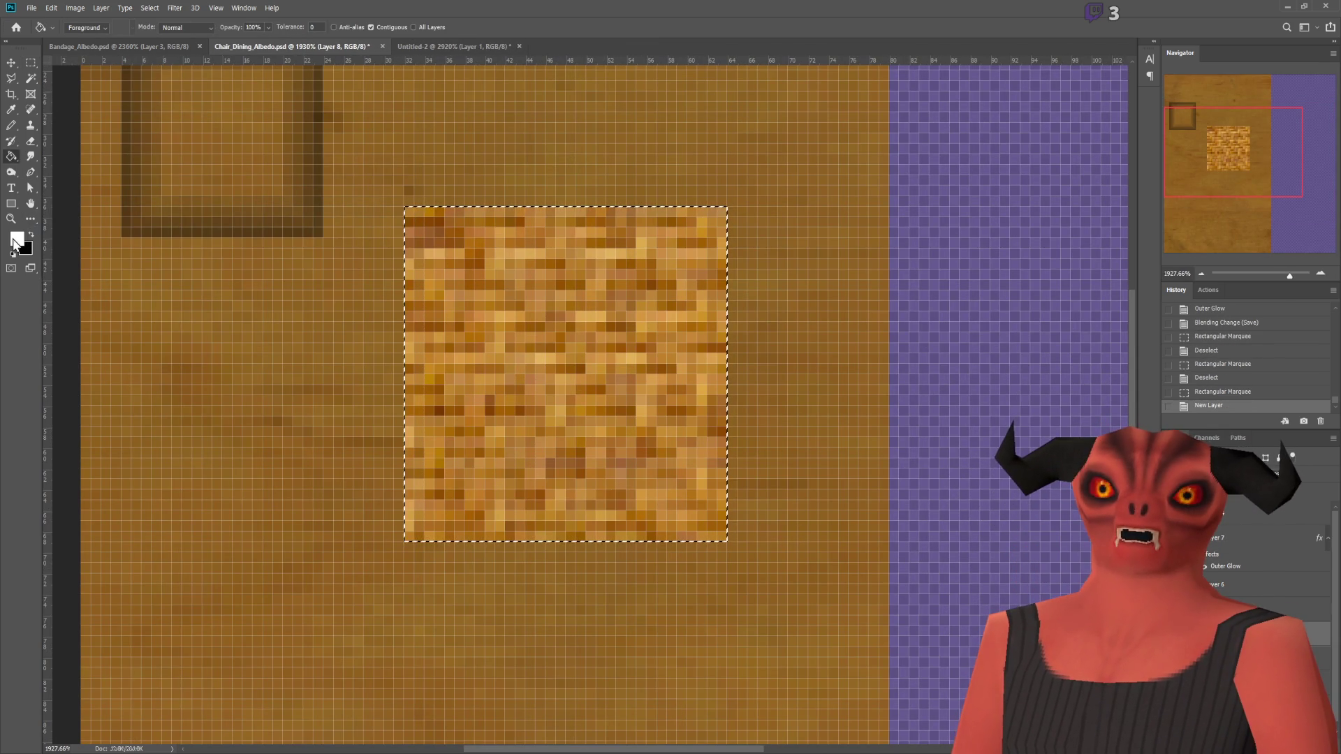
pyautogui.click(86, 27)
pyautogui.click(84, 42)
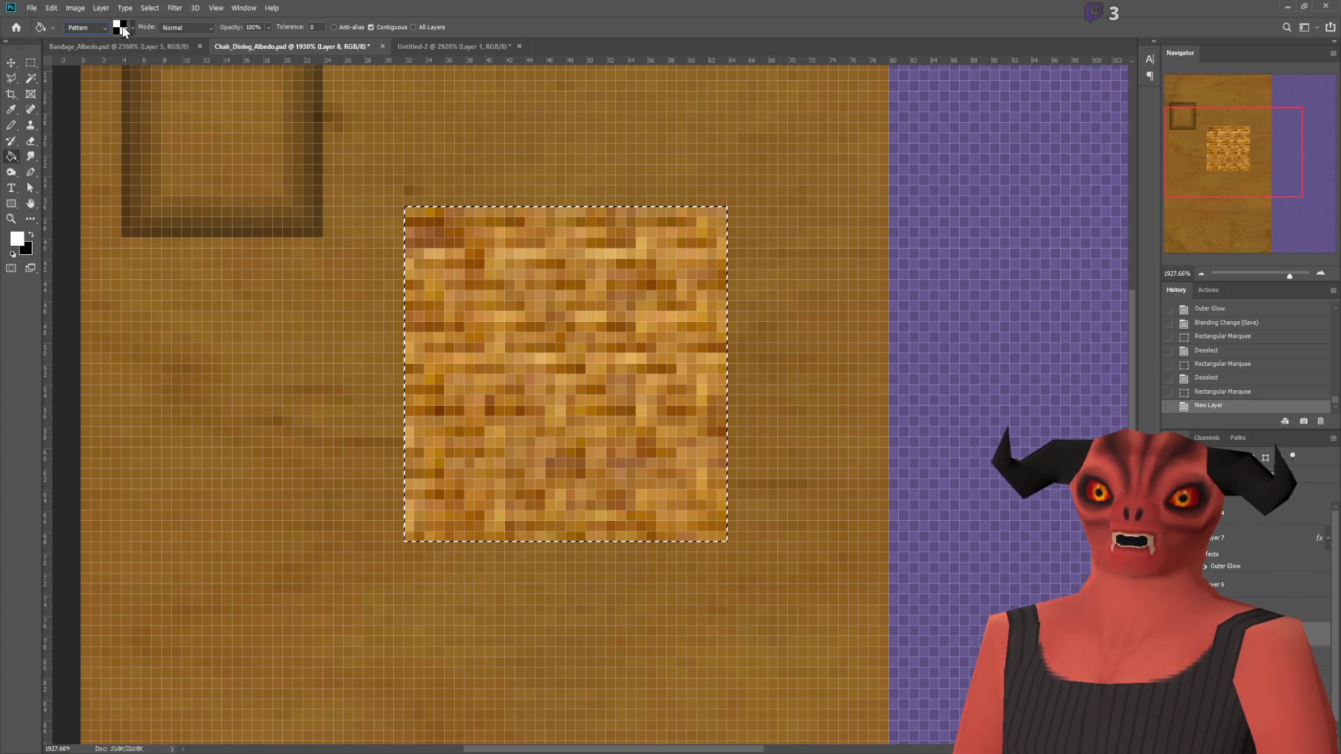
pyautogui.scroll(-1, 98, 118)
pyautogui.click(641, 285)
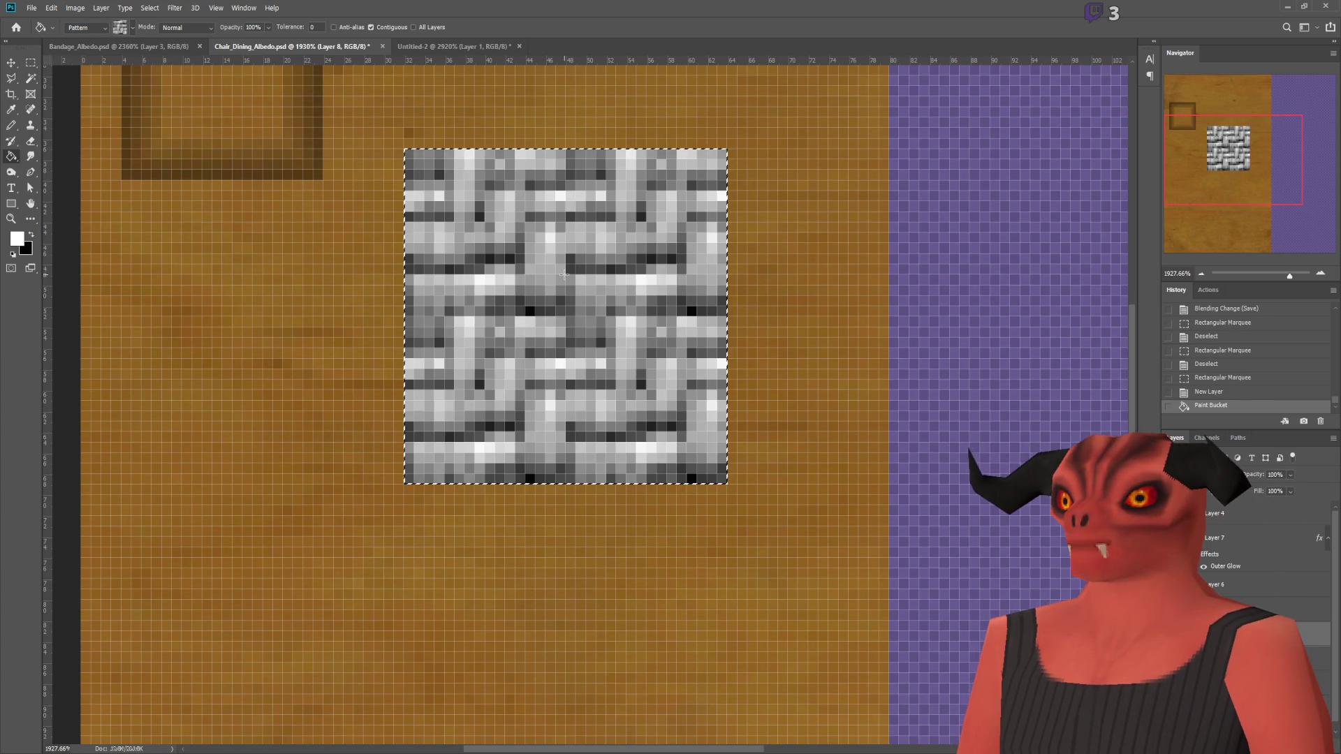
# Step: Inspect the pattern-filled seat, glancing at the greyscale weave tile before returning to the albedo
pyautogui.keyDown('alt'); pyautogui.scroll(-10, 641, 285); pyautogui.keyUp('alt')
pyautogui.keyDown('alt'); pyautogui.scroll(10, 622, 273); pyautogui.keyUp('alt')
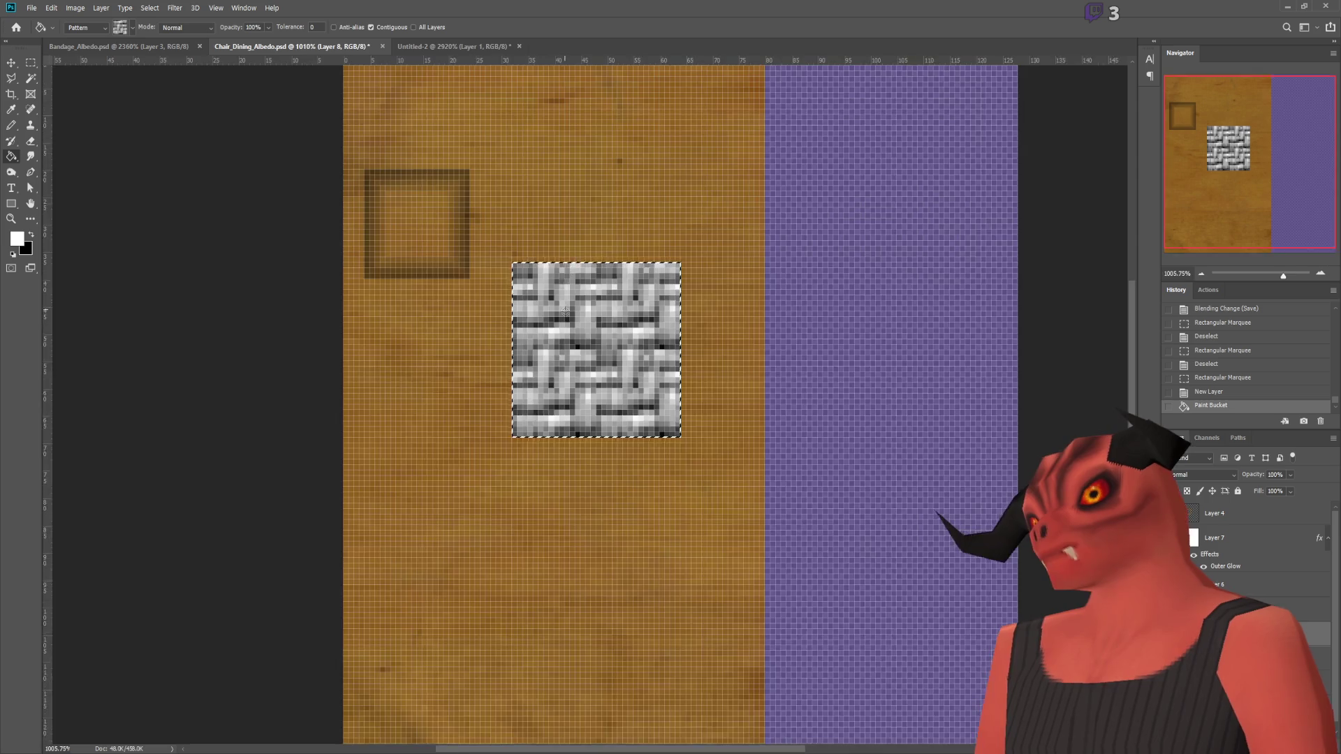
pyautogui.keyDown('alt'); pyautogui.scroll(-8, 683, 359); pyautogui.keyUp('alt')
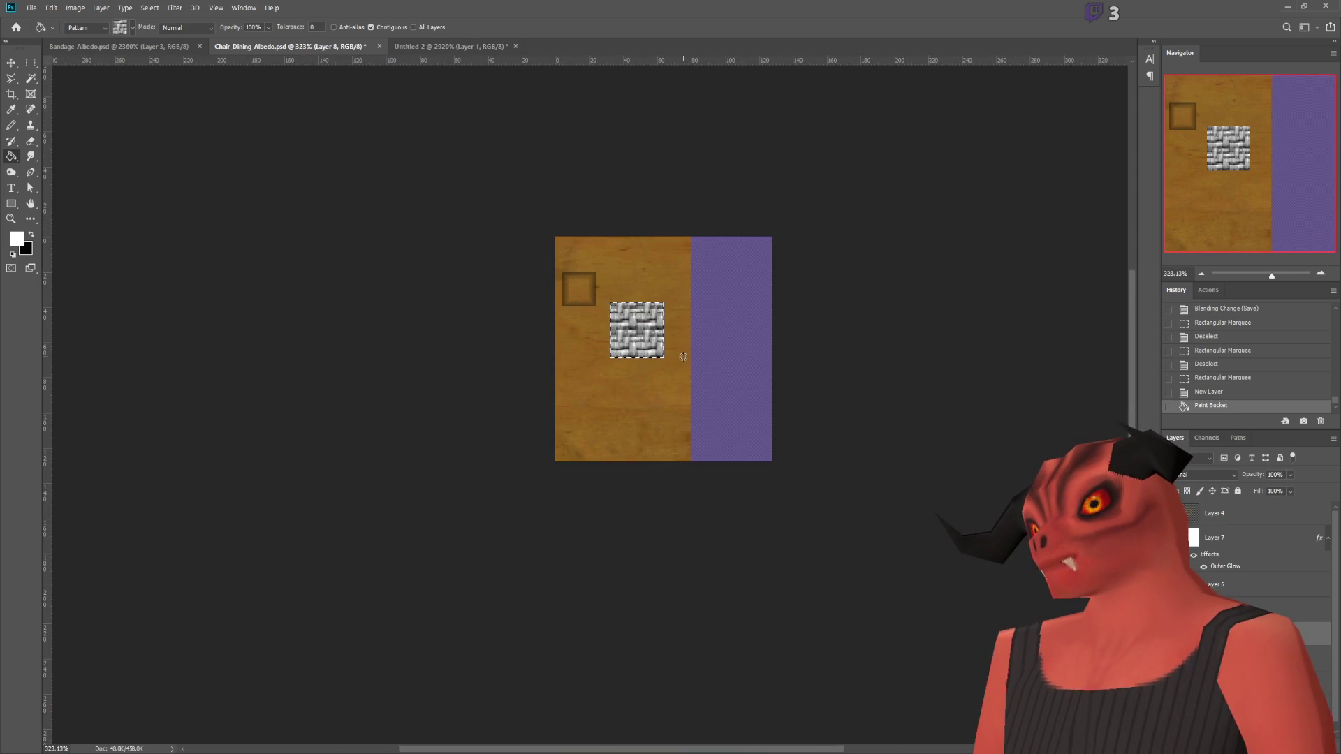
pyautogui.keyDown('alt'); pyautogui.scroll(5, 680, 355); pyautogui.keyUp('alt')
pyautogui.keyDown('alt'); pyautogui.scroll(-9, 738, 318); pyautogui.keyUp('alt')
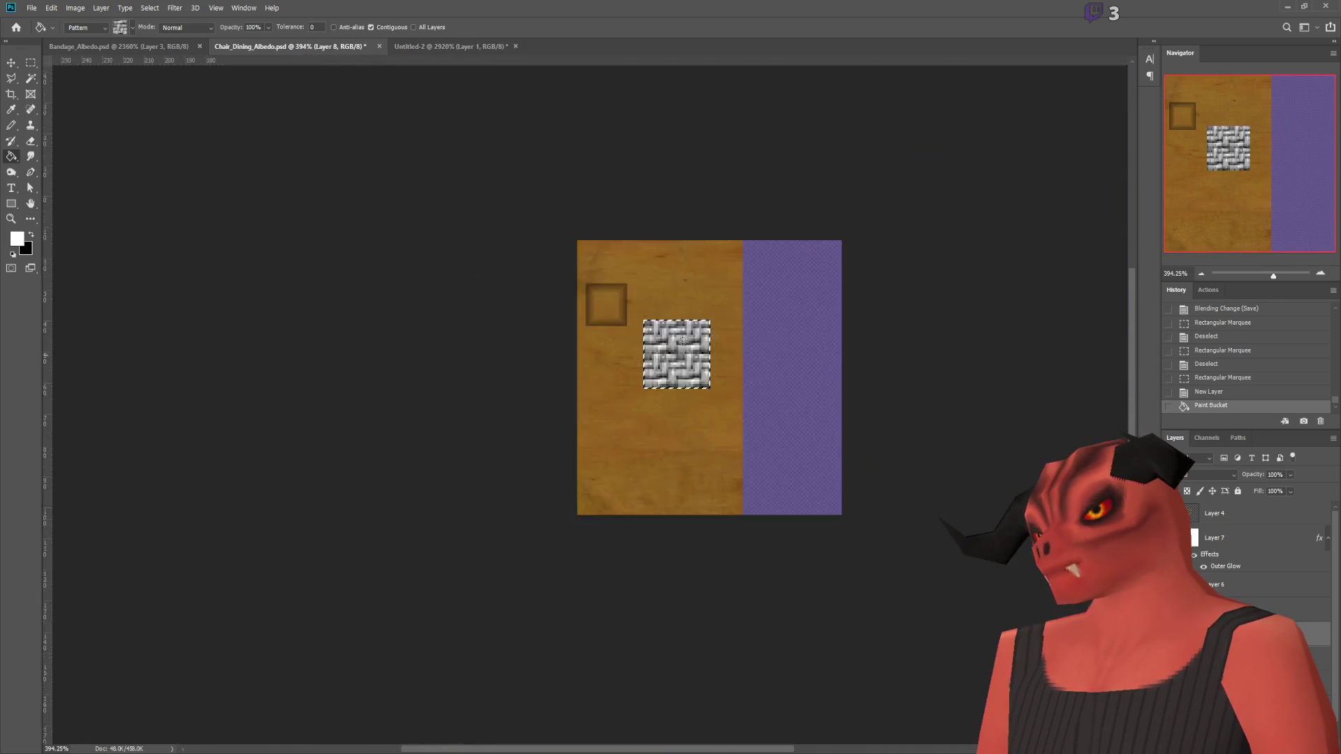
pyautogui.keyDown('alt'); pyautogui.scroll(10, 738, 318); pyautogui.keyUp('alt')
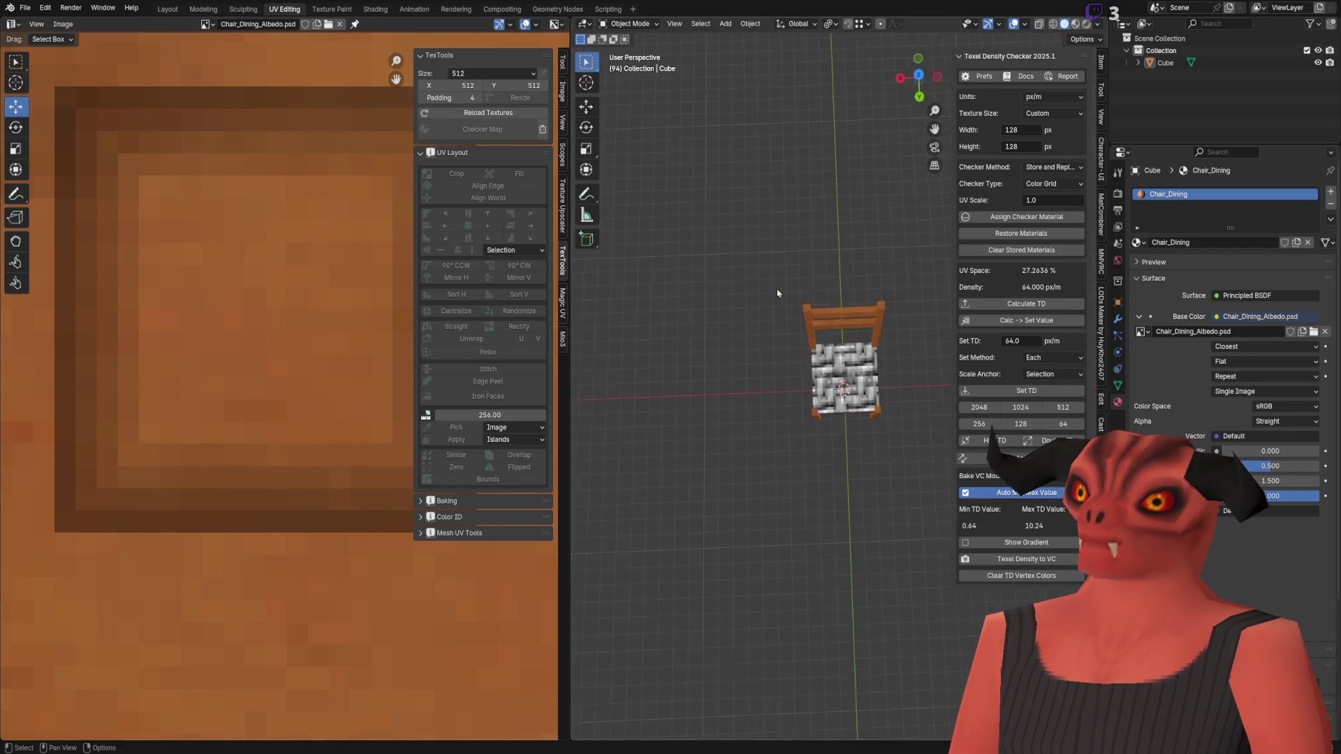
pyautogui.scroll(5, 754, 216)
pyautogui.scroll(-4, 826, 317)
pyautogui.moveTo(826, 317)
pyautogui.mouseDown(button='middle')
pyautogui.moveTo(820, 380)
pyautogui.moveTo(862, 375)
pyautogui.mouseUp(button='middle')
pyautogui.scroll(5, 861, 375)
pyautogui.scroll(-5, 891, 423)
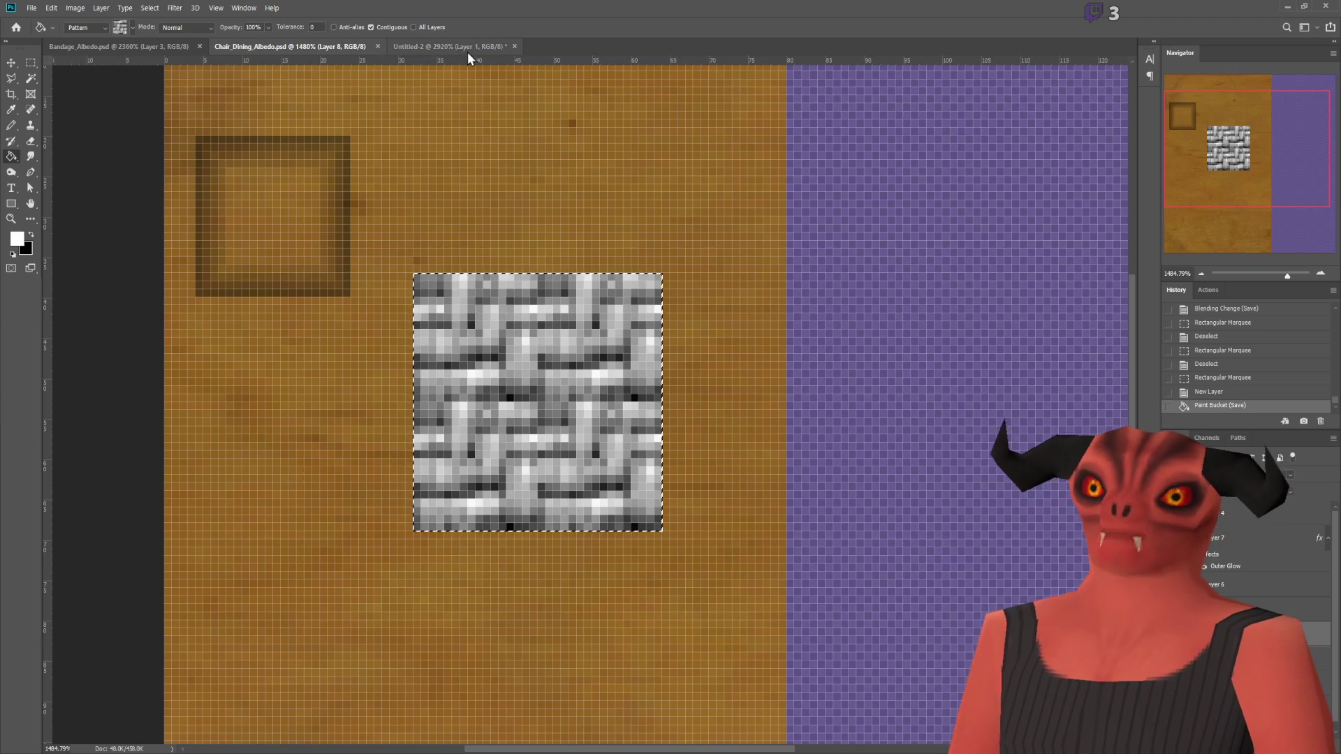
pyautogui.click(459, 52)
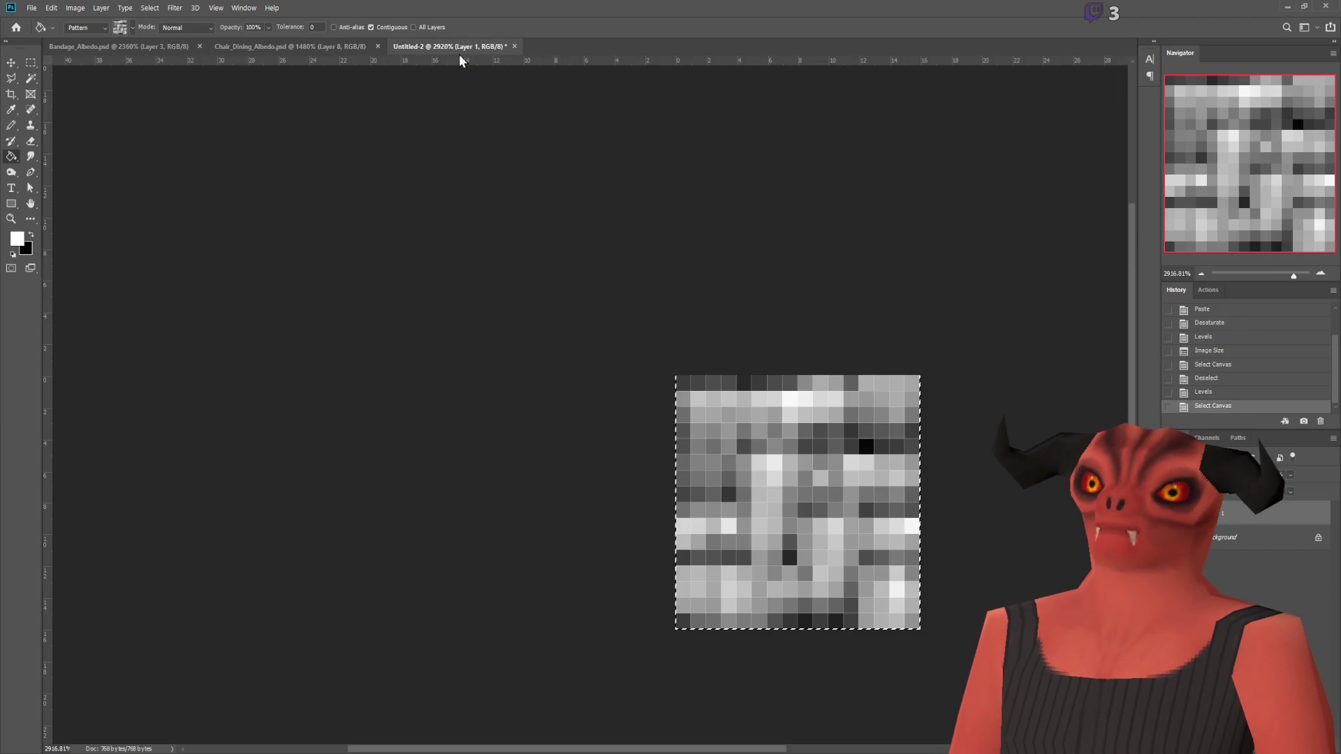
pyautogui.click(331, 47)
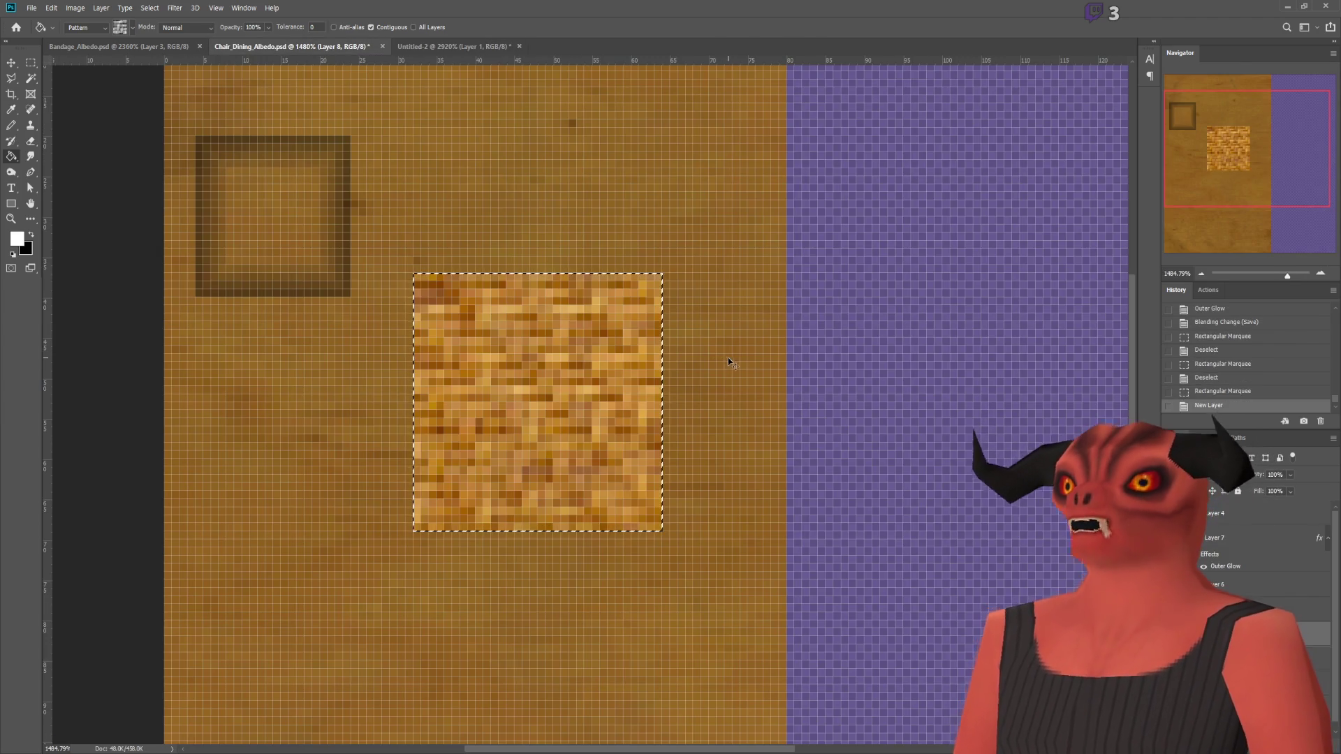
# Step: Clear the albedo selection and enlarge the greyscale weave tile in Untitled-2 via Image Size
pyautogui.click(26, 63)
pyautogui.hotkey('ctrl', 'd')
pyautogui.keyDown('alt'); pyautogui.scroll(2, 410, 276); pyautogui.keyUp('alt')
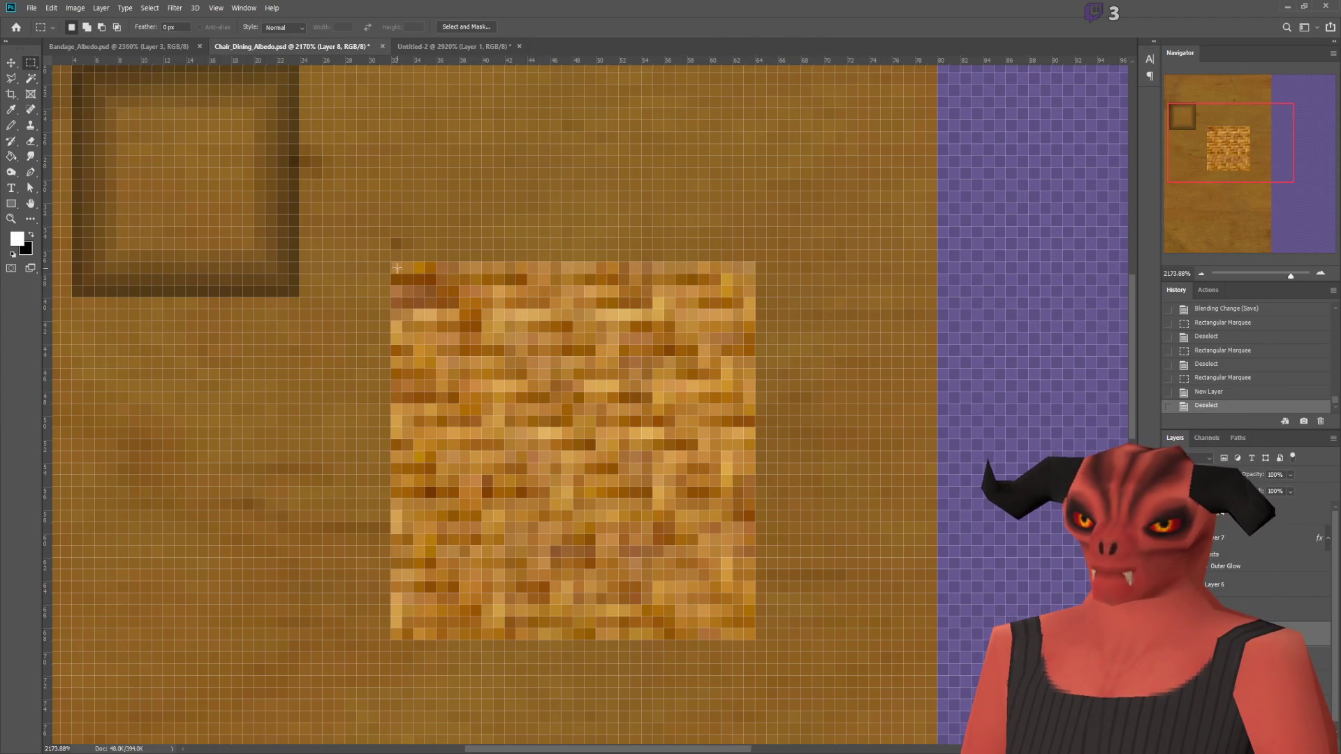
pyautogui.click(464, 47)
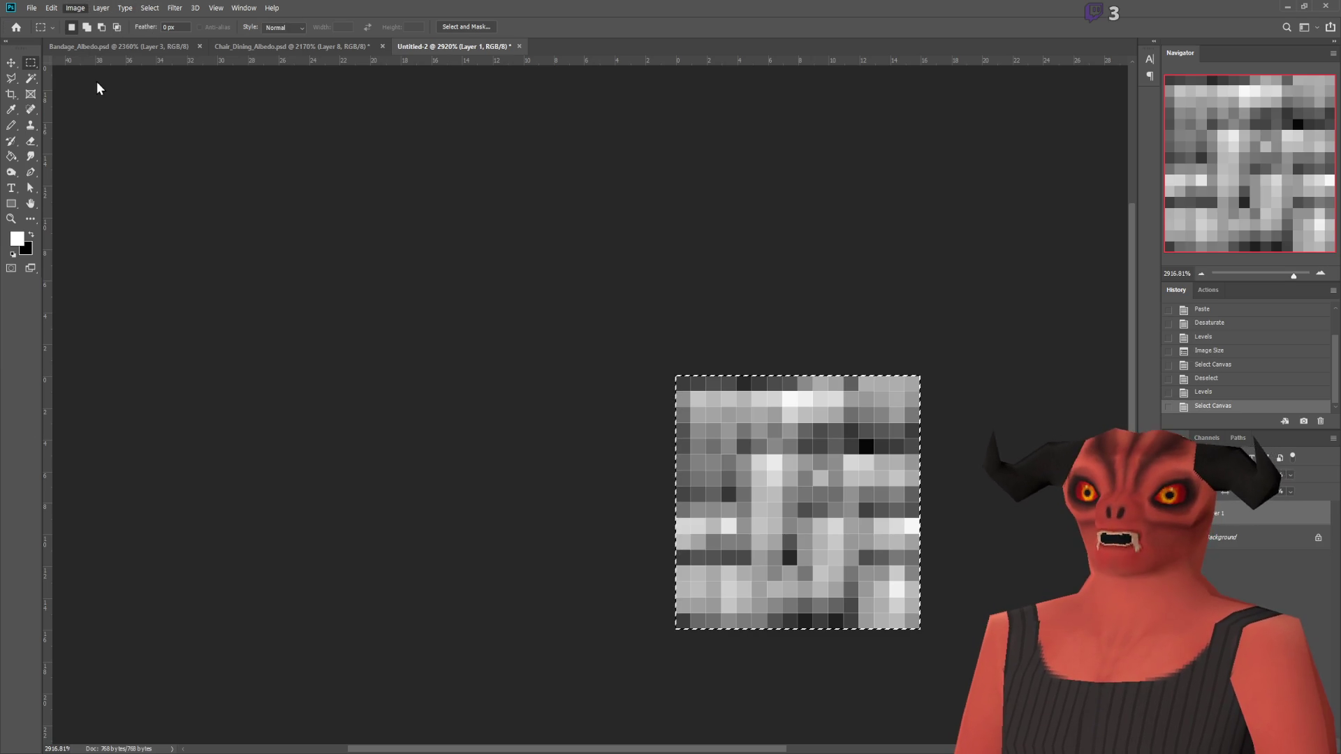
pyautogui.press('h')
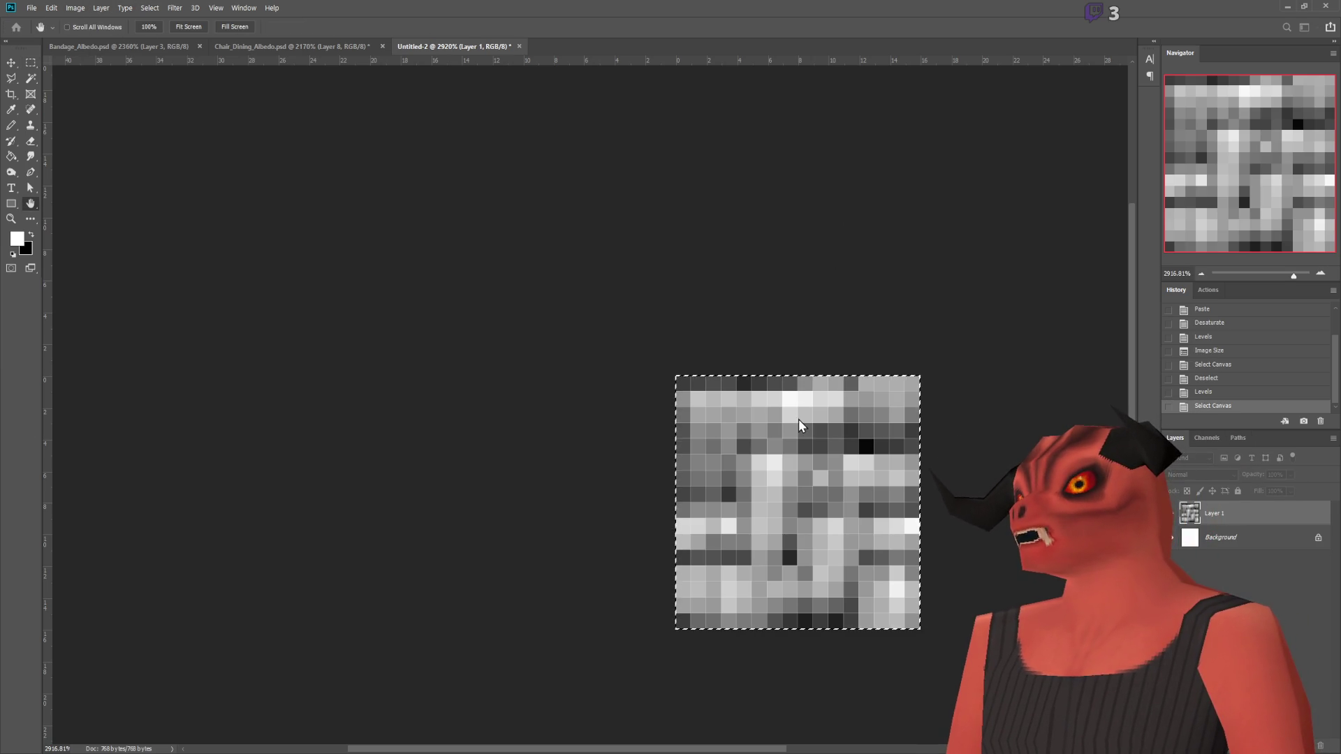
pyautogui.hotkey('ctrl', 'alt', 'i')
pyautogui.press('Return')
pyautogui.keyDown('alt'); pyautogui.scroll(-4, 758, 435); pyautogui.keyUp('alt')
pyautogui.keyDown('alt'); pyautogui.scroll(3, 758, 434); pyautogui.keyUp('alt')
pyautogui.press('m')
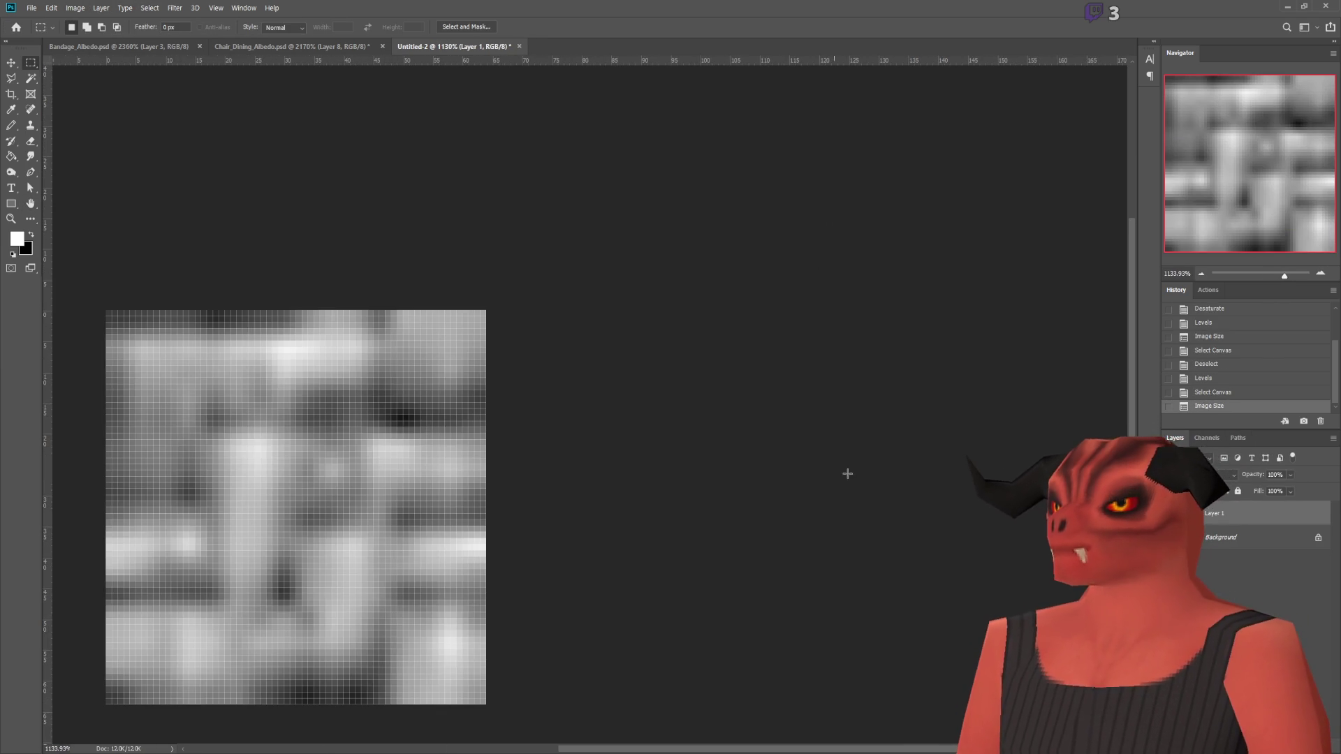
# Step: Delete the layer, fill the blank canvas with the woven pattern, and copy it all
pyautogui.press('Delete')
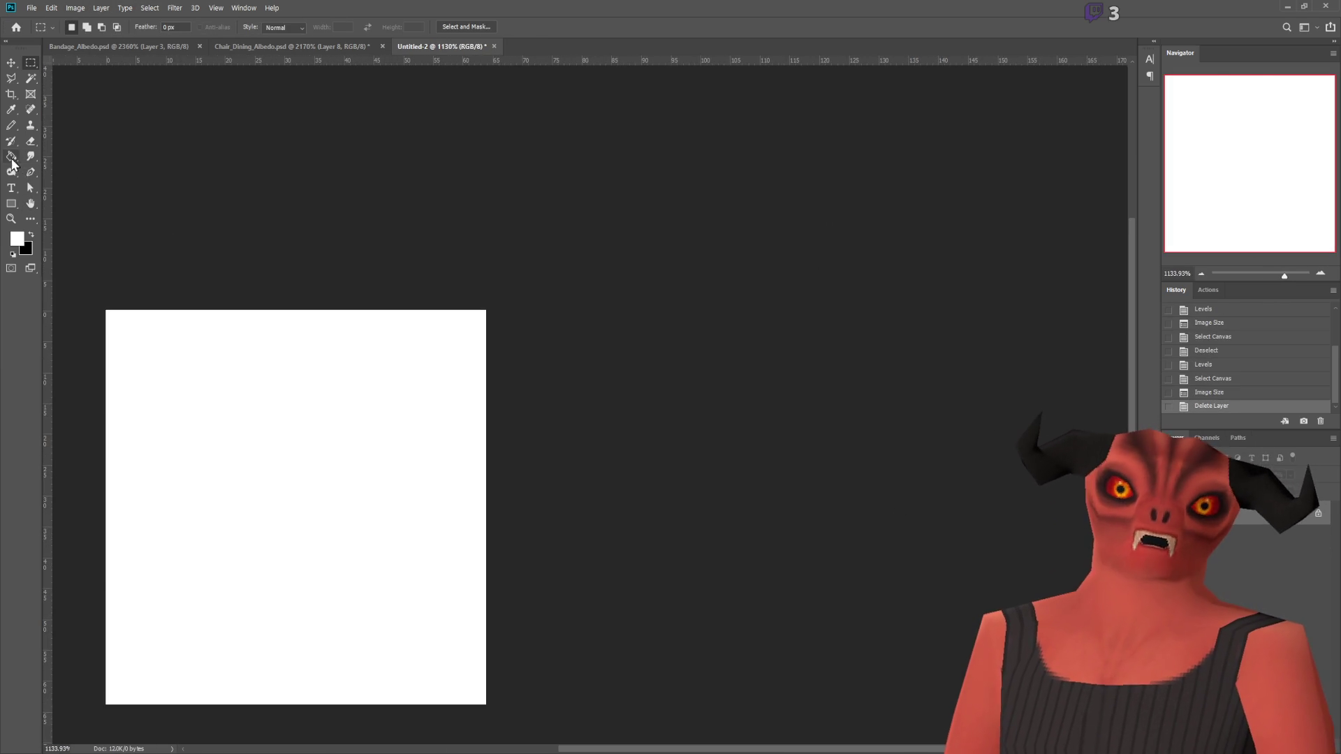
pyautogui.press('g')
pyautogui.click(456, 502)
pyautogui.keyDown('alt'); pyautogui.scroll(-1, 457, 501); pyautogui.keyUp('alt')
pyautogui.hotkey('ctrl', 'a')
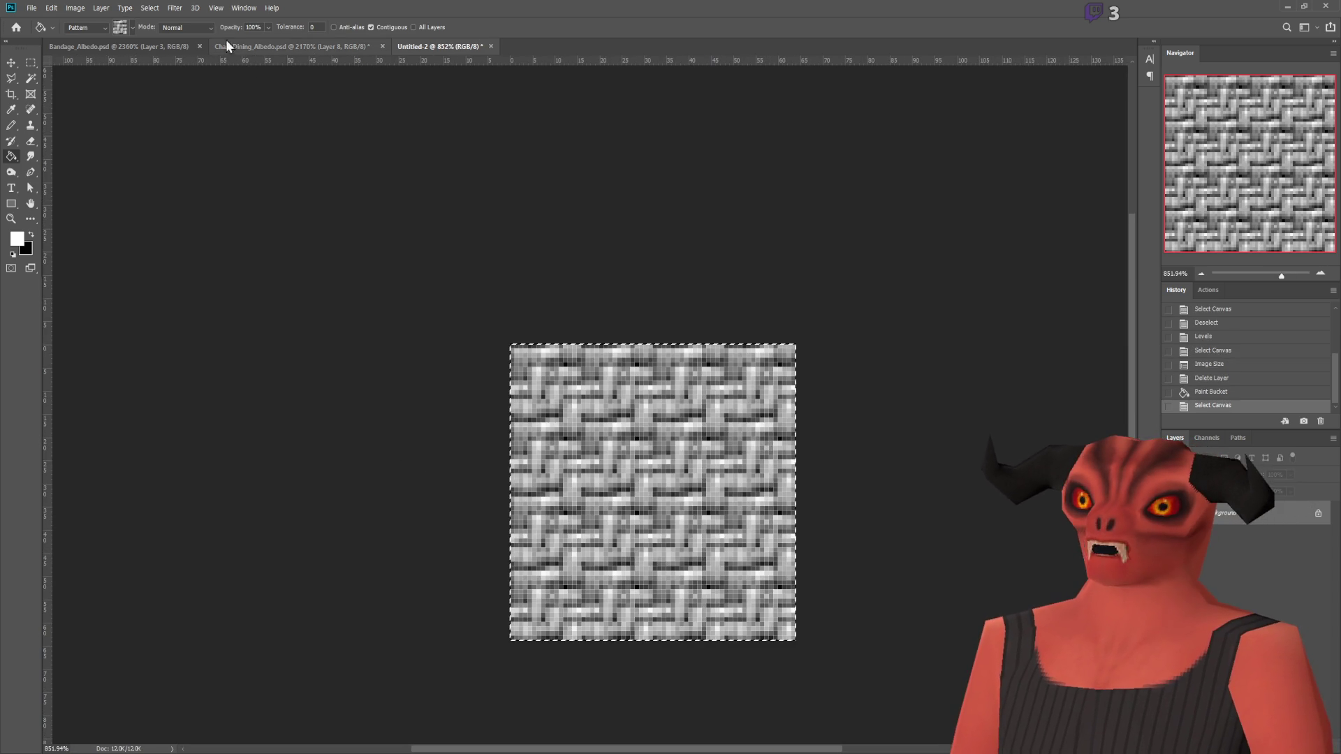
pyautogui.press('h')
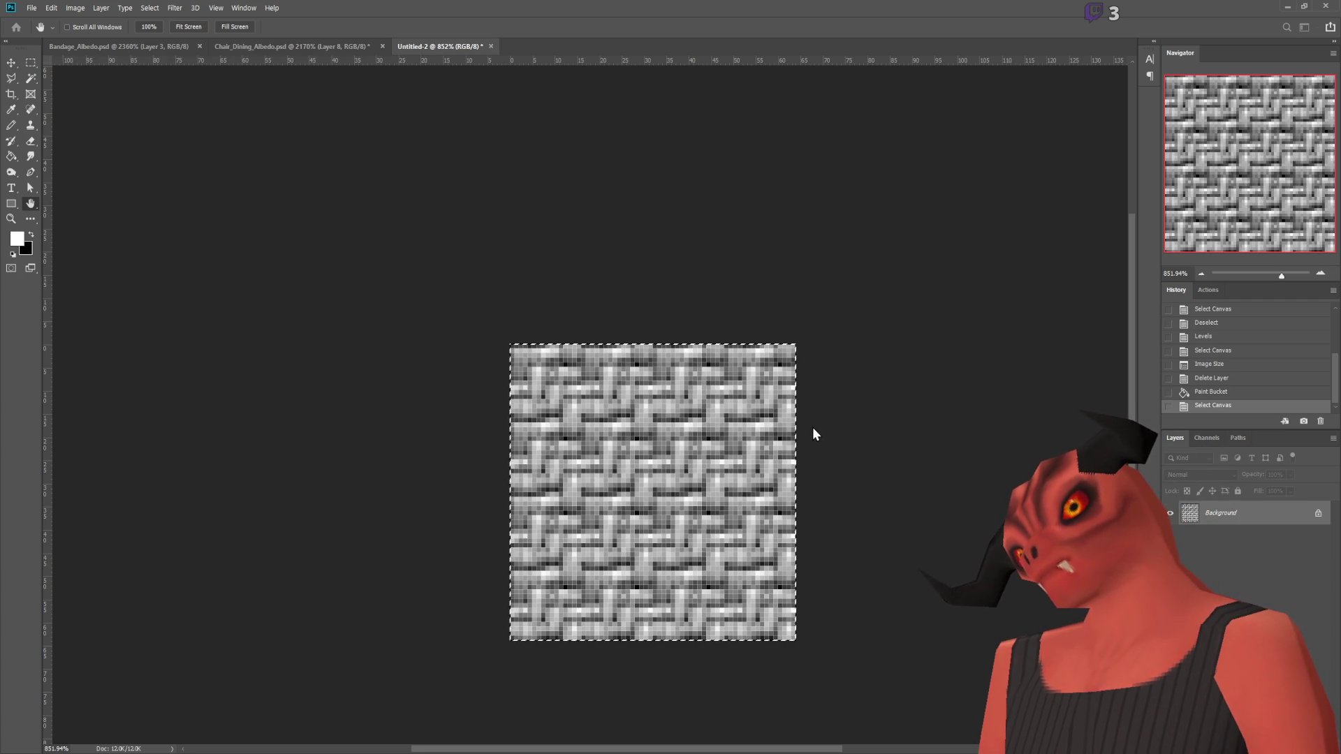
pyautogui.press('g')
pyautogui.press('F2')
# Step: Paste the woven pattern into the albedo seat square and check the chair's seat in 3D
pyautogui.click(297, 45)
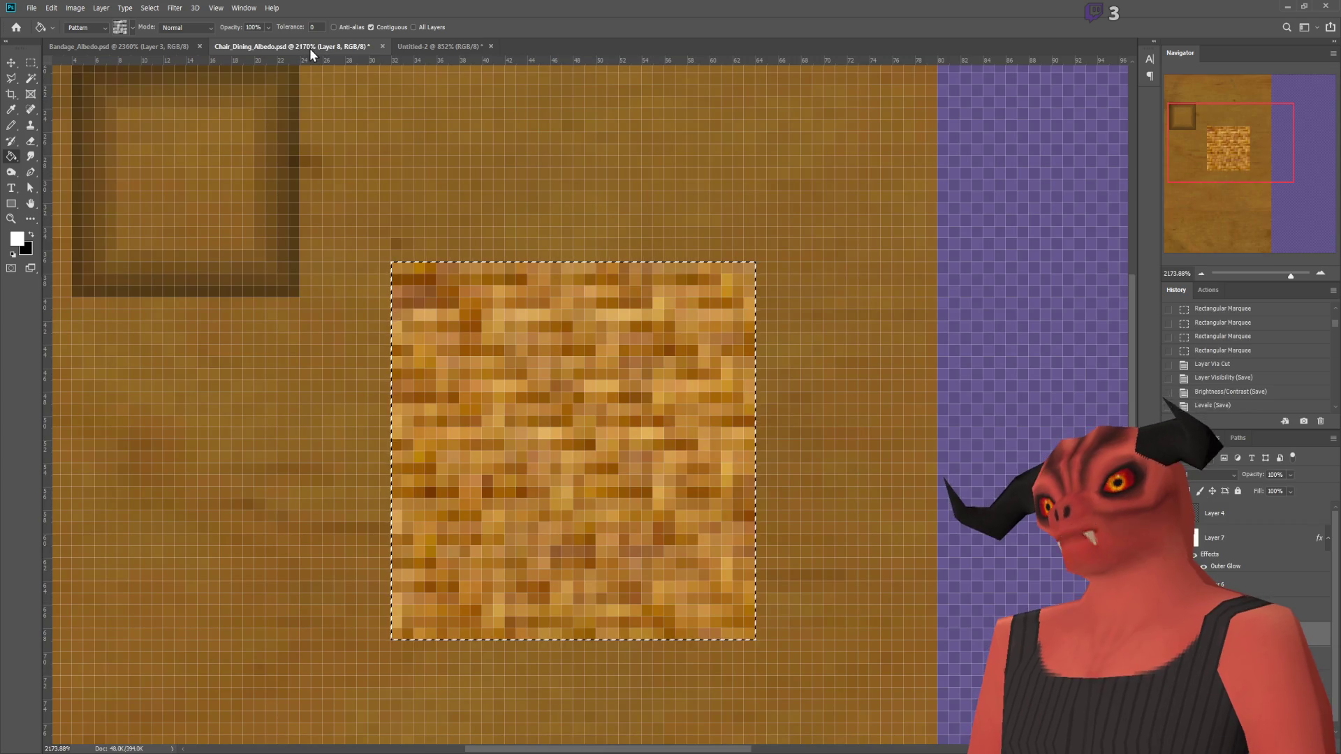
pyautogui.hotkey('ctrl', 'v')
pyautogui.hotkey('alt', 'Tab')
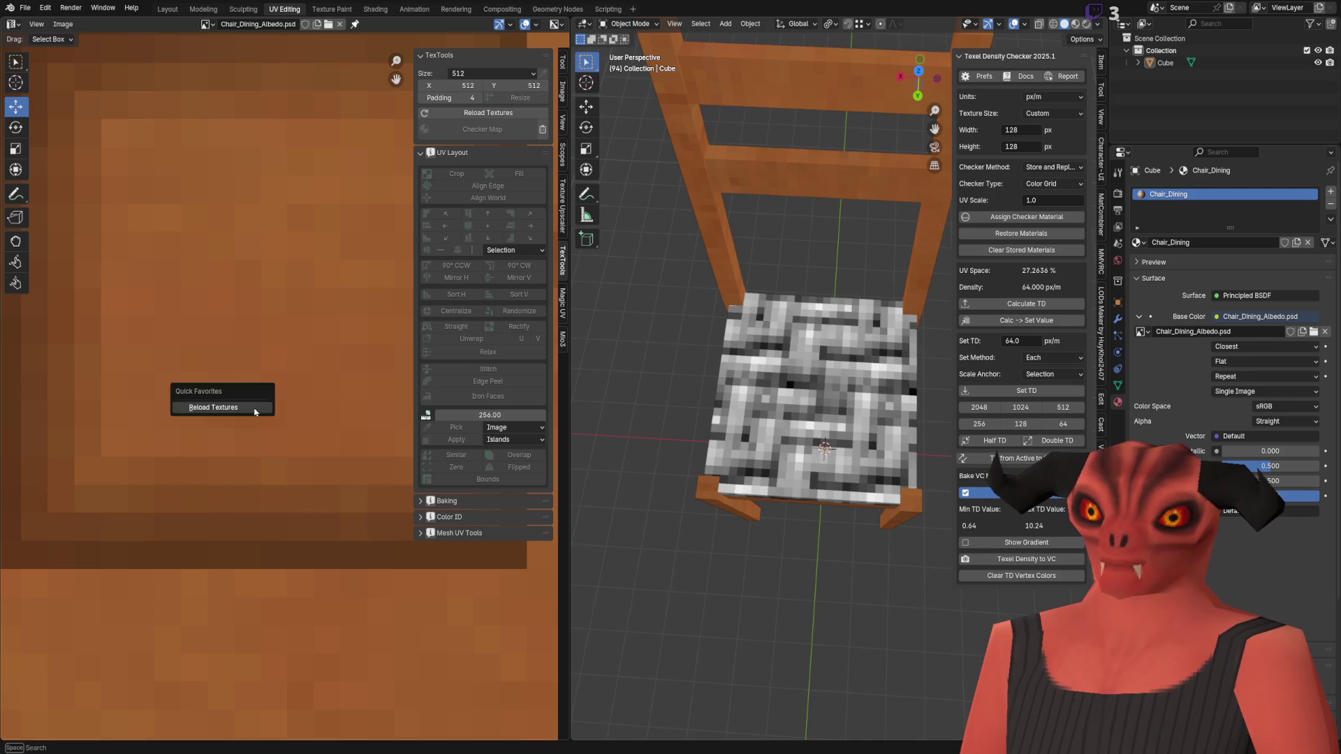
pyautogui.scroll(-5, 763, 377)
pyautogui.moveTo(763, 377)
pyautogui.mouseDown(button='middle')
pyautogui.moveTo(778, 252)
pyautogui.moveTo(828, 253)
pyautogui.moveTo(857, 293)
pyautogui.moveTo(677, 257)
pyautogui.mouseUp(button='middle')
pyautogui.scroll(-5, 857, 292)
pyautogui.scroll(5, 857, 292)
pyautogui.hotkey('alt', 'Tab')
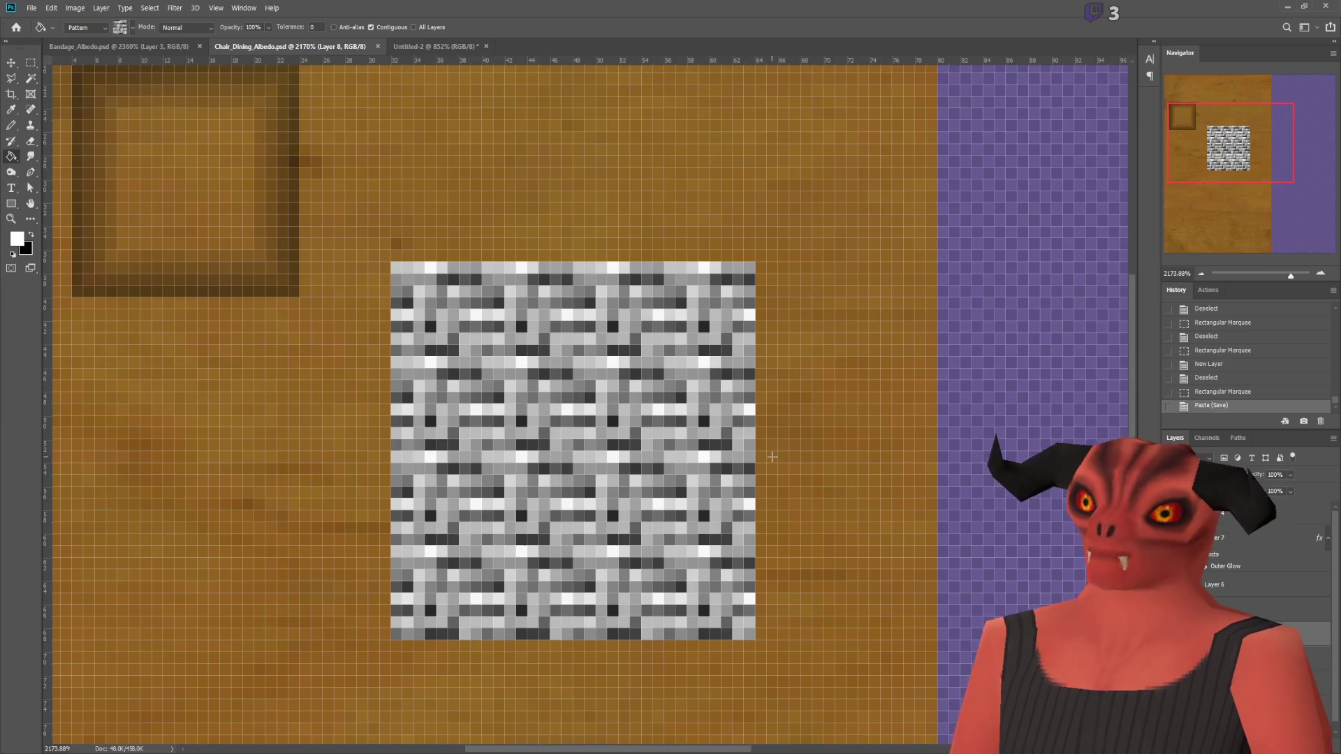
# Step: Hide the grey woven layer to compare the orange seat patch, then show it again
pyautogui.keyDown('alt'); pyautogui.scroll(-2, 650, 430); pyautogui.keyUp('alt')
pyautogui.keyDown('alt'); pyautogui.scroll(2, 649, 429); pyautogui.keyUp('alt')
pyautogui.click(1194, 634)
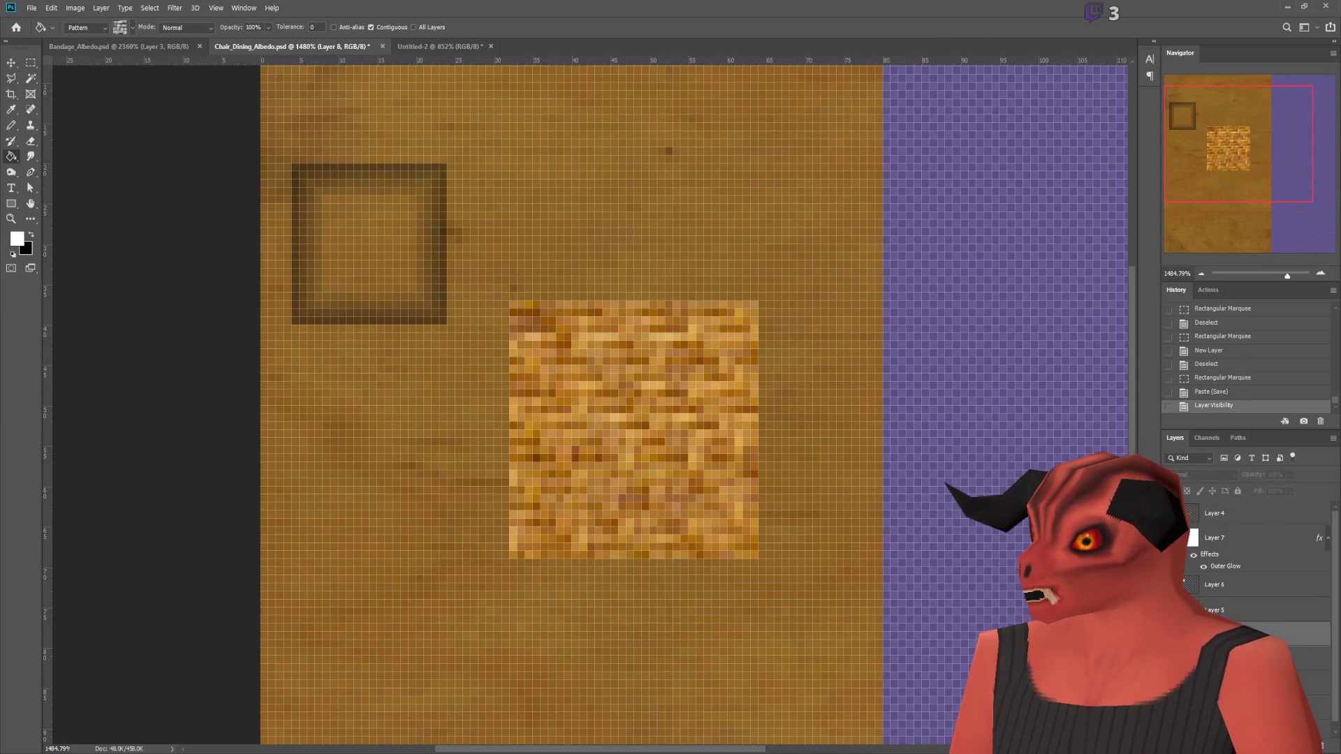
pyautogui.press('m')
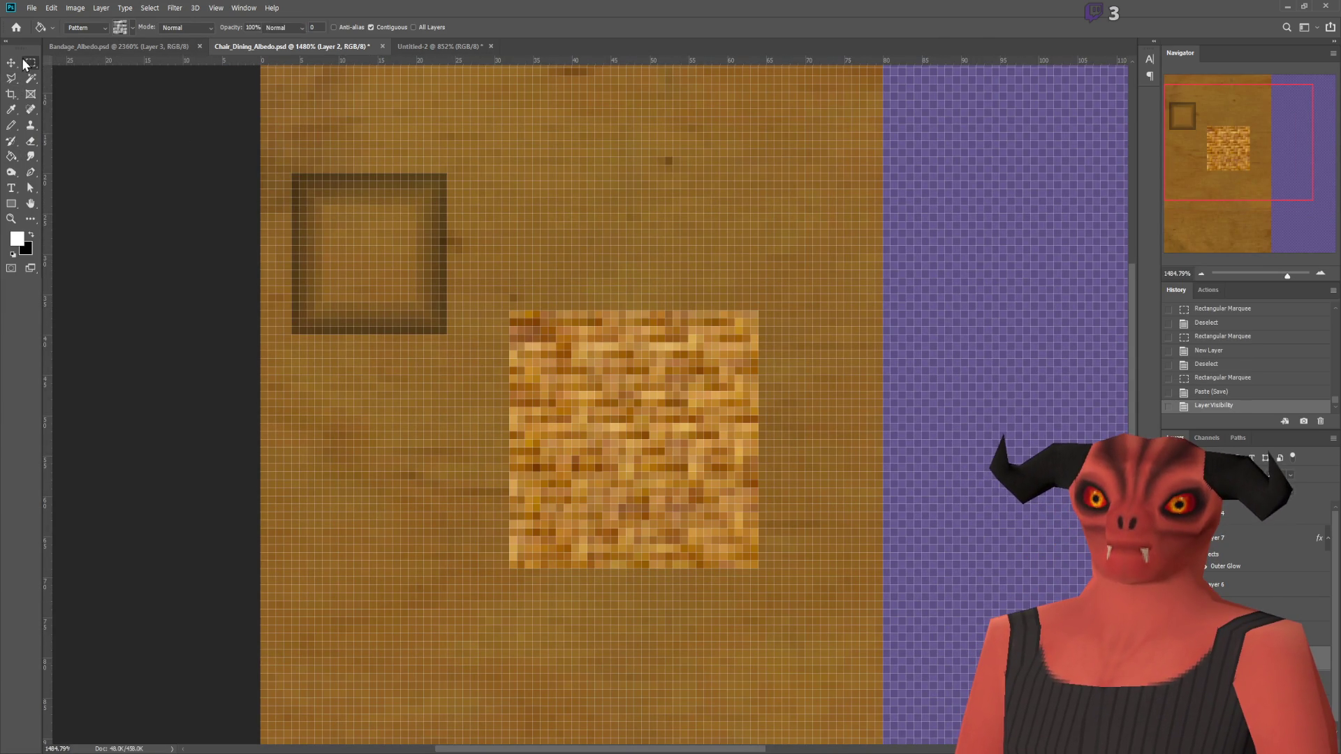
pyautogui.moveTo(510, 311); pyautogui.dragTo(758, 568)
pyautogui.hotkey('ctrl', 'd')
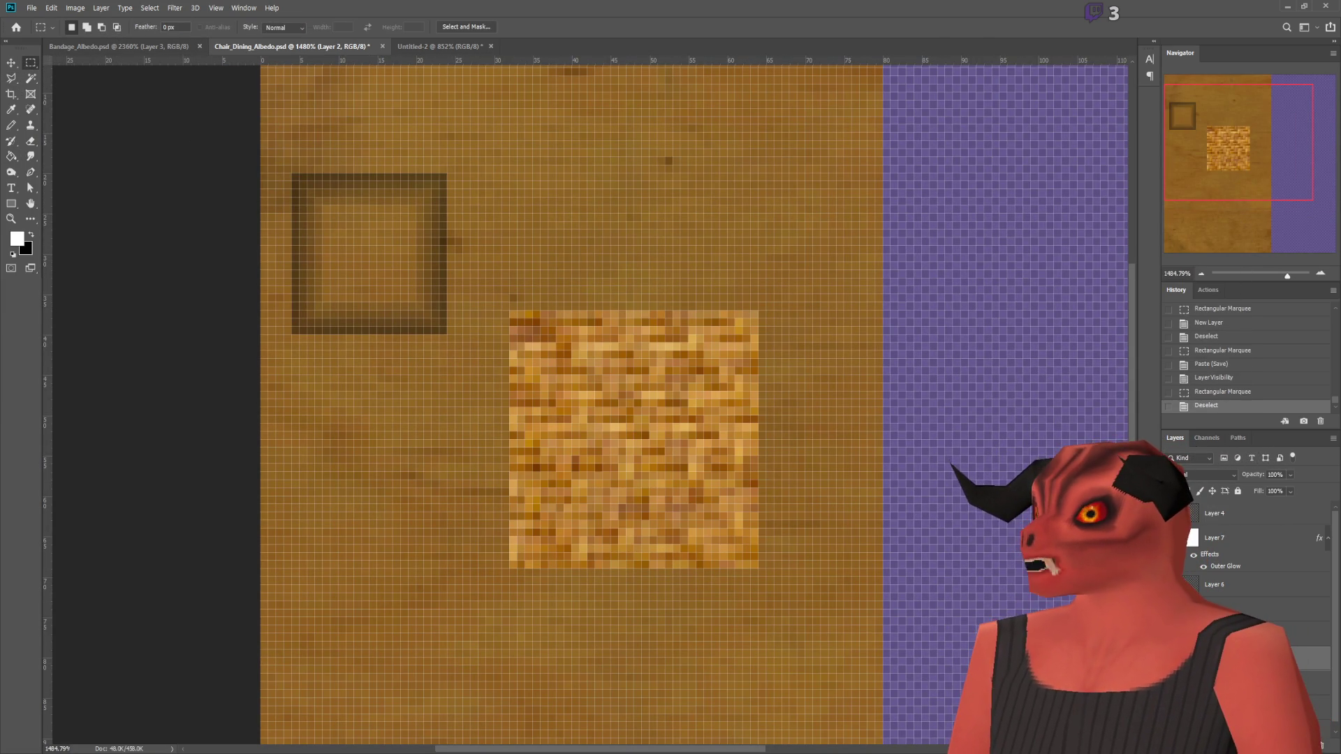
pyautogui.click(1193, 633)
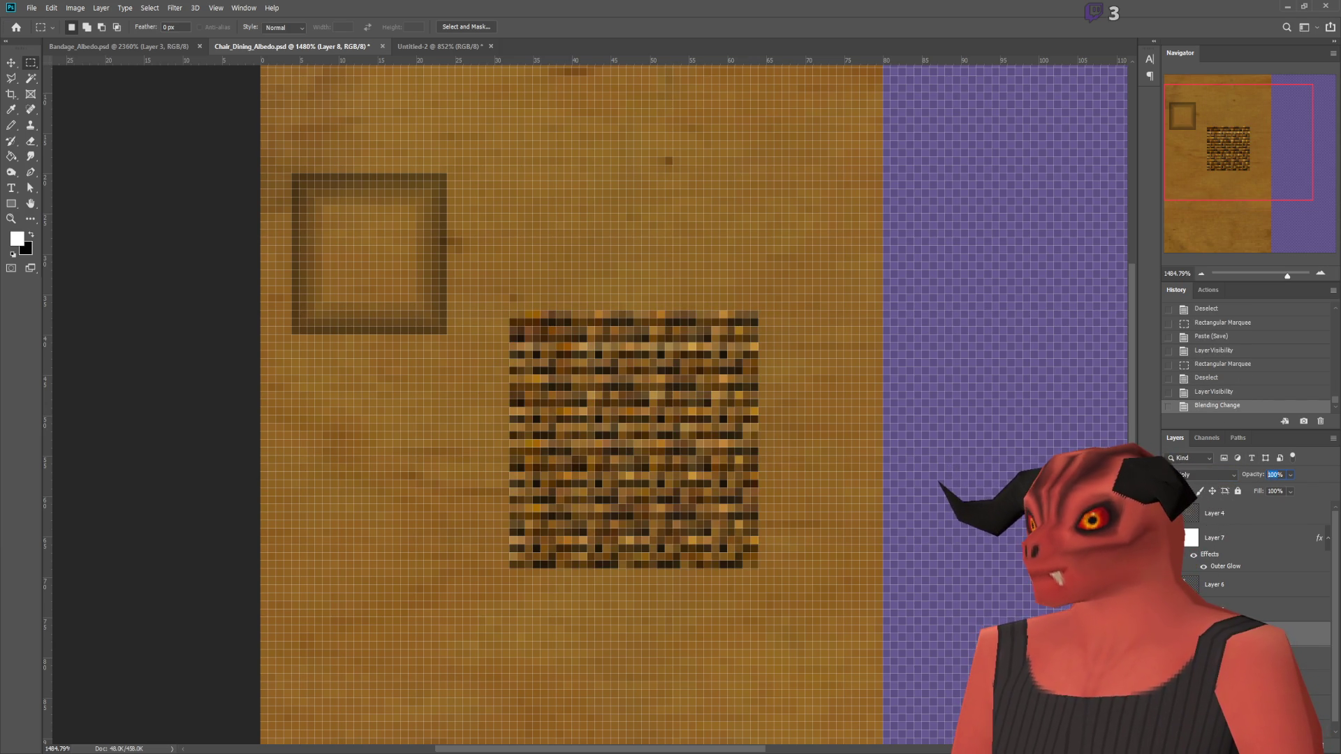
# Step: Try the woven layer at 20% and 50% opacity, toggling the overlay to compare
pyautogui.write('20')
pyautogui.press('Return')
pyautogui.write('50')
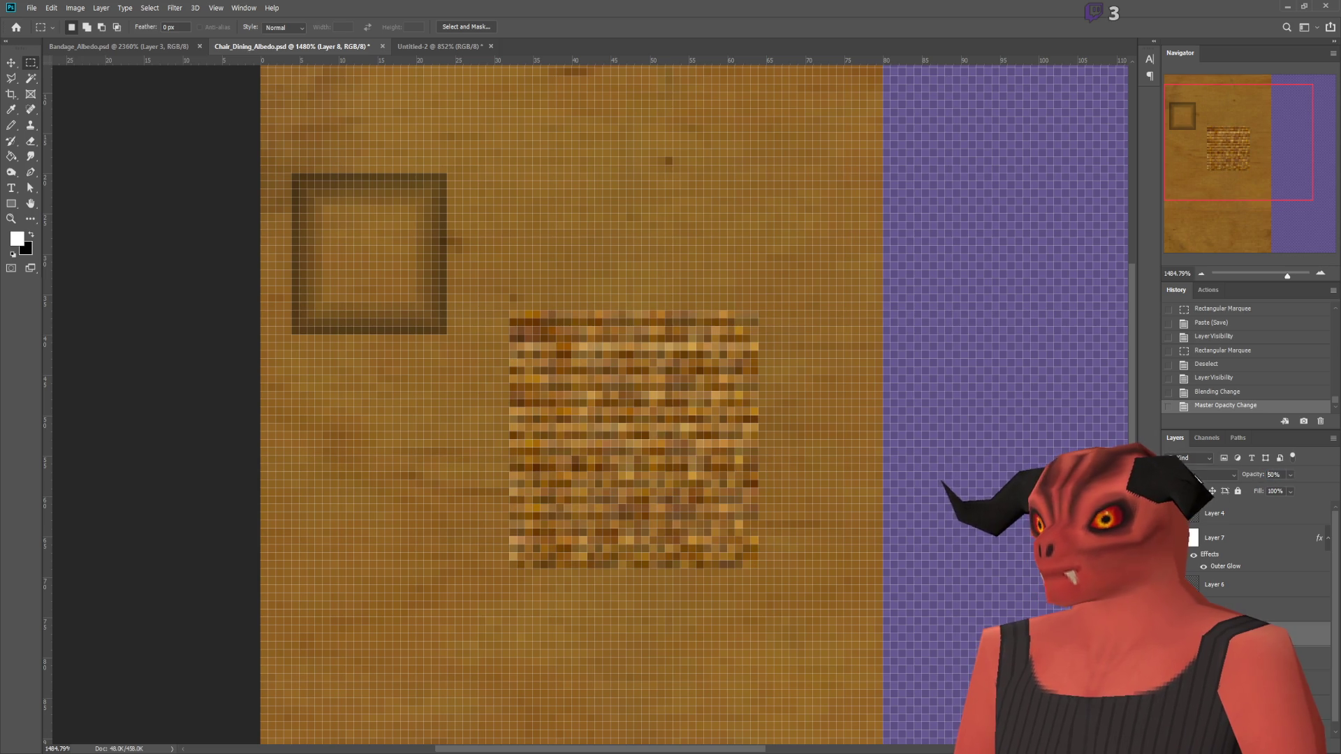
pyautogui.click(1171, 538)
pyautogui.click(1171, 537)
pyautogui.click(1171, 538)
pyautogui.click(1171, 537)
pyautogui.click(1171, 537)
pyautogui.click(1171, 538)
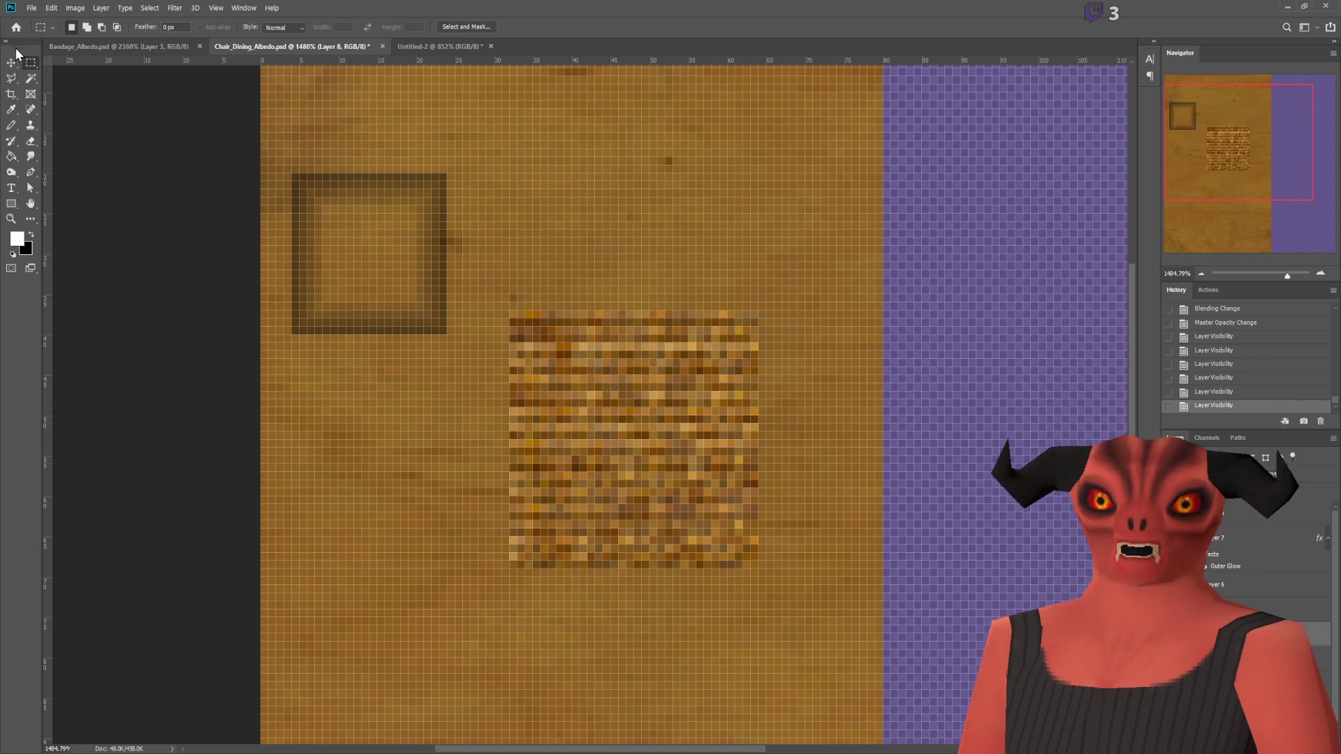
# Step: Nudge the weave overlay, undo the move, and duplicate Layer 2 as Layer 2 copy
pyautogui.press('v')
pyautogui.moveTo(640, 387)
pyautogui.mouseDown()
pyautogui.moveTo(701, 490)
pyautogui.moveTo(665, 527)
pyautogui.moveTo(863, 160)
pyautogui.moveTo(885, 196)
pyautogui.moveTo(684, 356)
pyautogui.mouseUp()
pyautogui.moveTo(622, 312)
pyautogui.mouseDown()
pyautogui.moveTo(592, 342)
pyautogui.moveTo(618, 353)
pyautogui.moveTo(588, 351)
pyautogui.moveTo(629, 342)
pyautogui.moveTo(593, 333)
pyautogui.moveTo(596, 357)
pyautogui.mouseUp()
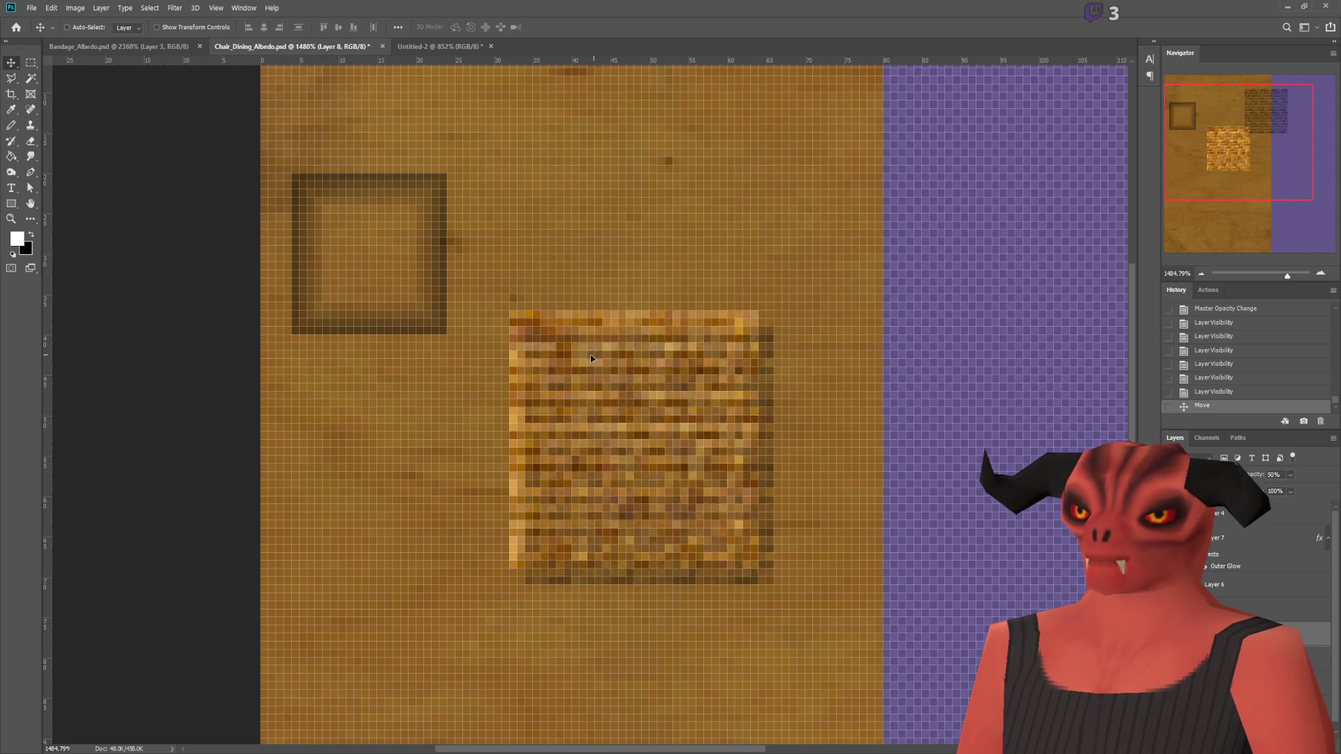
pyautogui.hotkey('ctrl', 'z')
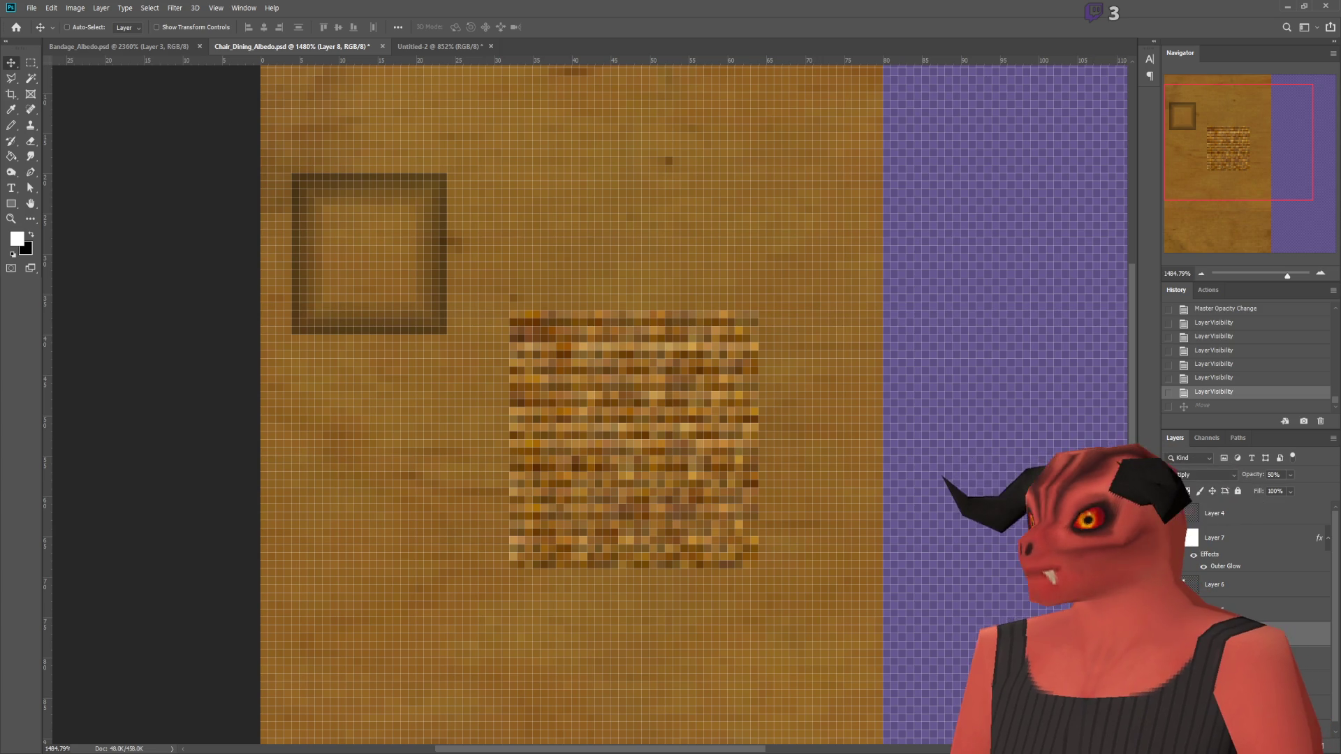
pyautogui.click(1229, 659)
pyautogui.hotkey('ctrl', 'j')
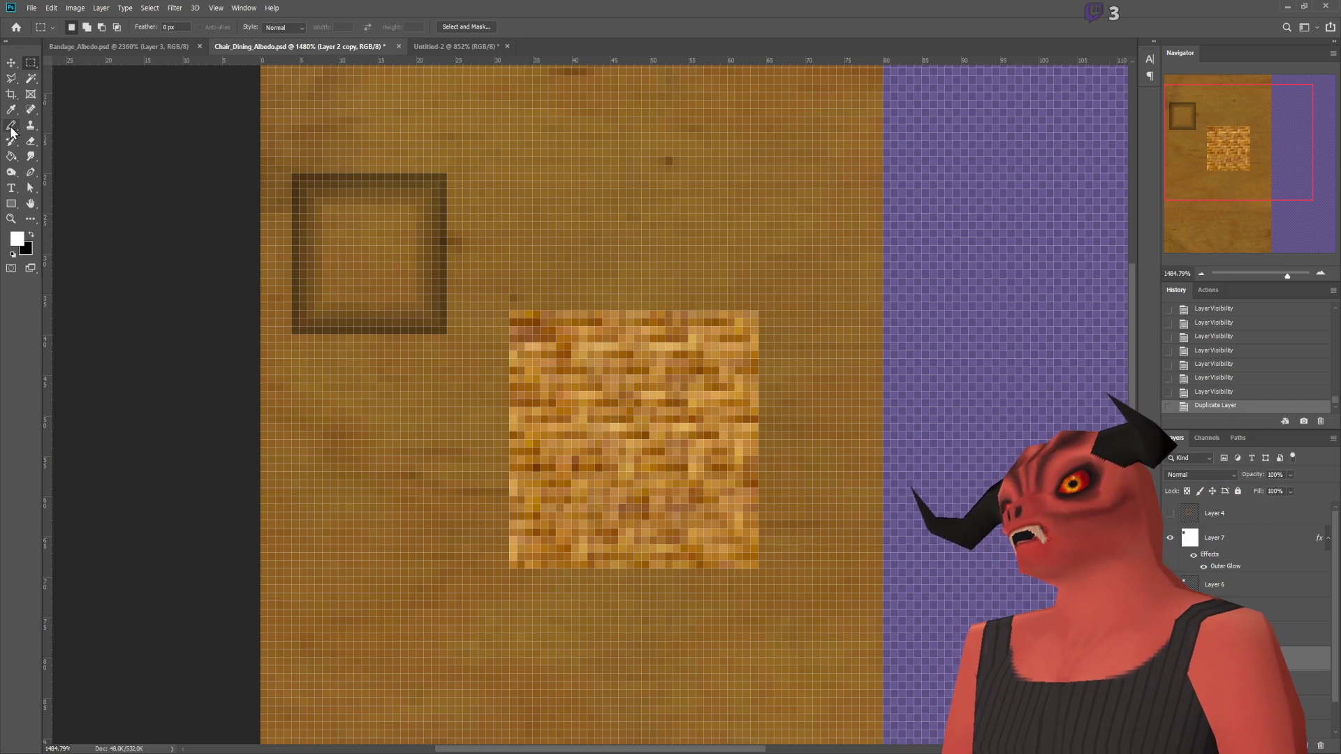
# Step: Average the copied weave square to one flat colour and hide the original weave layer
pyautogui.moveTo(508, 310)
pyautogui.mouseDown()
pyautogui.moveTo(780, 578)
pyautogui.moveTo(757, 567)
pyautogui.mouseUp()
pyautogui.click(752, 563)
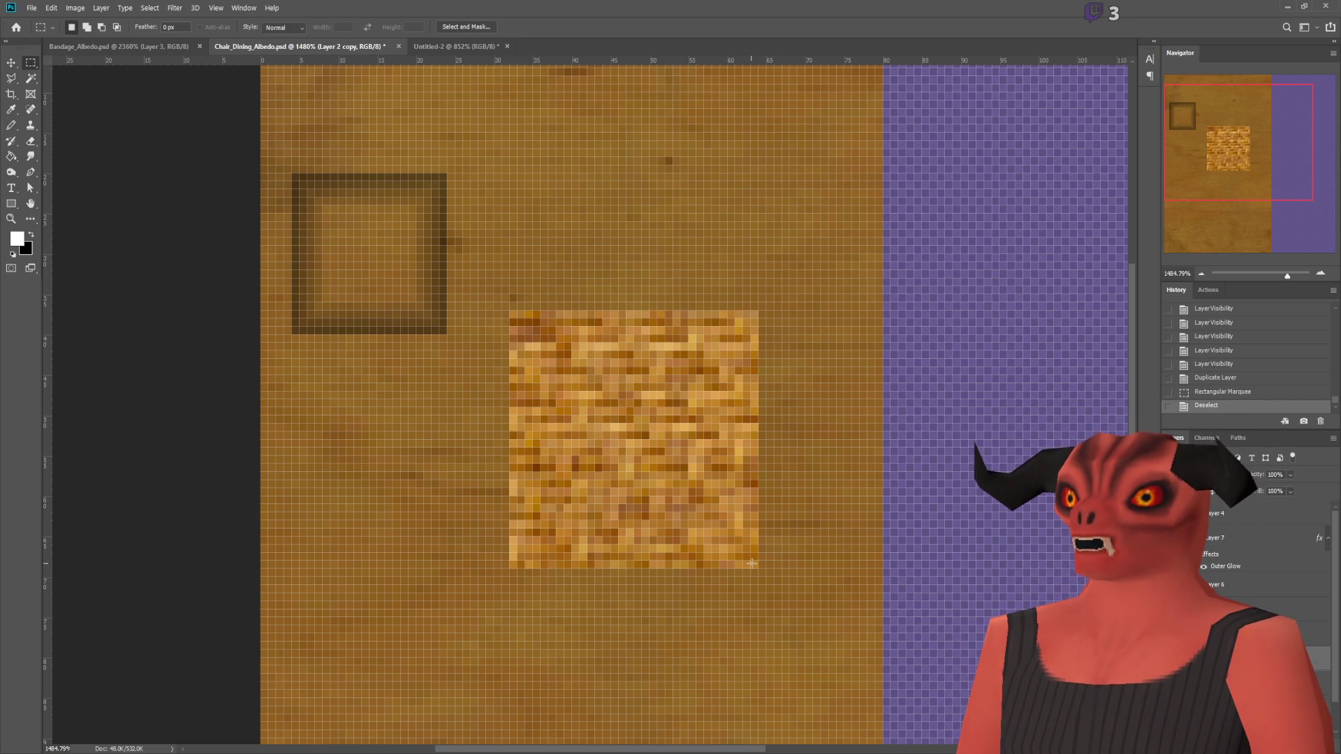
pyautogui.moveTo(515, 305); pyautogui.dragTo(511, 312)
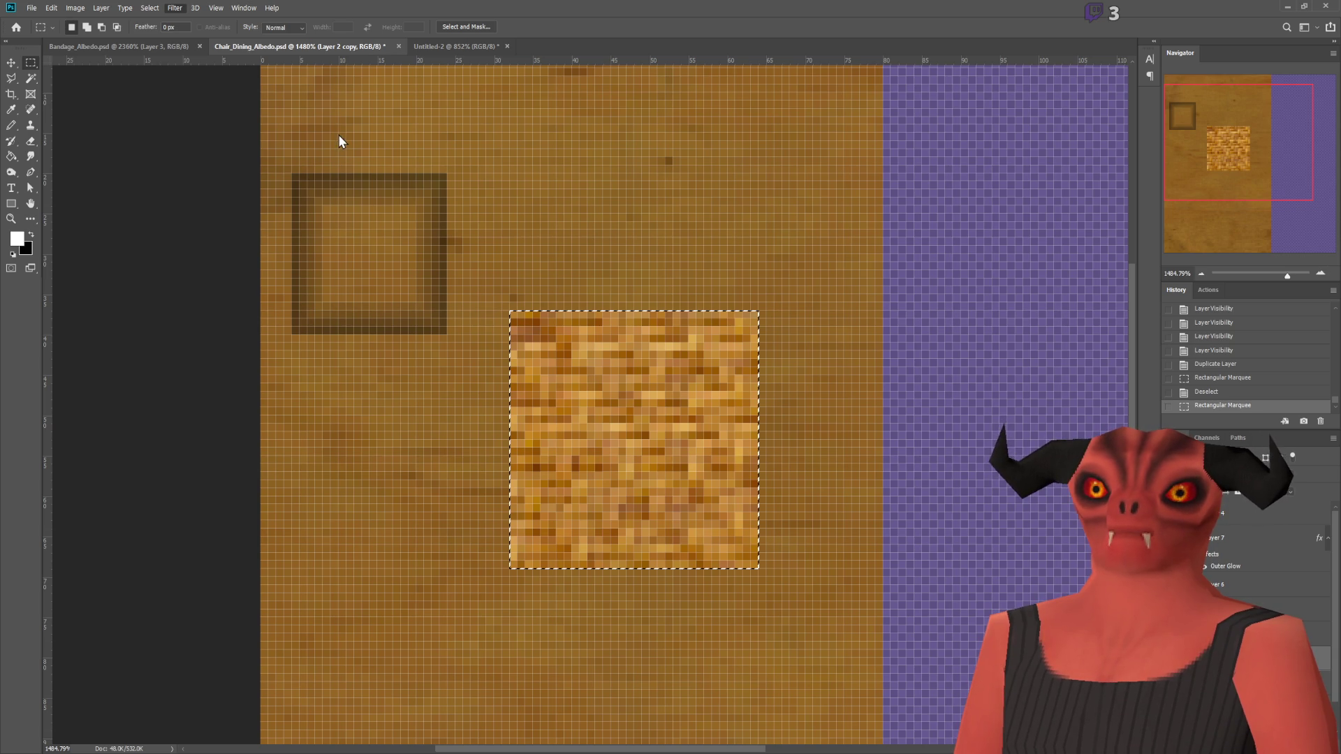
pyautogui.hotkey('ctrl', 'f')
pyautogui.hotkey('ctrl', 'd')
pyautogui.click(1174, 513)
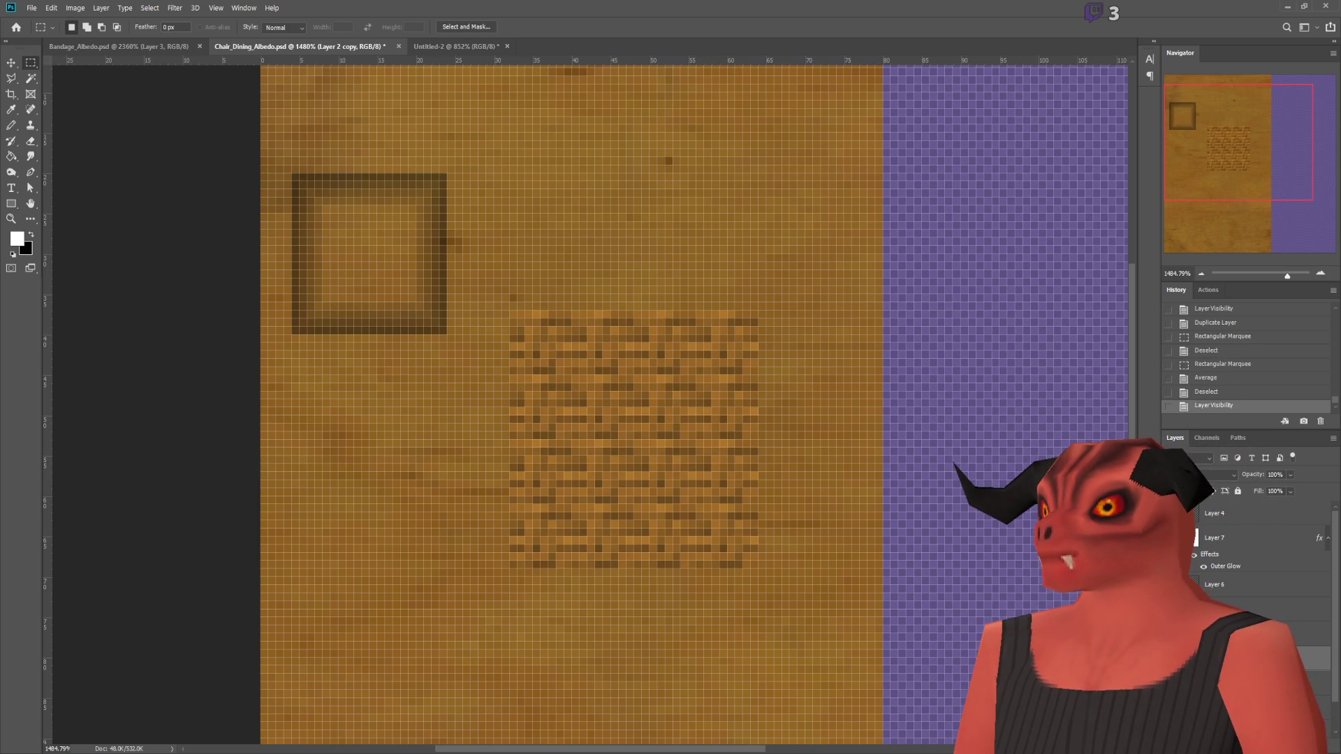
# Step: Set the overlay to 75% opacity, cycle through blend modes, then lower opacity to 27%
pyautogui.click(1274, 475)
pyautogui.write('75')
pyautogui.press('Return')
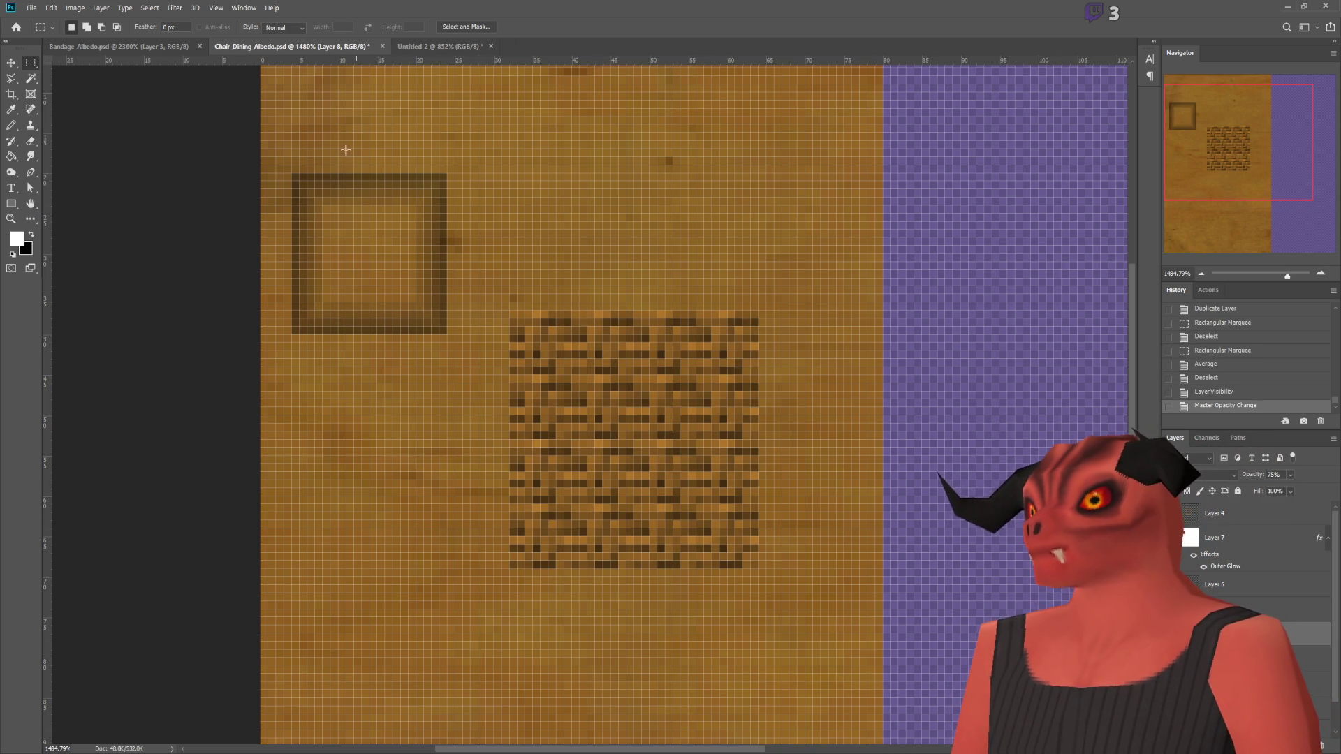
pyautogui.hotkey('shift', '+')
pyautogui.hotkey('shift', '+')
pyautogui.hotkey('shift', '+')
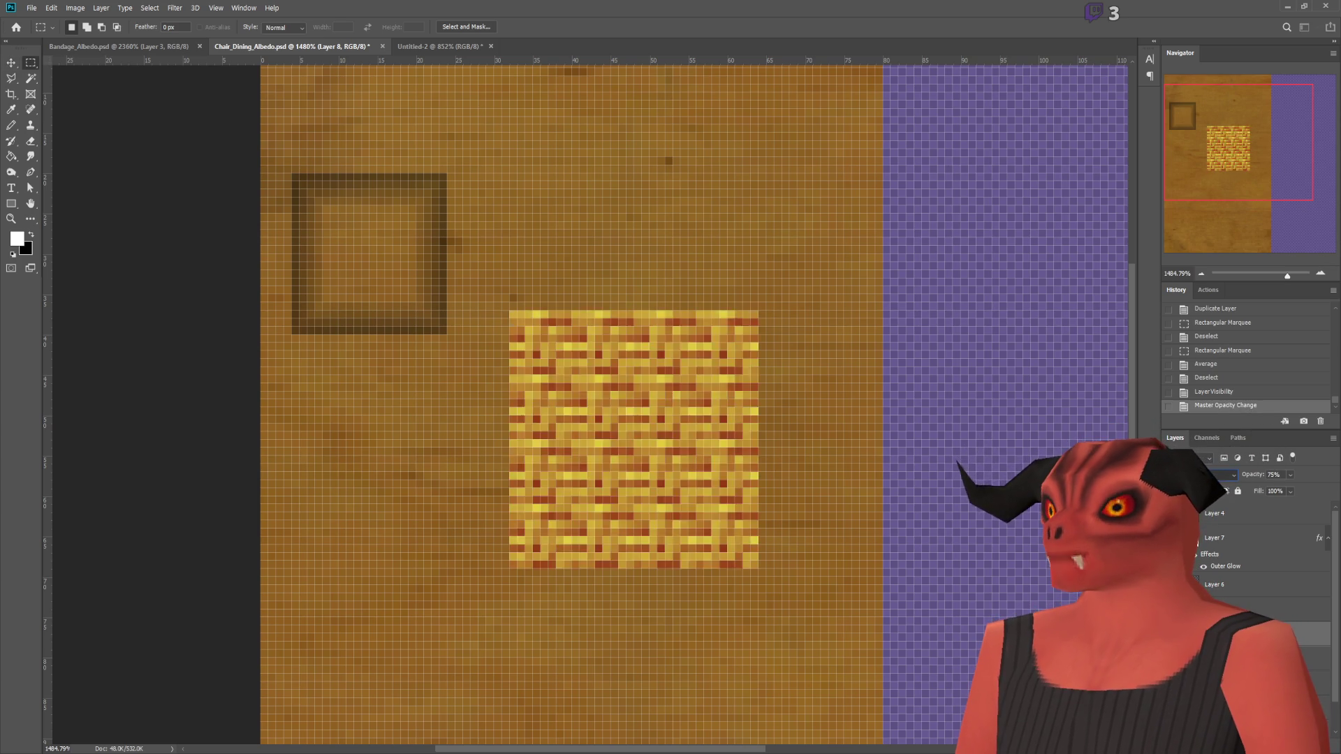
pyautogui.hotkey('shift', '+')
pyautogui.hotkey('shift', '+')
pyautogui.hotkey('shift', '+')
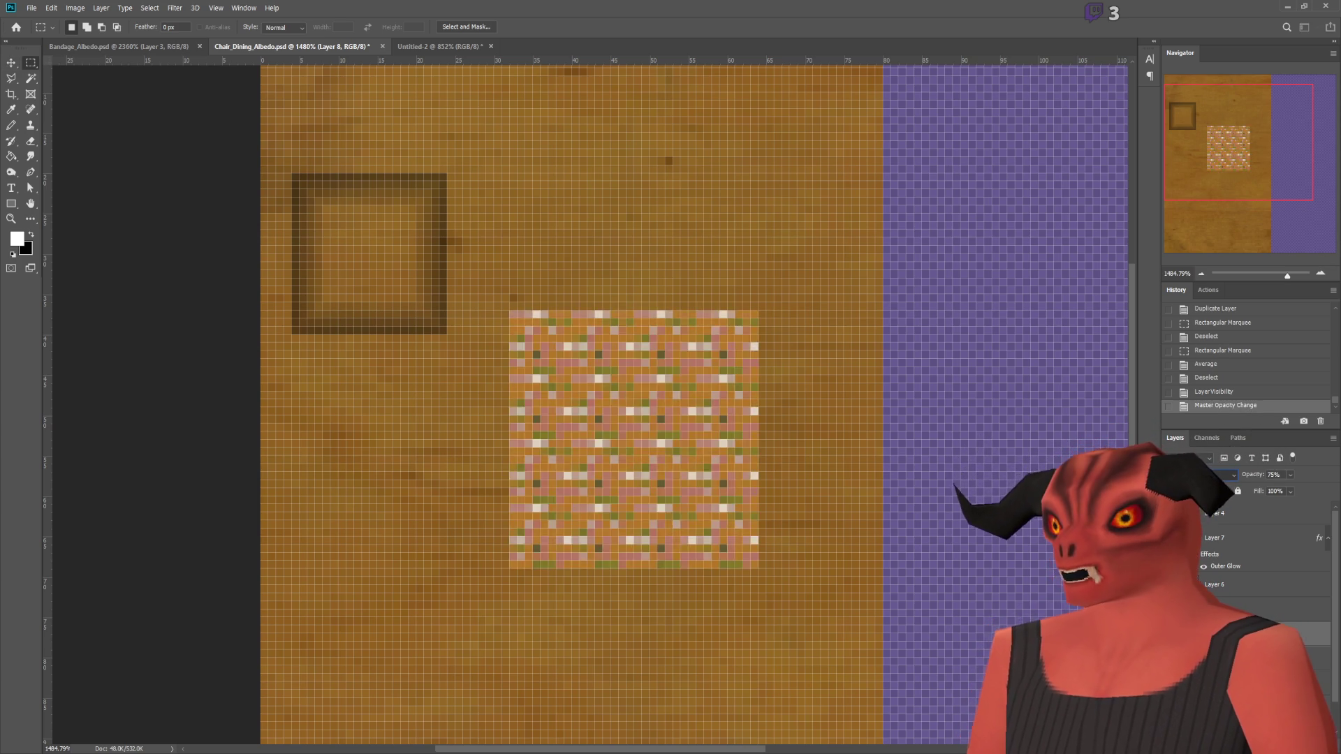
pyautogui.hotkey('shift', '-')
pyautogui.hotkey('shift', '-')
pyautogui.hotkey('shift', '-')
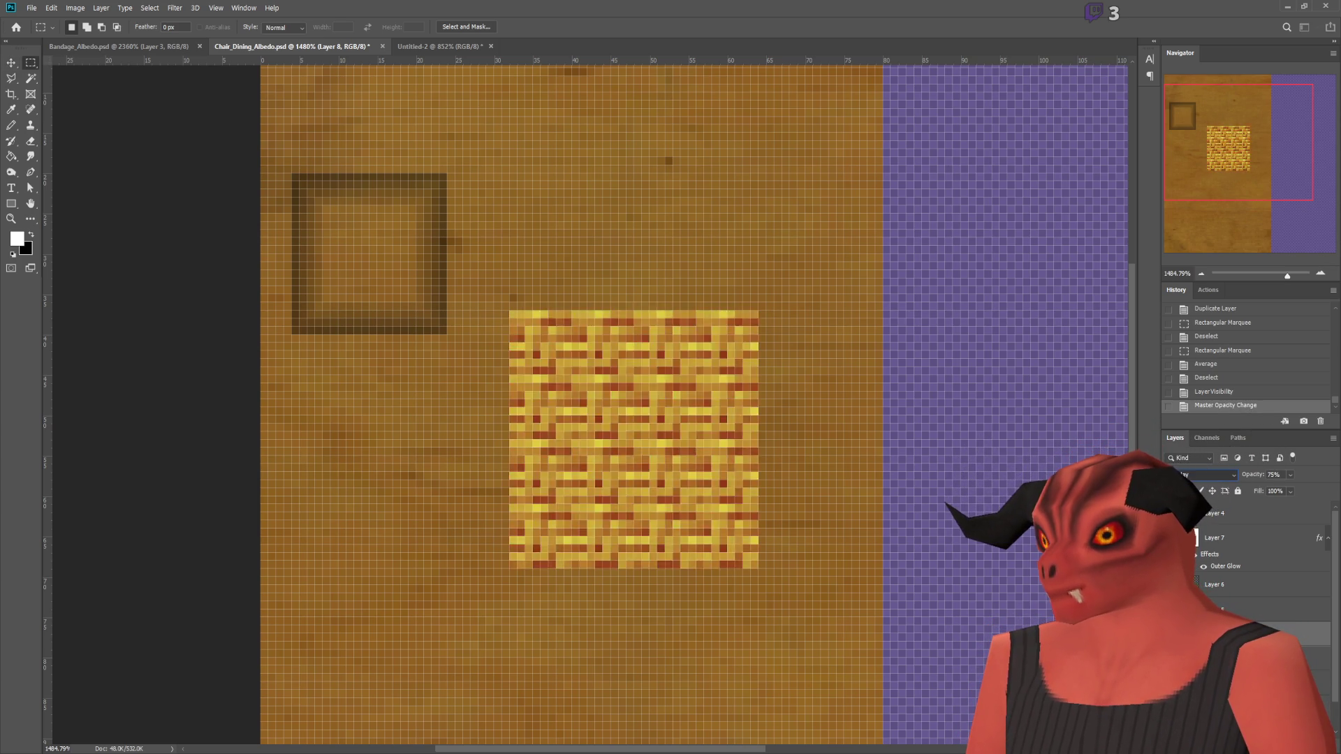
pyautogui.hotkey('shift', '-')
pyautogui.hotkey('shift', '-')
pyautogui.hotkey('shift', '-')
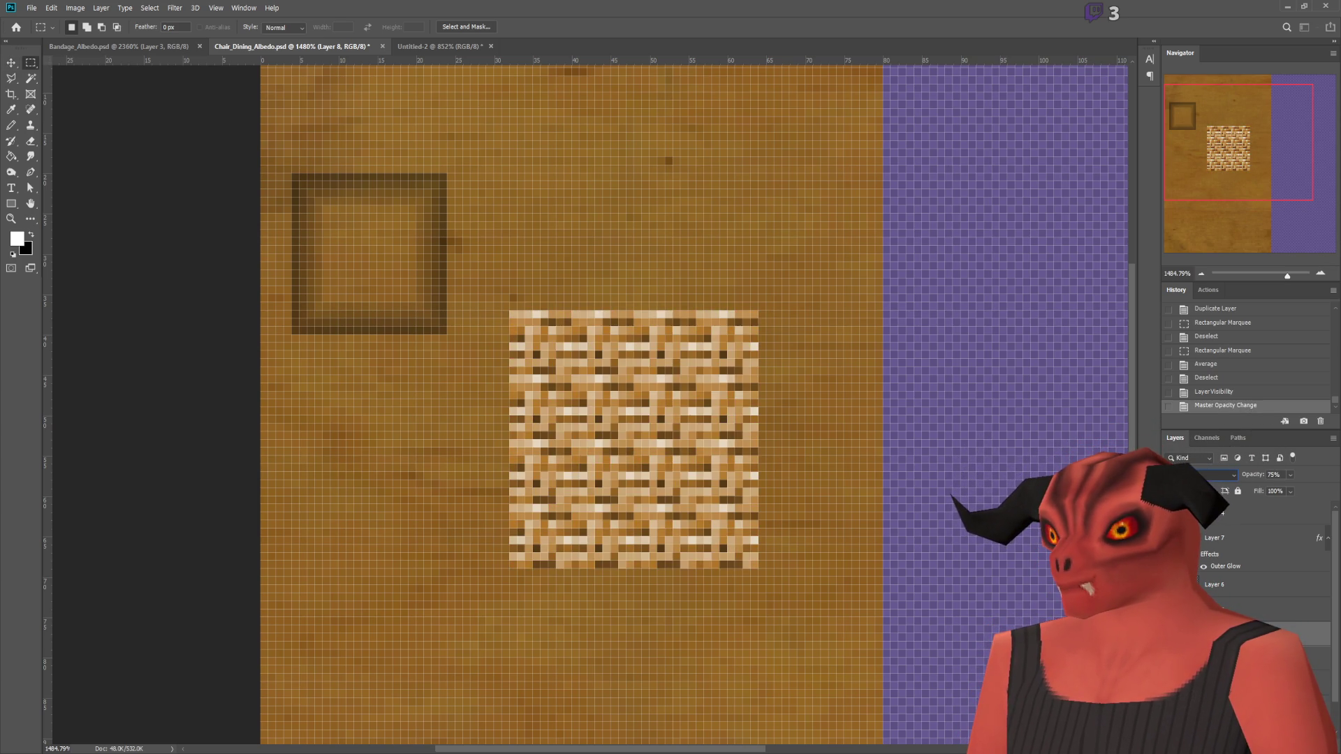
pyautogui.hotkey('shift', '+')
pyautogui.hotkey('shift', '+')
pyautogui.hotkey('shift', '+')
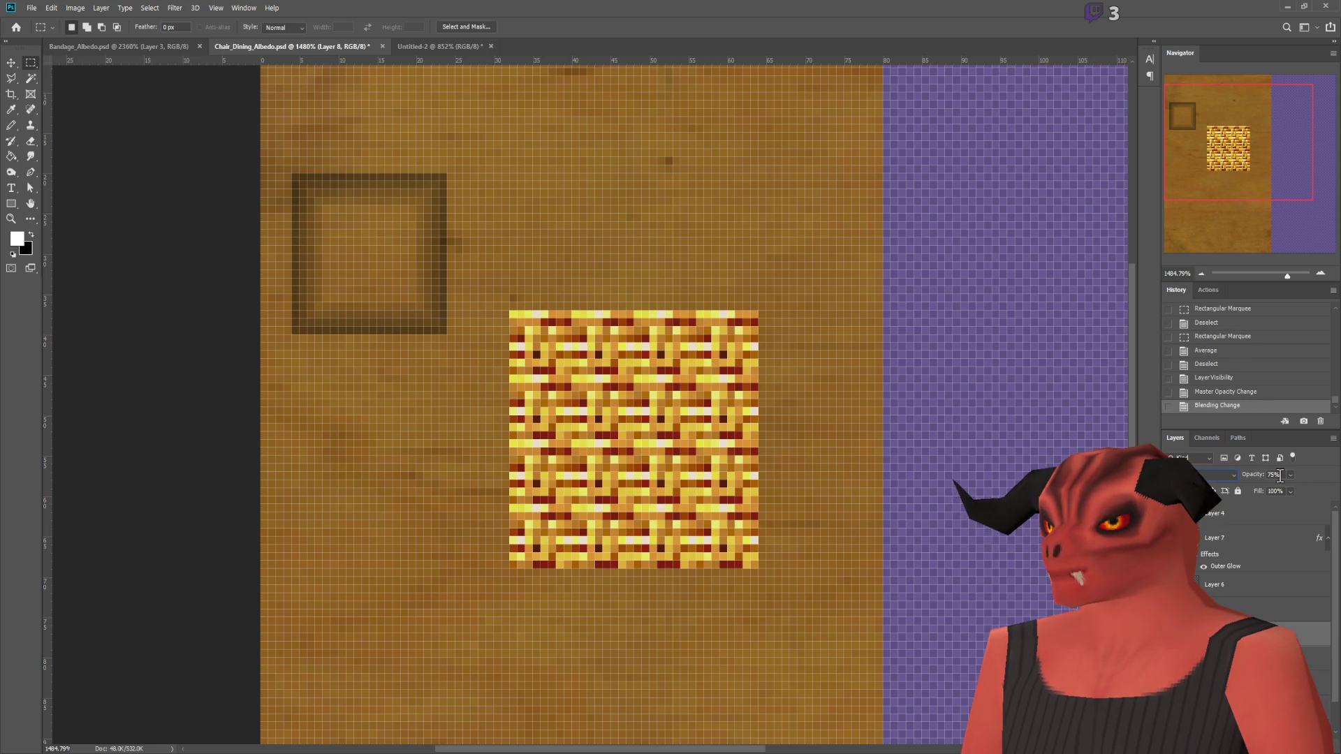
pyautogui.moveTo(1288, 476)
pyautogui.mouseDown()
pyautogui.moveTo(1254, 495)
pyautogui.moveTo(1275, 489)
pyautogui.mouseUp()
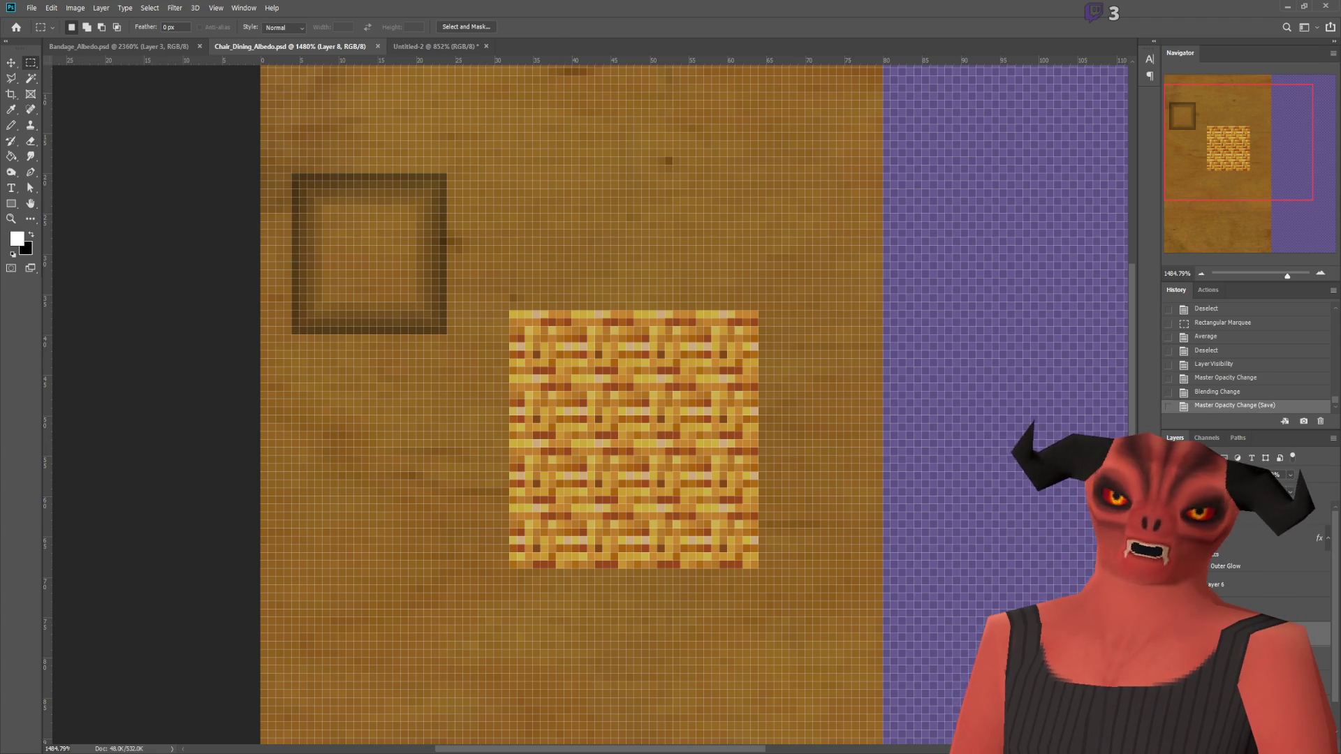
# Step: Save the albedo and view the chair's updated woven seat in Blender
pyautogui.hotkey('alt', 'Tab')
pyautogui.click(210, 389)
pyautogui.moveTo(933, 382)
pyautogui.mouseDown(button='middle')
pyautogui.moveTo(877, 359)
pyautogui.moveTo(758, 366)
pyautogui.moveTo(764, 398)
pyautogui.moveTo(780, 347)
pyautogui.mouseUp(button='middle')
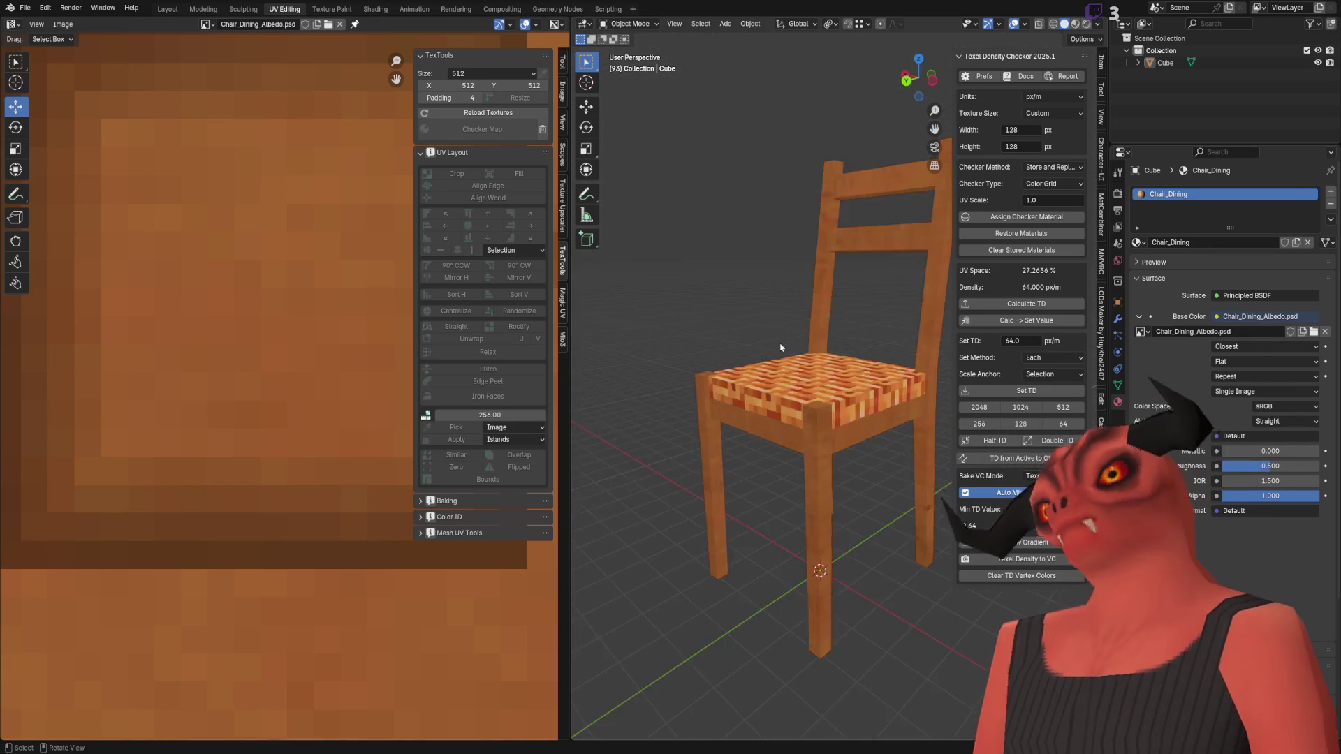
# Step: Zoom in and out on the chair's reloaded woven seat in Blender, then return to Photoshop
pyautogui.scroll(-3, 820, 347)
pyautogui.scroll(6, 817, 398)
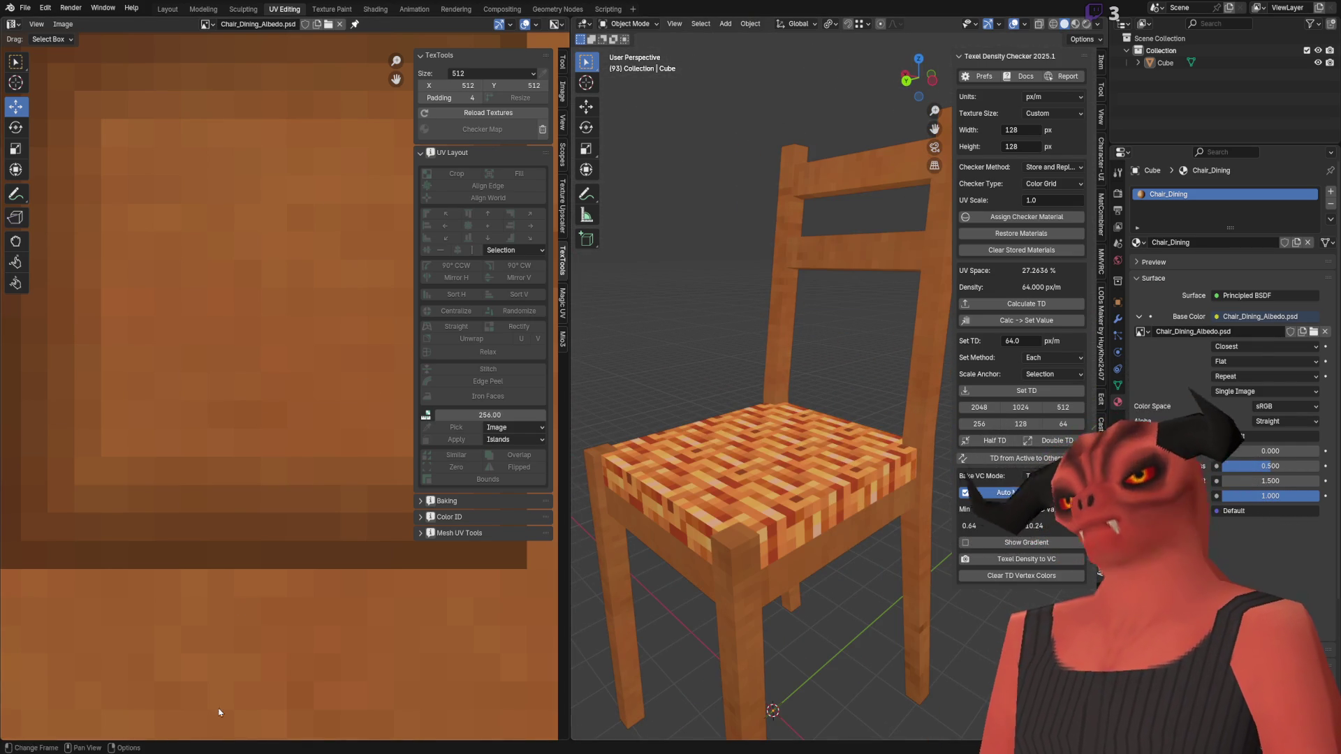
pyautogui.hotkey('alt', 'Tab')
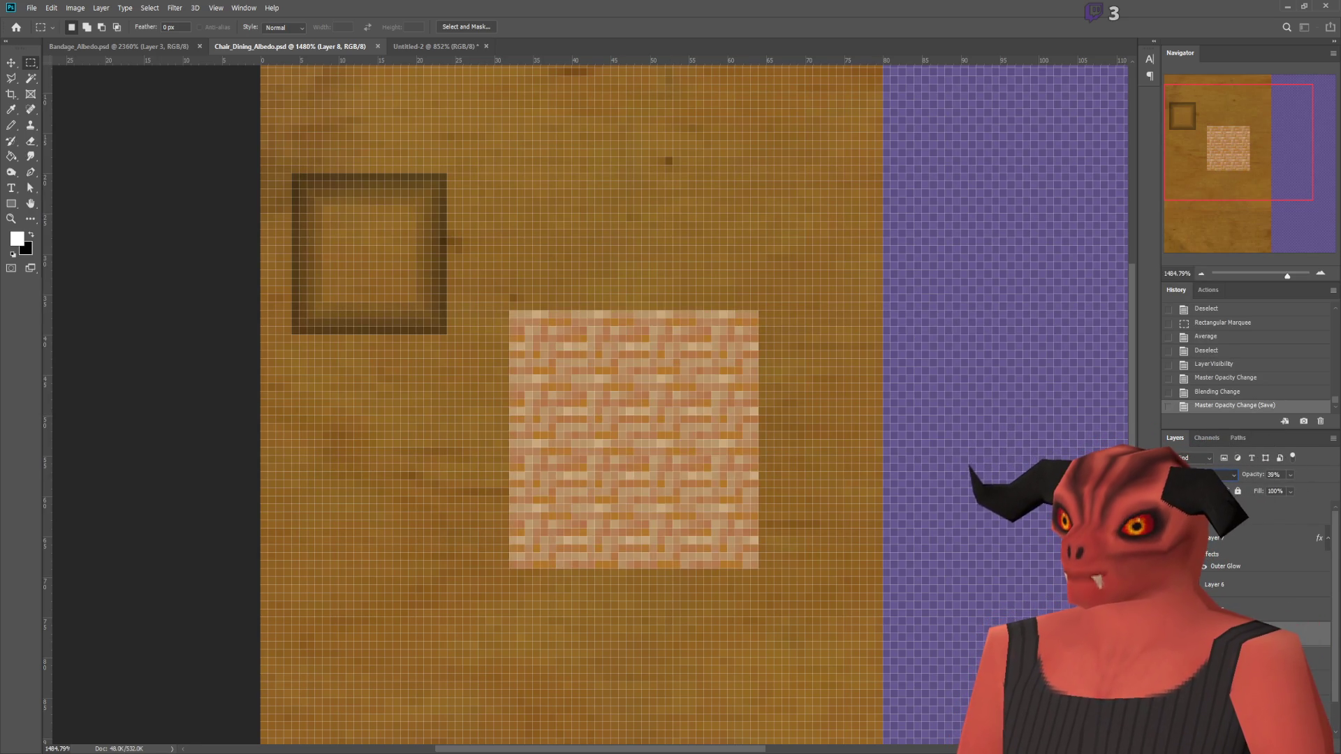
# Step: Change the weave overlay's blend mode and set its opacity to 53%
pyautogui.click(1256, 482)
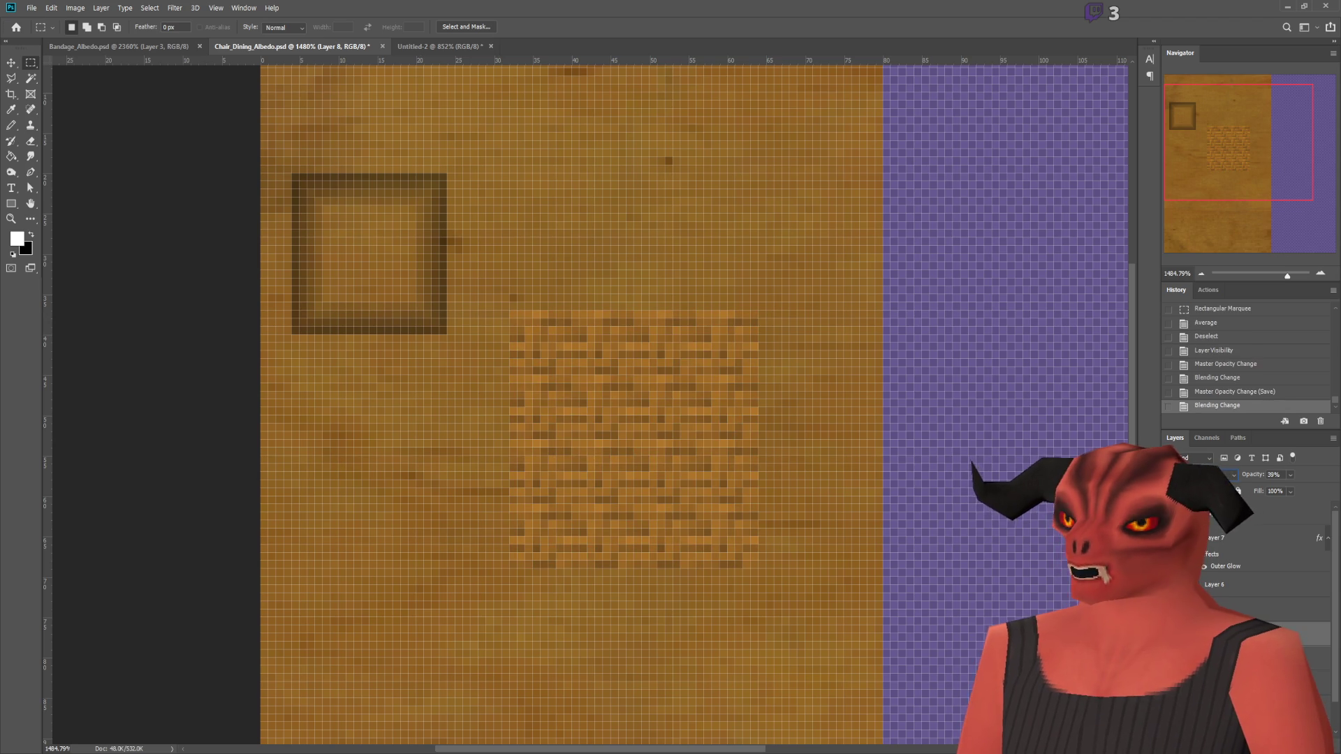
pyautogui.moveTo(1291, 477); pyautogui.dragTo(1330, 481)
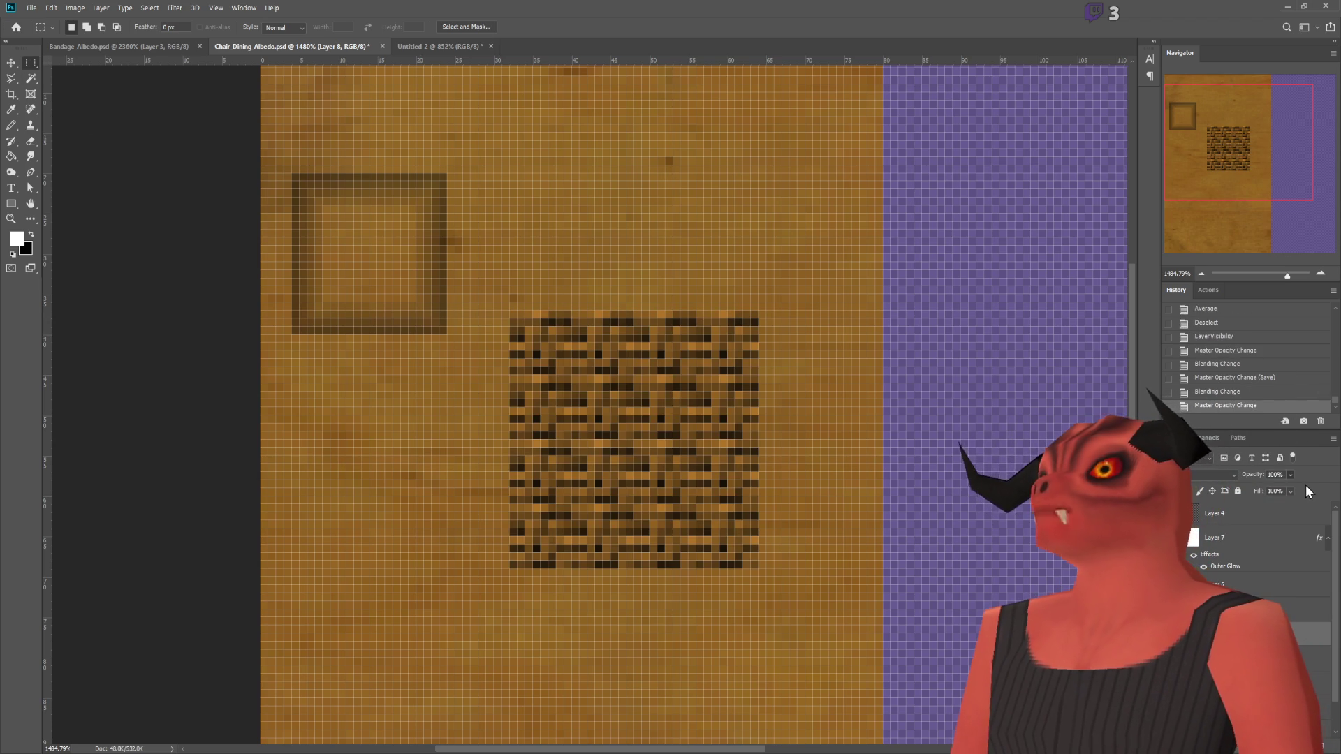
pyautogui.press('4')
pyautogui.press('1')
pyautogui.press('5')
pyautogui.press('3')
pyautogui.moveTo(875, 440); pyautogui.dragTo(890, 447)
# Step: Reload the edited seat texture in Blender and orbit to a side view of the chair
pyautogui.hotkey('alt', 'Tab')
pyautogui.hotkey('alt', 'r')
pyautogui.click(335, 417)
pyautogui.scroll(5, 788, 421)
pyautogui.moveTo(789, 421); pyautogui.dragTo(677, 458, button='middle')
pyautogui.scroll(-6, 678, 458)
pyautogui.moveTo(808, 493)
pyautogui.mouseDown(button='middle')
pyautogui.moveTo(828, 485)
pyautogui.moveTo(821, 475)
pyautogui.moveTo(864, 511)
pyautogui.moveTo(736, 488)
pyautogui.moveTo(691, 447)
pyautogui.mouseUp(button='middle')
pyautogui.scroll(5, 819, 477)
pyautogui.scroll(-6, 834, 488)
pyautogui.scroll(5, 735, 488)
pyautogui.scroll(-6, 691, 447)
# Step: Back in Photoshop, sample a brown colour from the weave texture
pyautogui.hotkey('alt', 'Tab')
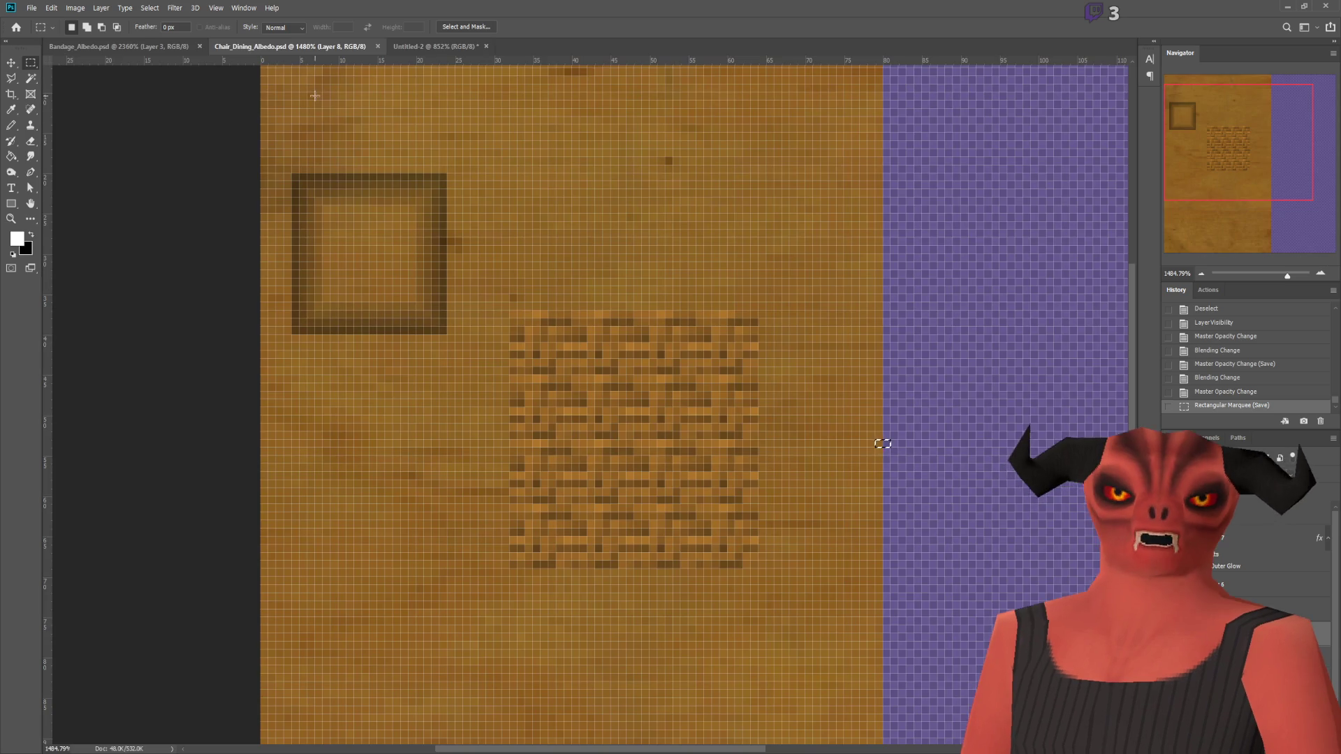
pyautogui.hotkey('ctrl', ',')
pyautogui.hotkey('ctrl', ',')
pyautogui.hotkey('ctrl', ',')
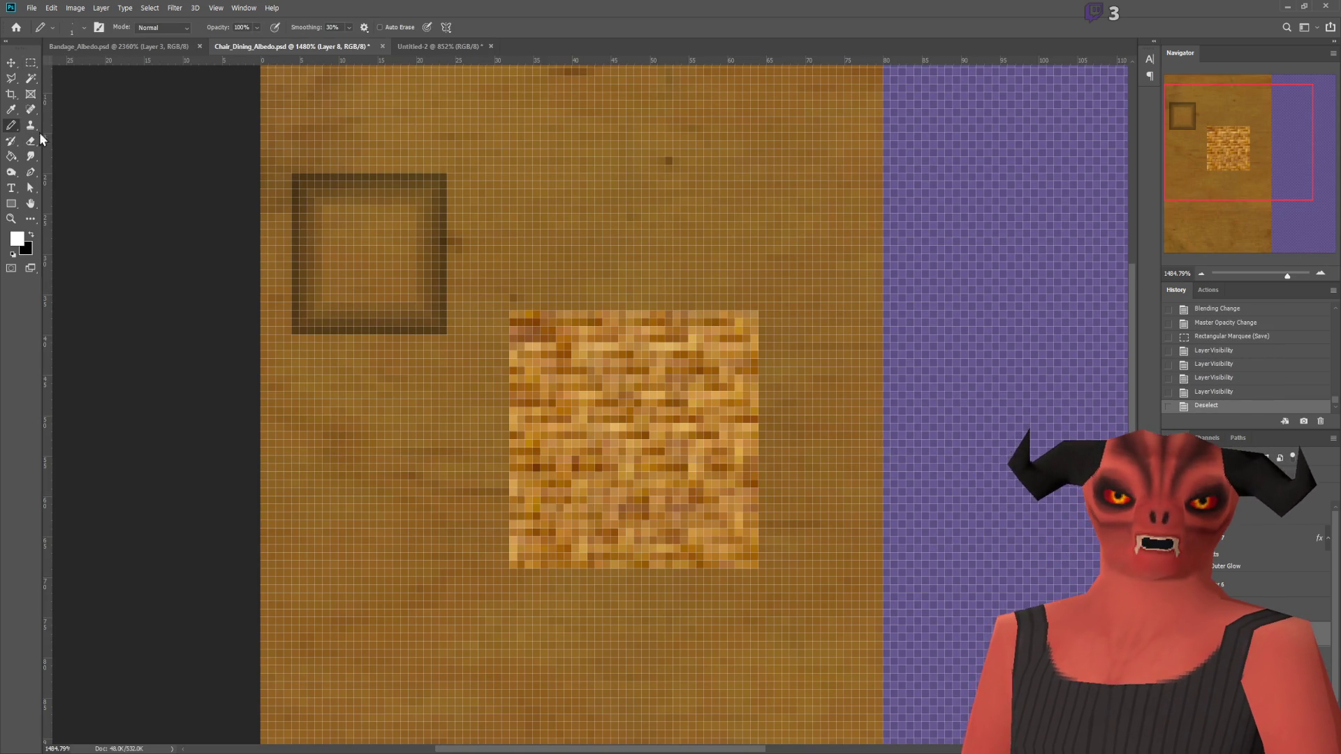
pyautogui.keyDown('alt'); pyautogui.scroll(3, 624, 397); pyautogui.keyUp('alt')
pyautogui.keyDown('alt'); pyautogui.click(494, 290); pyautogui.keyUp('alt')
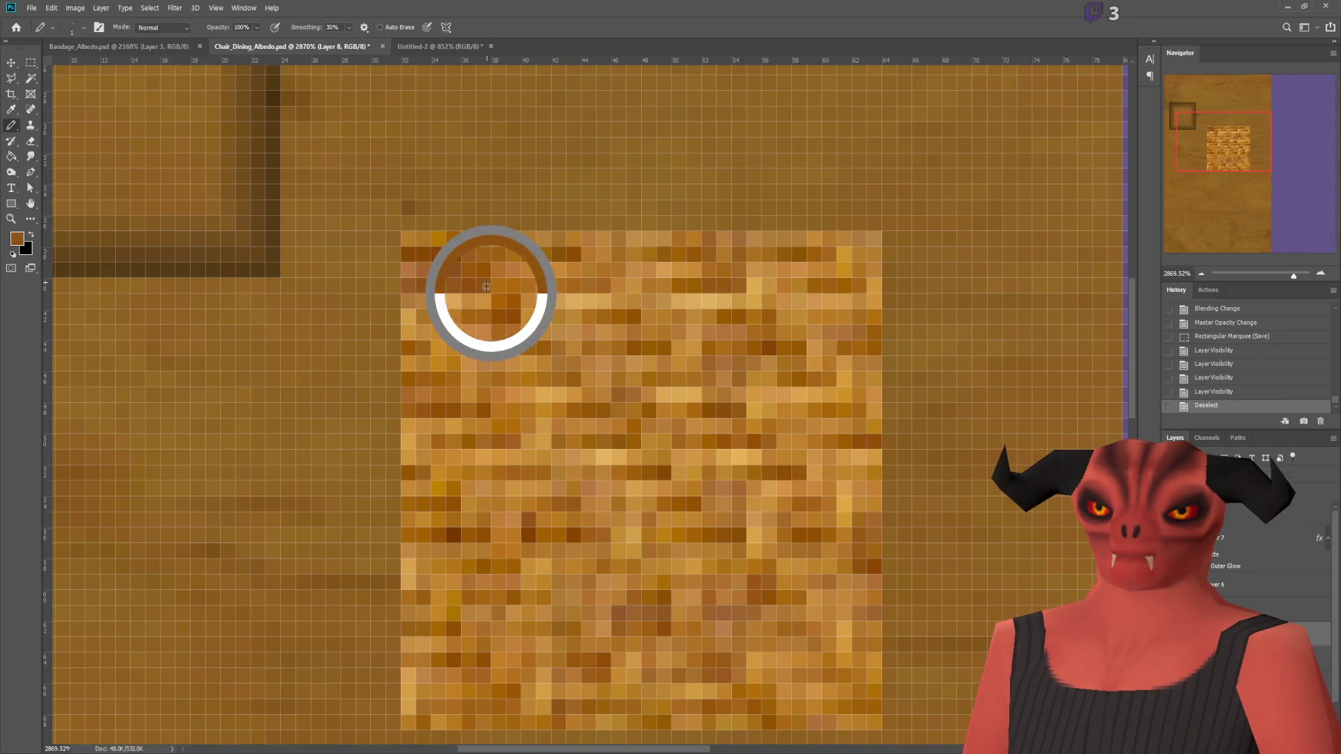
pyautogui.keyDown('alt'); pyautogui.scroll(-3, 365, 342); pyautogui.keyUp('alt')
pyautogui.keyDown('alt'); pyautogui.scroll(2, 365, 342); pyautogui.keyUp('alt')
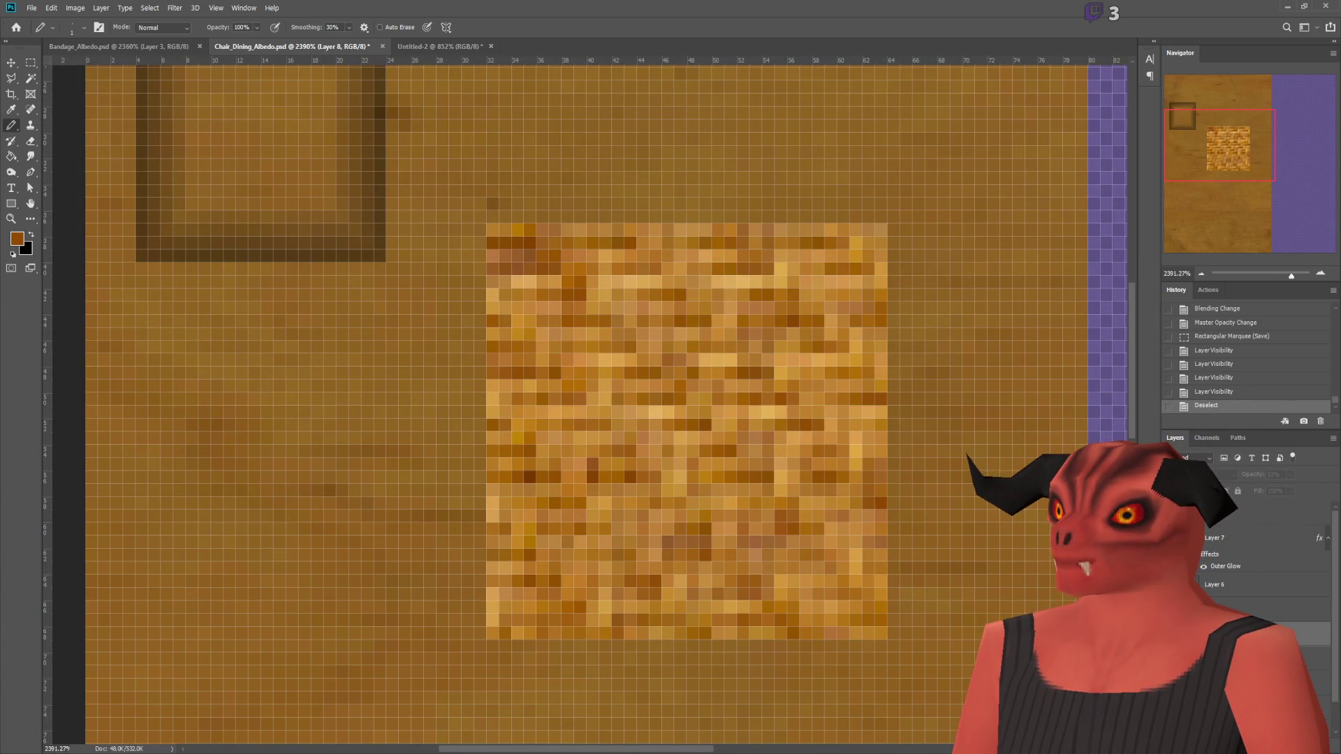
# Step: Compare the patch layers, leaving the weave overlay hidden to reveal the flat square
pyautogui.click(1173, 520)
pyautogui.click(1173, 520)
pyautogui.click(1173, 537)
pyautogui.click(1173, 537)
pyautogui.click(1173, 520)
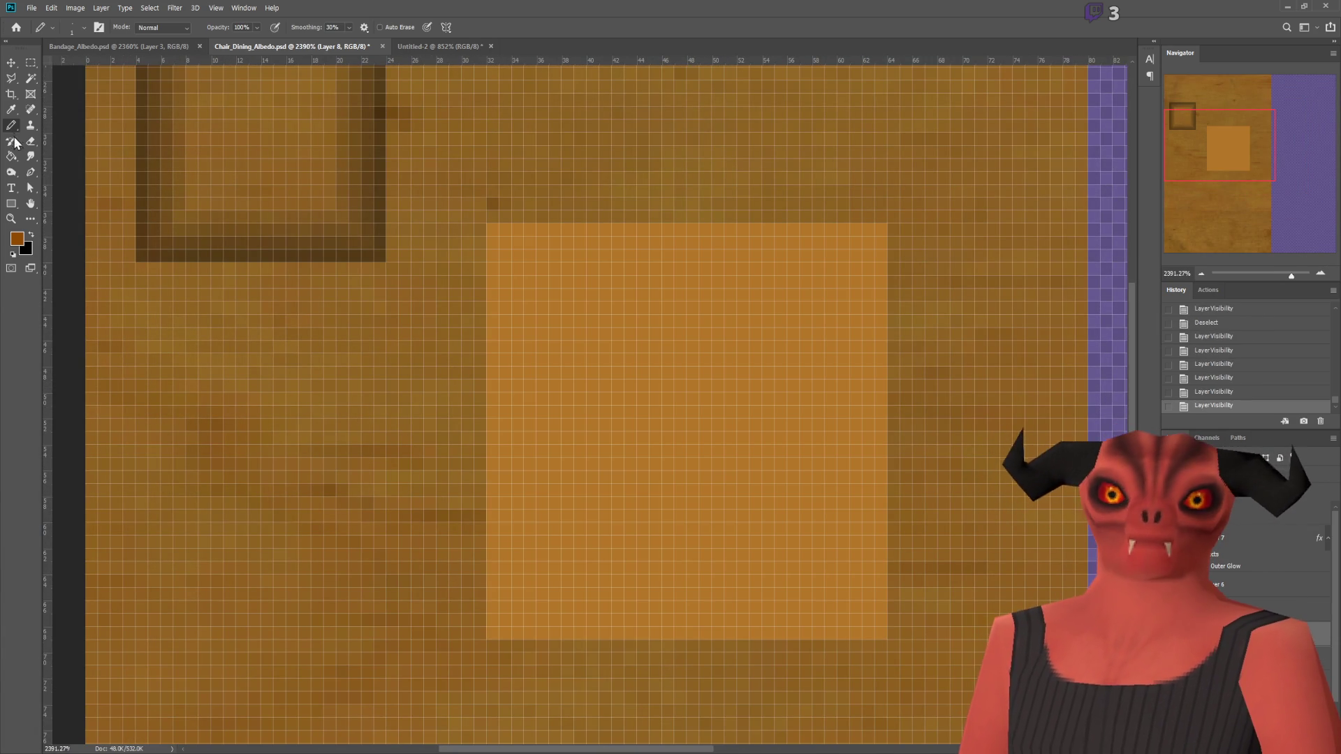
pyautogui.press('y')
# Step: Fill the flat square with the sampled brown foreground colour and show the weave overlay again
pyautogui.click(11, 159)
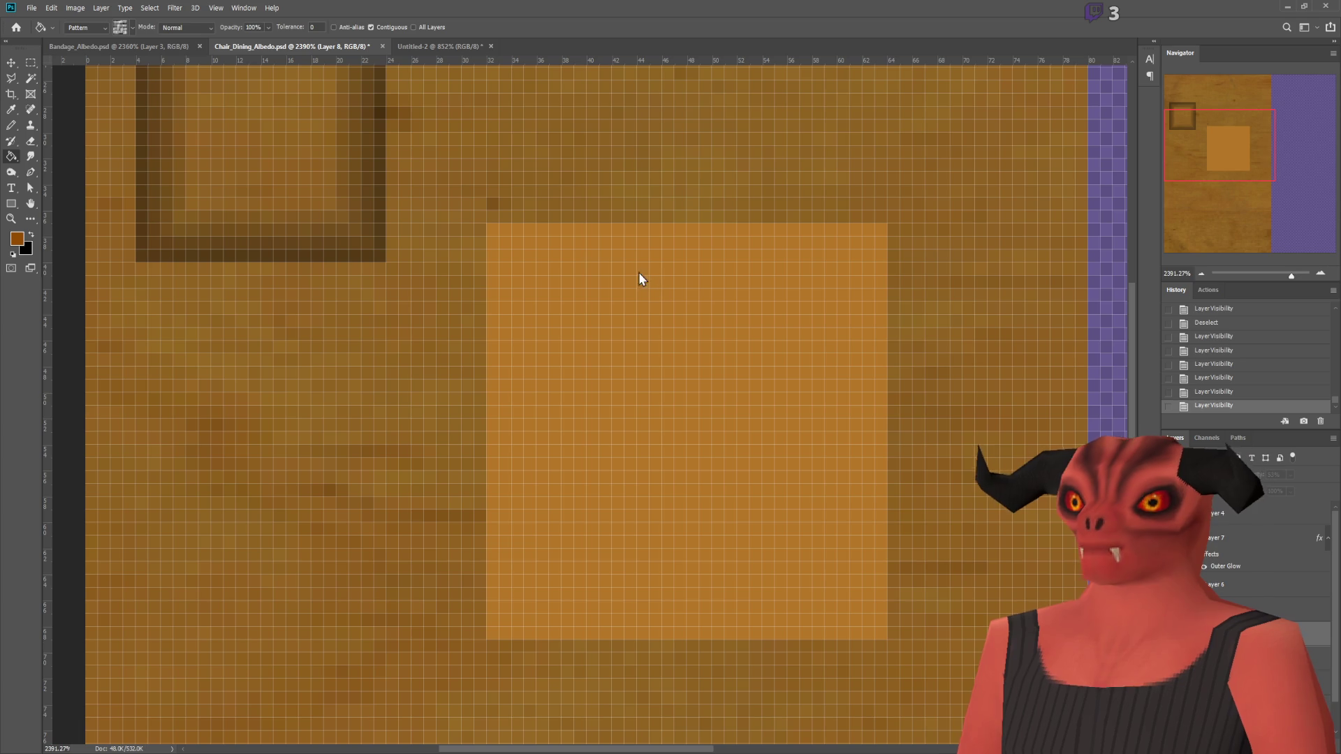
pyautogui.click(687, 431)
pyautogui.click(1173, 520)
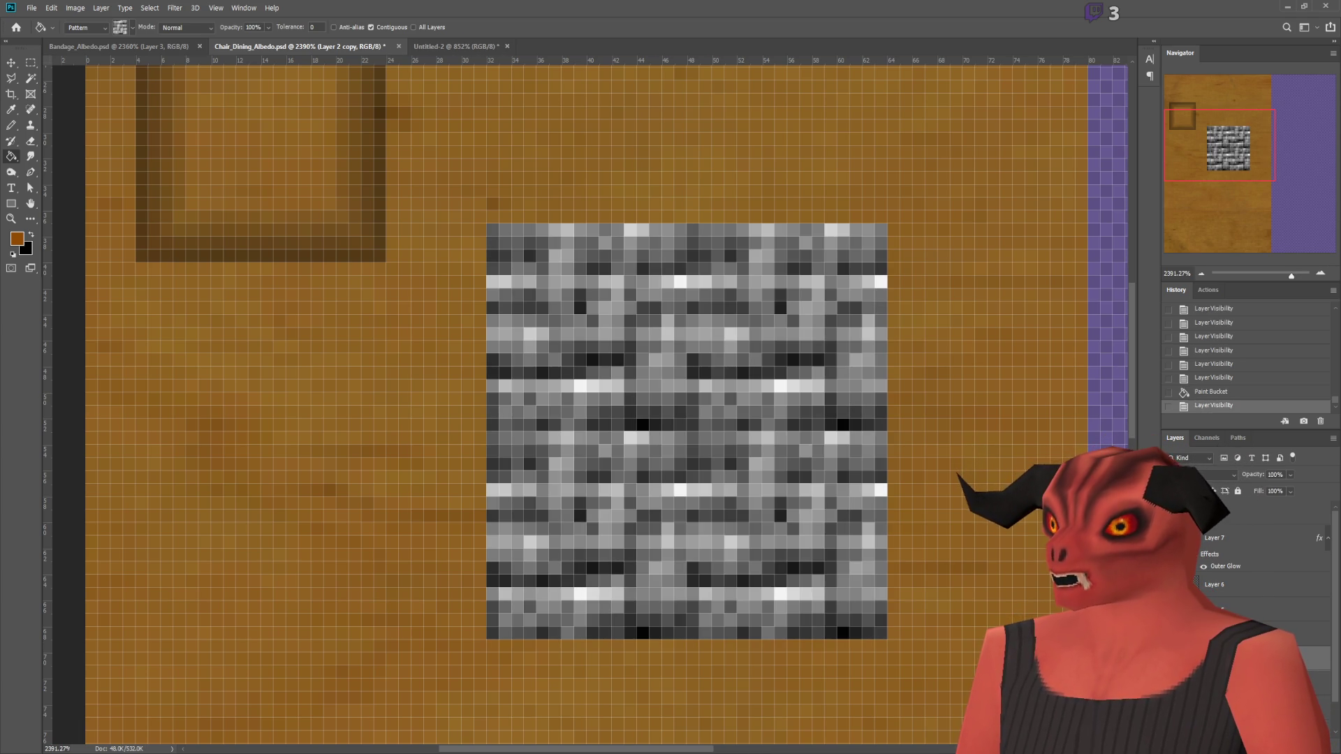
pyautogui.hotkey('ctrl', 'z')
pyautogui.hotkey('ctrl', 'z')
pyautogui.click(83, 27)
pyautogui.click(84, 42)
pyautogui.click(677, 416)
pyautogui.click(1172, 520)
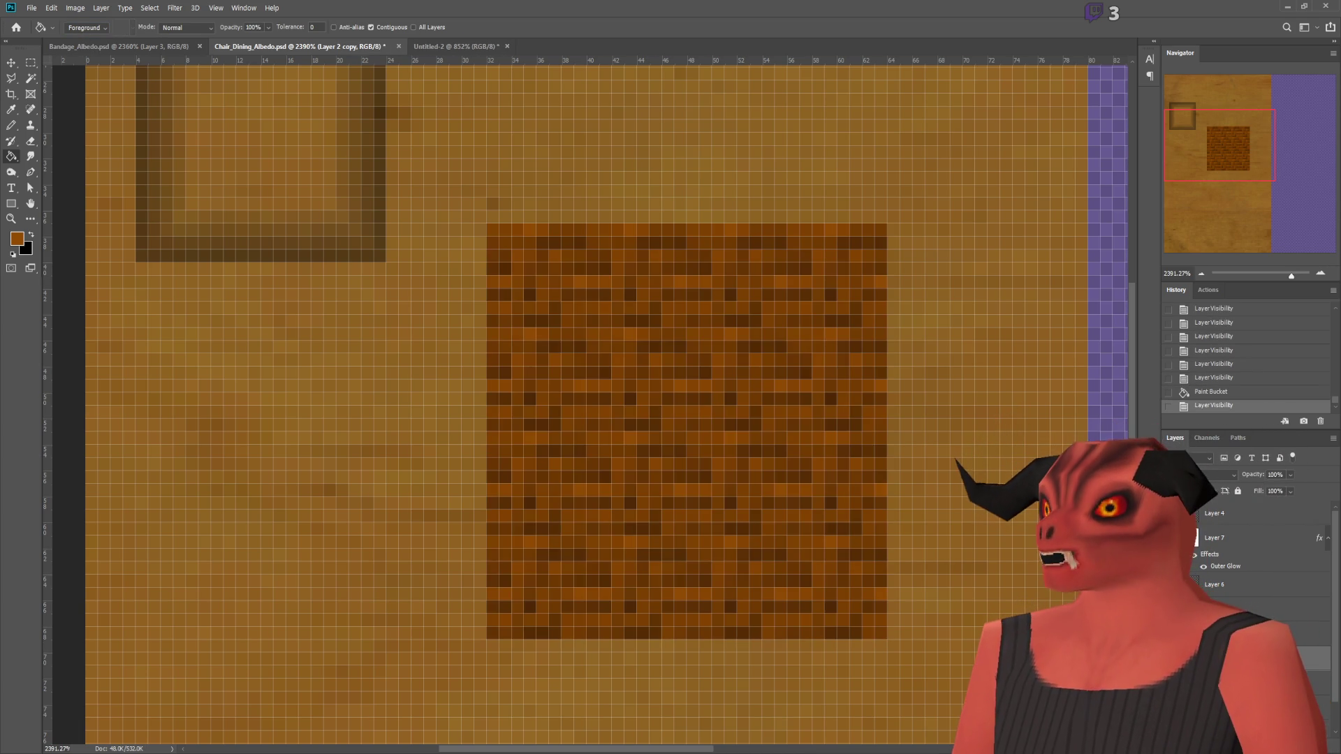
# Step: Zoom out to the whole texture and check the chair seat in Blender
pyautogui.hotkey('ctrl', '-')
pyautogui.hotkey('ctrl', '-')
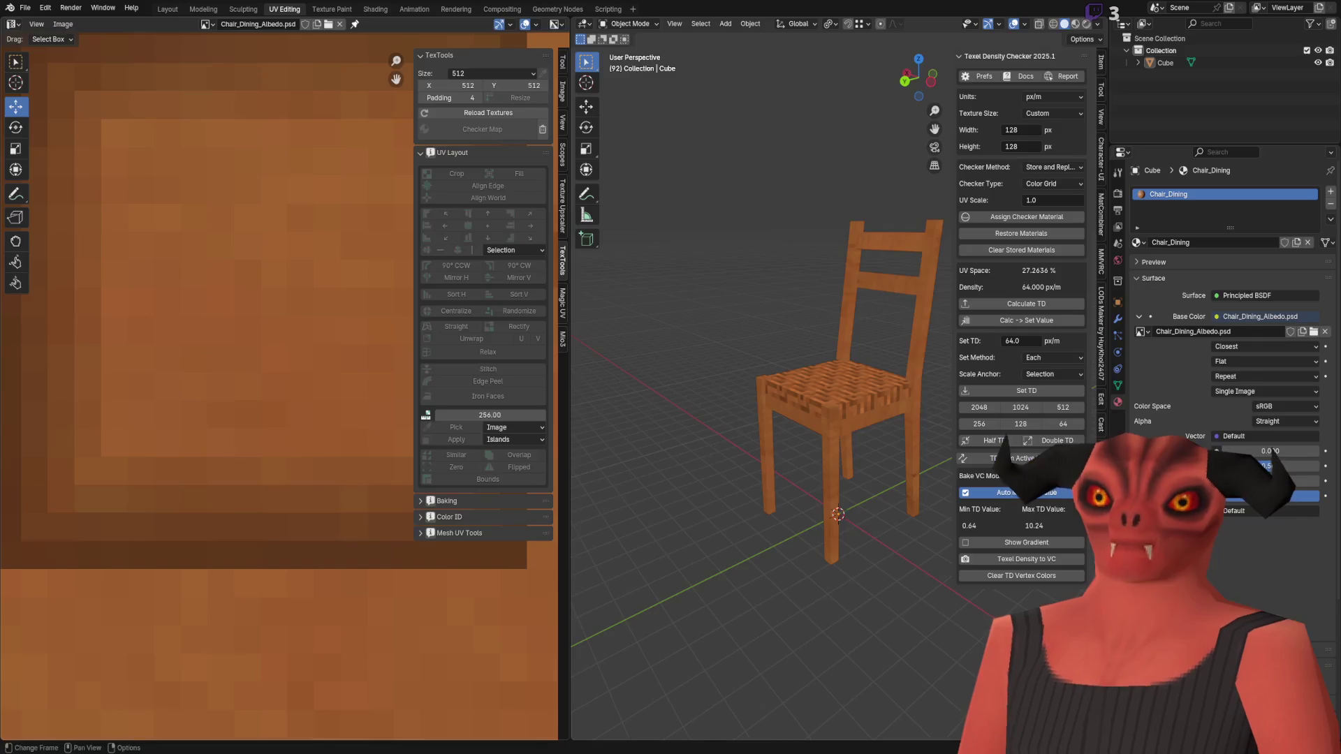
pyautogui.hotkey('alt', 'Tab')
pyautogui.moveTo(726, 406)
pyautogui.mouseDown(button='middle')
pyautogui.moveTo(886, 463)
pyautogui.moveTo(803, 433)
pyautogui.mouseUp(button='middle')
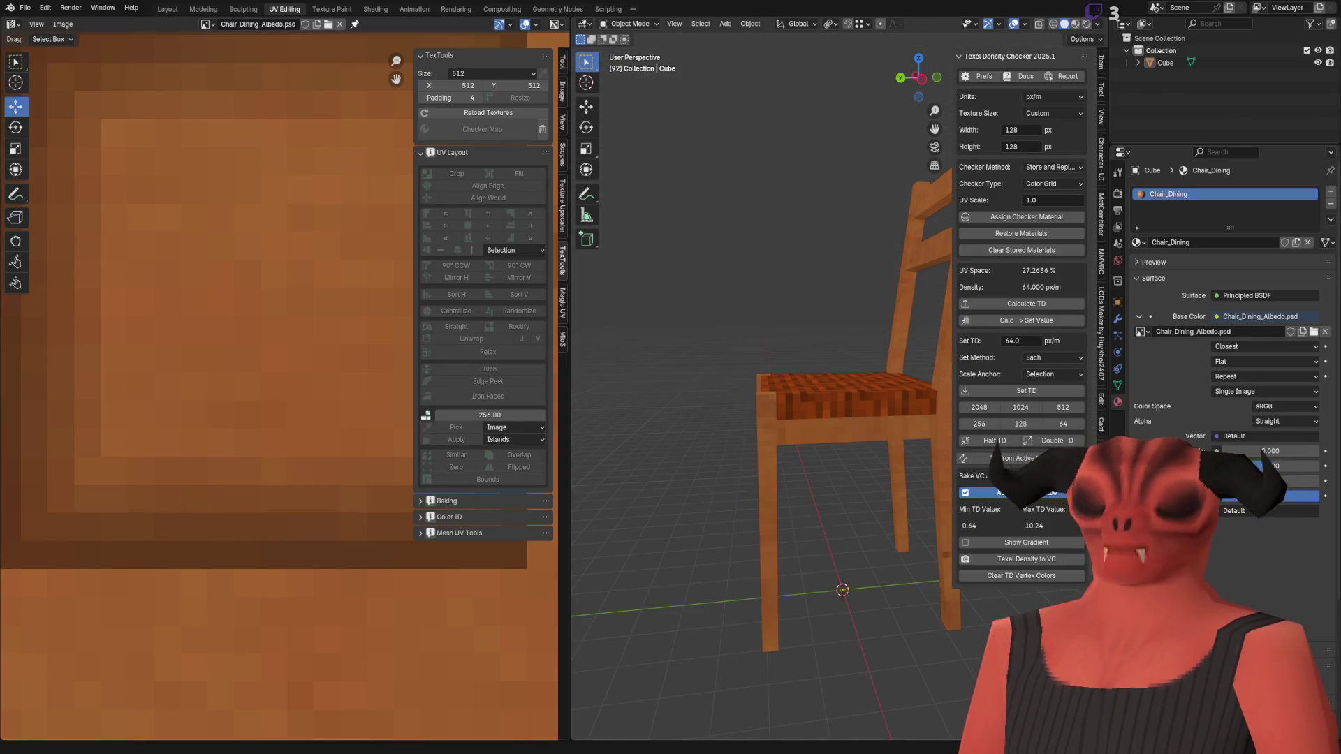
pyautogui.hotkey('alt', 'Tab')
pyautogui.hotkey('alt', 'Tab')
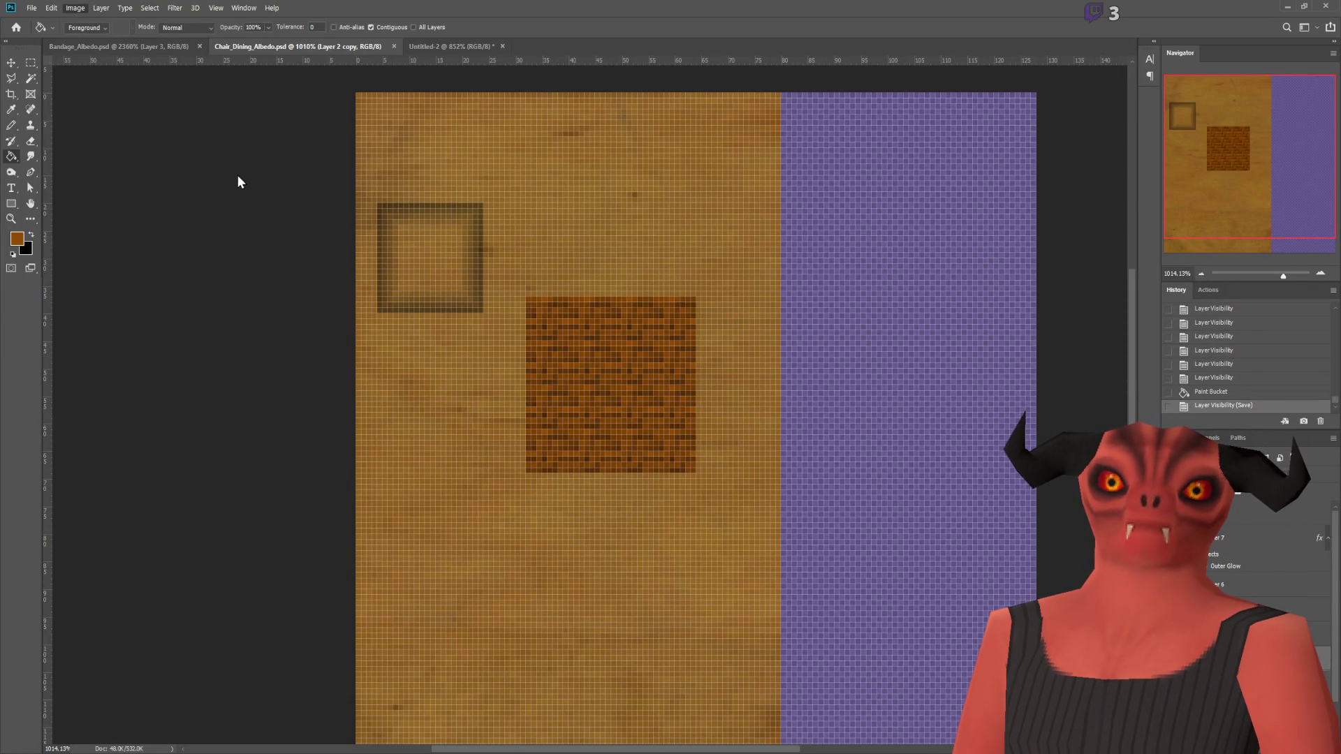
# Step: Save the retouched chair albedo and reload the updated texture in Blender
pyautogui.press('i')
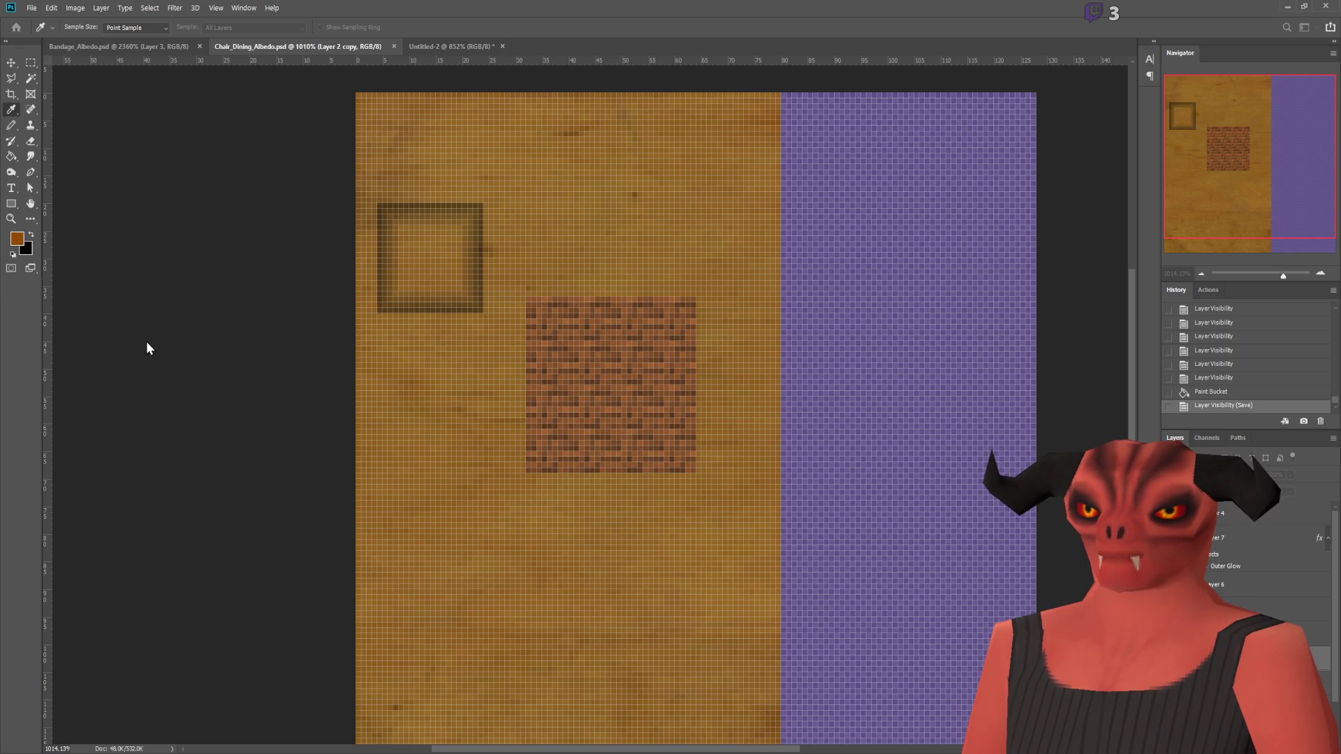
pyautogui.press('g')
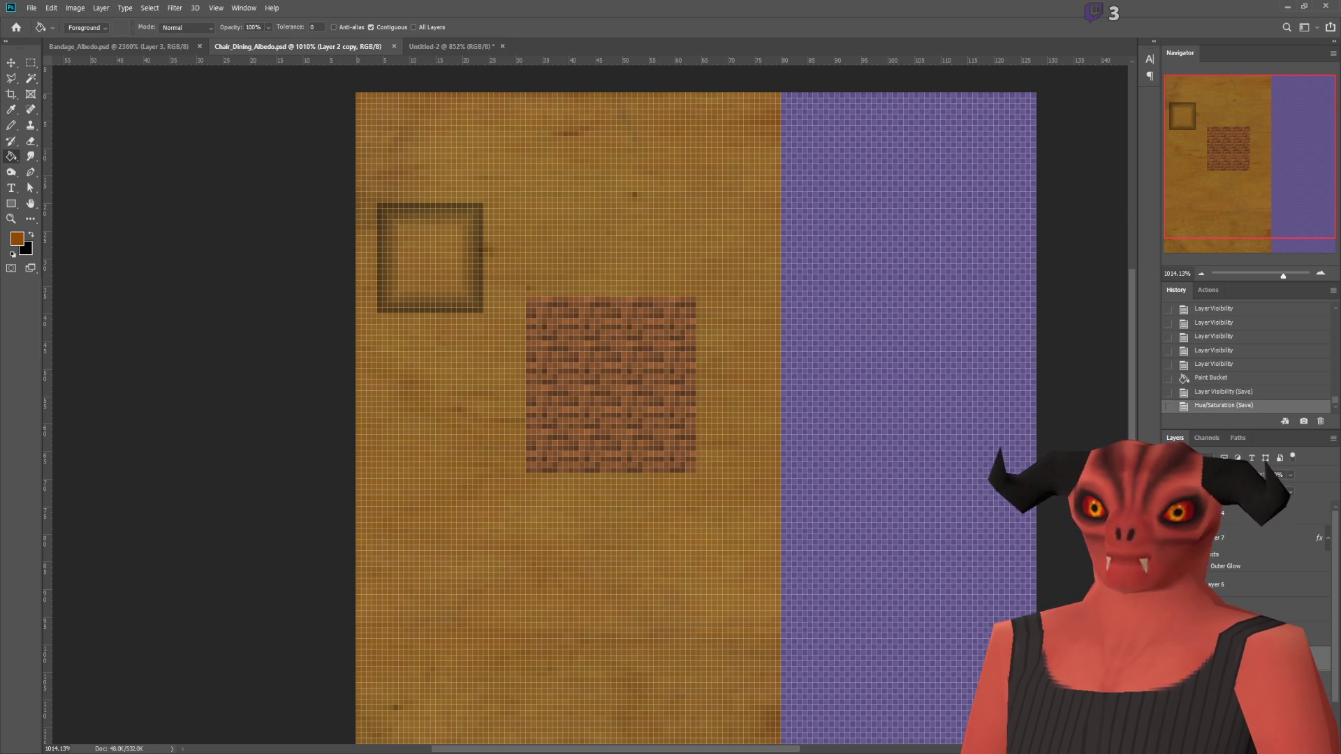
pyautogui.hotkey('alt', 'Tab')
pyautogui.click(282, 382)
# Step: Orbit and zoom to view the chair's reddish-brown weave seat from above and up close
pyautogui.scroll(-5, 757, 323)
pyautogui.scroll(5, 778, 249)
pyautogui.moveTo(808, 279)
pyautogui.mouseDown(button='middle')
pyautogui.moveTo(740, 365)
pyautogui.moveTo(852, 275)
pyautogui.mouseUp(button='middle')
pyautogui.scroll(-5, 802, 323)
pyautogui.scroll(5, 868, 347)
pyautogui.moveTo(868, 347)
pyautogui.mouseDown(button='middle')
pyautogui.moveTo(784, 400)
pyautogui.moveTo(709, 219)
pyautogui.moveTo(663, 175)
pyautogui.moveTo(580, 320)
pyautogui.moveTo(717, 296)
pyautogui.moveTo(622, 307)
pyautogui.mouseUp(button='middle')
pyautogui.scroll(-5, 783, 400)
# Step: Back in the Layout scene, orbit to an angled top view and select the chair
pyautogui.click(172, 9)
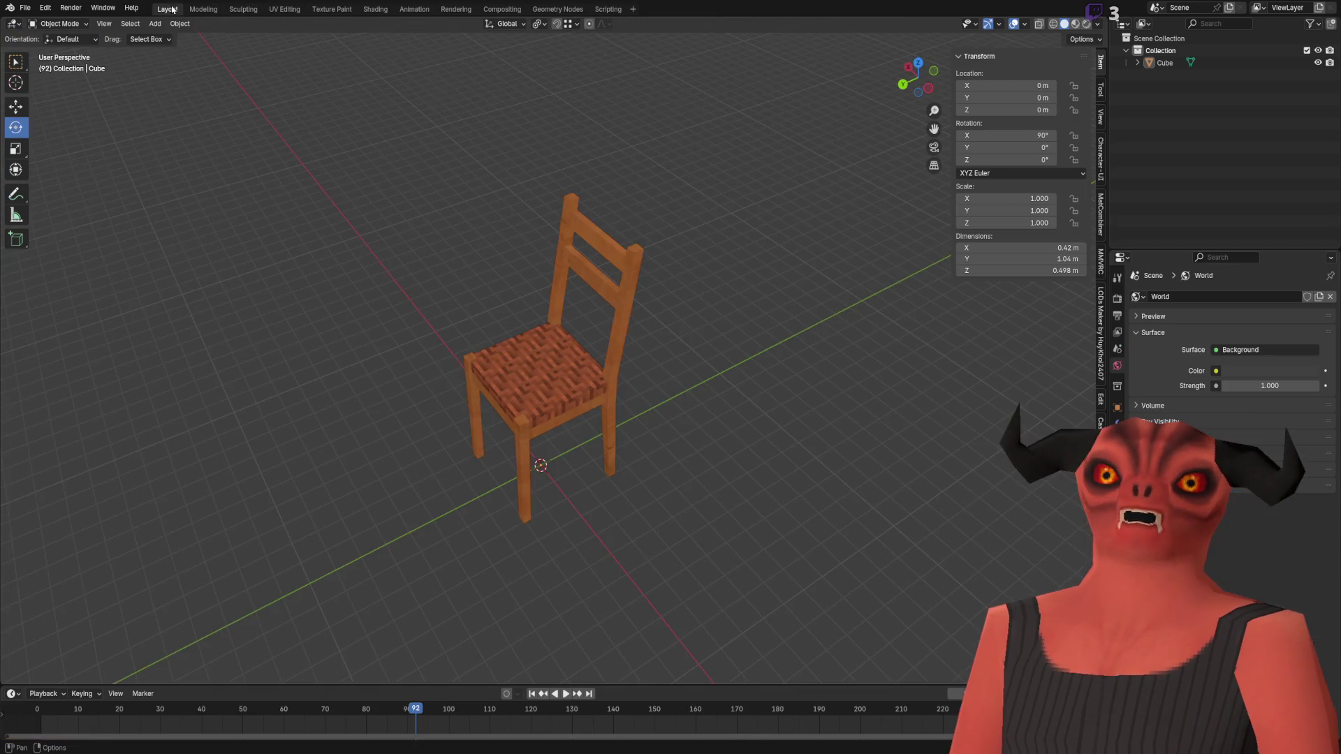
pyautogui.scroll(4, 472, 412)
pyautogui.moveTo(473, 413)
pyautogui.mouseDown(button='middle')
pyautogui.moveTo(628, 389)
pyautogui.moveTo(527, 375)
pyautogui.moveTo(586, 359)
pyautogui.moveTo(593, 297)
pyautogui.moveTo(447, 155)
pyautogui.moveTo(500, 210)
pyautogui.moveTo(616, 211)
pyautogui.moveTo(444, 222)
pyautogui.moveTo(493, 230)
pyautogui.moveTo(537, 282)
pyautogui.mouseUp(button='middle')
pyautogui.scroll(3, 527, 375)
pyautogui.scroll(-4, 586, 359)
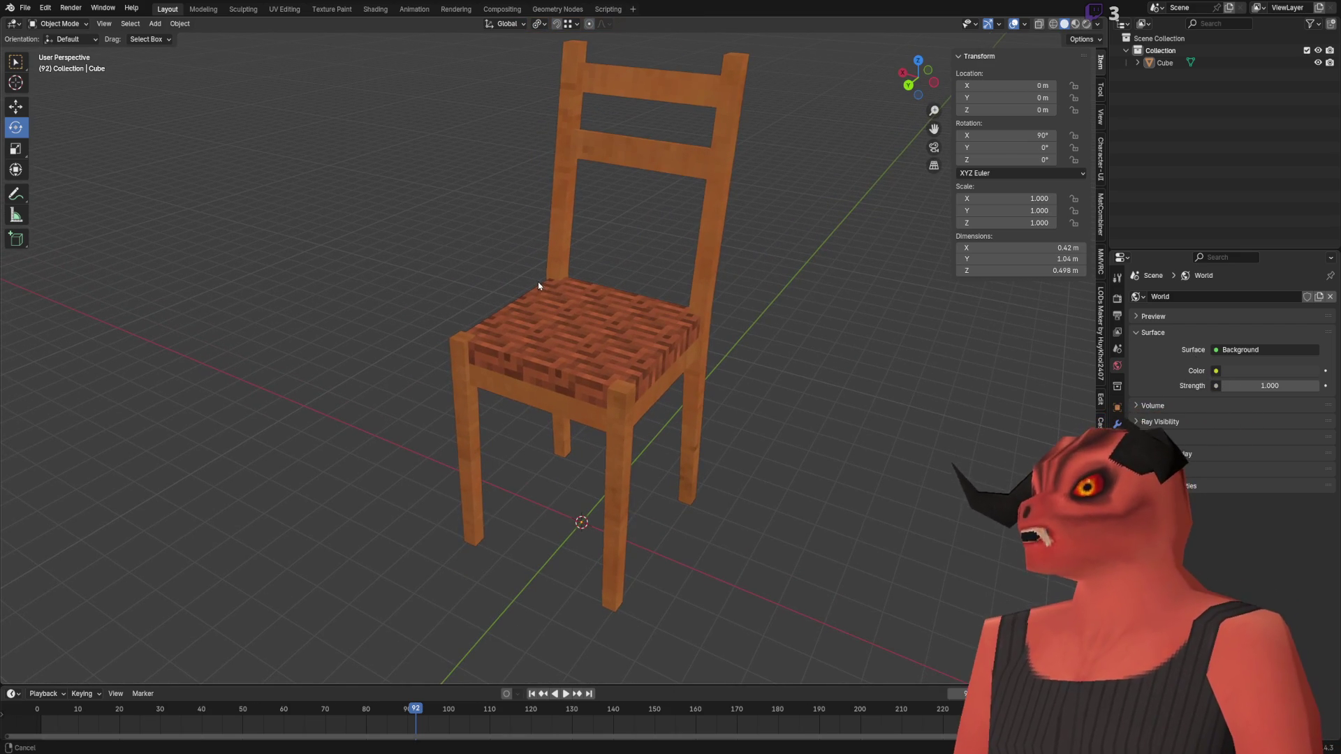
pyautogui.click(683, 405)
pyautogui.moveTo(856, 389)
pyautogui.mouseDown(button='middle')
pyautogui.moveTo(856, 353)
pyautogui.moveTo(691, 360)
pyautogui.mouseUp(button='middle')
# Step: Bake an Ambient Occlusion map from Render Properties and inspect the white baked chair
pyautogui.click(1117, 298)
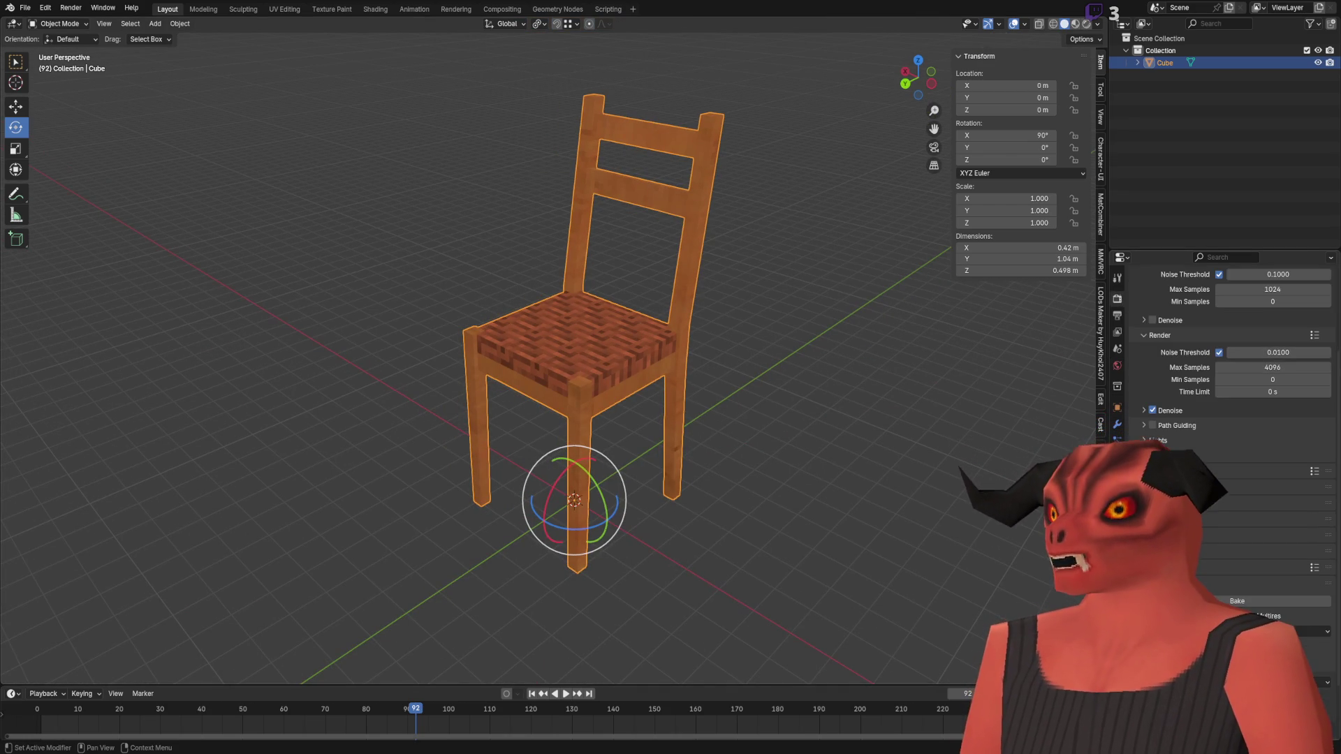
pyautogui.scroll(-3, 1267, 527)
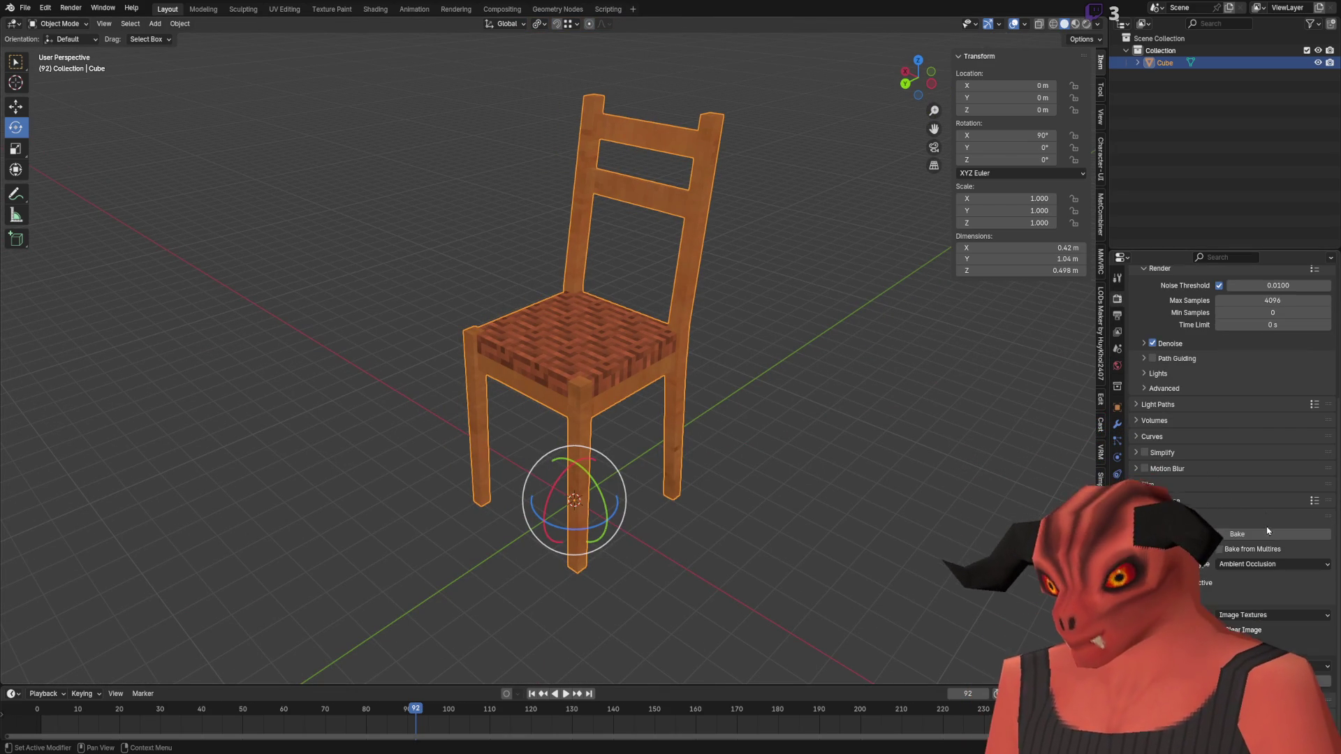
pyautogui.click(1251, 534)
pyautogui.moveTo(698, 349)
pyautogui.mouseDown(button='middle')
pyautogui.moveTo(698, 307)
pyautogui.moveTo(719, 328)
pyautogui.moveTo(707, 333)
pyautogui.moveTo(682, 212)
pyautogui.moveTo(554, 389)
pyautogui.moveTo(588, 431)
pyautogui.moveTo(668, 383)
pyautogui.moveTo(701, 383)
pyautogui.moveTo(455, 392)
pyautogui.moveTo(377, 374)
pyautogui.moveTo(434, 374)
pyautogui.moveTo(482, 419)
pyautogui.moveTo(622, 419)
pyautogui.moveTo(422, 377)
pyautogui.moveTo(625, 499)
pyautogui.mouseUp(button='middle')
pyautogui.scroll(-5, 626, 500)
pyautogui.scroll(5, 630, 440)
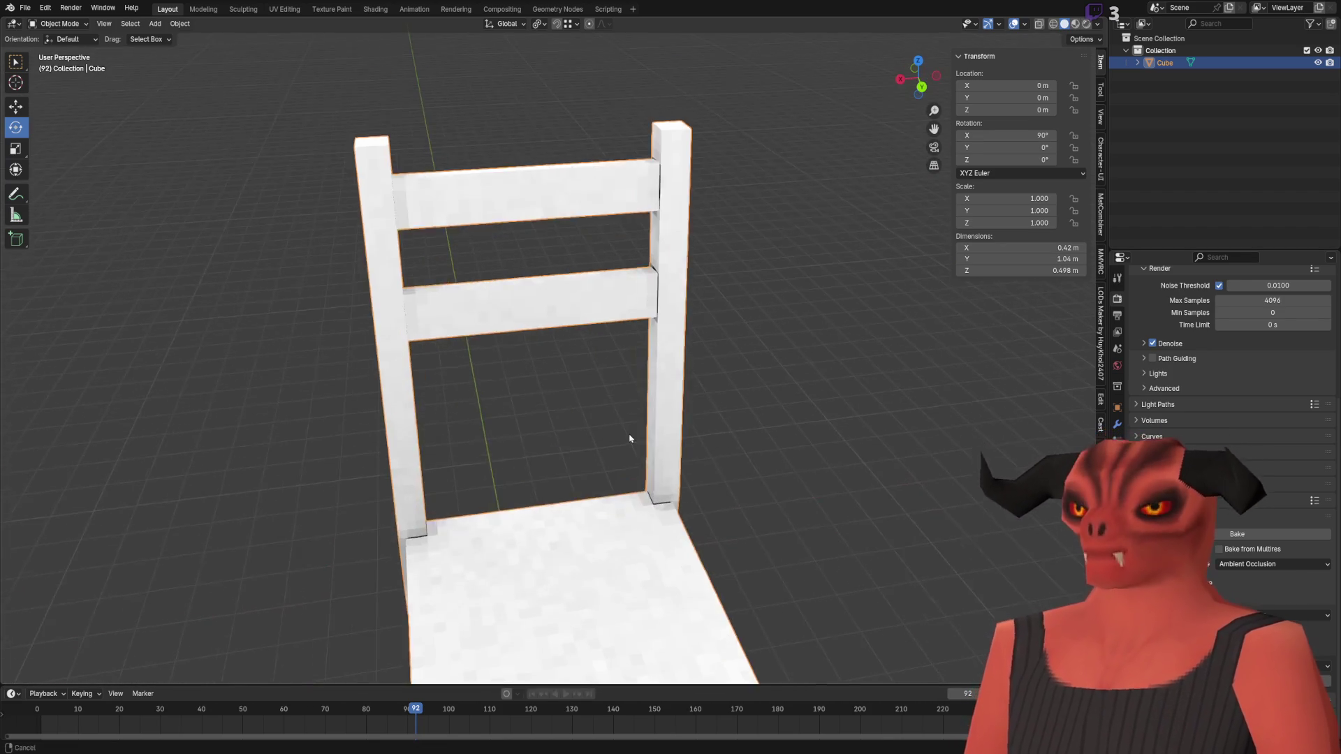
pyautogui.scroll(-4, 629, 440)
pyautogui.click(284, 9)
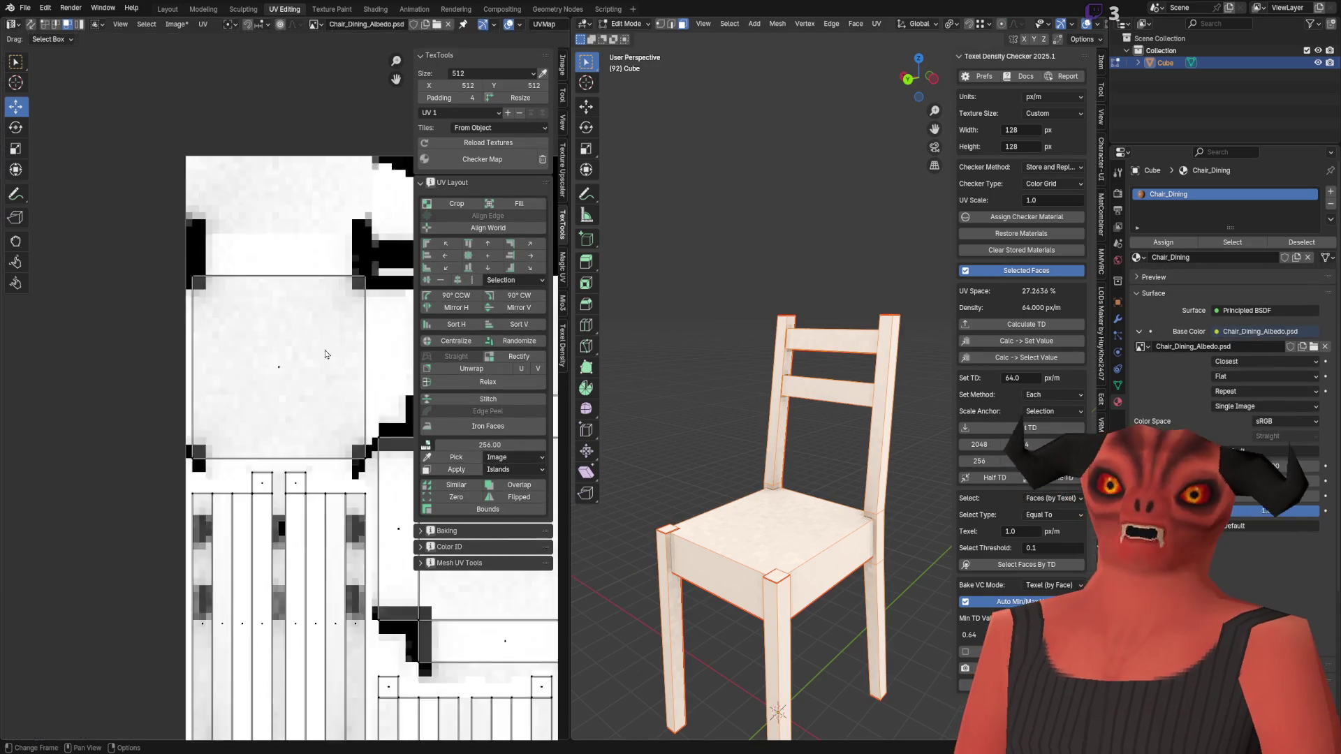
# Step: Open the baked AO image's Image menu, glance at the Godot level, then return to Photoshop
pyautogui.click(176, 24)
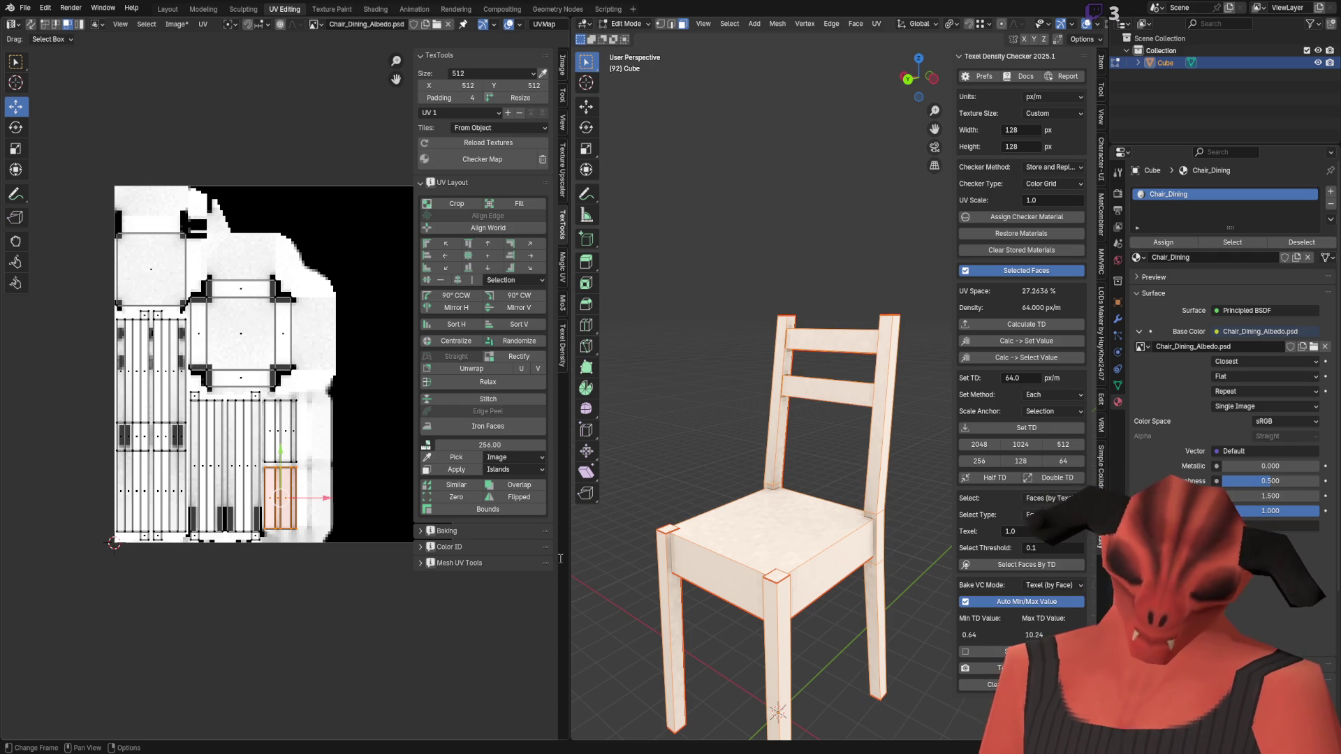
pyautogui.hotkey('alt', 'Tab')
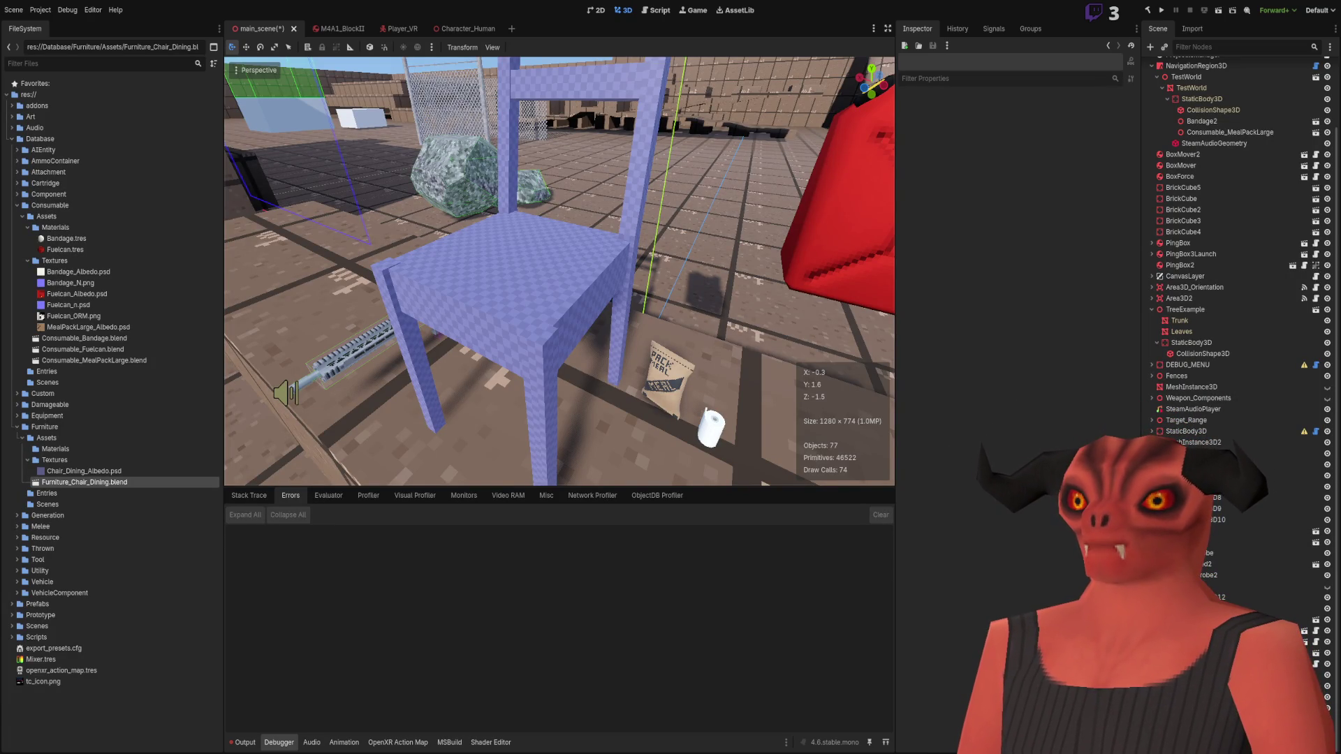
pyautogui.hotkey('alt', 'Tab')
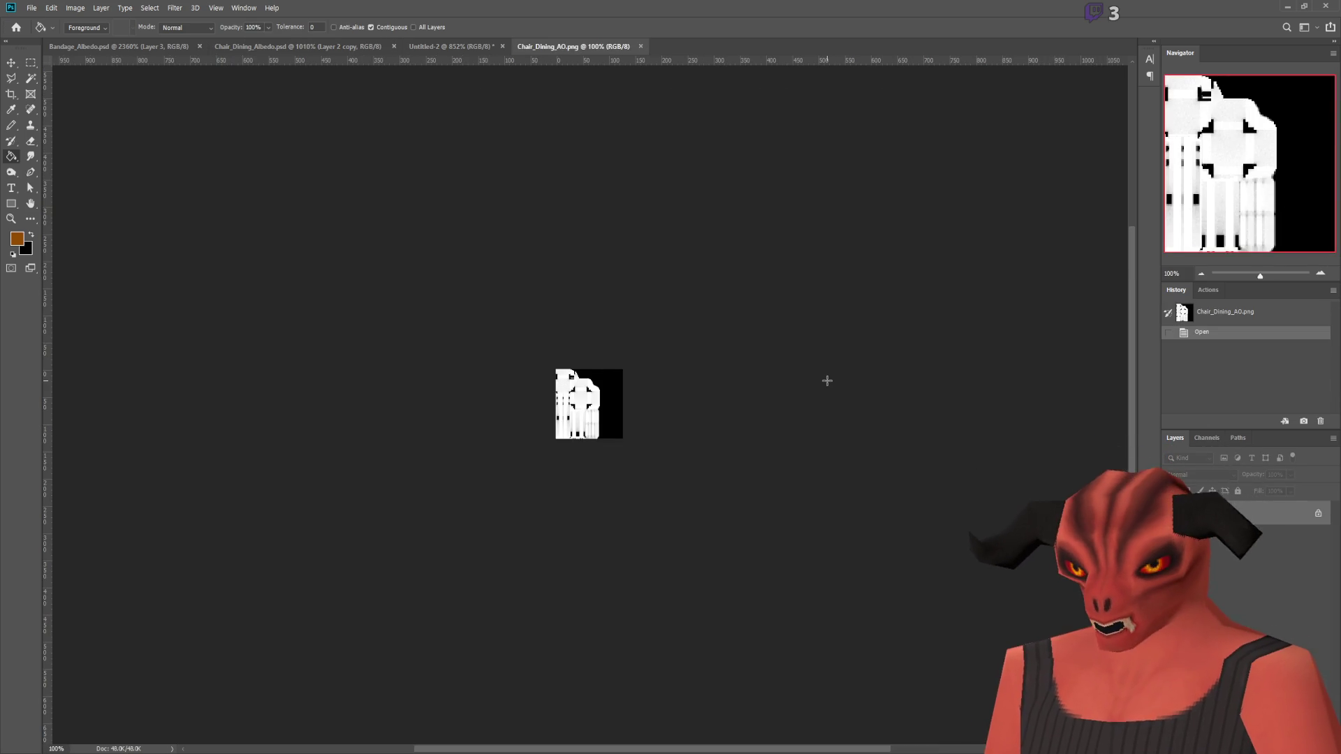
# Step: Sample the surrounding light grey and pencil over the left black block's pixels
pyautogui.keyDown('alt'); pyautogui.scroll(10, 733, 384); pyautogui.keyUp('alt')
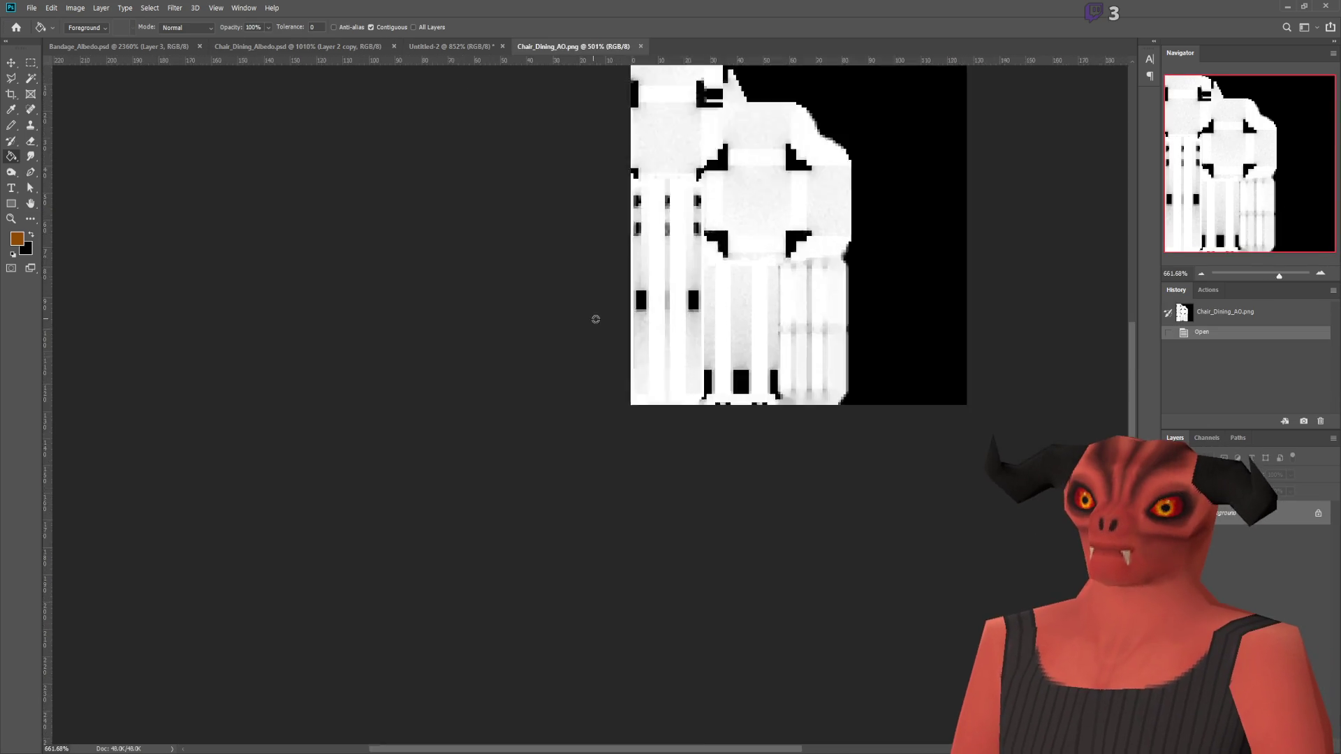
pyautogui.keyDown('alt'); pyautogui.scroll(3, 826, 323); pyautogui.keyUp('alt')
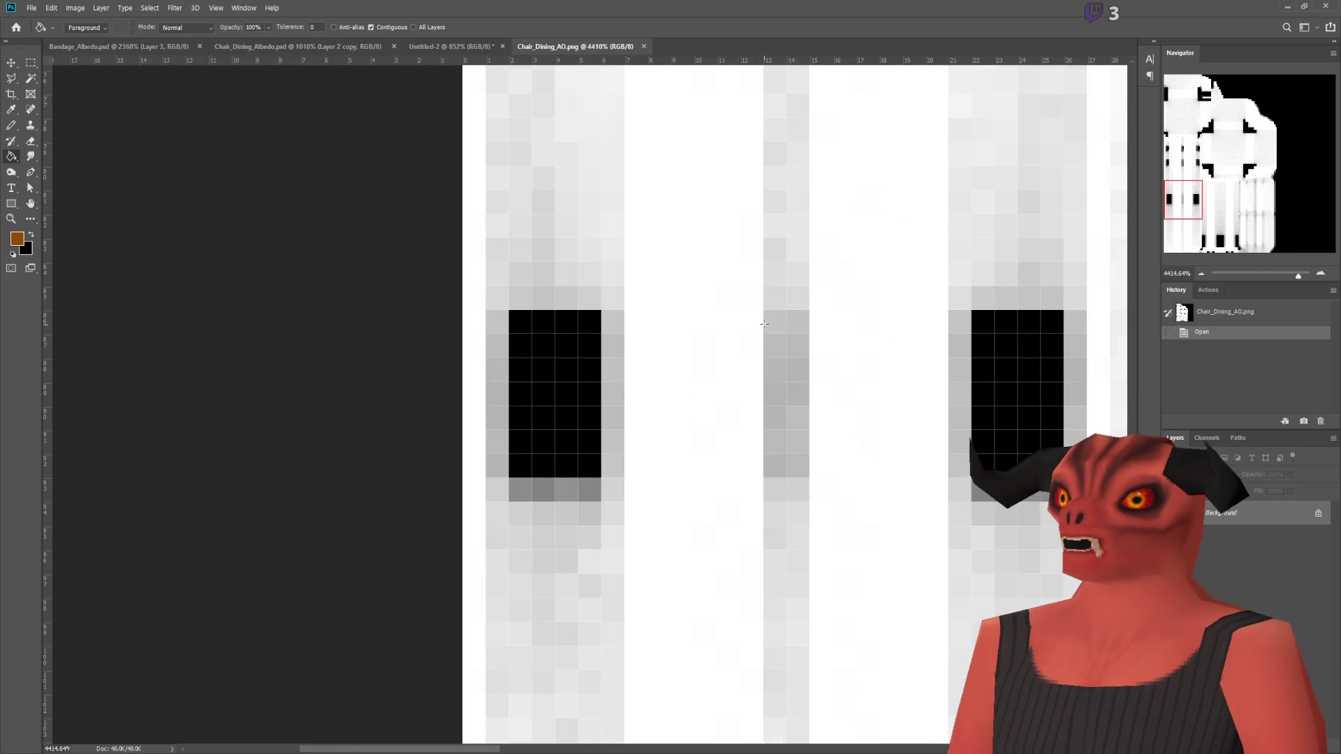
pyautogui.click(11, 125)
pyautogui.moveTo(555, 285)
pyautogui.keyDown('alt'); pyautogui.mouseDown()
pyautogui.moveTo(509, 302)
pyautogui.moveTo(512, 443)
pyautogui.moveTo(499, 374)
pyautogui.moveTo(520, 443)
pyautogui.mouseUp(); pyautogui.keyUp('alt')
pyautogui.click(520, 322)
pyautogui.keyDown('shift'); pyautogui.click(588, 323); pyautogui.keyUp('shift')
pyautogui.keyDown('shift'); pyautogui.click(588, 447); pyautogui.keyUp('shift')
pyautogui.keyDown('shift'); pyautogui.click(523, 466); pyautogui.keyUp('shift')
pyautogui.moveTo(543, 346); pyautogui.dragTo(567, 346)
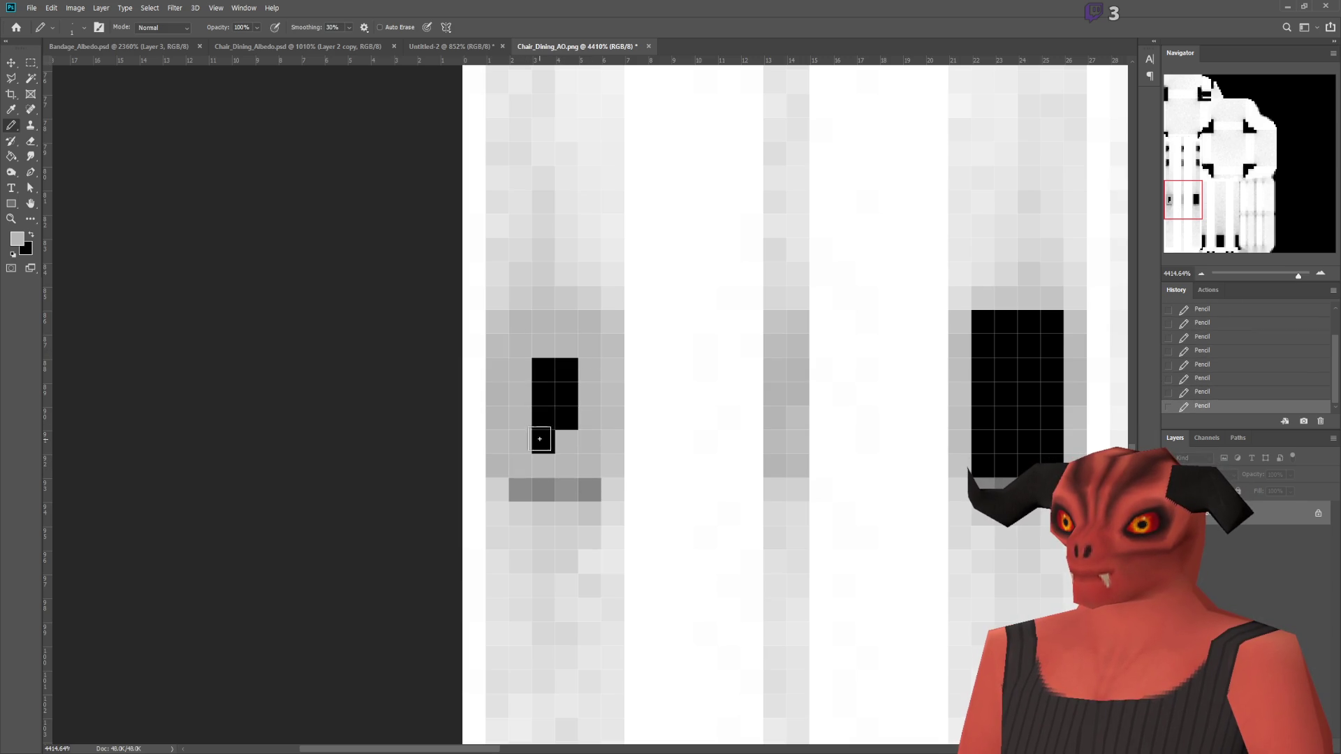
pyautogui.moveTo(539, 436); pyautogui.dragTo(541, 369)
pyautogui.moveTo(521, 494); pyautogui.dragTo(590, 494)
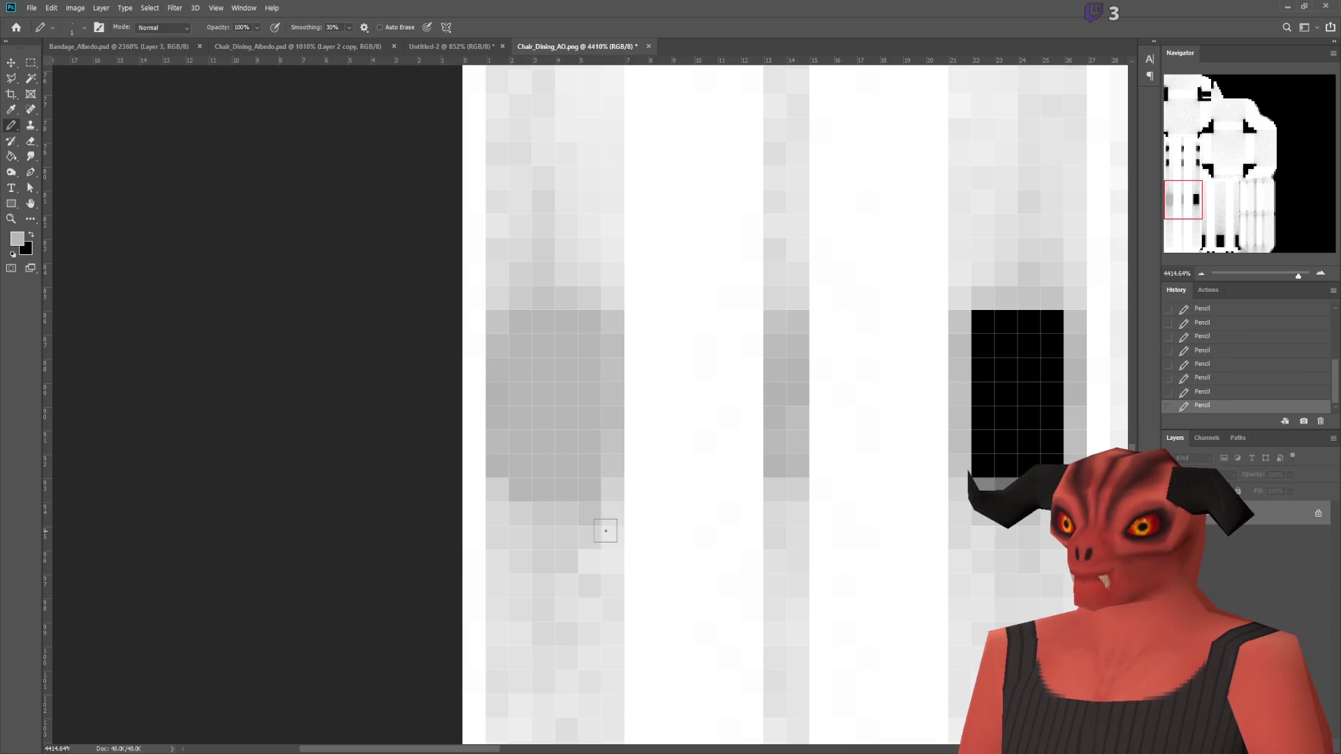
# Step: Paint the right black block and the dark left pixel columns light grey
pyautogui.moveTo(981, 469)
pyautogui.mouseDown()
pyautogui.moveTo(981, 322)
pyautogui.moveTo(1043, 328)
pyautogui.mouseUp()
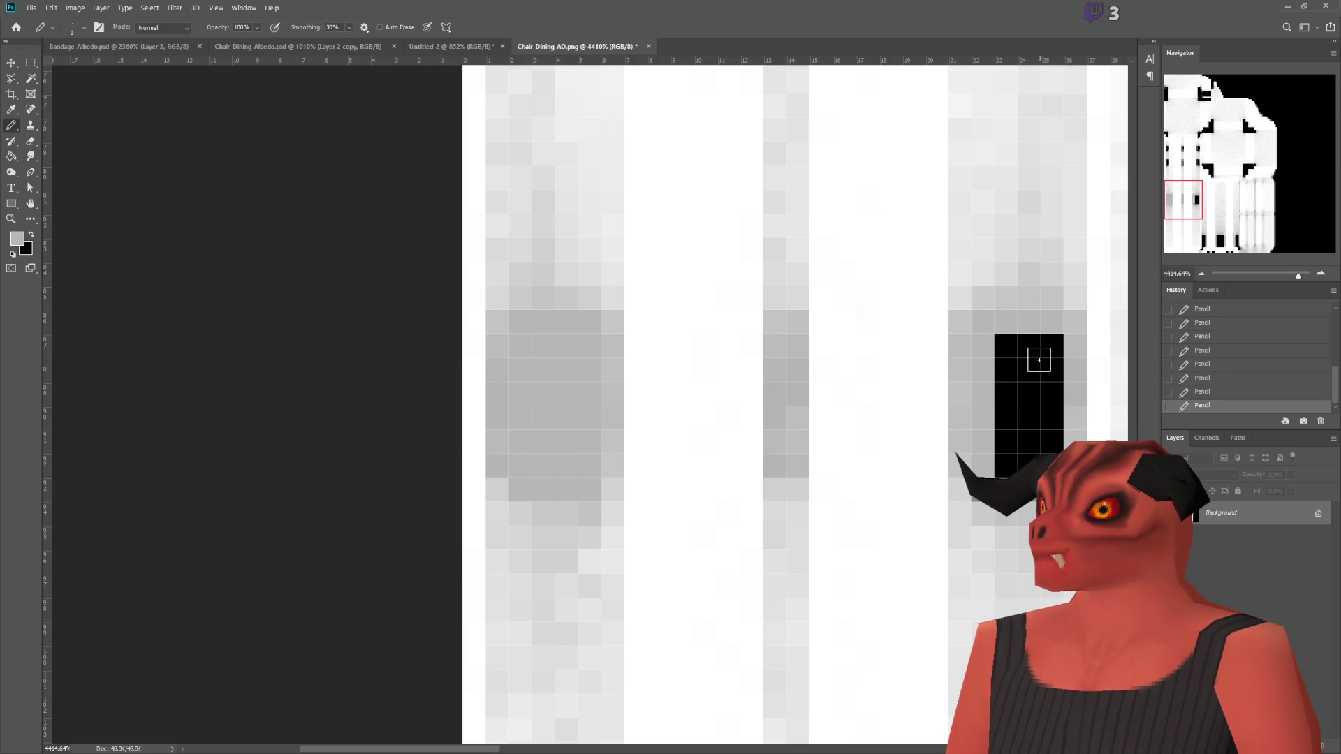
pyautogui.moveTo(1043, 456)
pyautogui.mouseDown()
pyautogui.moveTo(1052, 335)
pyautogui.moveTo(1029, 346)
pyautogui.mouseUp()
pyautogui.keyDown('ctrl'); pyautogui.hscroll(5, 712, 419); pyautogui.keyUp('ctrl')
pyautogui.scroll(8, 712, 419)
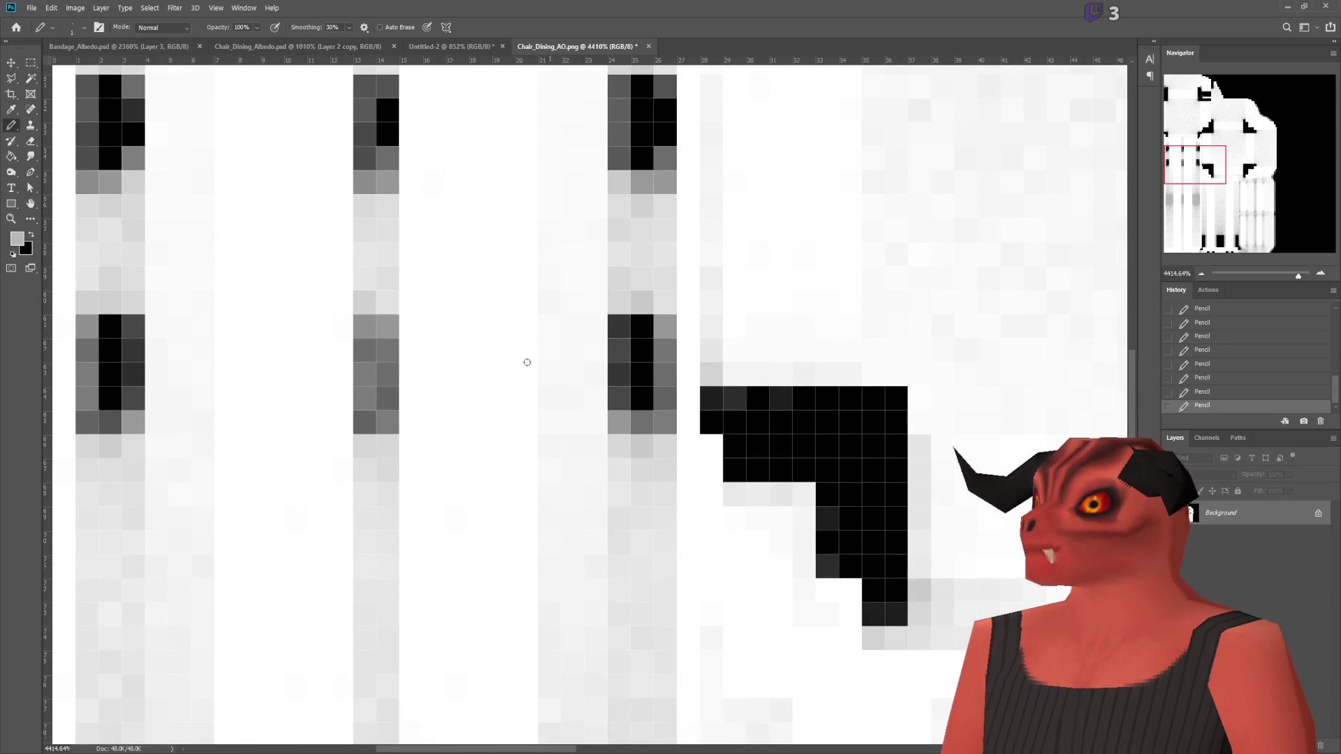
pyautogui.keyDown('alt'); pyautogui.scroll(-1, 712, 419); pyautogui.keyUp('alt')
pyautogui.moveTo(218, 343)
pyautogui.mouseDown()
pyautogui.moveTo(224, 437)
pyautogui.moveTo(237, 354)
pyautogui.mouseUp()
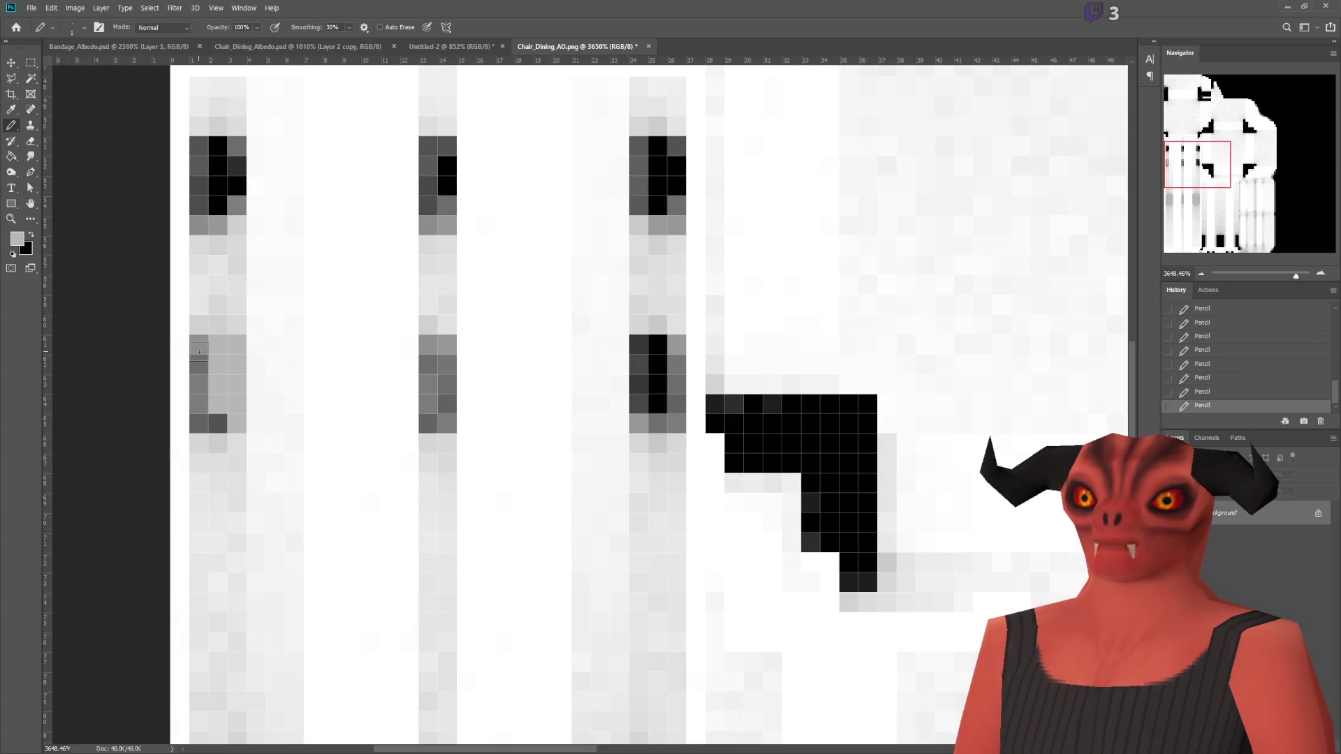
pyautogui.moveTo(200, 405); pyautogui.dragTo(198, 356)
pyautogui.click(210, 424)
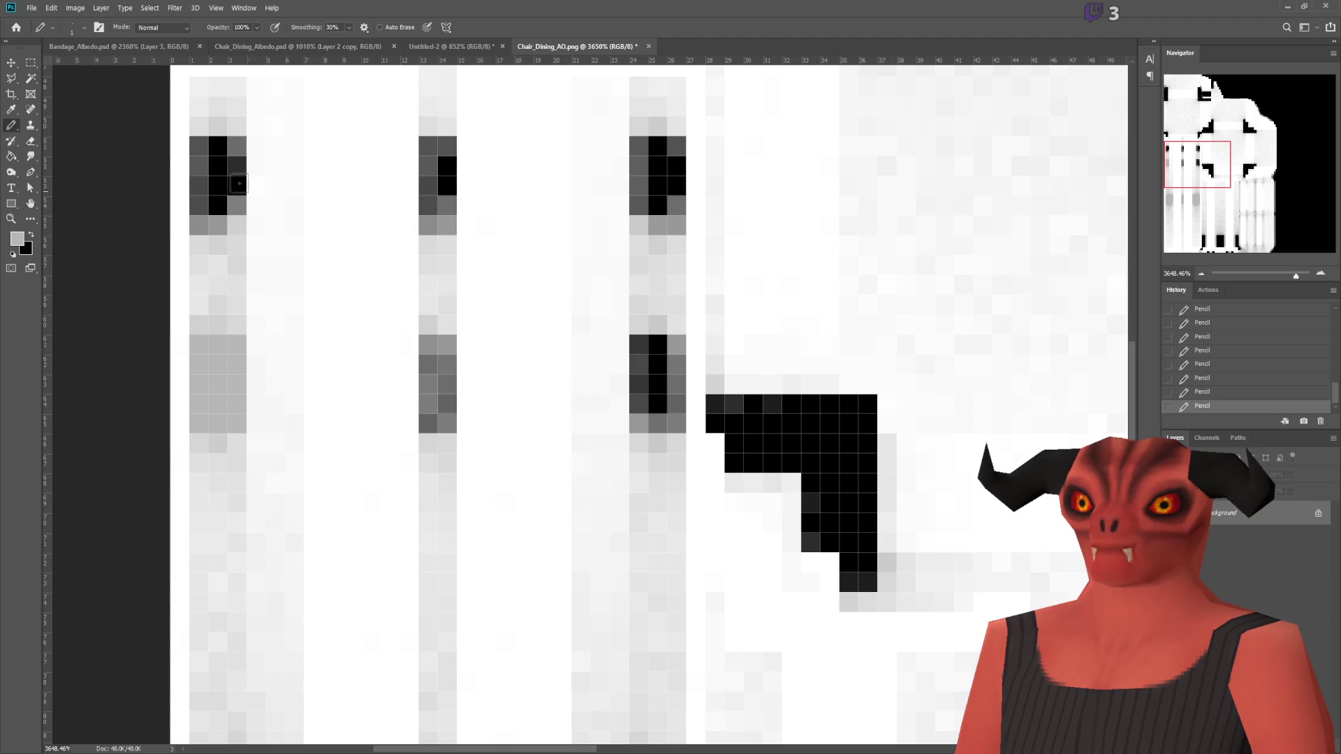
# Step: Marquee-select the remaining dark patches in the middle, right and lower areas, then add a new layer
pyautogui.click(29, 64)
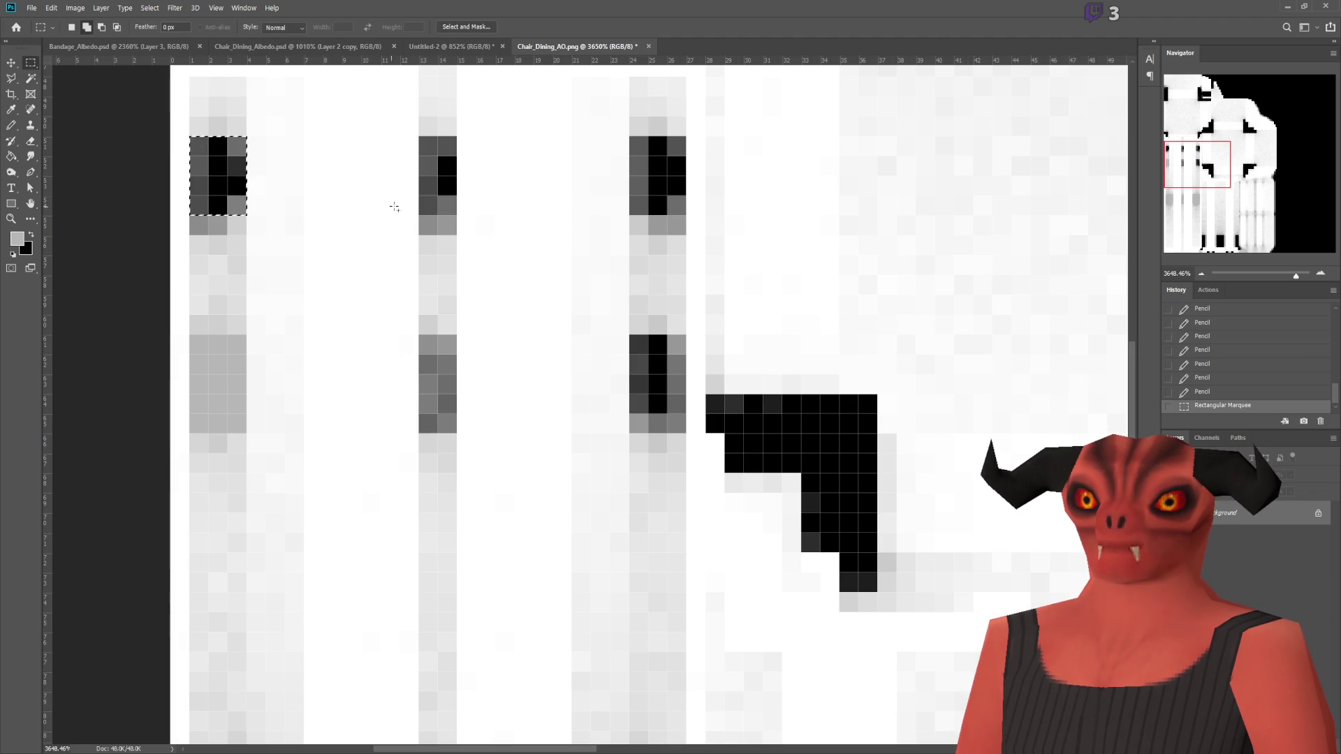
pyautogui.keyDown('shift'); pyautogui.moveTo(443, 227); pyautogui.dragTo(456, 234); pyautogui.keyUp('shift')
pyautogui.moveTo(631, 137)
pyautogui.keyDown('shift'); pyautogui.mouseDown()
pyautogui.moveTo(675, 185)
pyautogui.moveTo(662, 221)
pyautogui.mouseUp(); pyautogui.keyUp('shift')
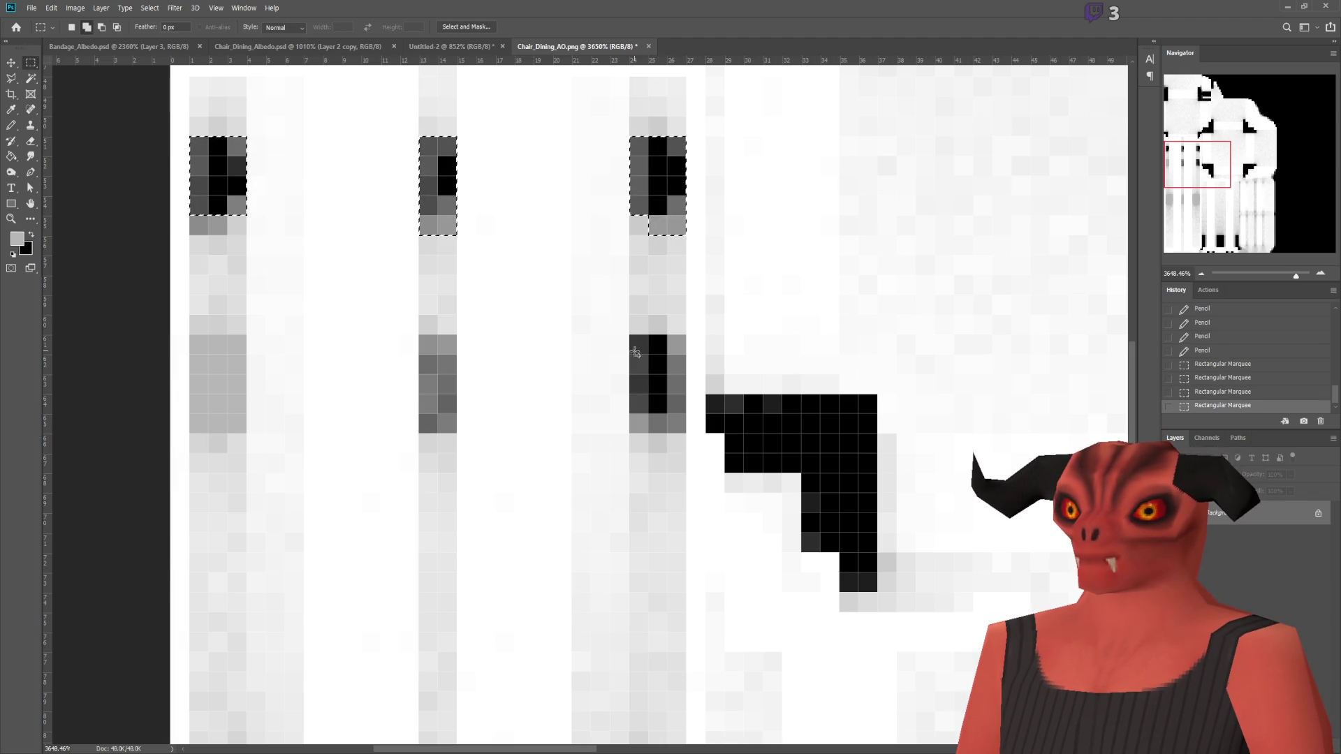
pyautogui.moveTo(630, 336)
pyautogui.keyDown('shift'); pyautogui.mouseDown()
pyautogui.moveTo(670, 424)
pyautogui.moveTo(876, 432)
pyautogui.moveTo(868, 550)
pyautogui.moveTo(842, 590)
pyautogui.mouseUp(); pyautogui.keyUp('shift')
pyautogui.keyDown('shift'); pyautogui.moveTo(802, 434); pyautogui.dragTo(839, 551); pyautogui.keyUp('shift')
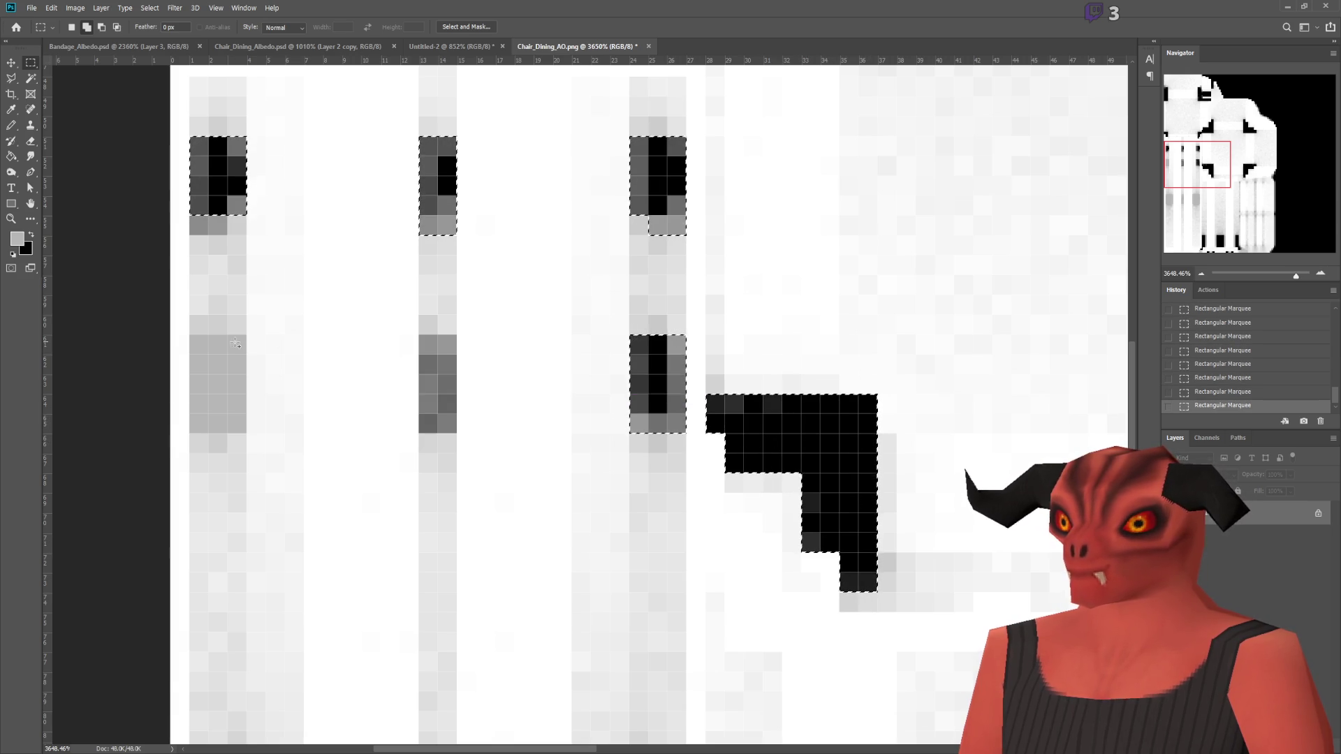
pyautogui.scroll(10, 195, 185)
pyautogui.keyDown('alt'); pyautogui.scroll(-7, 262, 240); pyautogui.keyUp('alt')
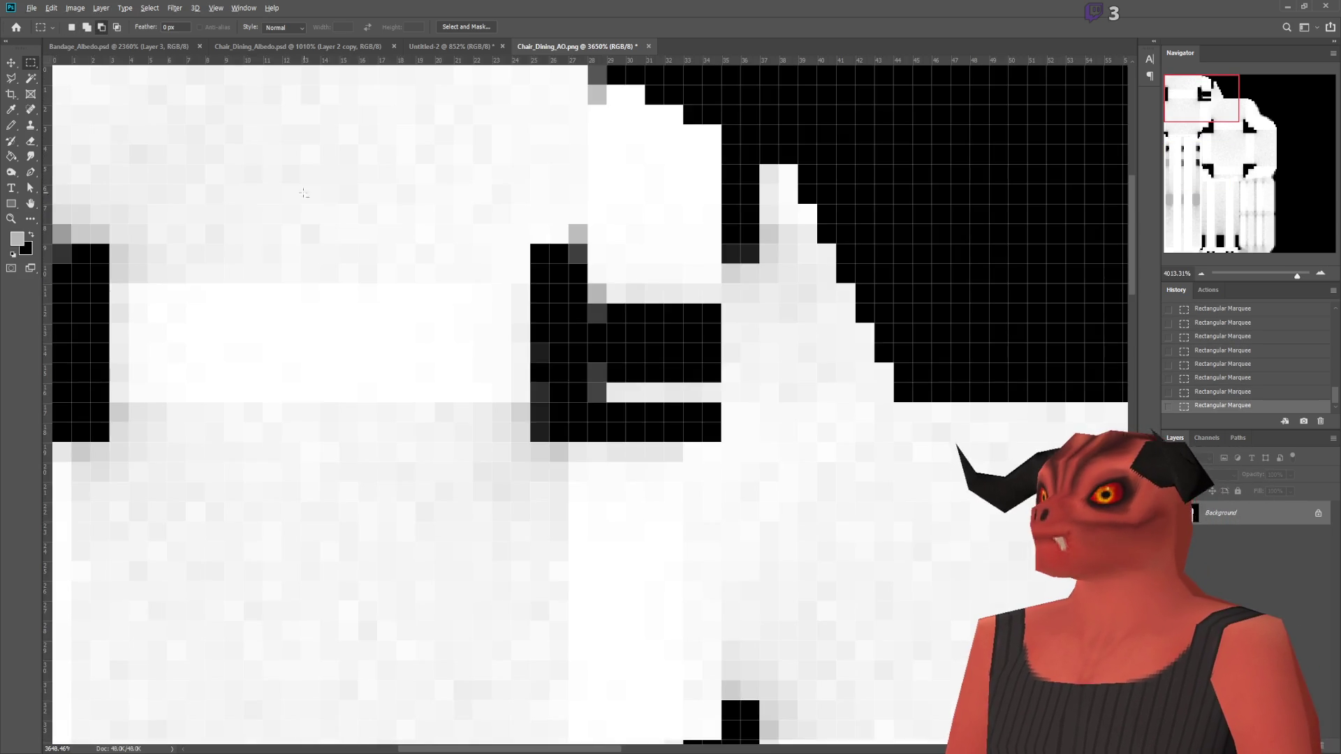
pyautogui.scroll(-2, 287, 261)
pyautogui.press('g')
pyautogui.hotkey('ctrl', 'shift', 'alt', 'n')
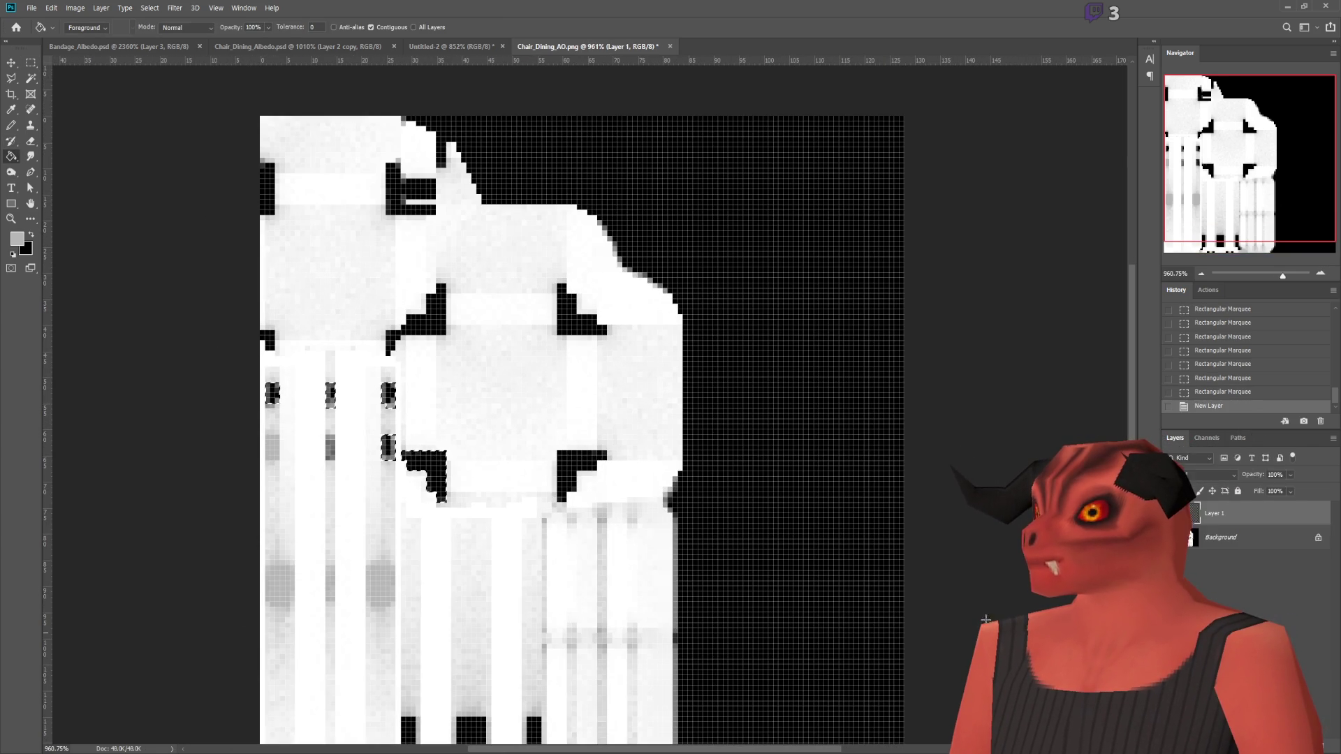
# Step: Brush the selected dark pixels grey on the new layer, then make the Background layer active
pyautogui.click(11, 125)
pyautogui.press('b')
pyautogui.moveTo(273, 394)
pyautogui.mouseDown()
pyautogui.moveTo(404, 374)
pyautogui.moveTo(426, 482)
pyautogui.mouseUp()
pyautogui.hotkey('ctrl', 'd')
pyautogui.scroll(-3, 468, 399)
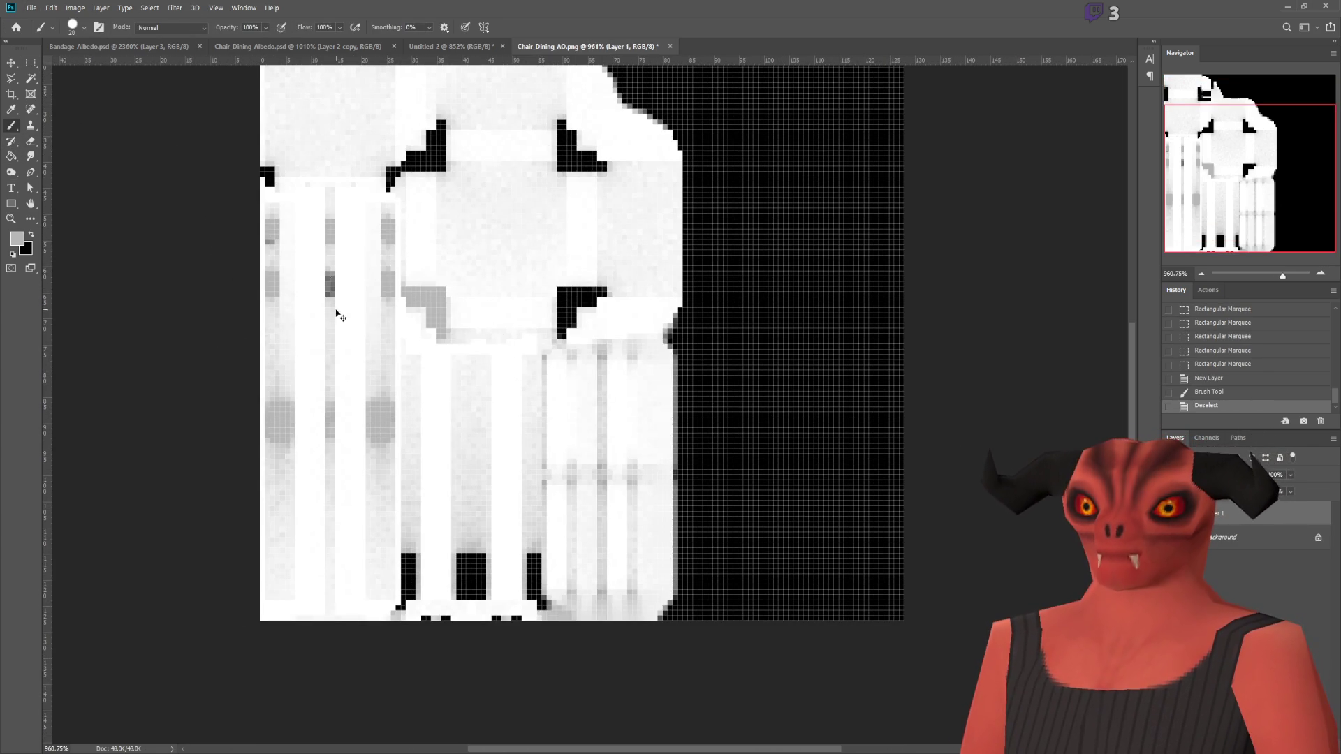
pyautogui.keyDown('alt'); pyautogui.scroll(2, 180, 178); pyautogui.keyUp('alt')
pyautogui.click(32, 78)
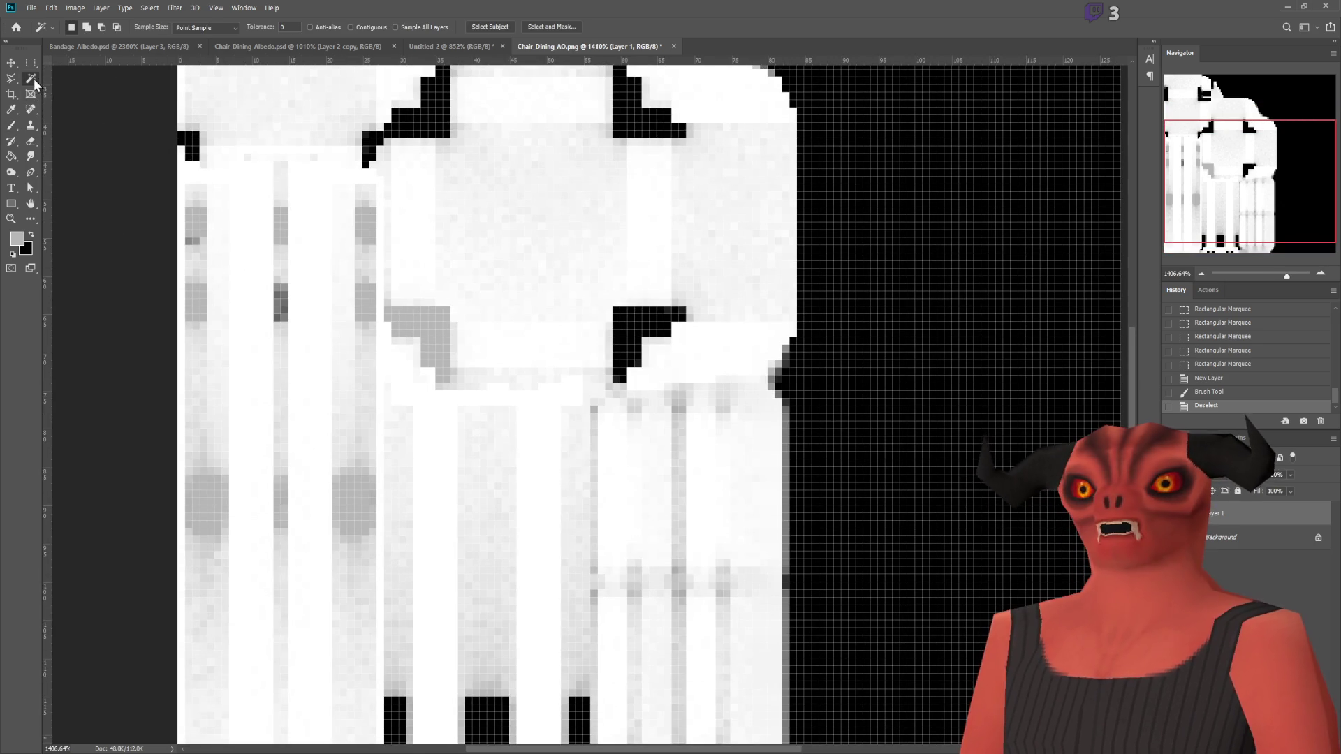
pyautogui.click(868, 354)
pyautogui.keyDown('alt'); pyautogui.scroll(-5, 688, 220); pyautogui.keyUp('alt')
pyautogui.hotkey('ctrl', 'd')
pyautogui.keyDown('alt'); pyautogui.scroll(2, 687, 220); pyautogui.keyUp('alt')
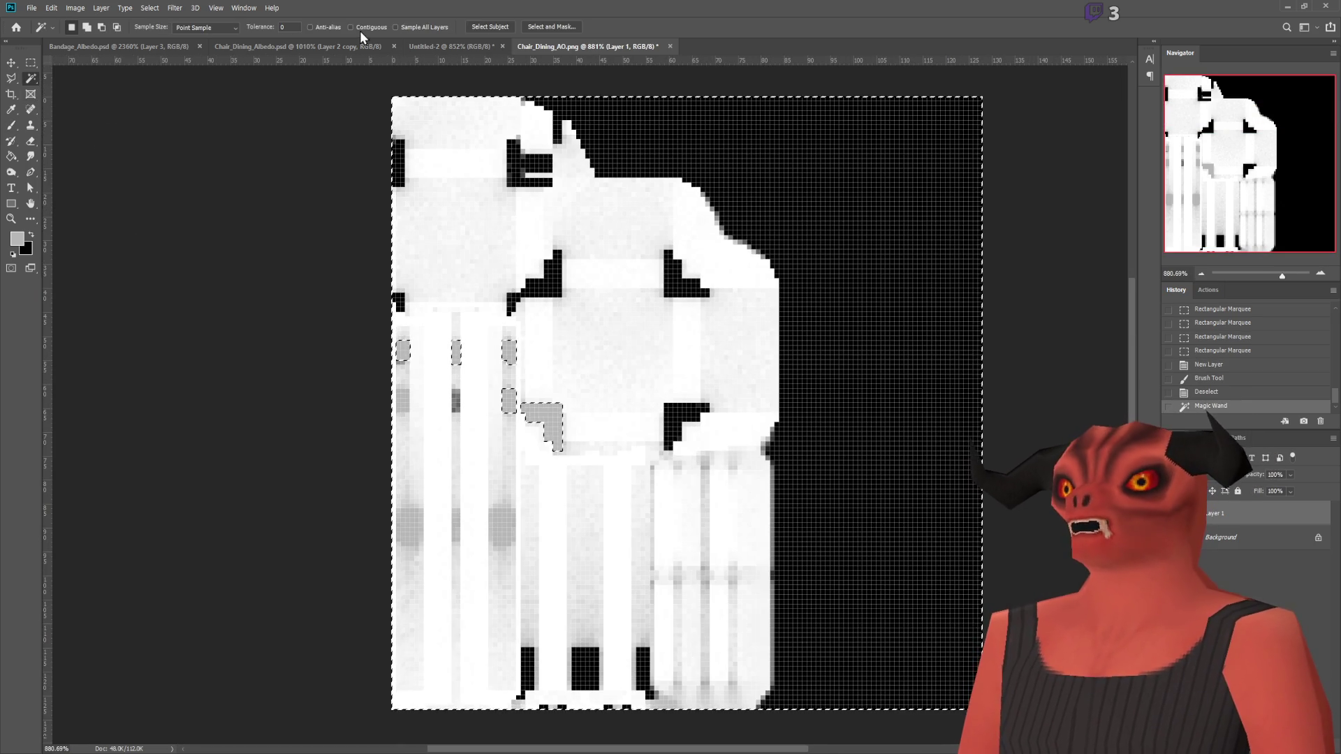
pyautogui.click(1217, 552)
pyautogui.click(1217, 551)
# Step: Fill all black empty areas of the map with grey using a non-contiguous colour selection
pyautogui.click(882, 279)
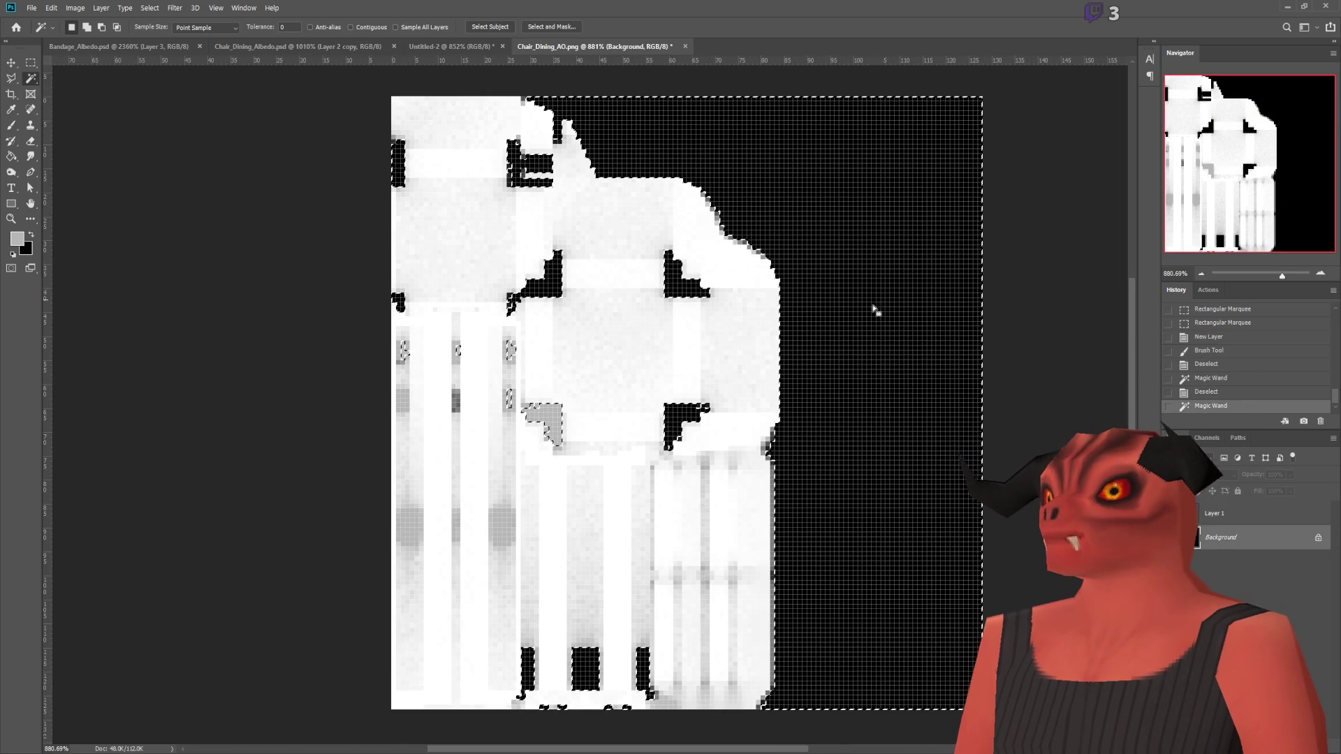
pyautogui.click(11, 156)
pyautogui.click(872, 349)
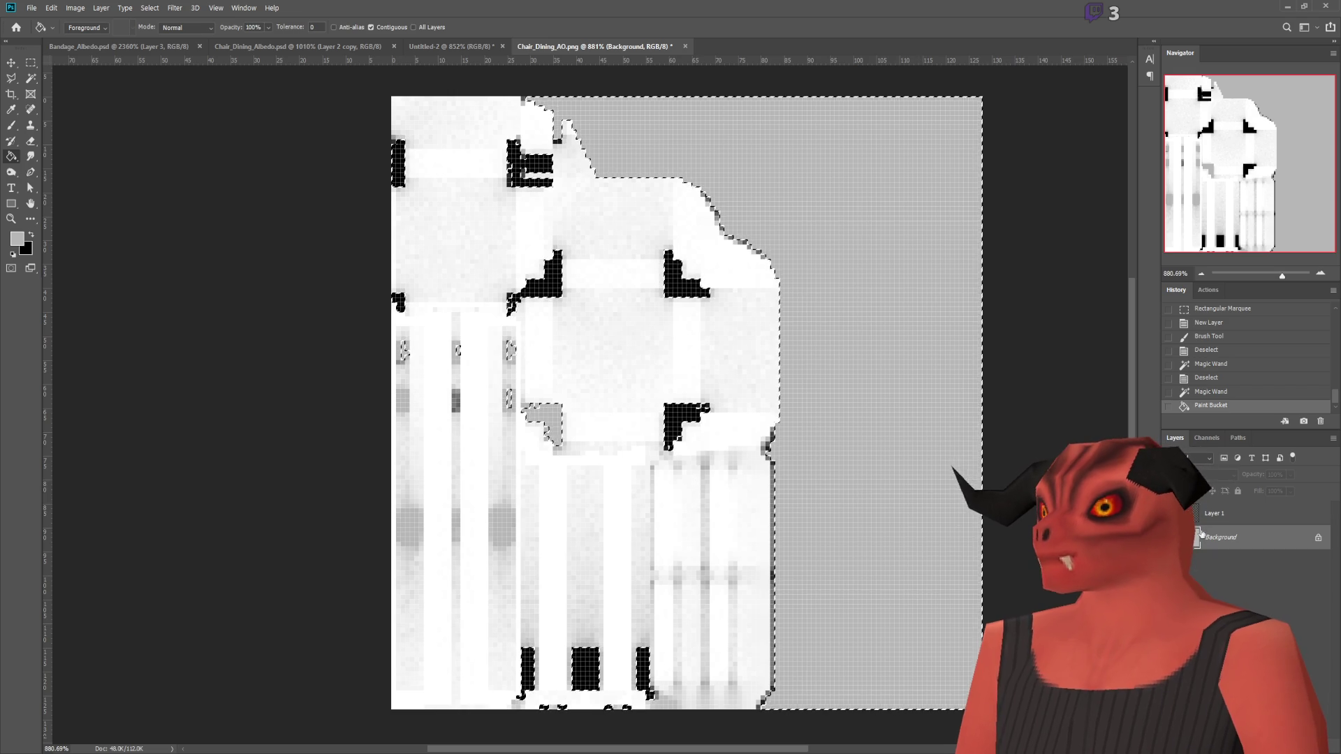
pyautogui.hotkey('ctrl', 'z')
pyautogui.click(390, 27)
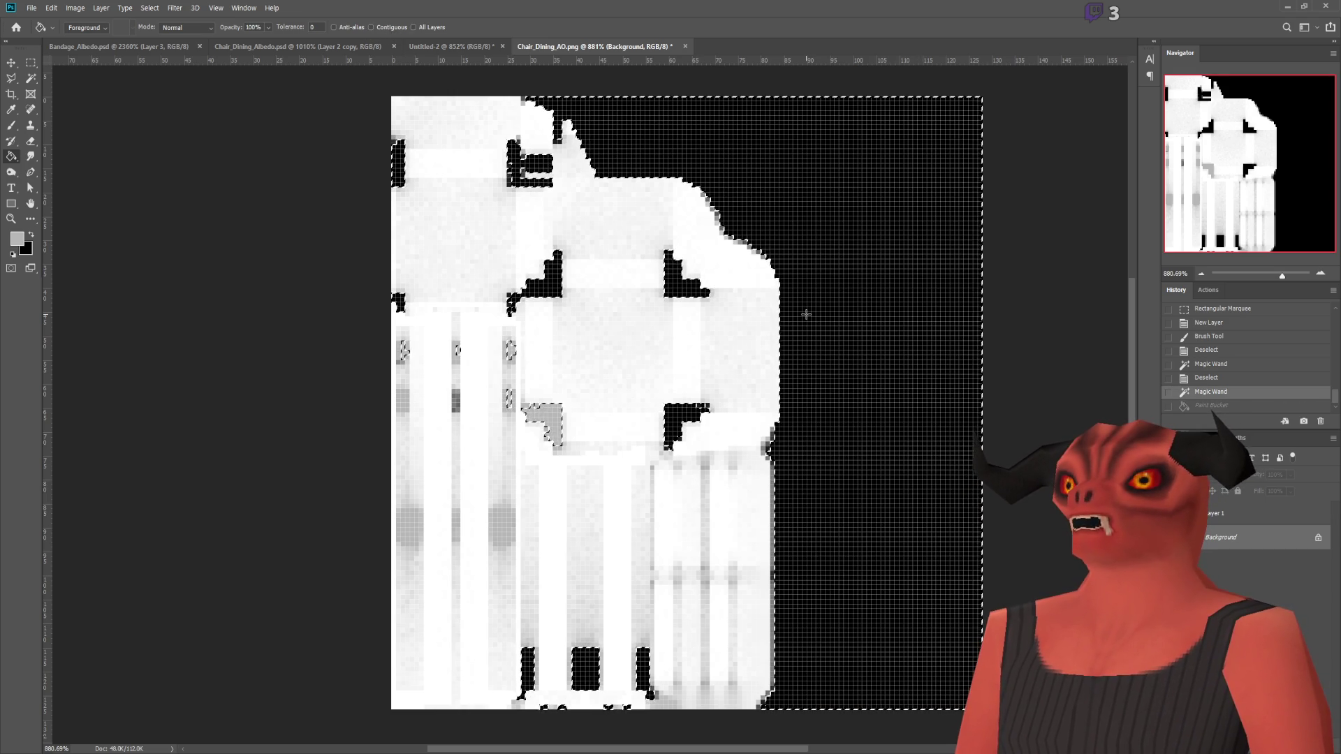
pyautogui.hotkey('ctrl', 'd')
pyautogui.click(30, 78)
pyautogui.click(873, 349)
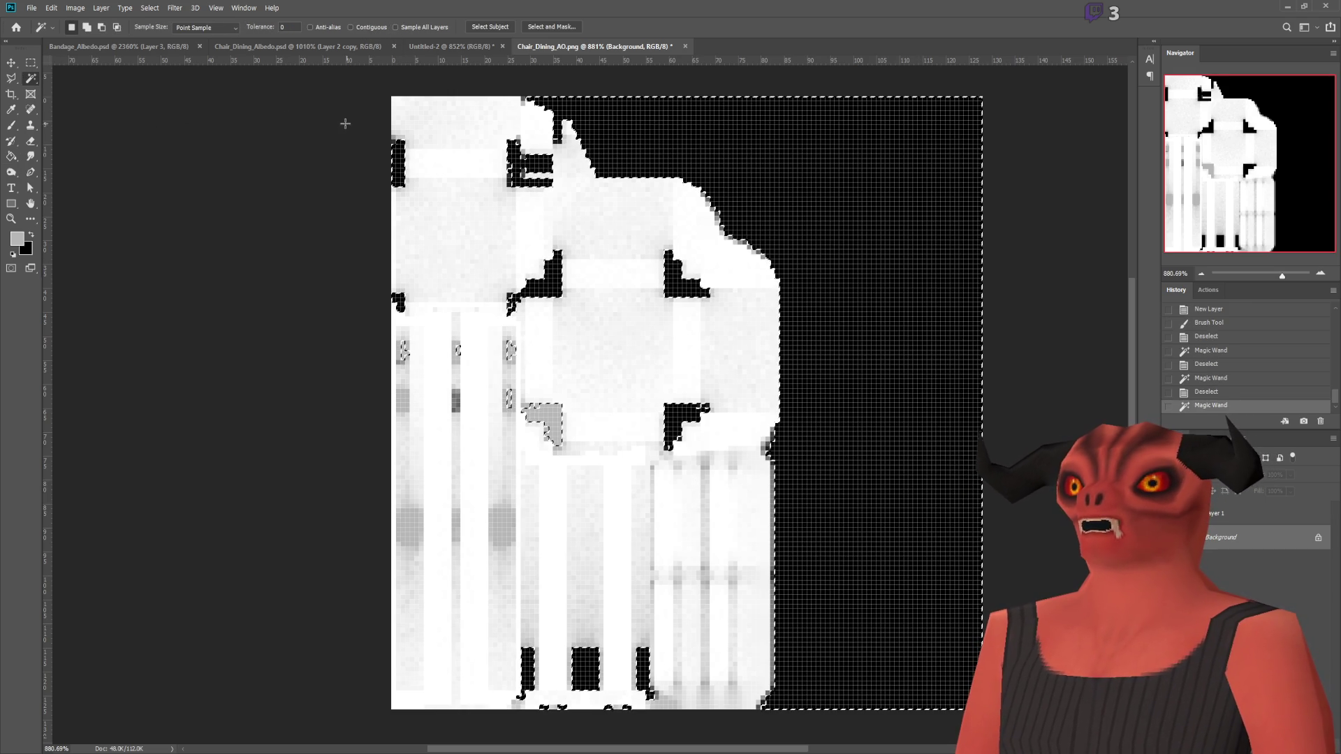
pyautogui.click(12, 155)
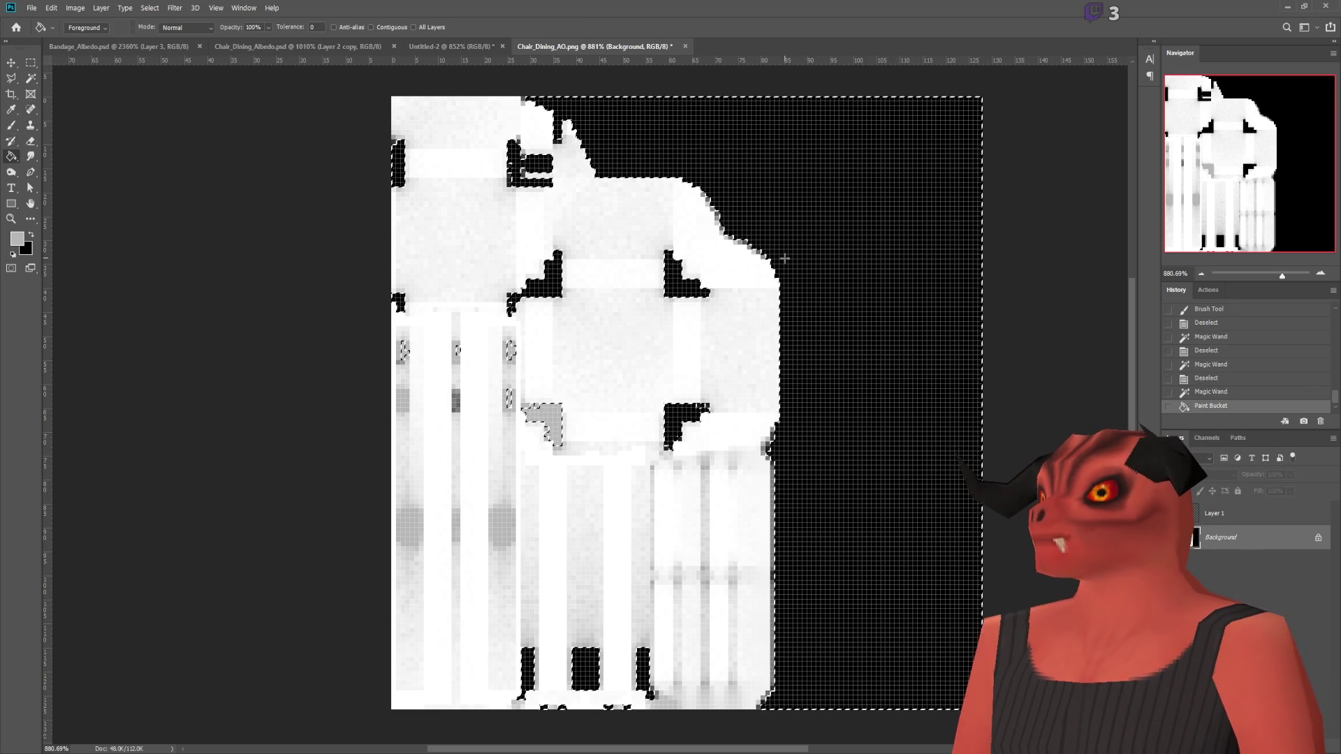
pyautogui.click(838, 547)
pyautogui.hotkey('ctrl', 'd')
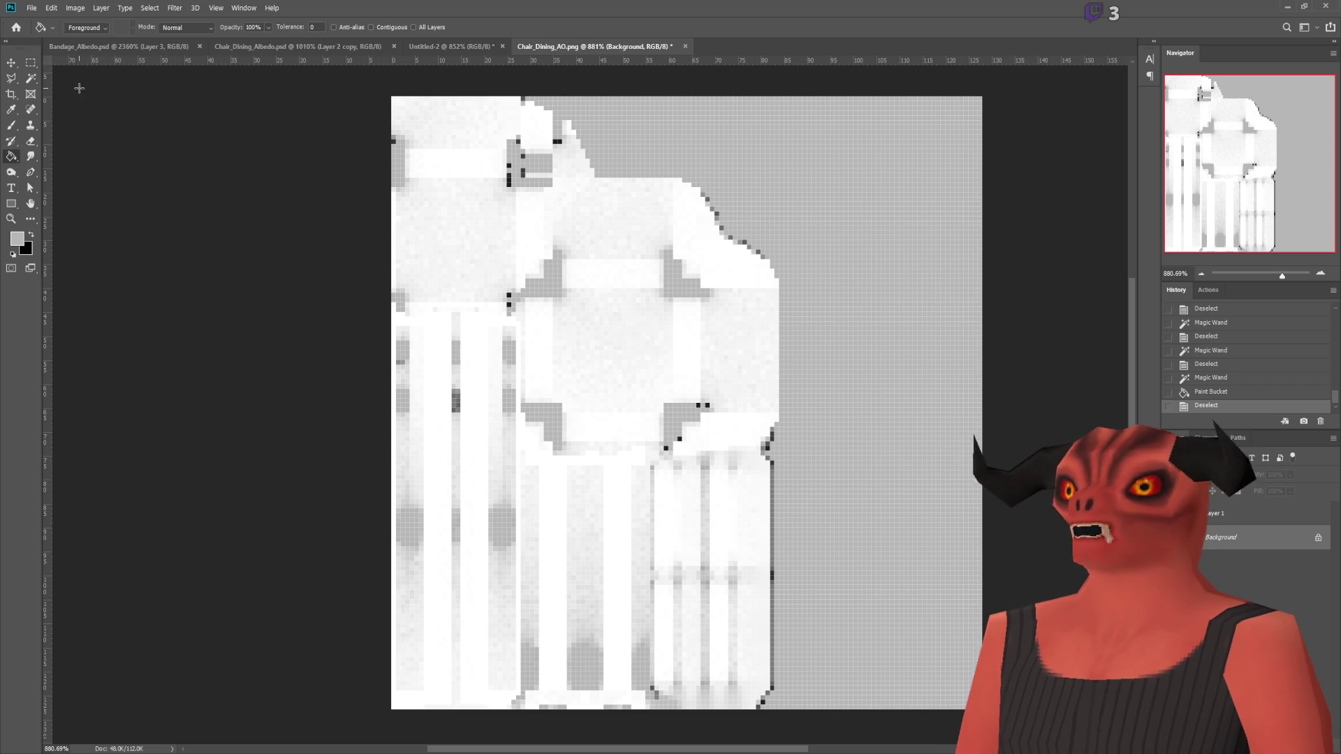
# Step: Select the dark fringe pixels near the top and left edges, paint over them, then merge layers
pyautogui.click(31, 79)
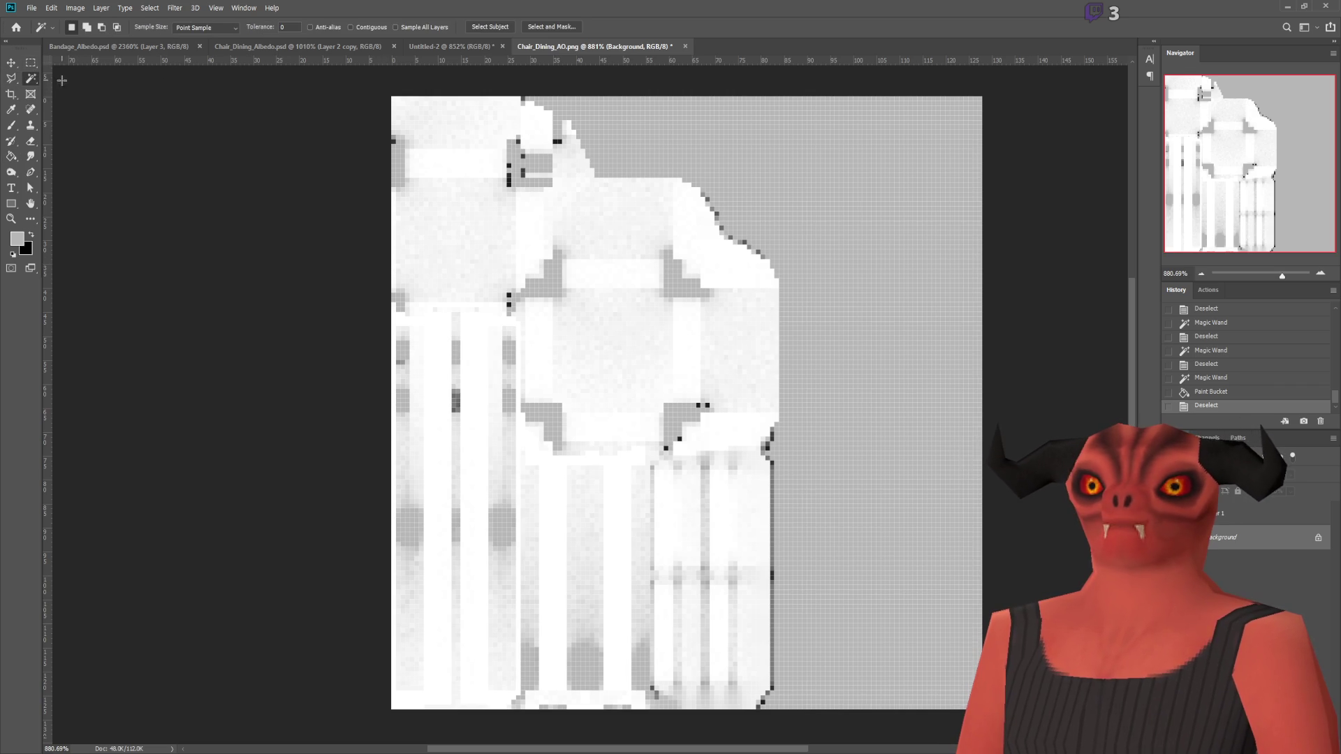
pyautogui.write('5')
pyautogui.click(517, 142)
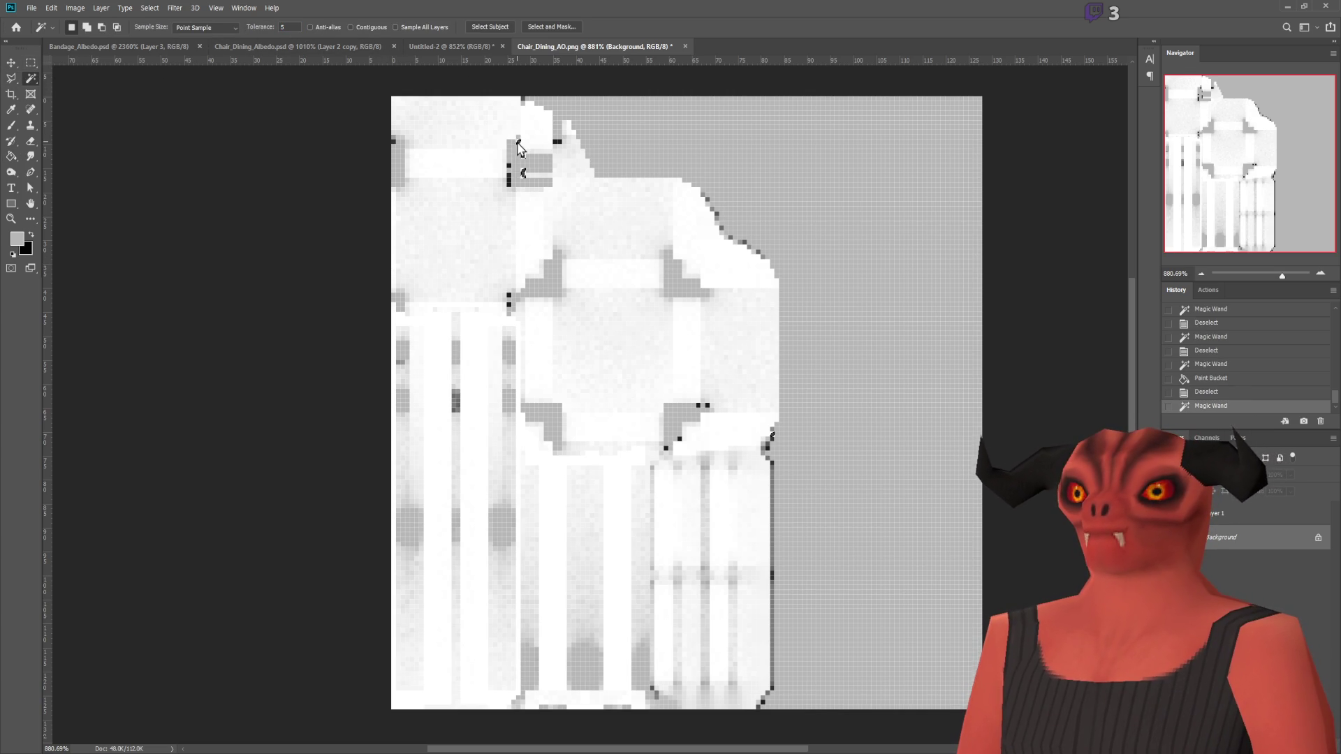
pyautogui.keyDown('shift'); pyautogui.click(508, 155); pyautogui.keyUp('shift')
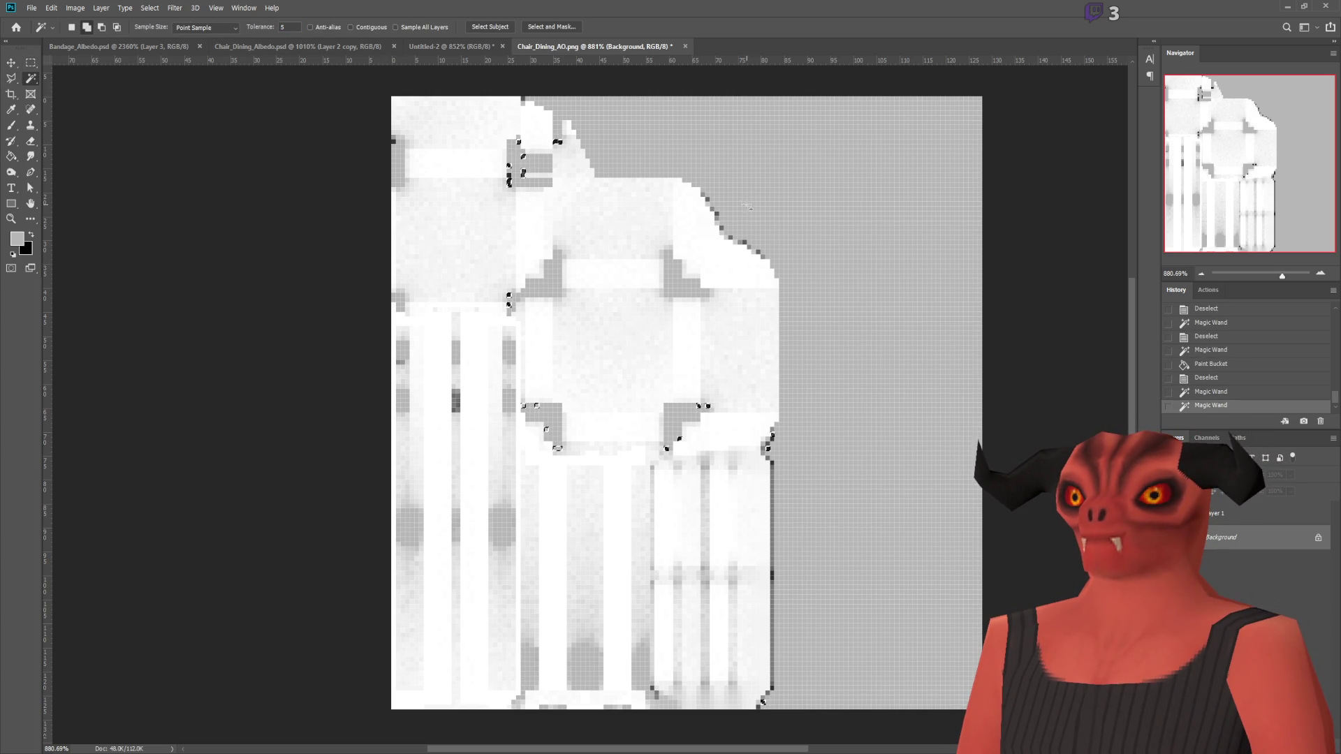
pyautogui.keyDown('shift'); pyautogui.click(707, 199); pyautogui.keyUp('shift')
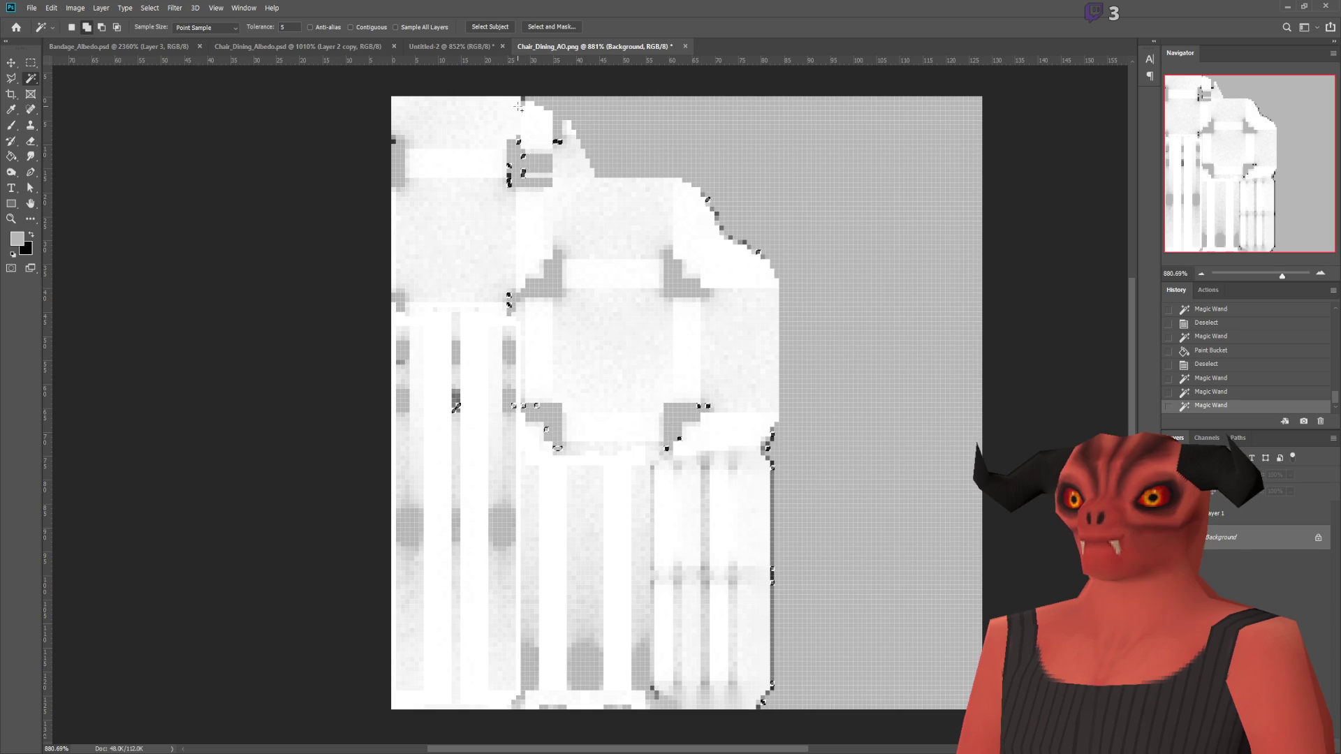
pyautogui.keyDown('shift'); pyautogui.click(395, 142); pyautogui.keyUp('shift')
pyautogui.keyDown('shift'); pyautogui.click(390, 145); pyautogui.keyUp('shift')
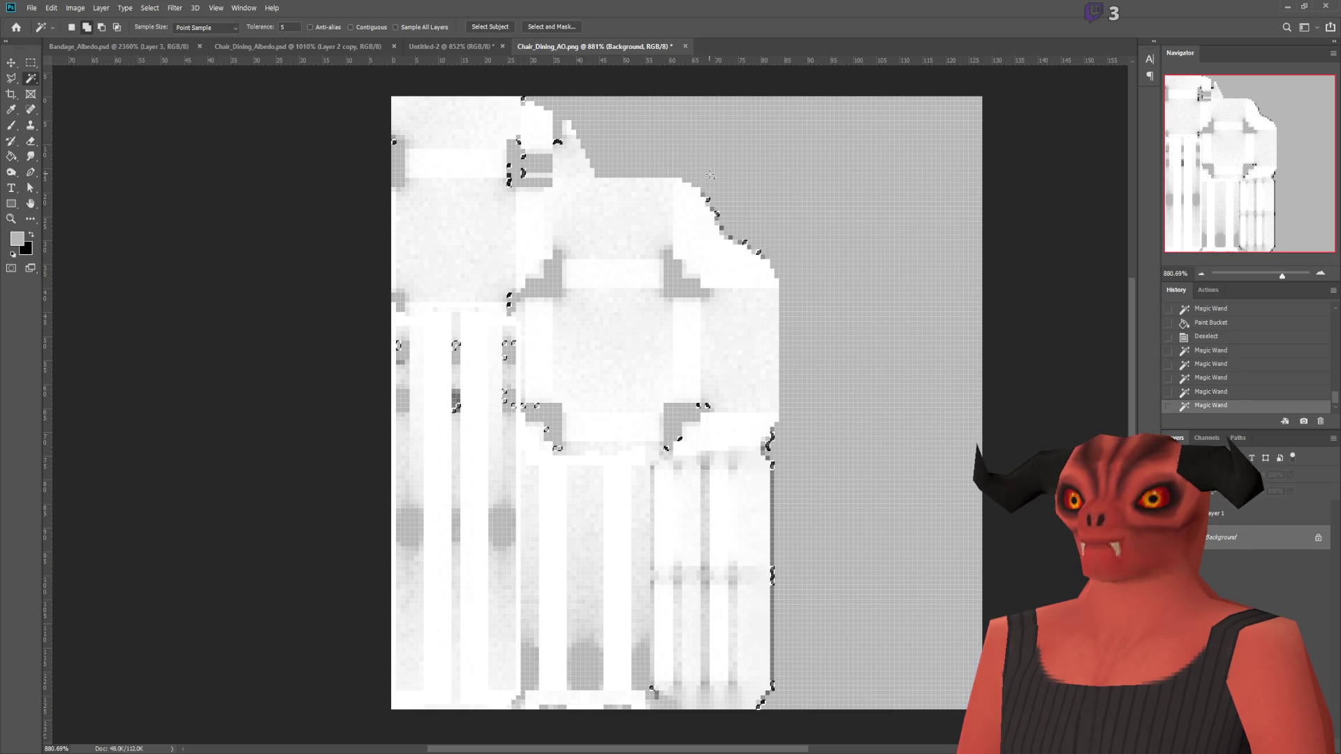
pyautogui.click(12, 125)
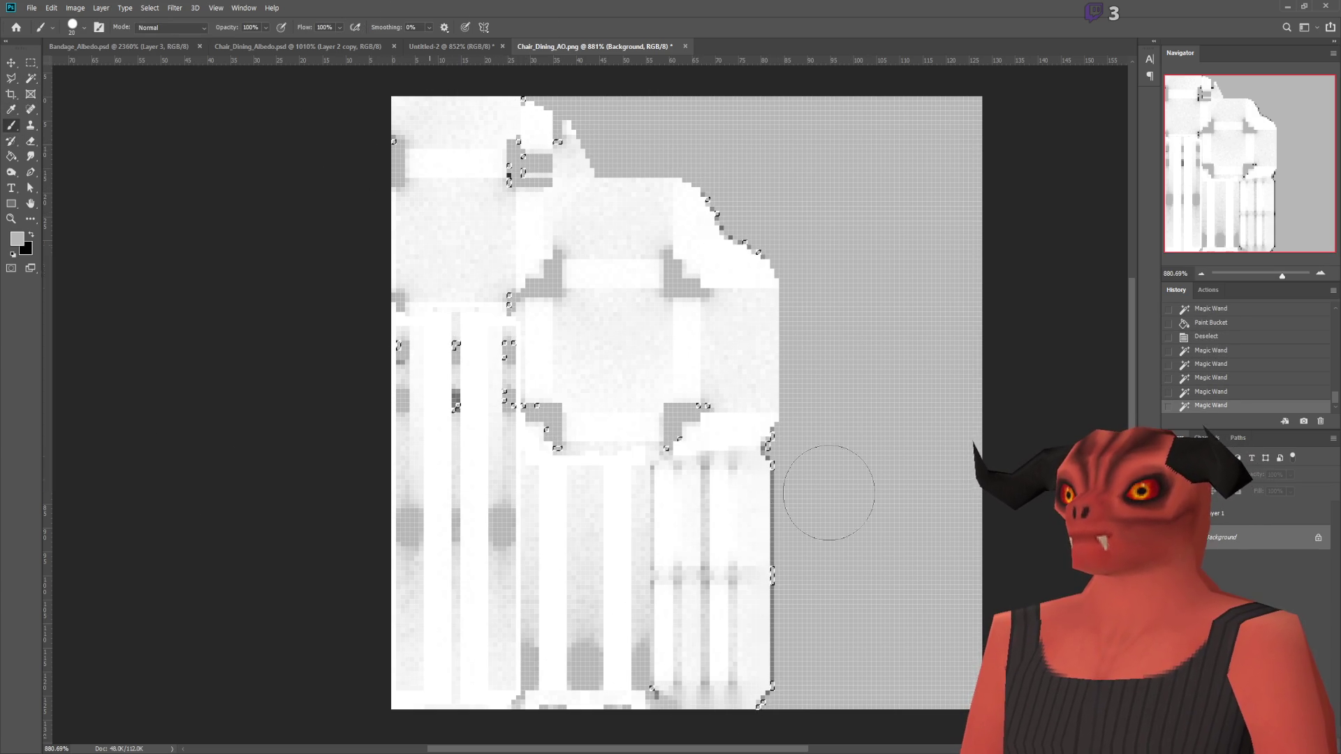
pyautogui.hotkey('ctrl', 'd')
pyautogui.hotkey('ctrl', 'e')
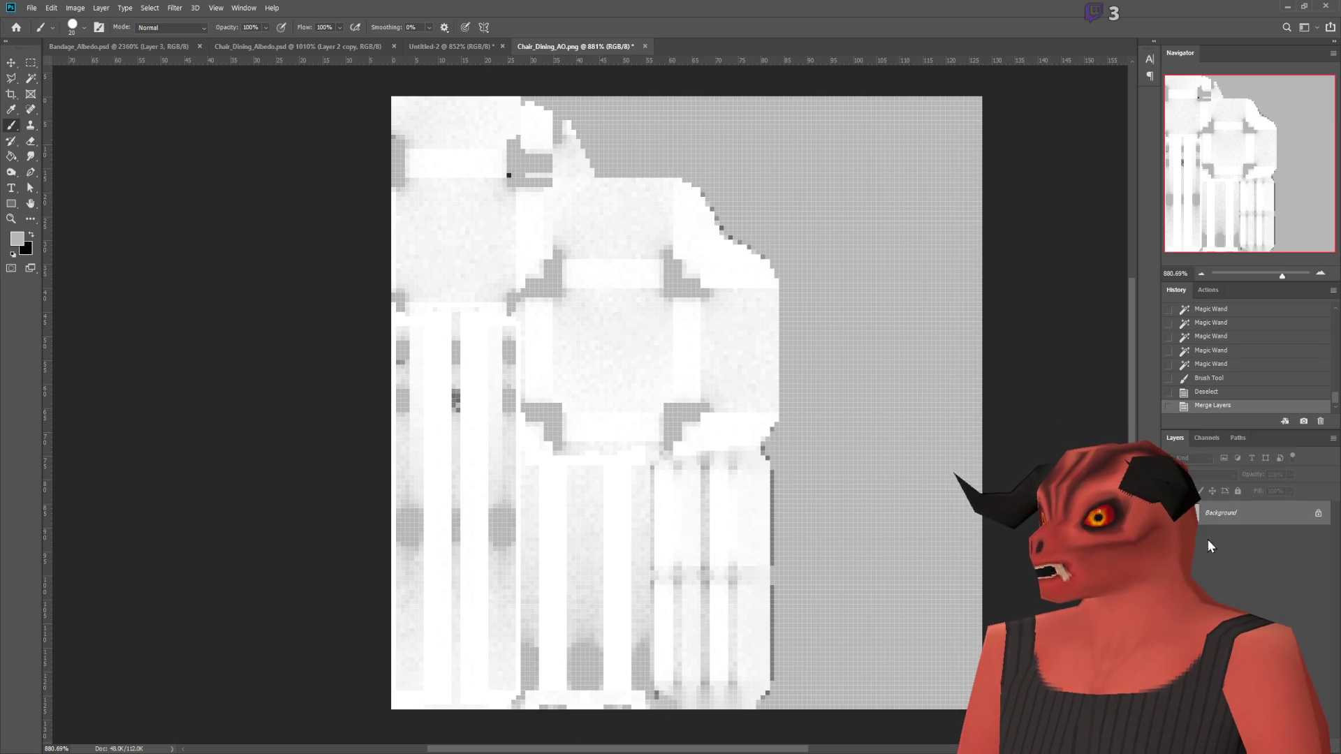
# Step: With the Pencil, paint out the dark fringe pixels in the AO texture's top-left area
pyautogui.rightClick(12, 125)
pyautogui.click(65, 141)
pyautogui.keyDown('alt'); pyautogui.scroll(5, 452, 108); pyautogui.keyUp('alt')
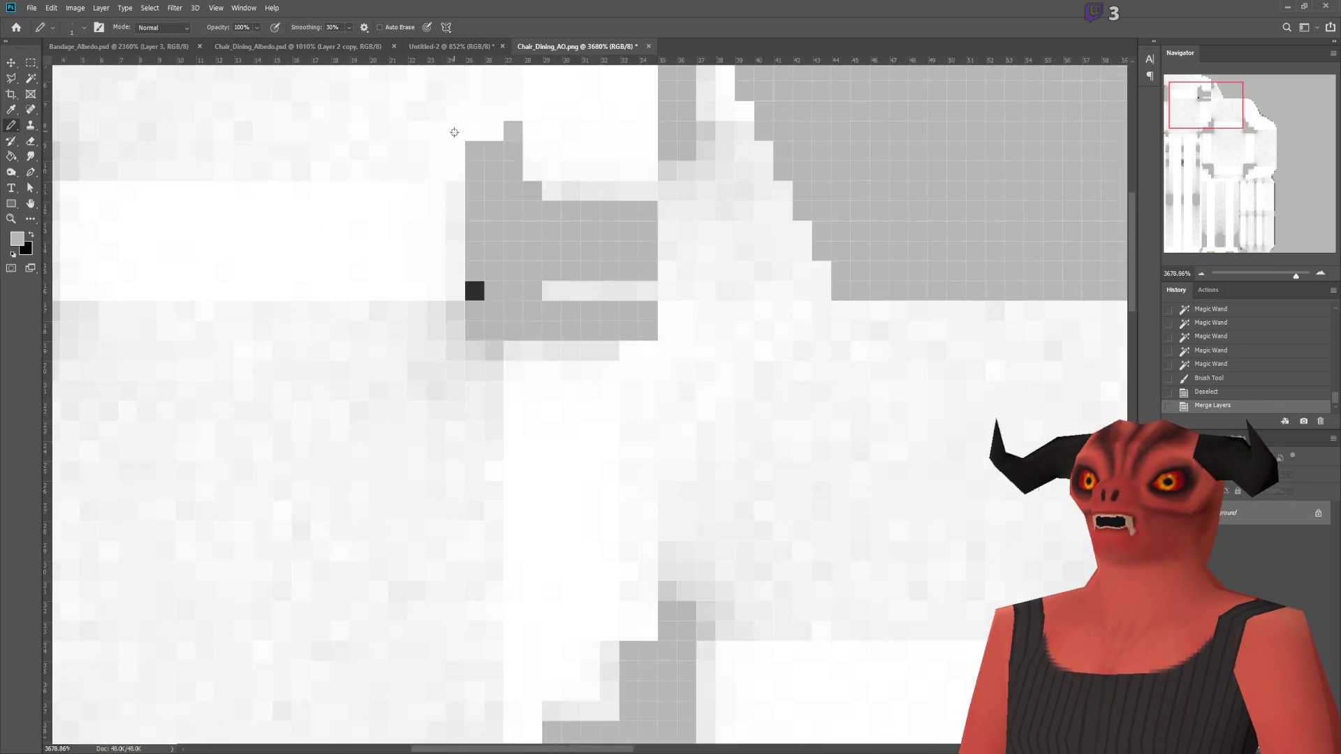
pyautogui.keyDown('alt'); pyautogui.scroll(2, 476, 211); pyautogui.keyUp('alt')
pyautogui.click(472, 335)
pyautogui.click(472, 336)
pyautogui.click(476, 321)
# Step: Paint the dark edge pixels and stray light pixels along the upper-right edge grey
pyautogui.click(1249, 116)
pyautogui.click(703, 126)
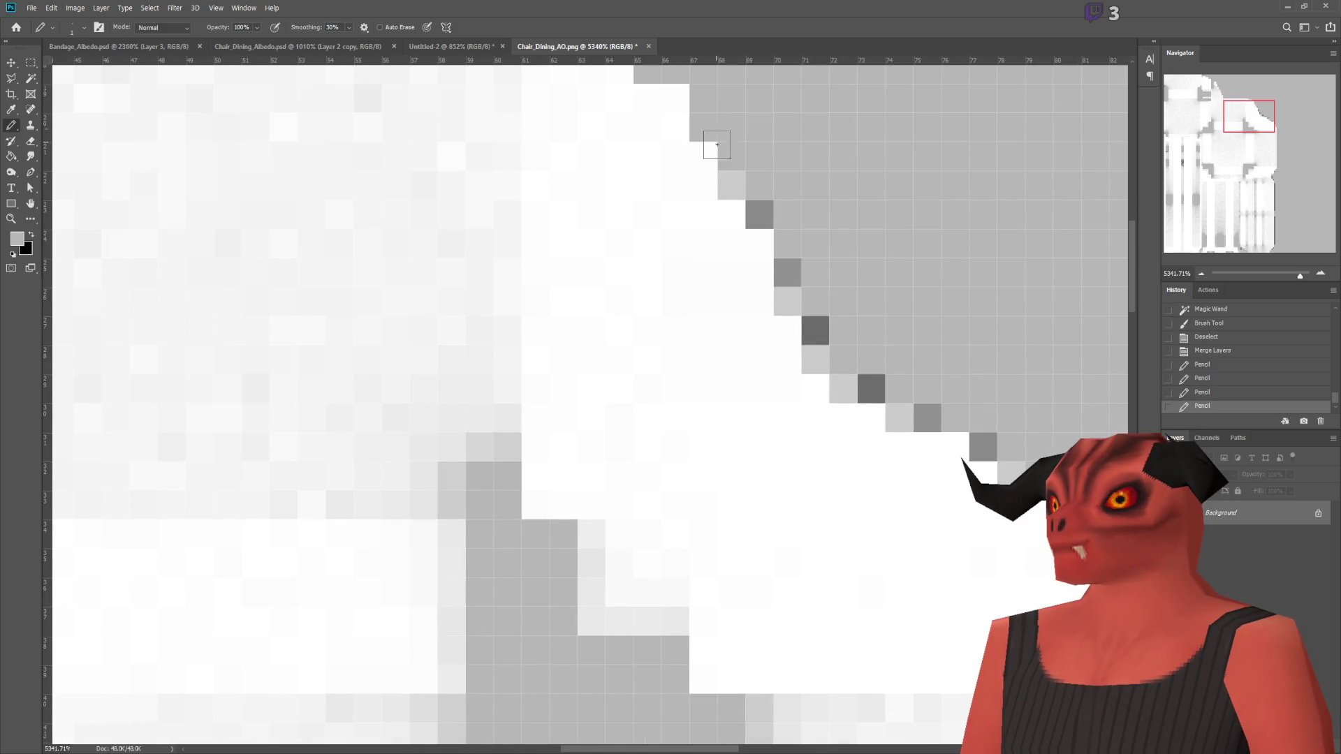
pyautogui.click(759, 214)
pyautogui.click(787, 271)
pyautogui.moveTo(843, 388); pyautogui.dragTo(879, 391)
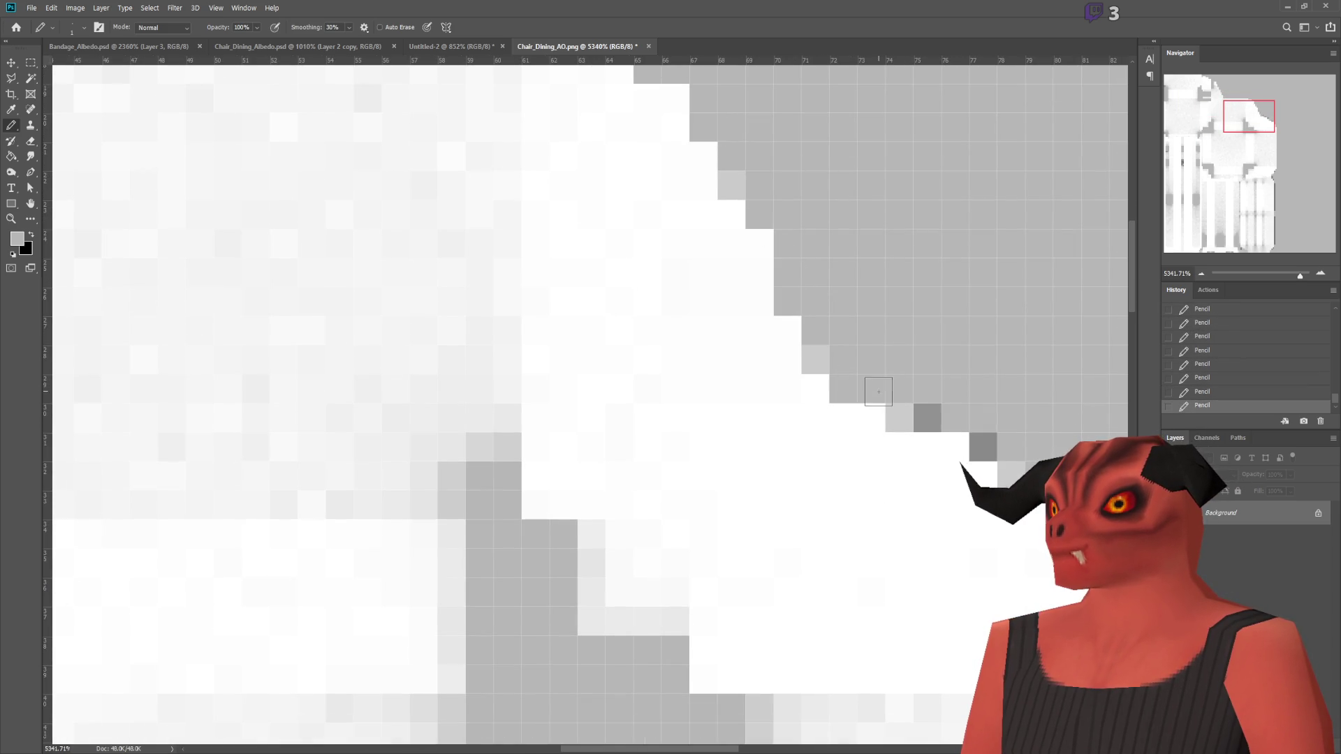
pyautogui.click(902, 419)
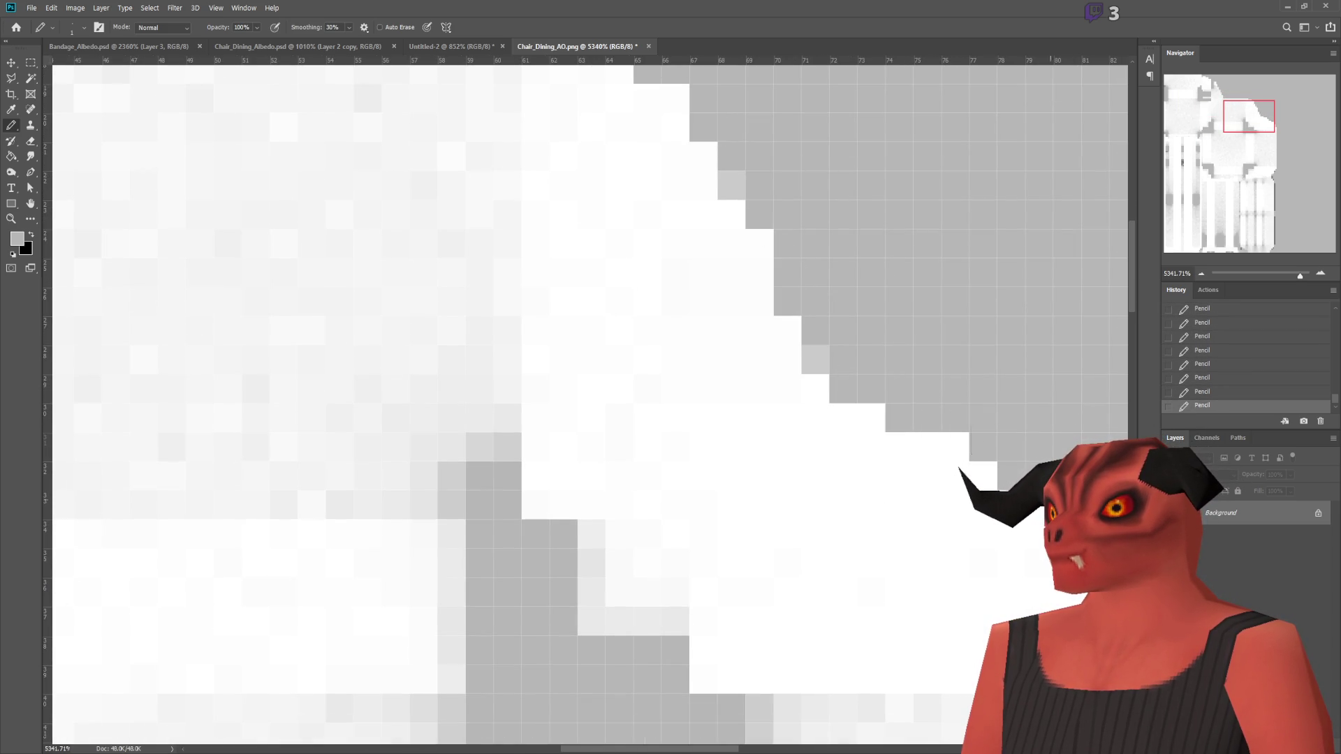
pyautogui.click(815, 357)
pyautogui.click(732, 184)
# Step: Paint the dark pixels along the shape's right edge light grey
pyautogui.scroll(3, 736, 140)
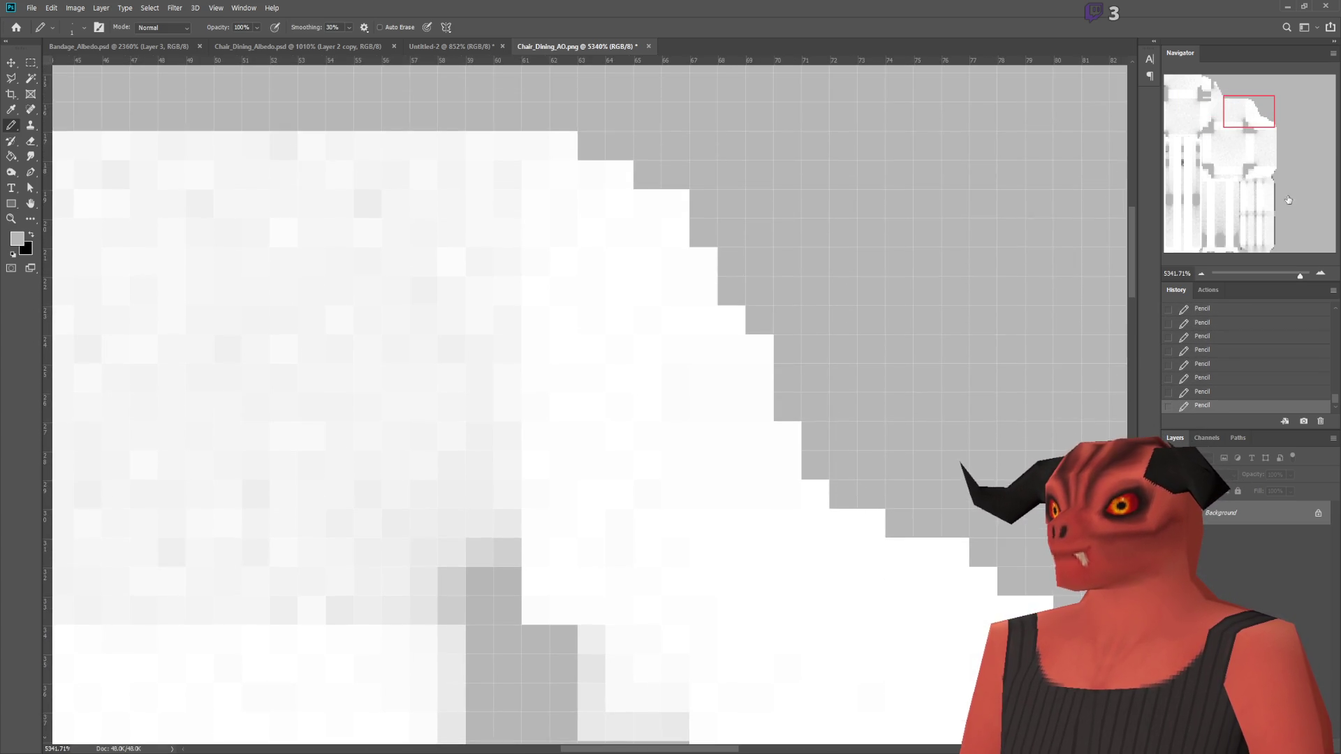
pyautogui.click(1290, 200)
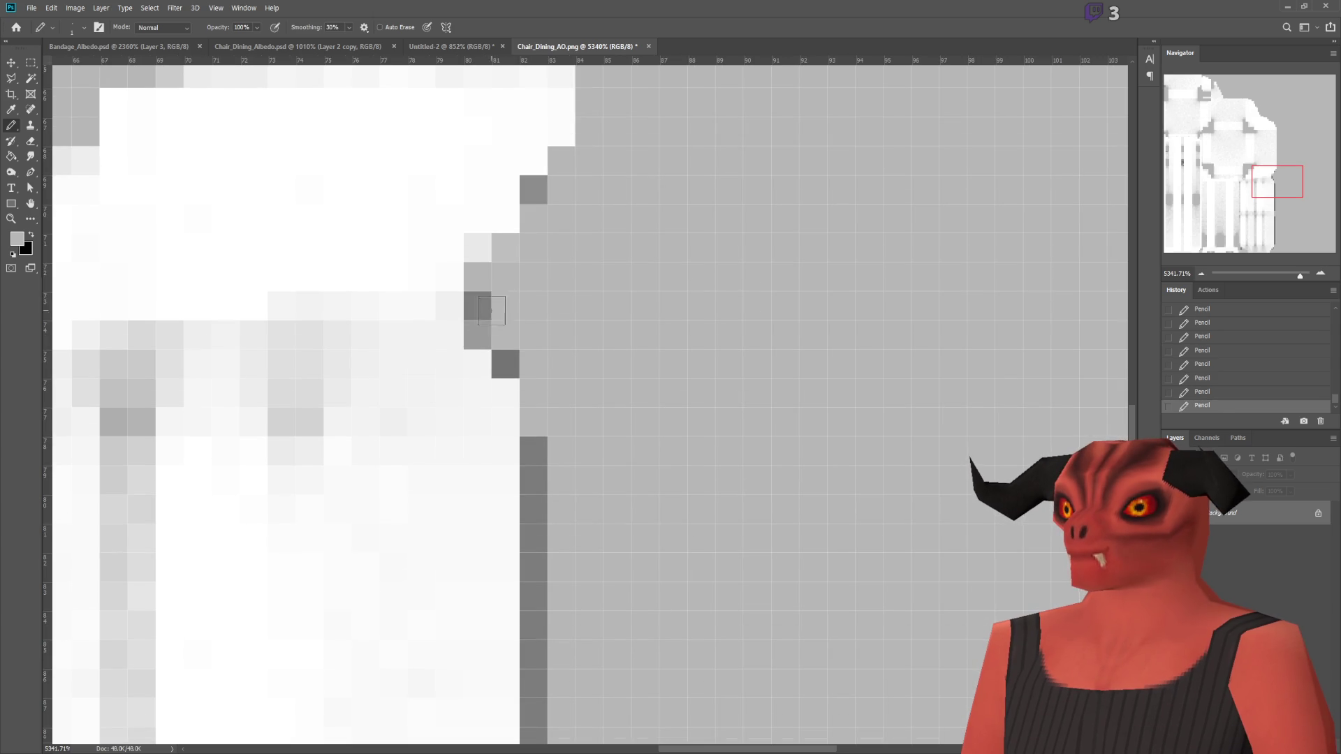
pyautogui.click(479, 305)
pyautogui.click(506, 363)
pyautogui.click(534, 190)
pyautogui.scroll(-2, 549, 390)
pyautogui.click(533, 374)
# Step: Paint the dark pixel column and stair-step pixels near the bottom light
pyautogui.scroll(-10, 533, 373)
pyautogui.keyDown('ctrl'); pyautogui.hscroll(-2, 1032, 329); pyautogui.keyUp('ctrl')
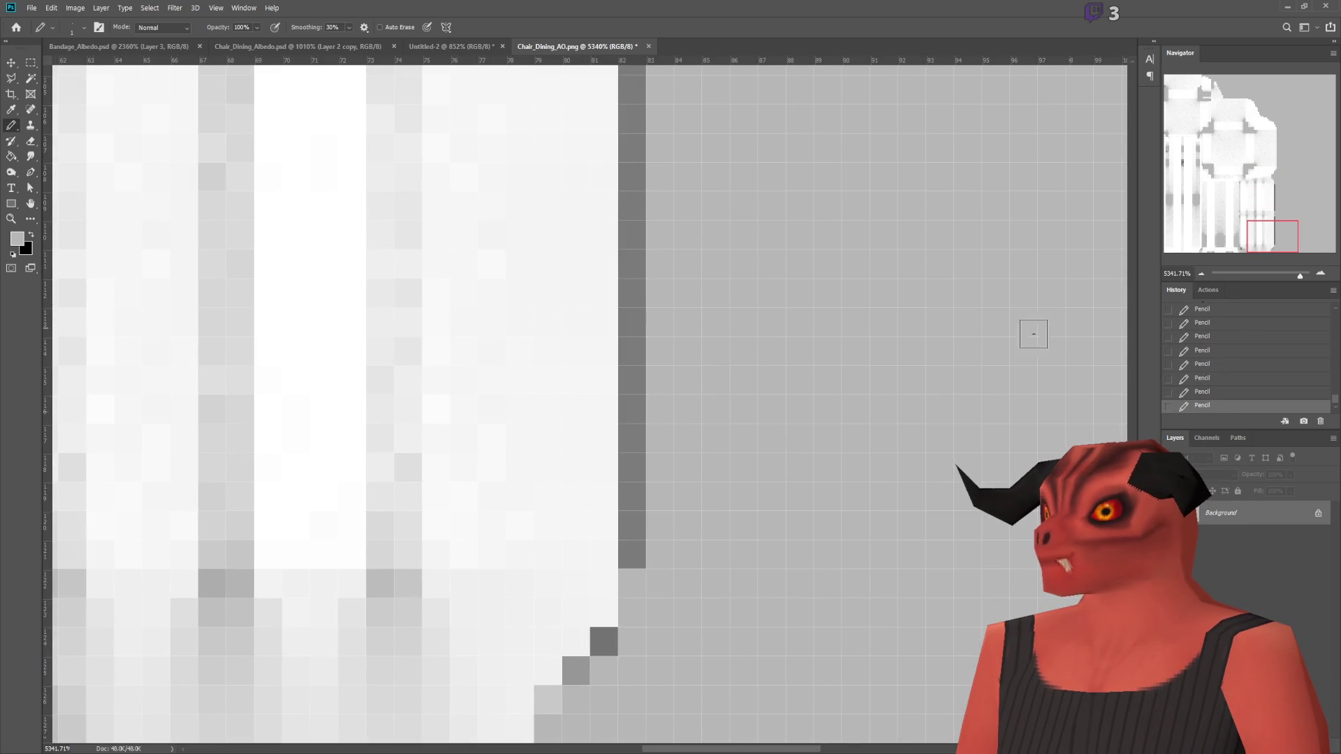
pyautogui.keyDown('shift'); pyautogui.click(627, 636); pyautogui.keyUp('shift')
pyautogui.click(604, 640)
pyautogui.click(576, 668)
# Step: Paint the dark pixel column among the left-side stripes light grey
pyautogui.click(1215, 241)
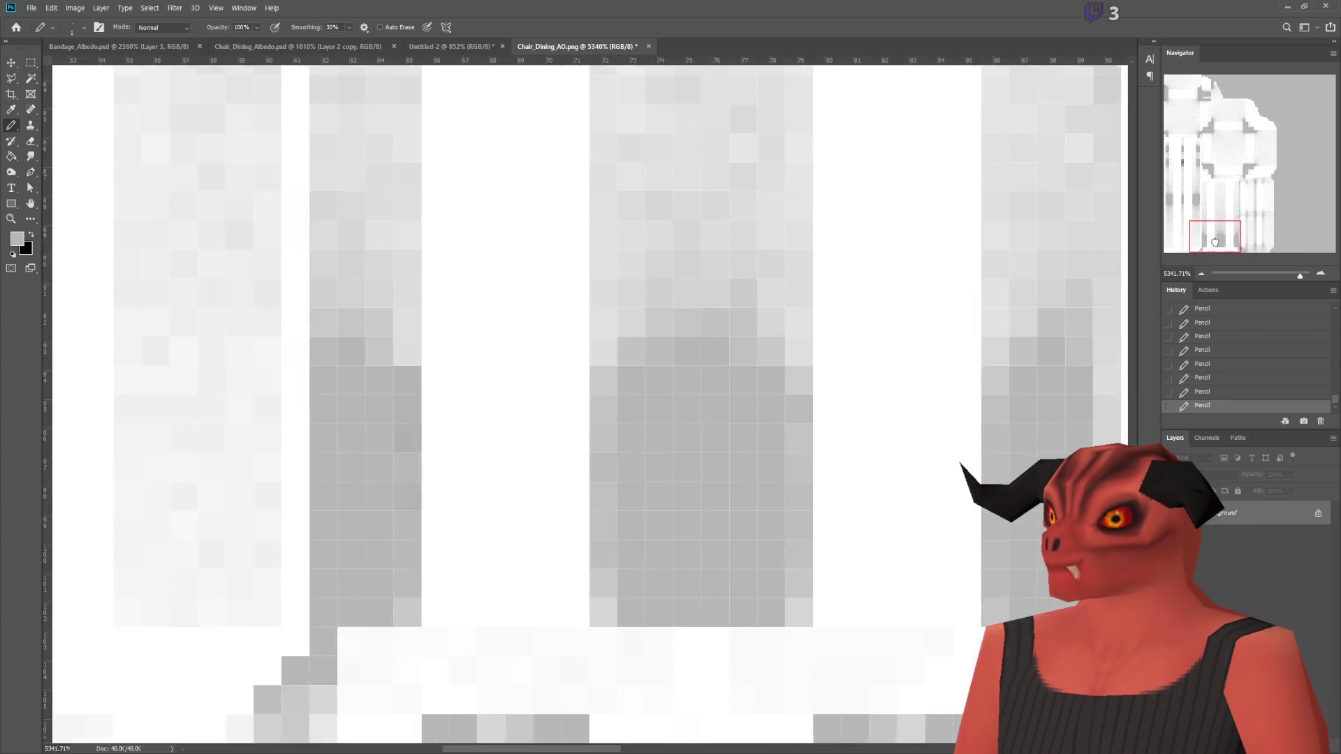
pyautogui.click(1220, 201)
pyautogui.moveTo(1220, 200); pyautogui.dragTo(1189, 161)
pyautogui.moveTo(450, 497); pyautogui.dragTo(457, 368)
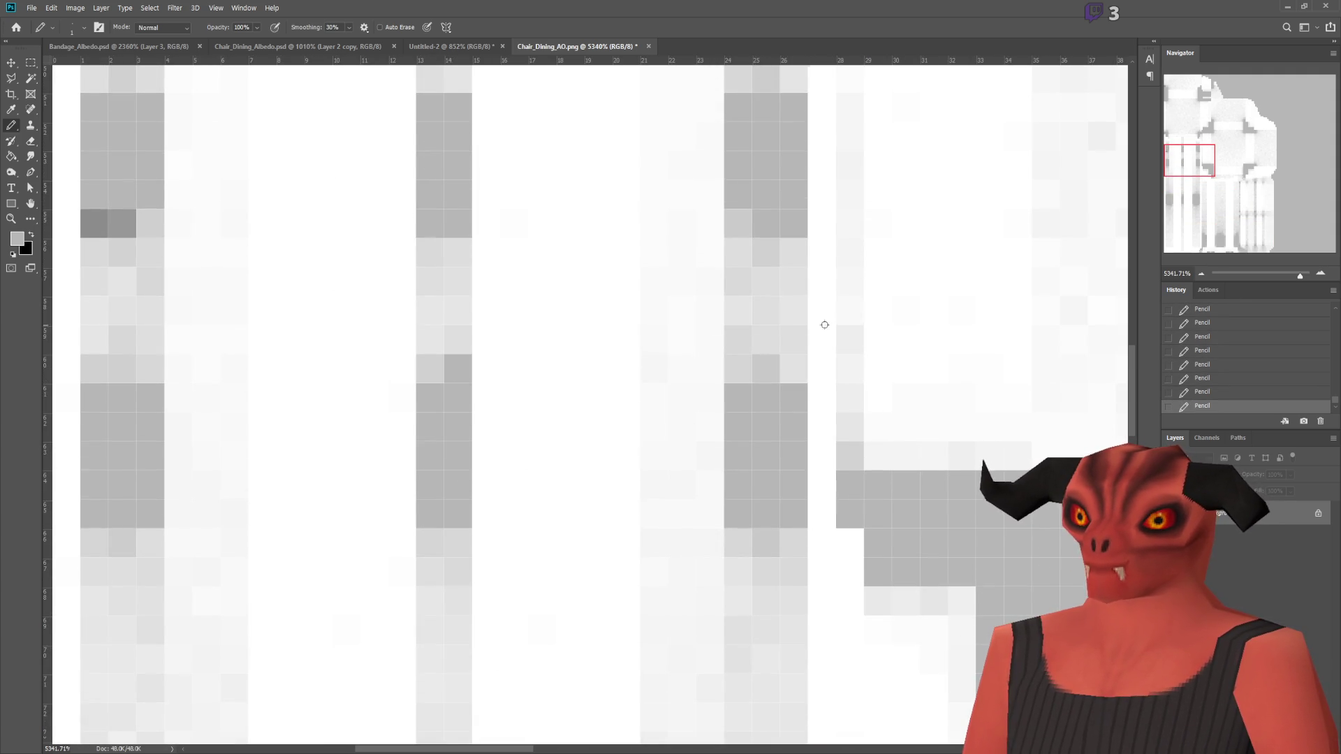
# Step: Save the cleaned Chair_Dining_AO.png
pyautogui.hotkey('ctrl', 's')
pyautogui.keyDown('alt'); pyautogui.scroll(-10, 658, 337); pyautogui.keyUp('alt')
pyautogui.keyDown('alt'); pyautogui.scroll(3, 1009, 363); pyautogui.keyUp('alt')
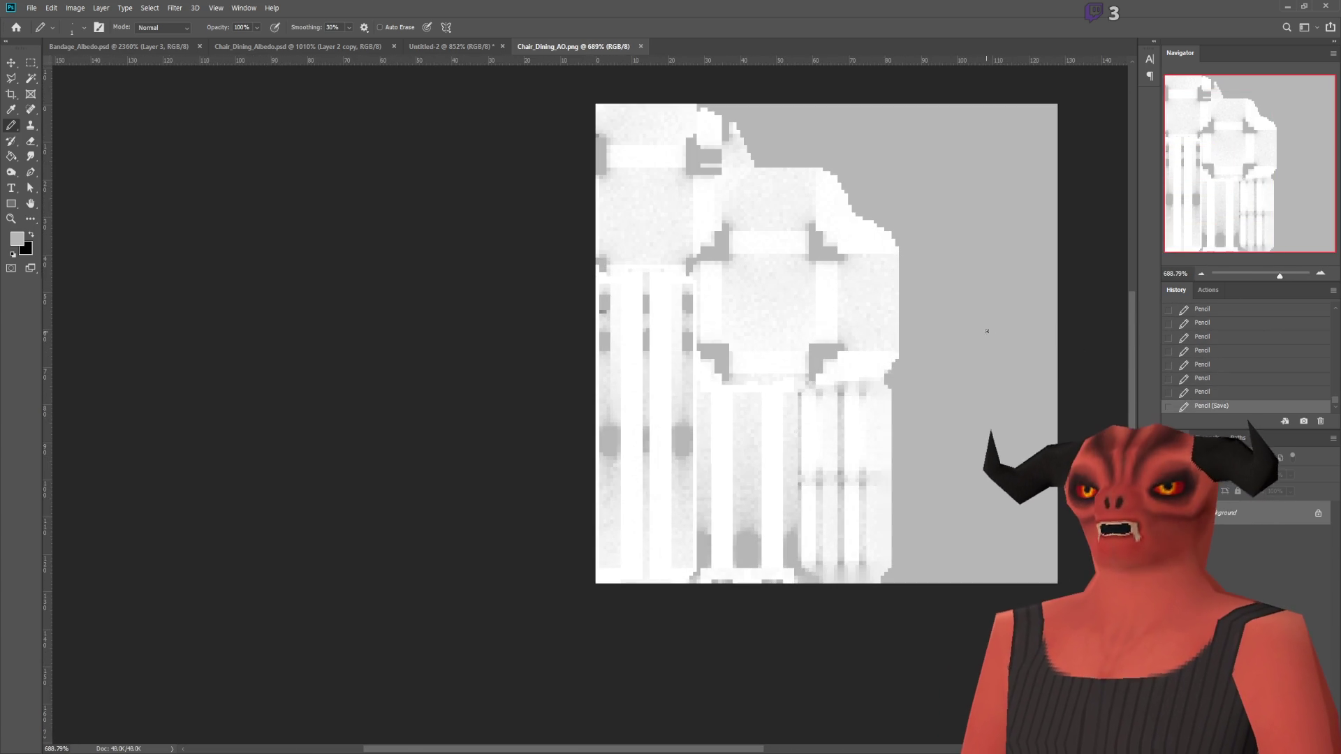
# Step: Let Godot reimport the chair textures, then orbit to view the chair from below
pyautogui.hotkey('alt', 'Tab')
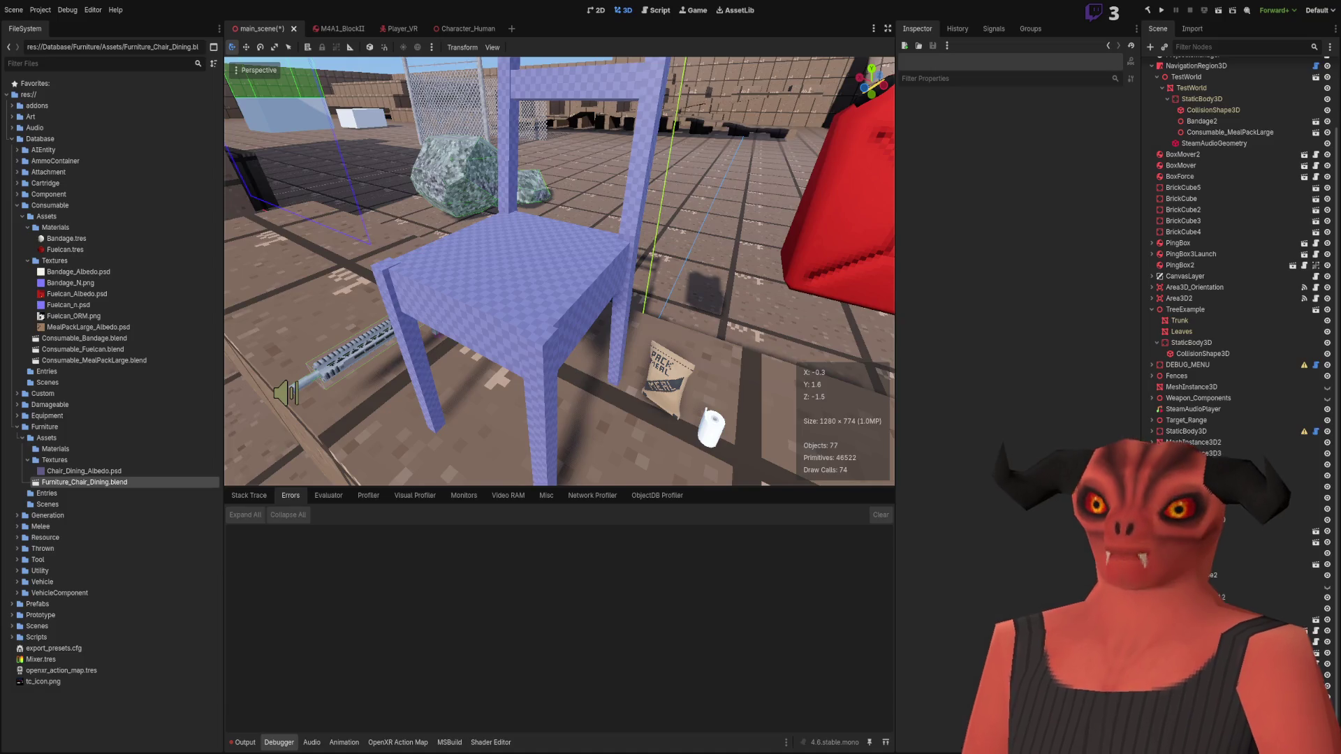
pyautogui.hotkey('alt', 'Tab')
pyautogui.hotkey('alt', 'Tab')
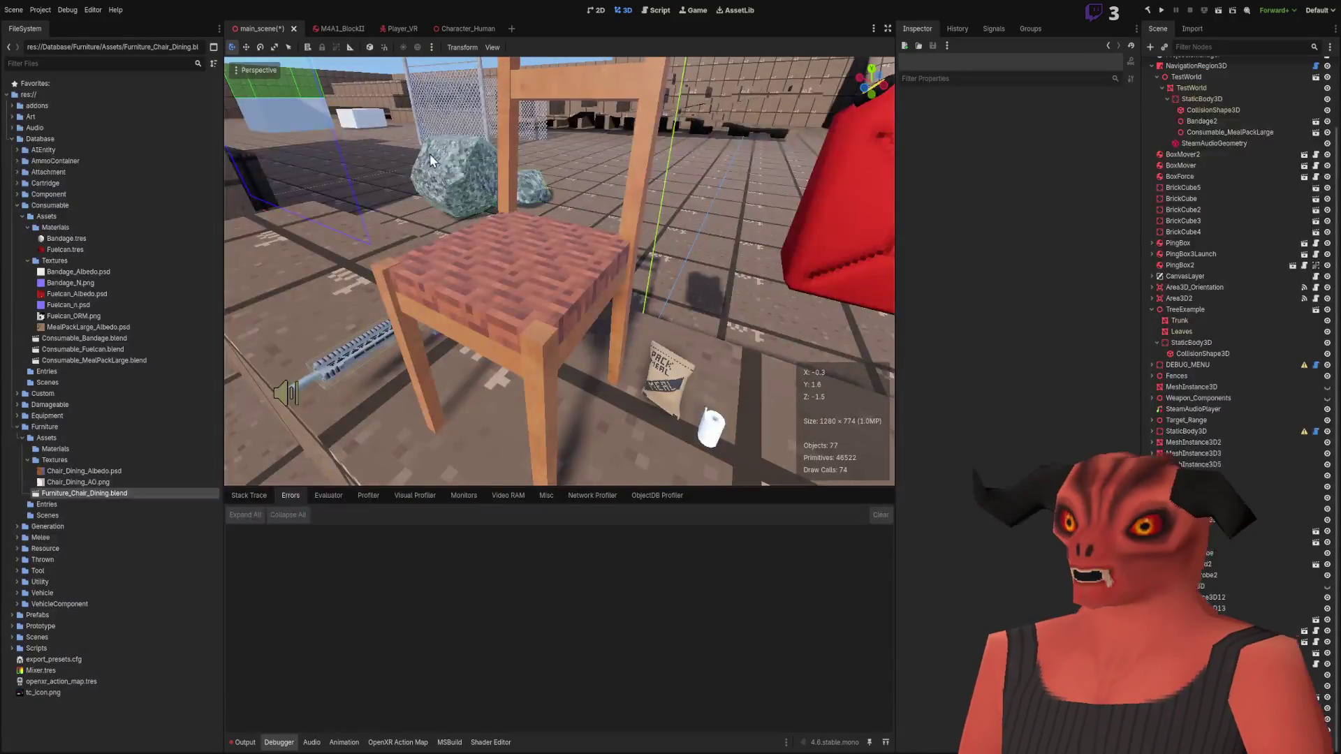
pyautogui.moveTo(558, 272)
pyautogui.mouseDown(button='right')
pyautogui.moveTo(503, 279)
pyautogui.moveTo(482, 266)
pyautogui.moveTo(461, 294)
pyautogui.moveTo(466, 336)
pyautogui.mouseUp(button='right')
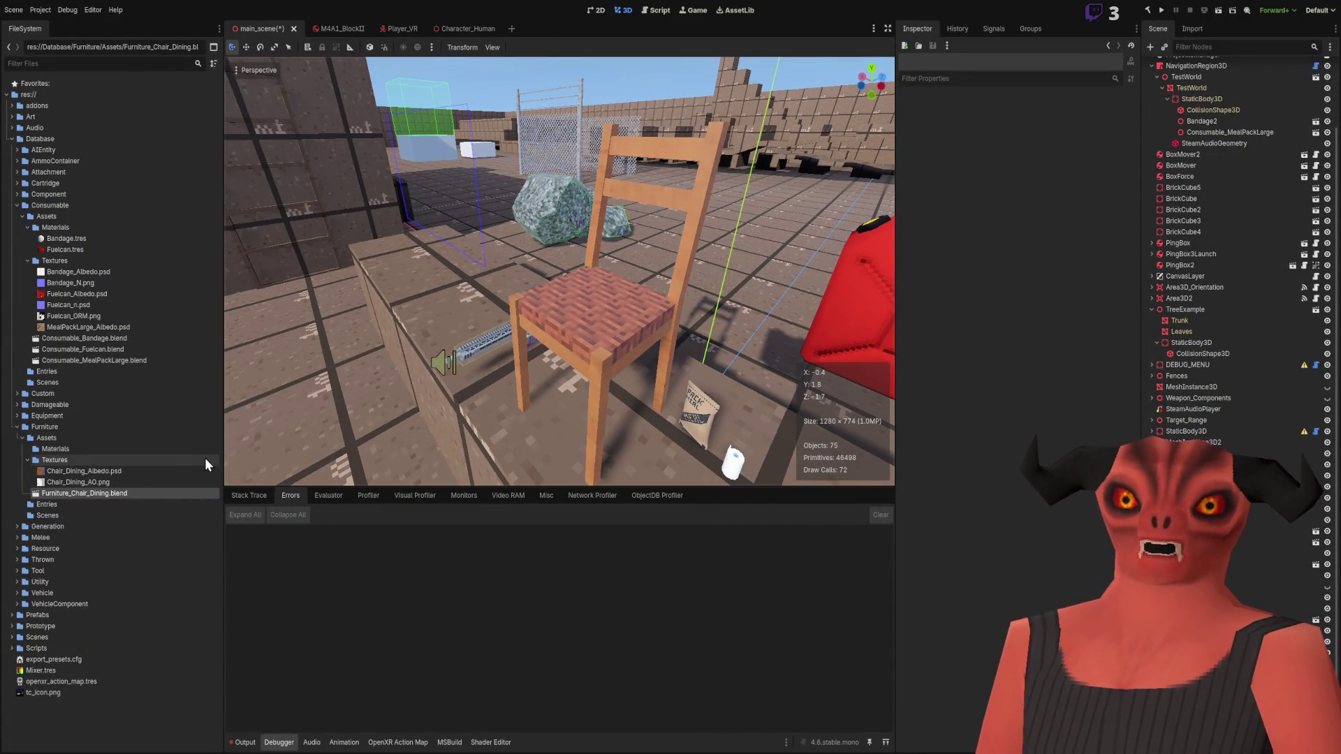
pyautogui.moveTo(625, 221)
pyautogui.mouseDown(button='right')
pyautogui.moveTo(645, 248)
pyautogui.moveTo(563, 177)
pyautogui.moveTo(531, 202)
pyautogui.moveTo(538, 168)
pyautogui.moveTo(541, 238)
pyautogui.moveTo(566, 251)
pyautogui.mouseUp(button='right')
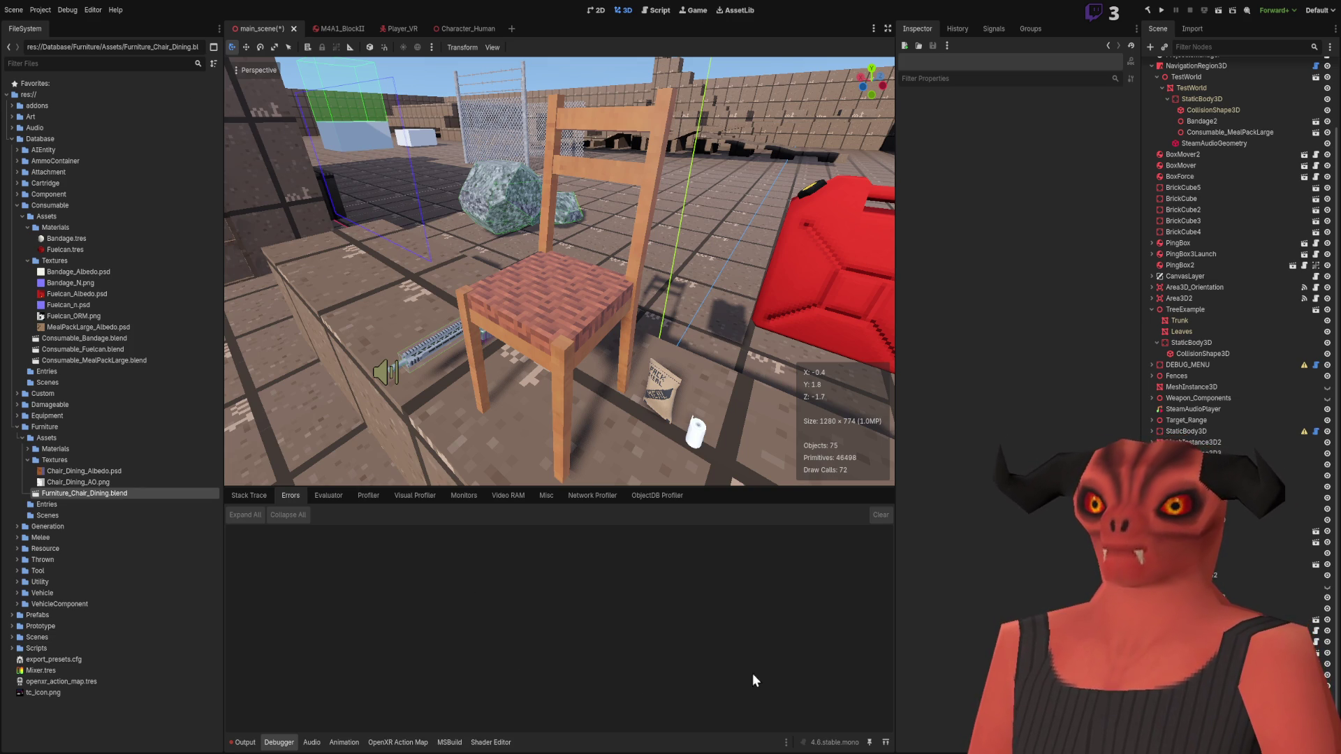
# Step: Open Chair_Dining.tres, enable Ambient Occlusion, and assign Chair_Dining_AO.png as its texture
pyautogui.click(77, 451)
pyautogui.doubleClick(77, 452)
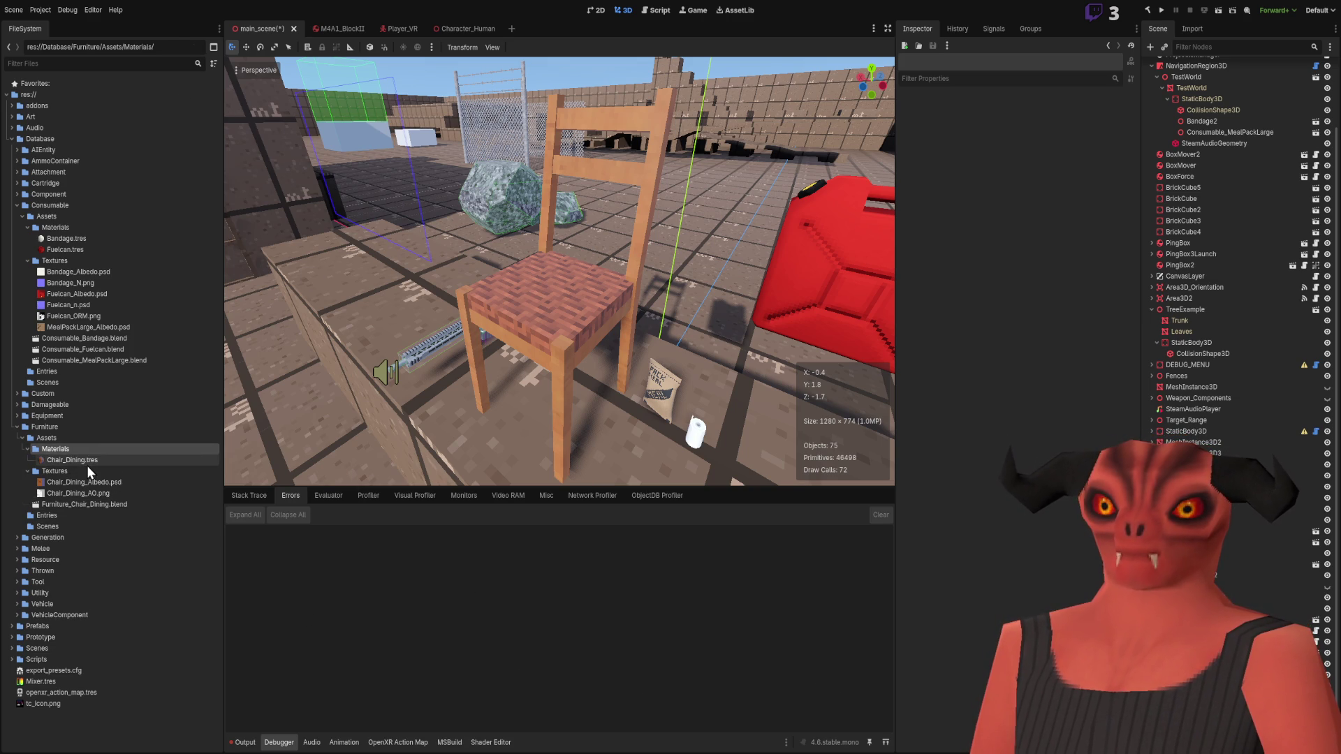
pyautogui.click(83, 461)
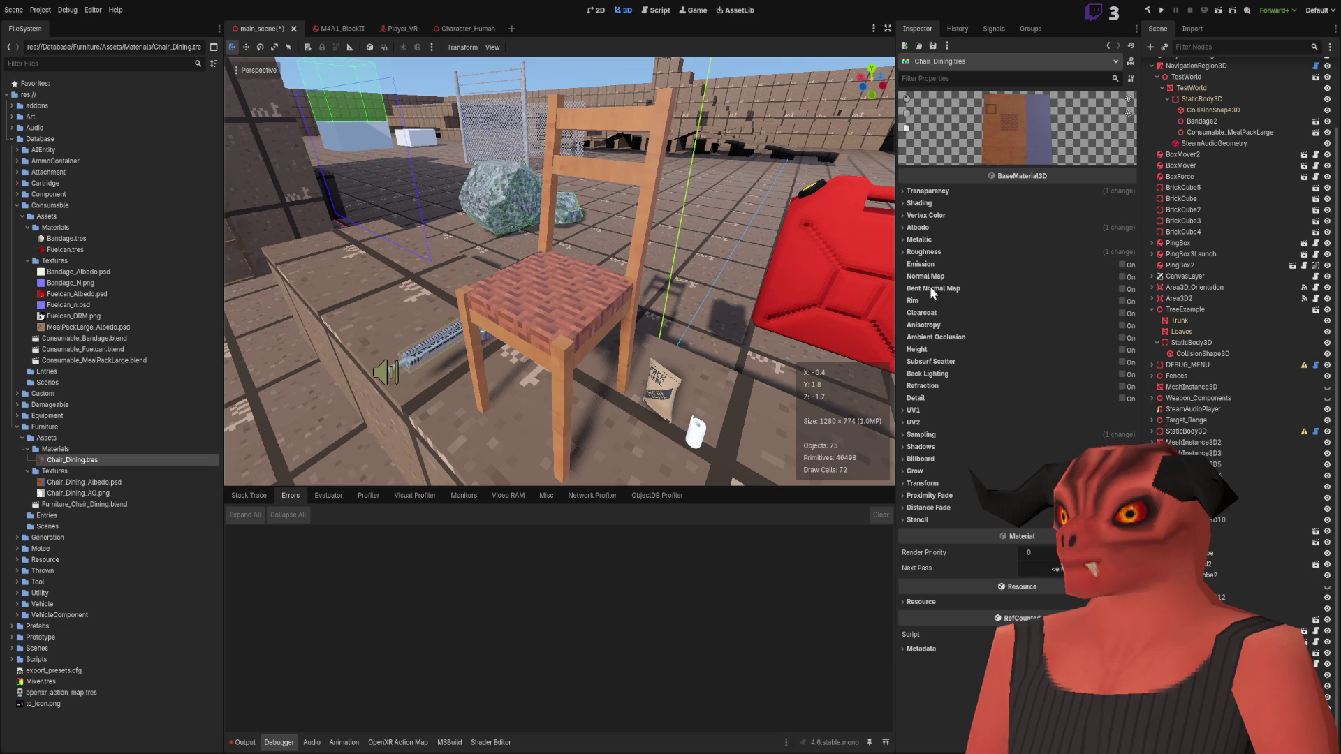
pyautogui.click(1128, 340)
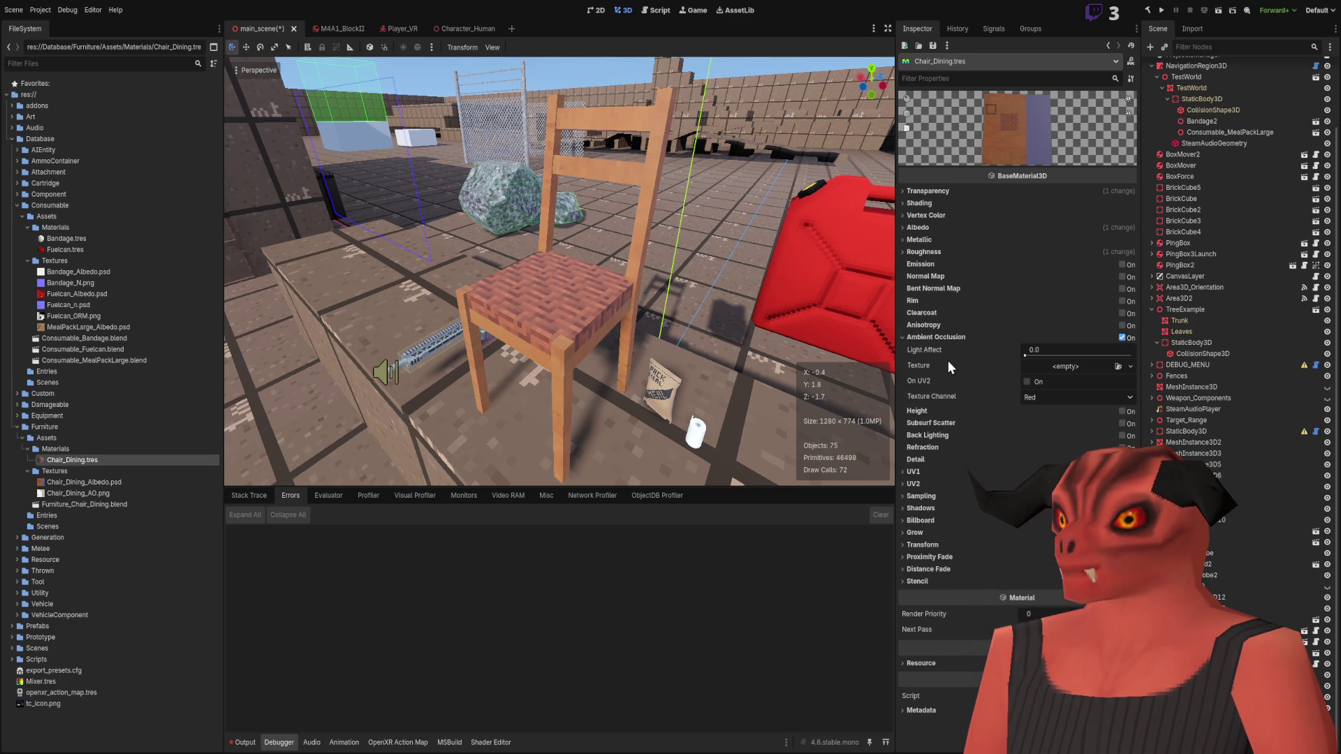
pyautogui.click(1115, 366)
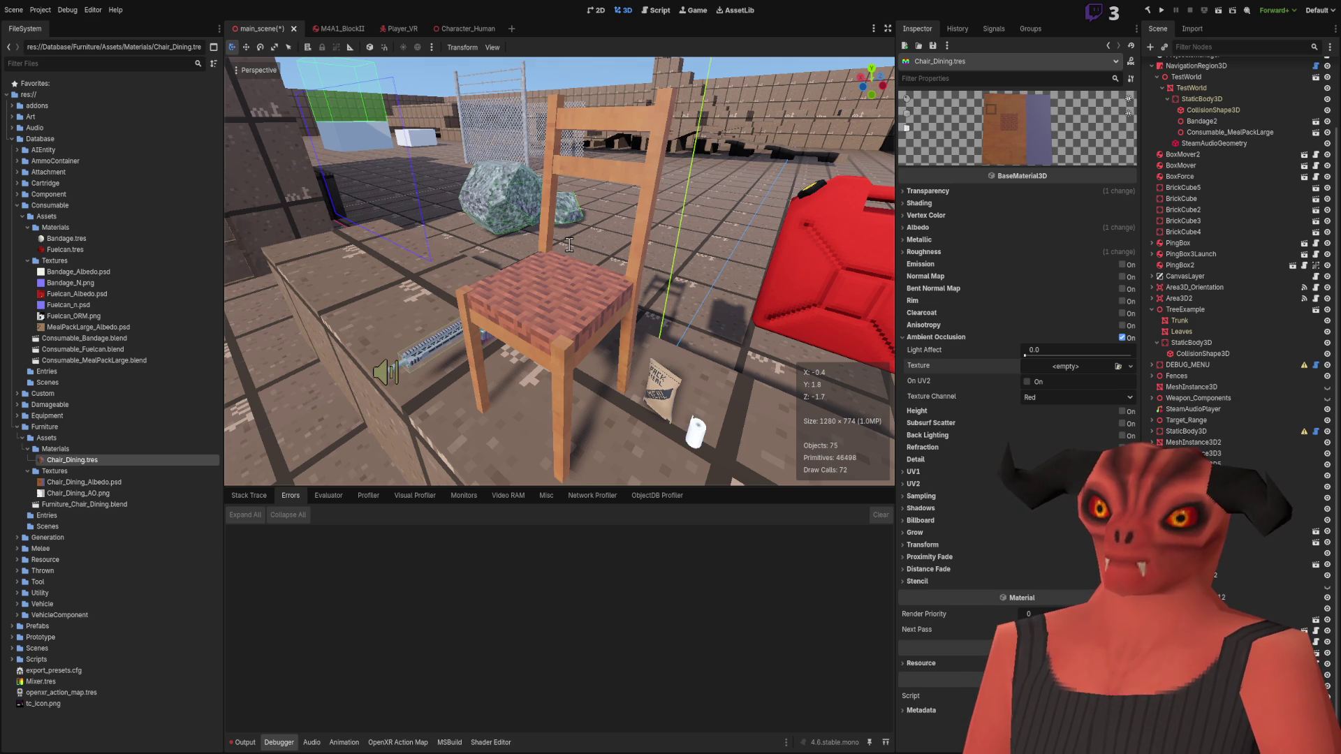
# Step: Toggle ambient occlusion off and on while orbiting the chair to compare shading
pyautogui.click(525, 289)
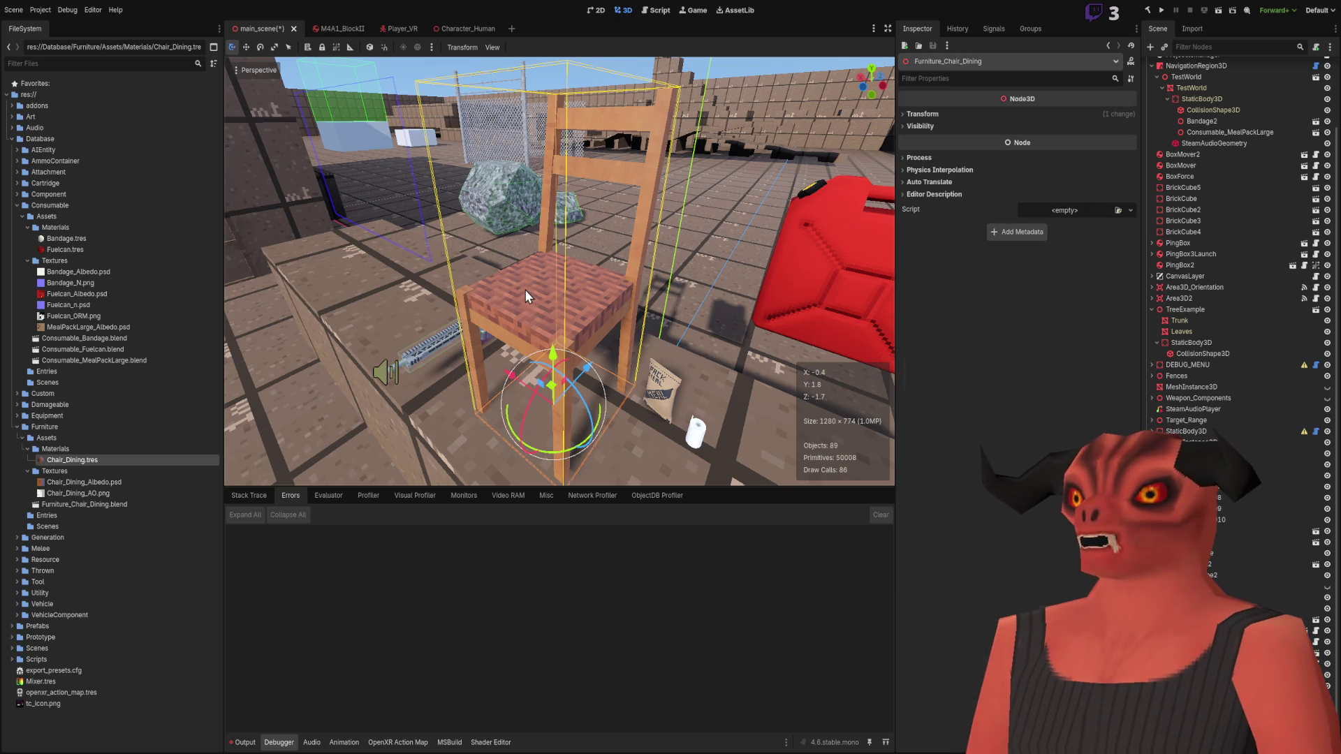
pyautogui.moveTo(349, 375)
pyautogui.mouseDown(button='right')
pyautogui.moveTo(363, 377)
pyautogui.moveTo(356, 363)
pyautogui.moveTo(370, 380)
pyautogui.moveTo(405, 363)
pyautogui.moveTo(440, 370)
pyautogui.mouseUp(button='right')
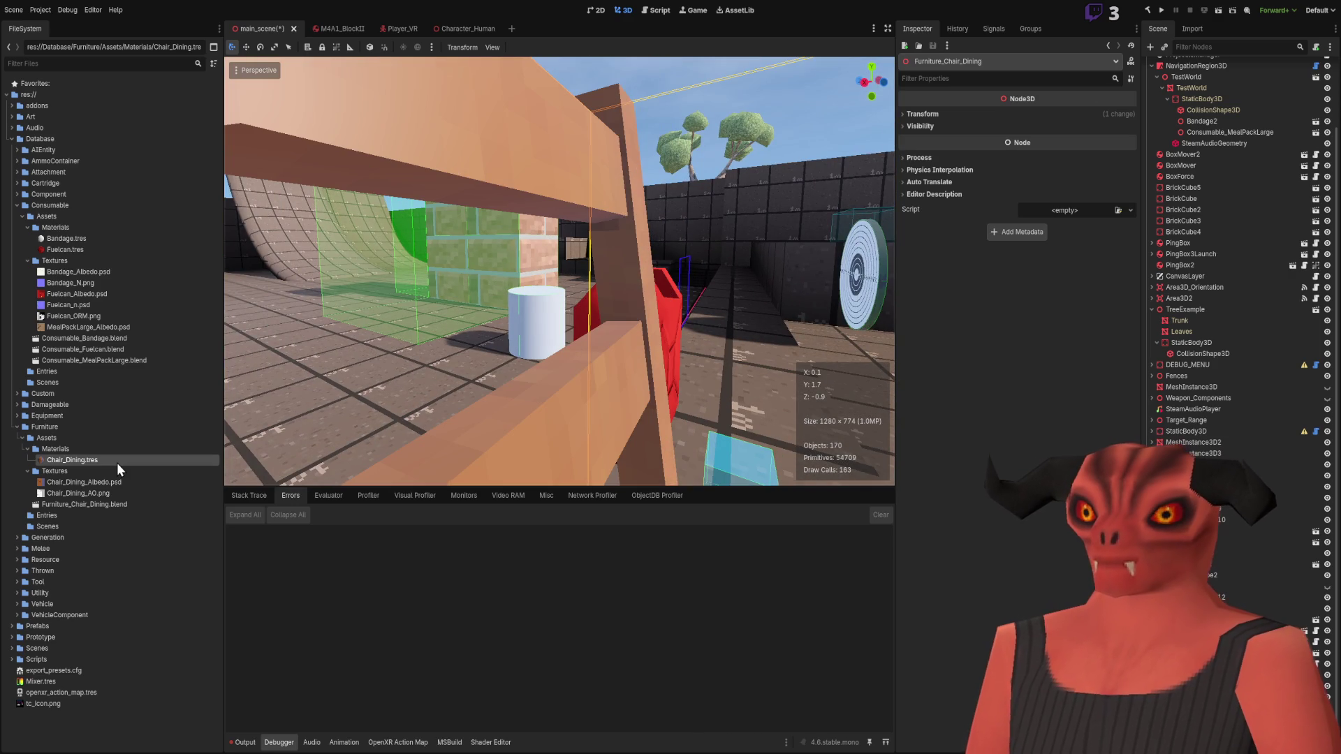
pyautogui.click(1108, 45)
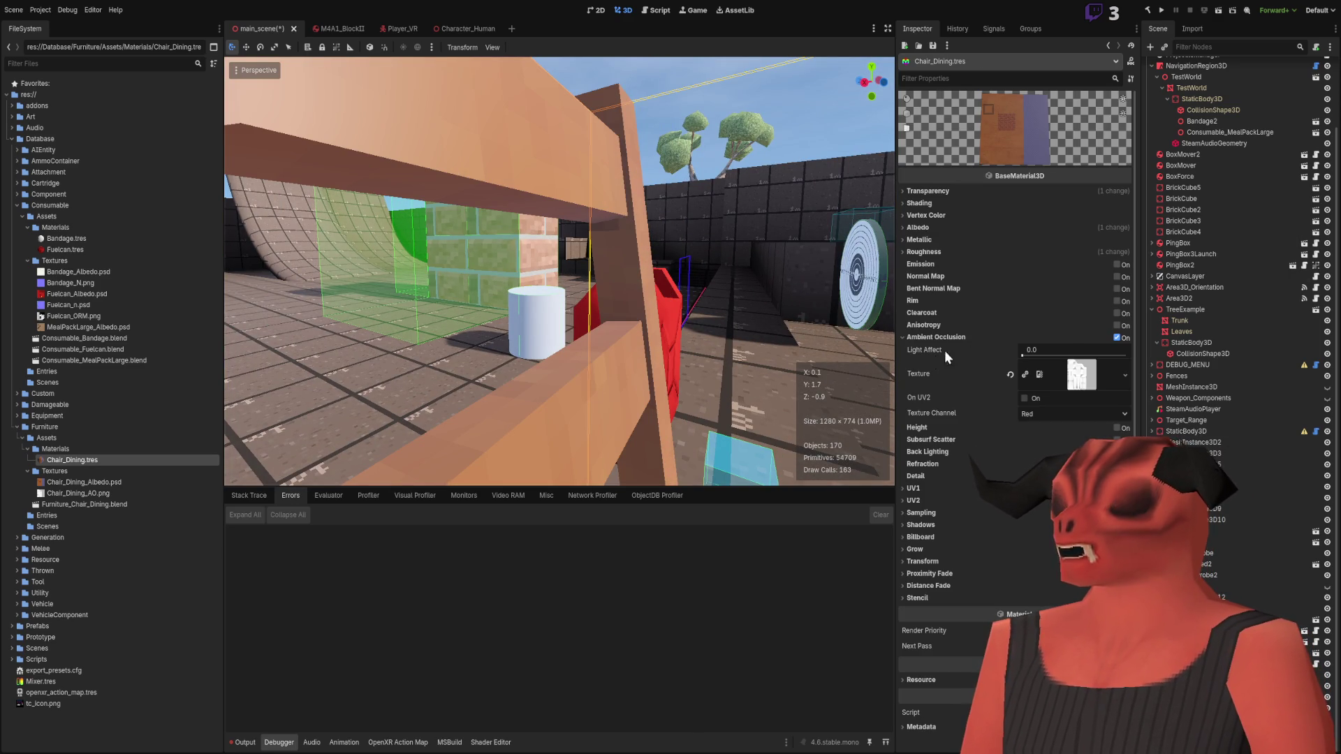
pyautogui.click(1117, 337)
pyautogui.click(1117, 336)
pyautogui.moveTo(559, 279)
pyautogui.mouseDown(button='right')
pyautogui.moveTo(580, 275)
pyautogui.moveTo(545, 286)
pyautogui.moveTo(559, 293)
pyautogui.moveTo(559, 272)
pyautogui.moveTo(586, 286)
pyautogui.moveTo(544, 279)
pyautogui.mouseUp(button='right')
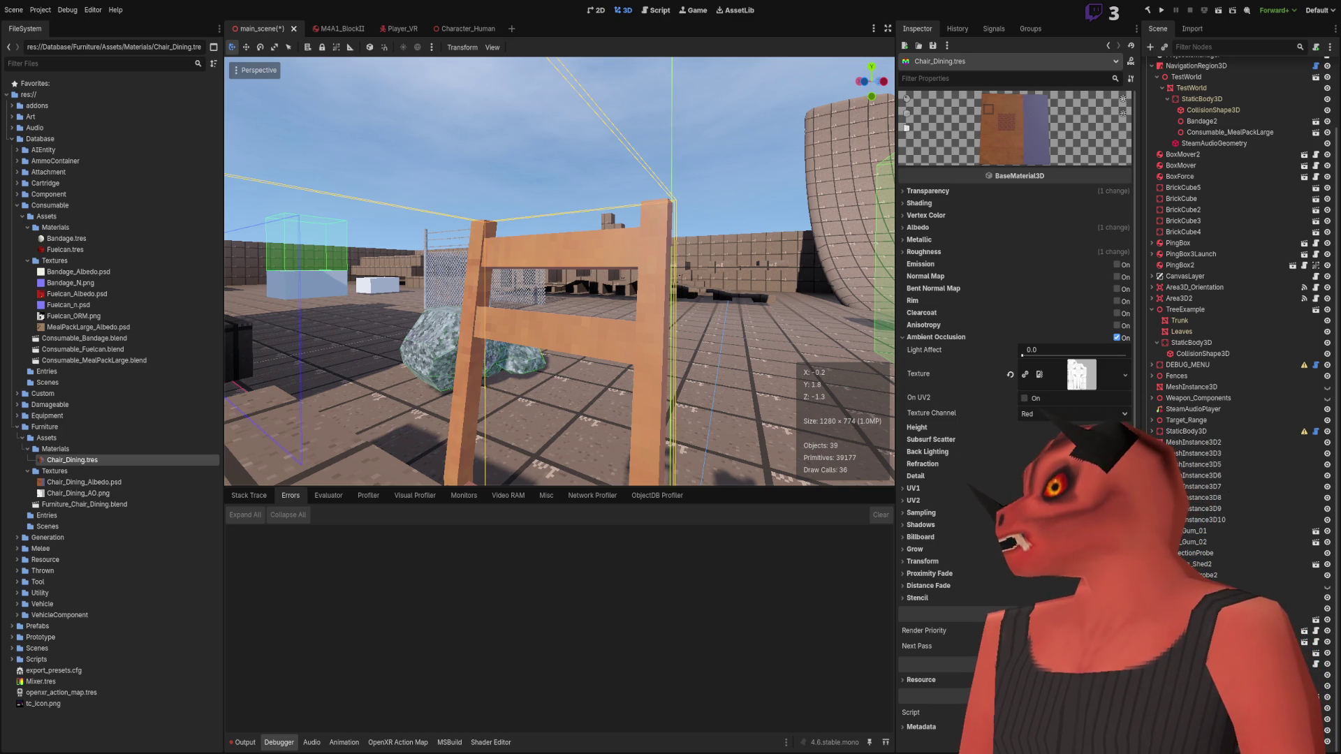
# Step: Set the chair material's Roughness to 0.9
pyautogui.click(923, 251)
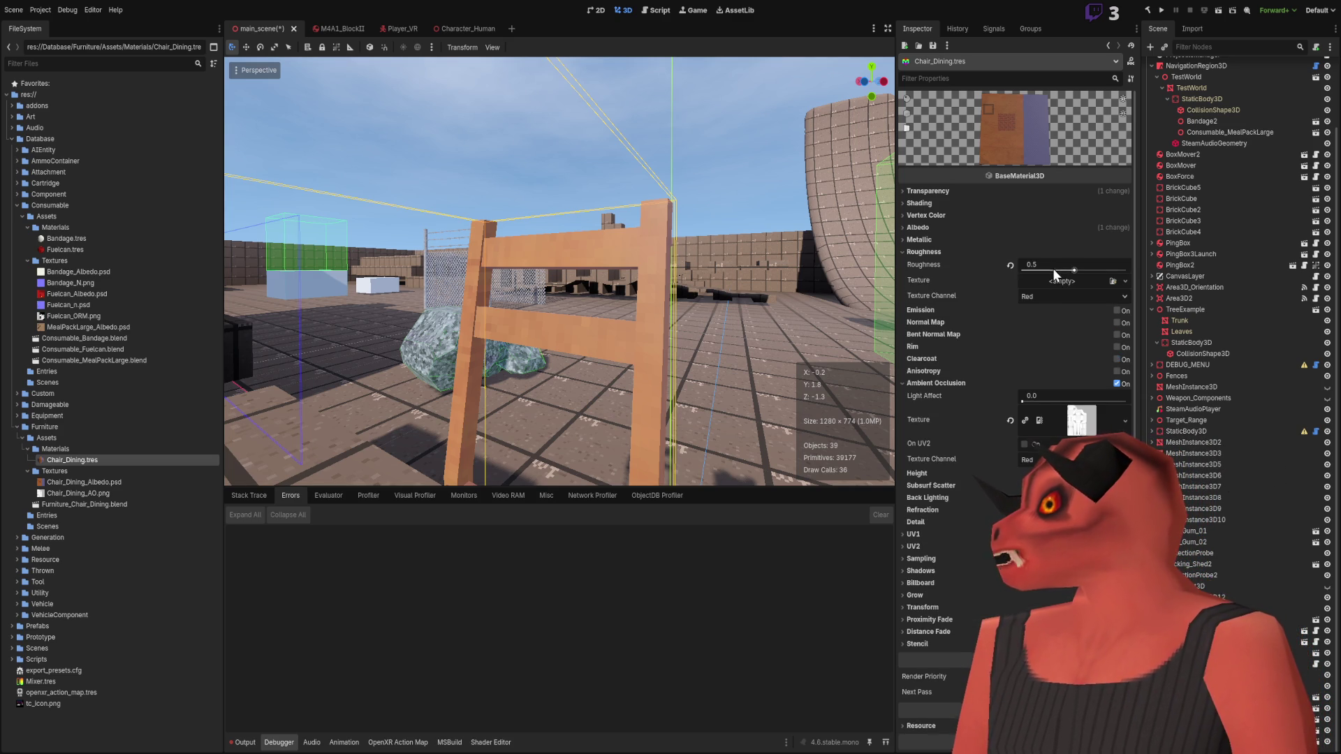
pyautogui.moveTo(1073, 270); pyautogui.dragTo(1126, 271)
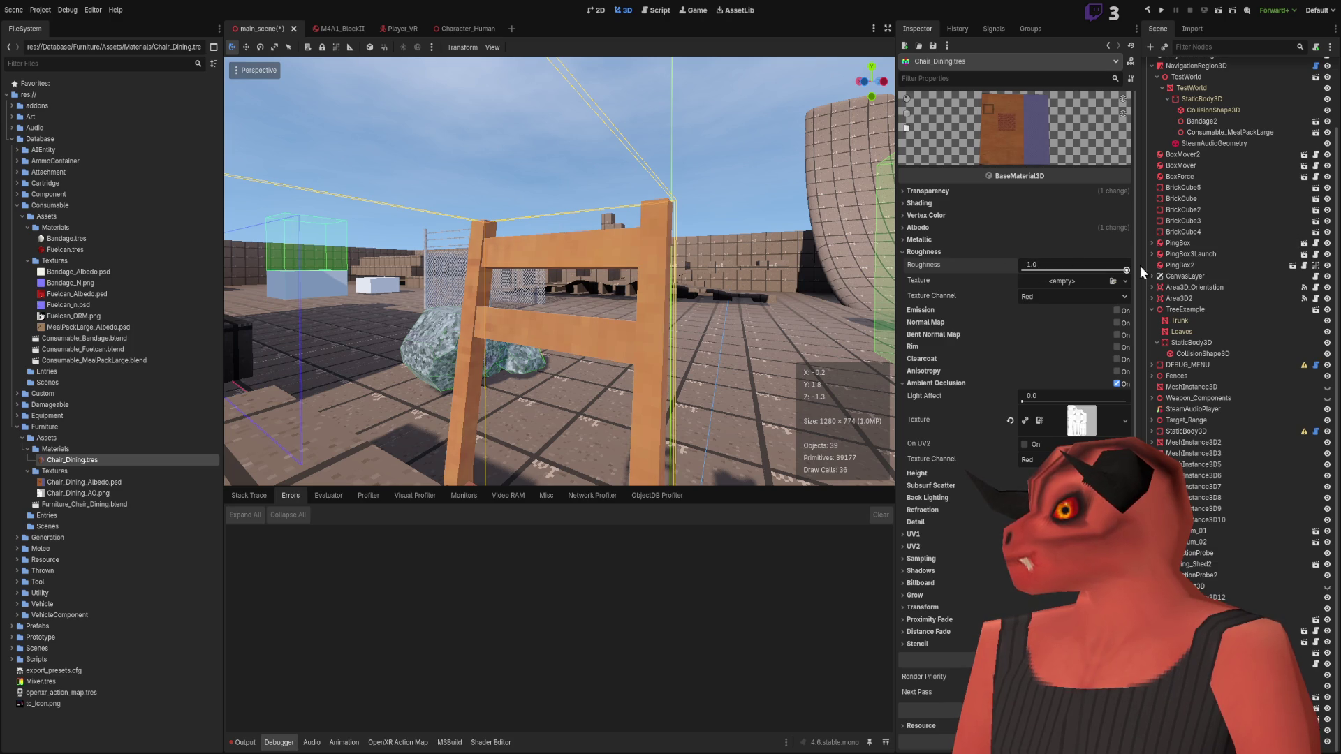
pyautogui.click(1091, 271)
pyautogui.write('0.9')
pyautogui.press('Return')
pyautogui.press('f')
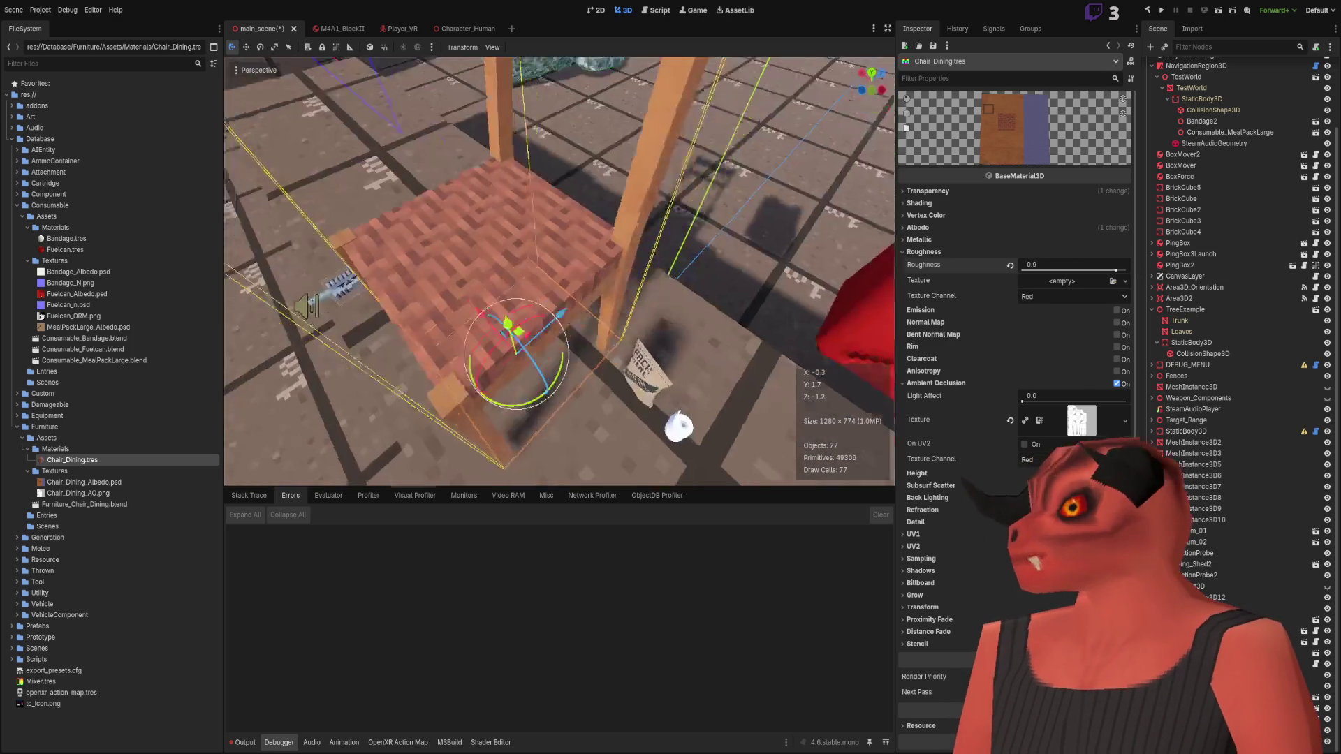
# Step: Lower the material's Specular to 0.1 and inspect the chair's shading
pyautogui.click(921, 241)
pyautogui.moveTo(1067, 276)
pyautogui.mouseDown()
pyautogui.moveTo(1023, 277)
pyautogui.moveTo(1118, 276)
pyautogui.moveTo(1040, 276)
pyautogui.mouseUp()
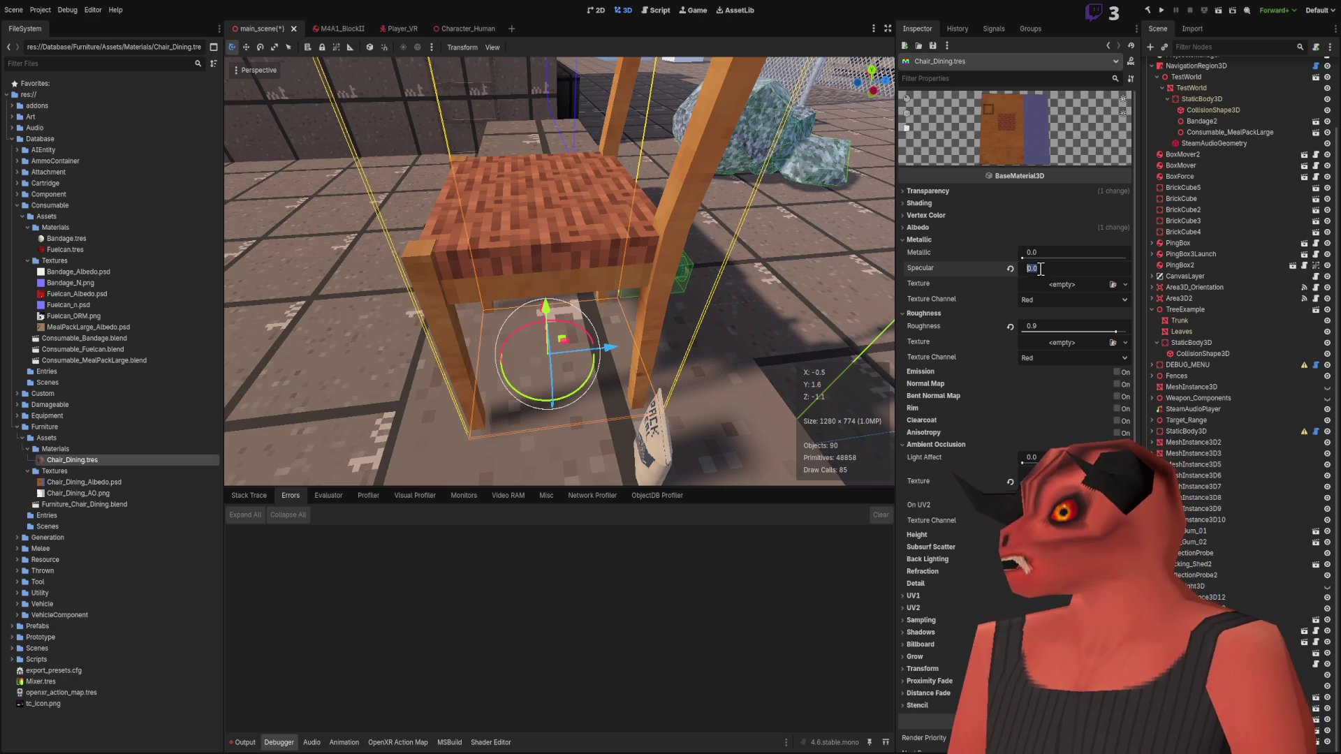
pyautogui.moveTo(558, 279)
pyautogui.mouseDown(button='right')
pyautogui.moveTo(489, 286)
pyautogui.moveTo(559, 272)
pyautogui.moveTo(475, 230)
pyautogui.moveTo(452, 84)
pyautogui.mouseUp(button='right')
pyautogui.moveTo(635, 224)
pyautogui.mouseDown(button='right')
pyautogui.moveTo(622, 293)
pyautogui.moveTo(594, 238)
pyautogui.moveTo(559, 259)
pyautogui.moveTo(531, 238)
pyautogui.moveTo(650, 255)
pyautogui.mouseUp(button='right')
# Step: Collapse the material's expanded Inspector sections and save the scene
pyautogui.click(929, 192)
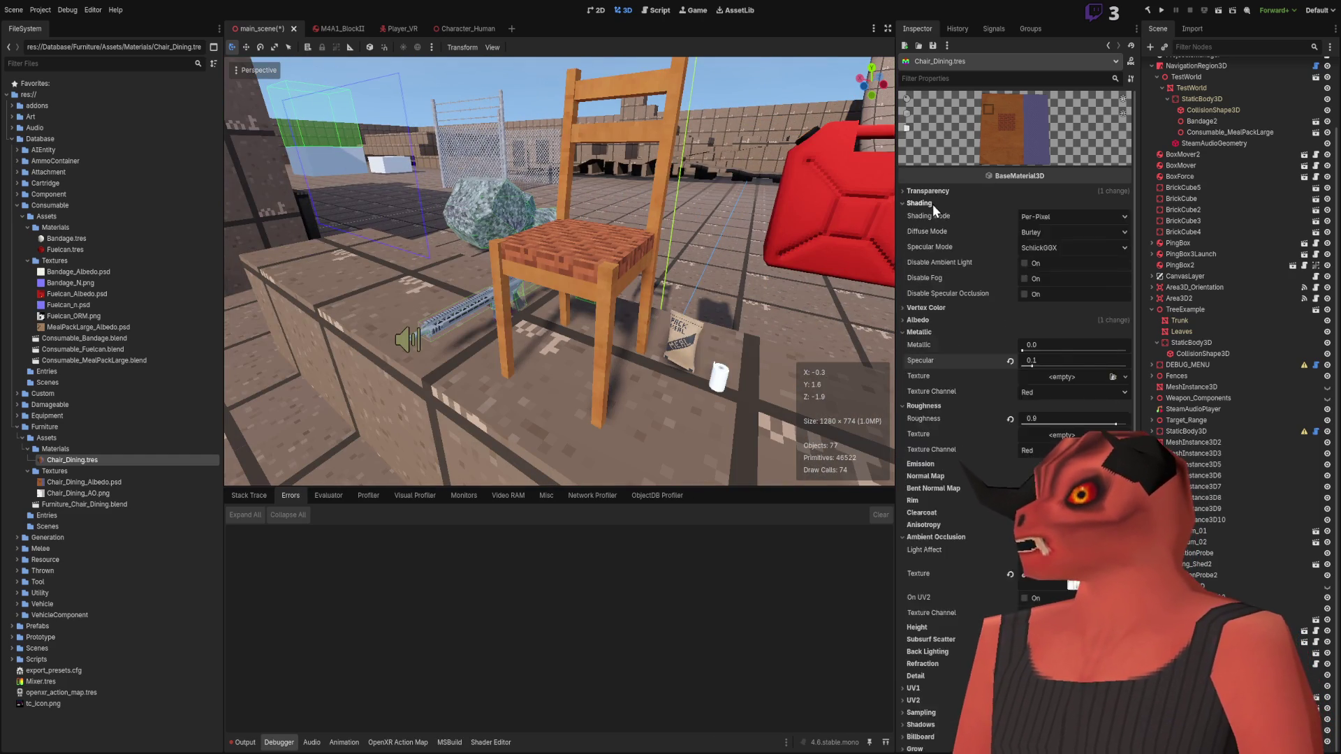
pyautogui.click(930, 194)
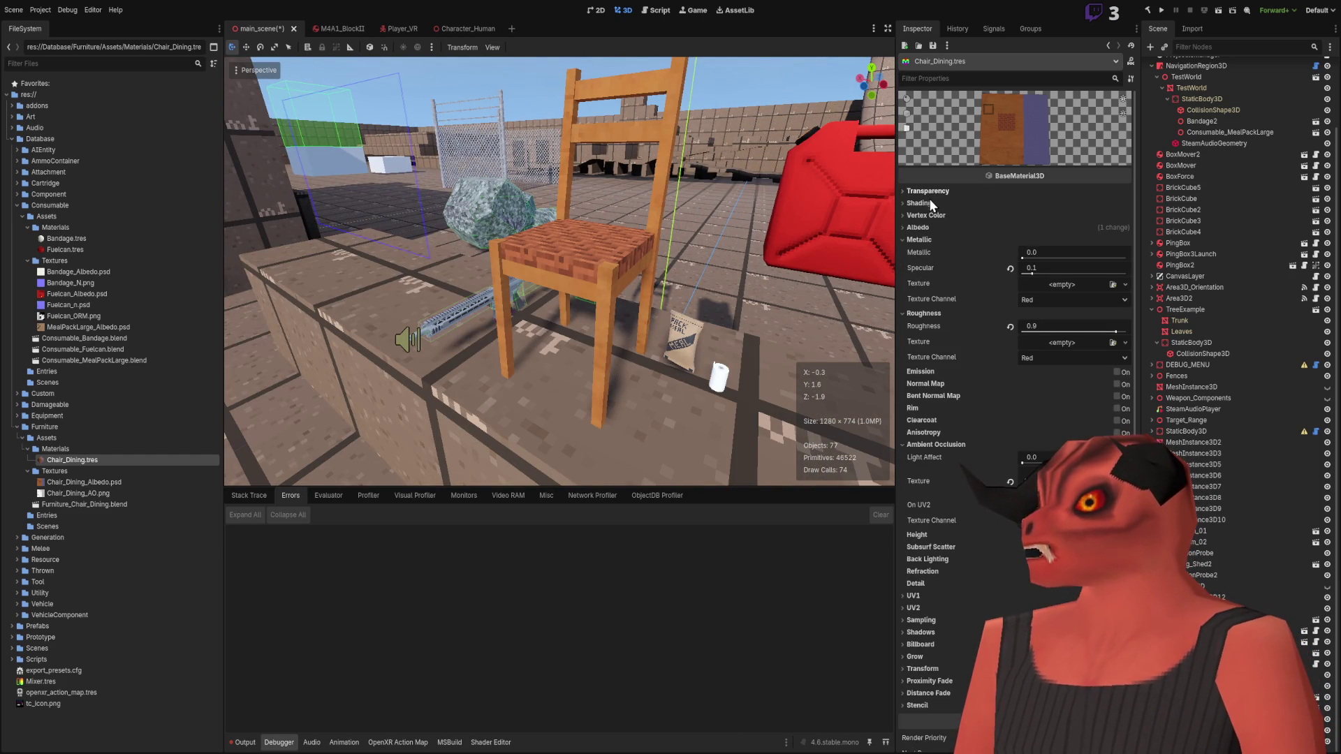
pyautogui.click(916, 238)
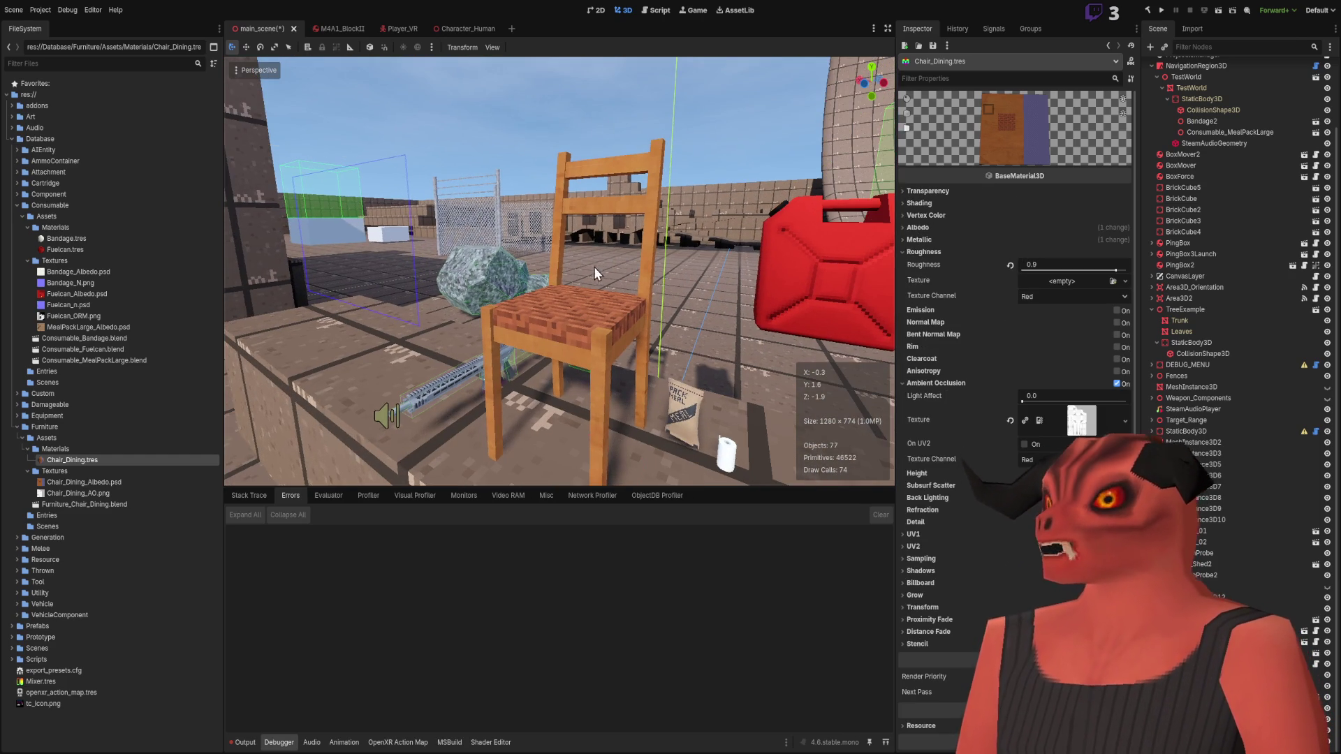
pyautogui.click(595, 268)
pyautogui.moveTo(504, 261)
pyautogui.mouseDown(button='middle')
pyautogui.moveTo(408, 152)
pyautogui.moveTo(447, 266)
pyautogui.moveTo(461, 164)
pyautogui.moveTo(446, 293)
pyautogui.moveTo(338, 591)
pyautogui.mouseUp(button='middle')
pyautogui.hotkey('ctrl', 's')
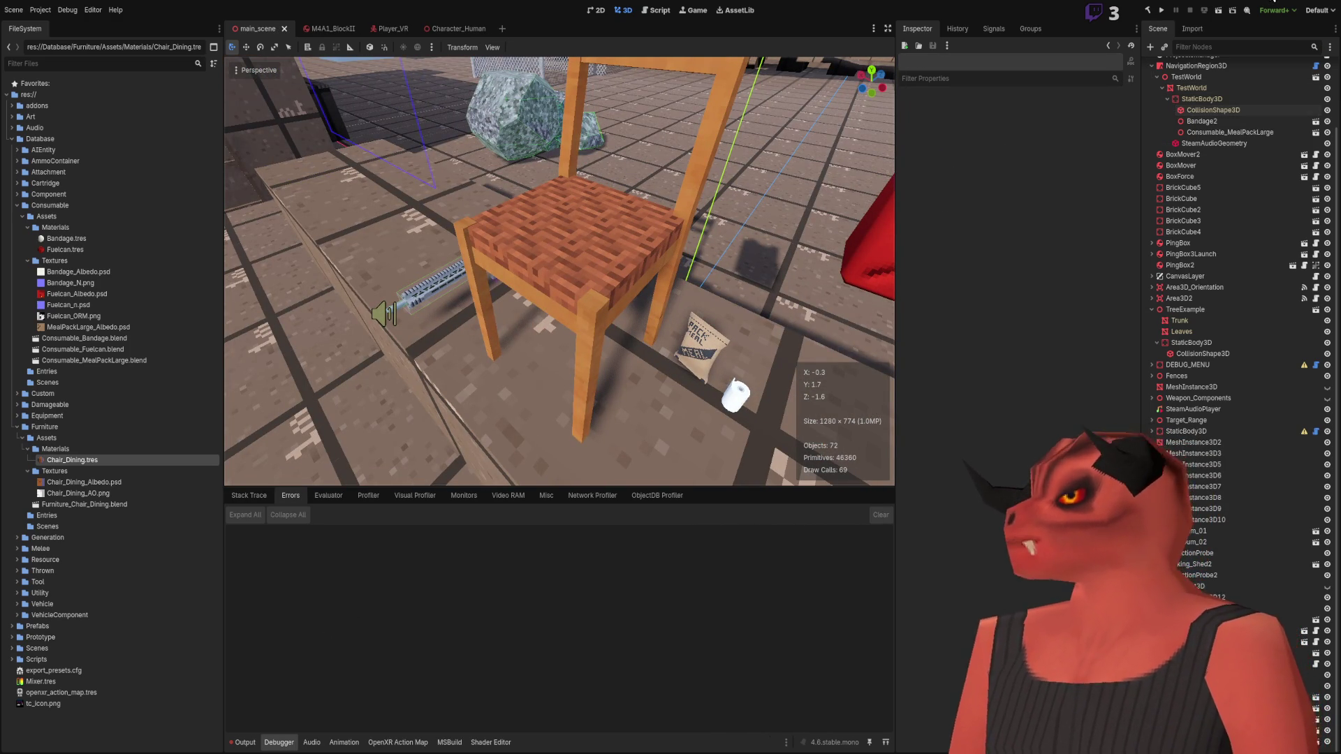
pyautogui.hotkey('alt', 'Tab')
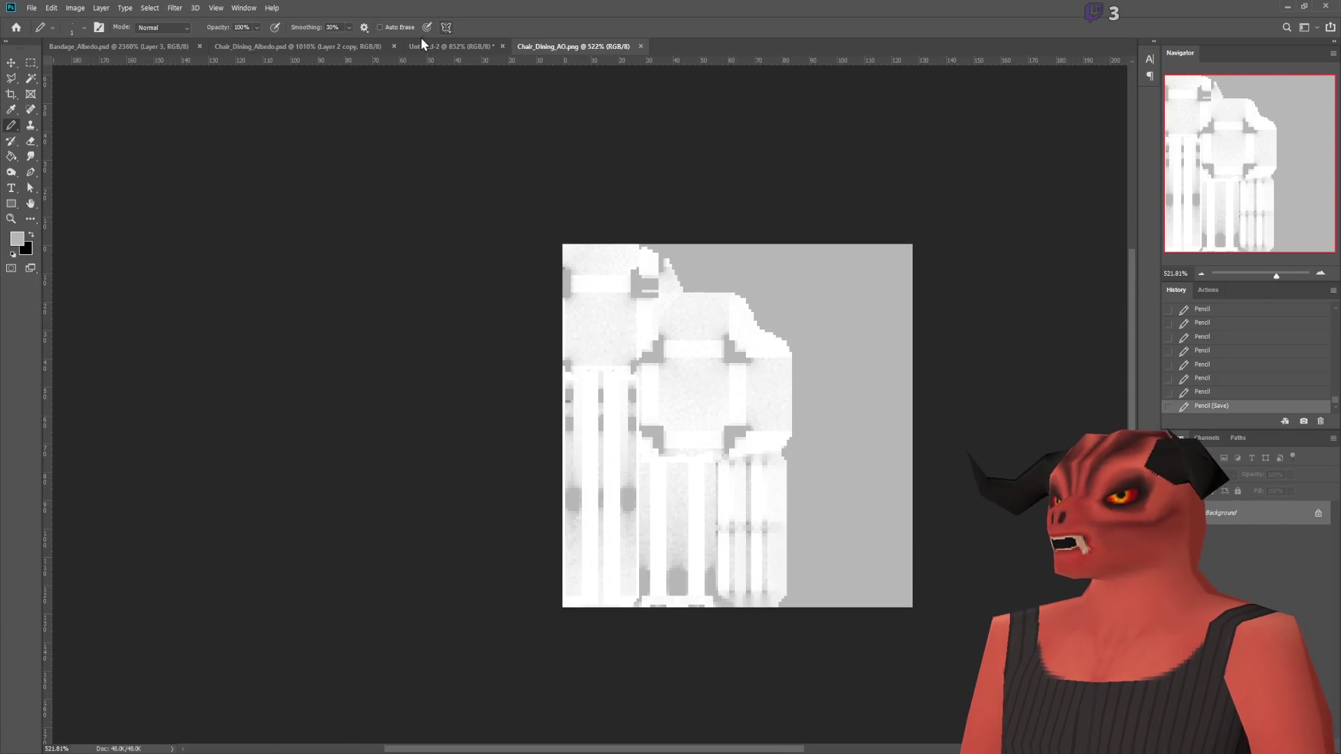
# Step: In Chair_Dining_Albedo.psd, hide the purple layer and make Layer 3 active
pyautogui.click(436, 46)
pyautogui.click(314, 46)
pyautogui.keyDown('alt'); pyautogui.scroll(-5, 717, 308); pyautogui.keyUp('alt')
pyautogui.keyDown('alt'); pyautogui.scroll(3, 721, 326); pyautogui.keyUp('alt')
pyautogui.keyDown('alt'); pyautogui.scroll(-2, 797, 335); pyautogui.keyUp('alt')
pyautogui.keyDown('alt'); pyautogui.scroll(3, 990, 341); pyautogui.keyUp('alt')
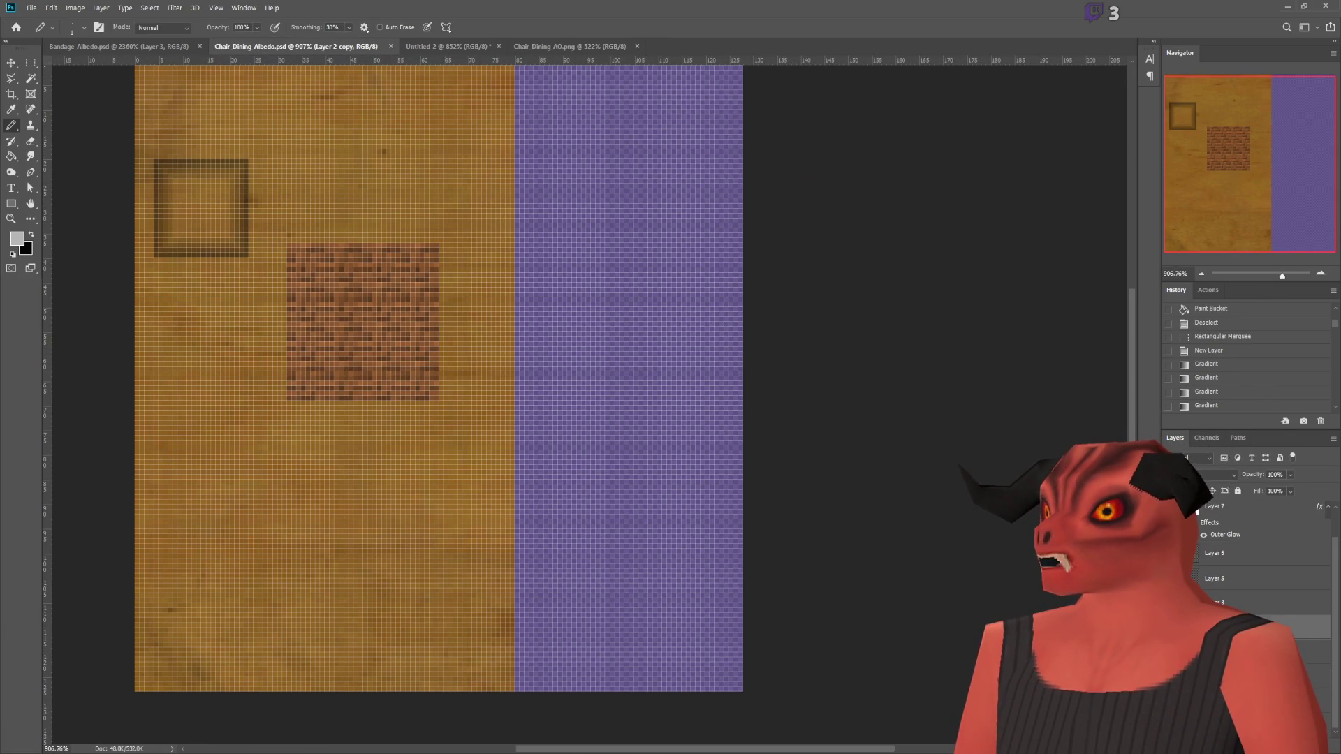
pyautogui.click(1170, 602)
pyautogui.keyDown('alt'); pyautogui.scroll(-3, 685, 348); pyautogui.keyUp('alt')
pyautogui.keyDown('alt'); pyautogui.scroll(3, 547, 297); pyautogui.keyUp('alt')
pyautogui.keyDown('alt'); pyautogui.scroll(-3, 119, 298); pyautogui.keyUp('alt')
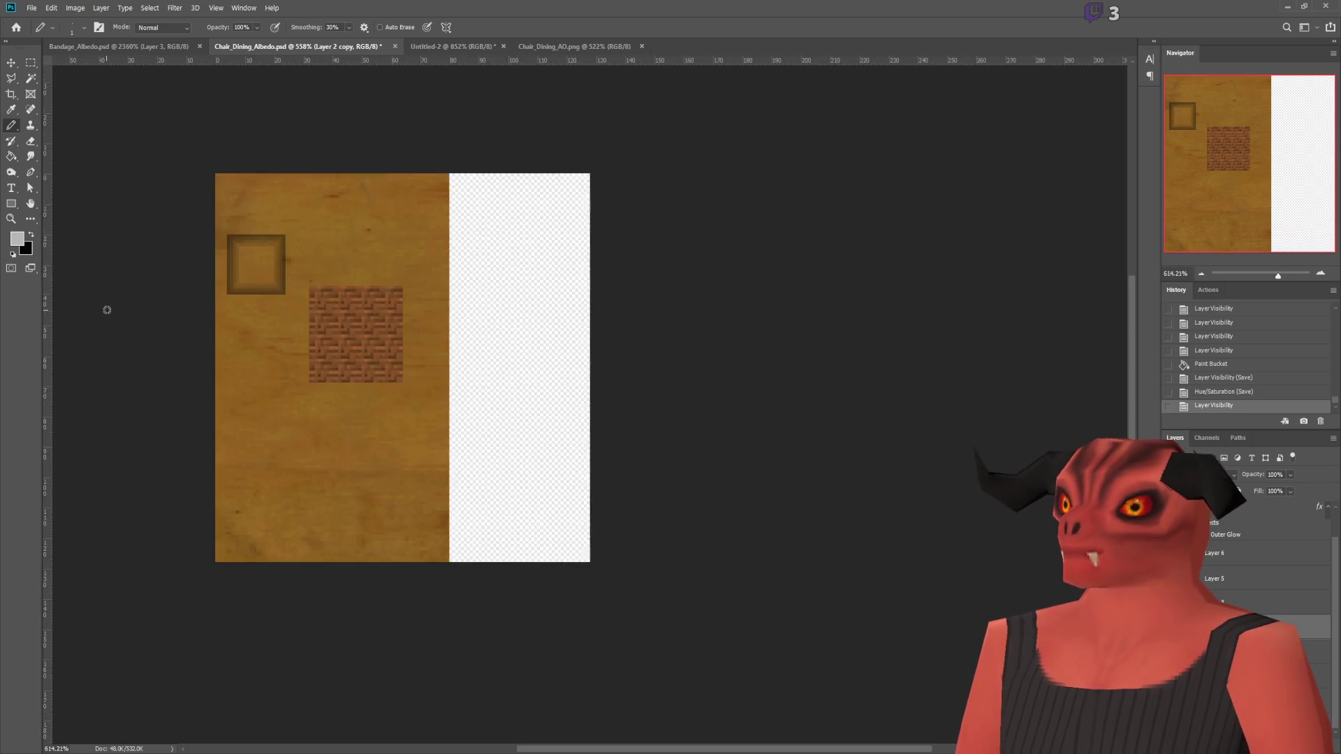
pyautogui.keyDown('alt'); pyautogui.scroll(1, 161, 259); pyautogui.keyUp('alt')
pyautogui.keyDown('alt'); pyautogui.scroll(3, 259, 280); pyautogui.keyUp('alt')
pyautogui.keyDown('alt'); pyautogui.scroll(-3, 310, 363); pyautogui.keyUp('alt')
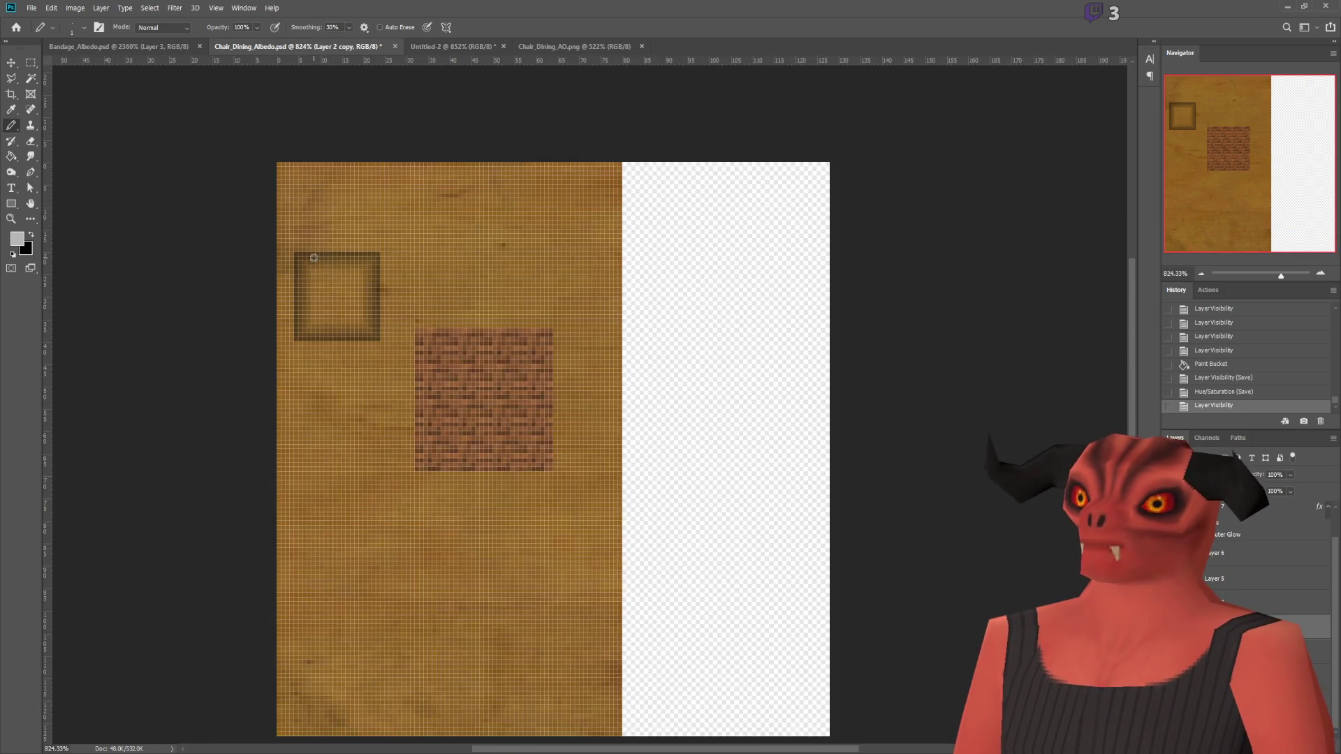
pyautogui.keyDown('alt'); pyautogui.scroll(-2, 310, 363); pyautogui.keyUp('alt')
pyautogui.click(1256, 676)
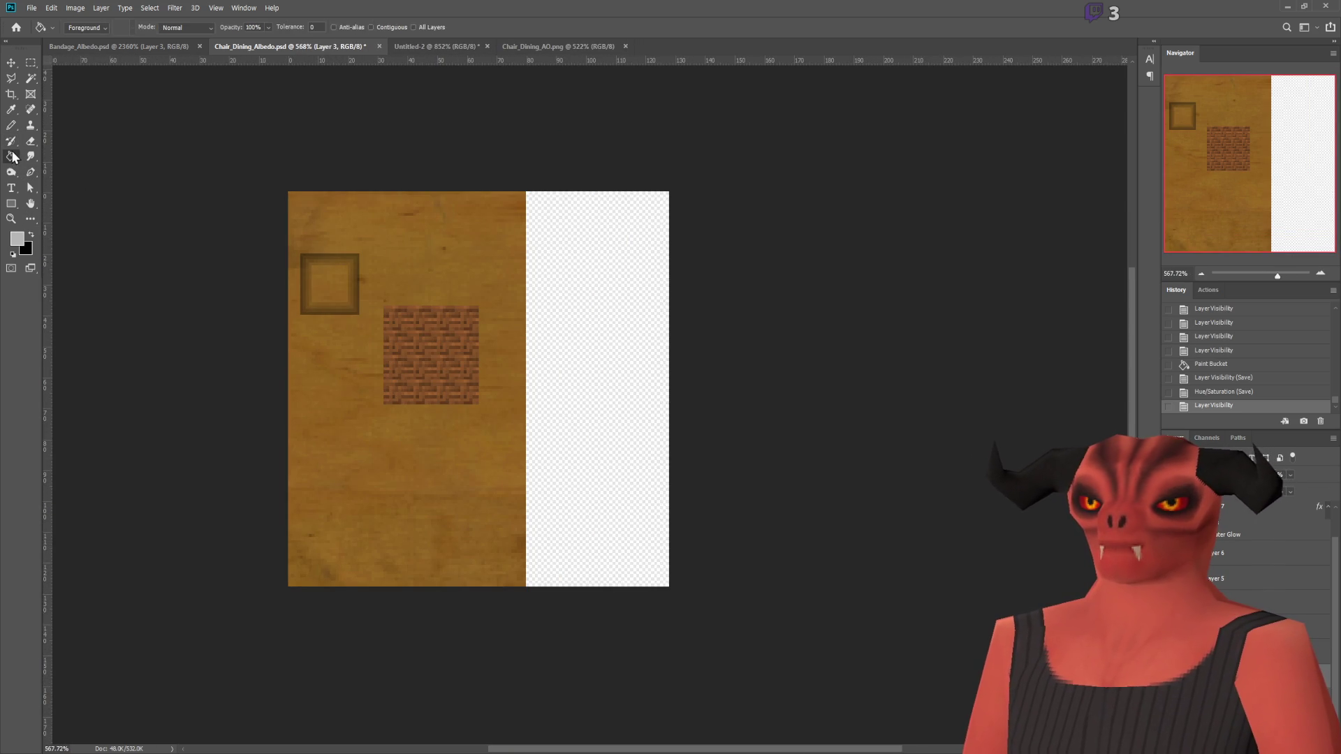
# Step: With the Clone Stamp, cover the dark spots in the upper wood with clean grain
pyautogui.click(12, 157)
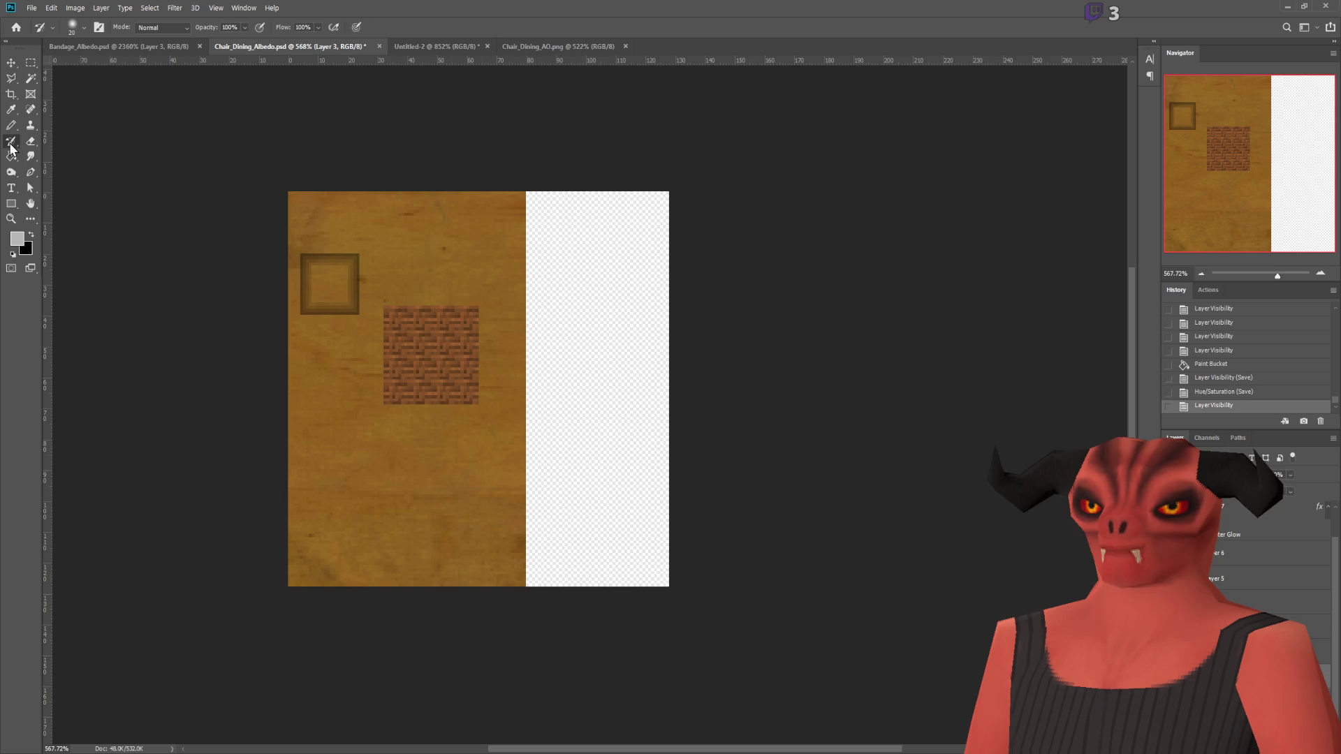
pyautogui.click(30, 125)
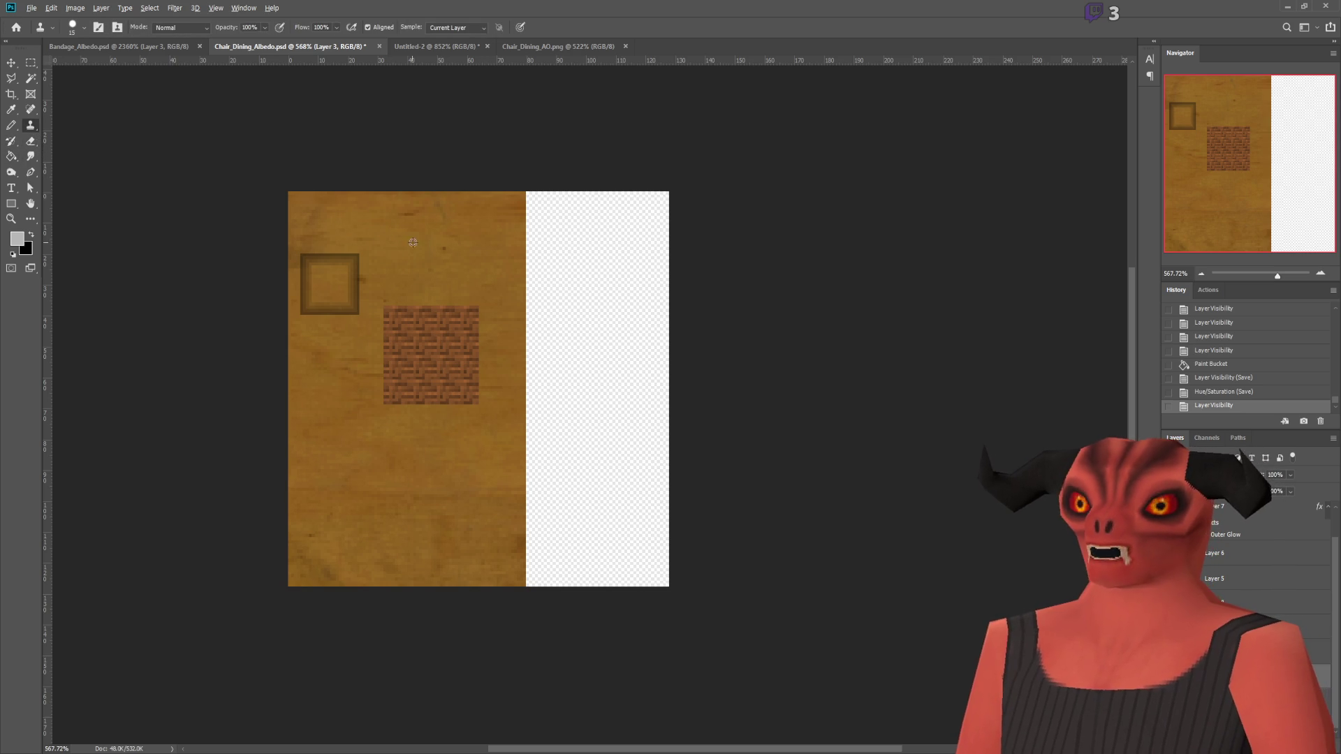
pyautogui.keyDown('alt'); pyautogui.scroll(9, 444, 248); pyautogui.keyUp('alt')
pyautogui.click(398, 266)
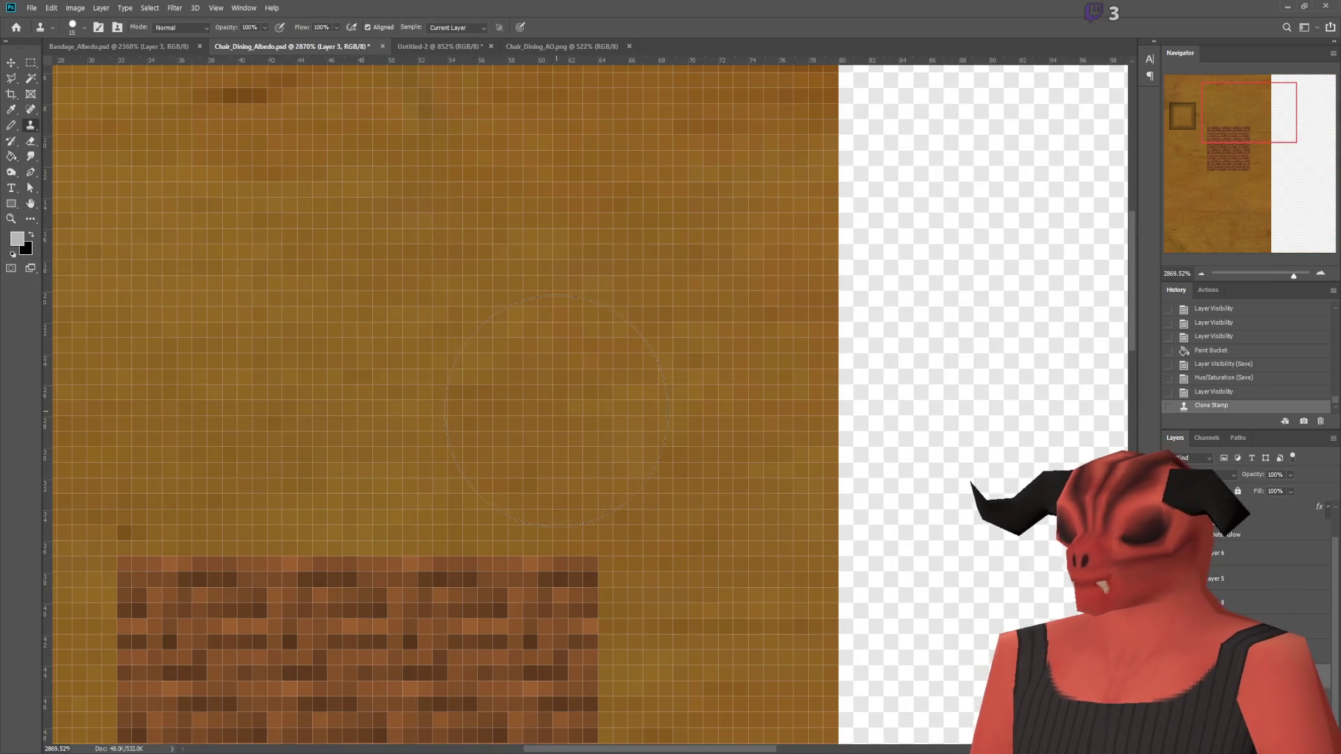
pyautogui.scroll(3, 484, 324)
pyautogui.click(395, 154)
pyautogui.click(230, 202)
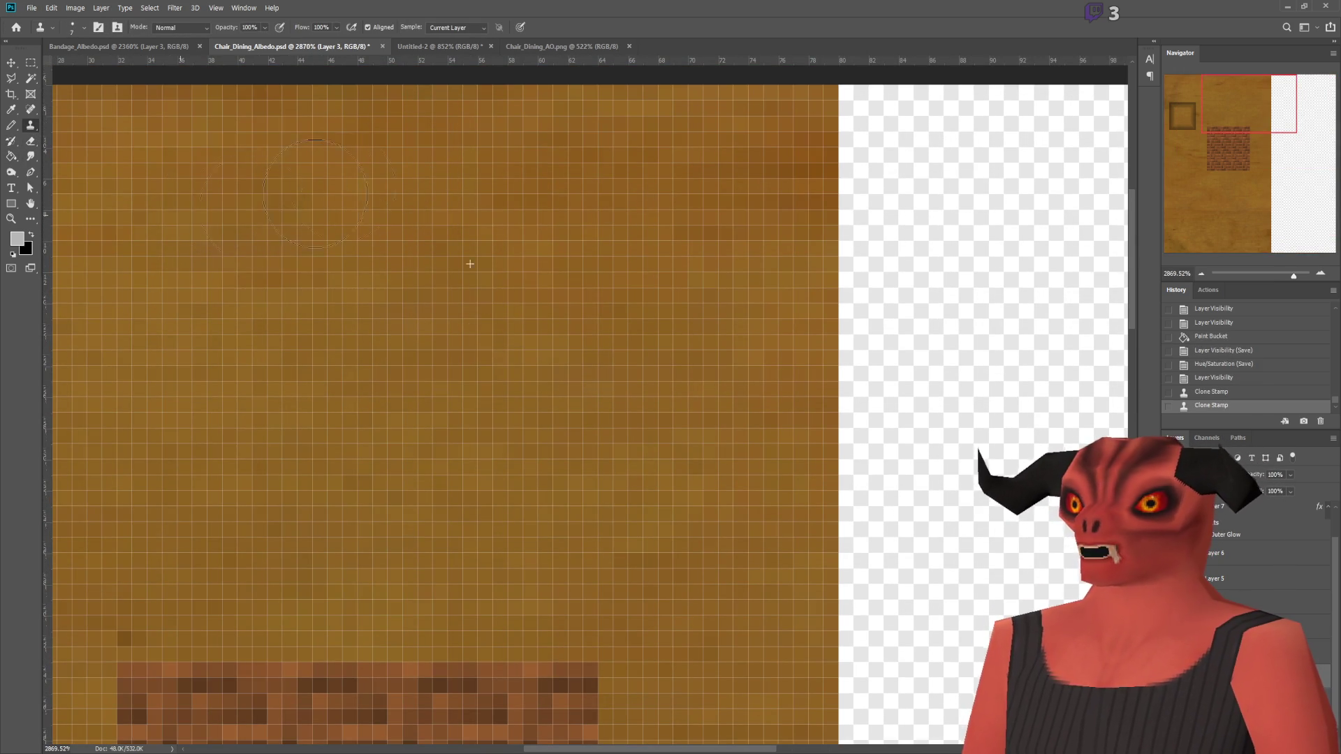
# Step: Clone clean wood over the blemishes in the lower wood area near the bottom edge
pyautogui.keyDown('alt'); pyautogui.scroll(-4, 480, 441); pyautogui.keyUp('alt')
pyautogui.keyDown('alt'); pyautogui.scroll(-4, 343, 480); pyautogui.keyUp('alt')
pyautogui.keyDown('alt'); pyautogui.scroll(3, 258, 591); pyautogui.keyUp('alt')
pyautogui.keyDown('alt'); pyautogui.scroll(-3, 264, 560); pyautogui.keyUp('alt')
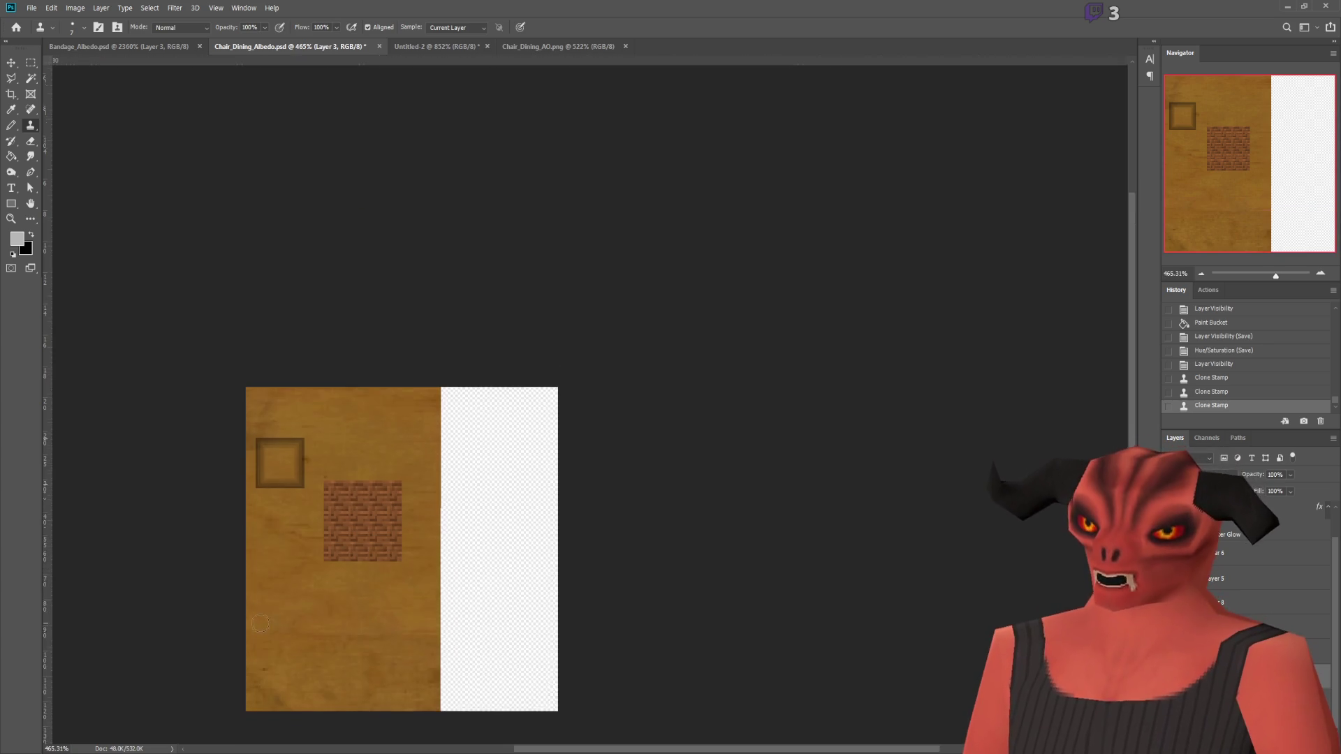
pyautogui.keyDown('alt'); pyautogui.scroll(1, 213, 620); pyautogui.keyUp('alt')
pyautogui.keyDown('alt'); pyautogui.scroll(3, 293, 530); pyautogui.keyUp('alt')
pyautogui.keyDown('alt'); pyautogui.scroll(-3, 391, 391); pyautogui.keyUp('alt')
pyautogui.keyDown('alt'); pyautogui.scroll(-1, 449, 326); pyautogui.keyUp('alt')
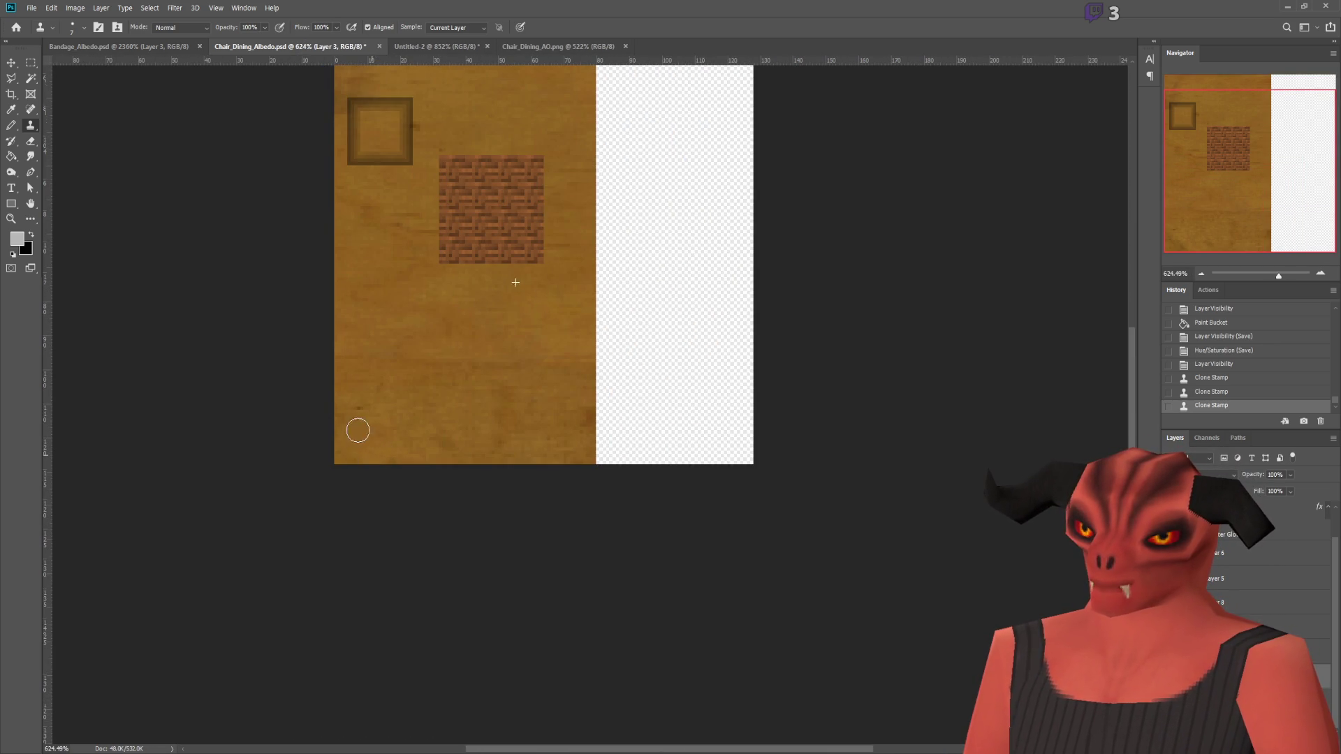
pyautogui.moveTo(394, 463); pyautogui.dragTo(318, 266)
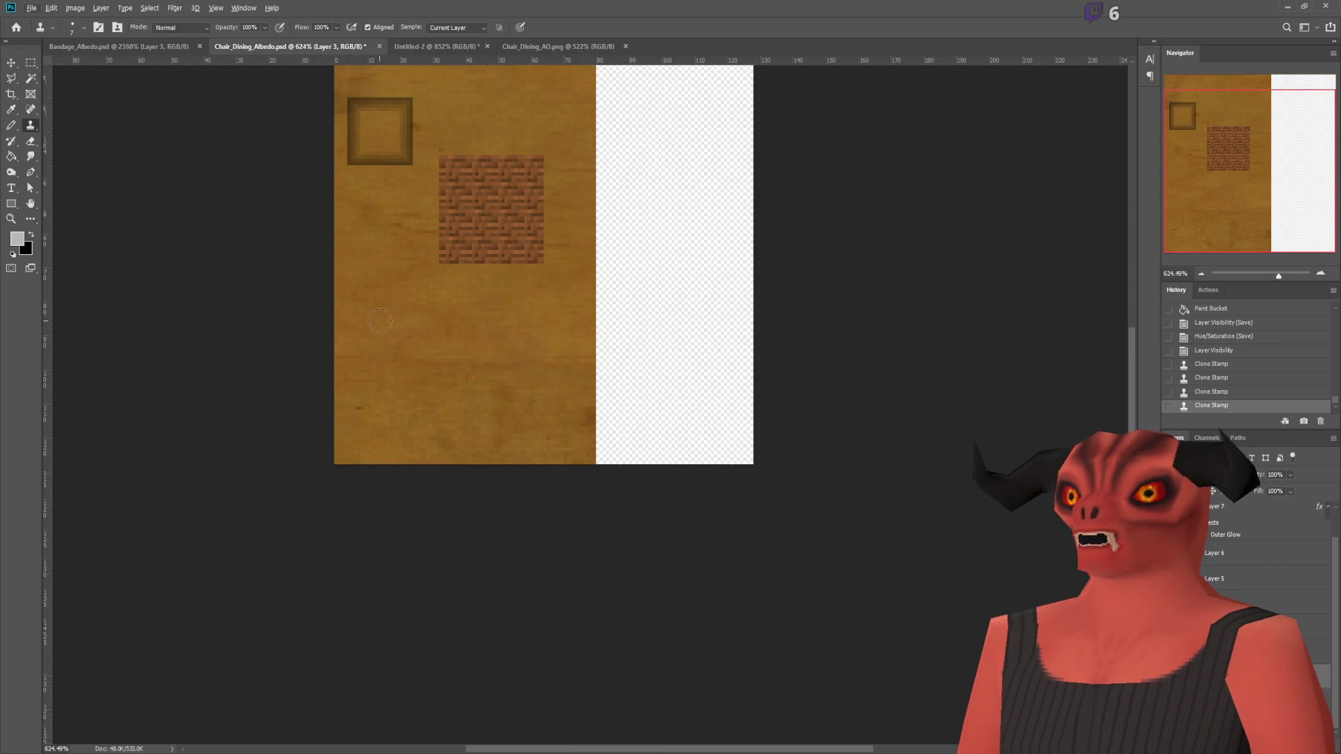
pyautogui.scroll(1, 504, 326)
pyautogui.moveTo(368, 442); pyautogui.dragTo(362, 441)
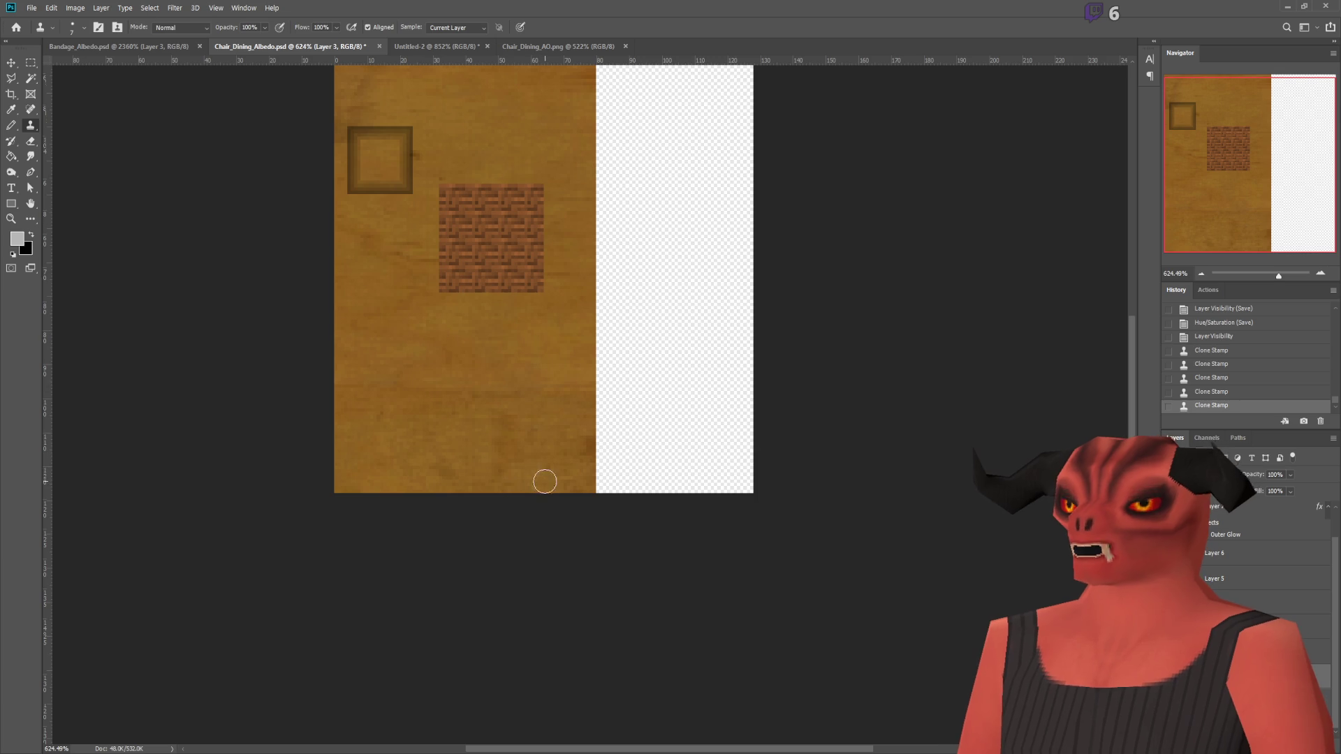
pyautogui.moveTo(562, 461); pyautogui.dragTo(507, 445)
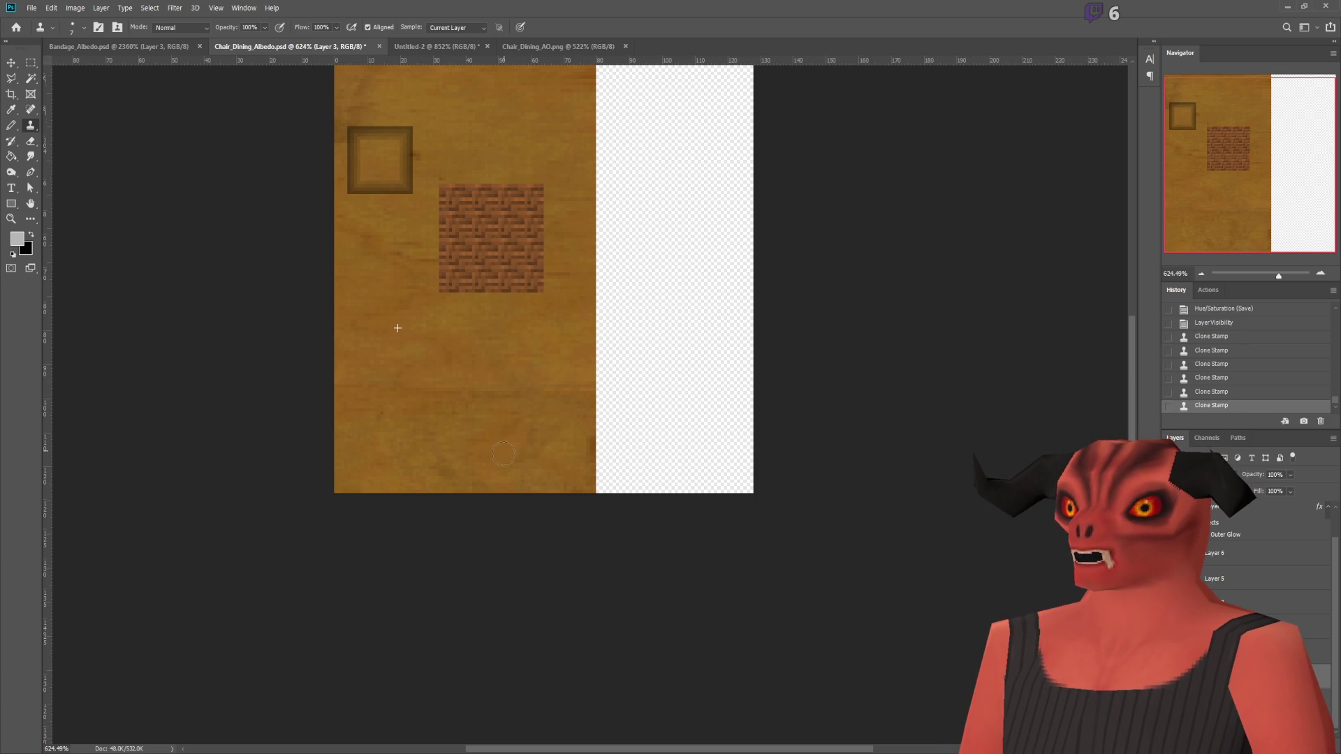
pyautogui.scroll(4, 436, 468)
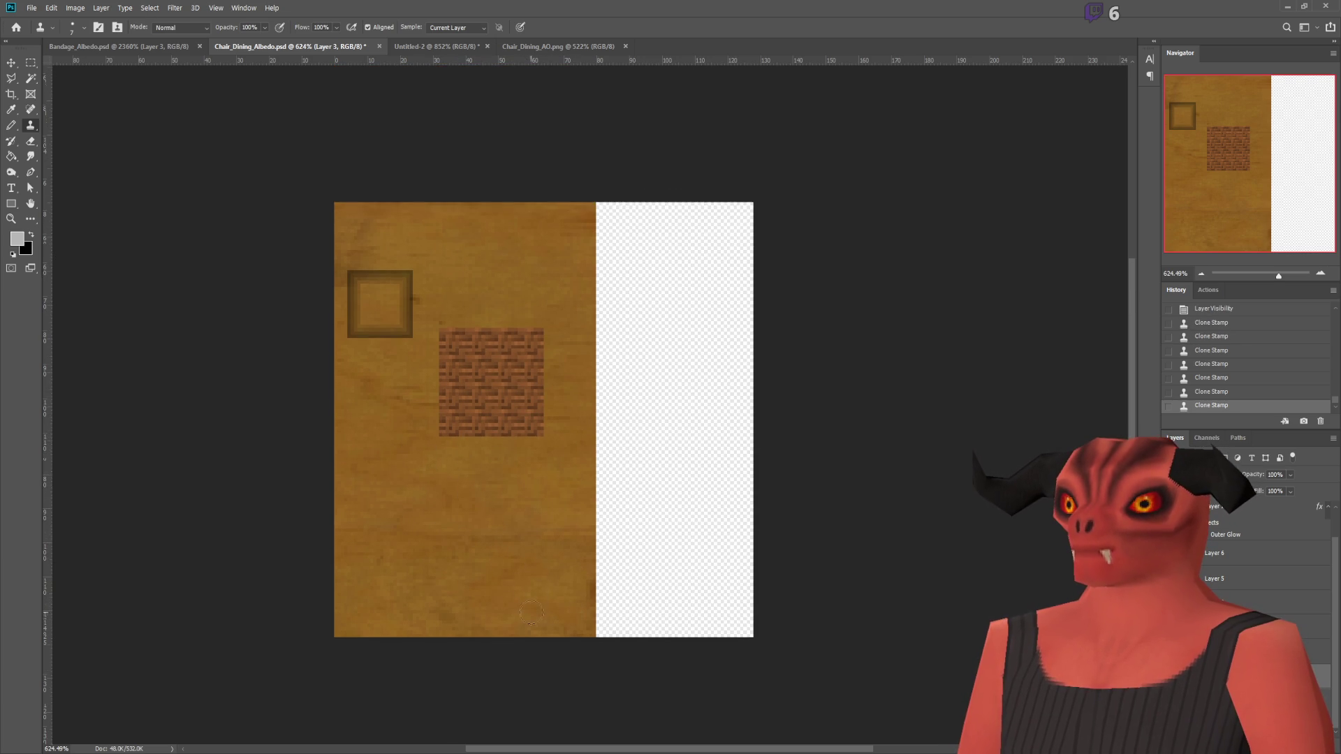
pyautogui.keyDown('alt'); pyautogui.scroll(2, 377, 326); pyautogui.keyUp('alt')
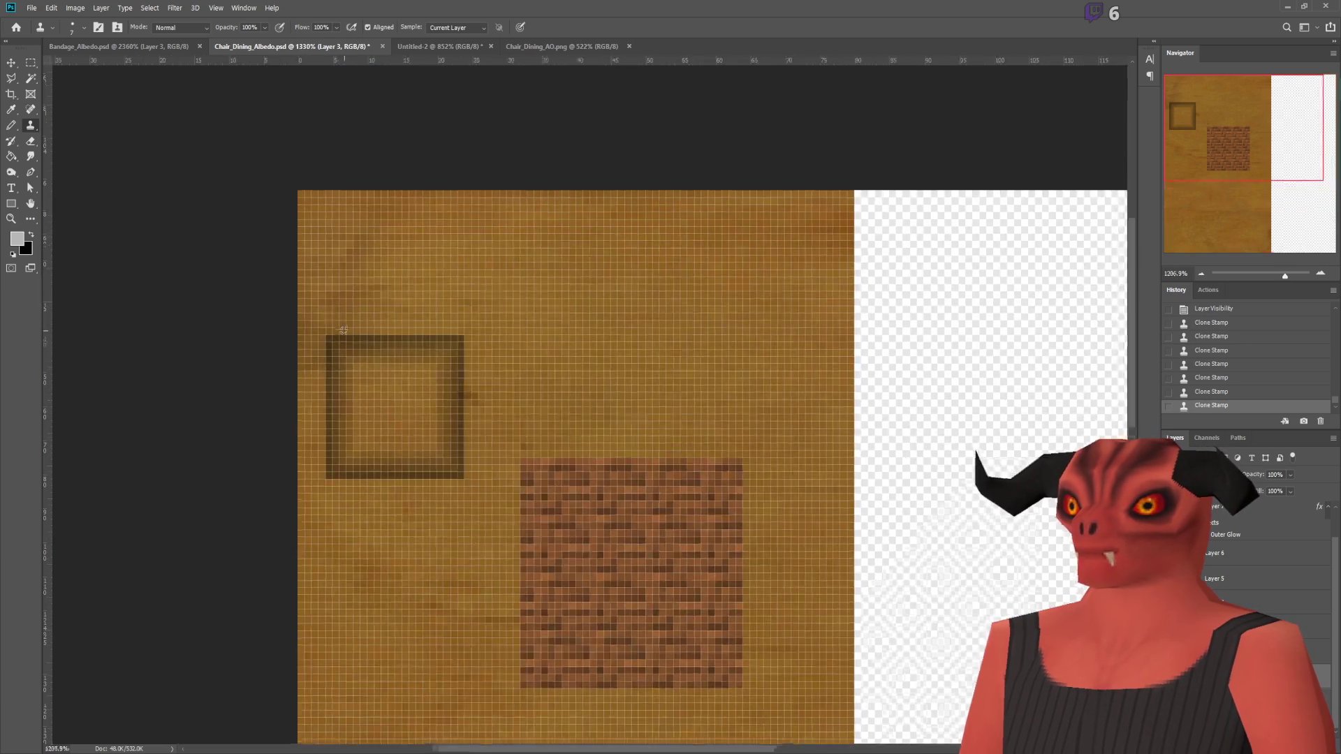
pyautogui.keyDown('alt'); pyautogui.scroll(-3, 492, 359); pyautogui.keyUp('alt')
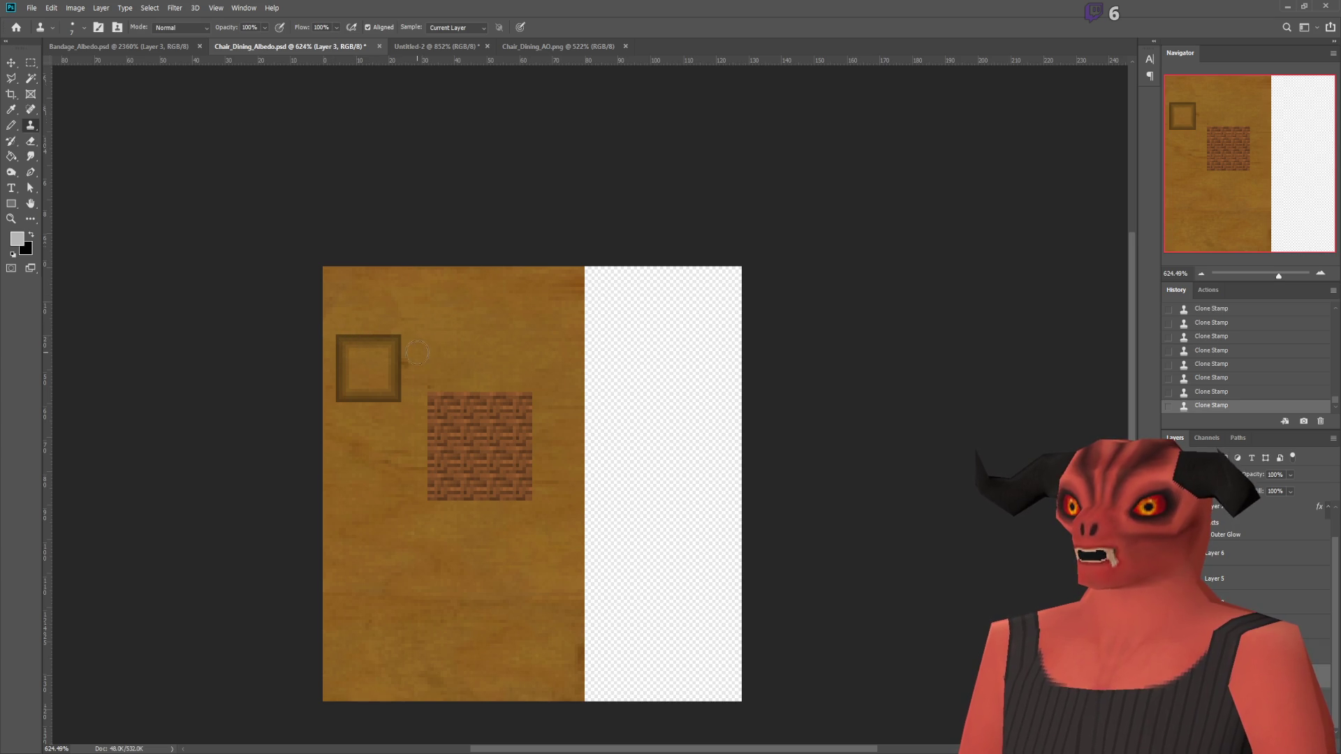
pyautogui.keyDown('alt'); pyautogui.scroll(-1, 441, 454); pyautogui.keyUp('alt')
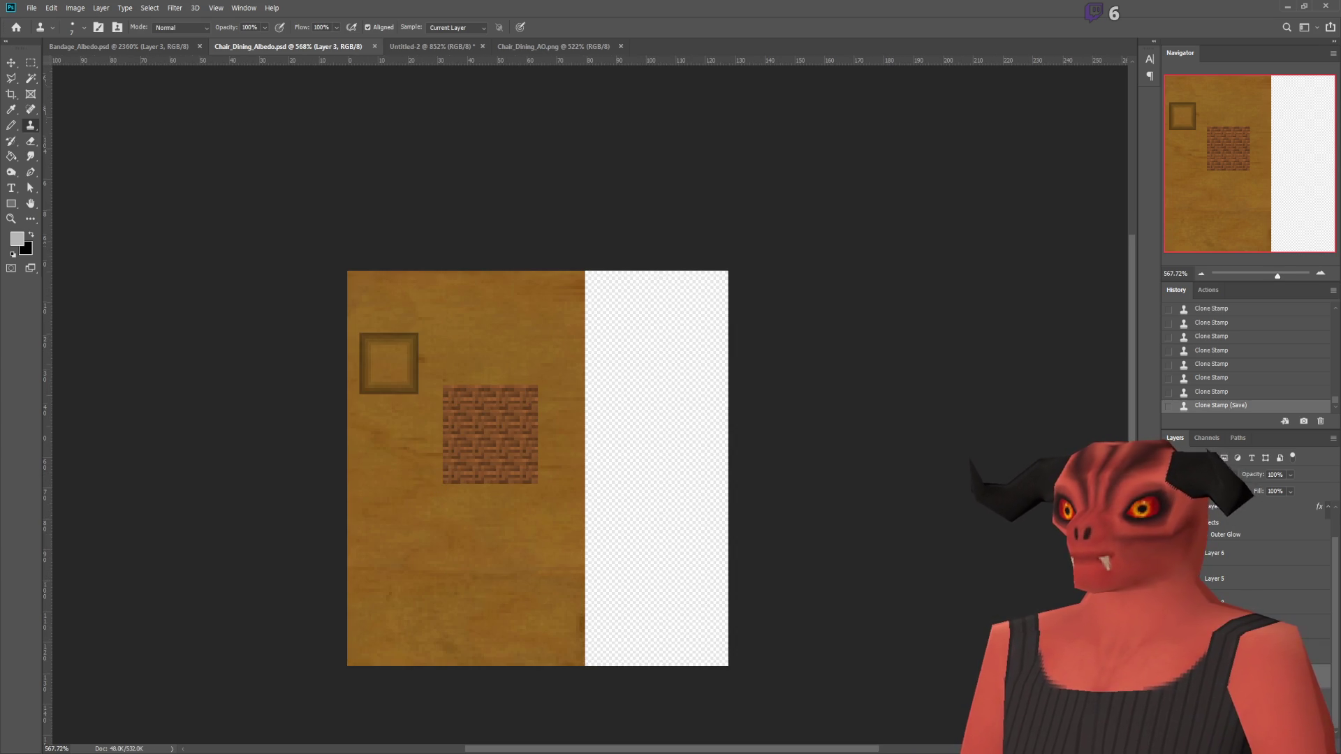
pyautogui.hotkey('alt', 'Tab')
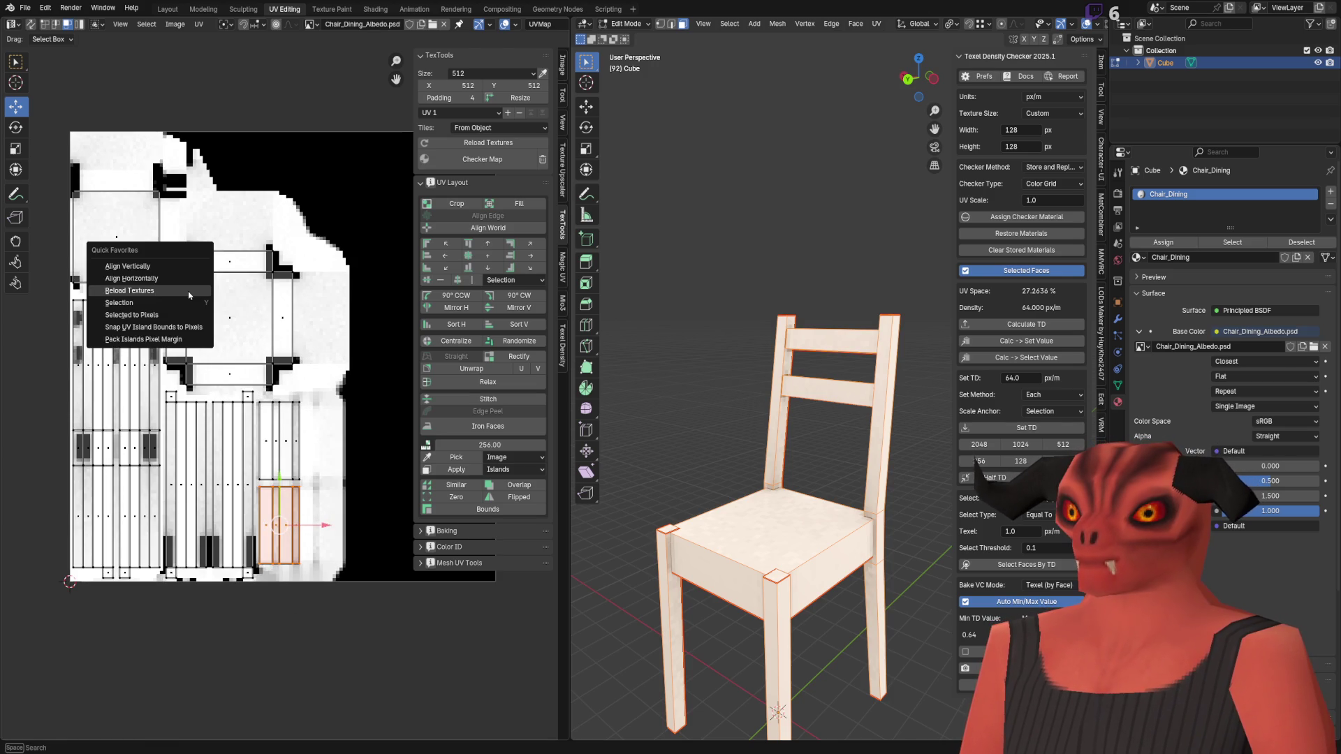
# Step: Reopen the recent chair blend file in Blender without saving changes
pyautogui.hotkey('alt', 'r')
pyautogui.press('Tab')
pyautogui.click(24, 7)
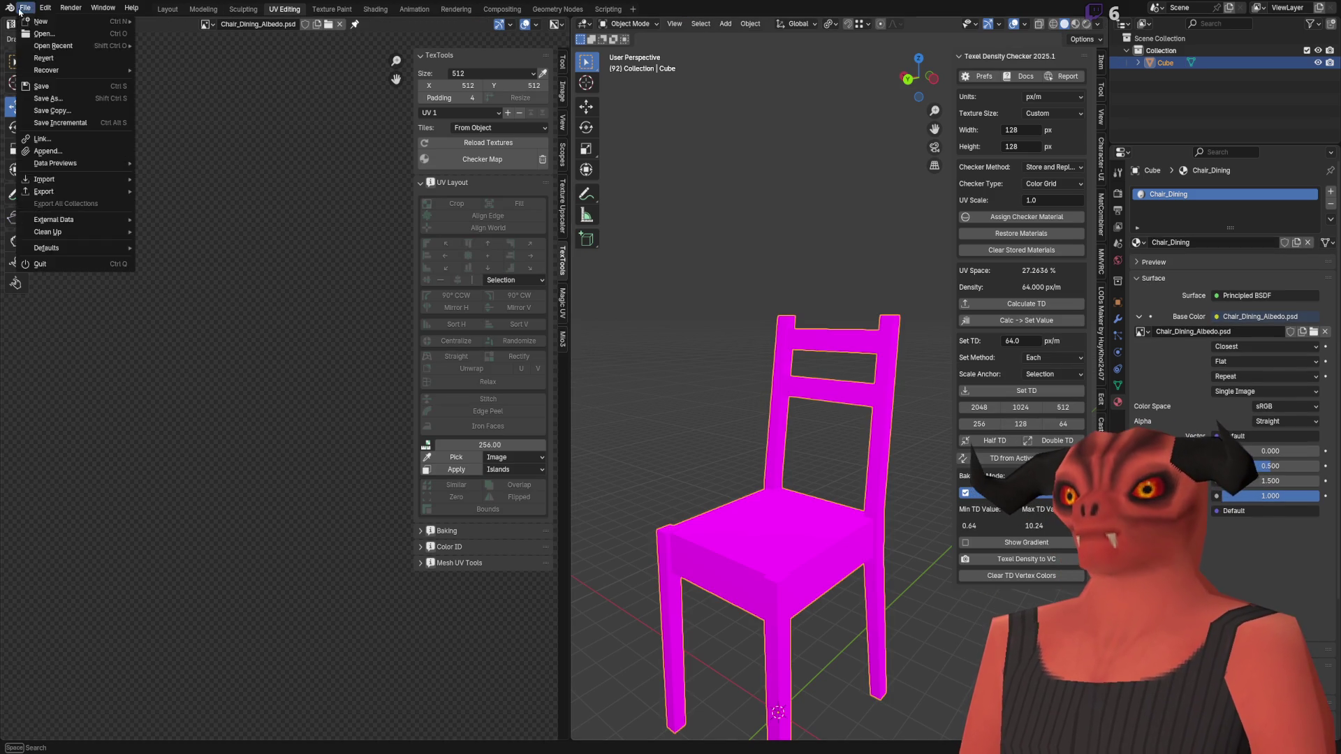
pyautogui.click(24, 7)
pyautogui.click(24, 7)
pyautogui.moveTo(70, 46)
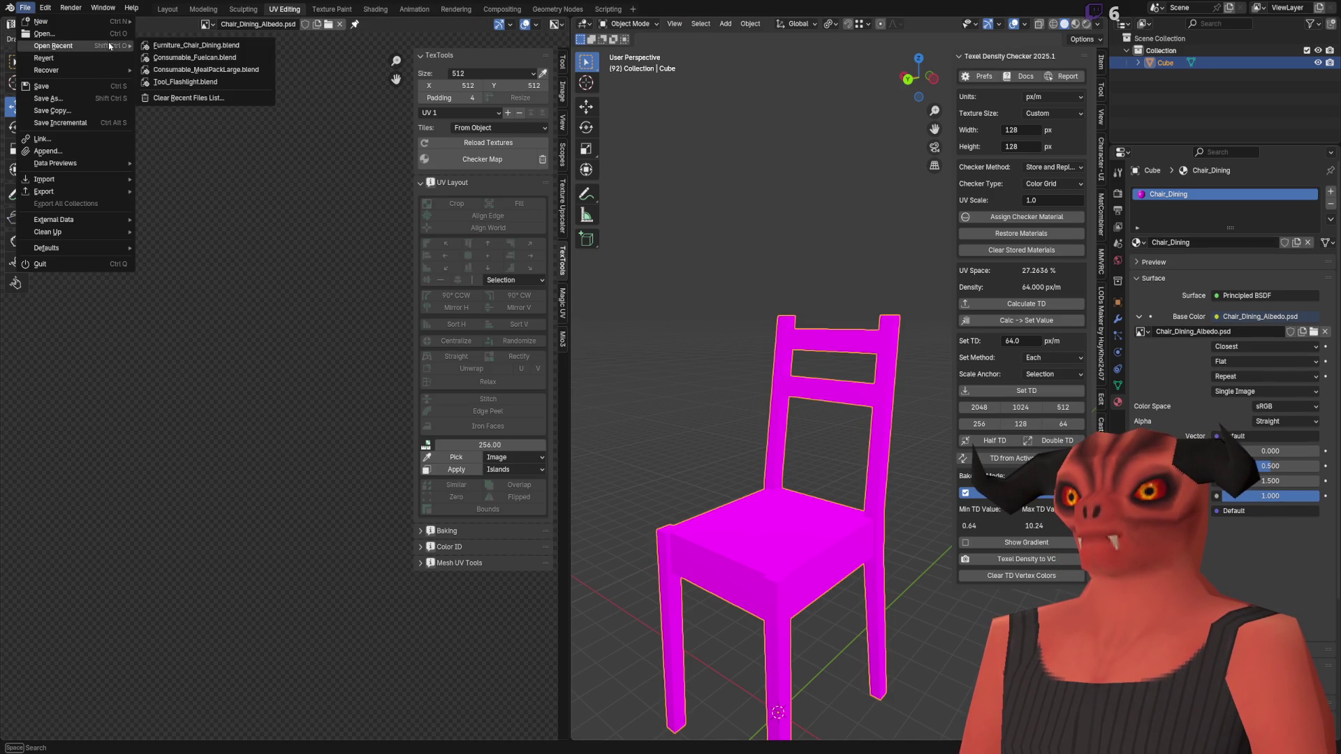
pyautogui.click(170, 51)
pyautogui.click(692, 398)
# Step: Orbit around the textured chair to inspect it from above
pyautogui.scroll(-3, 768, 418)
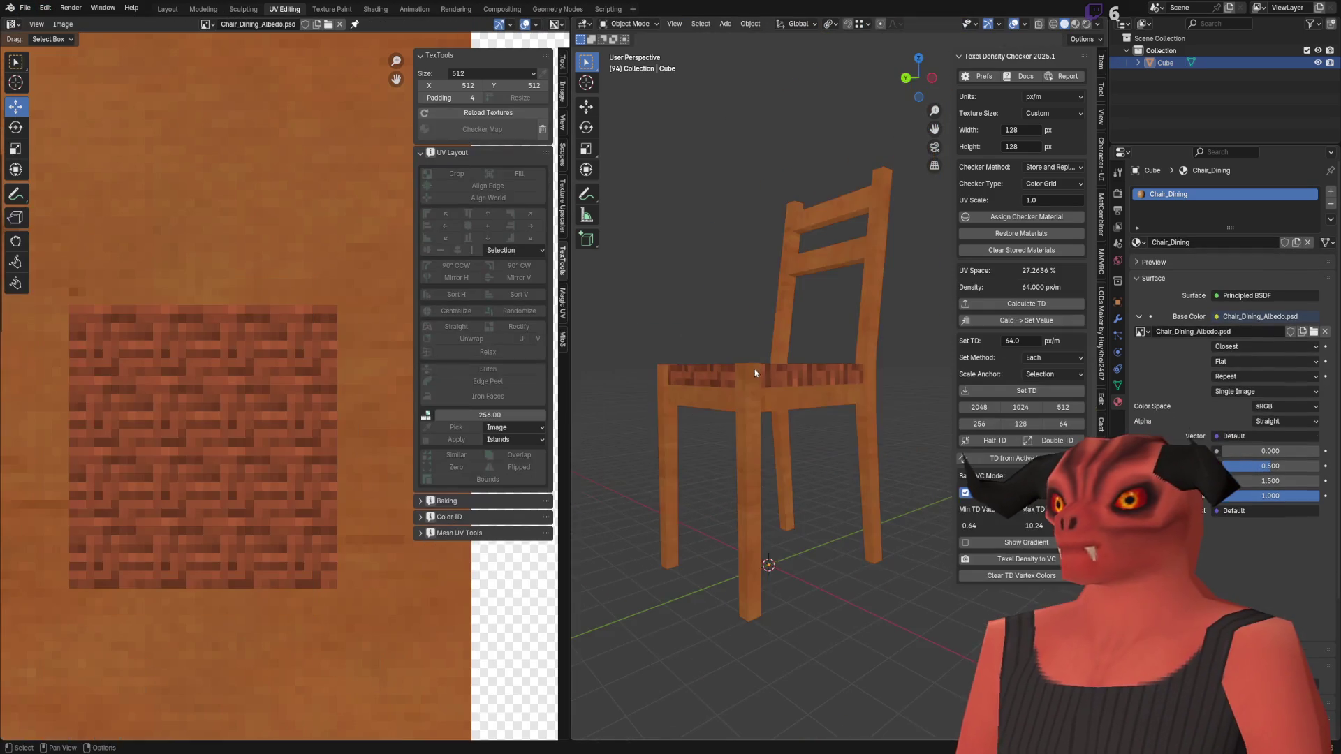
pyautogui.moveTo(768, 419); pyautogui.dragTo(877, 419, button='middle')
pyautogui.scroll(3, 861, 318)
pyautogui.scroll(-3, 861, 318)
pyautogui.moveTo(862, 318)
pyautogui.mouseDown(button='middle')
pyautogui.moveTo(810, 218)
pyautogui.moveTo(726, 380)
pyautogui.moveTo(801, 393)
pyautogui.moveTo(736, 350)
pyautogui.moveTo(807, 359)
pyautogui.moveTo(746, 383)
pyautogui.moveTo(775, 391)
pyautogui.mouseUp(button='middle')
pyautogui.scroll(-3, 802, 393)
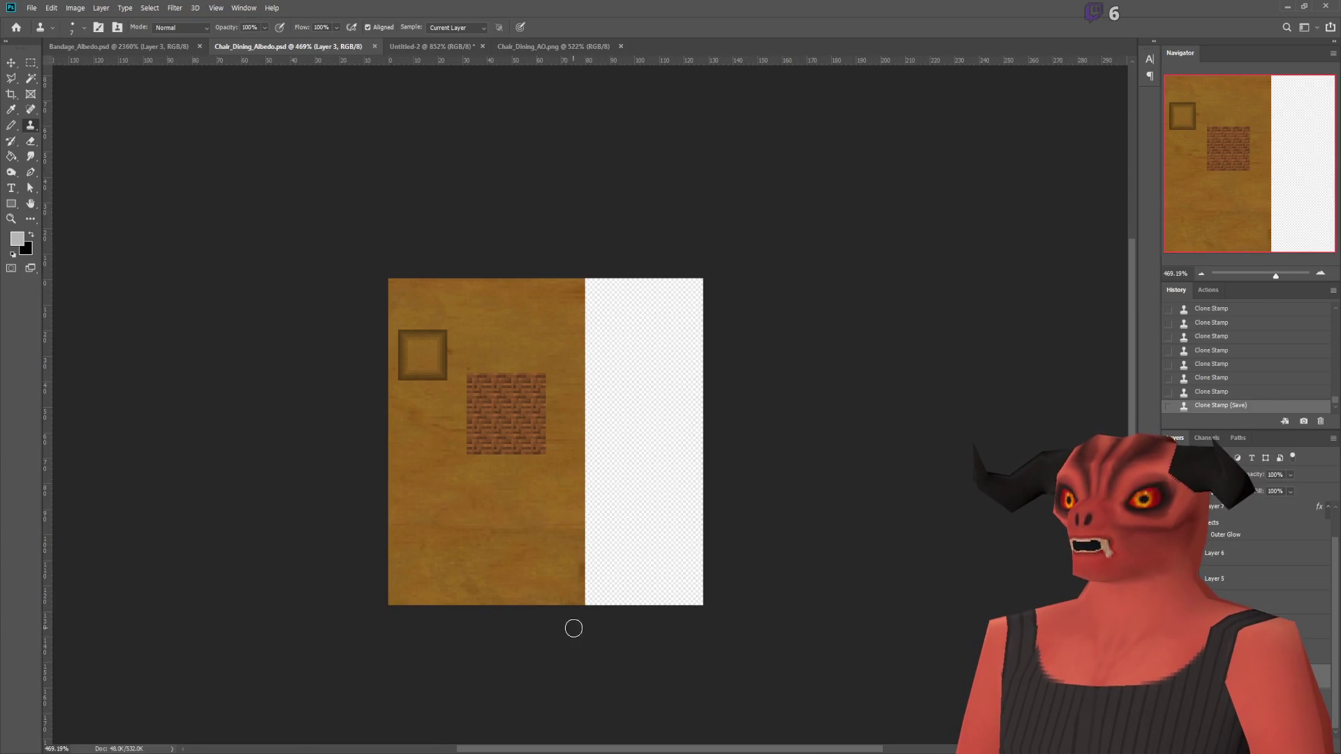
# Step: In Photoshop, rotate the wood layer 90° clockwise
pyautogui.click(15, 73)
pyautogui.hotkey('ctrl', 't')
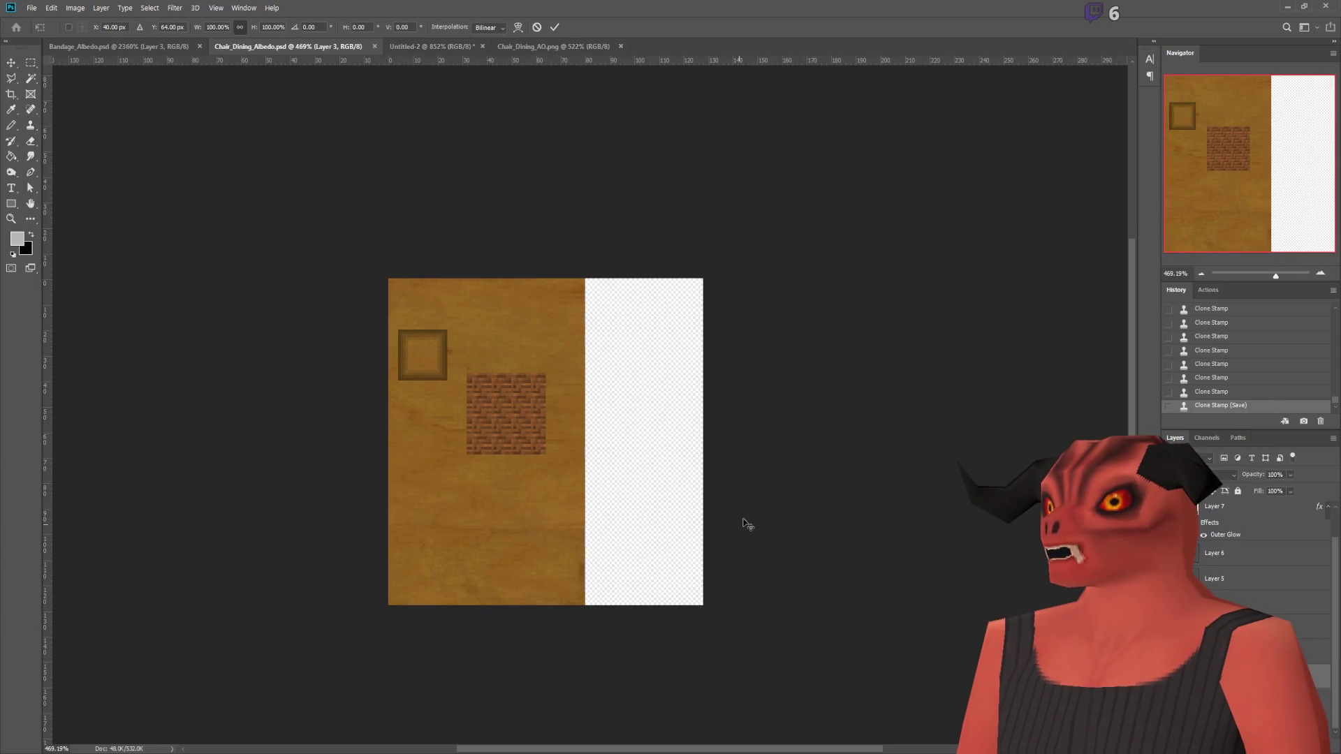
pyautogui.keyDown('shift'); pyautogui.moveTo(742, 533); pyautogui.dragTo(391, 706); pyautogui.keyUp('shift')
pyautogui.press('Return')
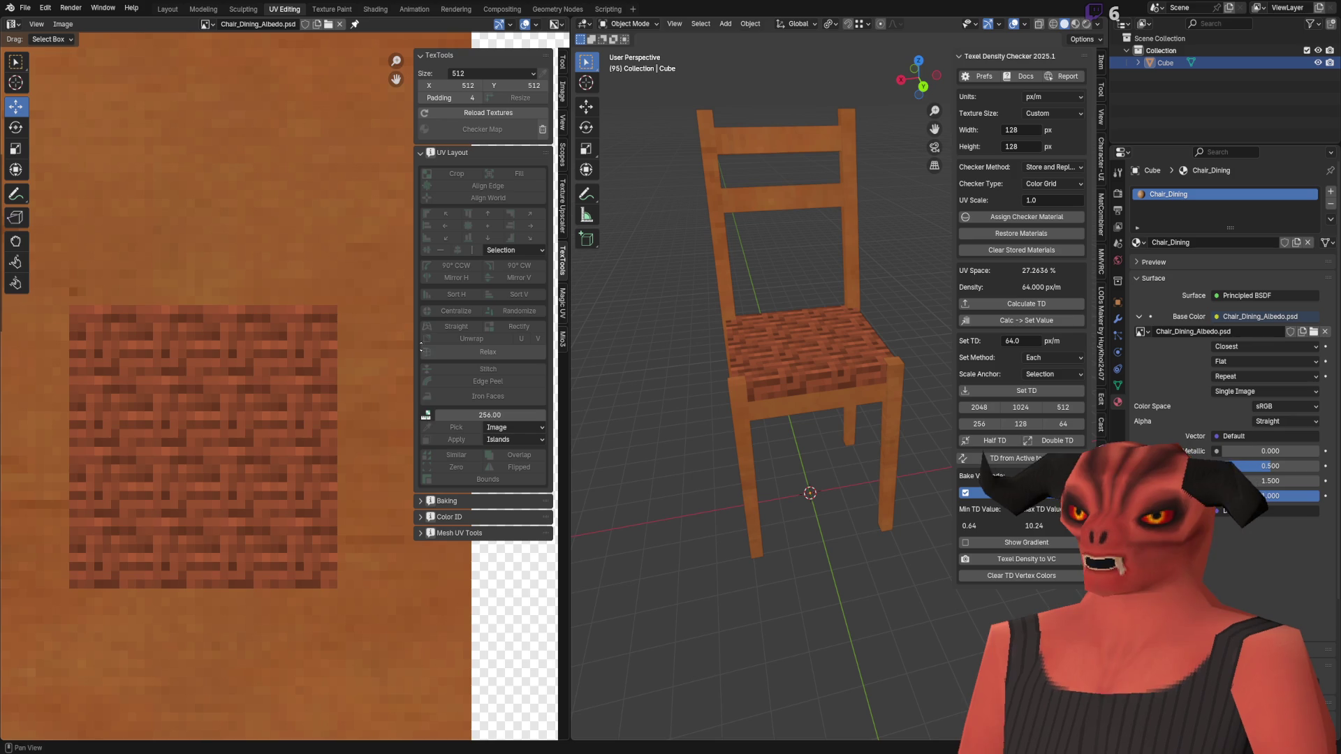
# Step: Reload the albedo image in Blender
pyautogui.hotkey('alt', 'r')
pyautogui.click(392, 350)
pyautogui.scroll(5, 754, 367)
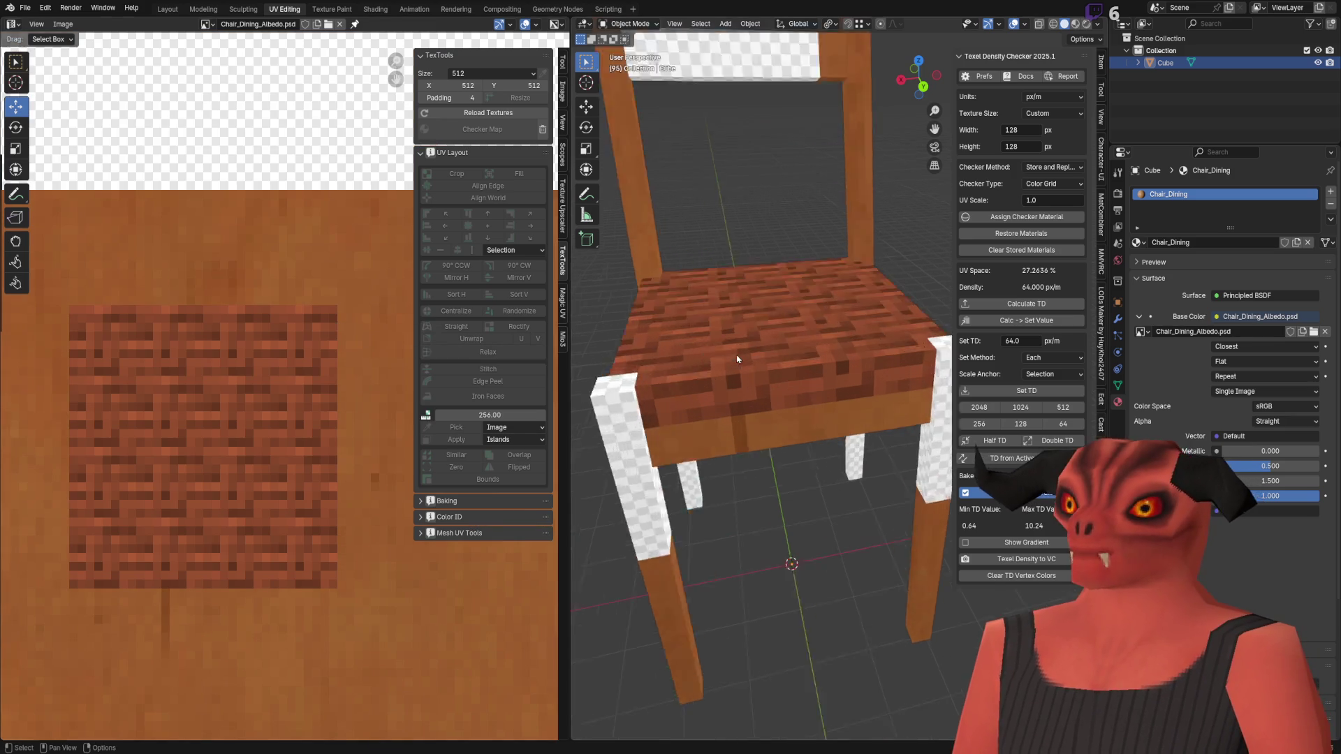
# Step: Orbit close to the backrest slat and enter Edit Mode to show its UVs
pyautogui.scroll(-5, 755, 367)
pyautogui.moveTo(808, 338); pyautogui.dragTo(846, 315, button='middle')
pyautogui.moveTo(842, 207); pyautogui.dragTo(884, 176, button='middle')
pyautogui.moveTo(876, 396)
pyautogui.mouseDown(button='middle')
pyautogui.moveTo(826, 417)
pyautogui.moveTo(691, 340)
pyautogui.mouseUp(button='middle')
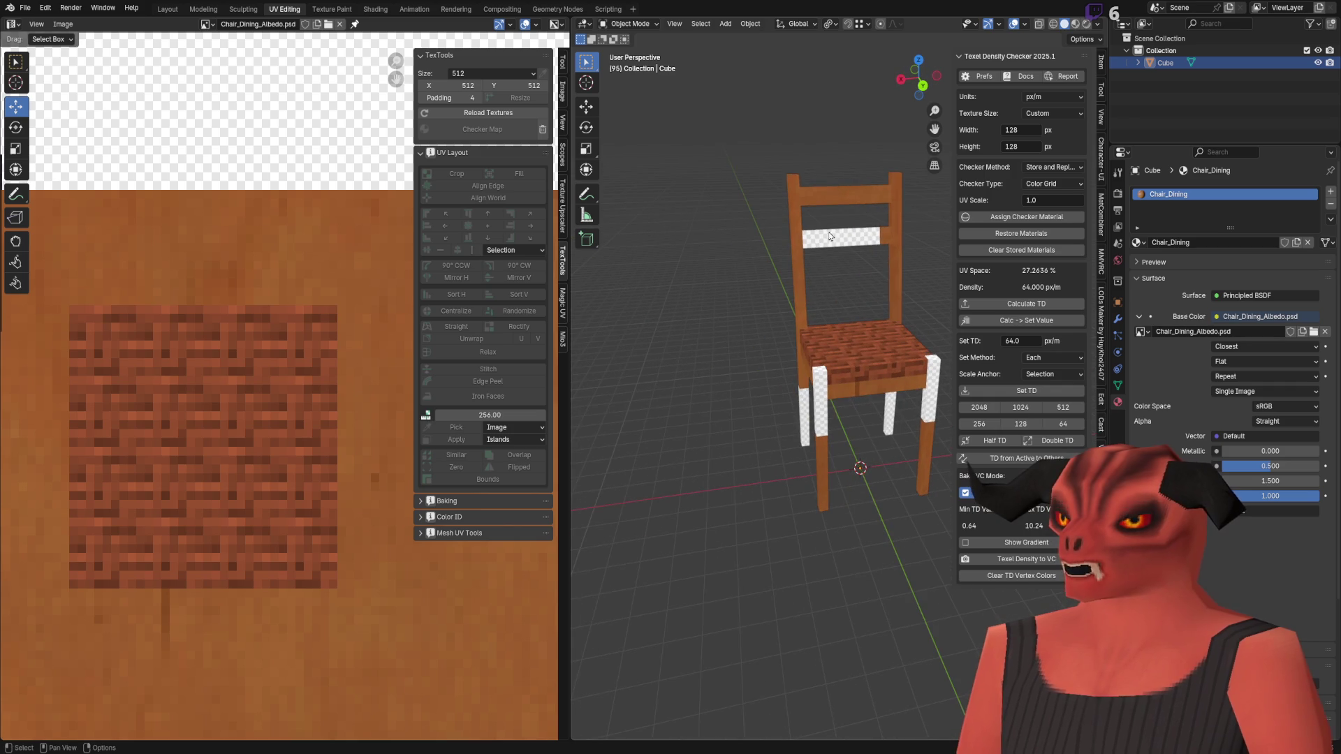
pyautogui.scroll(6, 832, 311)
pyautogui.moveTo(831, 306)
pyautogui.mouseDown(button='middle')
pyautogui.moveTo(793, 328)
pyautogui.moveTo(773, 311)
pyautogui.moveTo(730, 329)
pyautogui.mouseUp(button='middle')
pyautogui.scroll(-5, 803, 320)
pyautogui.scroll(5, 869, 335)
pyautogui.press('Tab')
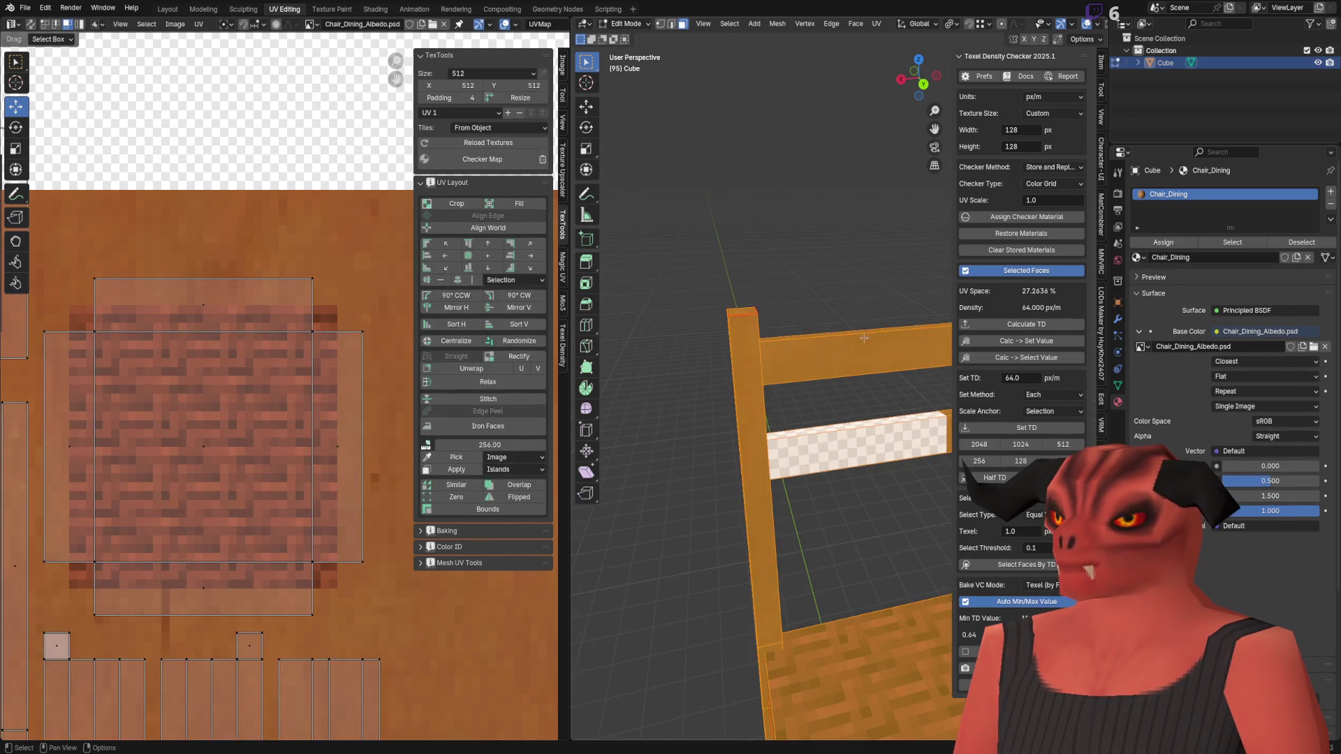
pyautogui.scroll(-8, 303, 371)
pyautogui.scroll(6, 280, 411)
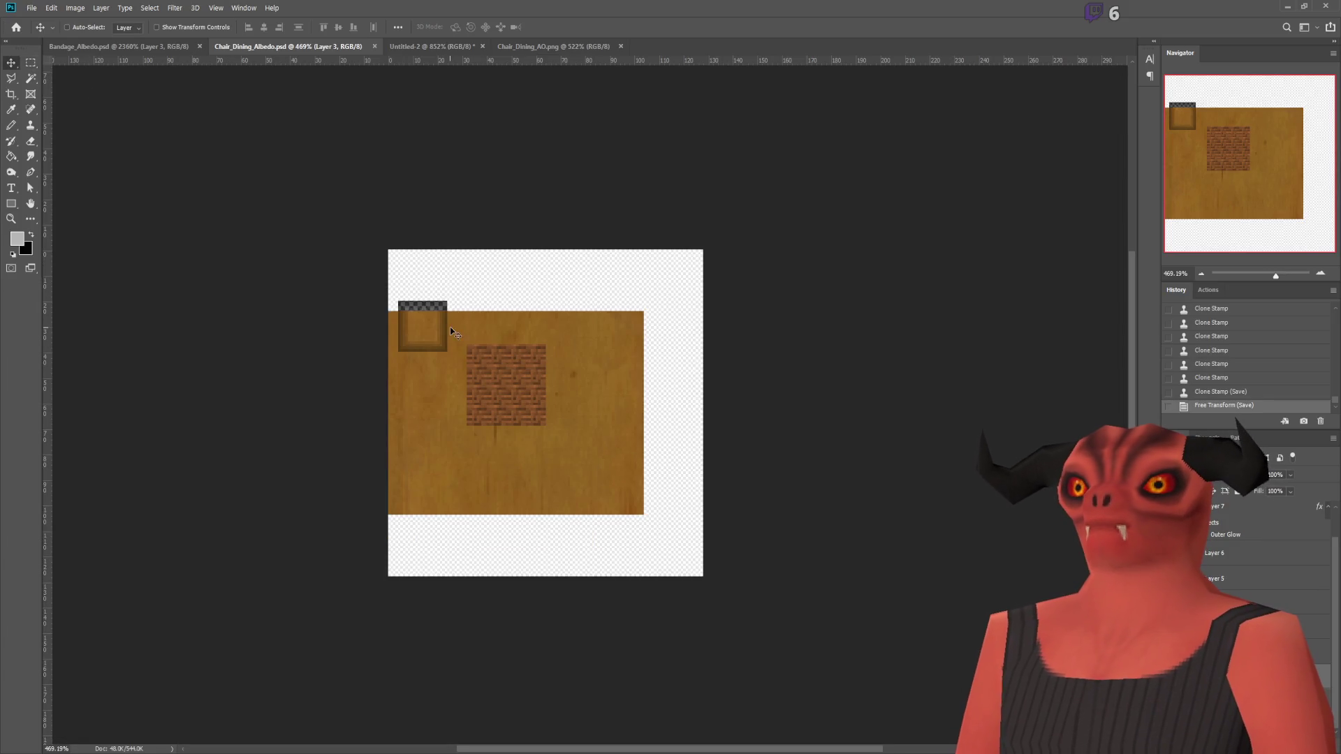
# Step: Undo the wood layer's rotation in Photoshop and move it lower on the canvas
pyautogui.hotkey('ctrl', 'z')
pyautogui.hotkey('ctrl', 'shift', 'z')
pyautogui.hotkey('ctrl', 'z')
pyautogui.moveTo(452, 424)
pyautogui.mouseDown()
pyautogui.moveTo(509, 488)
pyautogui.moveTo(514, 470)
pyautogui.moveTo(510, 489)
pyautogui.mouseUp()
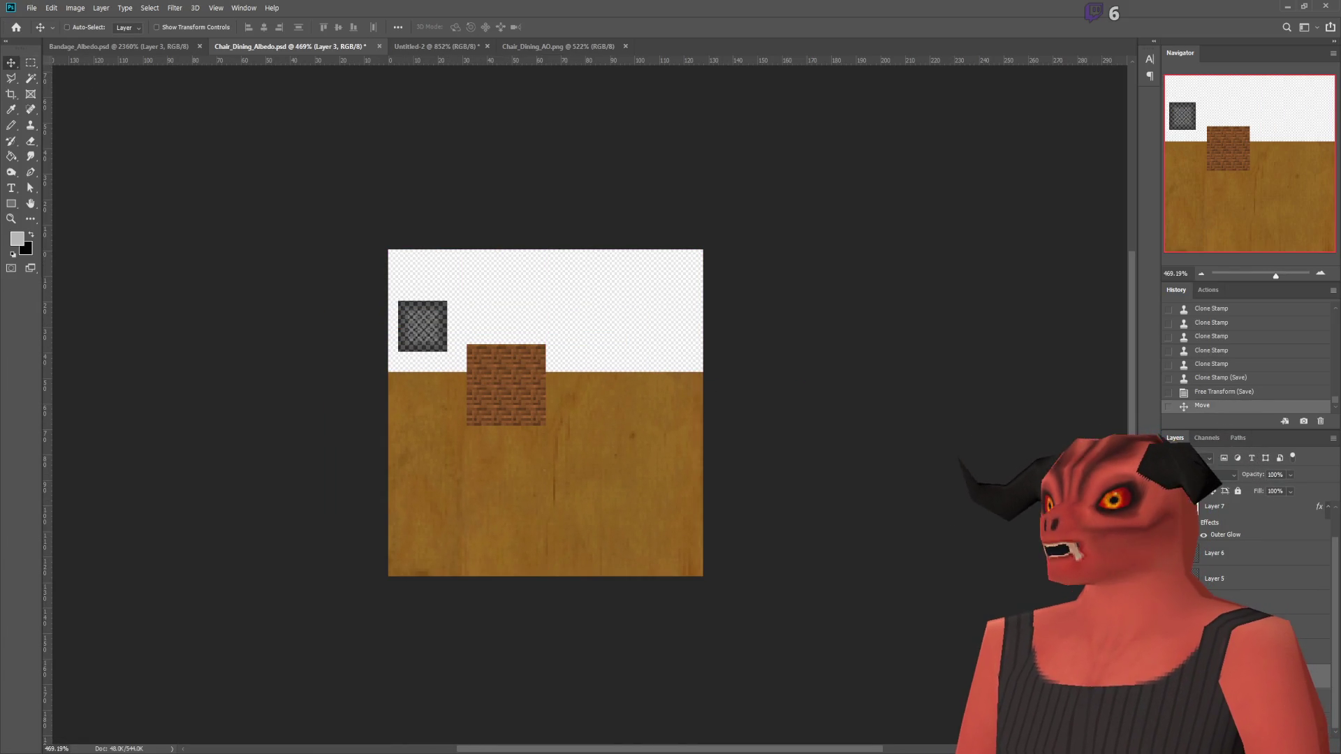
# Step: Duplicate the wood layer, shift the copy up to fill the top, and erase along the seam
pyautogui.hotkey('ctrl', 'j')
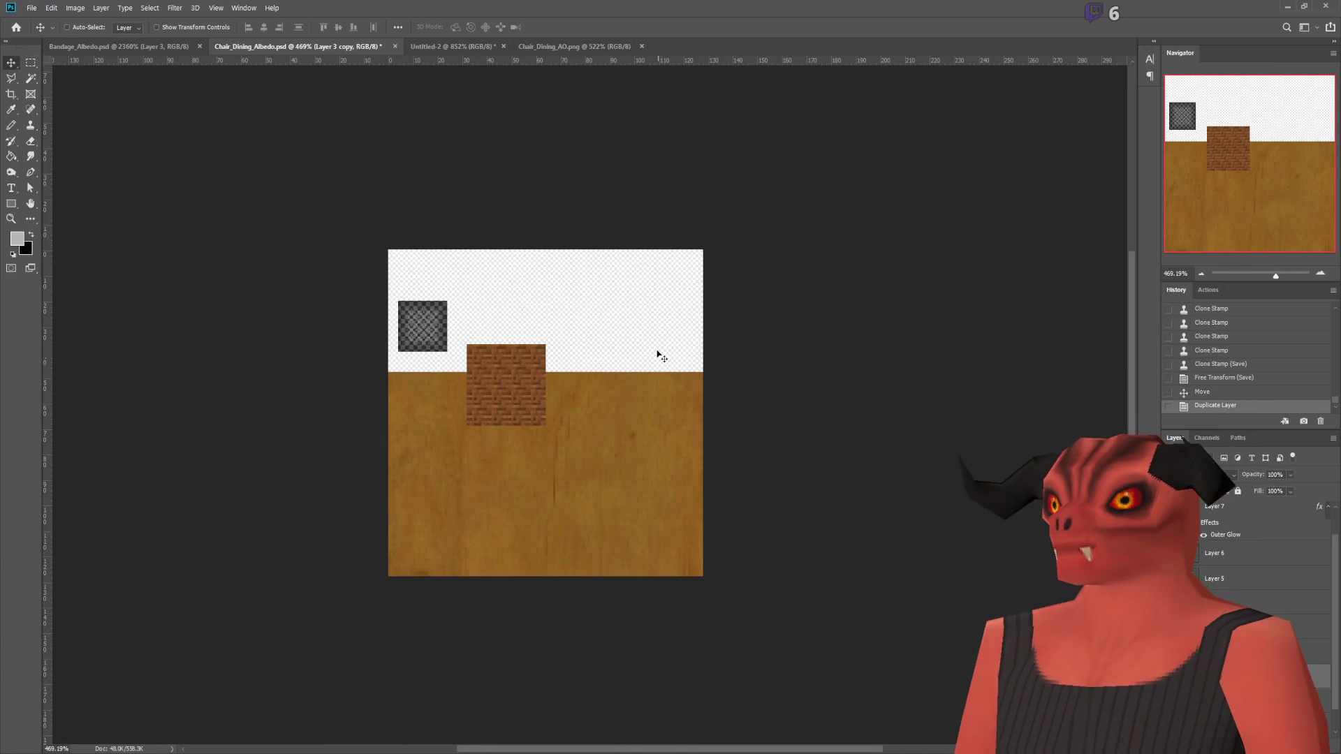
pyautogui.moveTo(611, 384)
pyautogui.mouseDown()
pyautogui.moveTo(607, 262)
pyautogui.moveTo(611, 315)
pyautogui.mouseUp()
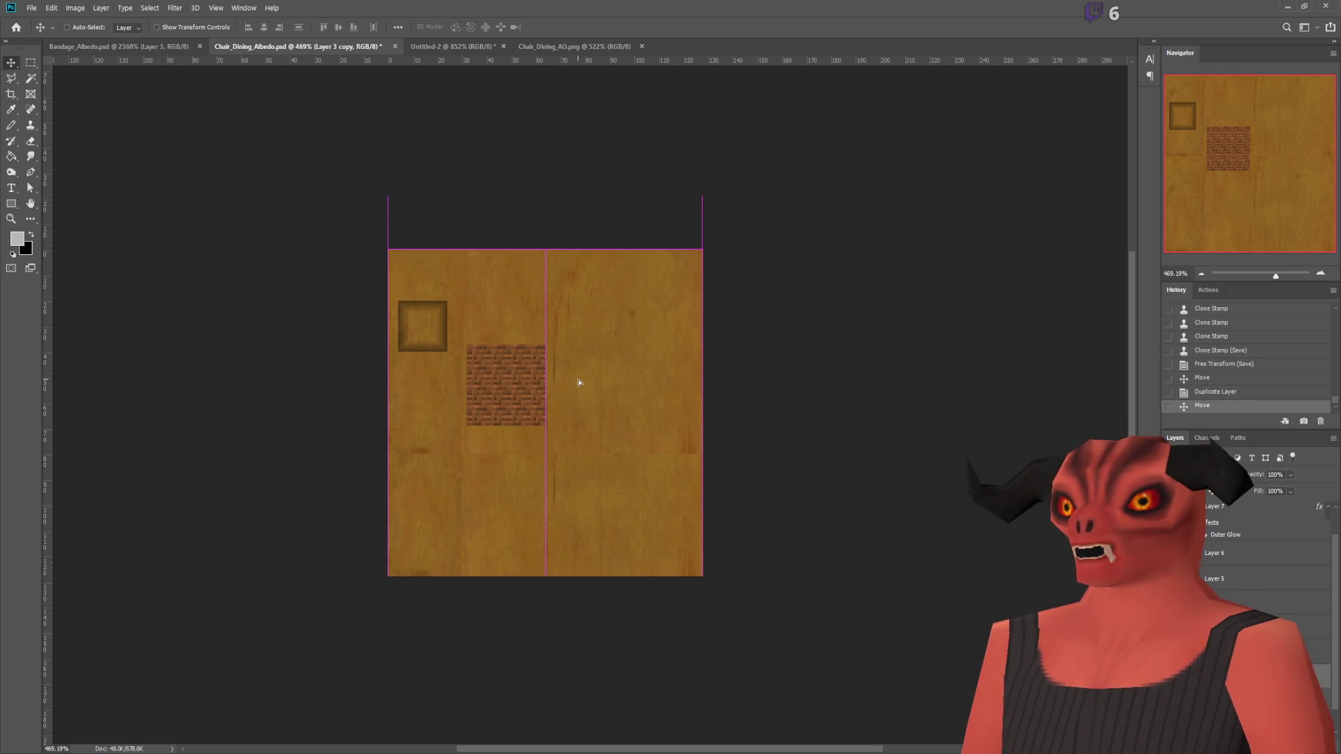
pyautogui.click(33, 142)
pyautogui.keyDown('alt'); pyautogui.scroll(-1, 245, 356); pyautogui.keyUp('alt')
pyautogui.keyDown('alt'); pyautogui.scroll(3, 748, 430); pyautogui.keyUp('alt')
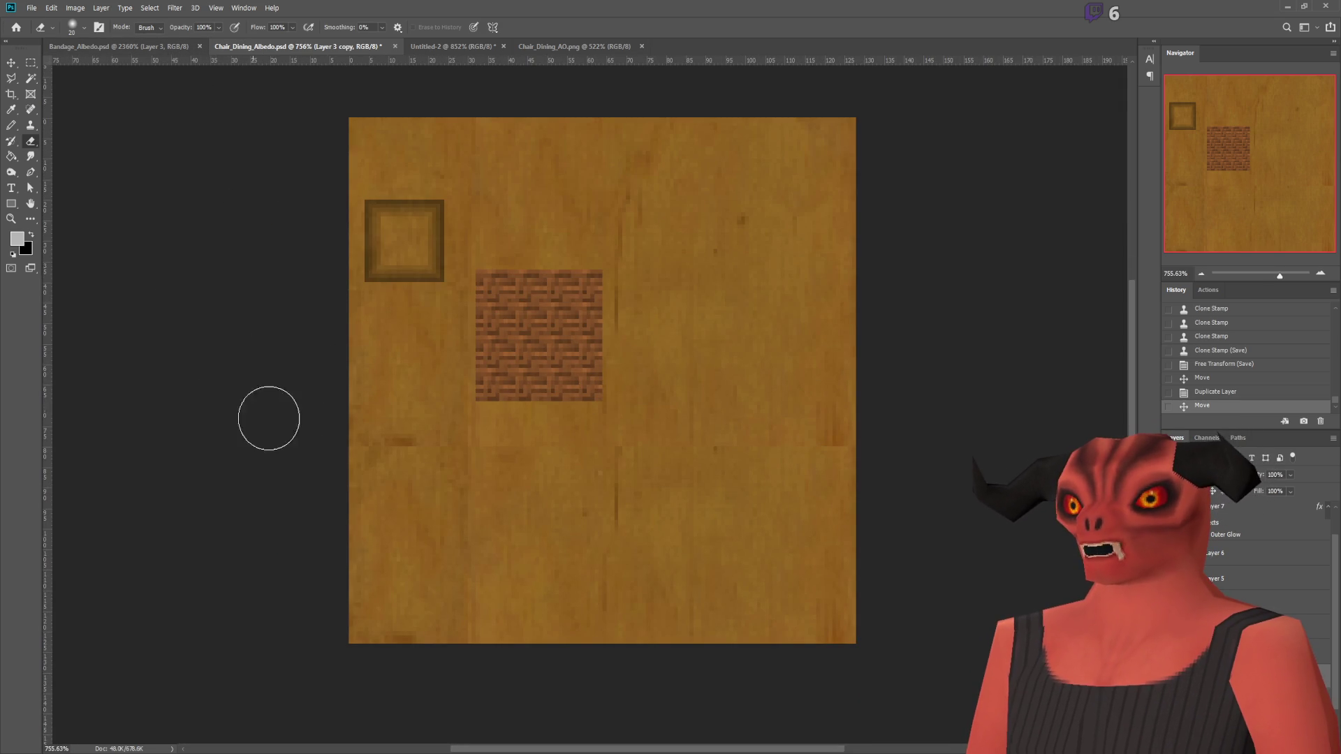
pyautogui.click(523, 456)
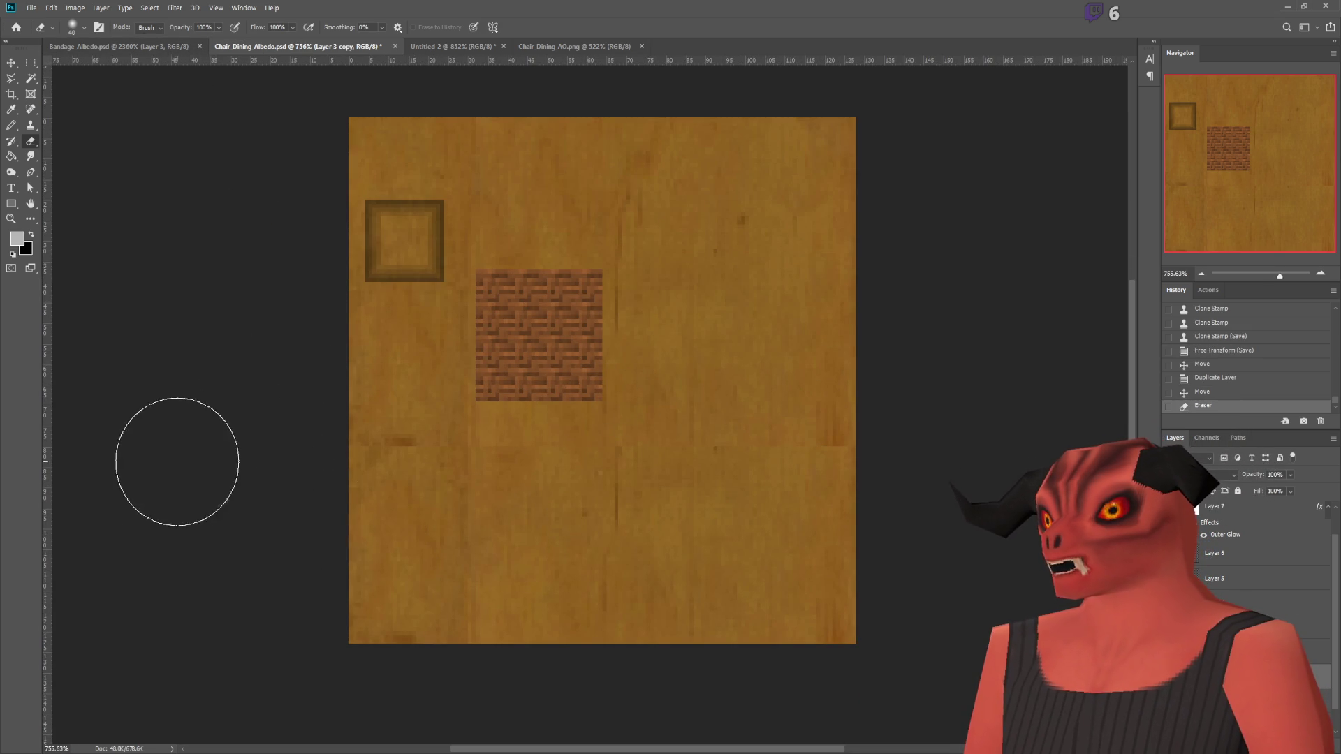
pyautogui.click(701, 451)
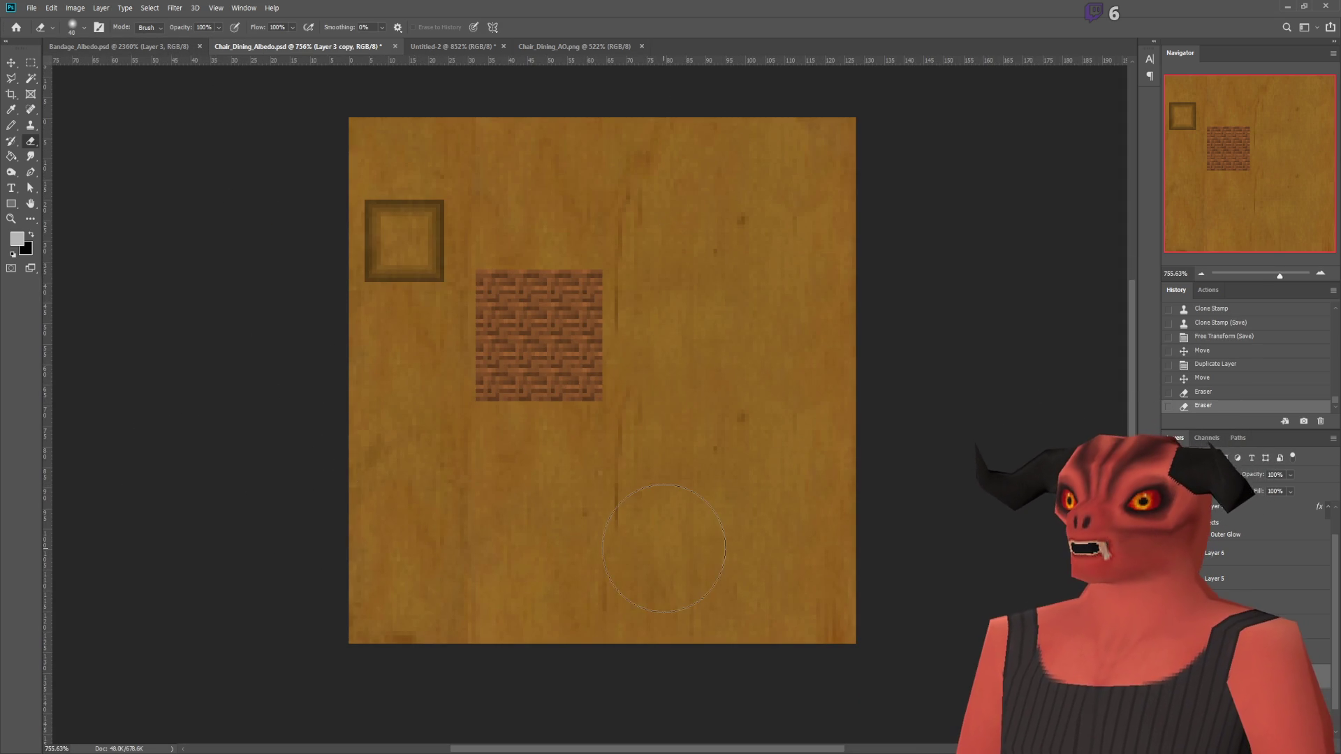
pyautogui.moveTo(898, 389); pyautogui.dragTo(353, 428)
pyautogui.hotkey('ctrl', 'z')
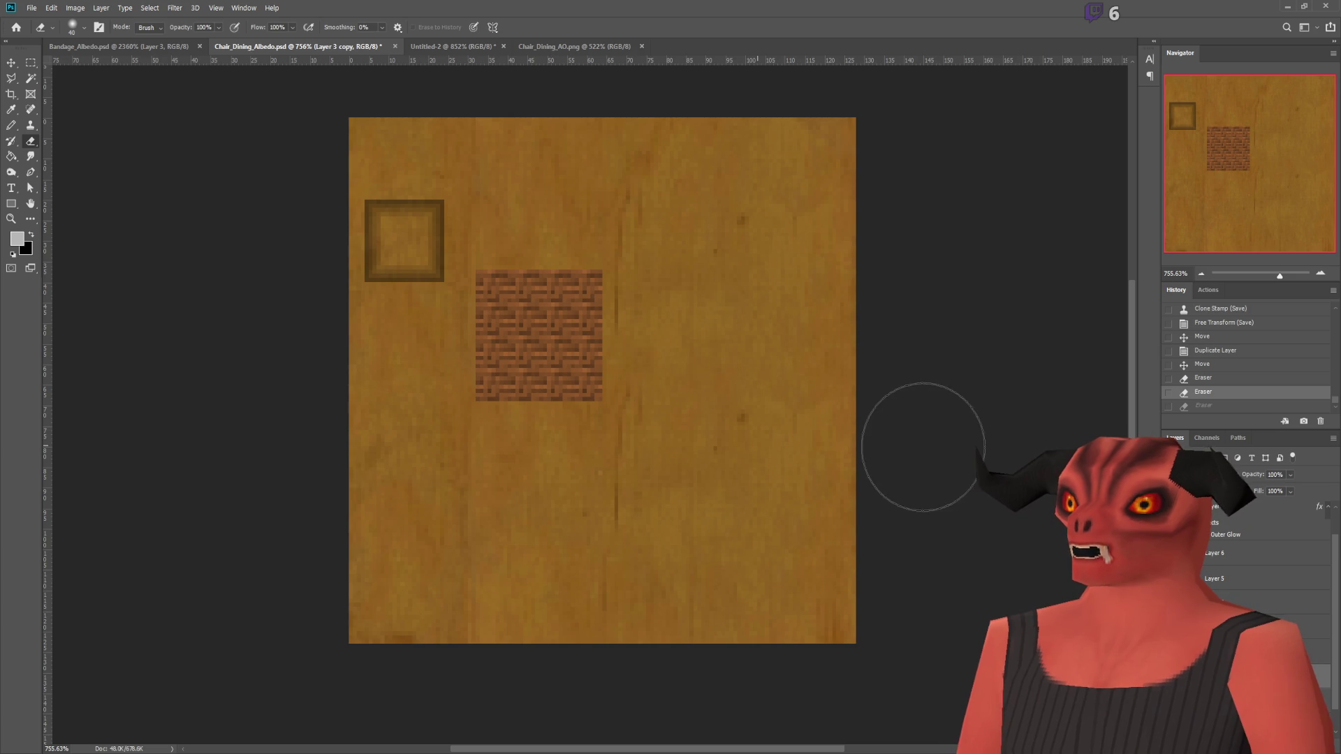
pyautogui.click(564, 514)
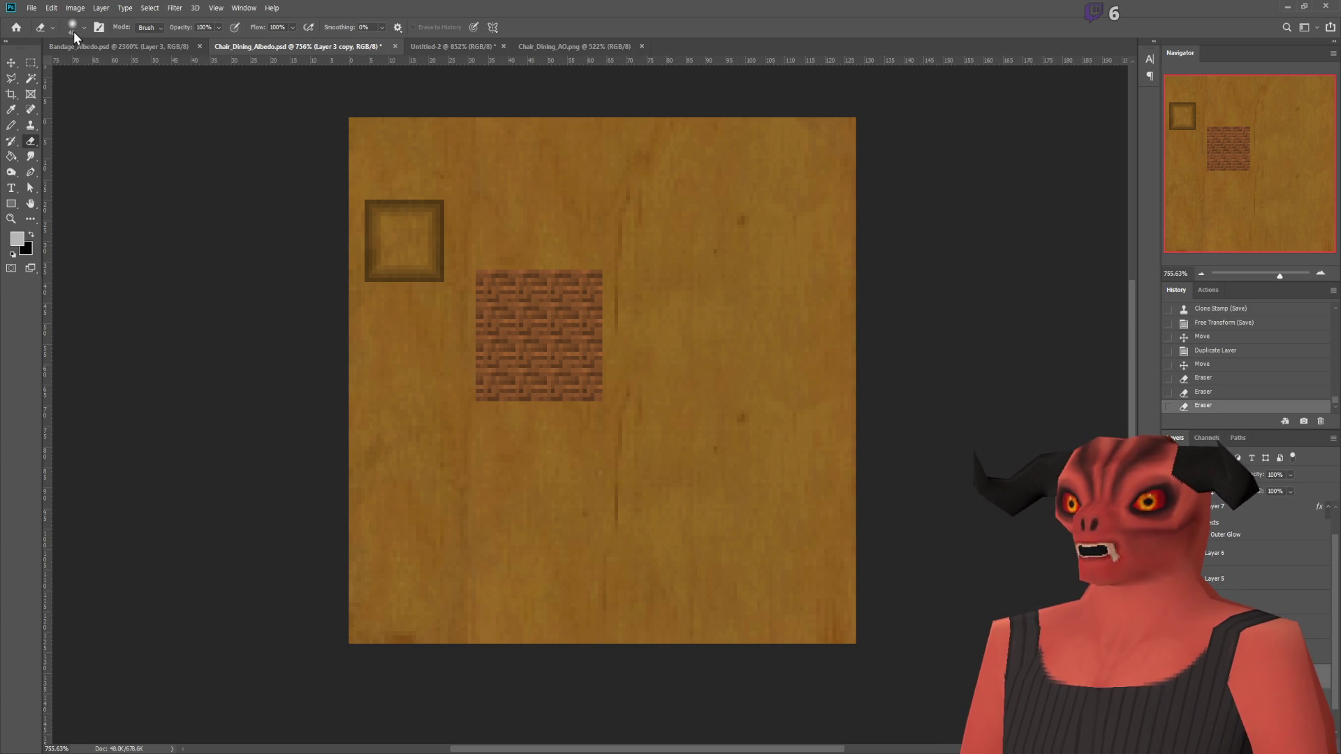
# Step: Toggle the wood layers' visibility to check how the seam blends
pyautogui.keyDown('alt'); pyautogui.scroll(2, 687, 335); pyautogui.keyUp('alt')
pyautogui.keyDown('alt'); pyautogui.scroll(-3, 515, 290); pyautogui.keyUp('alt')
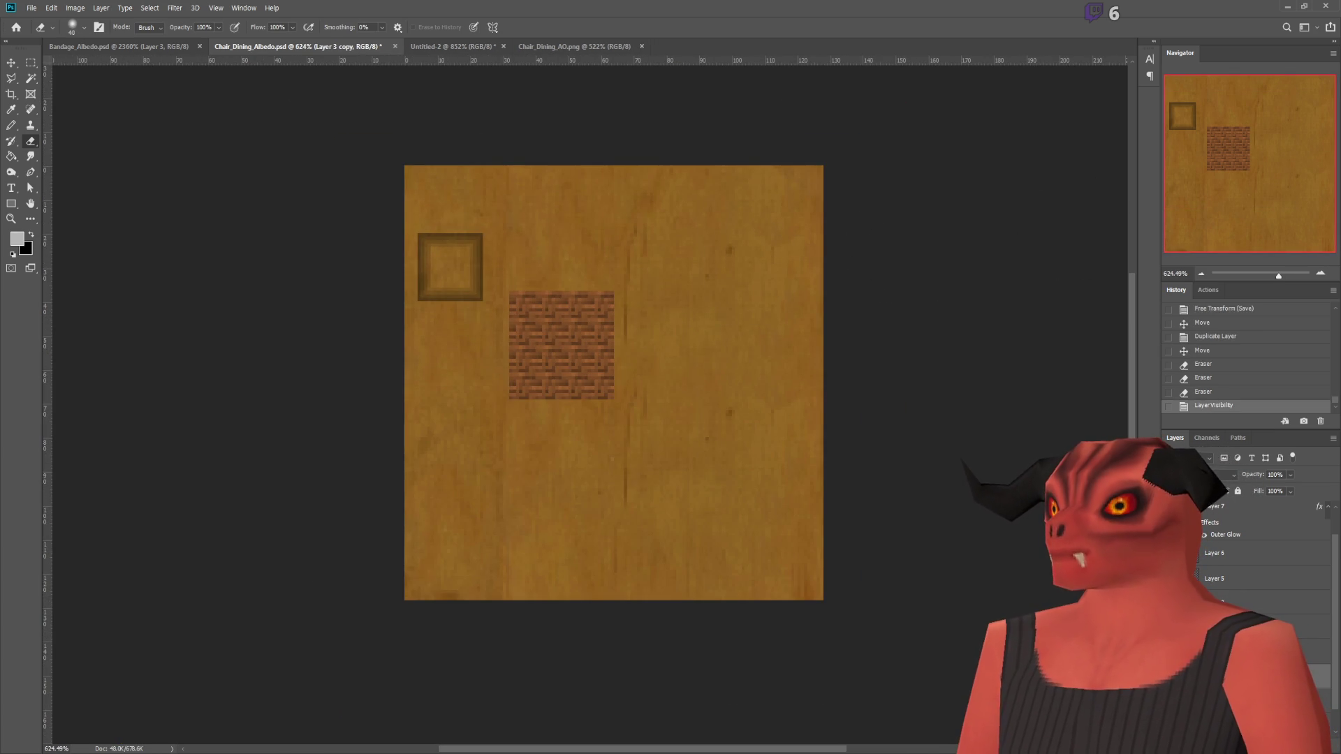
pyautogui.hotkey('ctrl', ',')
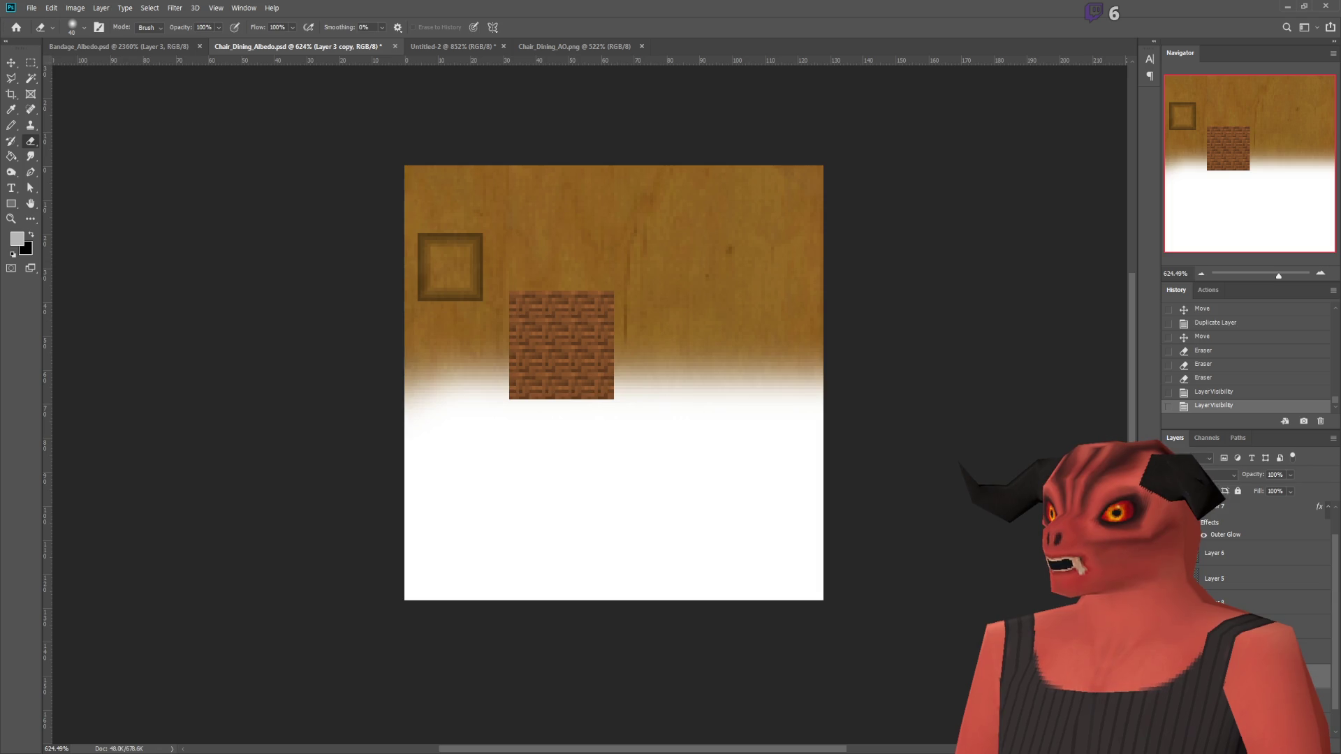
pyautogui.hotkey('ctrl', ',')
pyautogui.hotkey('ctrl', ',')
pyautogui.hotkey('ctrl', ',')
pyautogui.hotkey('ctrl', ',')
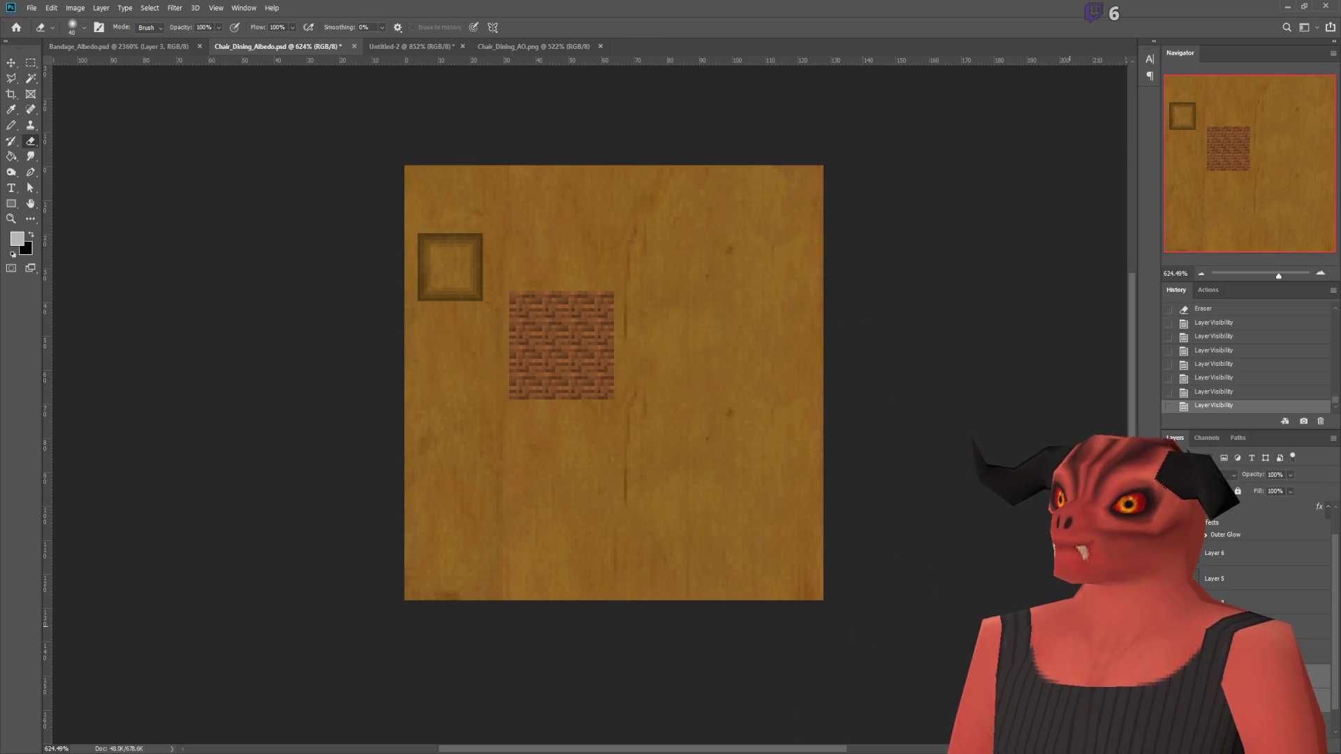
# Step: Save the albedo and reload it in Blender, viewing the whole chair in object mode
pyautogui.hotkey('ctrl', 's')
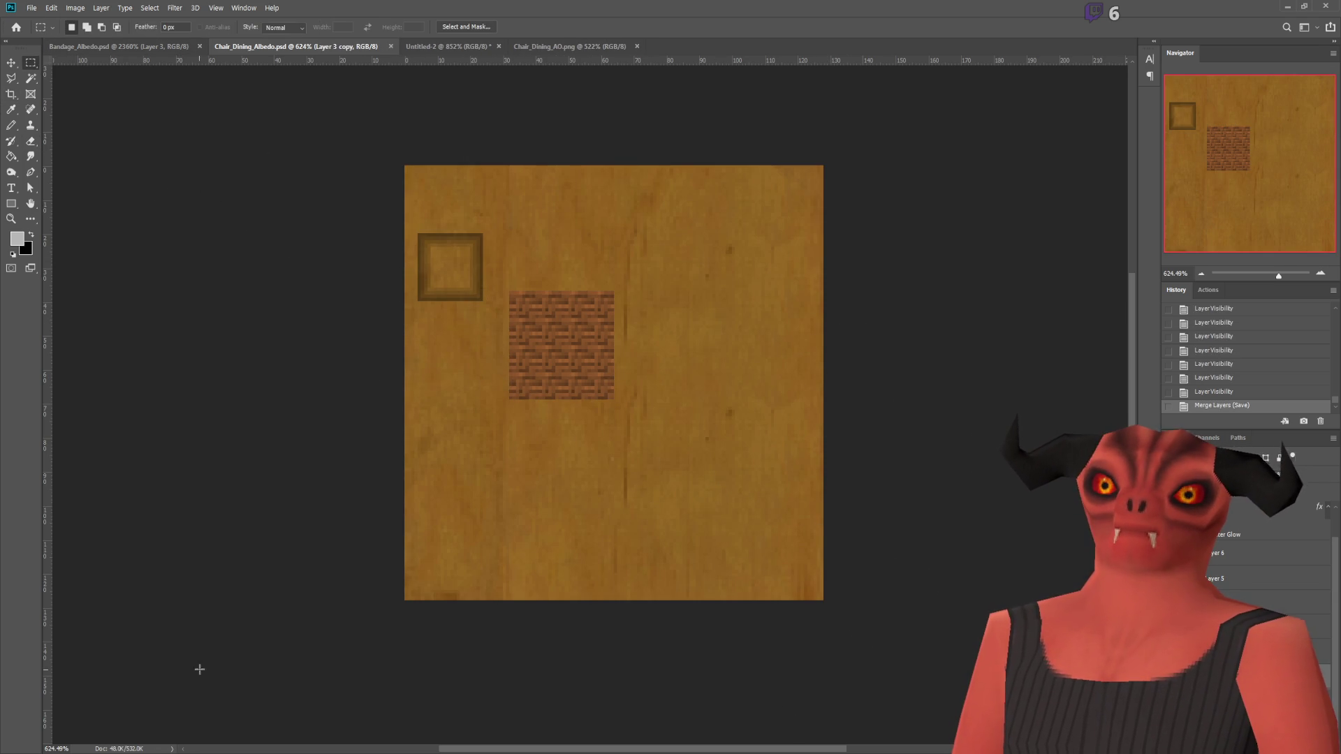
pyautogui.hotkey('alt', 'Tab')
pyautogui.rightClick(174, 325)
pyautogui.press('Tab')
pyautogui.scroll(-5, 829, 380)
pyautogui.moveTo(829, 380)
pyautogui.mouseDown(button='middle')
pyautogui.moveTo(731, 209)
pyautogui.moveTo(700, 209)
pyautogui.moveTo(723, 192)
pyautogui.moveTo(648, 186)
pyautogui.moveTo(635, 265)
pyautogui.mouseUp(button='middle')
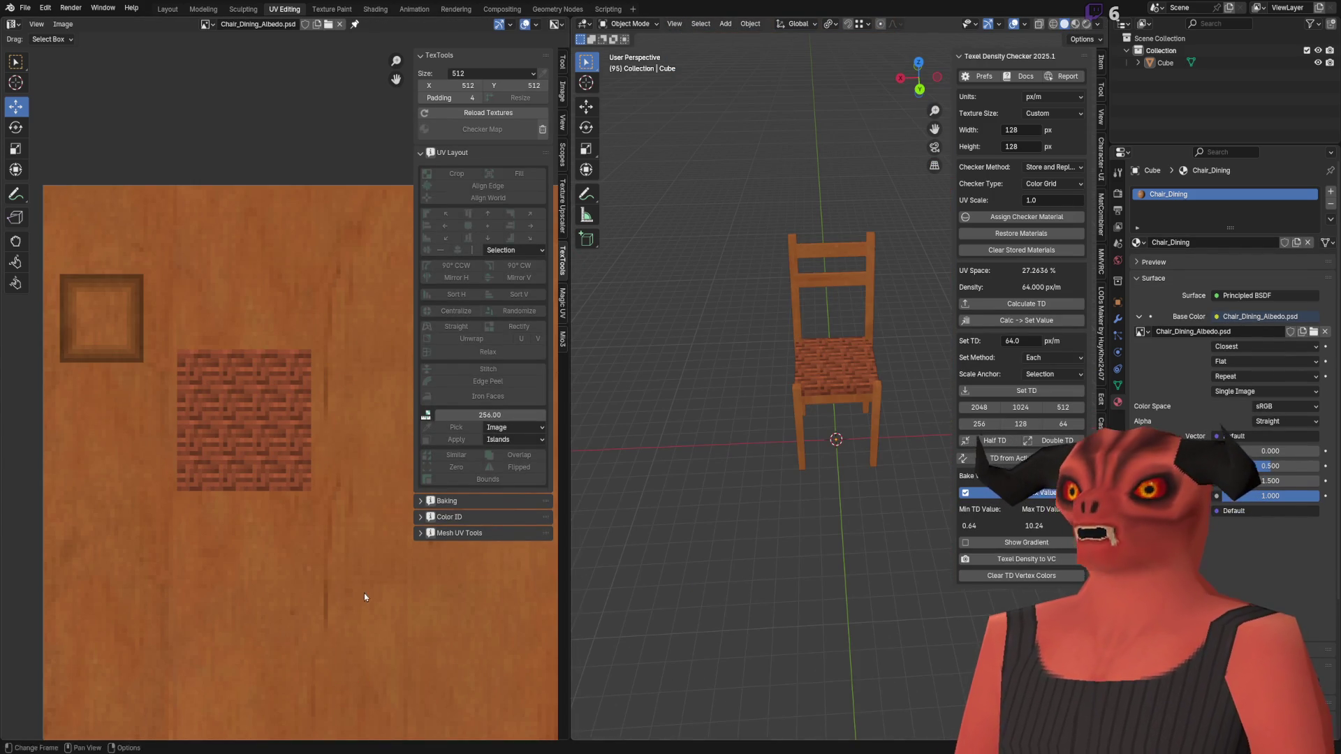
# Step: In Godot, fly the viewport camera from beside the fuel can to a close front view of the chair seat
pyautogui.hotkey('alt', 'Tab')
pyautogui.moveTo(512, 203); pyautogui.dragTo(534, 397, button='right')
pyautogui.moveTo(595, 282)
pyautogui.mouseDown(button='right')
pyautogui.moveTo(531, 275)
pyautogui.moveTo(594, 293)
pyautogui.moveTo(482, 279)
pyautogui.moveTo(576, 300)
pyautogui.mouseUp(button='right')
pyautogui.moveTo(510, 475)
pyautogui.mouseDown(button='right')
pyautogui.moveTo(488, 465)
pyautogui.moveTo(516, 475)
pyautogui.moveTo(489, 465)
pyautogui.moveTo(516, 473)
pyautogui.moveTo(531, 116)
pyautogui.mouseUp(button='right')
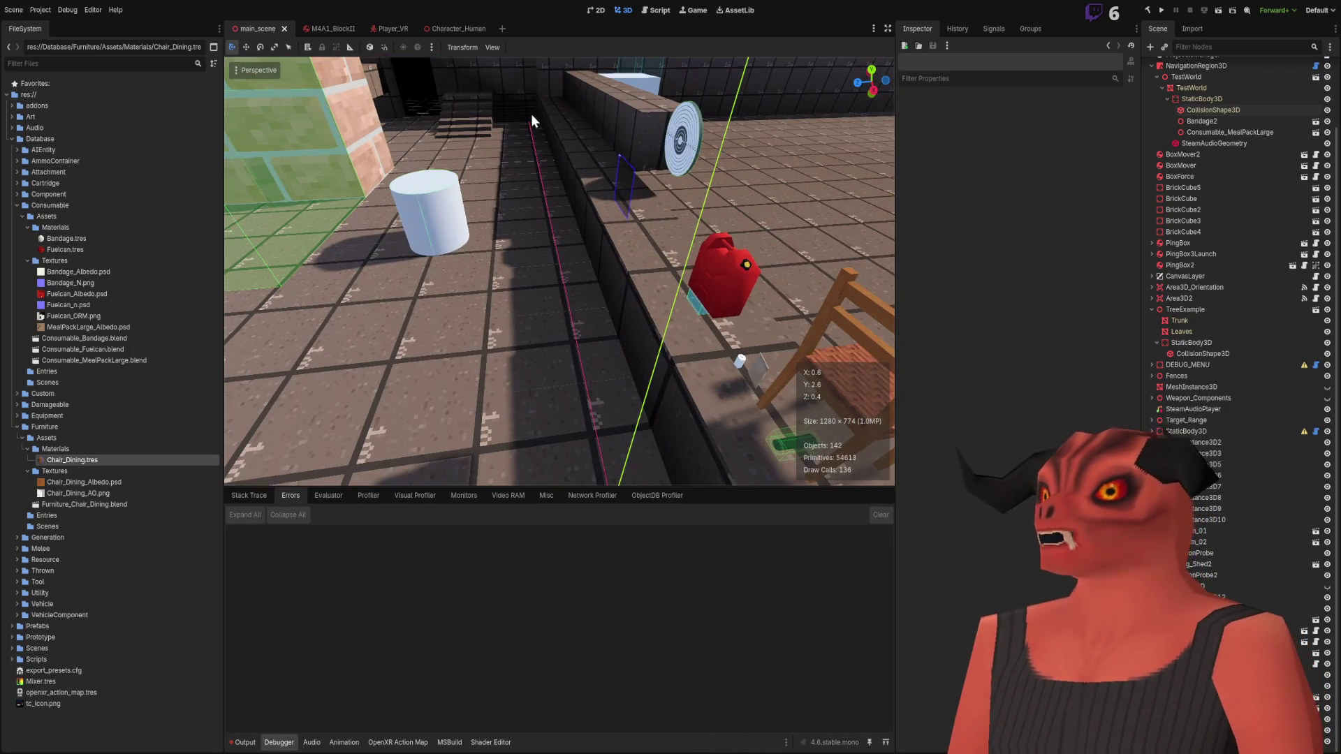
# Step: Collapse NavigationRegion3D, select and frame Furniture_Chair_Dining, then shift it left
pyautogui.scroll(3, 1154, 91)
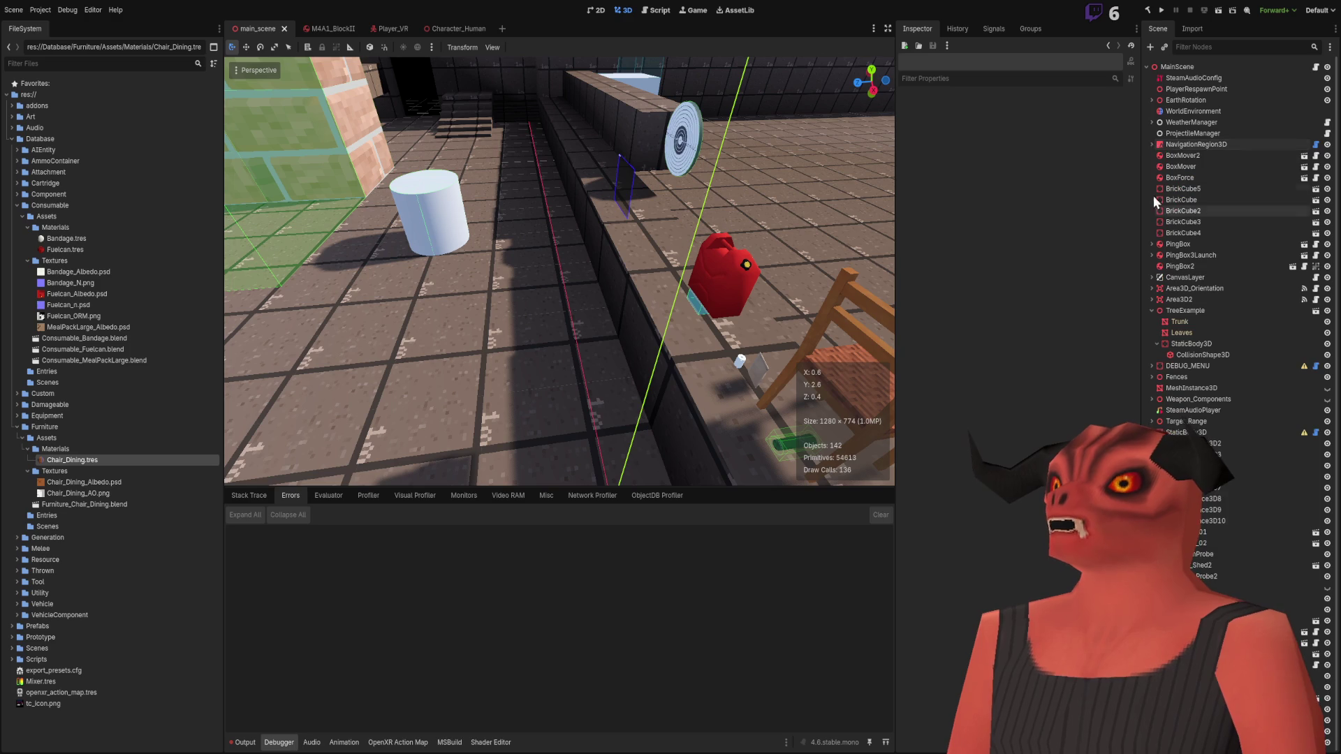
pyautogui.click(1151, 144)
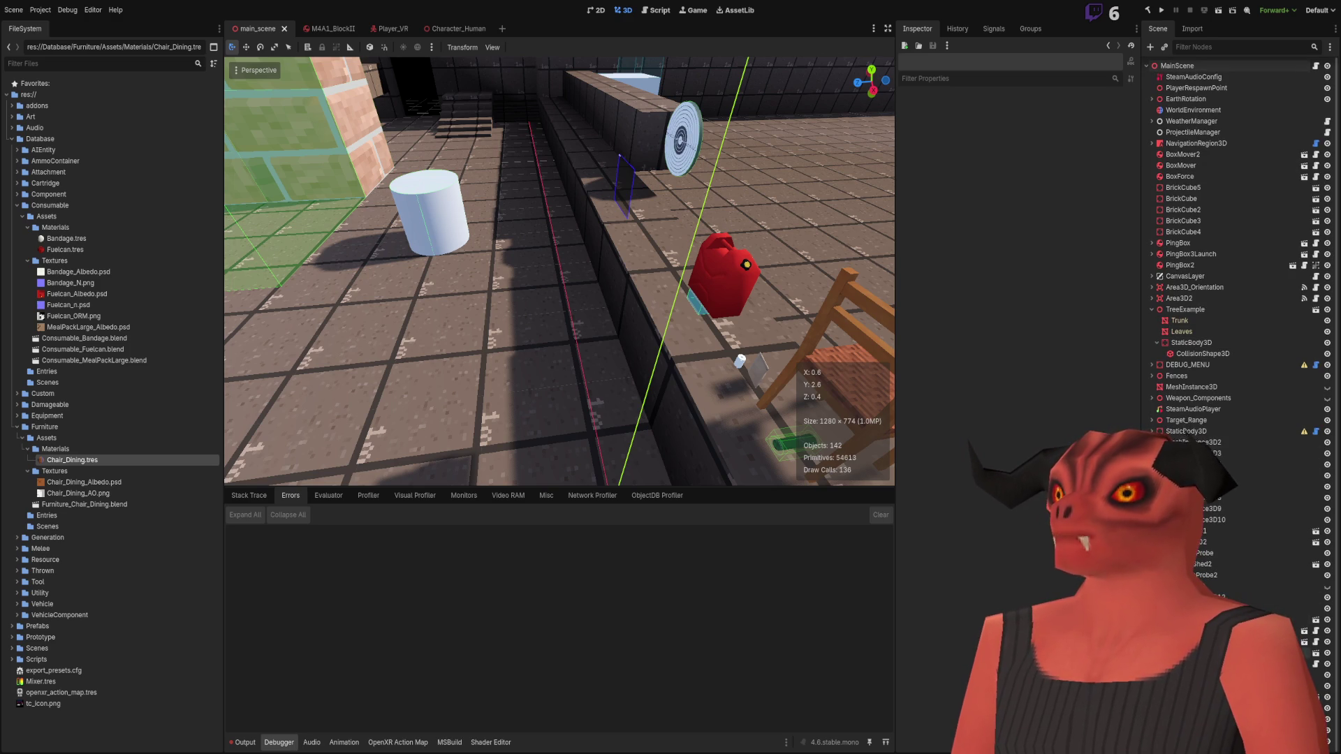
pyautogui.click(856, 328)
pyautogui.press('f')
pyautogui.moveTo(691, 341); pyautogui.dragTo(744, 360, button='right')
pyautogui.scroll(5, 744, 360)
pyautogui.moveTo(597, 277); pyautogui.dragTo(597, 276, button='right')
pyautogui.moveTo(571, 278)
pyautogui.mouseDown()
pyautogui.moveTo(396, 286)
pyautogui.moveTo(405, 412)
pyautogui.mouseUp()
# Step: Fly into the dark room past the barrel and select the ReflectionProbe
pyautogui.moveTo(493, 309); pyautogui.dragTo(521, 169, button='right')
pyautogui.click(512, 251)
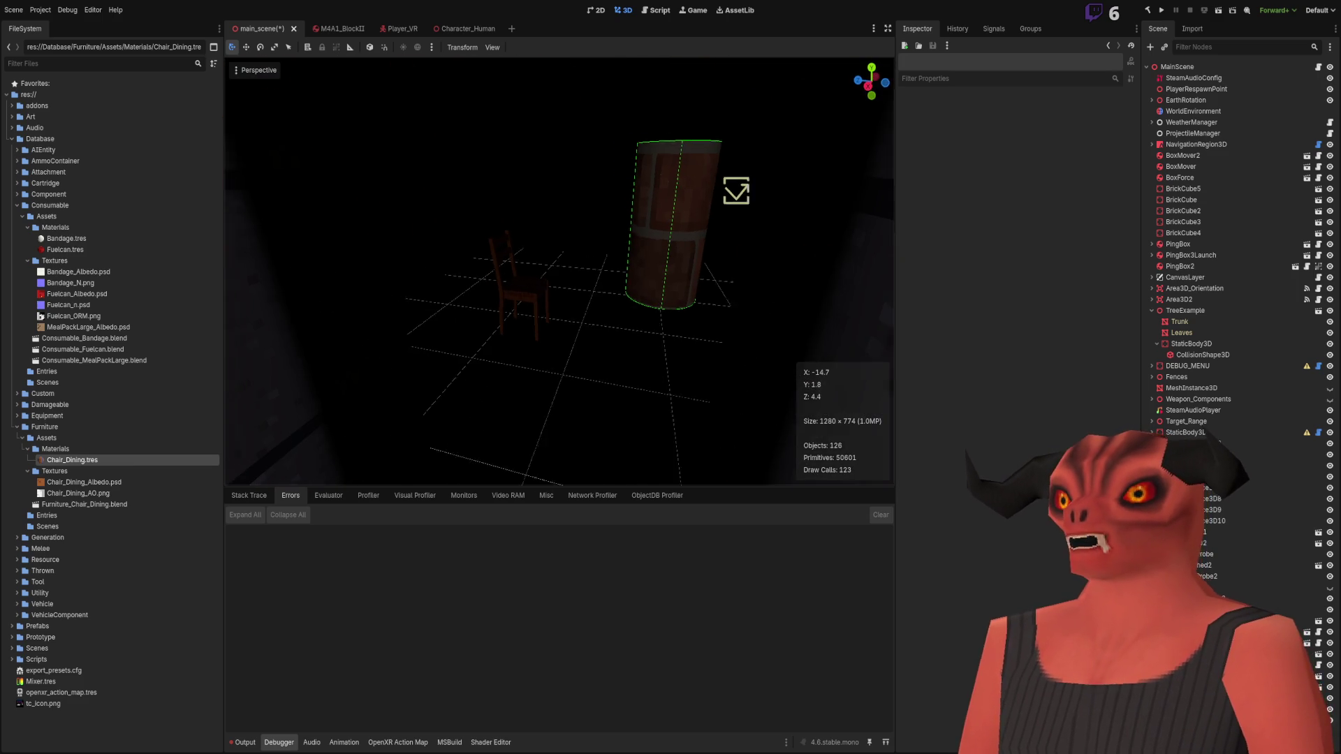
pyautogui.moveTo(511, 251); pyautogui.dragTo(512, 252, button='right')
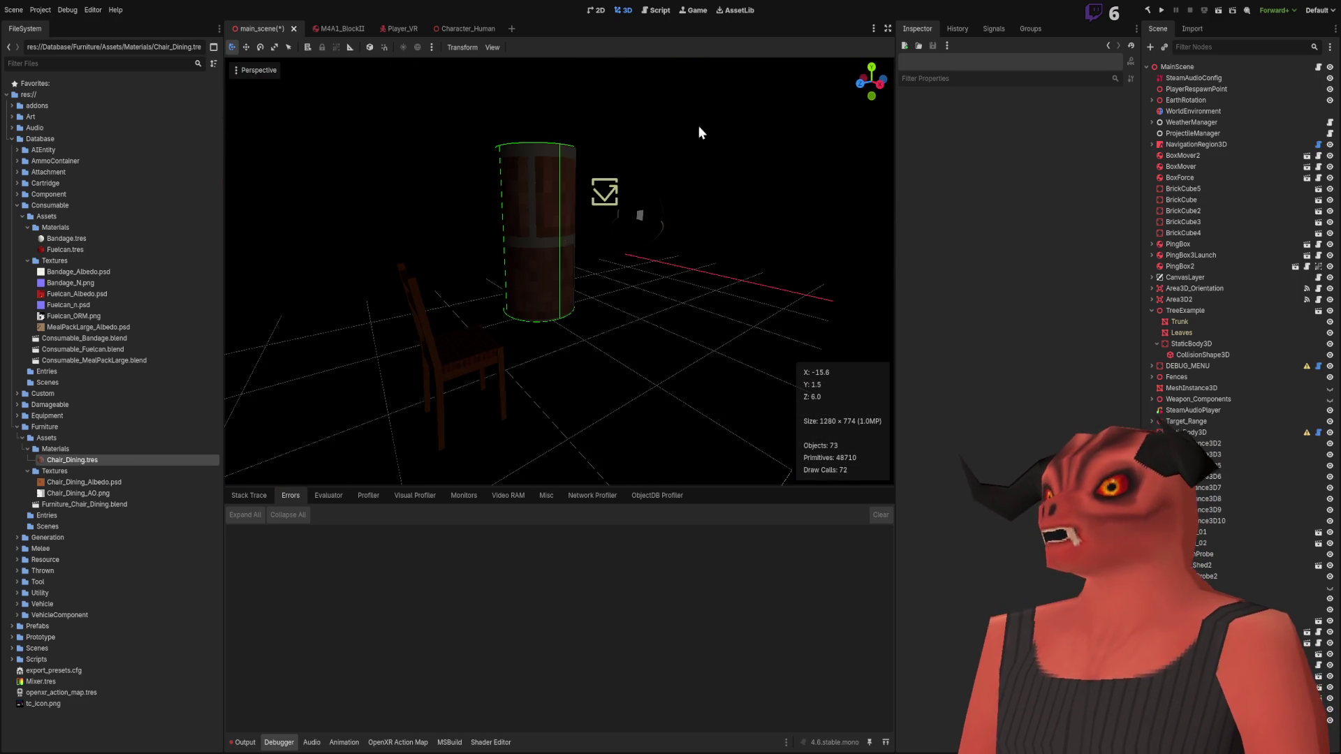
pyautogui.moveTo(537, 321); pyautogui.dragTo(536, 322, button='right')
pyautogui.moveTo(590, 433); pyautogui.dragTo(590, 433, button='right')
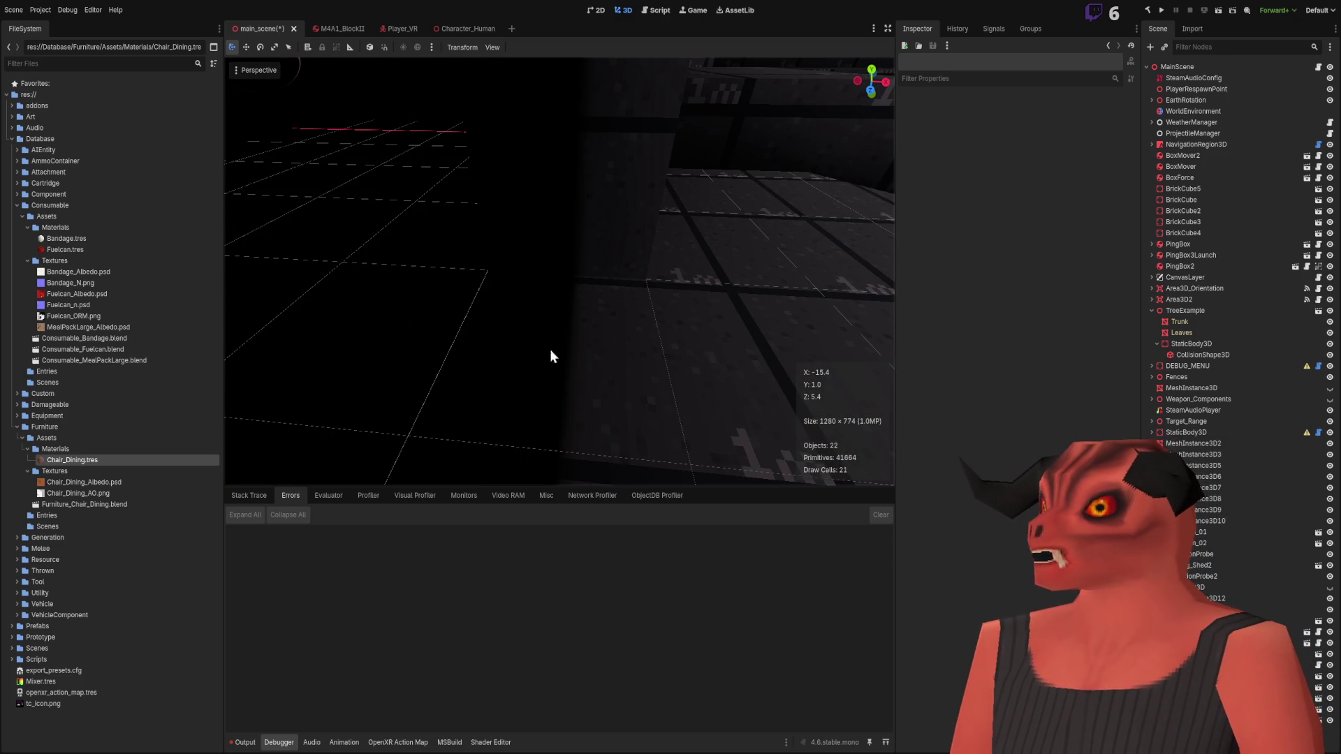
pyautogui.moveTo(563, 120); pyautogui.dragTo(425, 244, button='right')
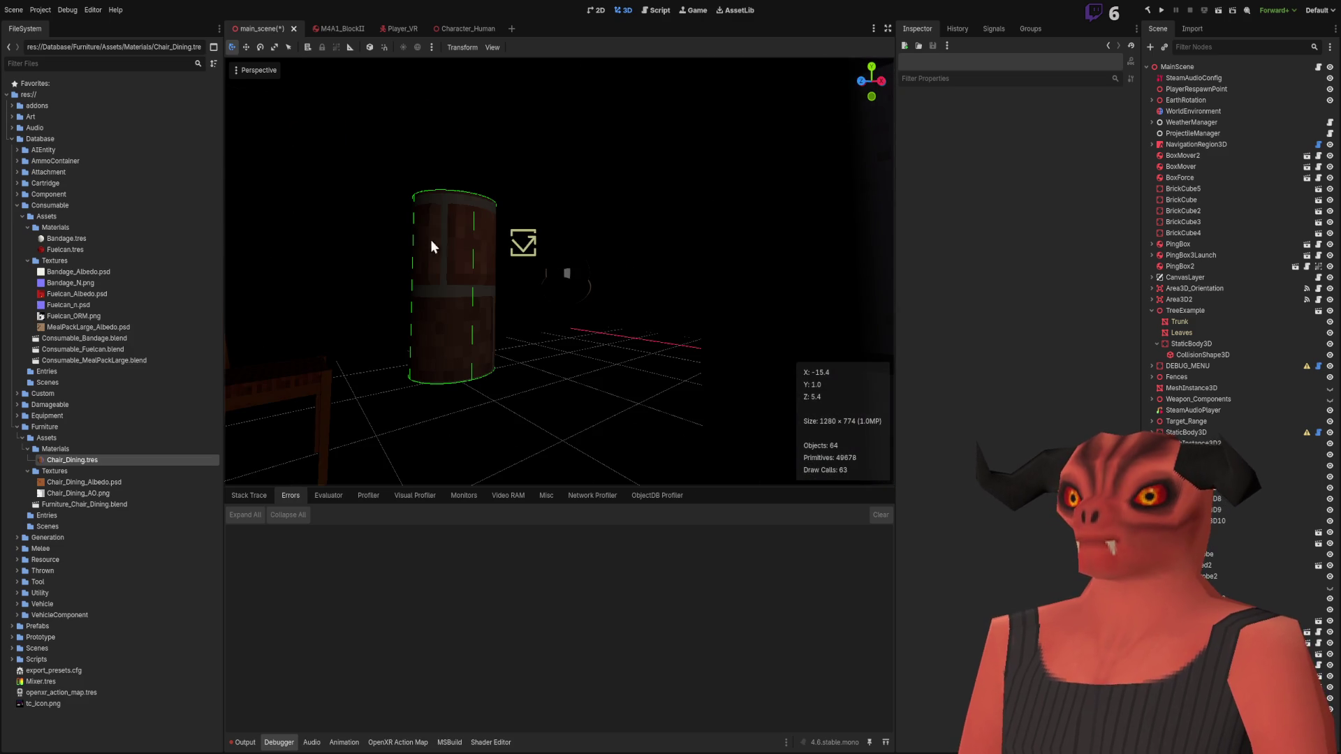
pyautogui.click(523, 246)
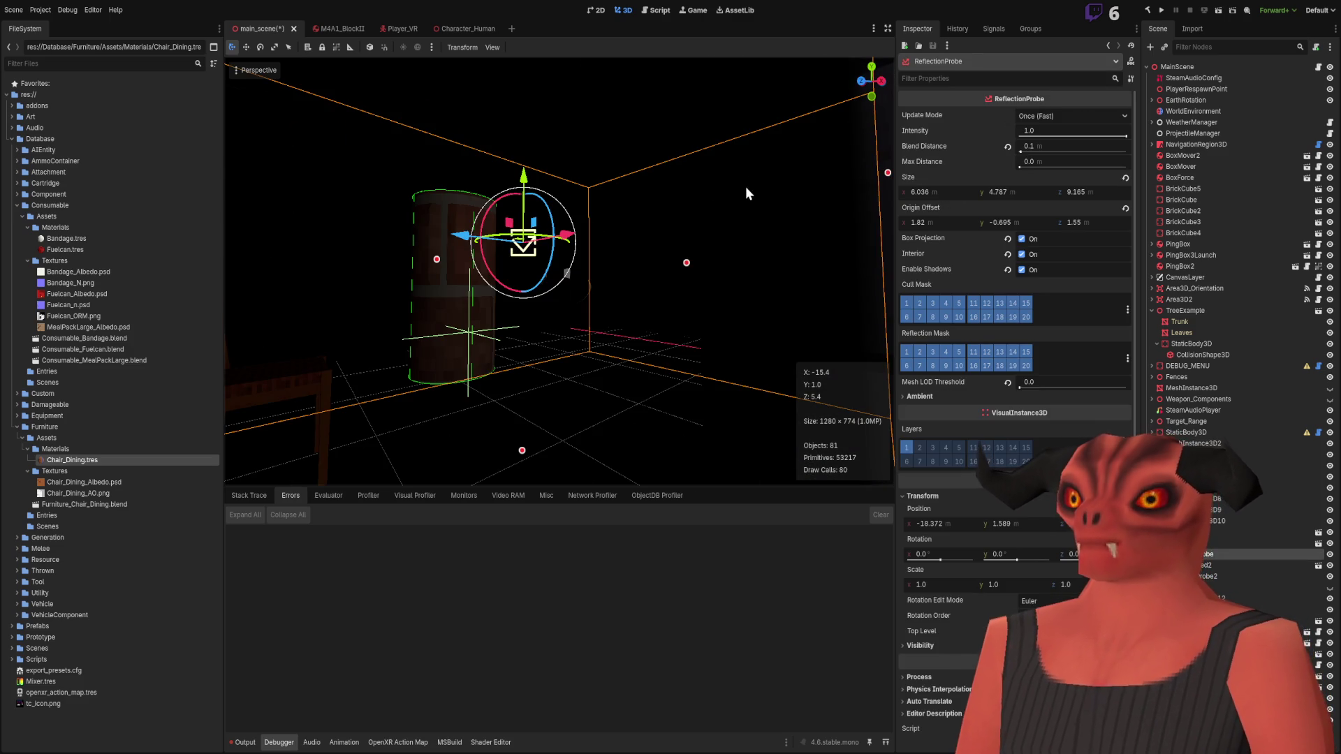
pyautogui.moveTo(552, 111)
pyautogui.mouseDown(button='right')
pyautogui.moveTo(628, 347)
pyautogui.moveTo(586, 332)
pyautogui.mouseUp(button='right')
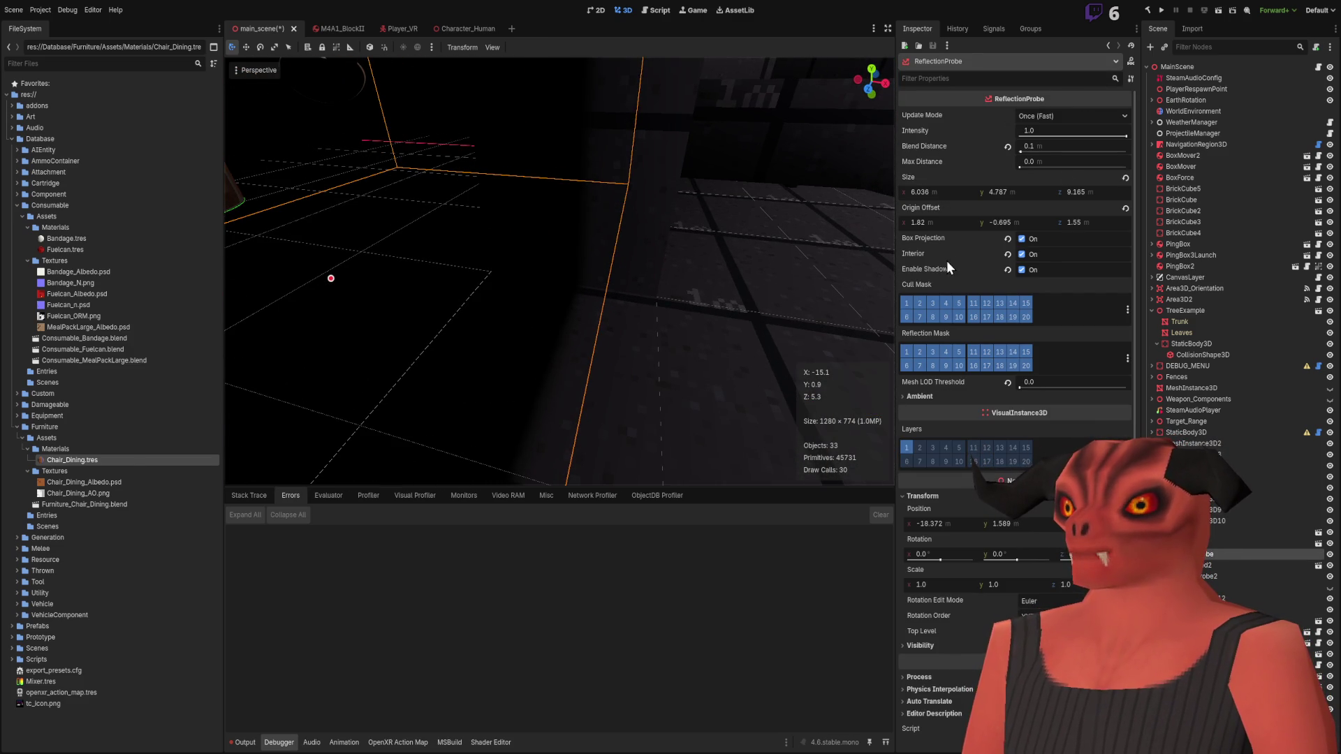
pyautogui.moveTo(1021, 150)
pyautogui.mouseDown()
pyautogui.moveTo(1030, 163)
pyautogui.moveTo(1016, 161)
pyautogui.mouseUp()
pyautogui.moveTo(466, 182)
pyautogui.mouseDown(button='right')
pyautogui.moveTo(447, 175)
pyautogui.moveTo(1035, 136)
pyautogui.mouseUp(button='right')
pyautogui.click(1025, 149)
pyautogui.moveTo(706, 158); pyautogui.dragTo(701, 165, button='right')
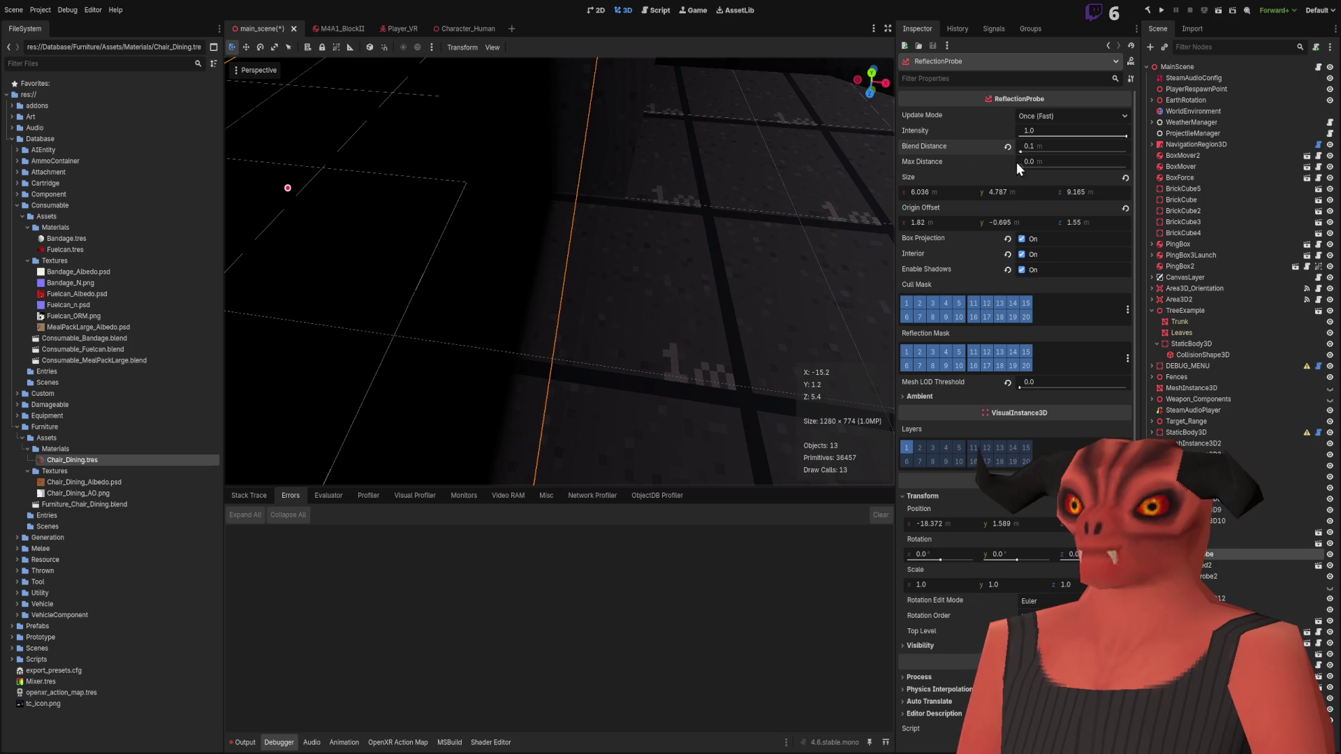
pyautogui.moveTo(1020, 152); pyautogui.dragTo(1030, 152)
pyautogui.moveTo(558, 279); pyautogui.dragTo(545, 276, button='right')
pyautogui.hotkey('ctrl', 'z')
pyautogui.scroll(-1, 1016, 377)
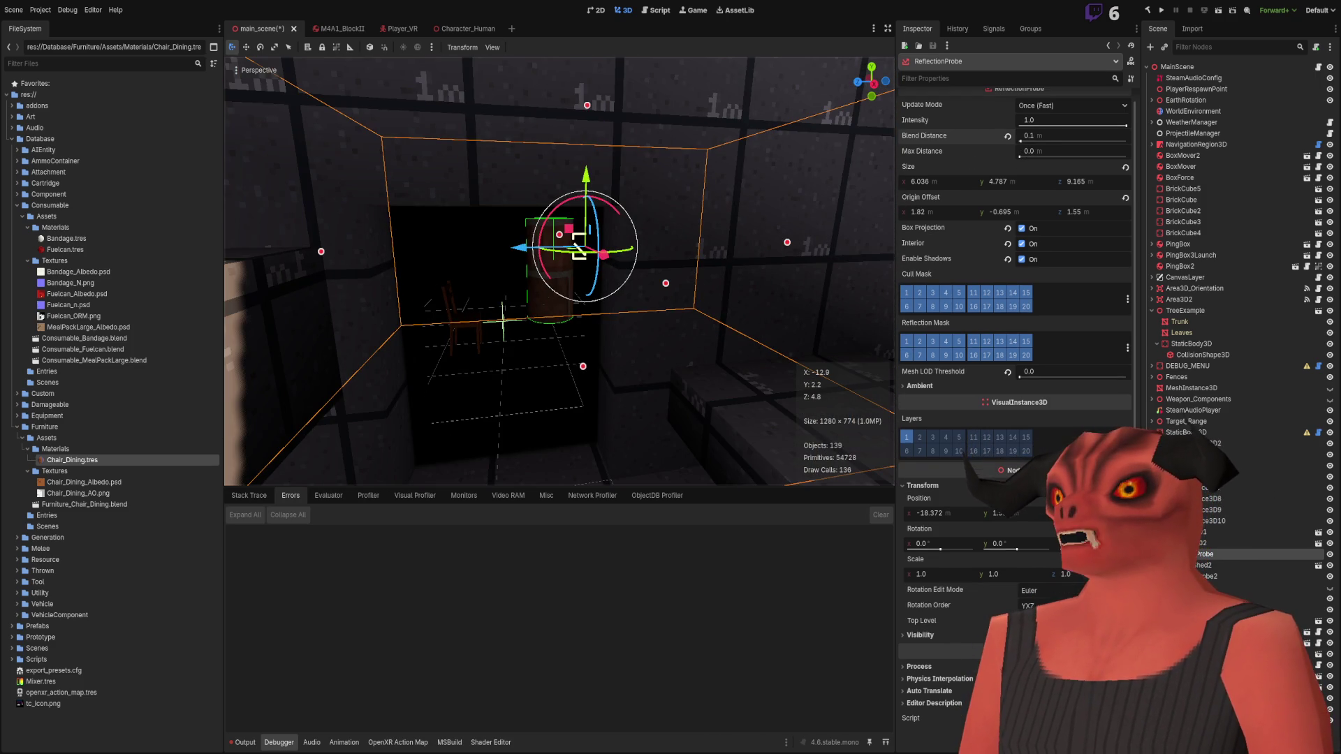
pyautogui.click(1331, 559)
pyautogui.moveTo(559, 279); pyautogui.dragTo(594, 301, button='right')
pyautogui.press('w')
pyautogui.press('s')
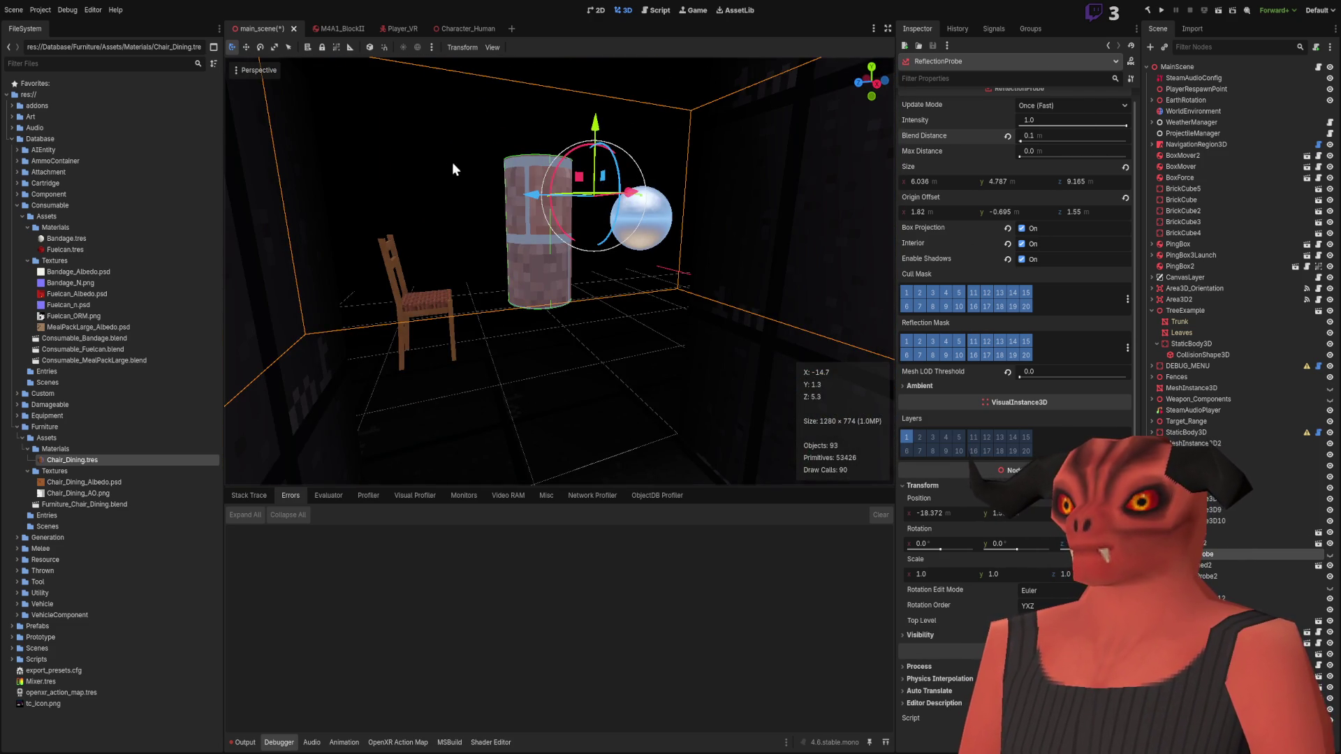
pyautogui.moveTo(461, 252); pyautogui.dragTo(824, 236, button='middle')
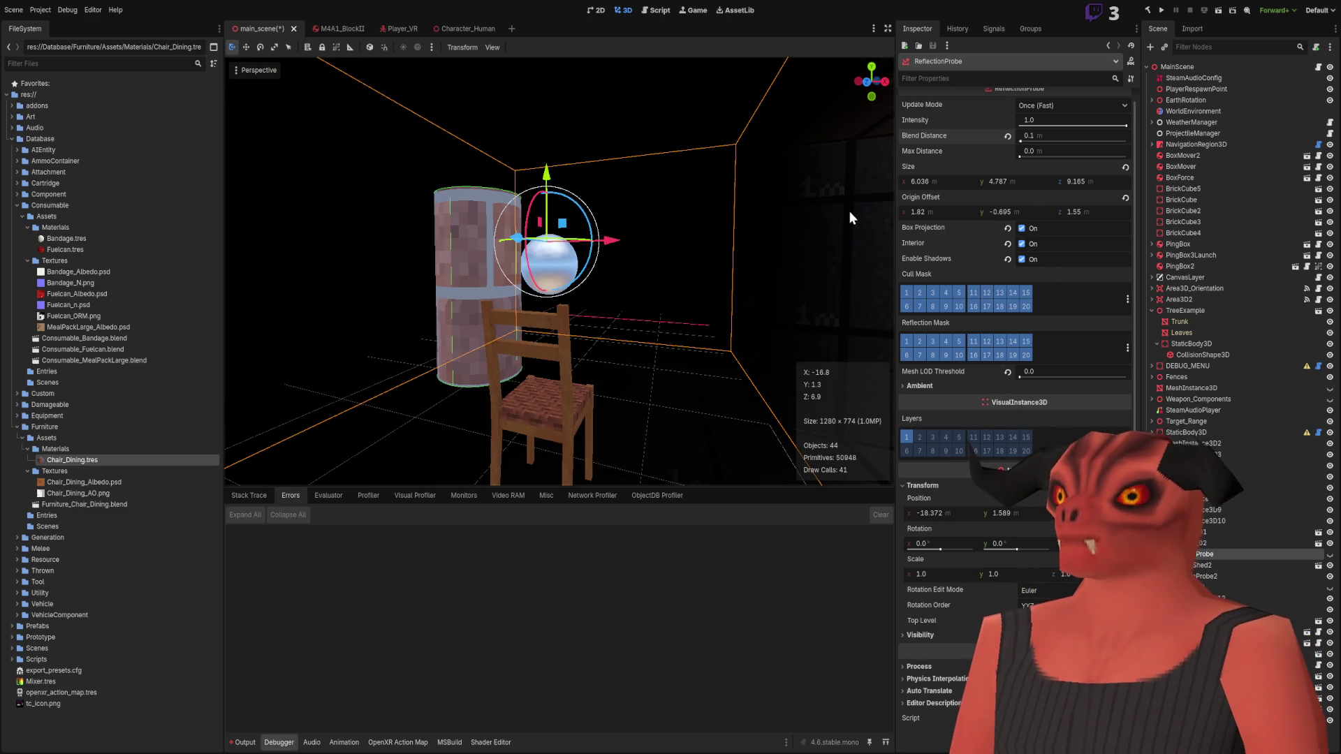
pyautogui.moveTo(567, 222); pyautogui.dragTo(747, 222, button='middle')
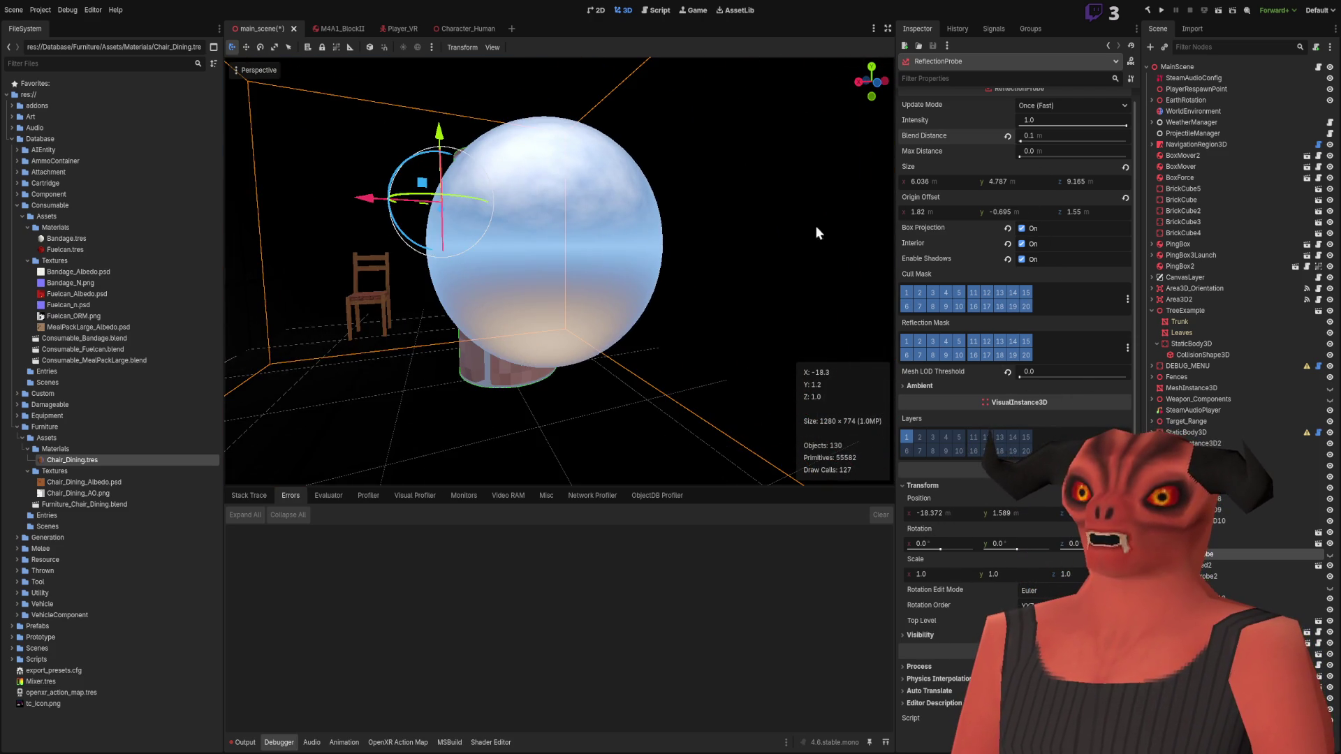
pyautogui.scroll(-5, 617, 180)
pyautogui.moveTo(617, 180)
pyautogui.mouseDown(button='middle')
pyautogui.moveTo(413, 195)
pyautogui.moveTo(567, 237)
pyautogui.moveTo(383, 173)
pyautogui.mouseUp(button='middle')
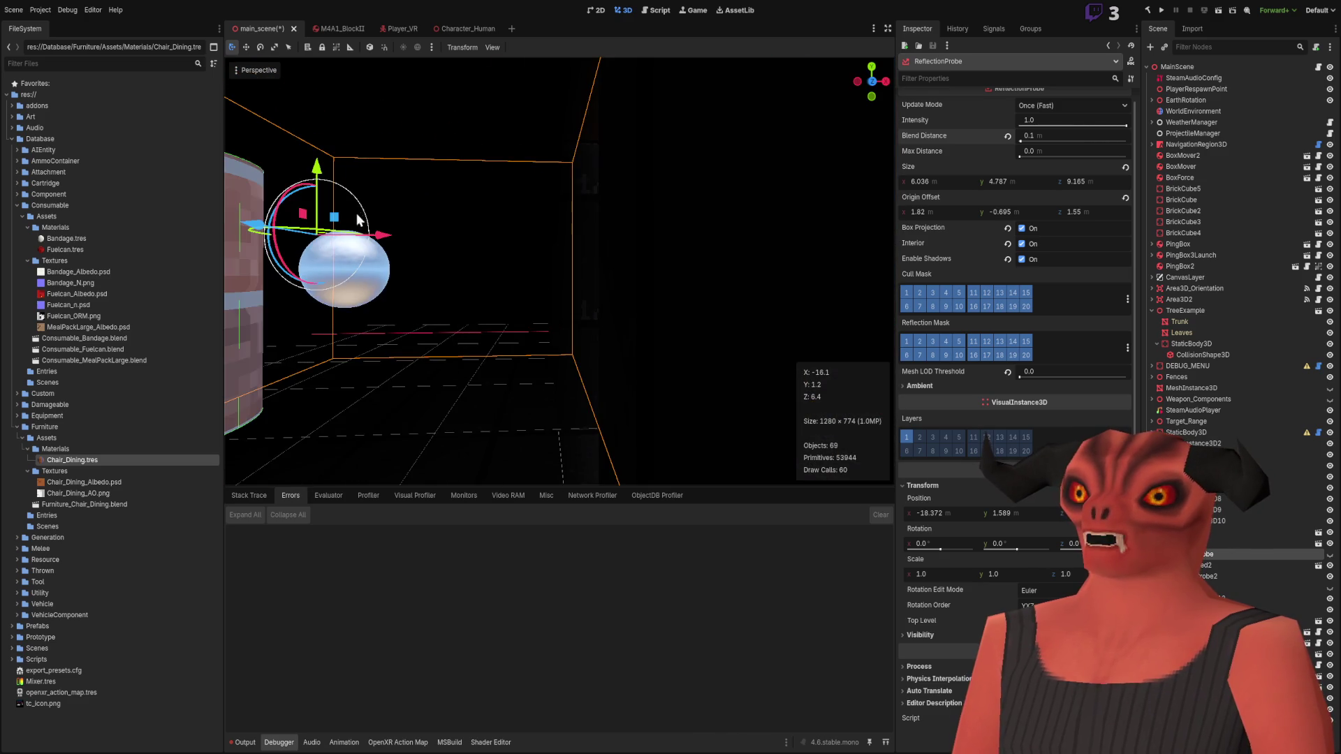
pyautogui.moveTo(671, 282); pyautogui.dragTo(673, 380, button='middle')
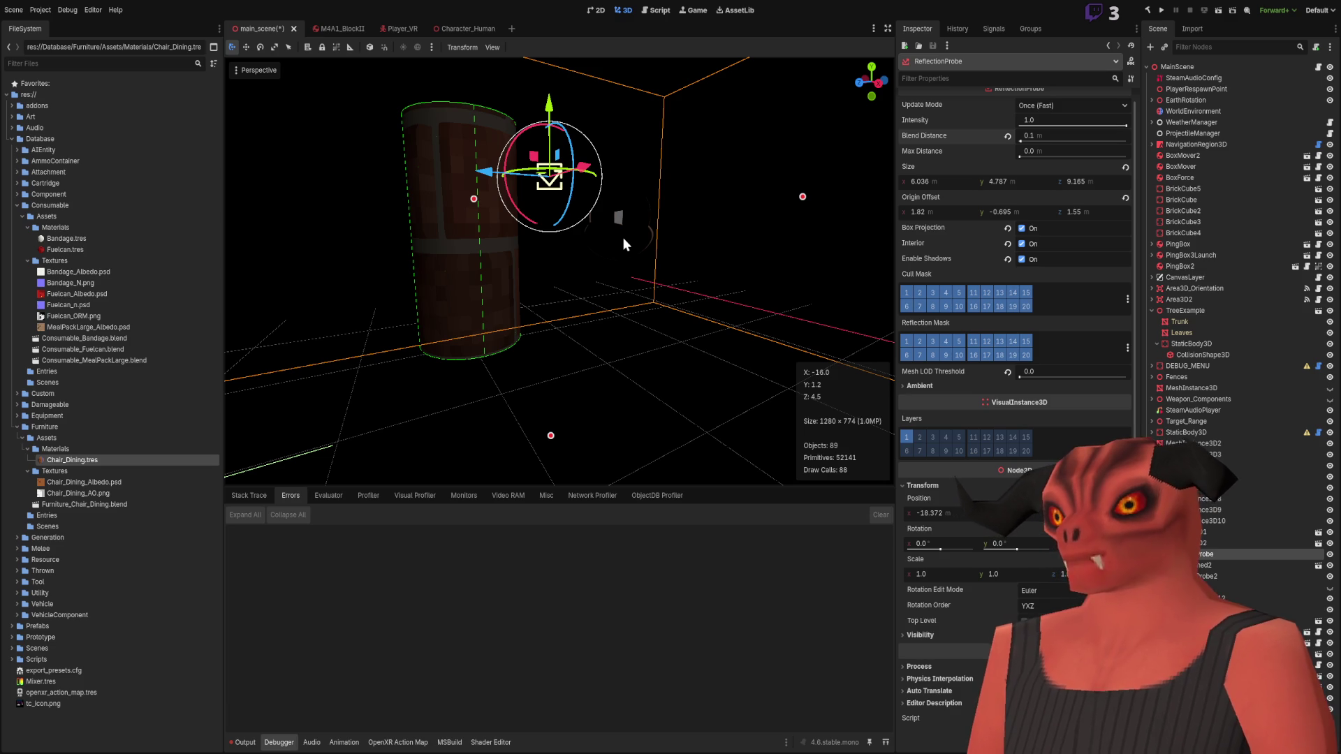
pyautogui.moveTo(622, 236)
pyautogui.mouseDown(button='right')
pyautogui.moveTo(632, 336)
pyautogui.moveTo(600, 308)
pyautogui.moveTo(656, 335)
pyautogui.mouseUp(button='right')
pyautogui.moveTo(440, 302)
pyautogui.mouseDown(button='right')
pyautogui.moveTo(489, 297)
pyautogui.moveTo(615, 210)
pyautogui.moveTo(757, 210)
pyautogui.moveTo(425, 203)
pyautogui.moveTo(664, 167)
pyautogui.moveTo(376, 289)
pyautogui.moveTo(254, 225)
pyautogui.moveTo(792, 209)
pyautogui.moveTo(387, 236)
pyautogui.moveTo(773, 299)
pyautogui.moveTo(784, 209)
pyautogui.moveTo(712, 370)
pyautogui.mouseUp(button='right')
pyautogui.click(738, 289)
pyautogui.moveTo(738, 289); pyautogui.dragTo(523, 227, button='right')
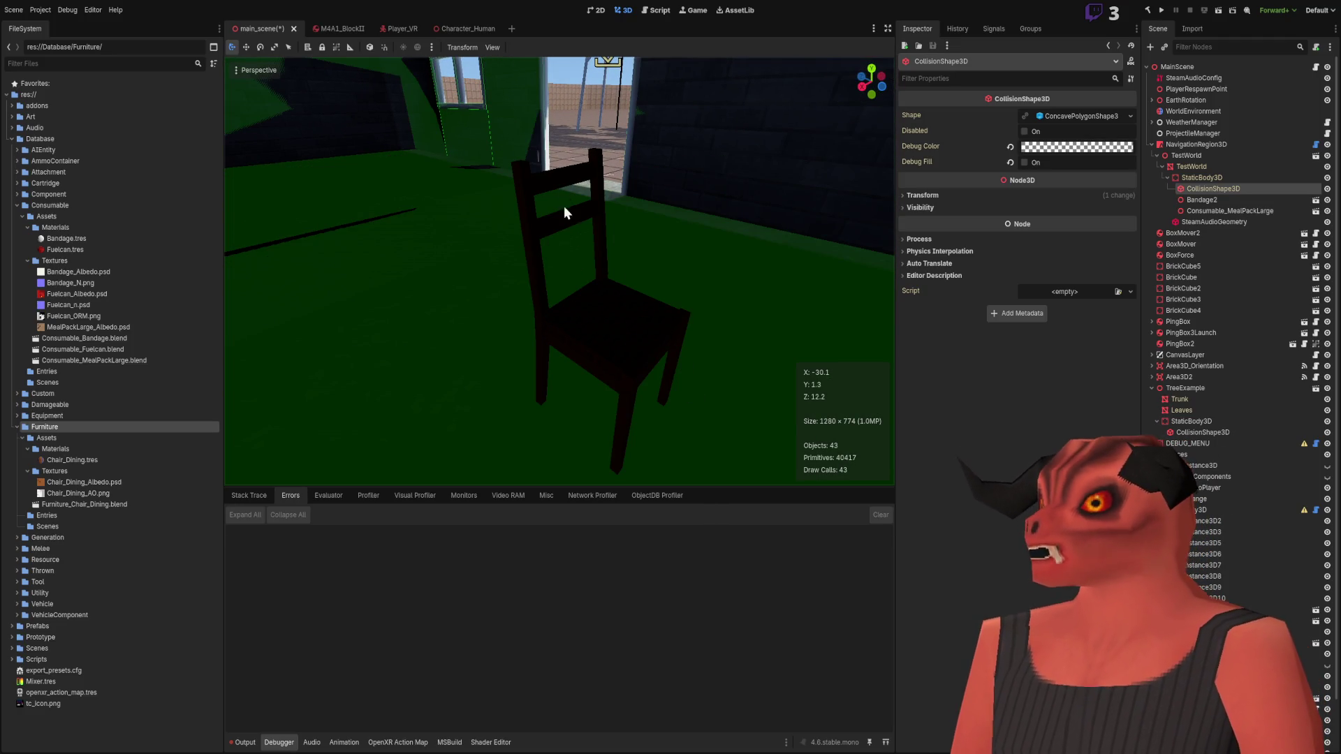
# Step: Select the dining chair and drag it along X, then back and up beside the lit wall
pyautogui.click(546, 325)
pyautogui.moveTo(773, 422)
pyautogui.mouseDown(button='right')
pyautogui.moveTo(625, 433)
pyautogui.moveTo(593, 418)
pyautogui.moveTo(685, 418)
pyautogui.moveTo(651, 337)
pyautogui.moveTo(607, 331)
pyautogui.moveTo(671, 377)
pyautogui.mouseUp(button='right')
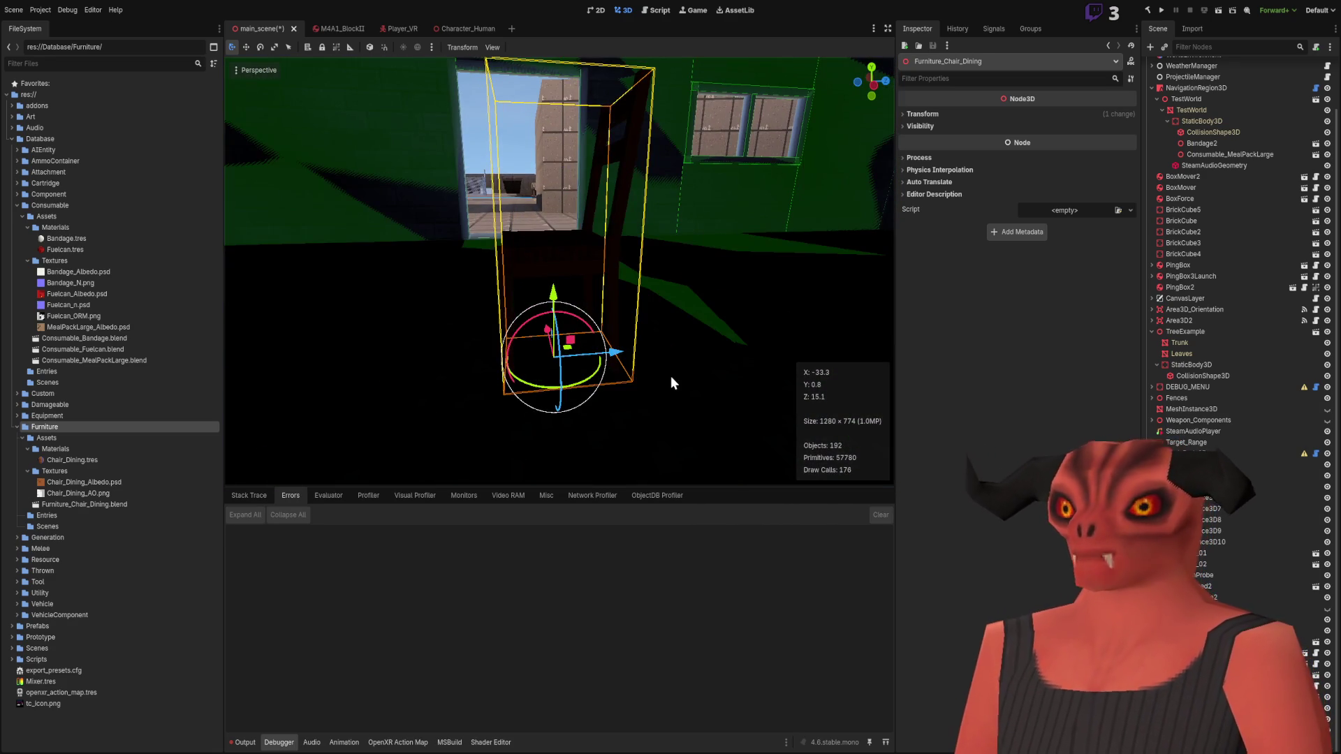
pyautogui.moveTo(630, 305); pyautogui.dragTo(688, 314, button='right')
pyautogui.moveTo(497, 314); pyautogui.dragTo(631, 317)
pyautogui.moveTo(630, 317)
pyautogui.mouseDown(button='right')
pyautogui.moveTo(614, 286)
pyautogui.moveTo(638, 320)
pyautogui.mouseUp(button='right')
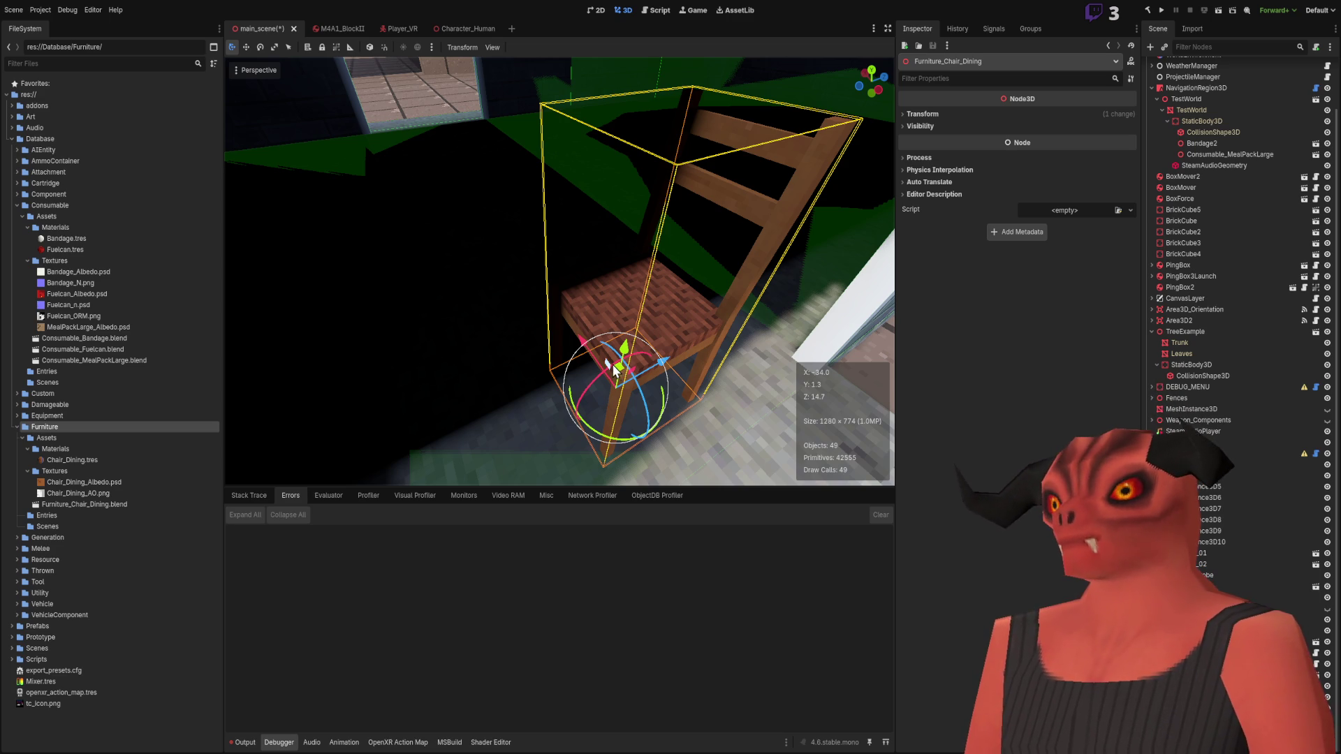
pyautogui.moveTo(618, 372)
pyautogui.mouseDown()
pyautogui.moveTo(569, 296)
pyautogui.moveTo(711, 426)
pyautogui.moveTo(643, 383)
pyautogui.moveTo(601, 322)
pyautogui.mouseUp()
pyautogui.scroll(5, 559, 356)
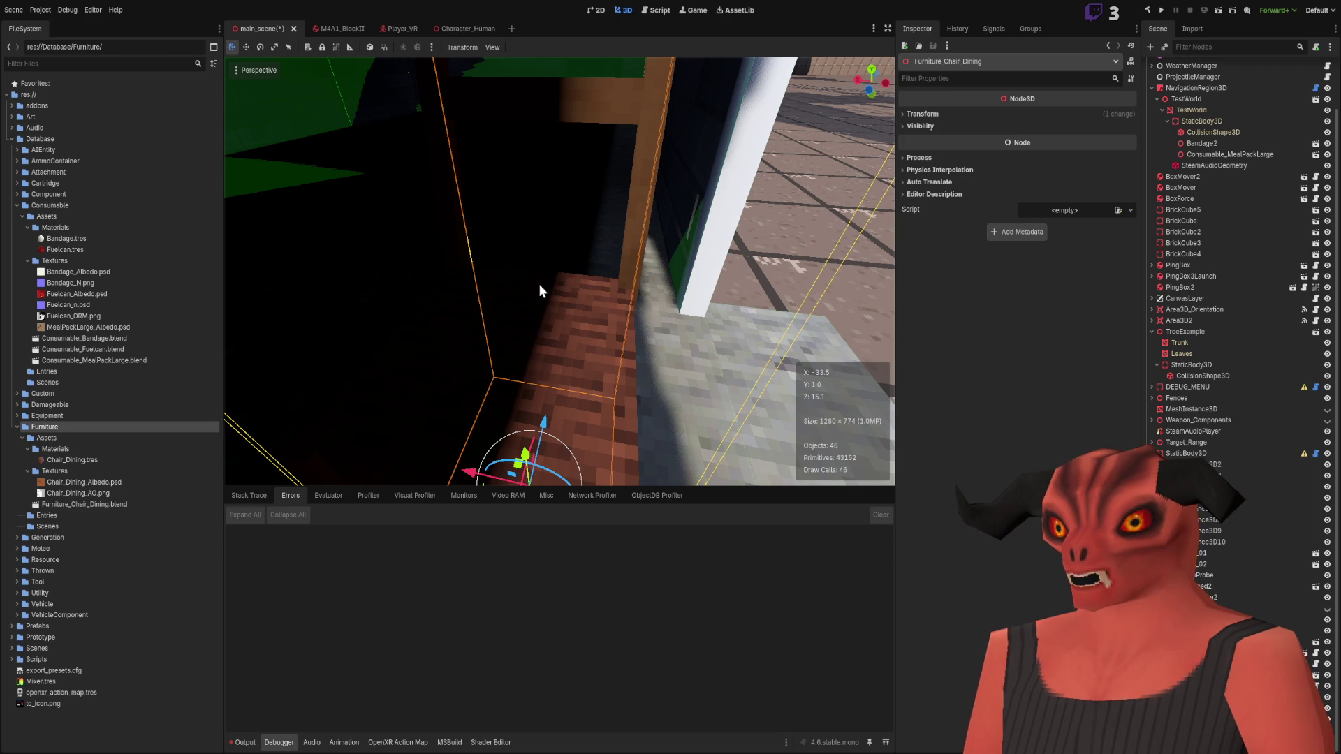
pyautogui.scroll(-5, 521, 340)
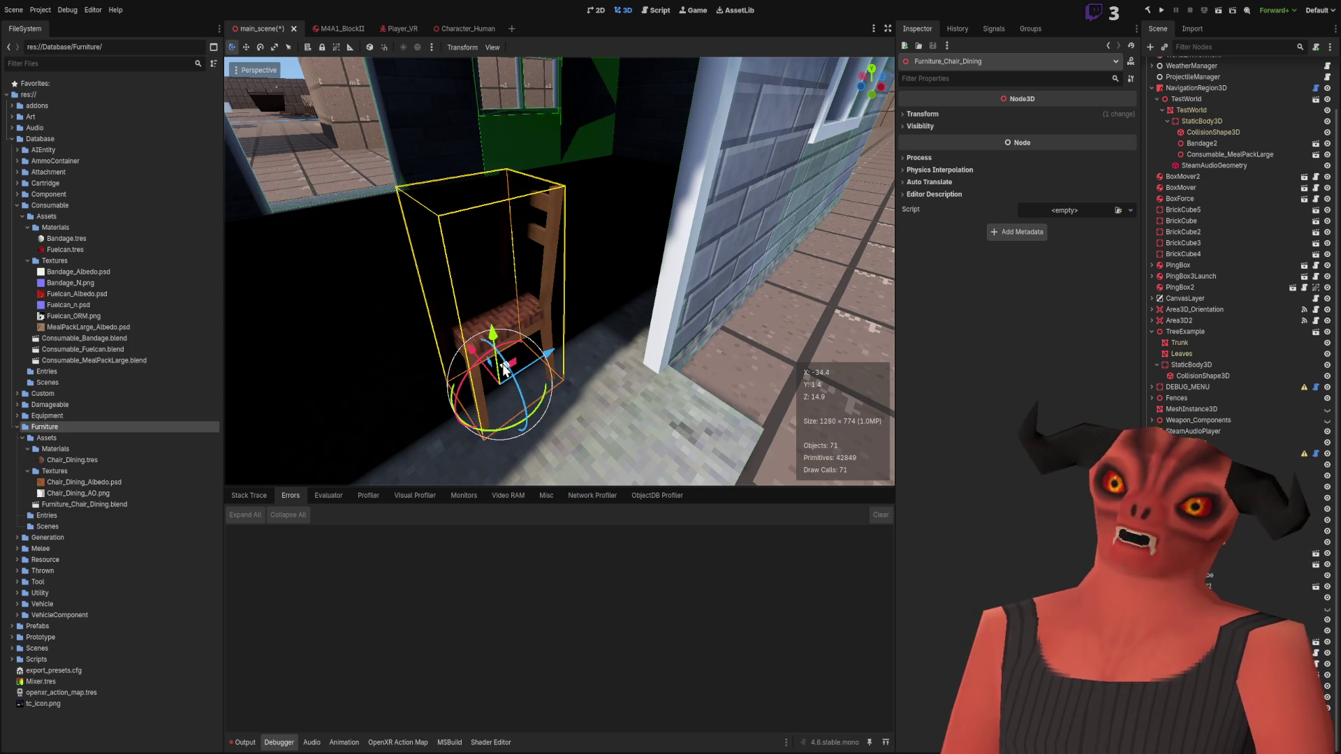
# Step: Orbit around the chair and drag it into the green wall's shadow inside the room
pyautogui.moveTo(504, 371); pyautogui.dragTo(544, 241, button='middle')
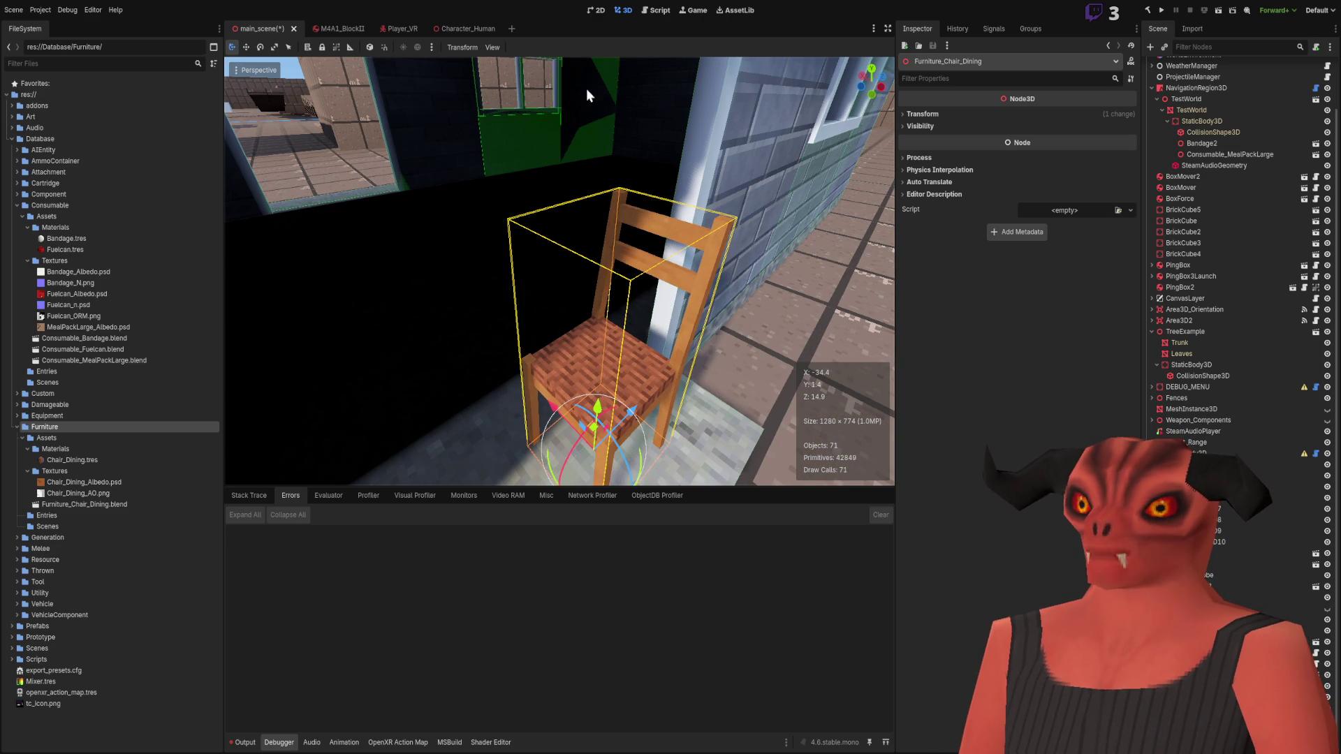
pyautogui.moveTo(710, 200); pyautogui.dragTo(828, 320, button='middle')
pyautogui.moveTo(718, 306); pyautogui.dragTo(739, 176, button='middle')
pyautogui.moveTo(643, 295); pyautogui.dragTo(580, 306, button='middle')
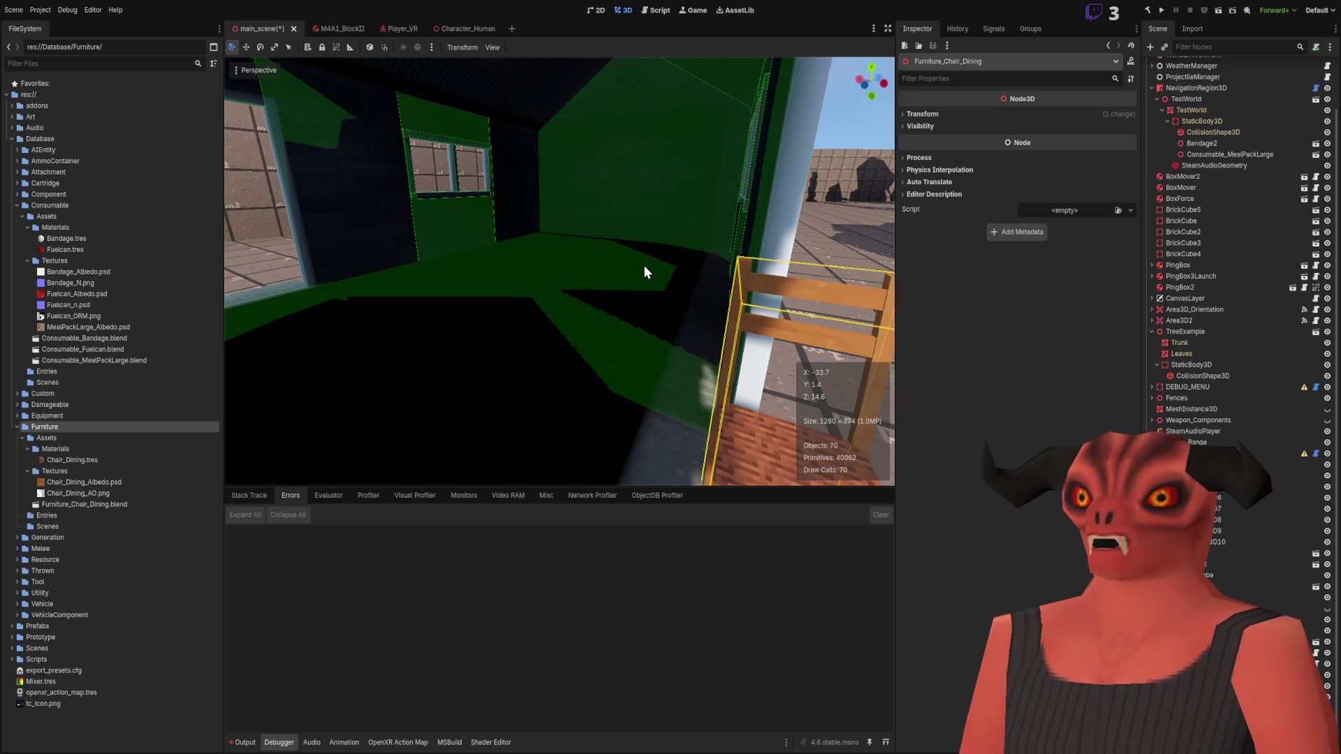
pyautogui.moveTo(644, 261); pyautogui.dragTo(667, 349, button='middle')
pyautogui.moveTo(622, 333)
pyautogui.mouseDown()
pyautogui.moveTo(530, 203)
pyautogui.moveTo(533, 233)
pyautogui.moveTo(442, 152)
pyautogui.mouseUp()
pyautogui.moveTo(442, 152)
pyautogui.mouseDown(button='middle')
pyautogui.moveTo(482, 196)
pyautogui.moveTo(545, 216)
pyautogui.mouseUp(button='middle')
pyautogui.moveTo(681, 187); pyautogui.dragTo(680, 187, button='right')
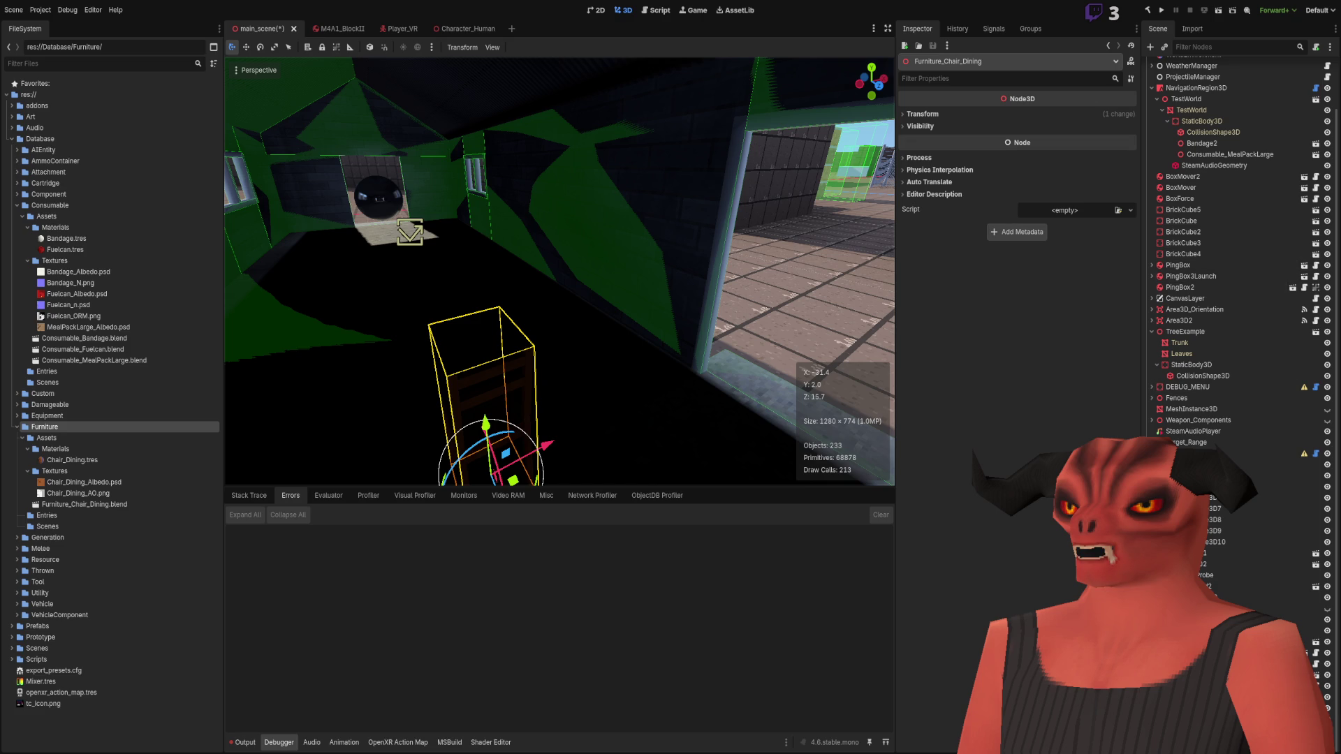
# Step: Orbit close to the chair and slide it across the floor and to the left
pyautogui.moveTo(558, 273)
pyautogui.mouseDown(button='middle')
pyautogui.moveTo(488, 293)
pyautogui.moveTo(594, 300)
pyautogui.moveTo(634, 341)
pyautogui.mouseUp(button='middle')
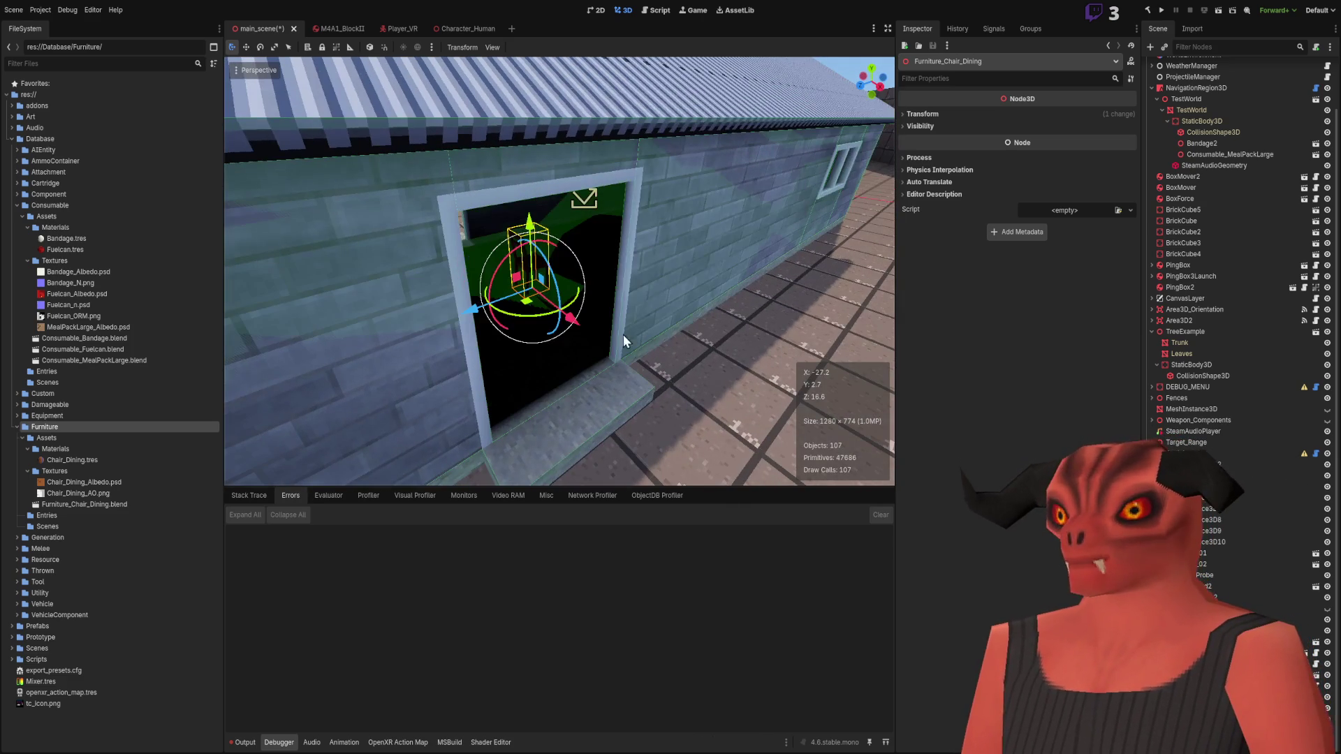
pyautogui.scroll(6, 520, 314)
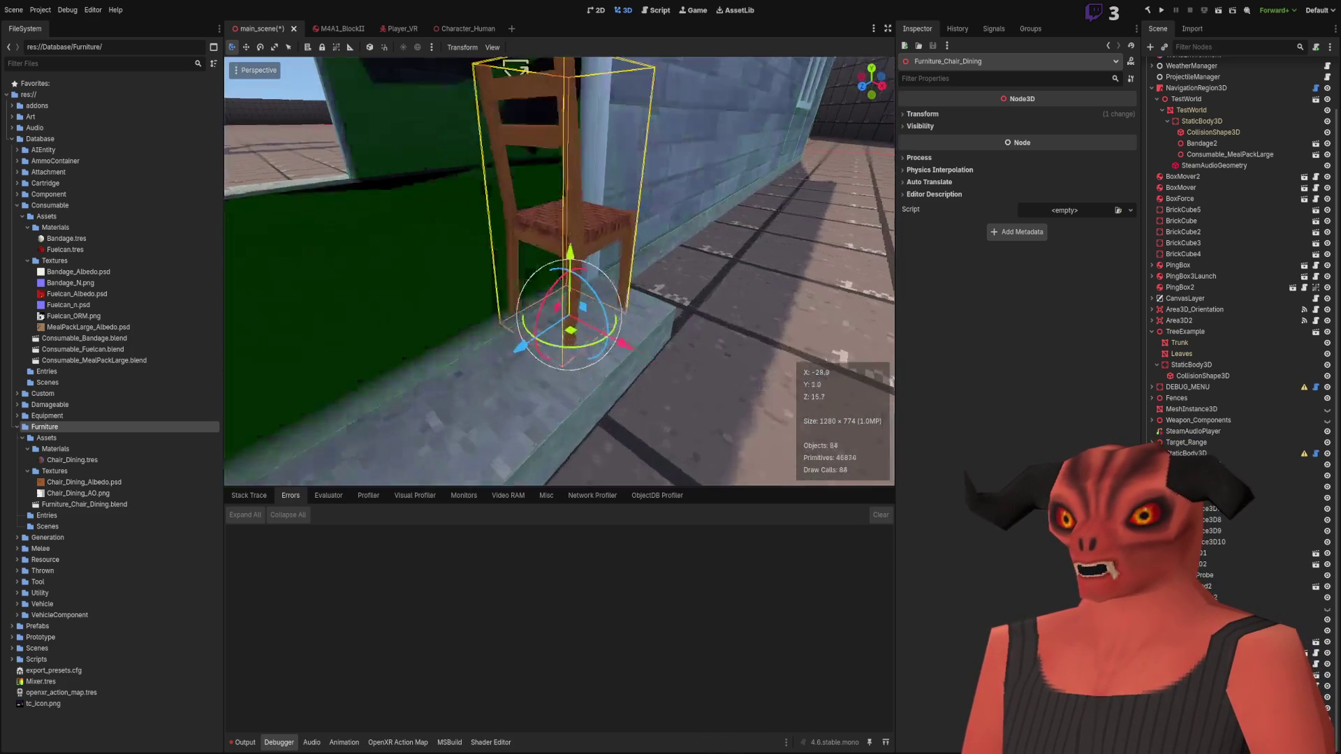
pyautogui.moveTo(606, 412)
pyautogui.mouseDown(button='right')
pyautogui.moveTo(560, 411)
pyautogui.moveTo(581, 136)
pyautogui.moveTo(627, 136)
pyautogui.mouseUp(button='right')
pyautogui.moveTo(582, 346)
pyautogui.mouseDown(button='middle')
pyautogui.moveTo(370, 365)
pyautogui.moveTo(572, 359)
pyautogui.moveTo(537, 321)
pyautogui.mouseUp(button='middle')
pyautogui.scroll(3, 391, 363)
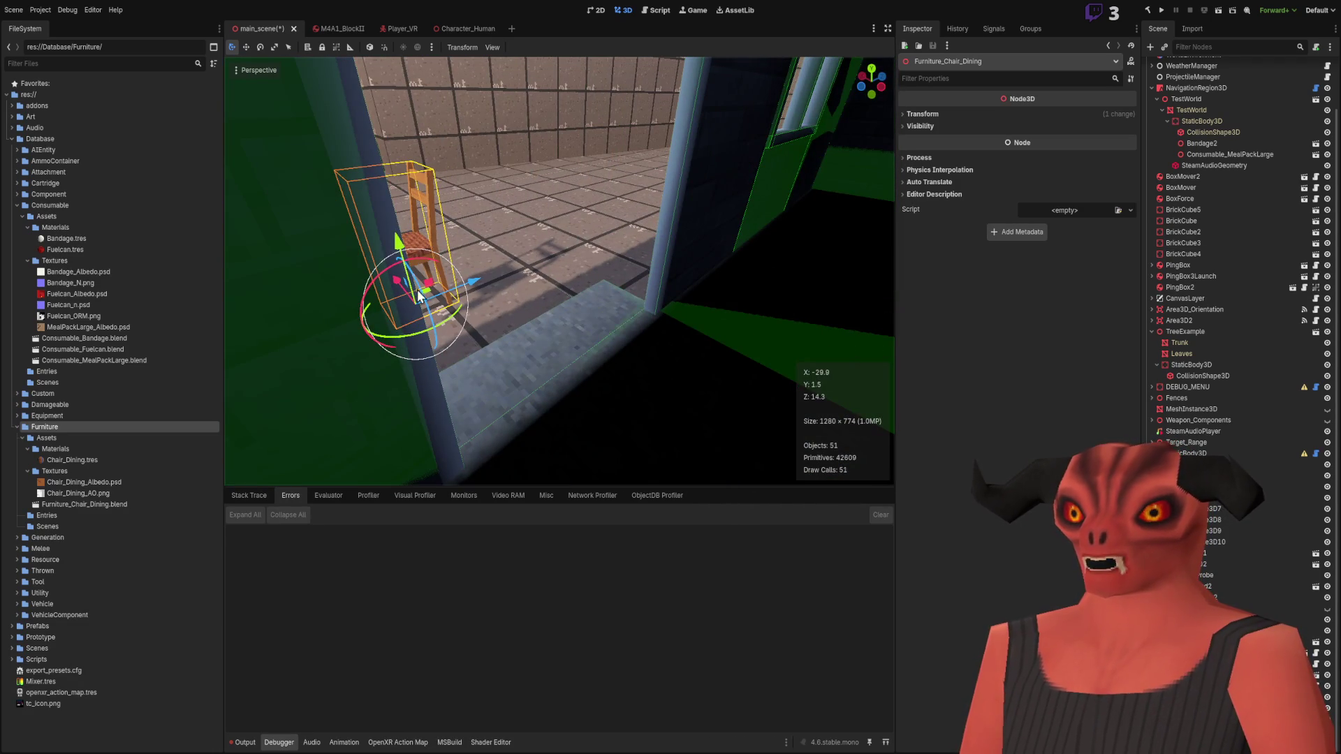
pyautogui.moveTo(412, 297); pyautogui.dragTo(662, 343, button='middle')
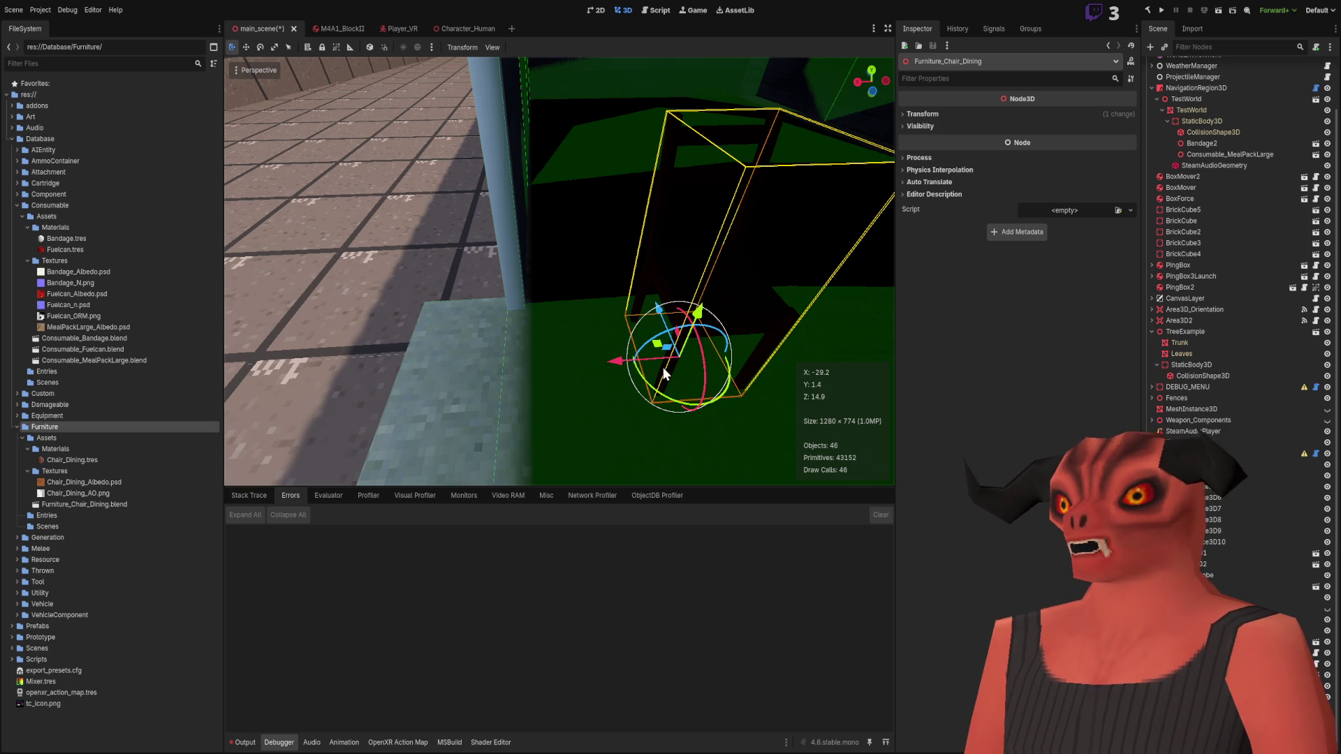
pyautogui.moveTo(653, 347)
pyautogui.mouseDown()
pyautogui.moveTo(335, 311)
pyautogui.moveTo(585, 327)
pyautogui.moveTo(265, 312)
pyautogui.moveTo(583, 322)
pyautogui.moveTo(562, 345)
pyautogui.moveTo(575, 328)
pyautogui.mouseUp()
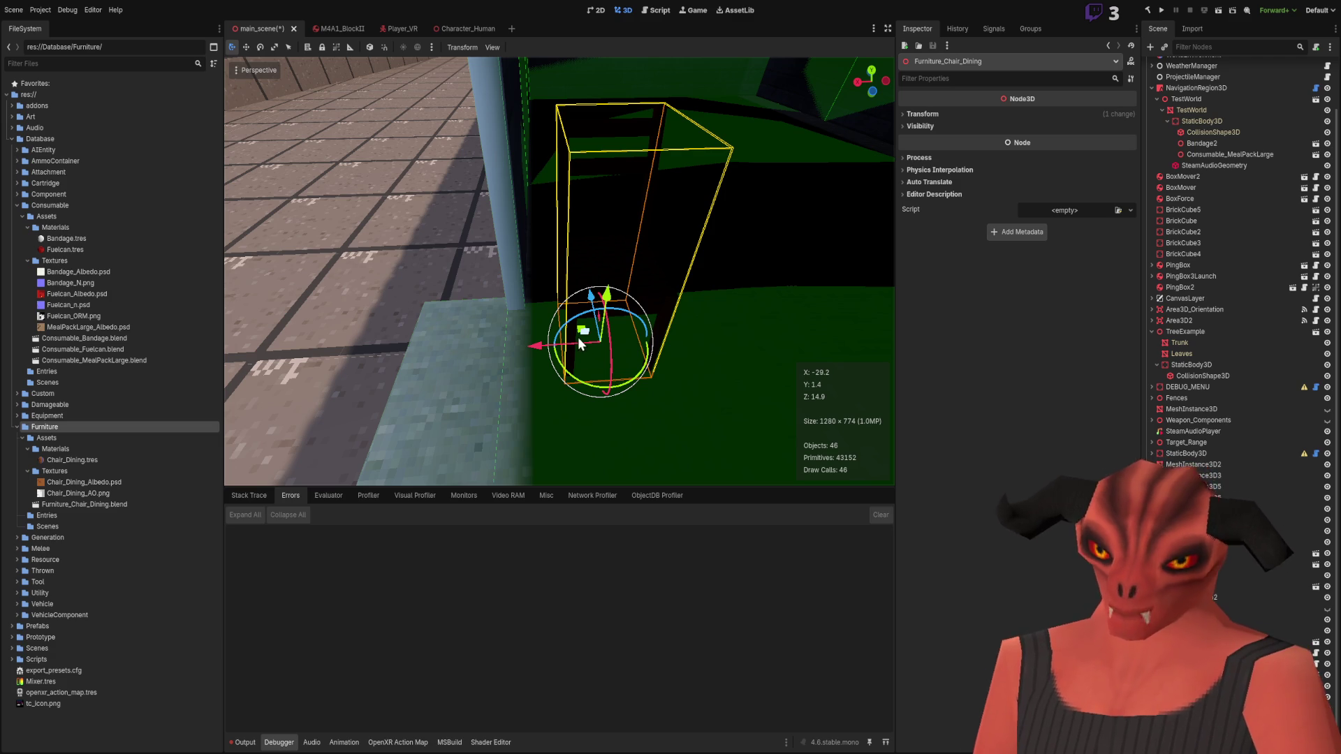
pyautogui.moveTo(576, 336); pyautogui.dragTo(589, 321, button='middle')
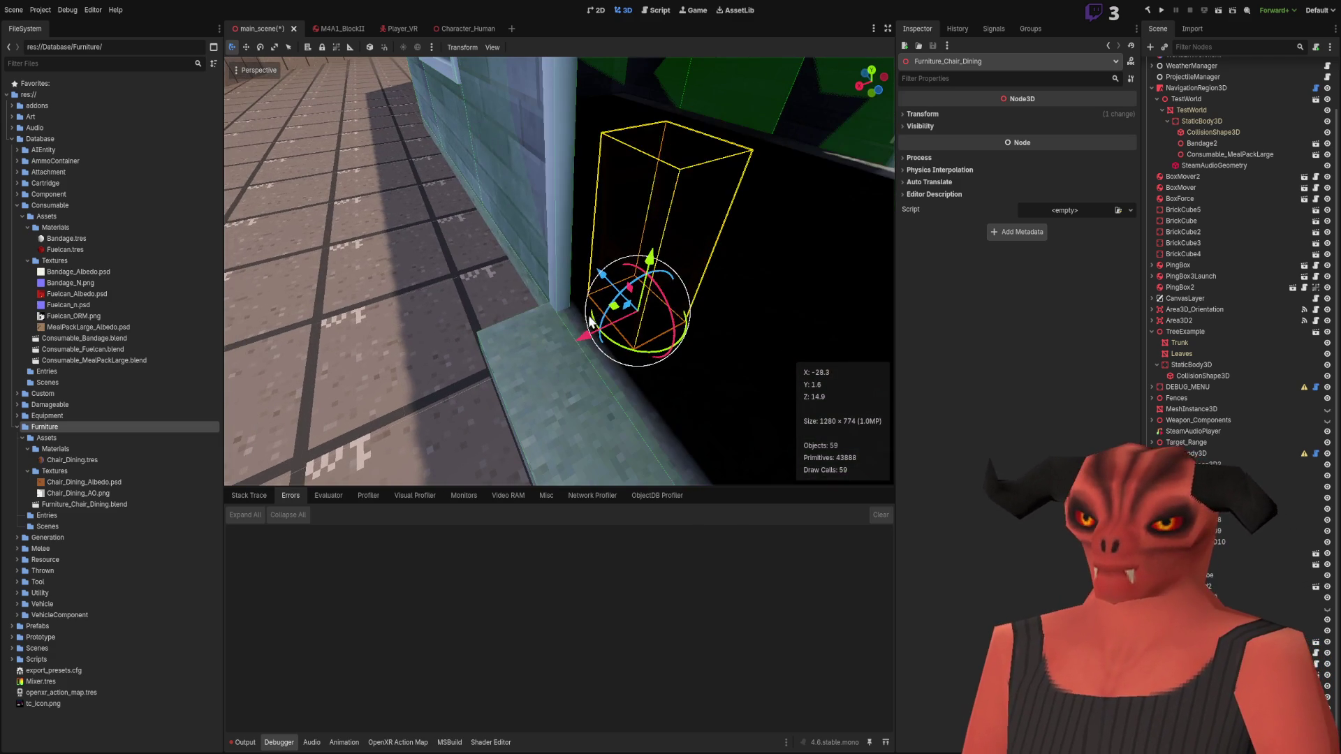
pyautogui.moveTo(609, 314)
pyautogui.mouseDown()
pyautogui.moveTo(593, 342)
pyautogui.moveTo(419, 383)
pyautogui.moveTo(615, 307)
pyautogui.moveTo(314, 360)
pyautogui.moveTo(643, 299)
pyautogui.moveTo(622, 329)
pyautogui.moveTo(614, 409)
pyautogui.mouseUp()
# Step: Move the chair out into the courtyard beside the brick blocks, then deselect it
pyautogui.moveTo(559, 272)
pyautogui.mouseDown(button='right')
pyautogui.moveTo(545, 311)
pyautogui.moveTo(559, 244)
pyautogui.moveTo(538, 304)
pyautogui.moveTo(793, 243)
pyautogui.mouseUp(button='right')
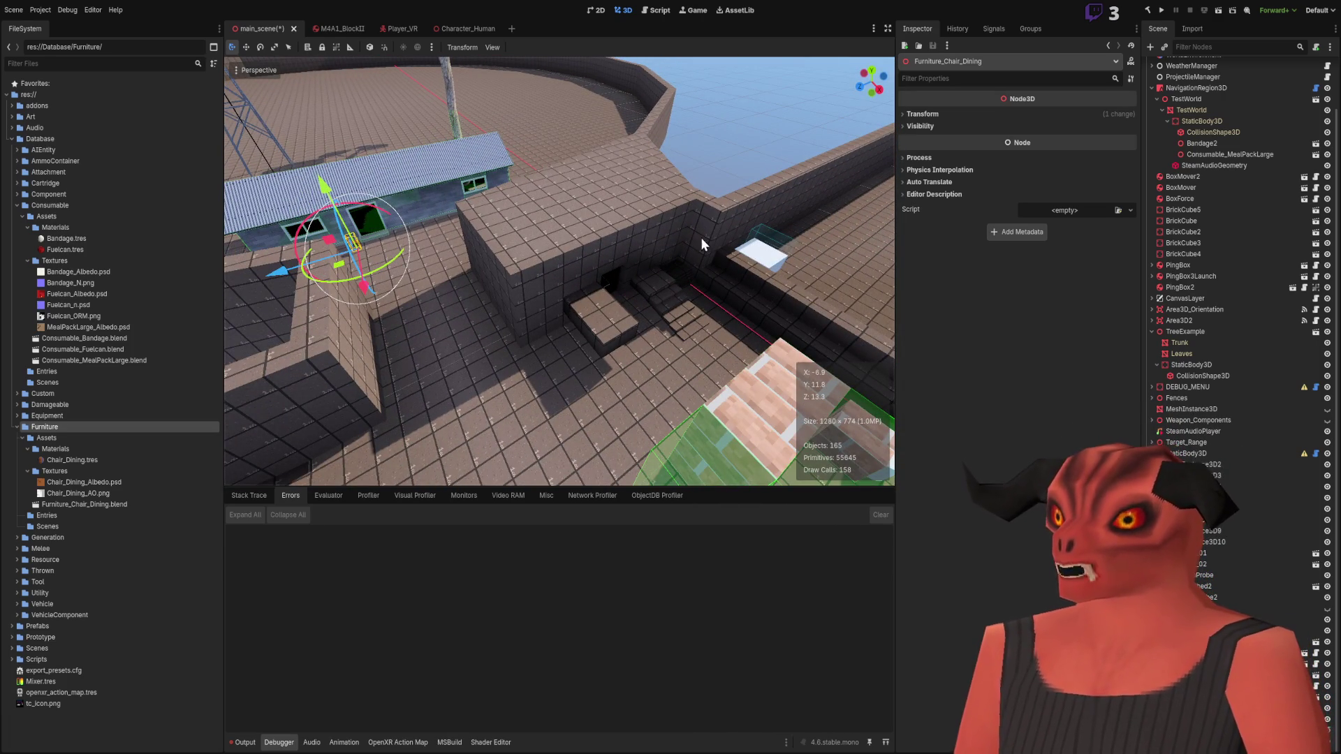
pyautogui.moveTo(377, 267)
pyautogui.mouseDown(button='right')
pyautogui.moveTo(433, 275)
pyautogui.moveTo(430, 342)
pyautogui.mouseUp(button='right')
pyautogui.moveTo(395, 321)
pyautogui.mouseDown()
pyautogui.moveTo(635, 416)
pyautogui.moveTo(622, 379)
pyautogui.mouseUp()
pyautogui.moveTo(623, 379)
pyautogui.mouseDown(button='right')
pyautogui.moveTo(642, 363)
pyautogui.moveTo(592, 393)
pyautogui.mouseUp(button='right')
pyautogui.moveTo(591, 393)
pyautogui.mouseDown()
pyautogui.moveTo(551, 299)
pyautogui.moveTo(523, 275)
pyautogui.mouseUp()
pyautogui.moveTo(523, 275); pyautogui.dragTo(524, 275, button='right')
pyautogui.moveTo(589, 174); pyautogui.dragTo(588, 175, button='right')
pyautogui.click(589, 174)
pyautogui.moveTo(473, 127); pyautogui.dragTo(473, 128, button='right')
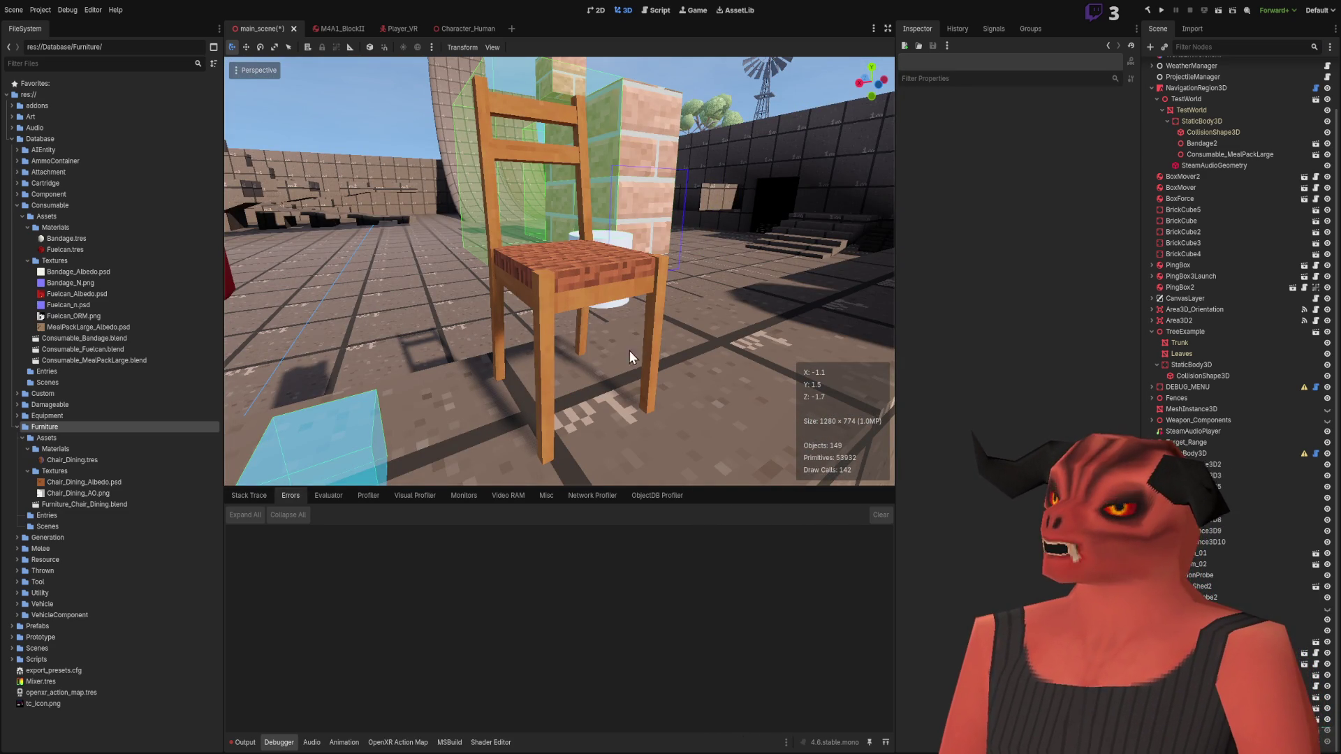
pyautogui.moveTo(546, 374); pyautogui.dragTo(592, 325, button='right')
pyautogui.moveTo(626, 206); pyautogui.dragTo(720, 82, button='right')
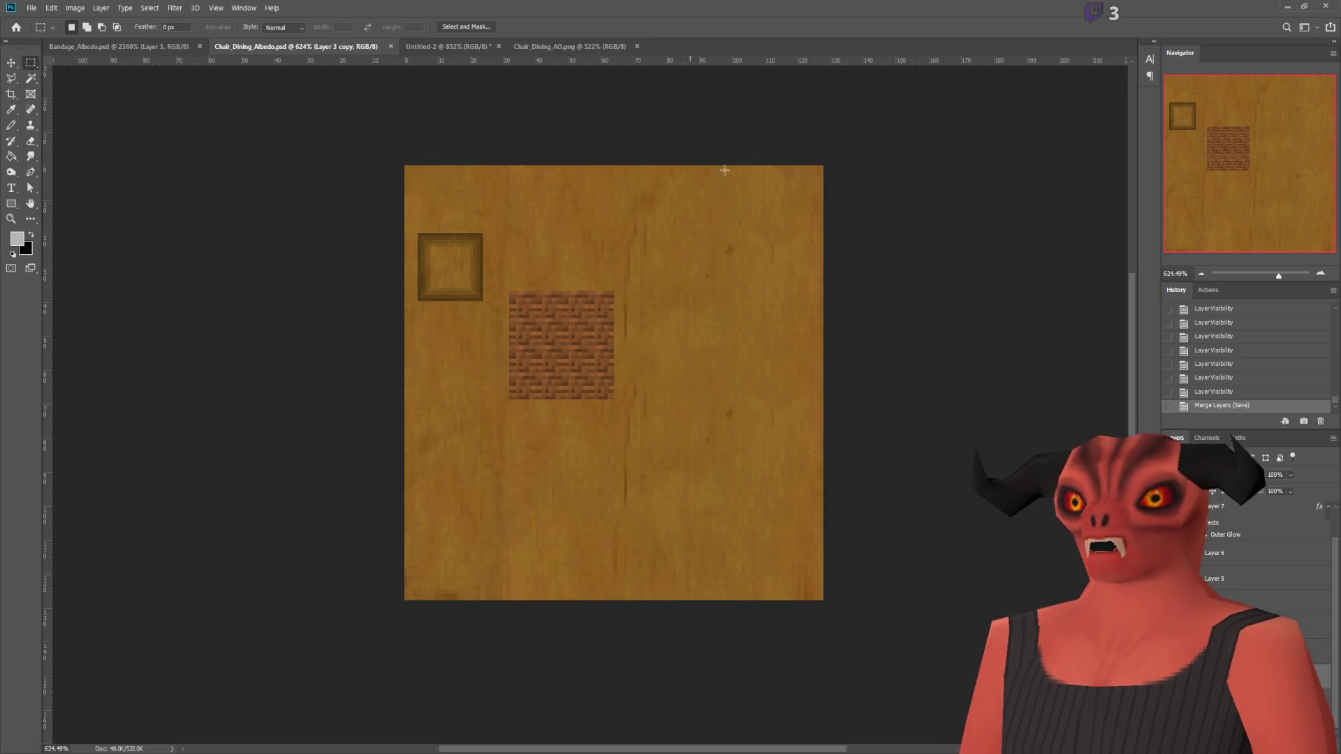
# Step: With Layer 4 active, compare the texture with and without the framed square, leaving it hidden
pyautogui.click(1224, 523)
pyautogui.scroll(-1, 1230, 579)
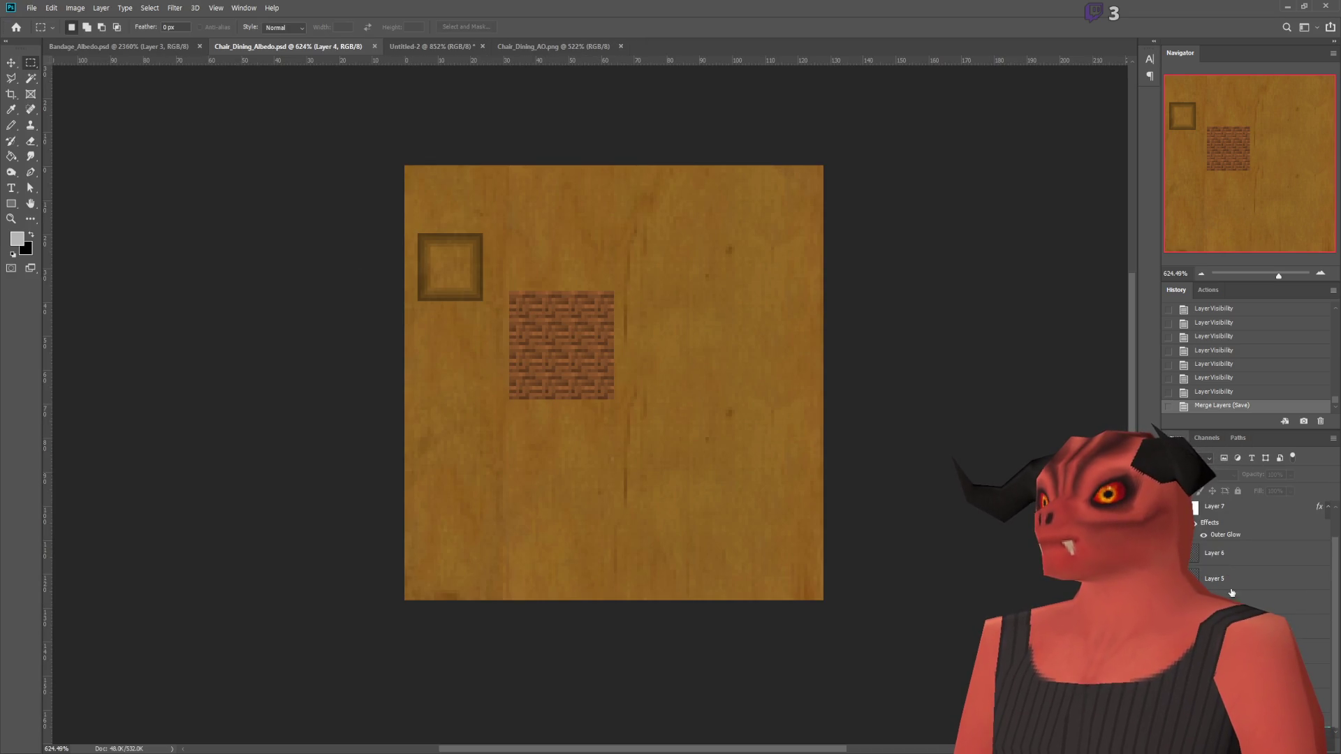
pyautogui.scroll(1, 1257, 544)
pyautogui.click(1189, 513)
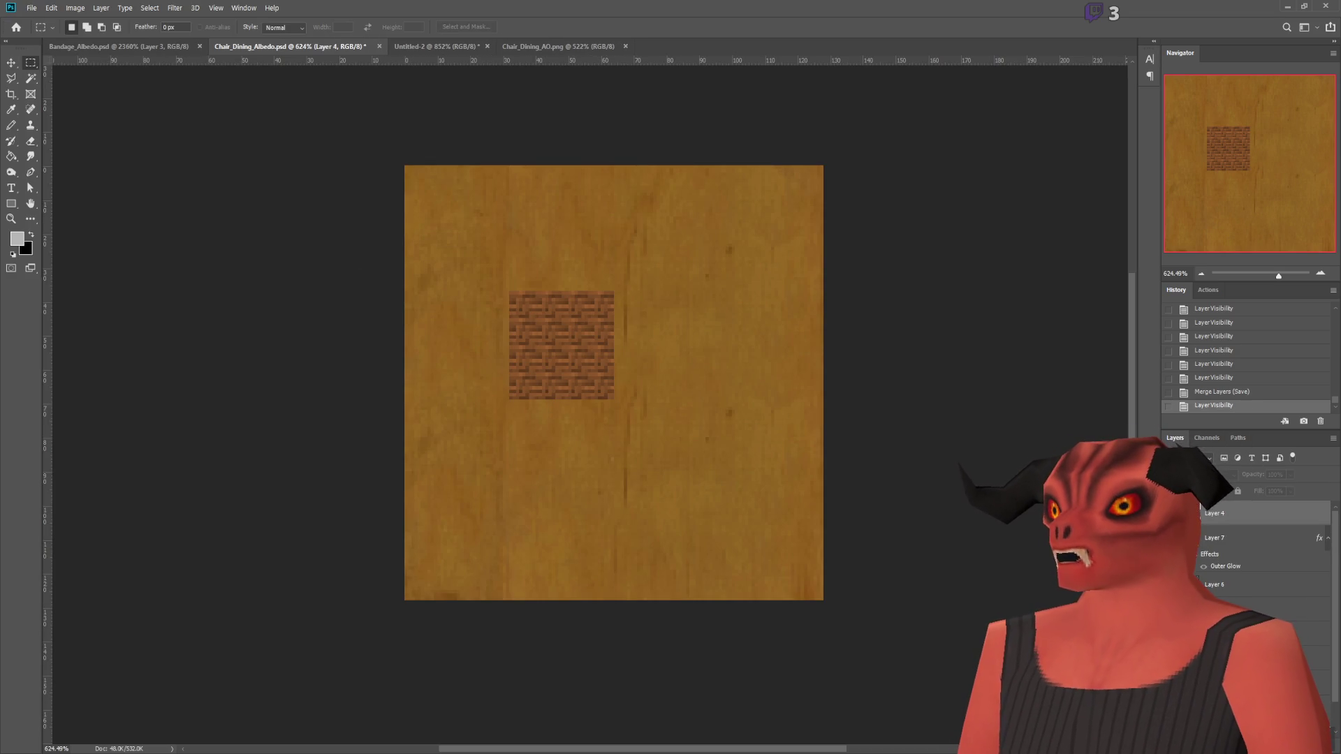
pyautogui.click(1189, 513)
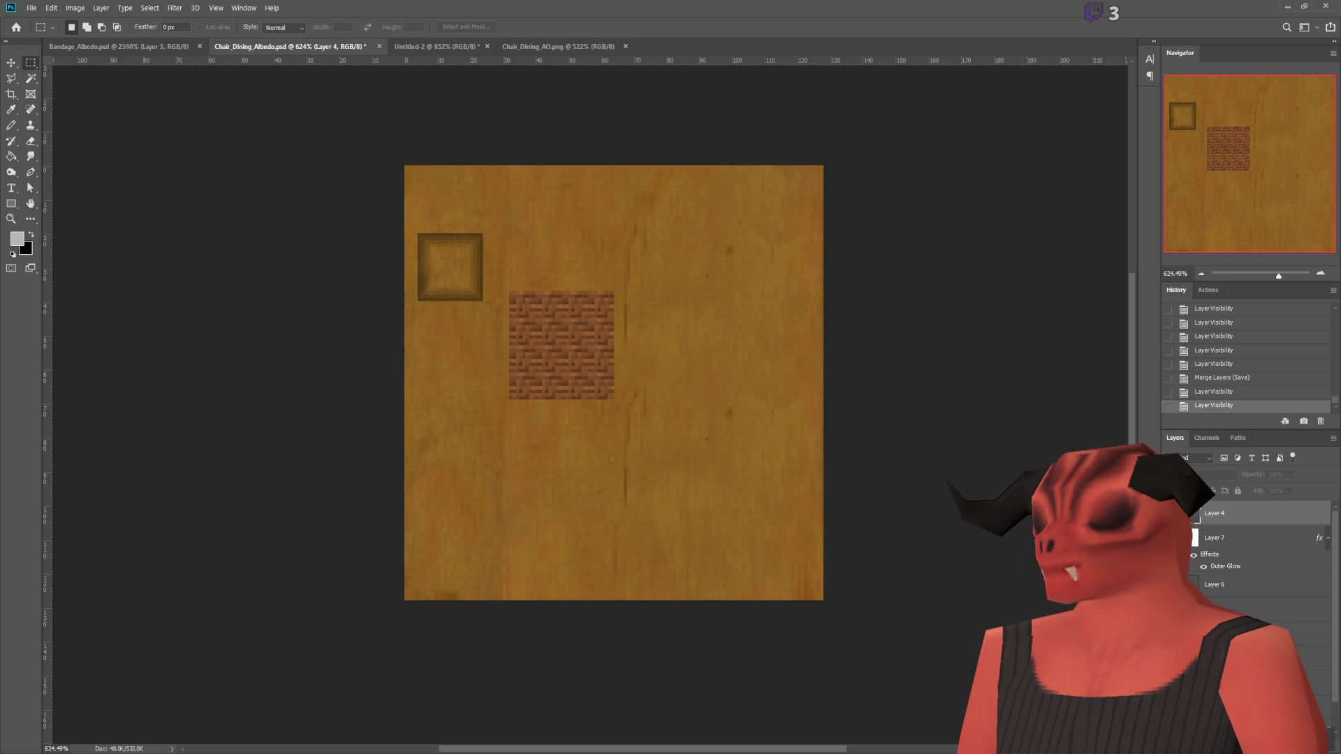
pyautogui.click(1189, 513)
pyautogui.click(1189, 513)
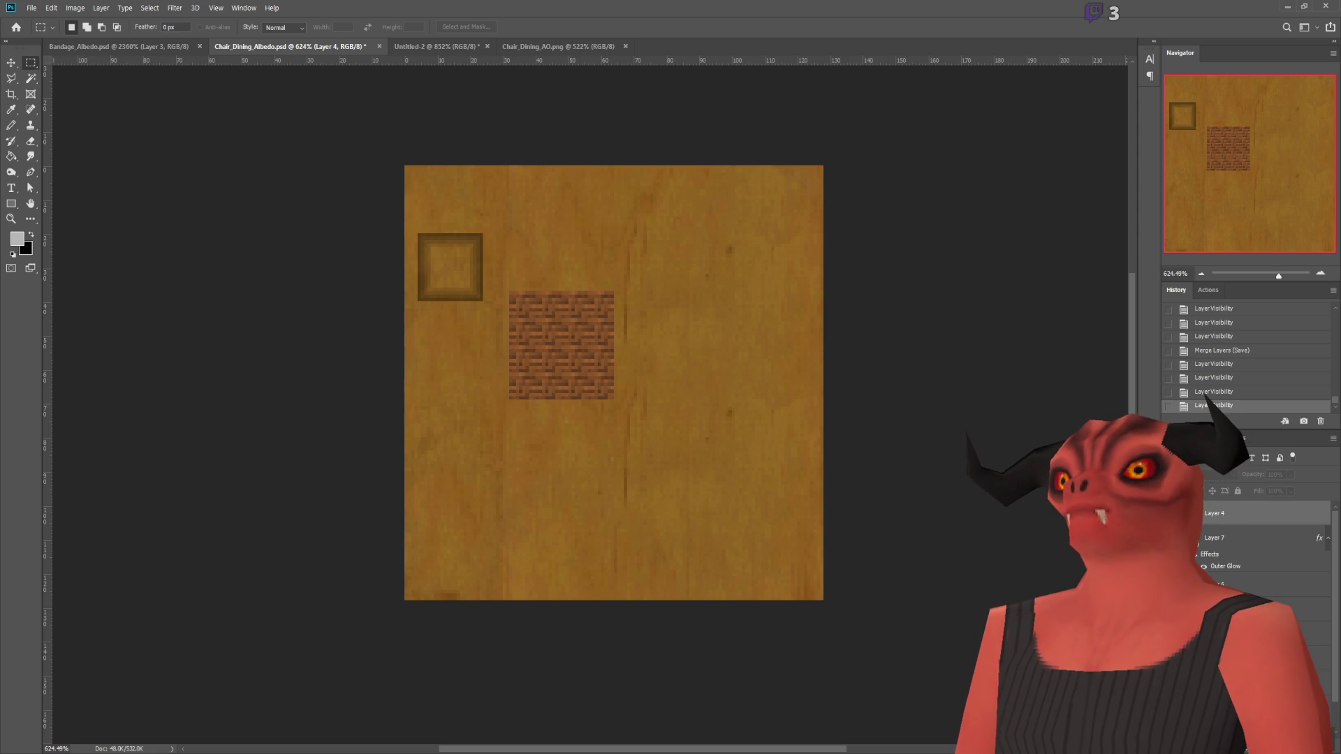
pyautogui.click(1189, 513)
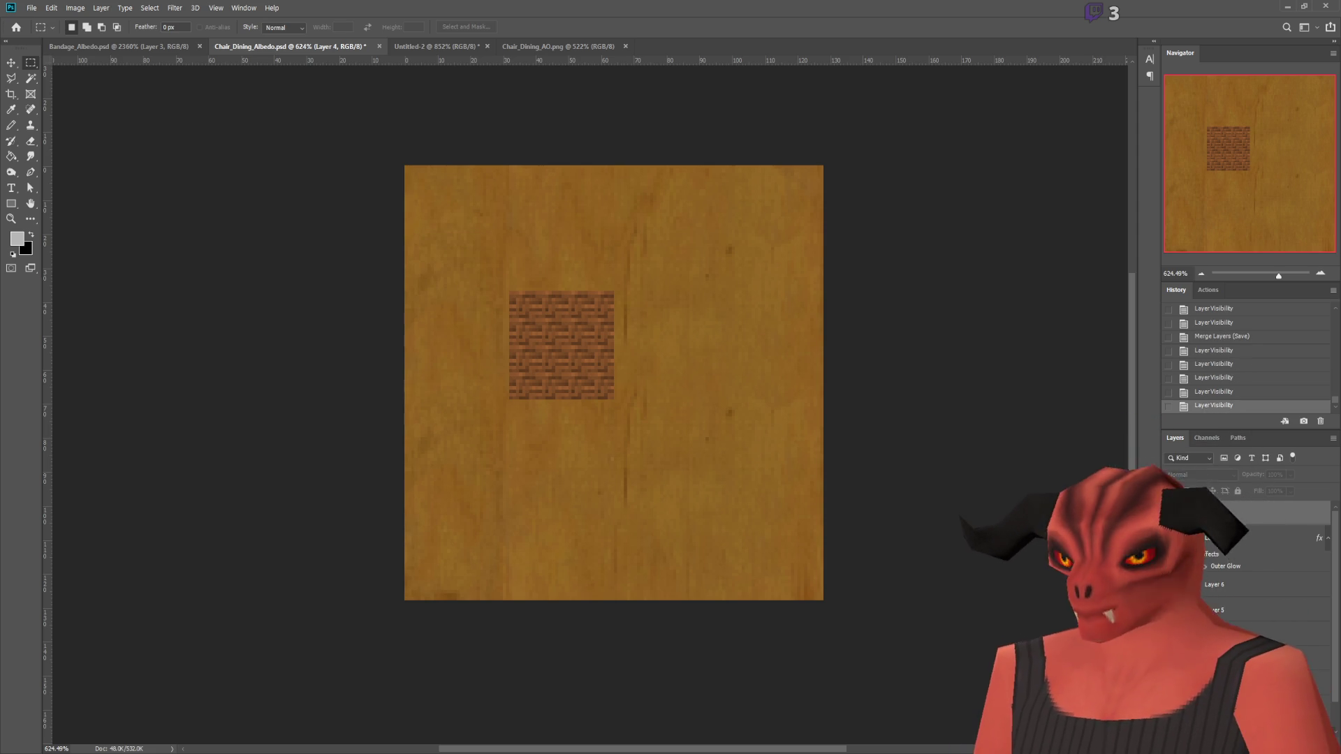
pyautogui.scroll(-1, 1250, 551)
# Step: Merge the visible layers into Layer 4 and desaturate the texture to greyscale
pyautogui.hotkey('ctrl', 'e')
pyautogui.hotkey('ctrl', 'r')
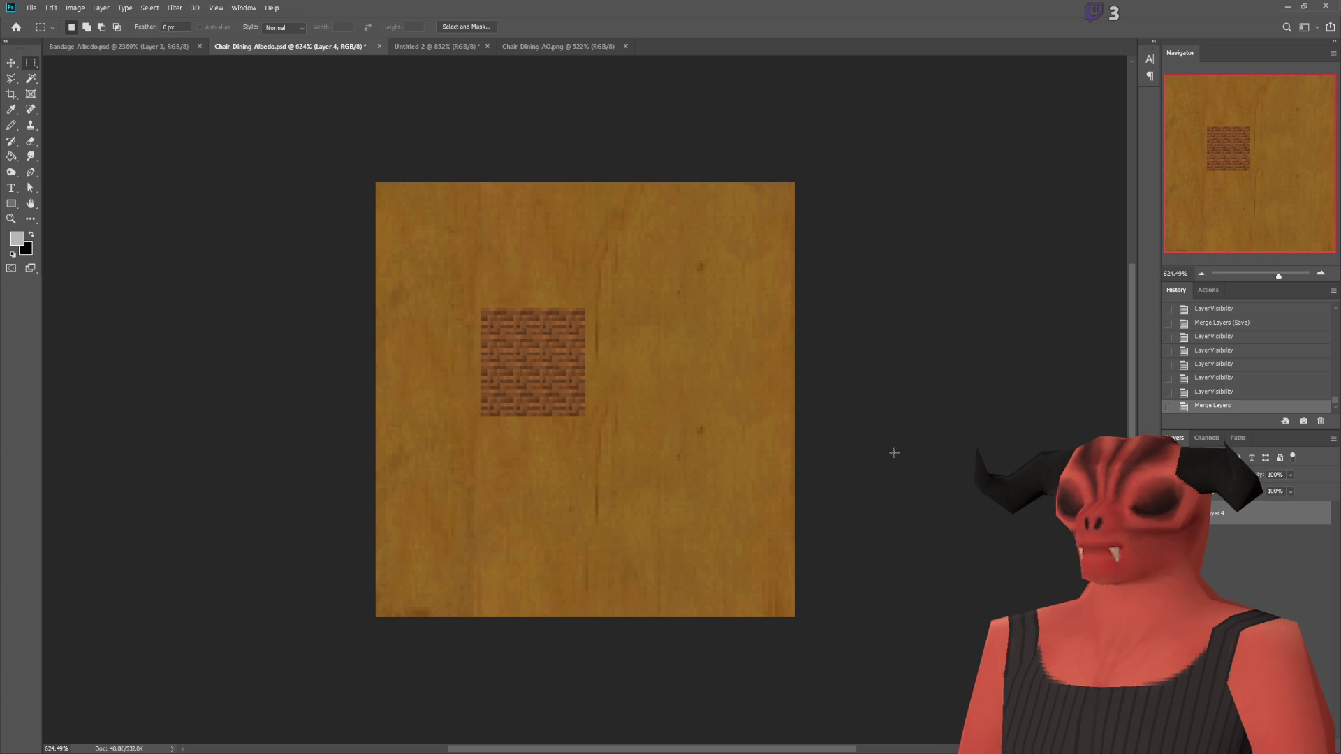
pyautogui.hotkey('ctrl', 't')
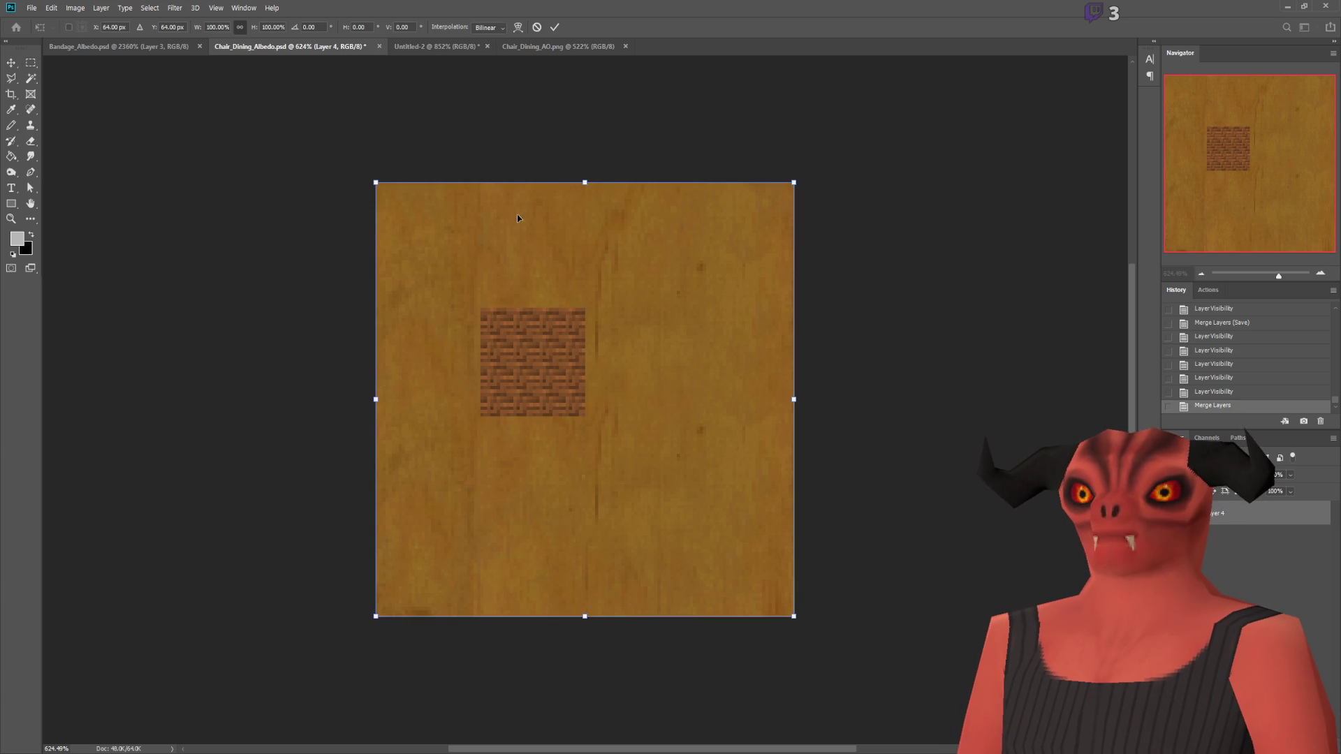
pyautogui.press('Escape')
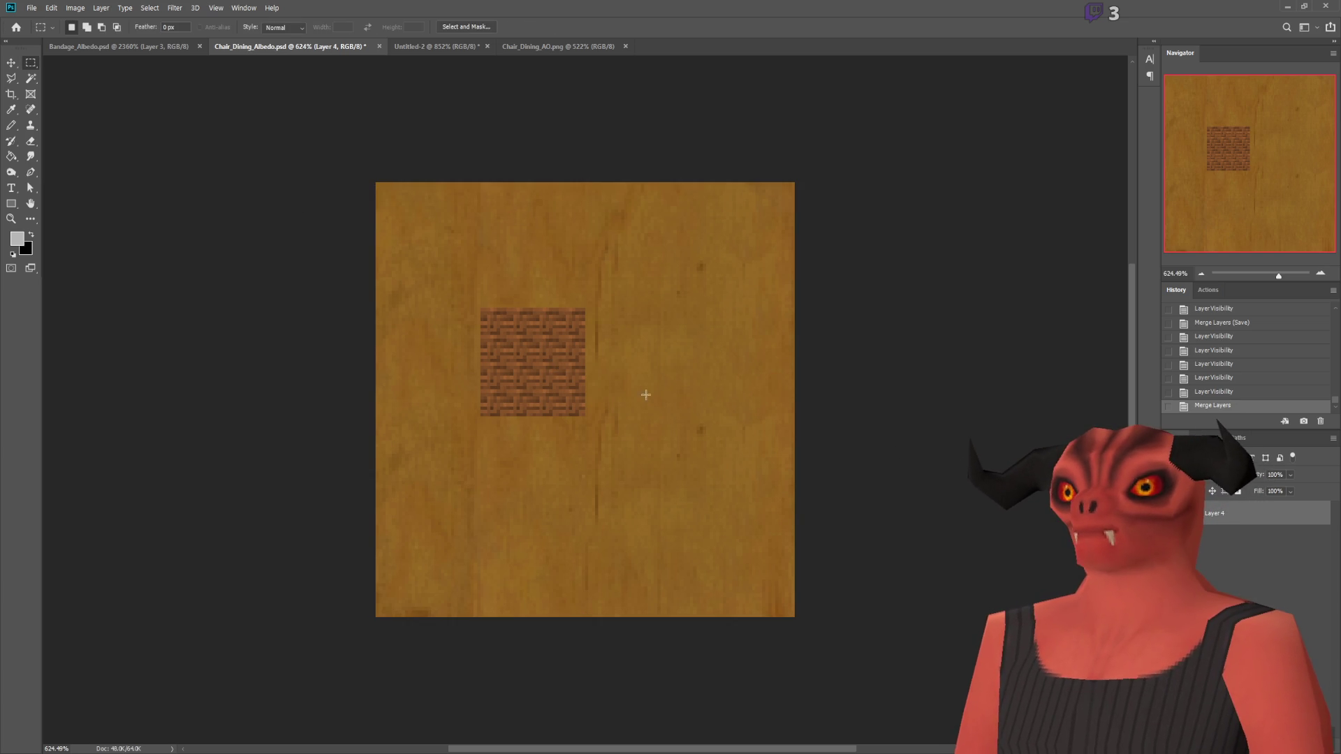
pyautogui.keyDown('alt'); pyautogui.scroll(5, 526, 312); pyautogui.keyUp('alt')
pyautogui.keyDown('alt'); pyautogui.scroll(1, 646, 359); pyautogui.keyUp('alt')
pyautogui.keyDown('alt'); pyautogui.scroll(-5, 801, 471); pyautogui.keyUp('alt')
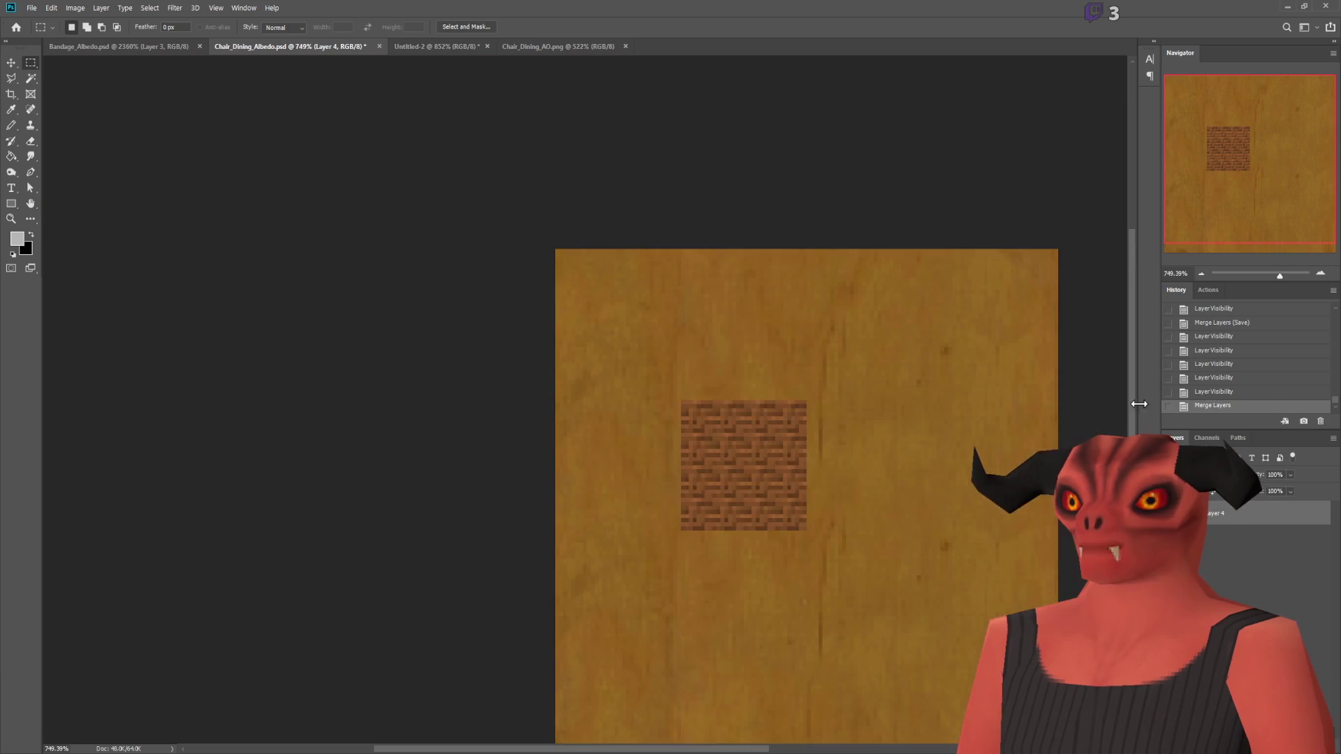
pyautogui.keyDown('alt'); pyautogui.scroll(1, 857, 484); pyautogui.keyUp('alt')
pyautogui.keyDown('alt'); pyautogui.scroll(-2, 1034, 494); pyautogui.keyUp('alt')
pyautogui.keyDown('alt'); pyautogui.scroll(1, 1116, 599); pyautogui.keyUp('alt')
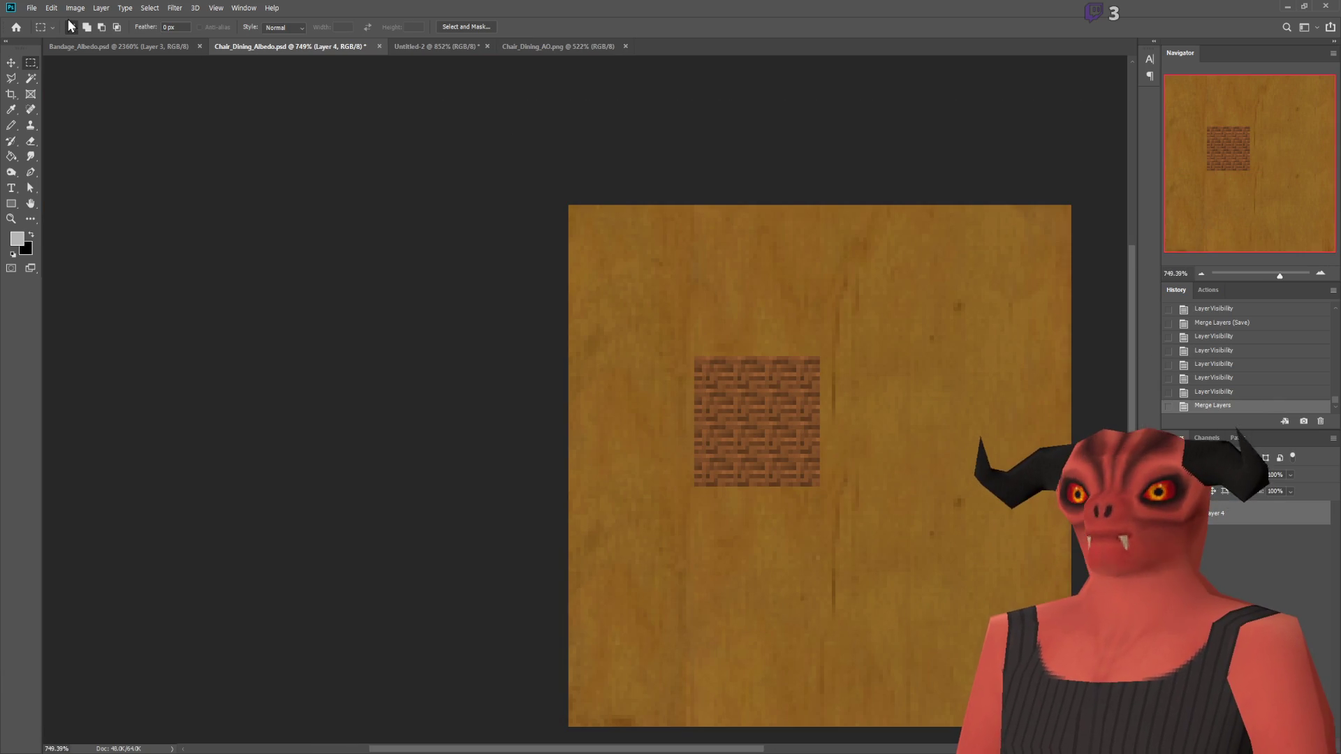
pyautogui.hotkey('shift', 'ctrl', 'u')
# Step: Build a selection covering the whole texture except the woven patch
pyautogui.keyDown('alt'); pyautogui.scroll(1, 826, 368); pyautogui.keyUp('alt')
pyautogui.keyDown('alt'); pyautogui.scroll(-2, 828, 161); pyautogui.keyUp('alt')
pyautogui.keyDown('alt'); pyautogui.scroll(1, 881, 98); pyautogui.keyUp('alt')
pyautogui.moveTo(881, 98)
pyautogui.mouseDown()
pyautogui.moveTo(643, 709)
pyautogui.moveTo(612, 724)
pyautogui.mouseUp()
pyautogui.keyDown('shift'); pyautogui.moveTo(290, 81); pyautogui.dragTo(736, 263); pyautogui.keyUp('shift')
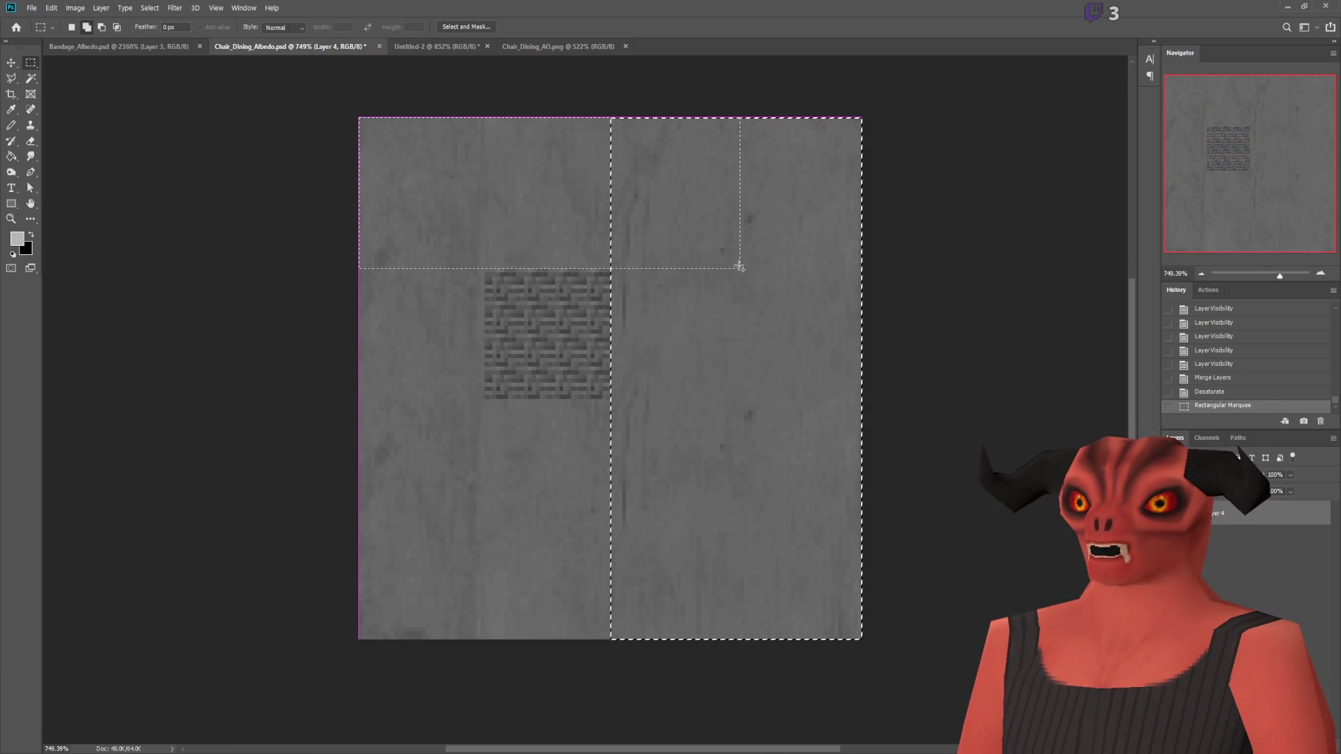
pyautogui.keyDown('shift'); pyautogui.moveTo(212, 203); pyautogui.dragTo(457, 623); pyautogui.keyUp('shift')
pyautogui.moveTo(1159, 241)
pyautogui.mouseDown()
pyautogui.moveTo(1169, 183)
pyautogui.moveTo(1180, 241)
pyautogui.mouseUp()
pyautogui.moveTo(481, 140)
pyautogui.keyDown('shift'); pyautogui.mouseDown()
pyautogui.moveTo(685, 58)
pyautogui.moveTo(587, 391)
pyautogui.moveTo(593, 718)
pyautogui.mouseUp(); pyautogui.keyUp('shift')
pyautogui.moveTo(475, 716)
pyautogui.keyDown('shift'); pyautogui.mouseDown()
pyautogui.moveTo(889, 524)
pyautogui.moveTo(884, 455)
pyautogui.mouseUp(); pyautogui.keyUp('shift')
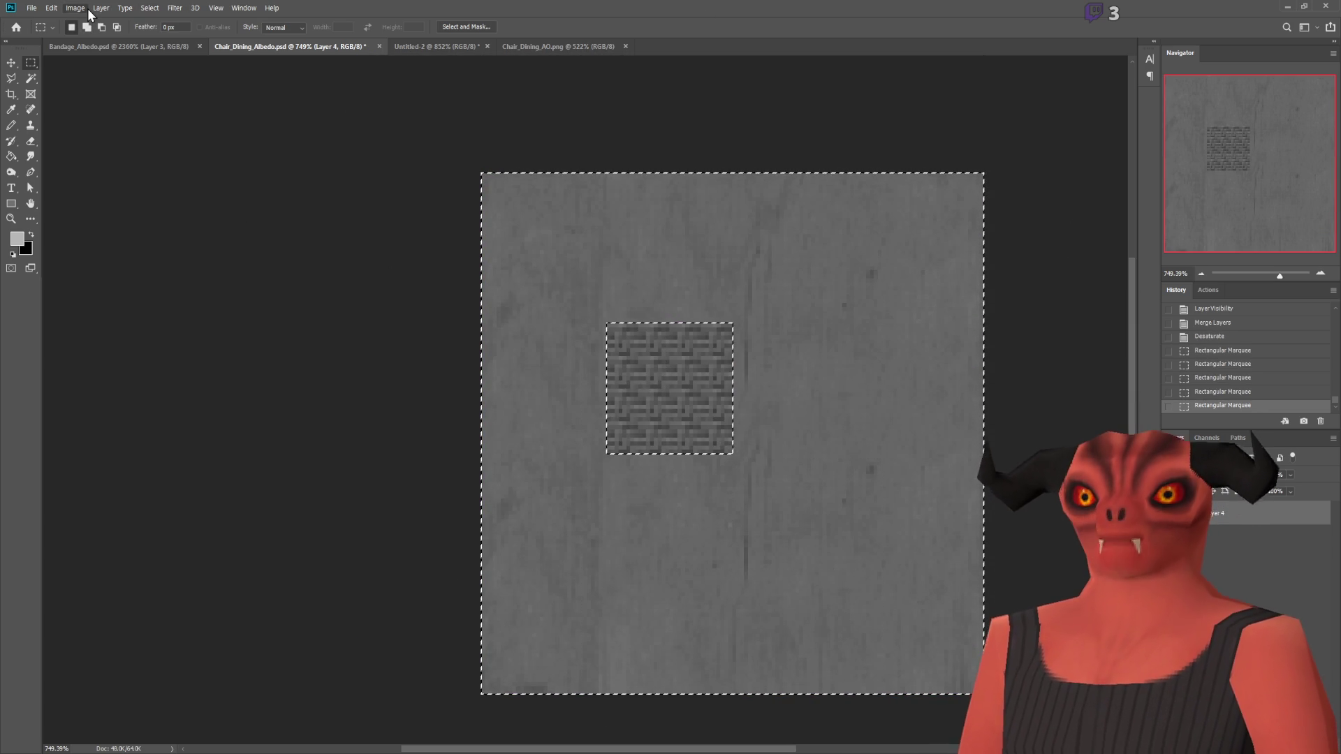
# Step: Fill the wood area with flat grey, then boost the weave with Brightness/Contrast and Levels
pyautogui.press('i')
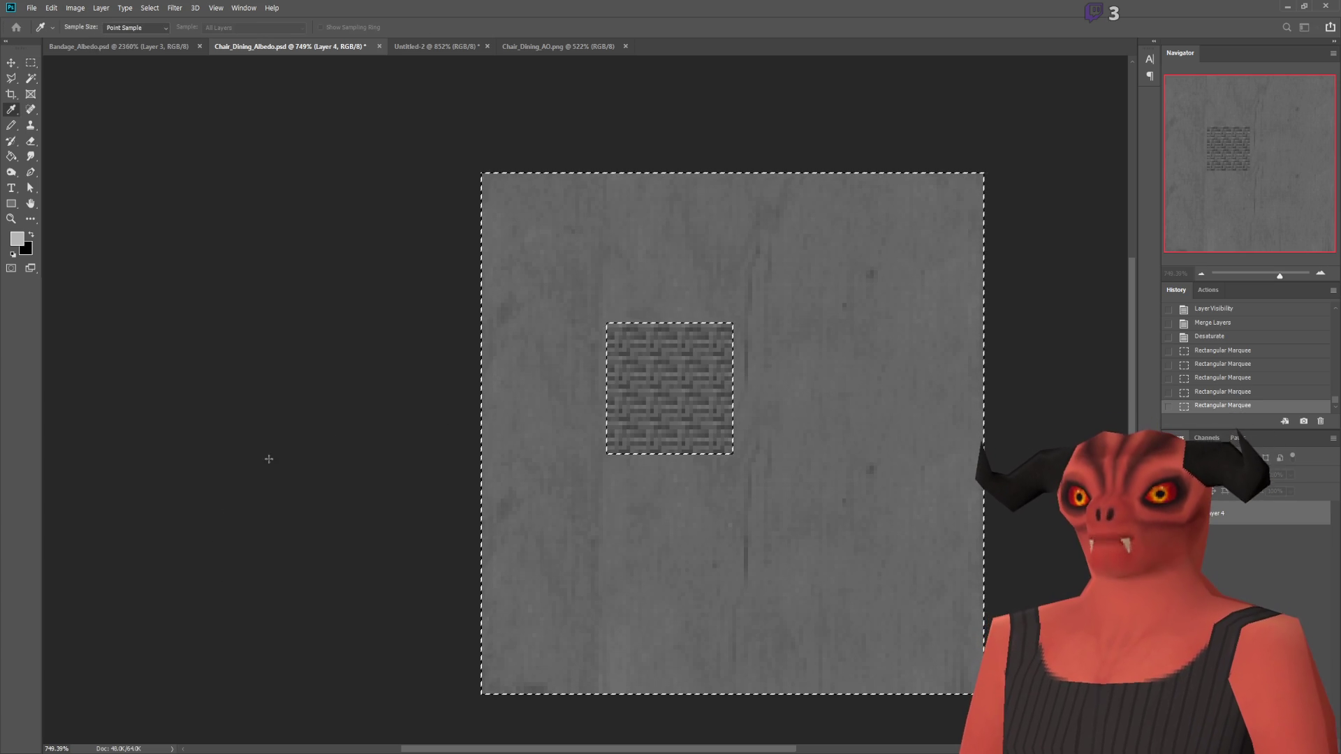
pyautogui.press('m')
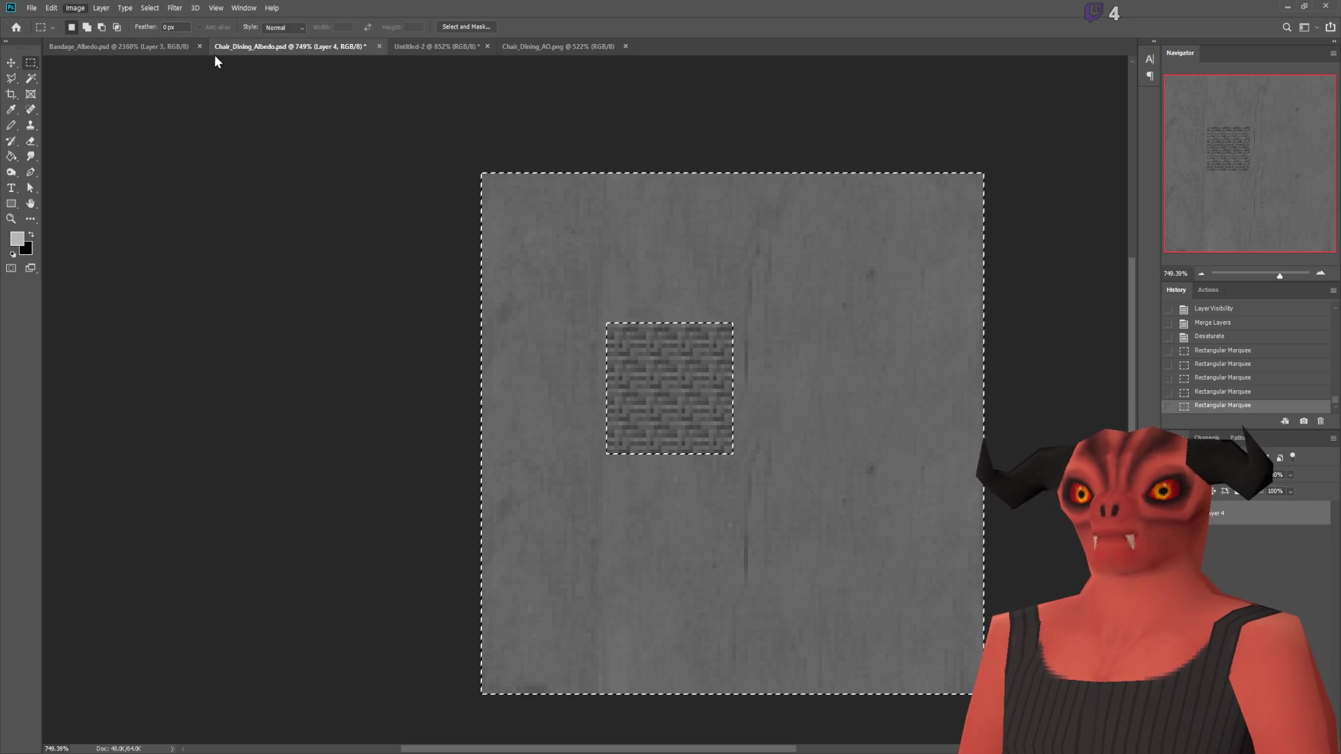
pyautogui.press('i')
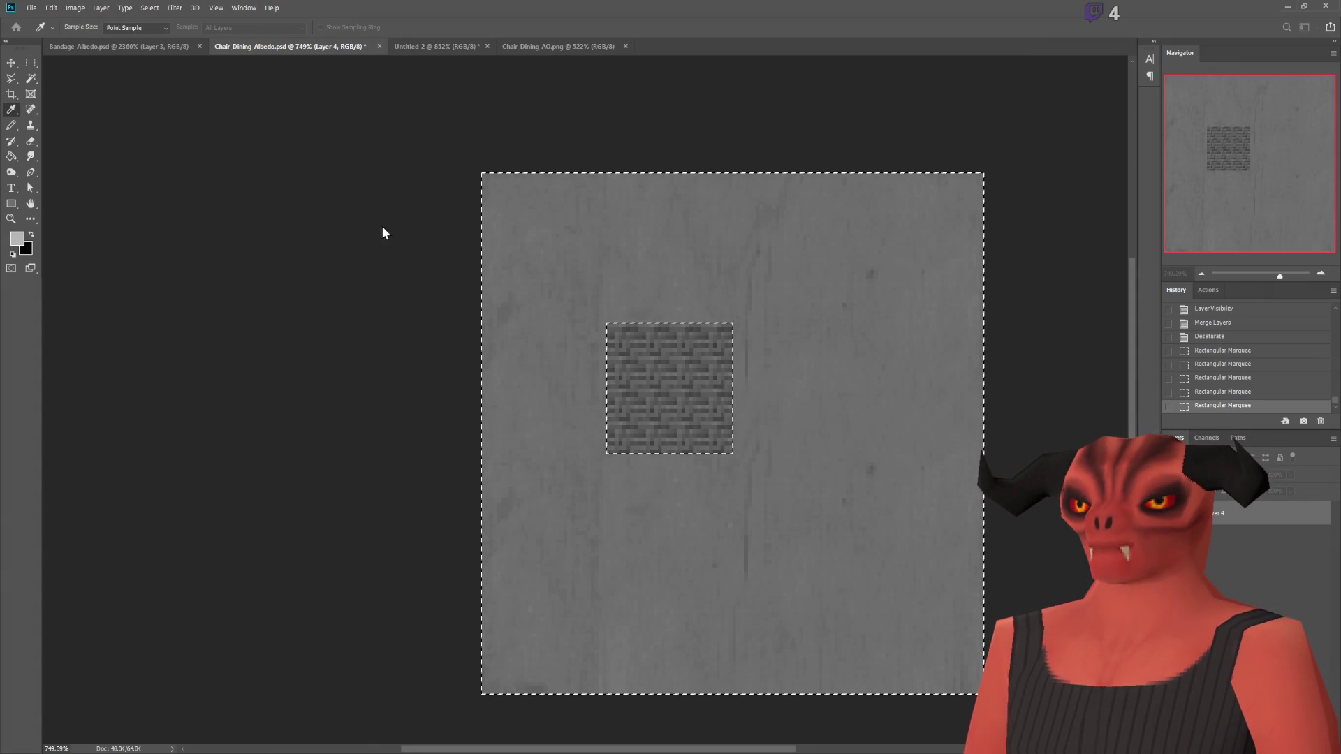
pyautogui.hotkey('ctrl', 'f')
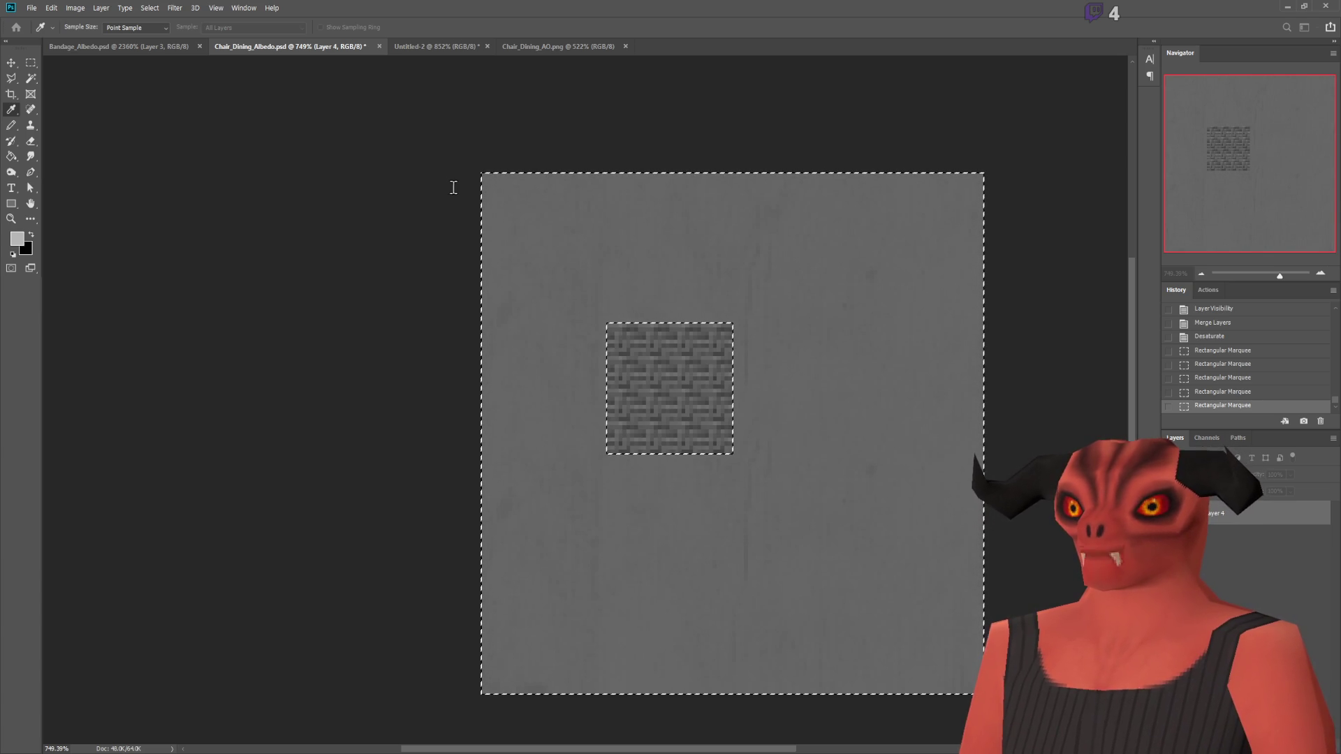
pyautogui.hotkey('ctrl', 'd')
pyautogui.press('m')
pyautogui.press('i')
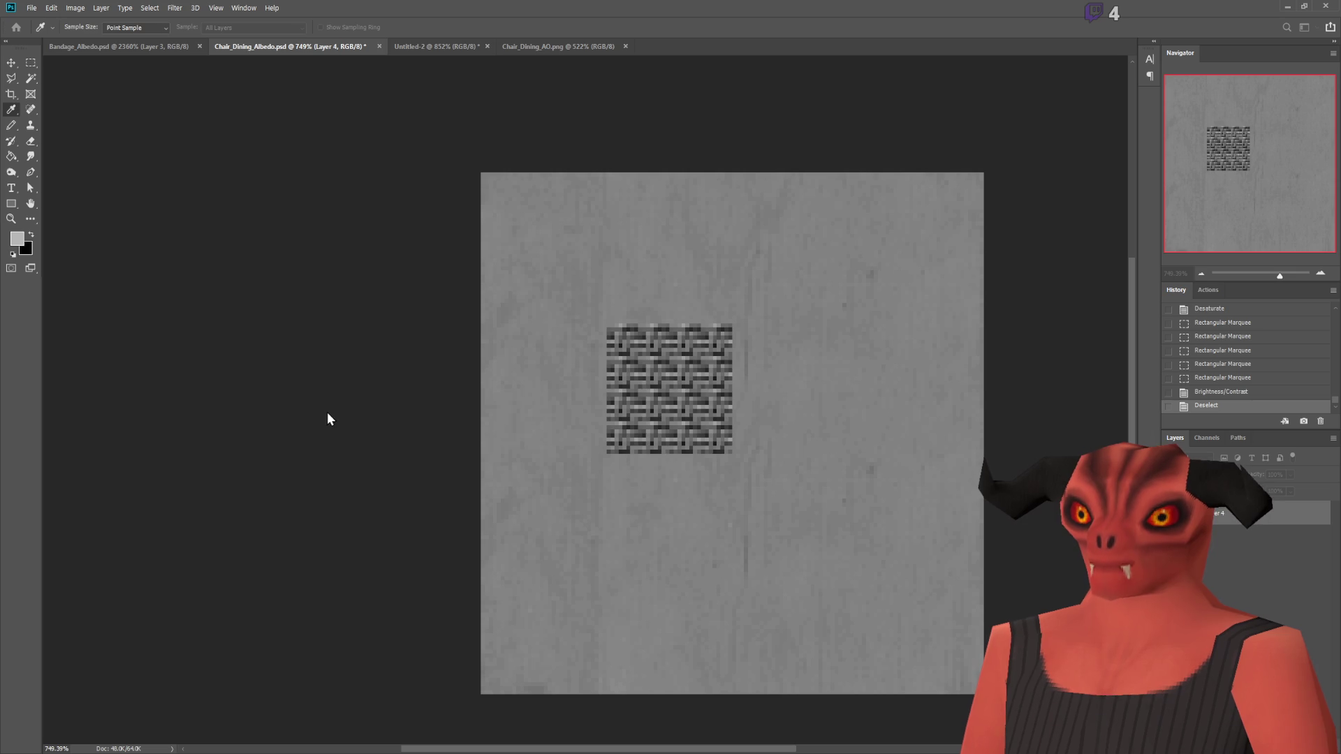
pyautogui.press('Return')
pyautogui.press('m')
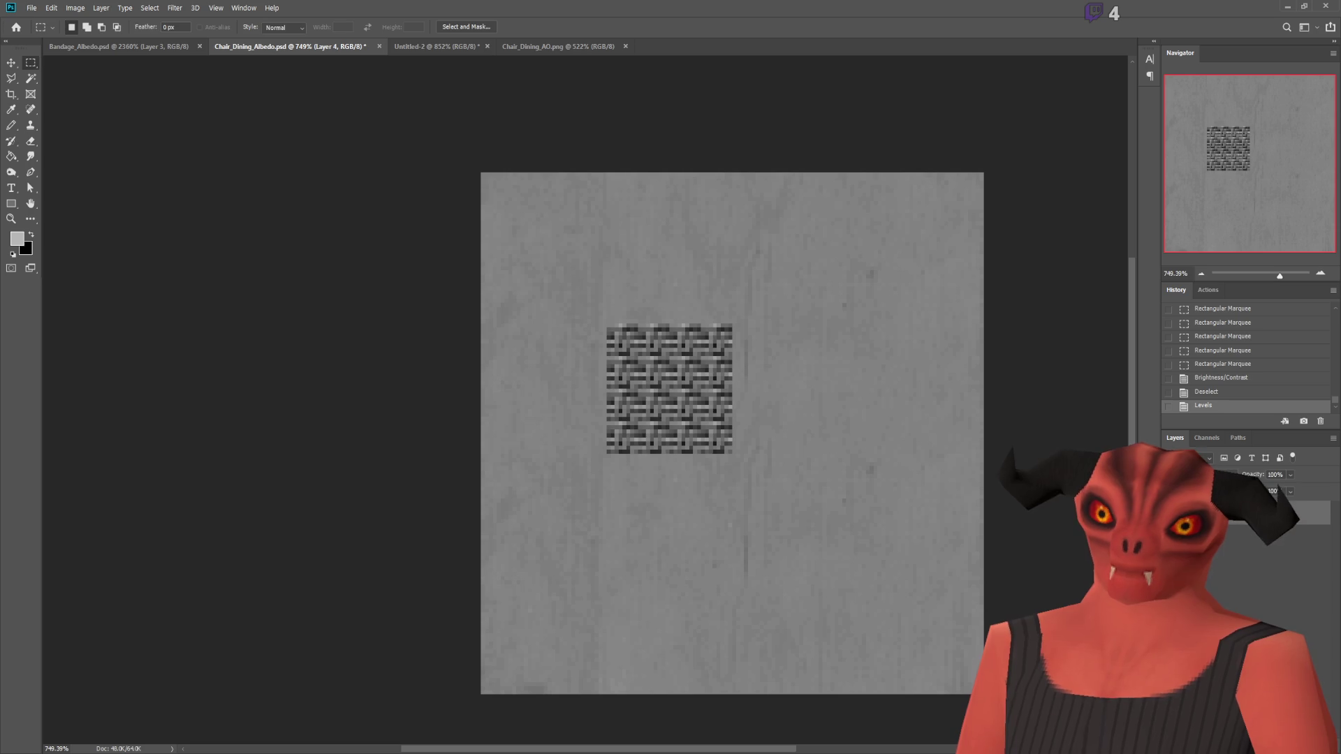
pyautogui.hotkey('alt', 'Tab')
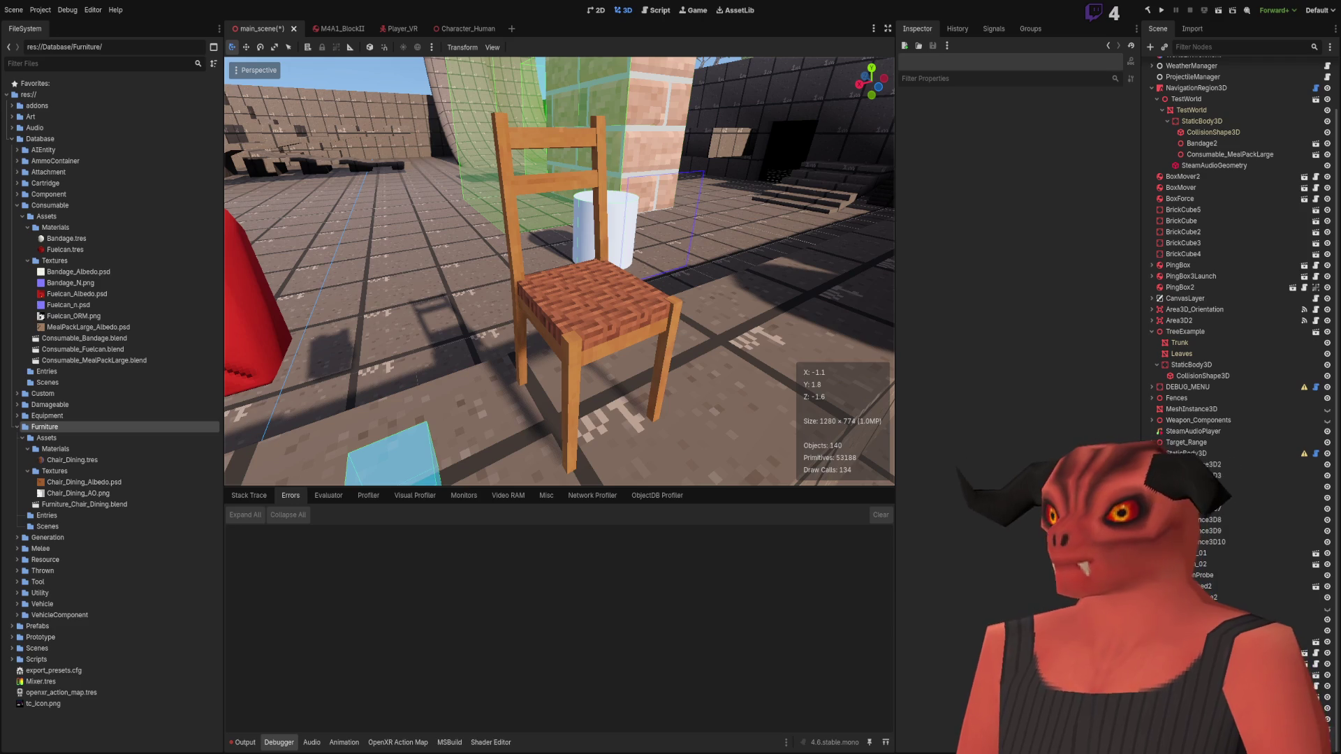
# Step: Look over the chair's UV layout in Blender, then return to Godot
pyautogui.hotkey('alt', 'Tab')
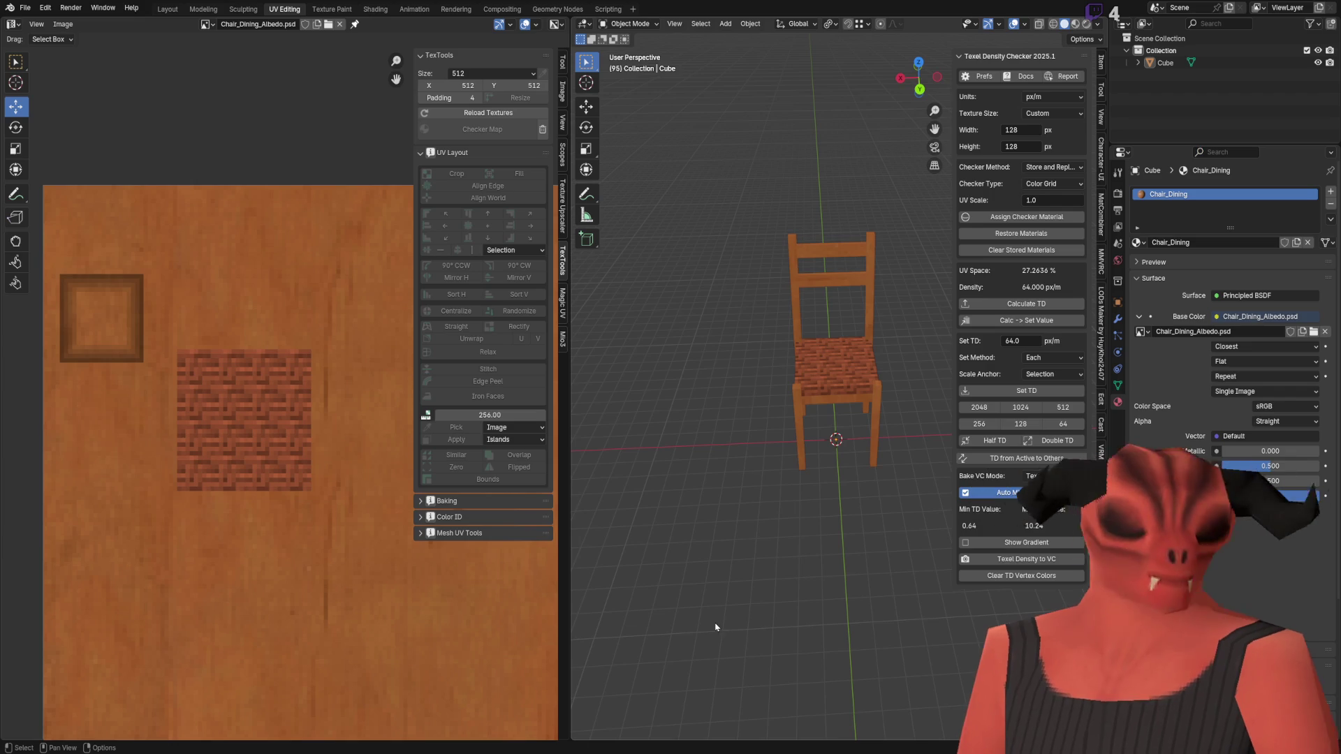
pyautogui.hotkey('alt', 'Tab')
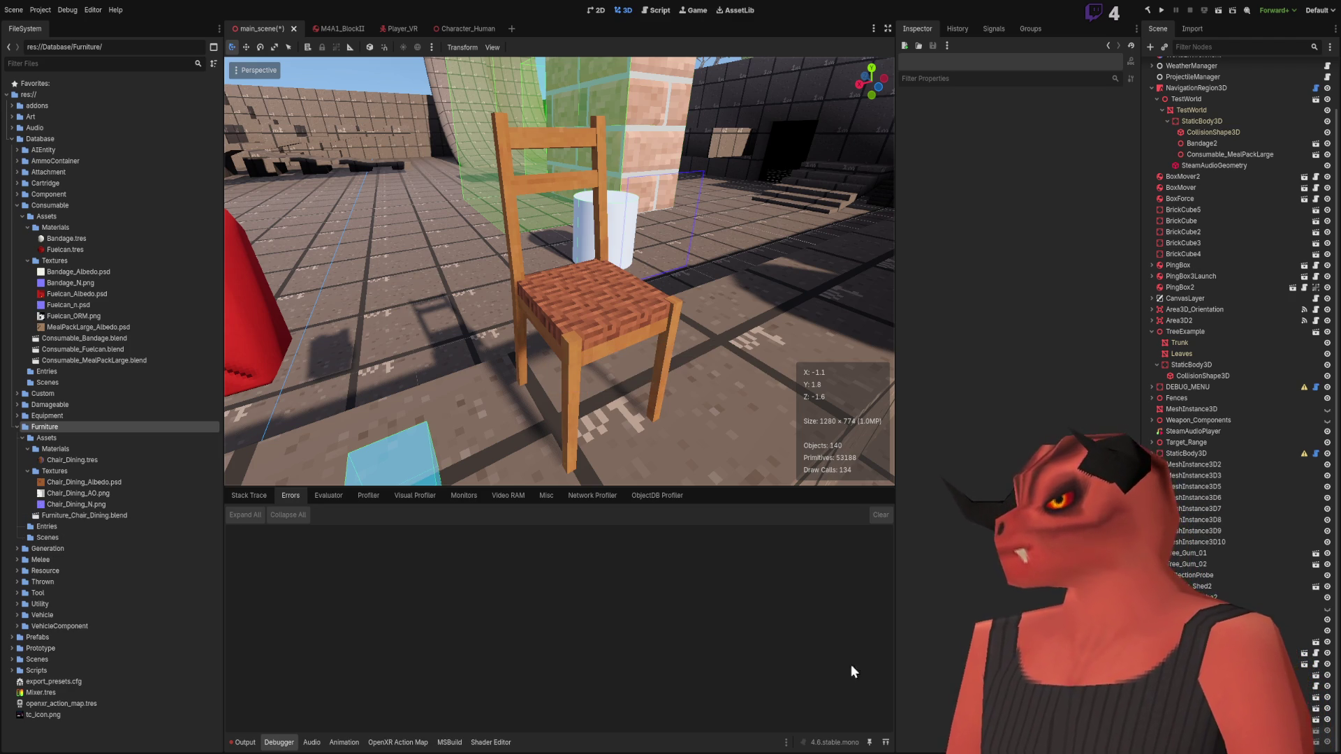
# Step: In Chair_Dining.tres, enable Normal Map and assign Chair_Dining_N.png as its texture
pyautogui.moveTo(588, 350); pyautogui.dragTo(249, 400, button='right')
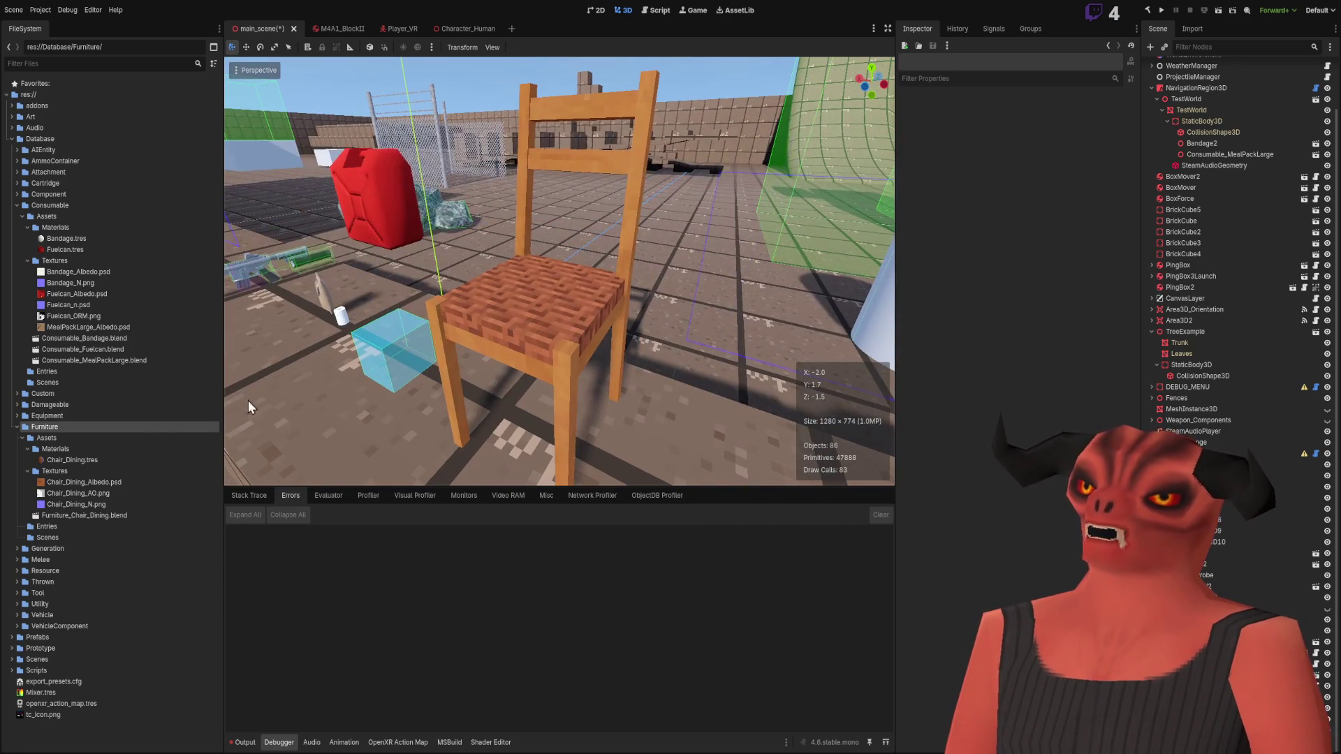
pyautogui.click(68, 459)
pyautogui.click(910, 251)
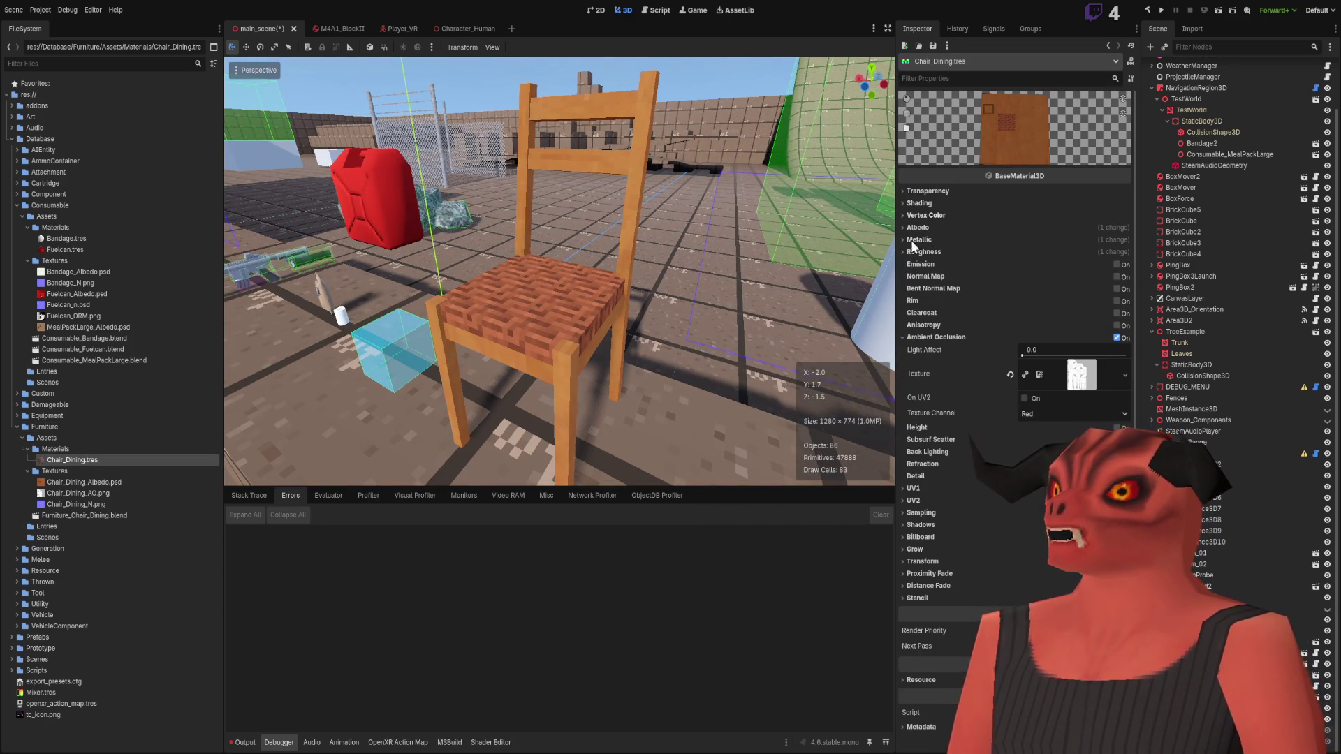
pyautogui.click(920, 337)
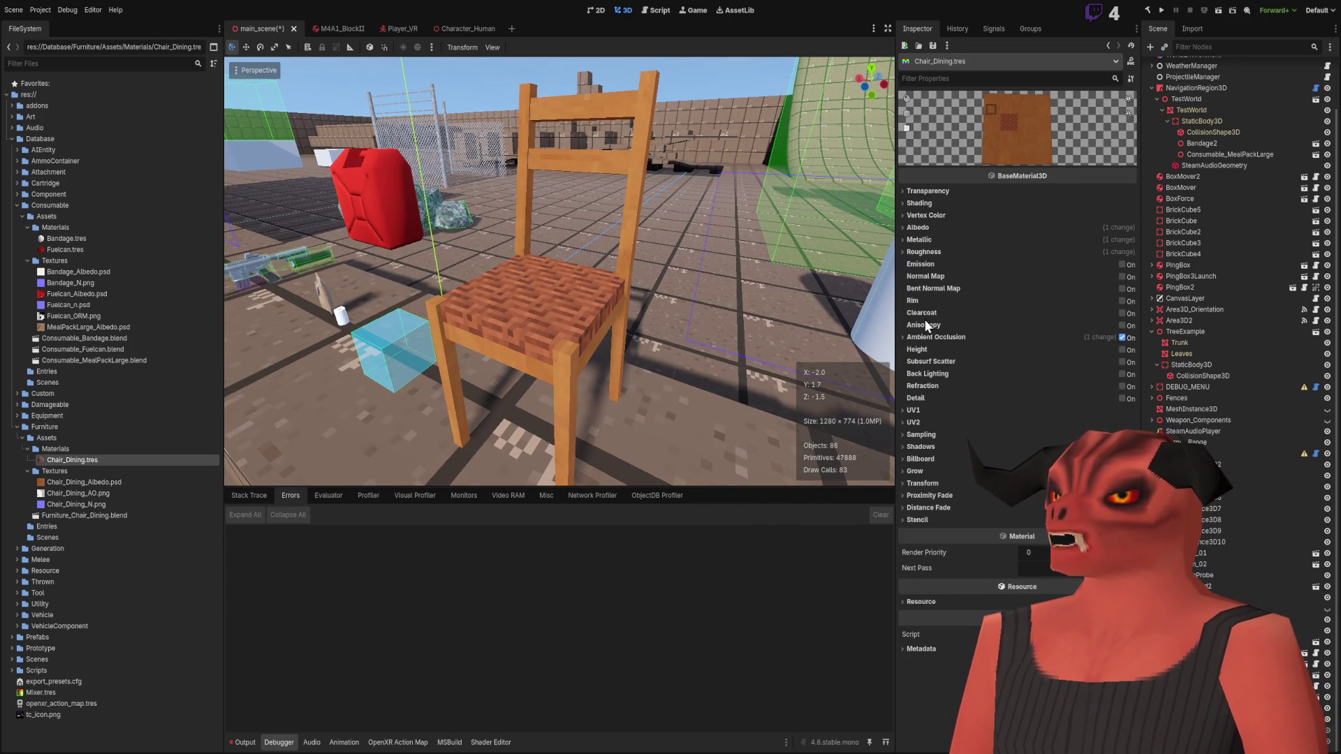
pyautogui.click(1122, 277)
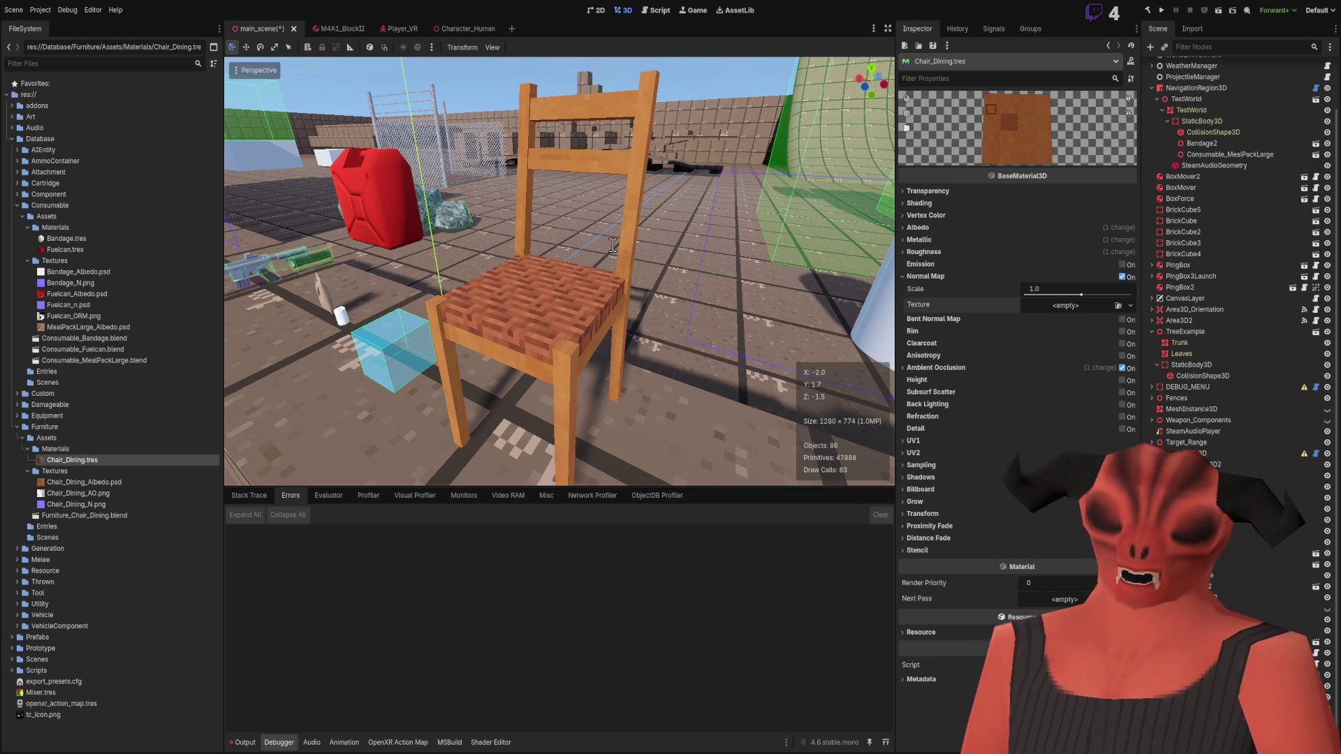
pyautogui.moveTo(585, 329)
pyautogui.mouseDown(button='right')
pyautogui.moveTo(600, 314)
pyautogui.moveTo(629, 359)
pyautogui.moveTo(615, 349)
pyautogui.moveTo(607, 377)
pyautogui.moveTo(618, 356)
pyautogui.moveTo(605, 328)
pyautogui.moveTo(605, 363)
pyautogui.mouseUp(button='right')
# Step: Pull back to view the whole normal-mapped chair and select the Chair_Dining_N.png file
pyautogui.scroll(-5, 608, 338)
pyautogui.scroll(3, 511, 257)
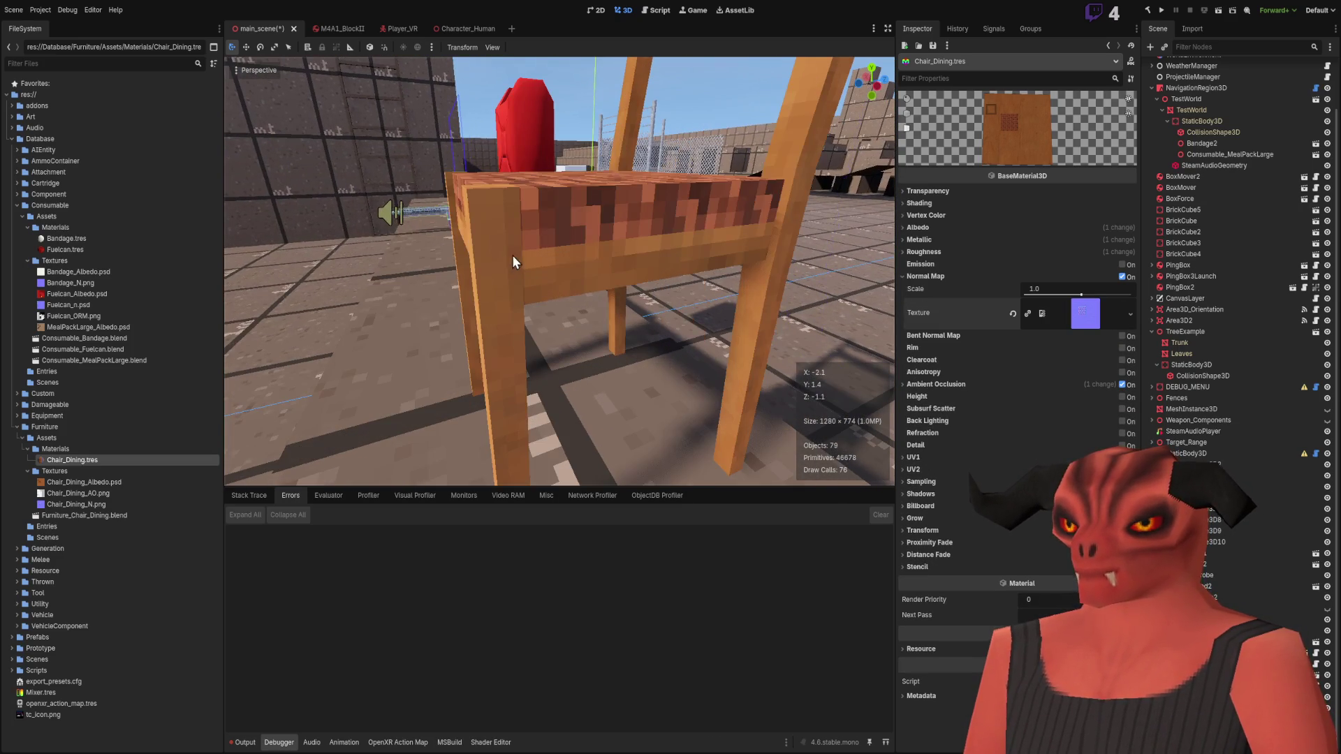
pyautogui.moveTo(769, 253); pyautogui.dragTo(817, 255, button='right')
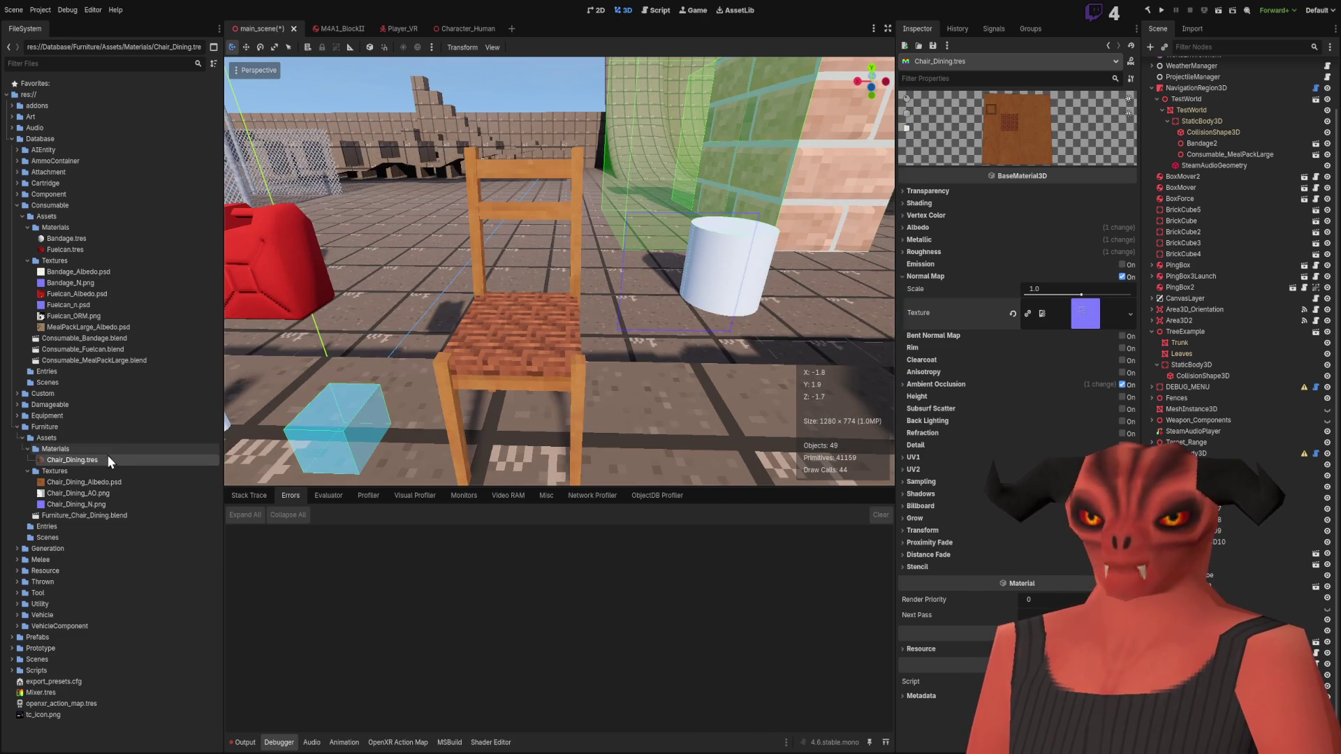
pyautogui.click(92, 501)
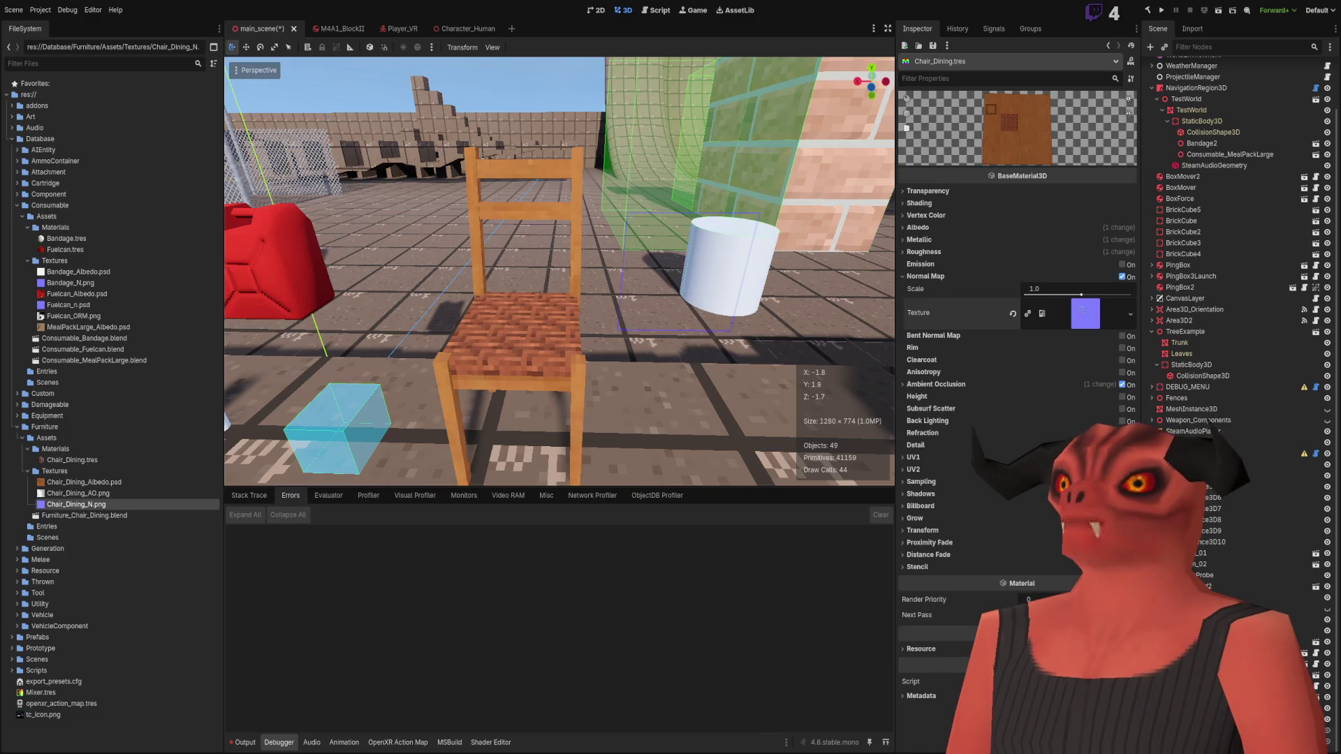
pyautogui.hotkey('alt', 'Tab')
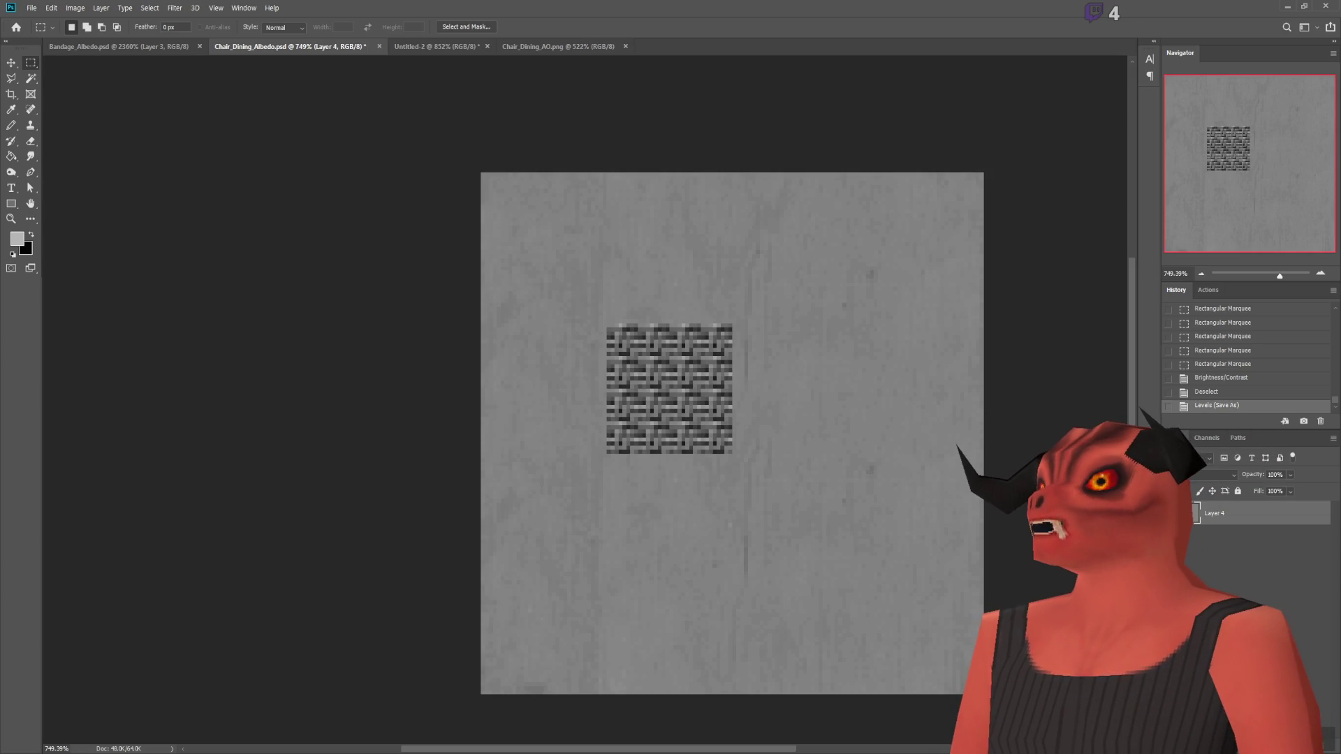
# Step: Revert the albedo to its Merge Layers colour state and inspect the chair's side in Godot
pyautogui.scroll(3, 1228, 357)
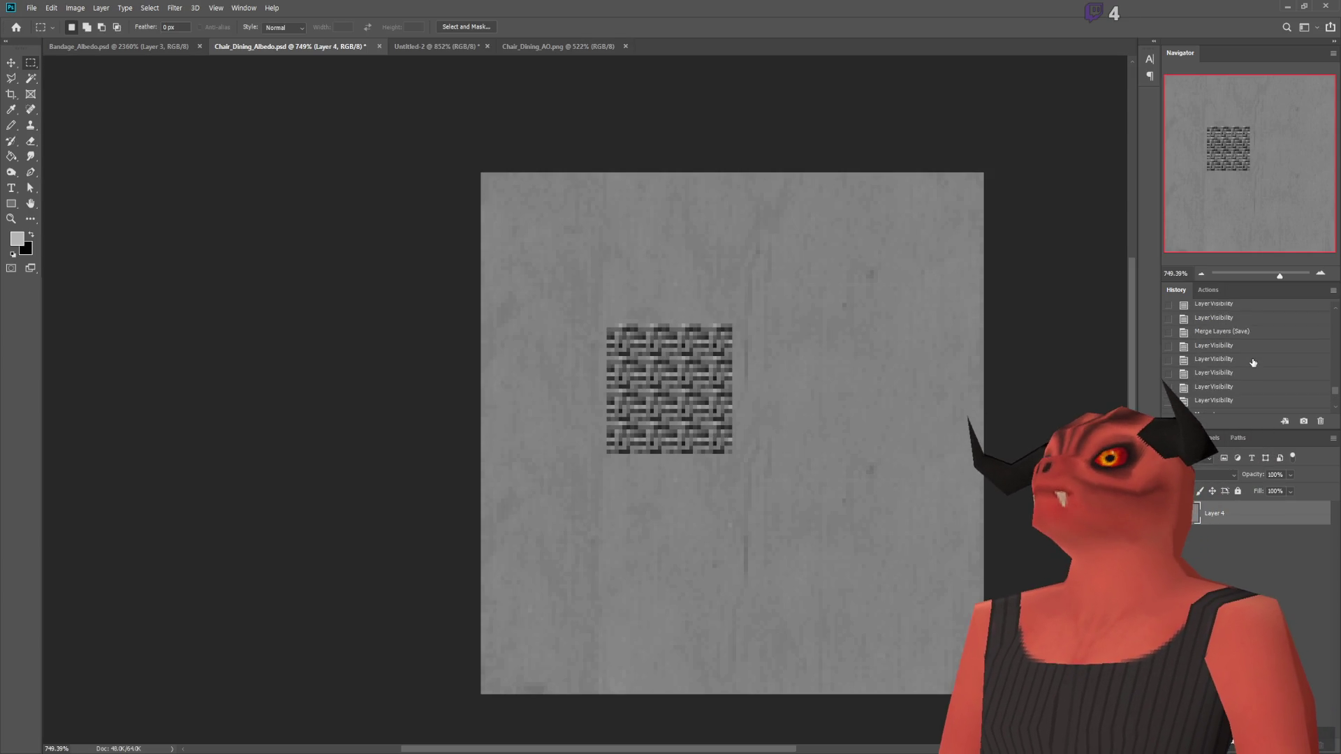
pyautogui.click(1255, 353)
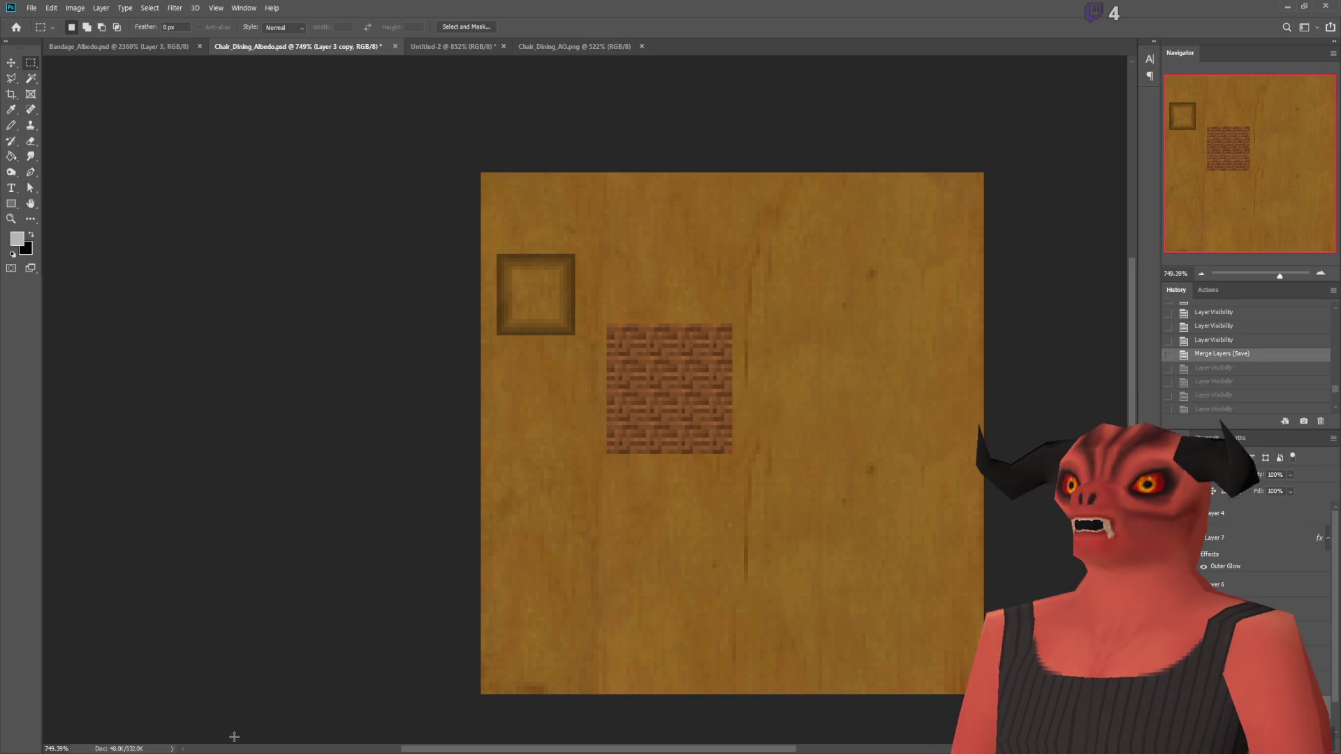
pyautogui.hotkey('alt', 'Tab')
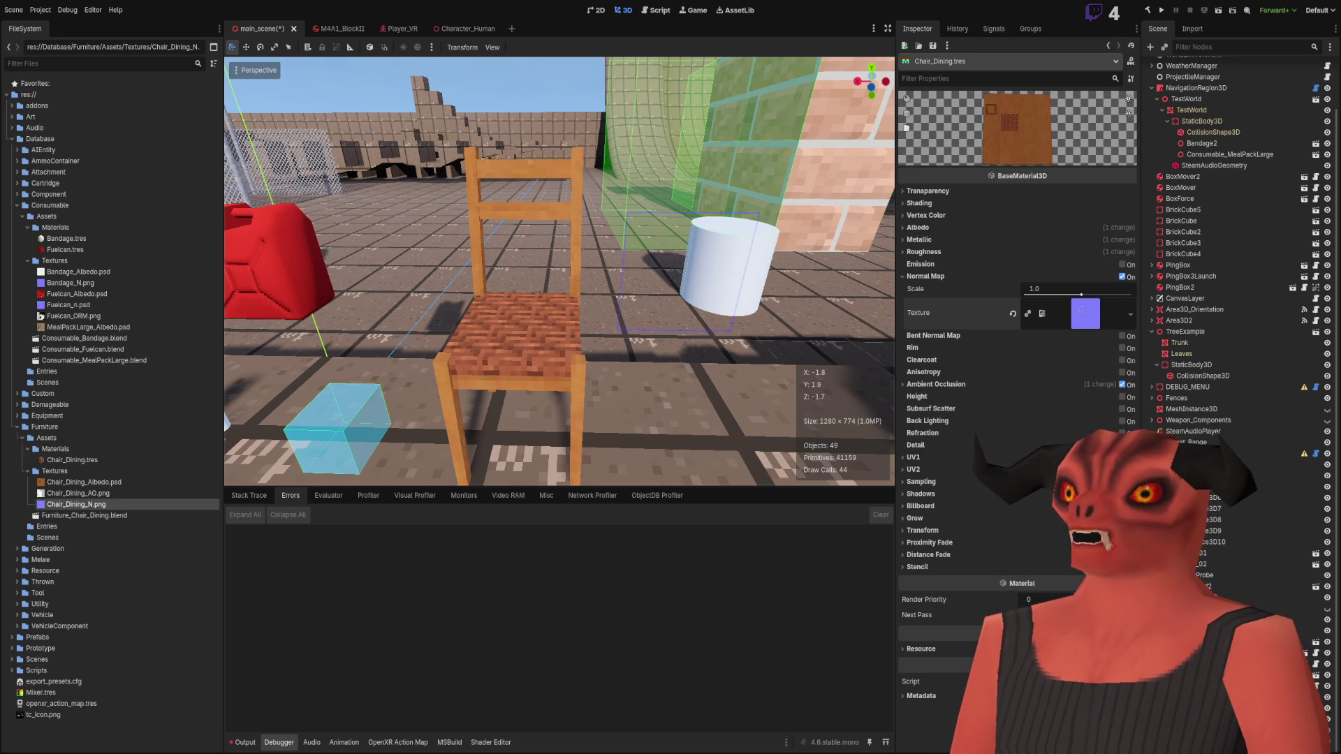
pyautogui.keyDown('alt'); pyautogui.scroll(10, 453, 427); pyautogui.keyUp('alt')
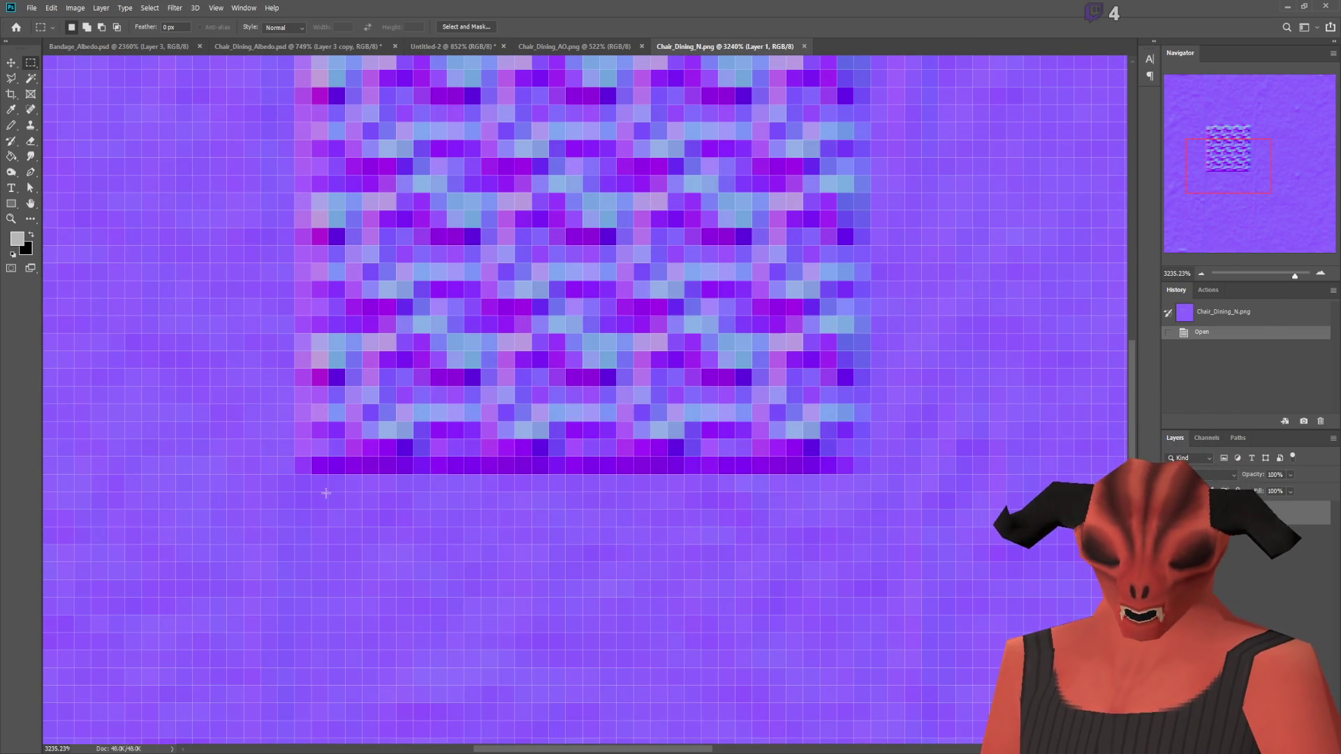
pyautogui.hotkey('alt', 'Tab')
pyautogui.moveTo(592, 318); pyautogui.dragTo(670, 317, button='right')
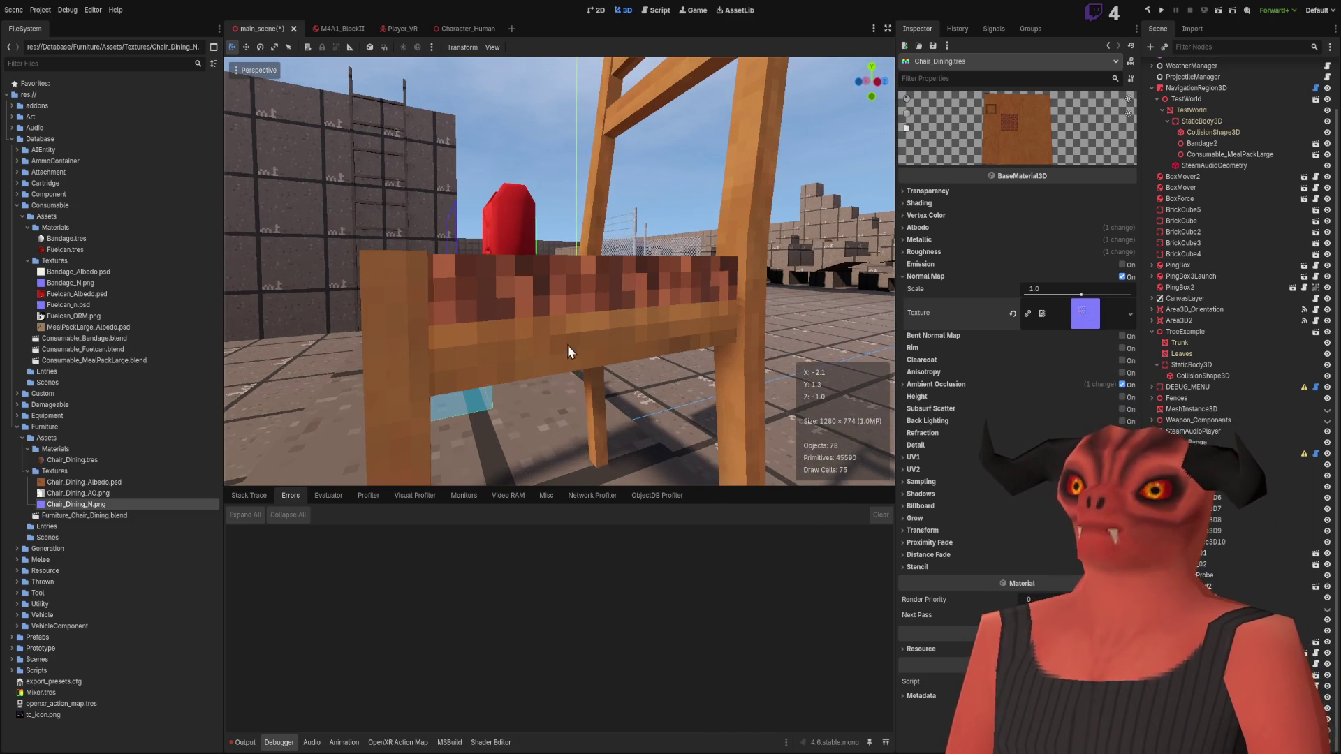
# Step: In the normal map, select the bottom, right, top and left edge strips around the weave patch
pyautogui.hotkey('alt', 'Tab')
pyautogui.moveTo(301, 445); pyautogui.dragTo(854, 463)
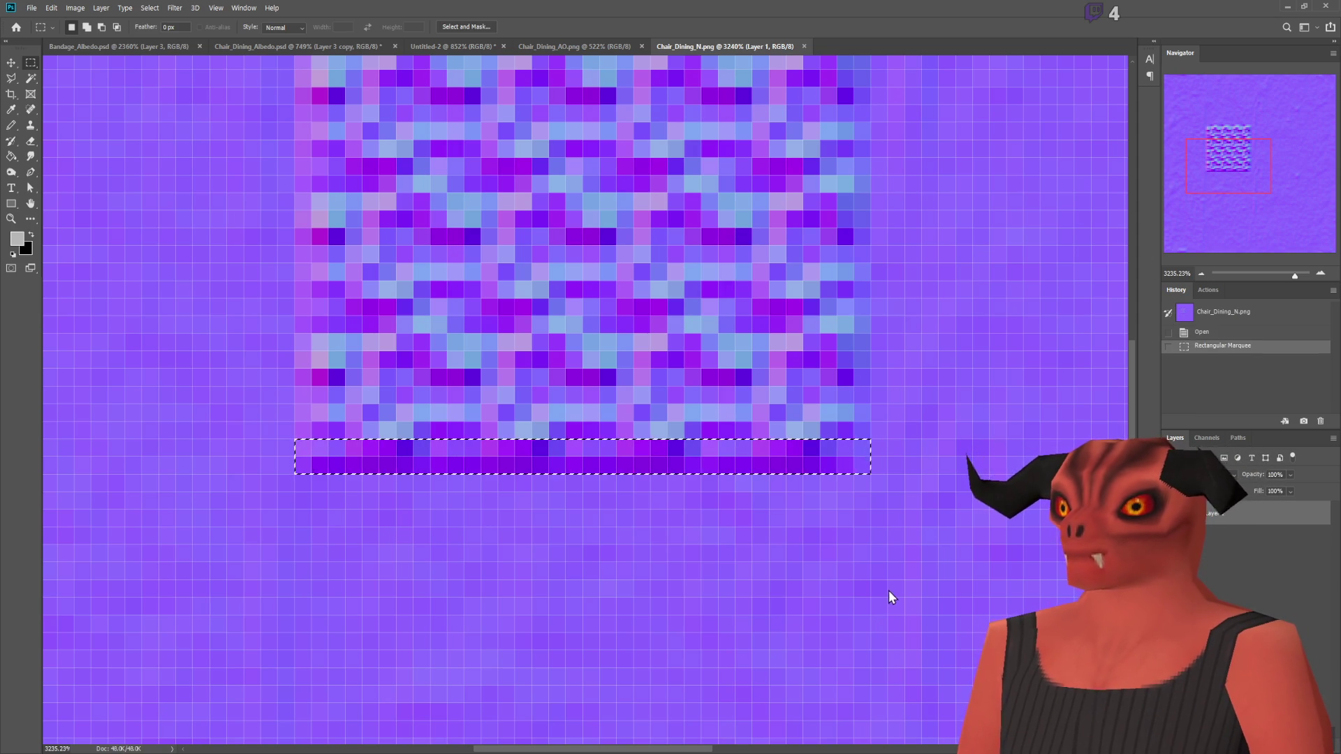
pyautogui.scroll(-5, 863, 515)
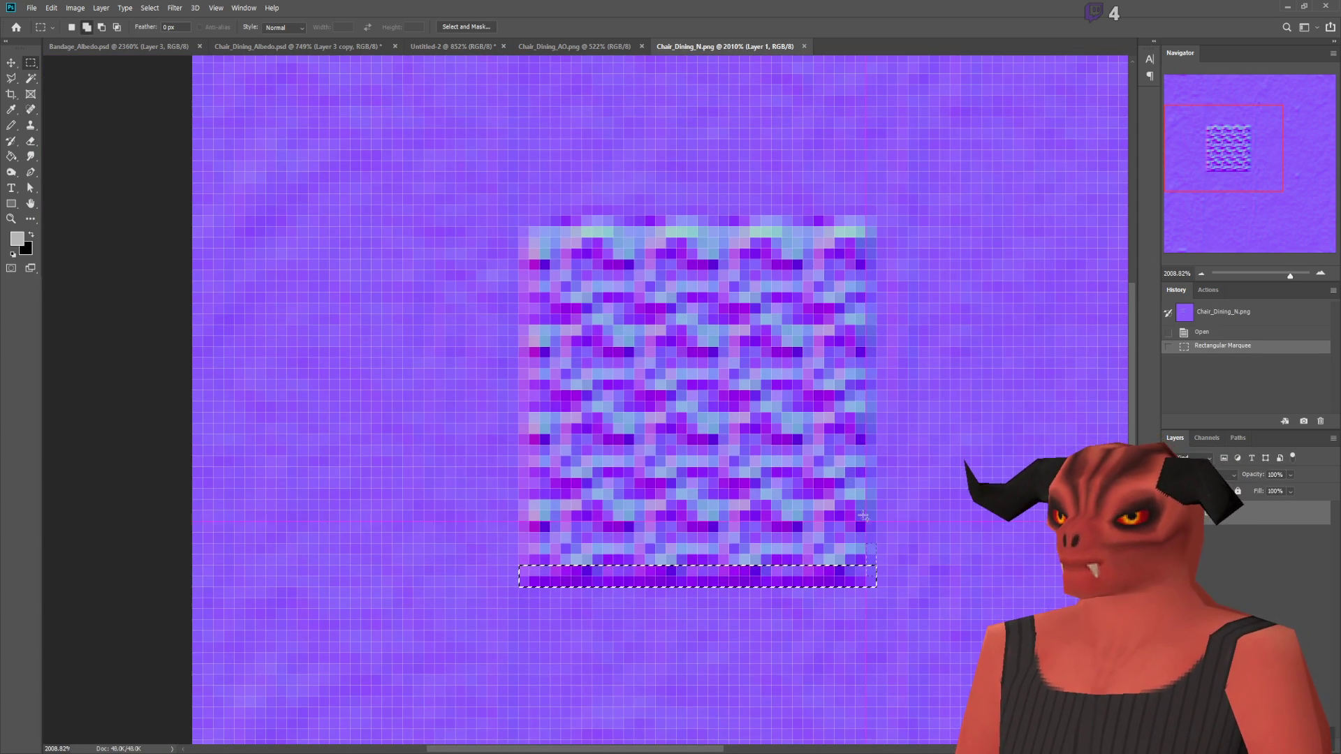
pyautogui.moveTo(876, 585)
pyautogui.keyDown('shift'); pyautogui.mouseDown()
pyautogui.moveTo(871, 271)
pyautogui.moveTo(857, 216)
pyautogui.mouseUp(); pyautogui.keyUp('shift')
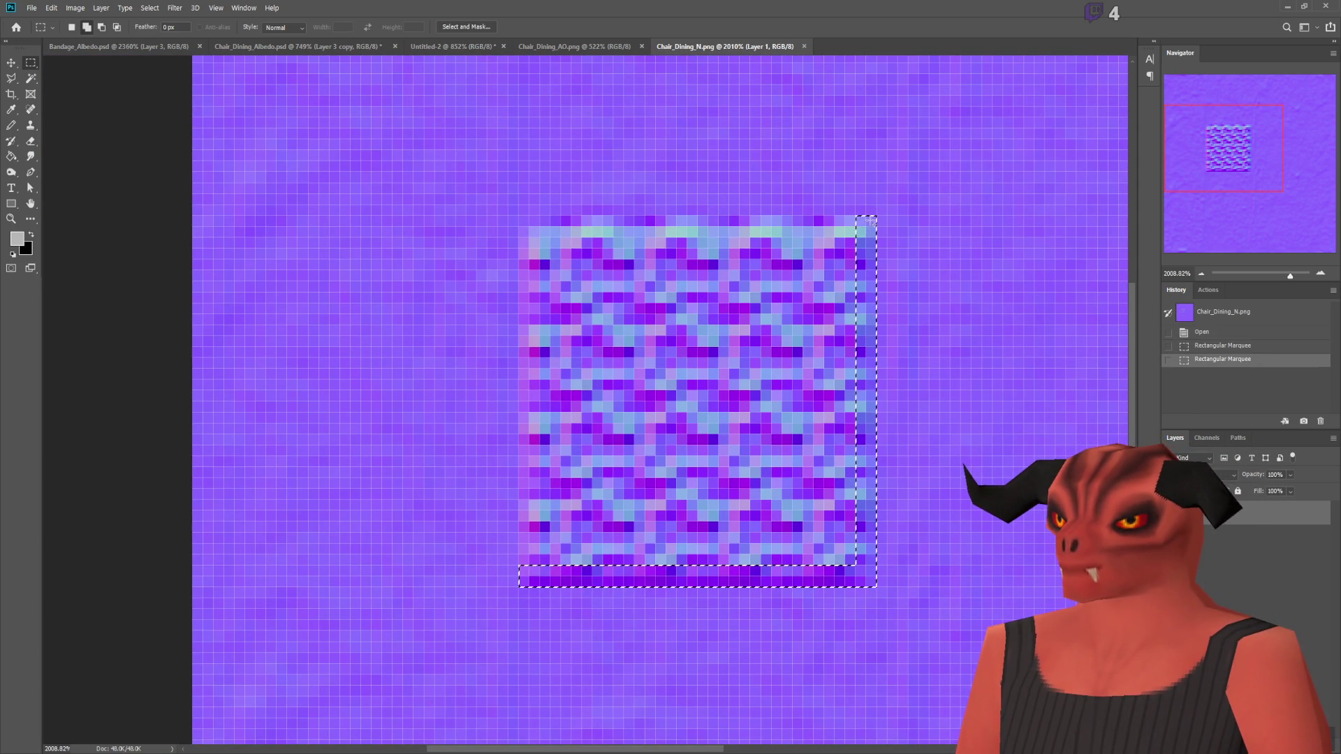
pyautogui.keyDown('shift'); pyautogui.moveTo(530, 227); pyautogui.dragTo(519, 237); pyautogui.keyUp('shift')
pyautogui.moveTo(549, 586)
pyautogui.keyDown('shift'); pyautogui.mouseDown()
pyautogui.moveTo(519, 215)
pyautogui.moveTo(747, 564)
pyautogui.mouseUp(); pyautogui.keyUp('shift')
# Step: Content-Aware fill the strips, deselect, save Chair_Dining_N.png, and view the shaded seat in Godot
pyautogui.hotkey('shift', 'BackSpace')
pyautogui.press('Return')
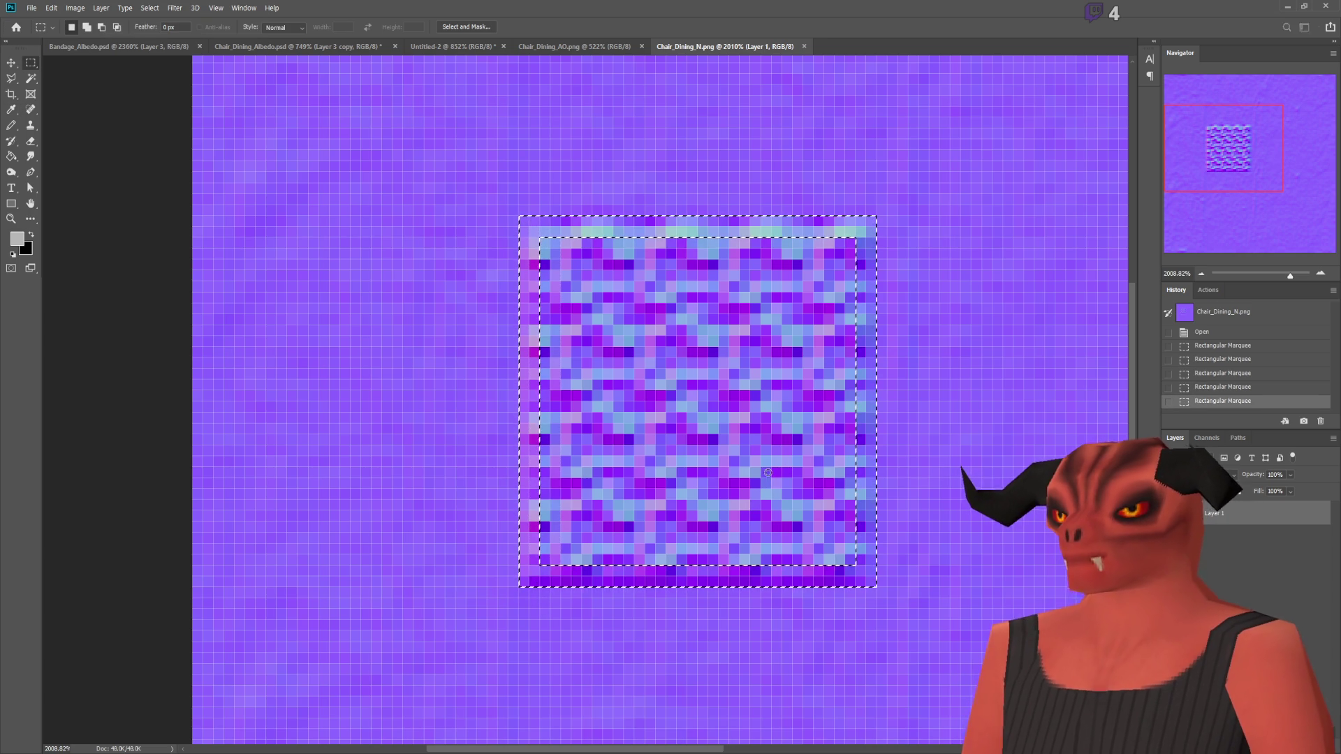
pyautogui.hotkey('ctrl', 'd')
pyautogui.hotkey('alt', 'Tab')
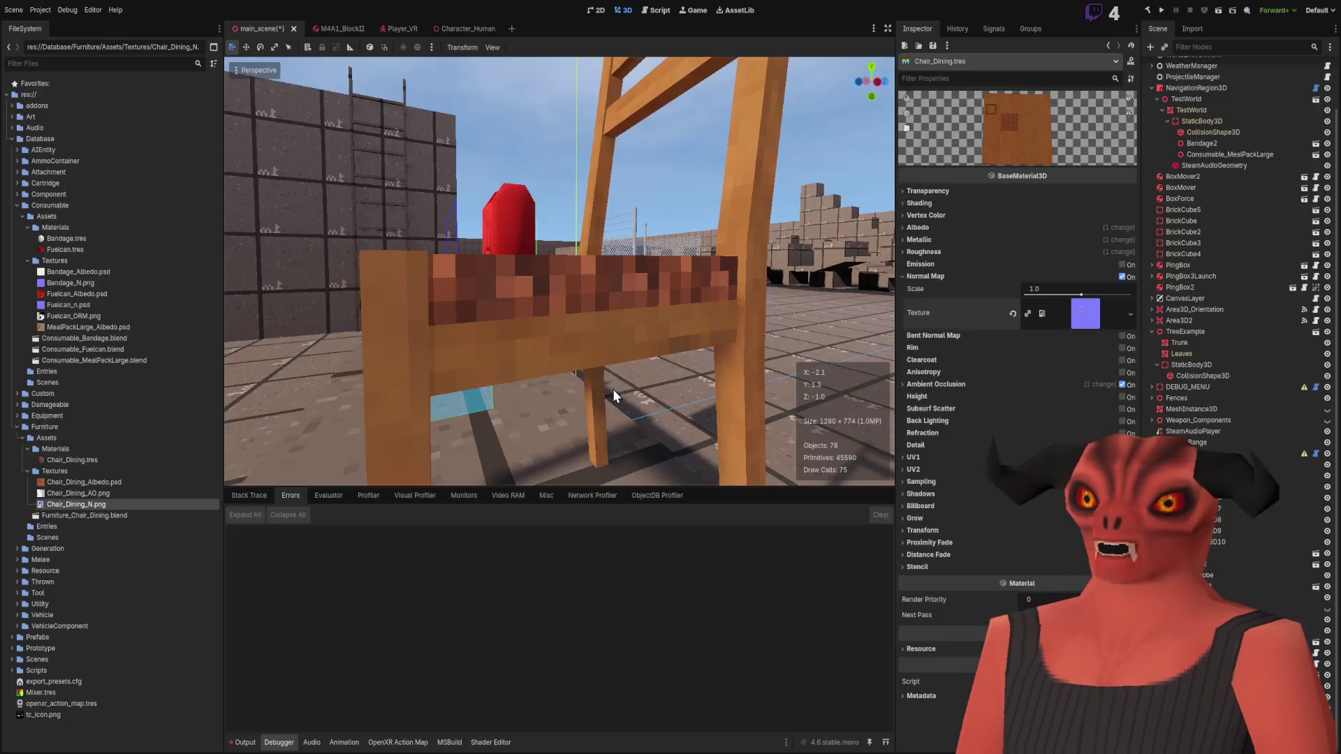
pyautogui.moveTo(563, 362); pyautogui.dragTo(563, 362, button='right')
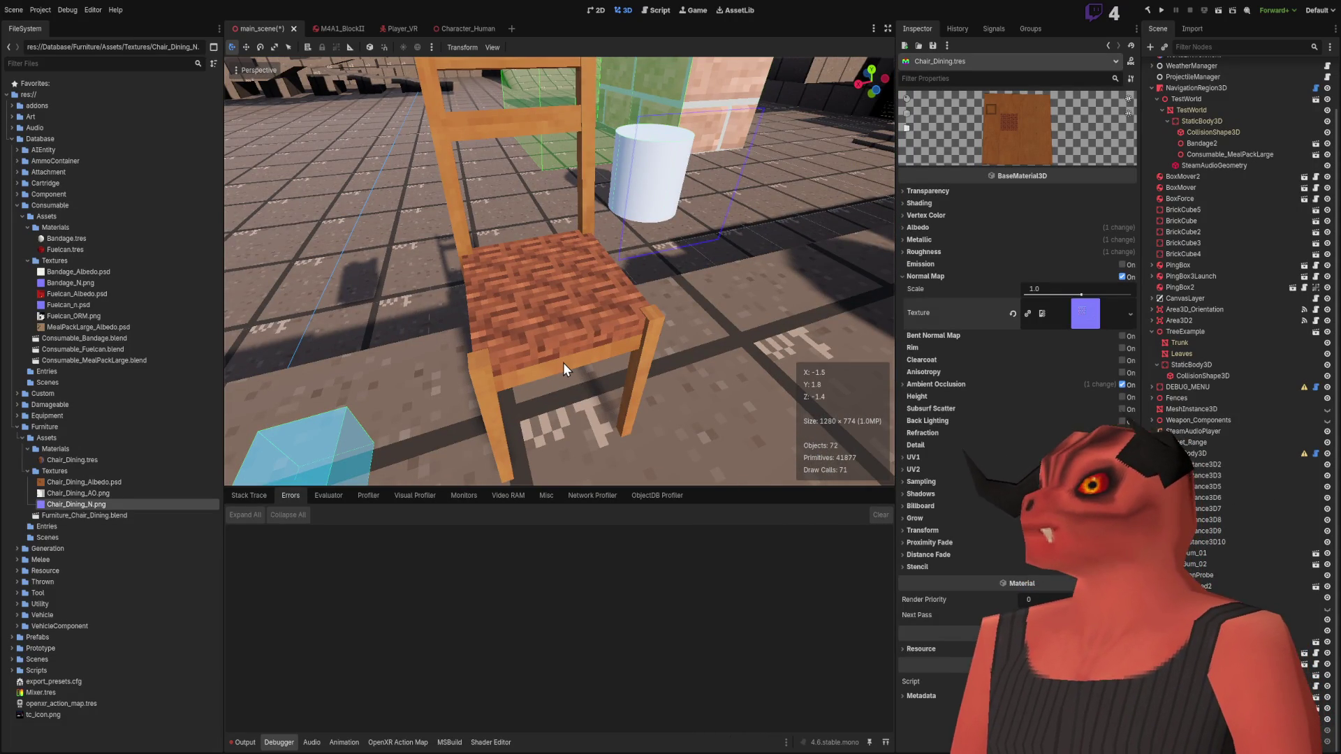
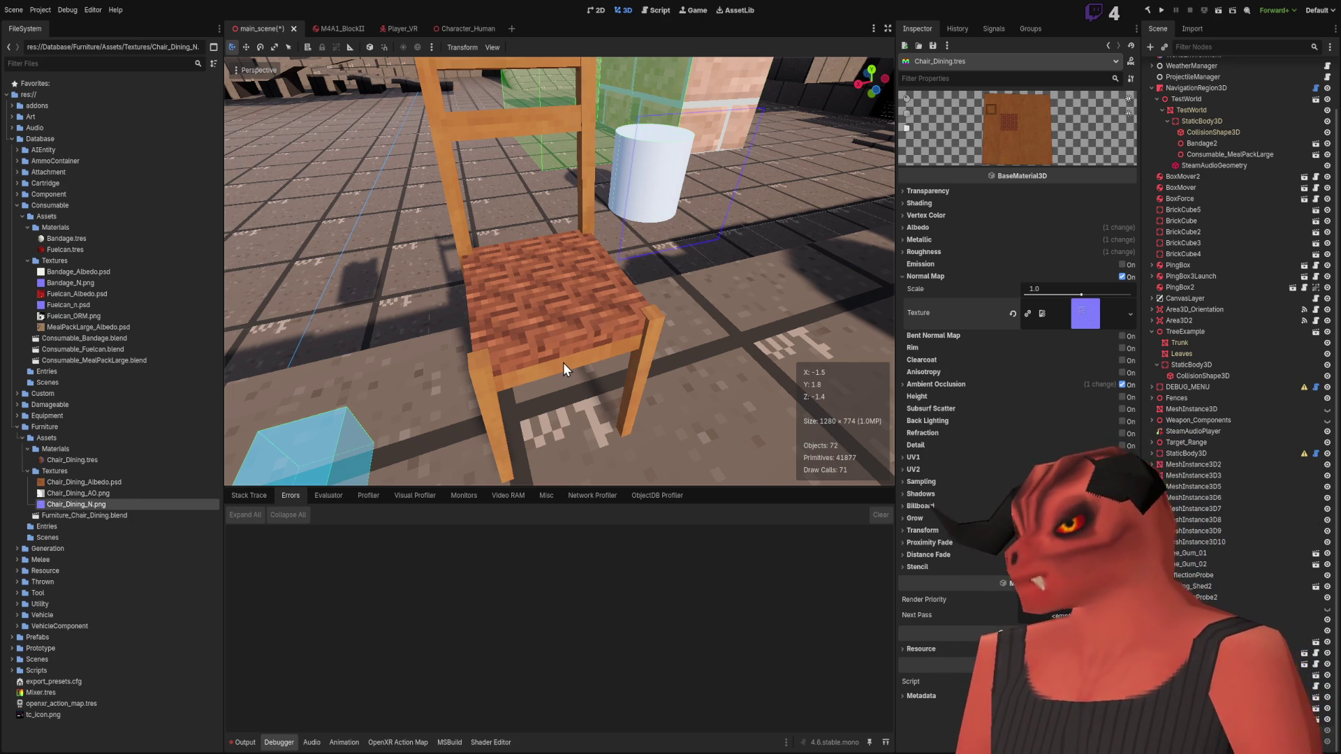
# Step: Rotate Furniture_Chair_Dining with the rotate gizmo rings until it lies tipped over on its side
pyautogui.moveTo(563, 363)
pyautogui.mouseDown(button='middle')
pyautogui.moveTo(618, 342)
pyautogui.moveTo(577, 265)
pyautogui.moveTo(439, 234)
pyautogui.moveTo(462, 252)
pyautogui.moveTo(503, 216)
pyautogui.moveTo(558, 252)
pyautogui.moveTo(483, 241)
pyautogui.mouseUp(button='middle')
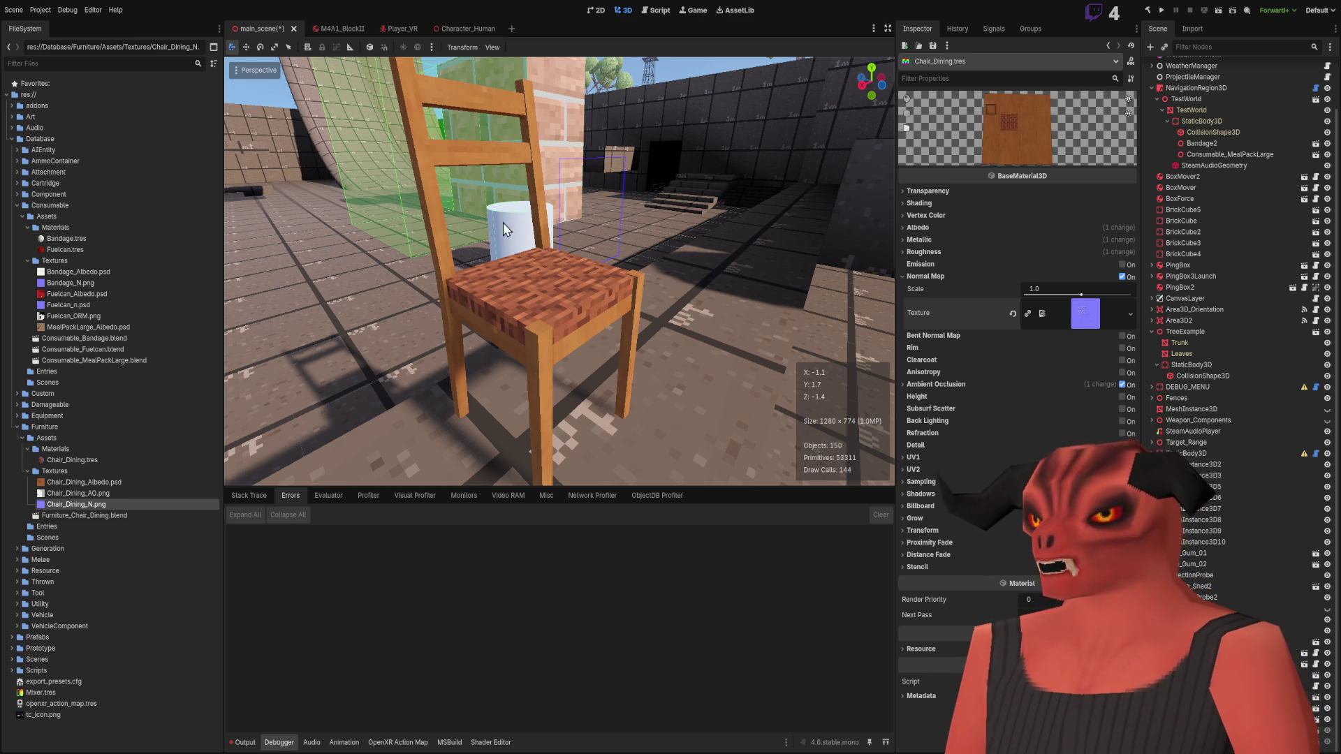
pyautogui.moveTo(682, 270); pyautogui.dragTo(524, 303, button='middle')
pyautogui.click(523, 303)
pyautogui.moveTo(525, 234); pyautogui.dragTo(589, 349, button='middle')
pyautogui.moveTo(589, 349)
pyautogui.mouseDown()
pyautogui.moveTo(671, 318)
pyautogui.moveTo(703, 263)
pyautogui.moveTo(660, 287)
pyautogui.moveTo(517, 295)
pyautogui.moveTo(458, 345)
pyautogui.moveTo(551, 391)
pyautogui.moveTo(613, 369)
pyautogui.moveTo(531, 321)
pyautogui.moveTo(555, 311)
pyautogui.moveTo(541, 296)
pyautogui.moveTo(595, 304)
pyautogui.moveTo(535, 303)
pyautogui.moveTo(554, 309)
pyautogui.mouseUp()
pyautogui.moveTo(554, 308); pyautogui.dragTo(559, 310, button='right')
pyautogui.moveTo(559, 310); pyautogui.dragTo(562, 328)
pyautogui.moveTo(562, 328); pyautogui.dragTo(532, 340, button='right')
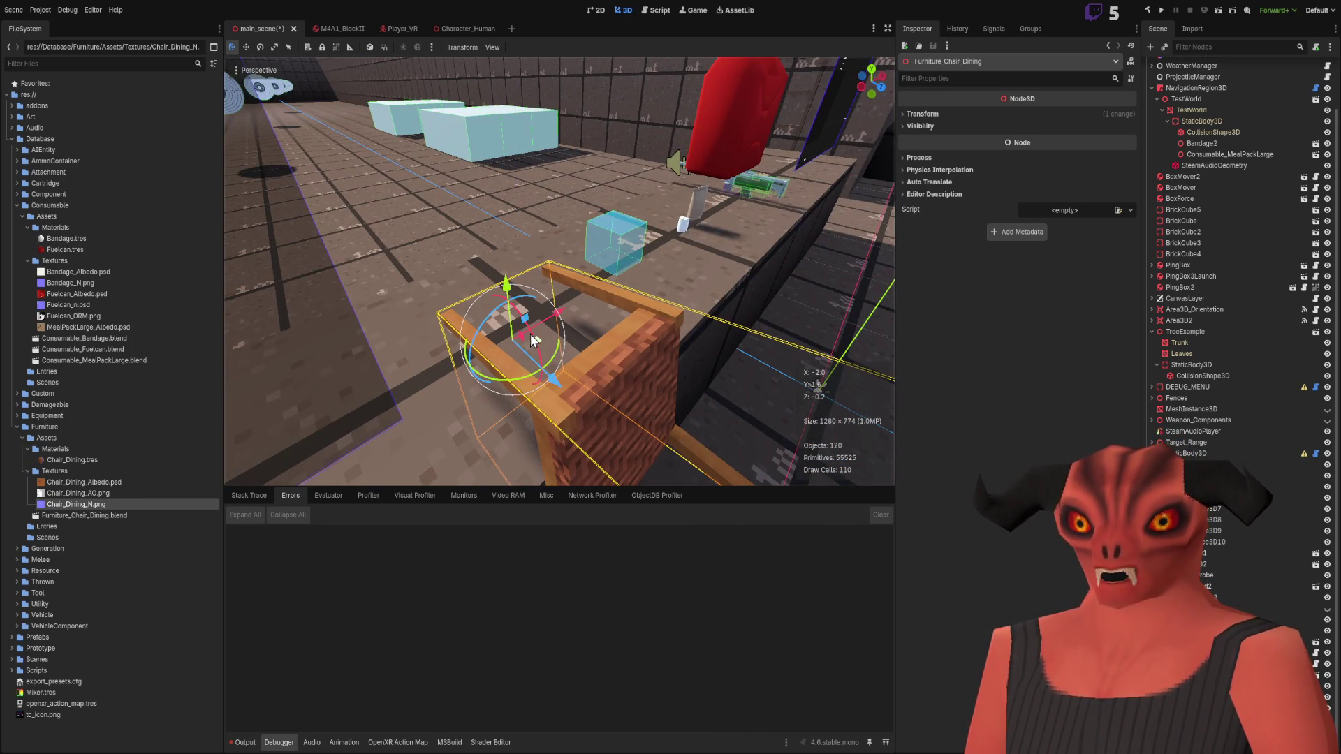
# Step: Rotate the dining chair back around its X axis so it stands upright
pyautogui.moveTo(523, 315)
pyautogui.mouseDown()
pyautogui.moveTo(493, 298)
pyautogui.moveTo(454, 238)
pyautogui.moveTo(379, 193)
pyautogui.moveTo(402, 231)
pyautogui.moveTo(501, 312)
pyautogui.moveTo(392, 215)
pyautogui.moveTo(501, 298)
pyautogui.moveTo(430, 261)
pyautogui.mouseUp()
pyautogui.moveTo(430, 261)
pyautogui.mouseDown(button='middle')
pyautogui.moveTo(391, 230)
pyautogui.moveTo(539, 303)
pyautogui.moveTo(560, 300)
pyautogui.mouseUp(button='middle')
pyautogui.moveTo(559, 299)
pyautogui.mouseDown(button='right')
pyautogui.moveTo(538, 236)
pyautogui.moveTo(810, 383)
pyautogui.mouseUp(button='right')
# Step: Inspect the seat from above and a low side angle, then switch to Photoshop's Chair_Dining_N.png
pyautogui.moveTo(643, 320); pyautogui.dragTo(539, 184, button='right')
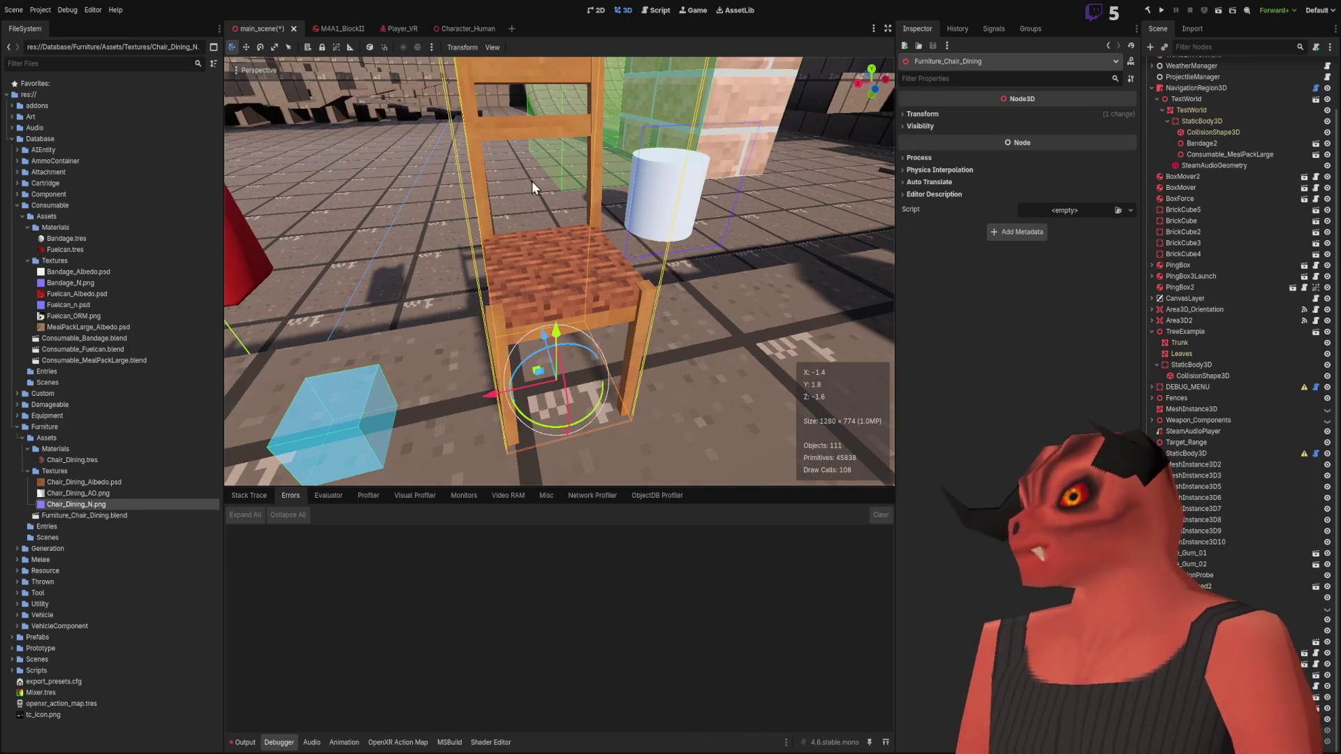
pyautogui.moveTo(535, 282)
pyautogui.mouseDown(button='right')
pyautogui.moveTo(691, 265)
pyautogui.moveTo(681, 230)
pyautogui.moveTo(451, 340)
pyautogui.moveTo(626, 282)
pyautogui.mouseUp(button='right')
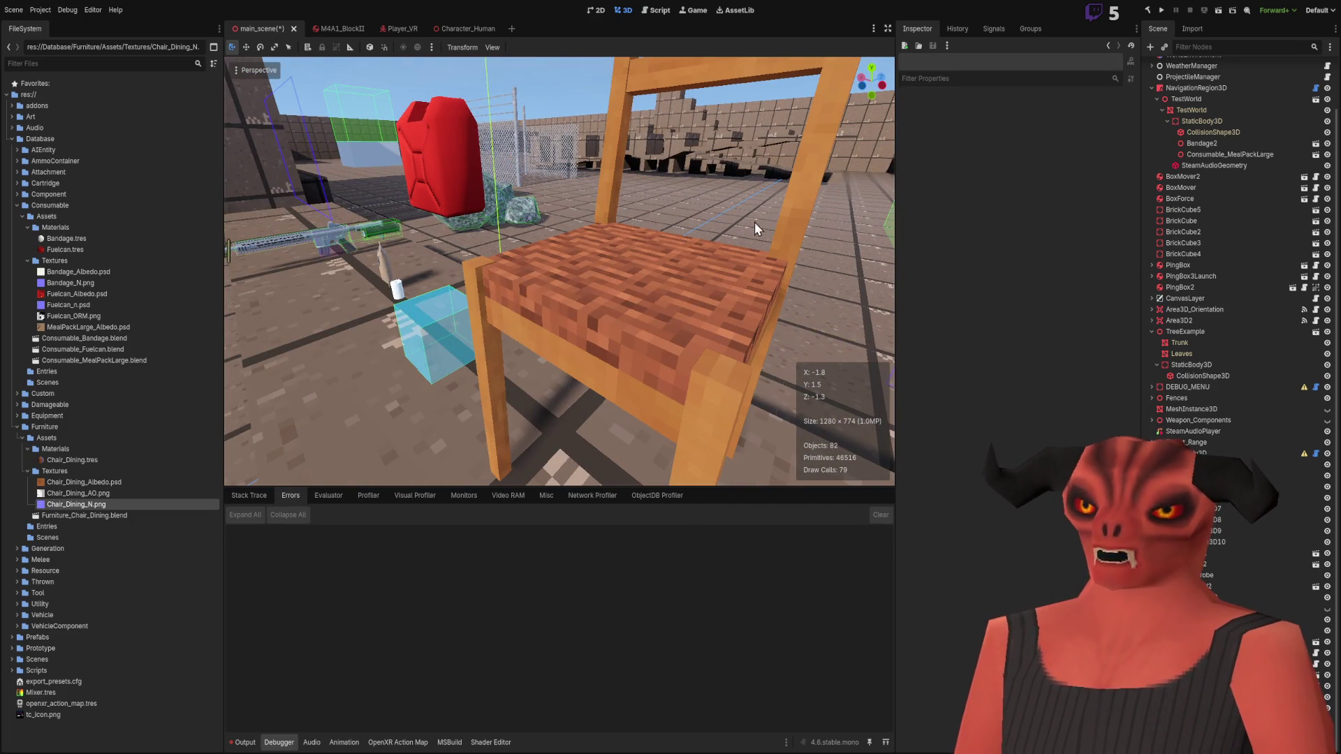
pyautogui.moveTo(674, 328)
pyautogui.mouseDown(button='right')
pyautogui.moveTo(669, 350)
pyautogui.moveTo(590, 332)
pyautogui.moveTo(601, 325)
pyautogui.moveTo(592, 336)
pyautogui.mouseUp(button='right')
pyautogui.hotkey('alt', 'Tab')
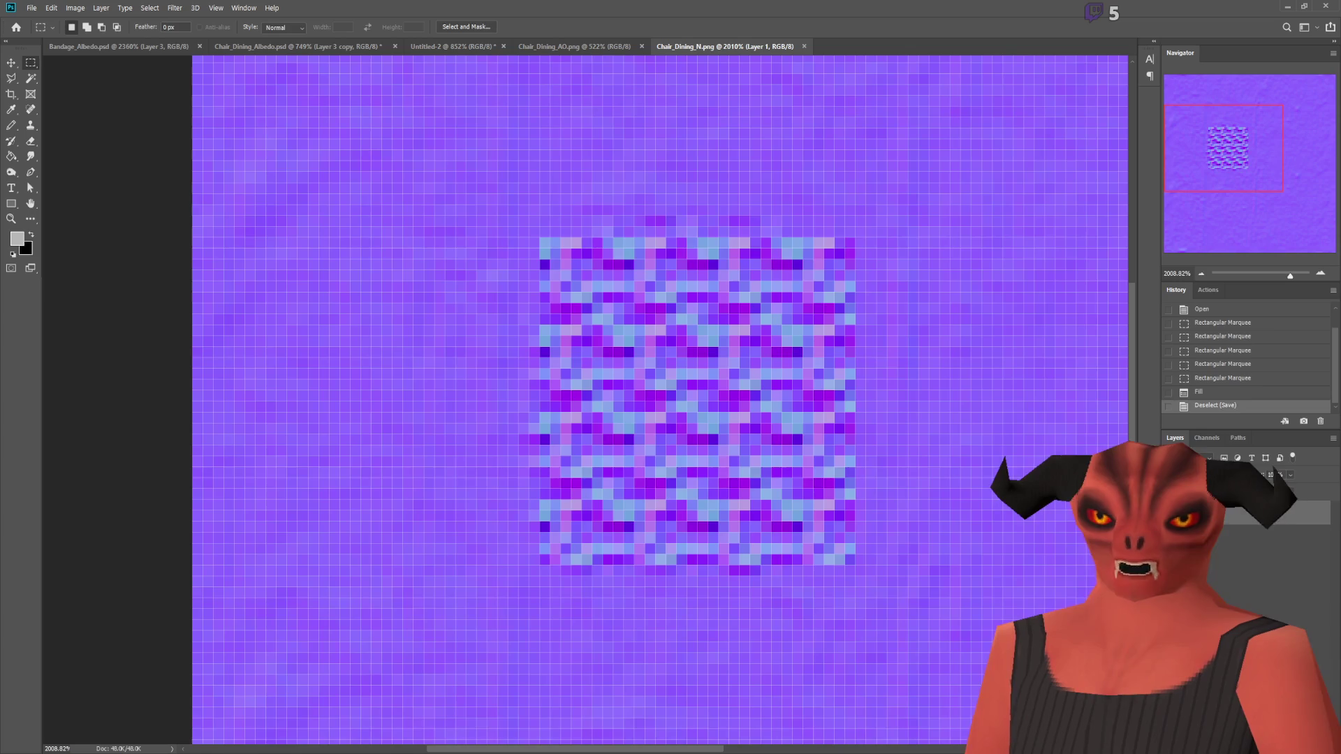
# Step: Close Chair_Dining_N.png and marquee-select the brick seat patch in Chair_Dining_Albedo.psd
pyautogui.click(803, 46)
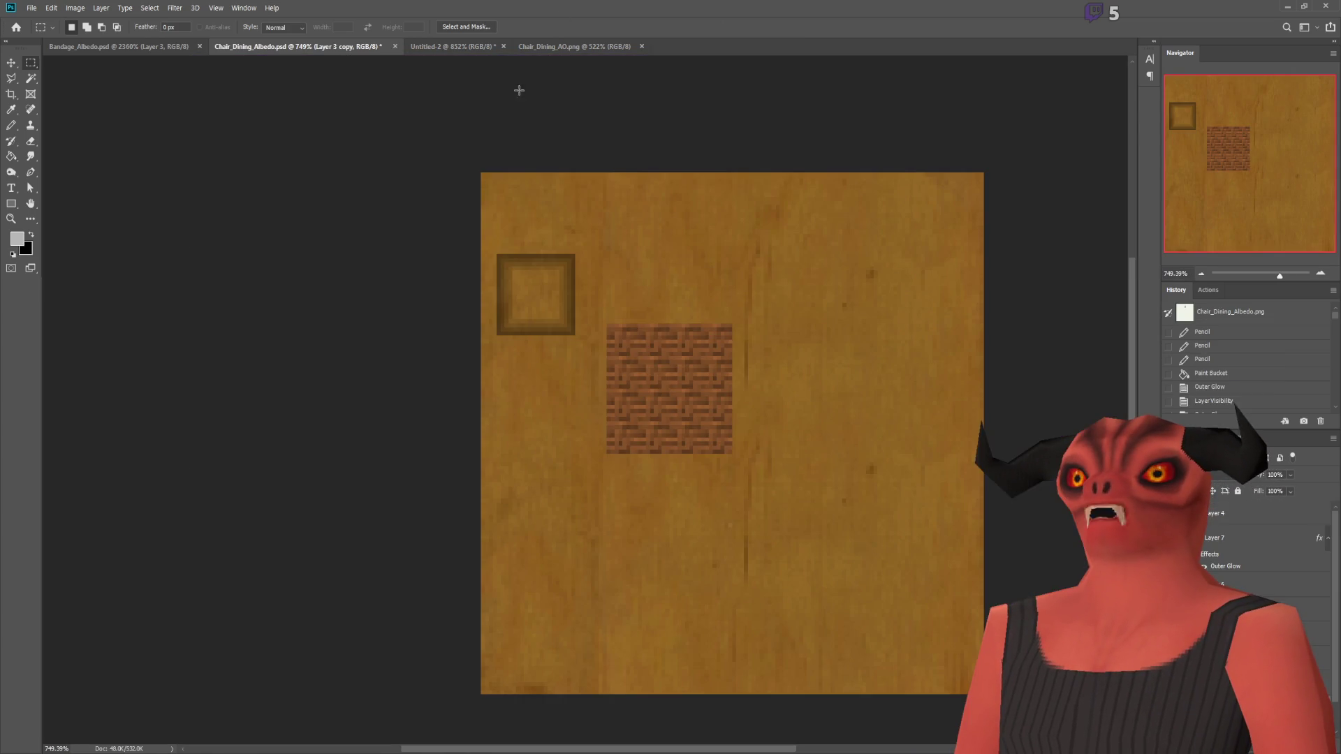
pyautogui.keyDown('alt'); pyautogui.scroll(3, 707, 461); pyautogui.keyUp('alt')
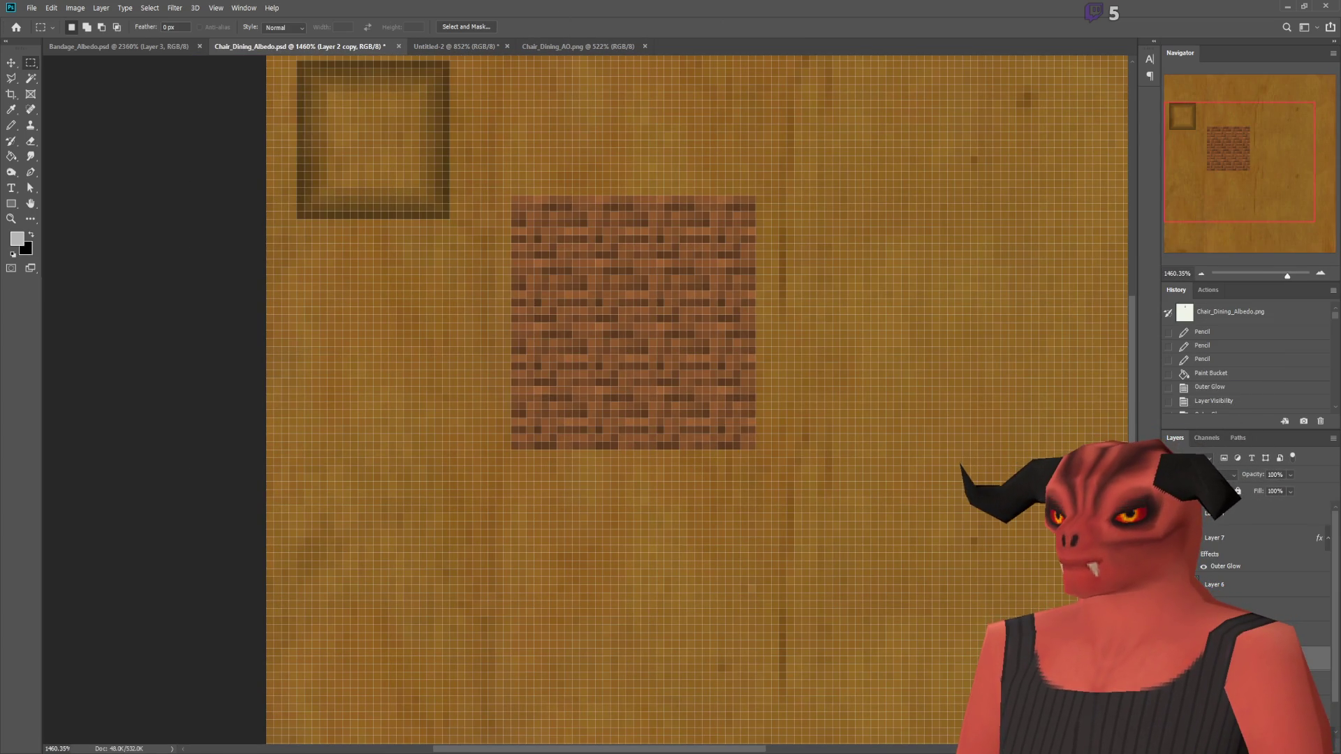
pyautogui.hotkey('ctrl', ',')
pyautogui.hotkey('ctrl', ',')
pyautogui.scroll(1, 511, 215)
pyautogui.moveTo(511, 215)
pyautogui.mouseDown()
pyautogui.moveTo(752, 426)
pyautogui.moveTo(756, 469)
pyautogui.mouseUp()
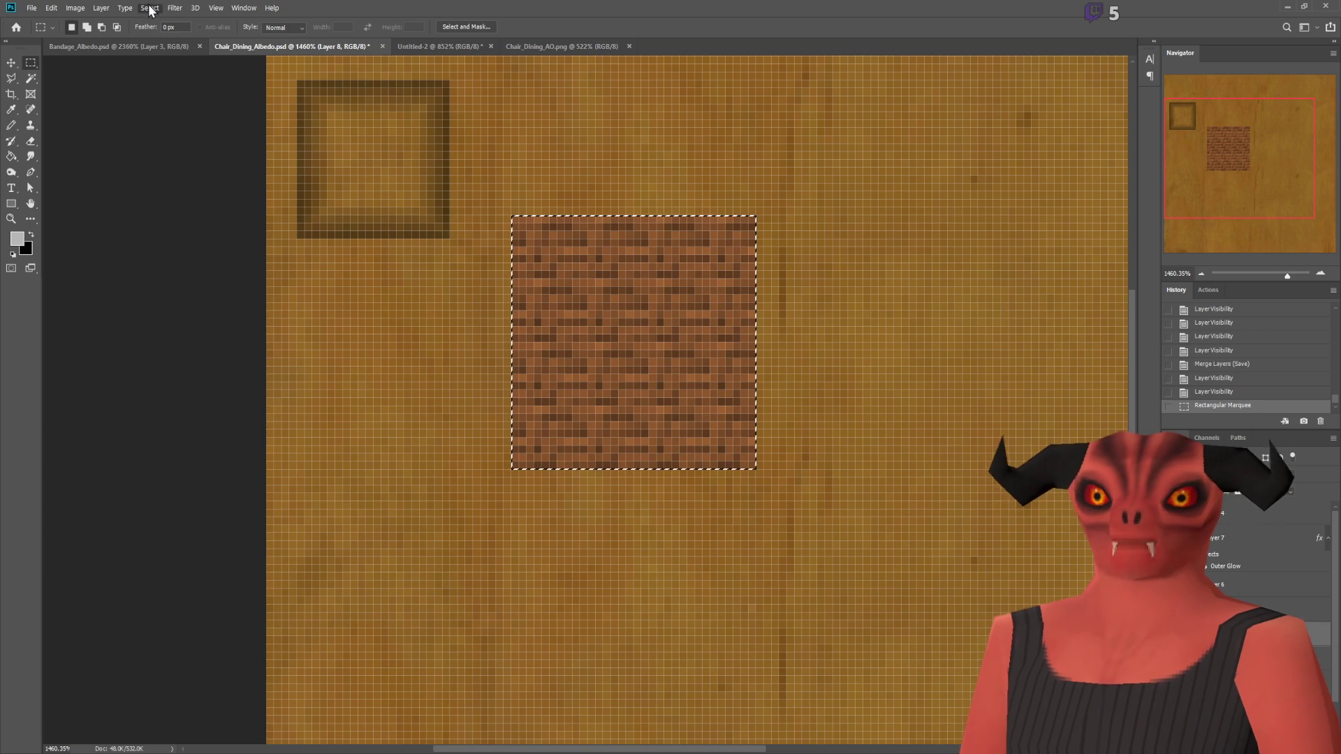
# Step: Apply Add Noise to the brick patch and check the resulting woven seat in Godot
pyautogui.press('h')
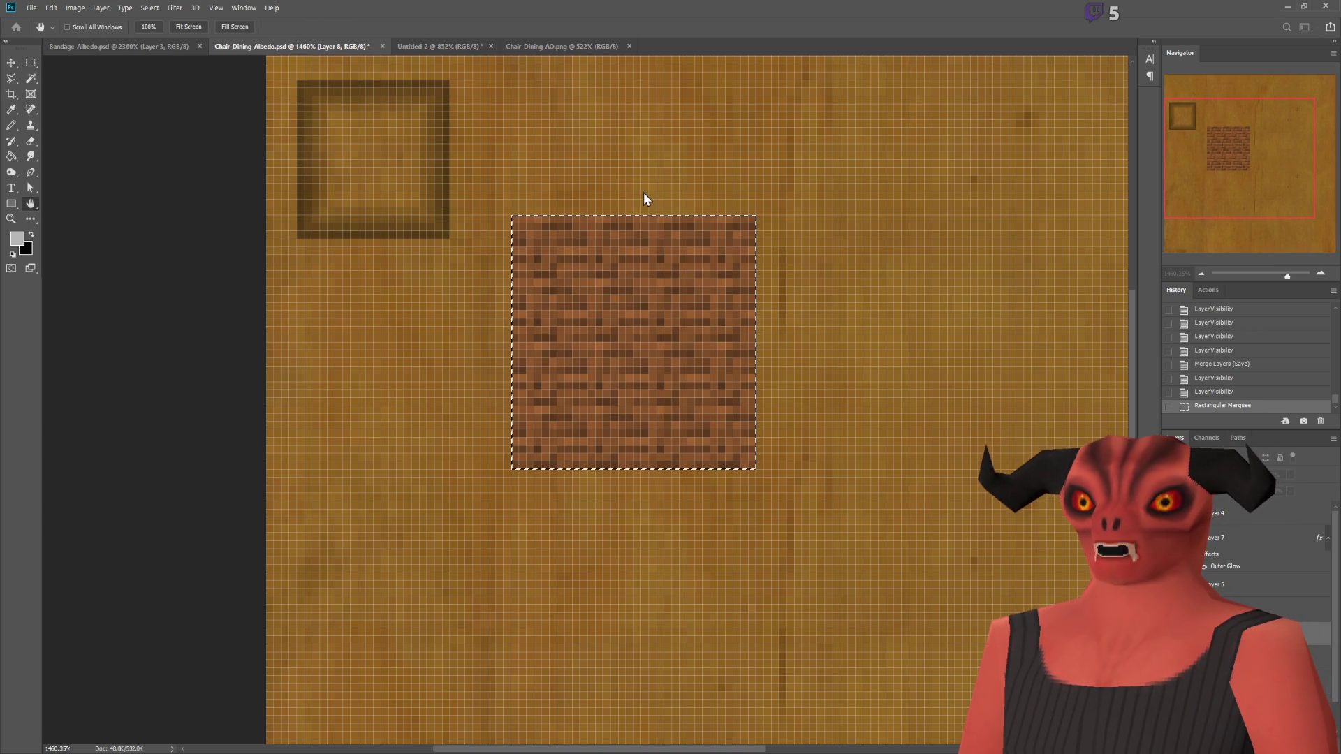
pyautogui.hotkey('ctrl', 'f')
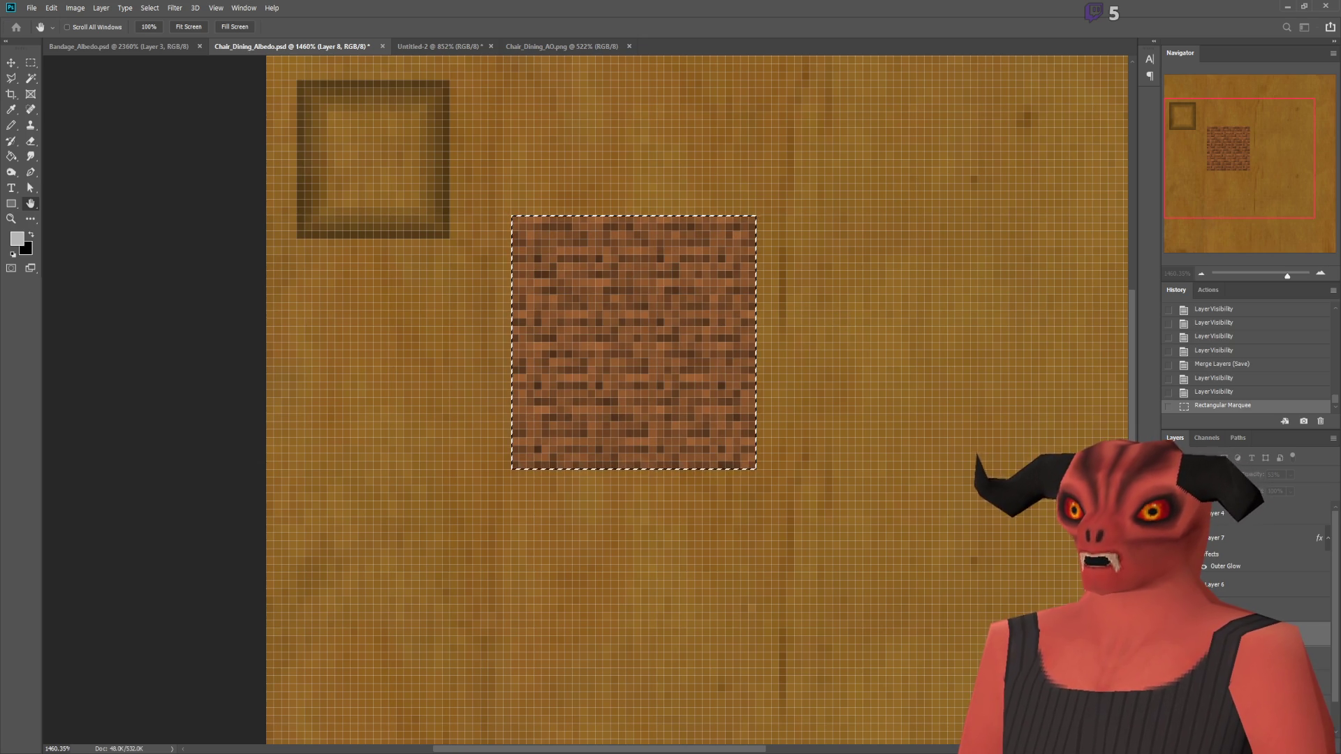
pyautogui.press('Return')
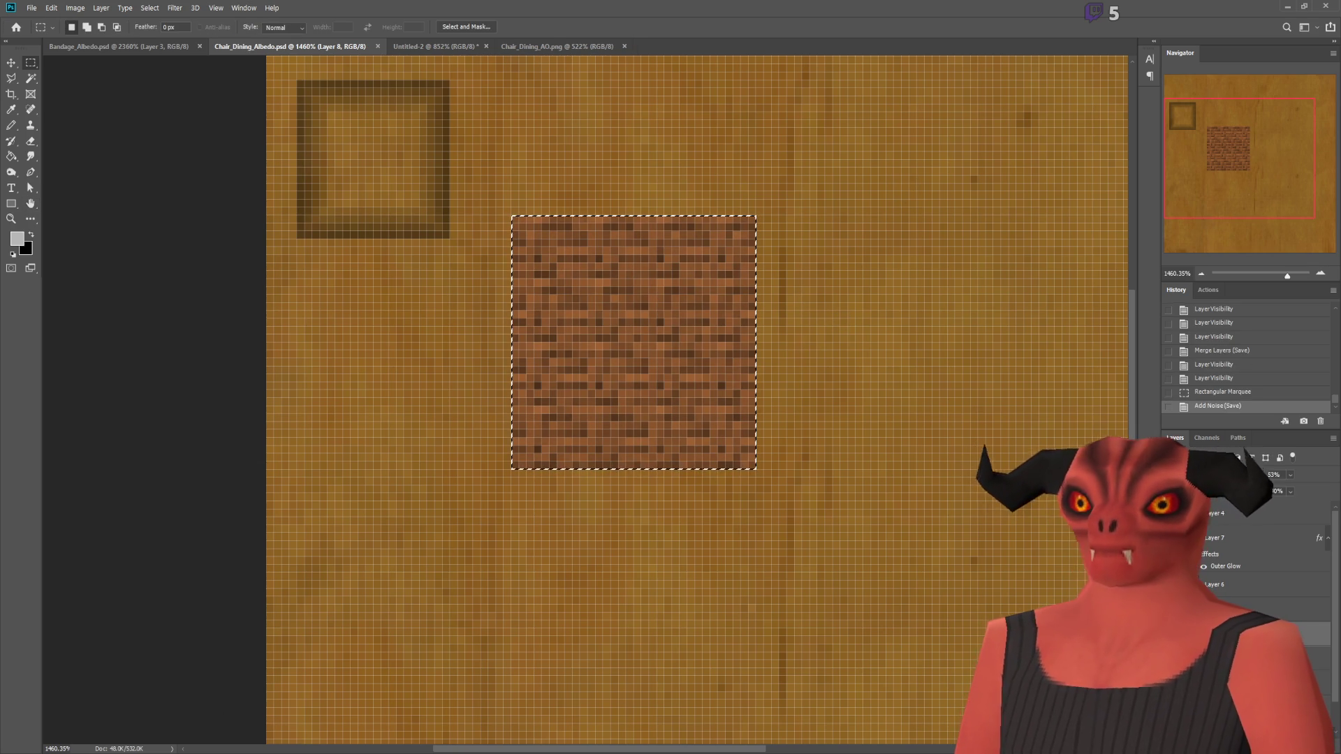
pyautogui.hotkey('alt', 'Tab')
pyautogui.scroll(5, 559, 273)
pyautogui.scroll(-3, 559, 272)
pyautogui.moveTo(539, 294)
pyautogui.mouseDown(button='right')
pyautogui.moveTo(530, 280)
pyautogui.moveTo(539, 295)
pyautogui.mouseUp(button='right')
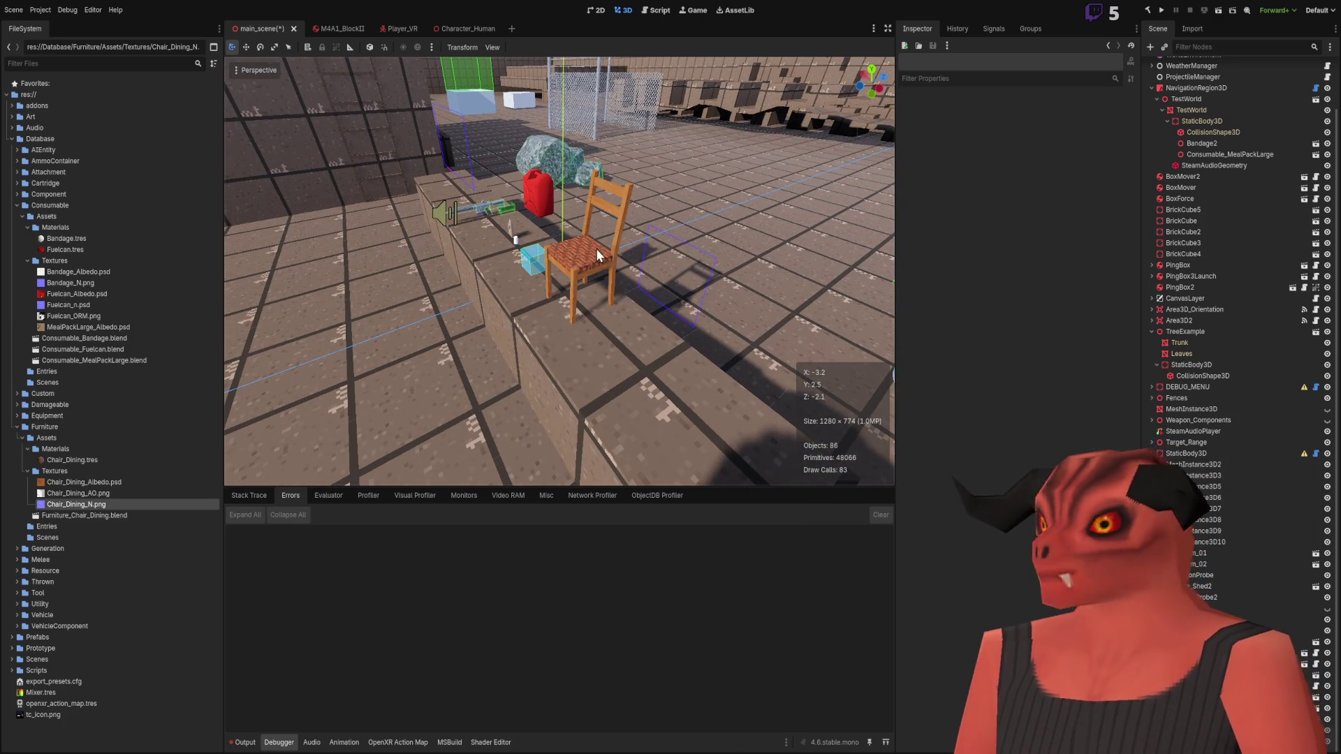
pyautogui.moveTo(585, 259); pyautogui.dragTo(585, 230, button='right')
pyautogui.moveTo(589, 294); pyautogui.dragTo(588, 295, button='right')
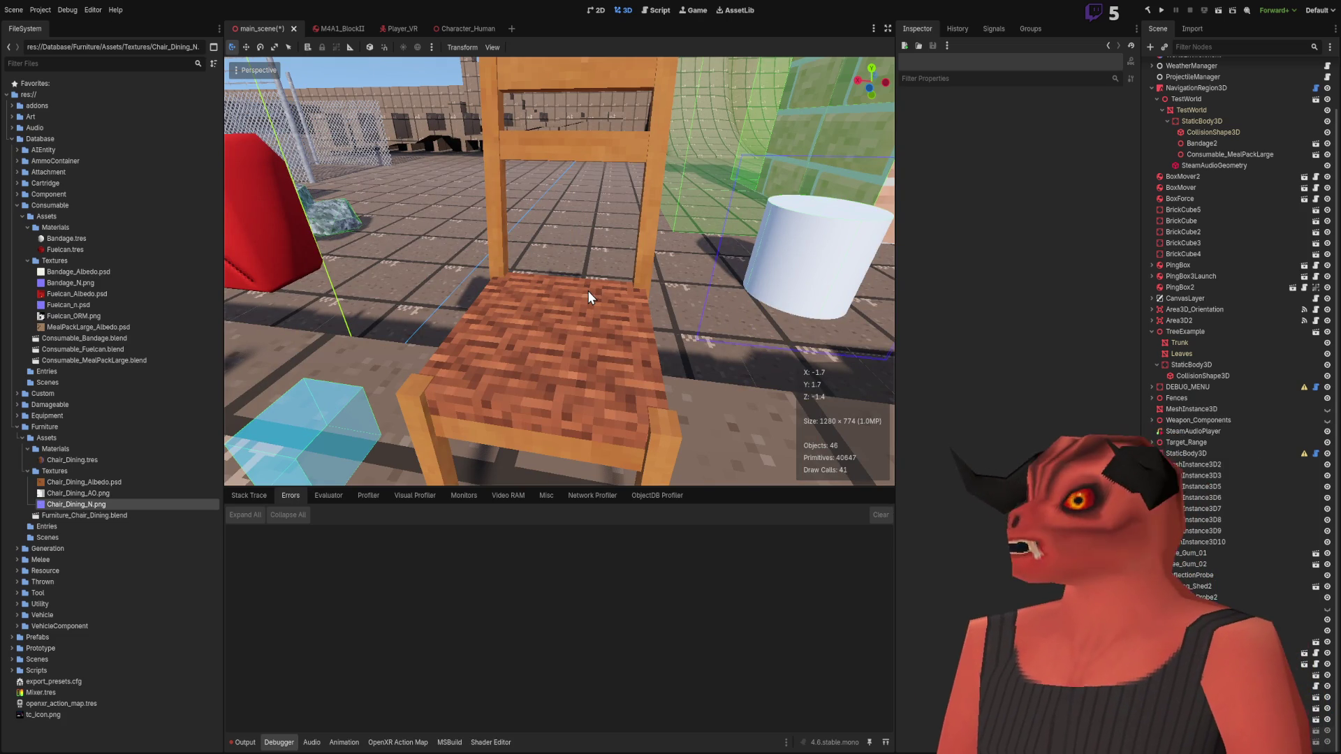
pyautogui.moveTo(598, 299); pyautogui.dragTo(598, 299, button='right')
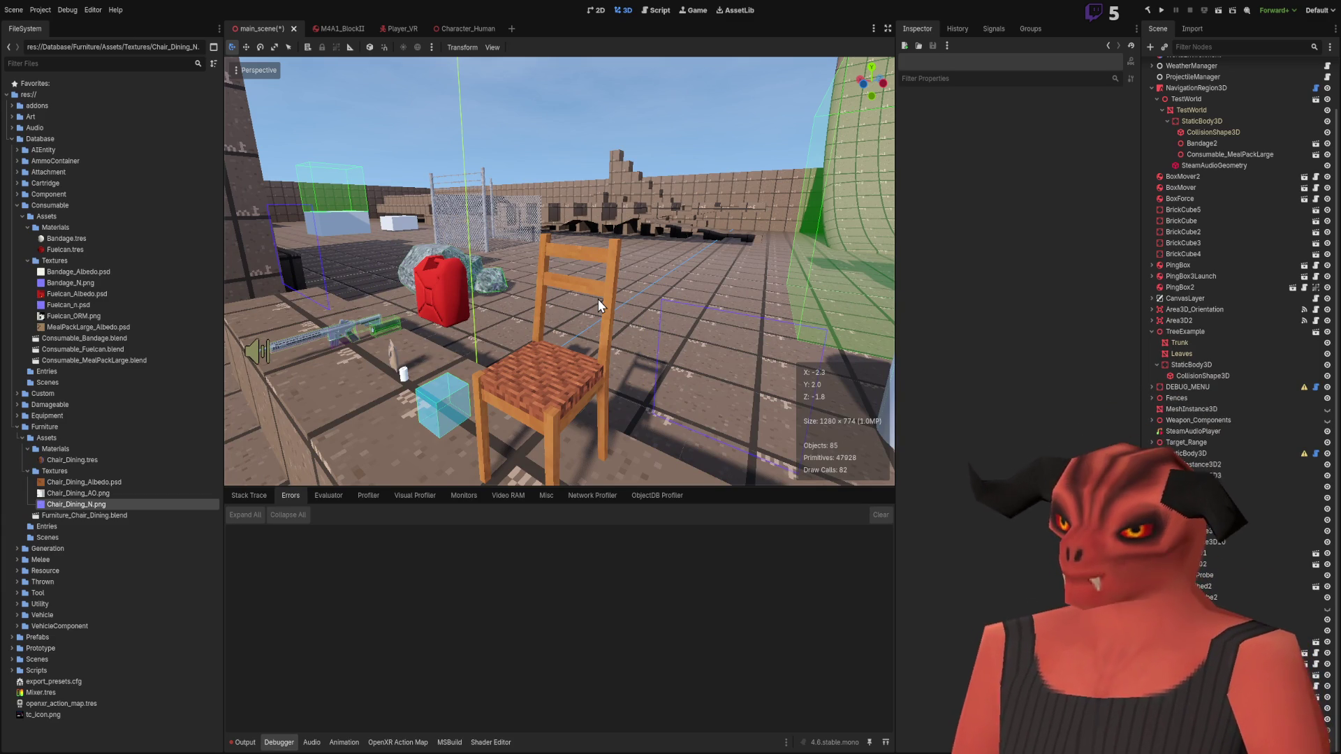
pyautogui.click(577, 309)
pyautogui.click(585, 279)
pyautogui.click(615, 179)
pyautogui.moveTo(614, 179)
pyautogui.mouseDown(button='right')
pyautogui.moveTo(573, 210)
pyautogui.moveTo(488, 181)
pyautogui.moveTo(531, 195)
pyautogui.moveTo(482, 231)
pyautogui.moveTo(547, 271)
pyautogui.mouseUp(button='right')
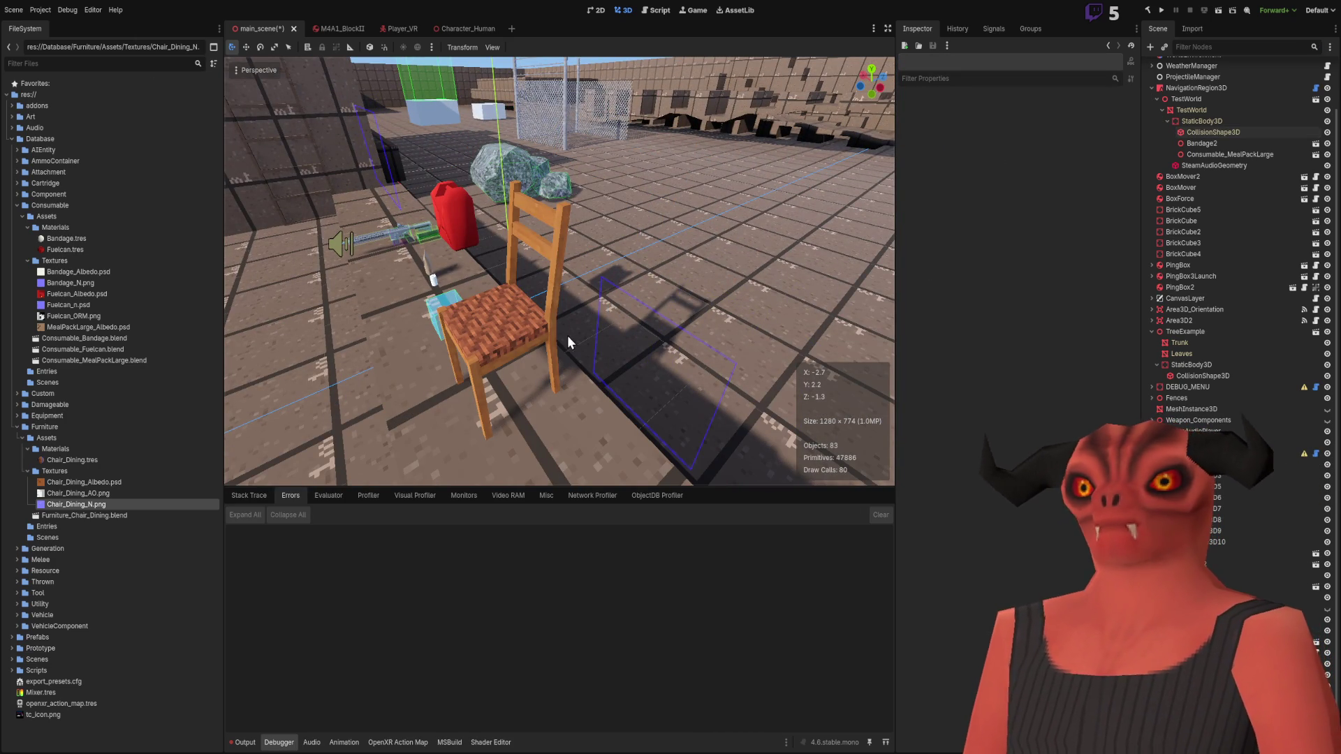
# Step: Fly around the chair and red jerrycan to inspect the noise-roughened seat, then return to Photoshop
pyautogui.scroll(5, 568, 338)
pyautogui.moveTo(568, 338); pyautogui.dragTo(567, 335, button='right')
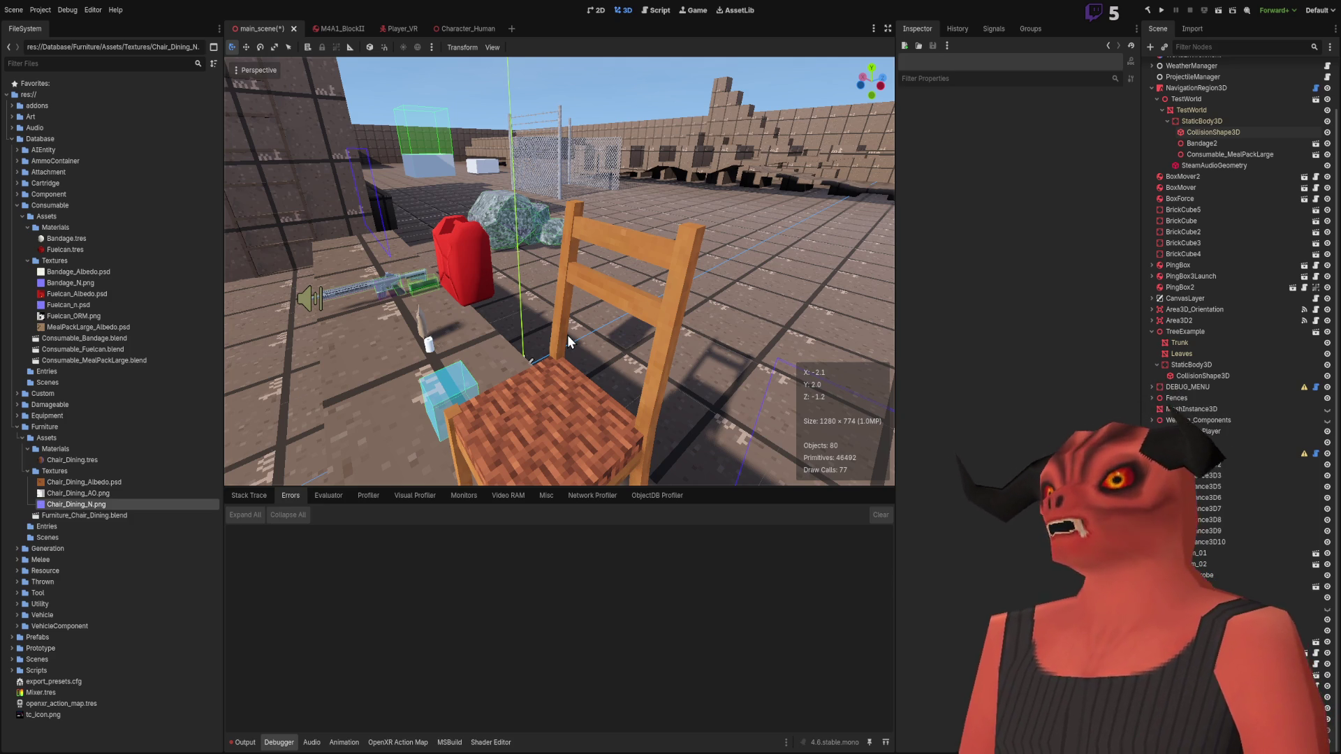
pyautogui.moveTo(567, 334); pyautogui.dragTo(567, 334, button='right')
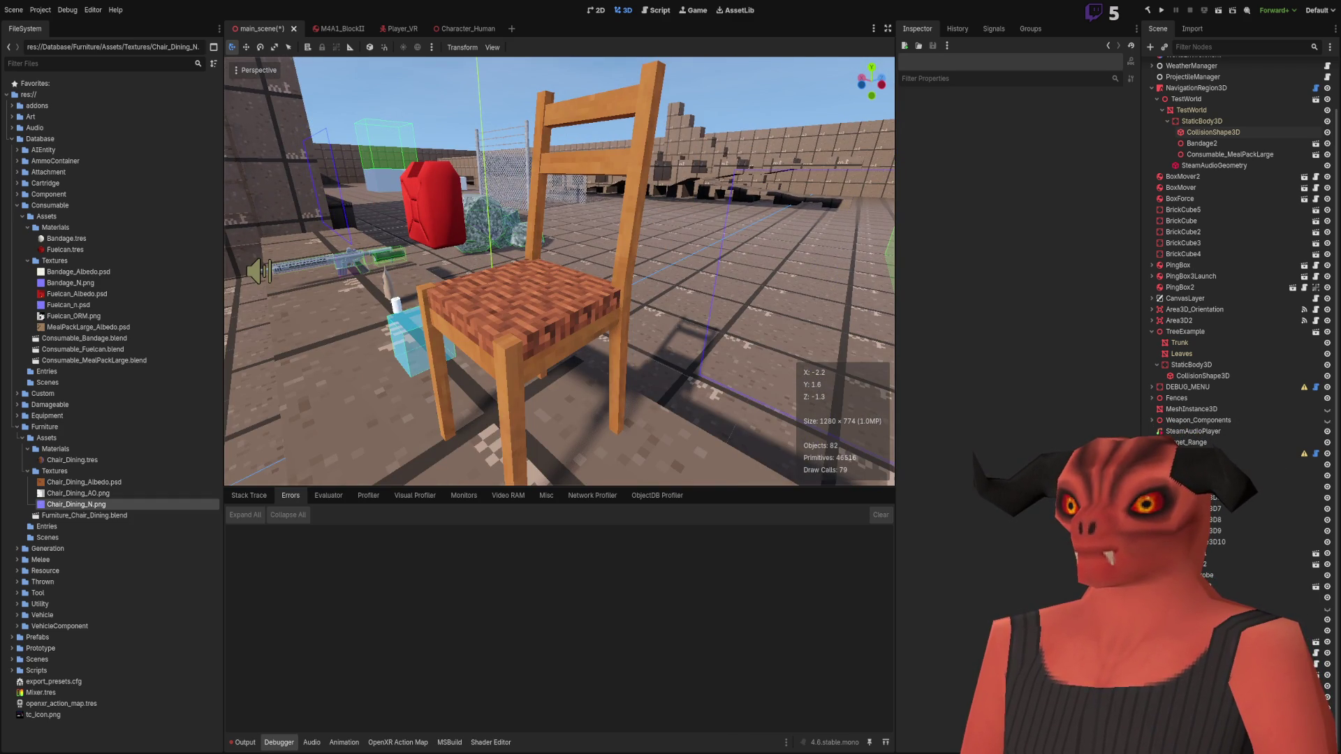
pyautogui.moveTo(566, 334); pyautogui.dragTo(561, 318, button='right')
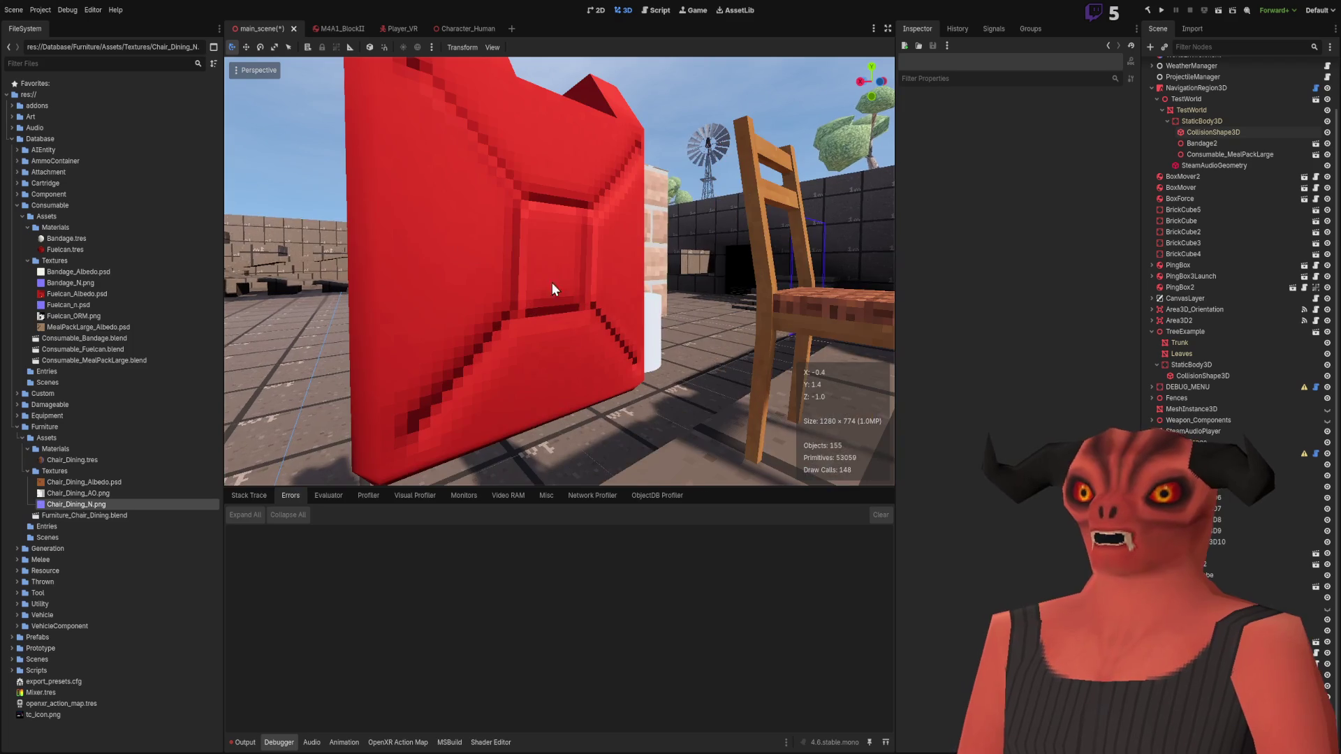
pyautogui.moveTo(518, 111); pyautogui.dragTo(517, 110, button='right')
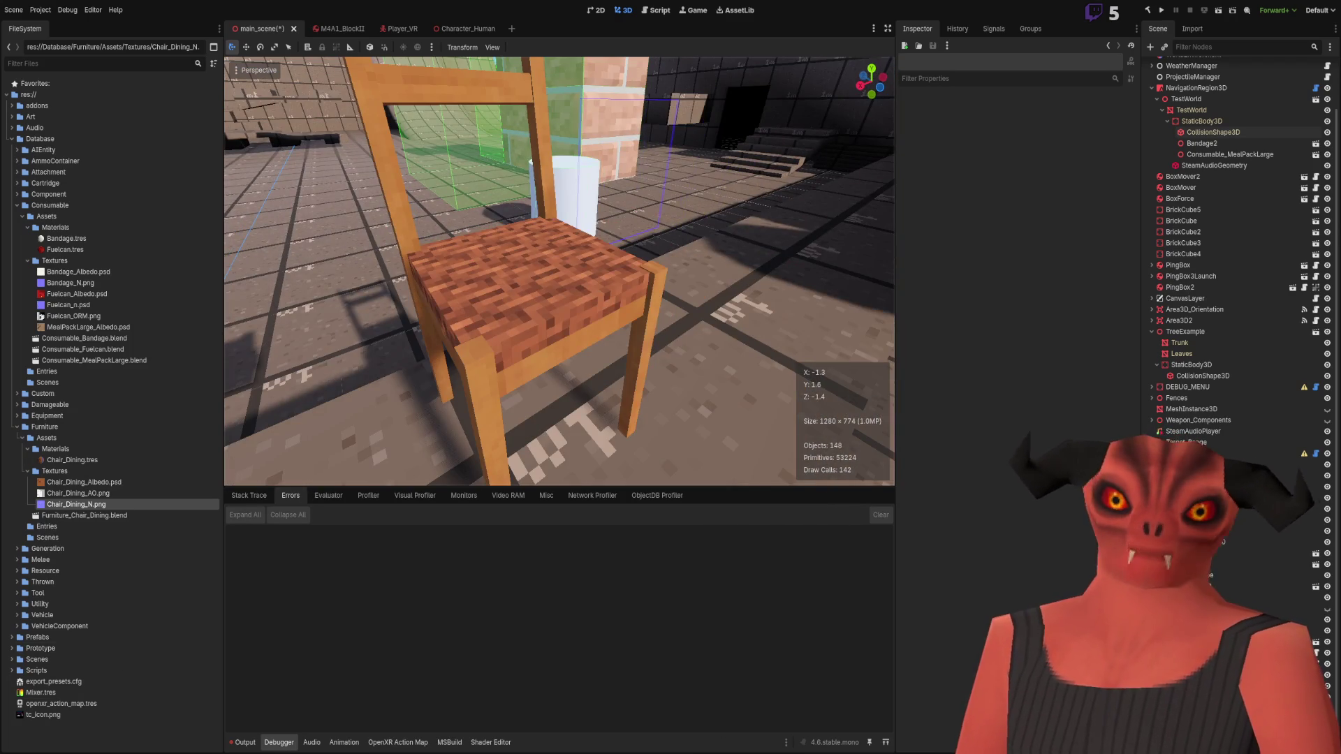
pyautogui.hotkey('alt', 'Tab')
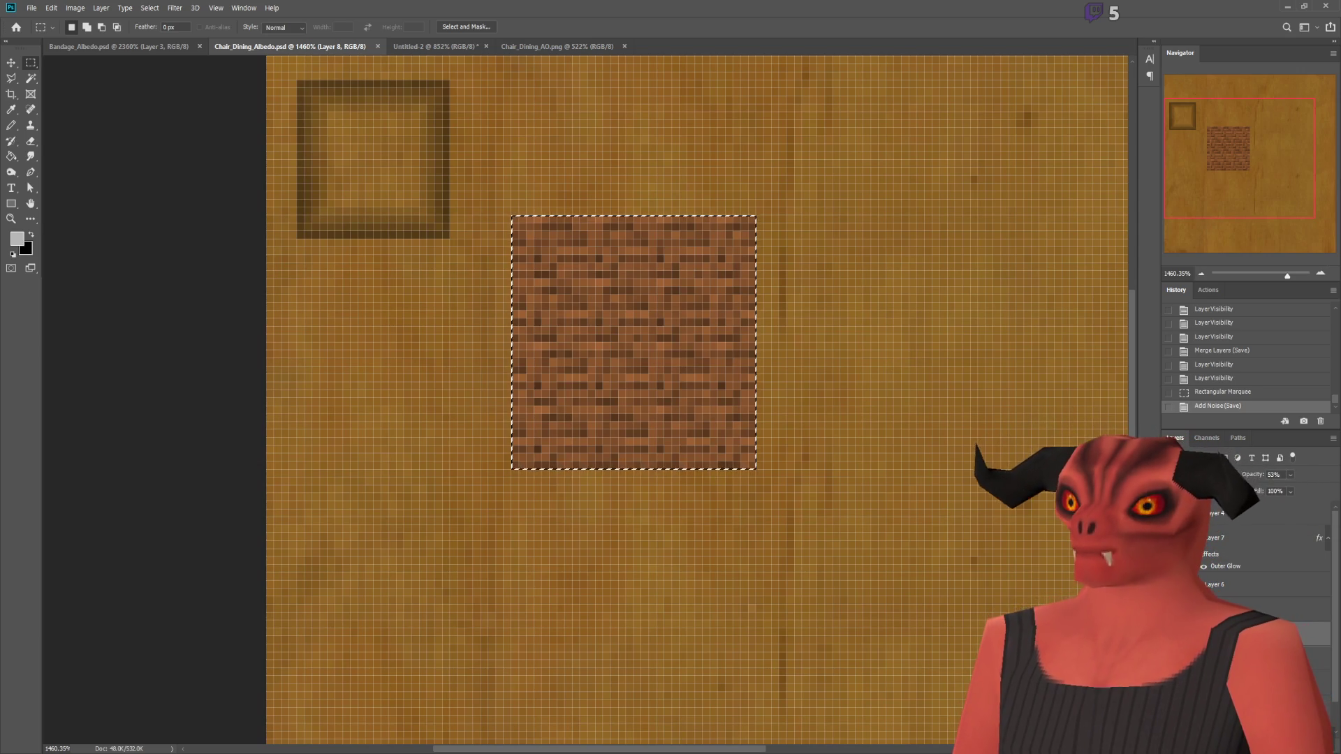
# Step: Hide the noisy brick layer and compare the chair seat in Godot
pyautogui.click(1173, 633)
pyautogui.hotkey('alt', 'Tab')
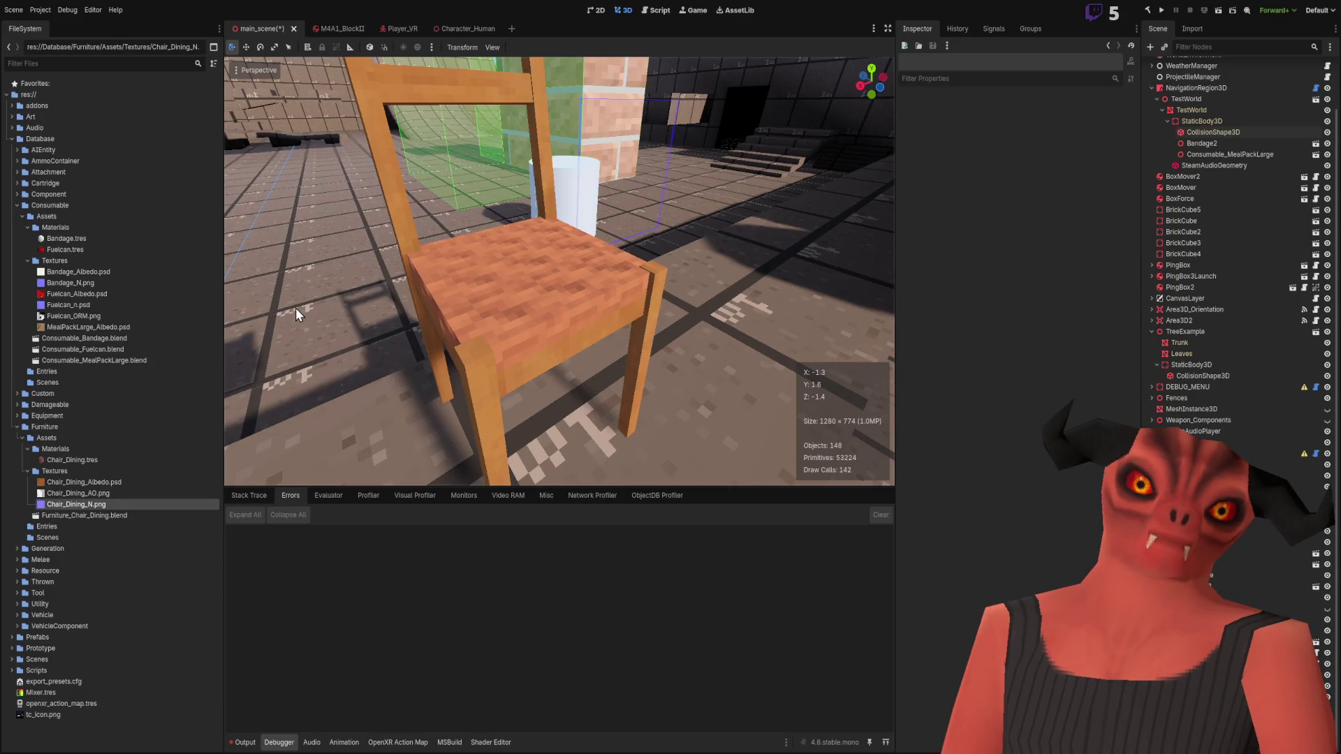
pyautogui.moveTo(517, 111); pyautogui.dragTo(517, 111, button='right')
# Step: Clear the brick patch selection and lower Layer 8's opacity to 20%
pyautogui.hotkey('alt', 'Tab')
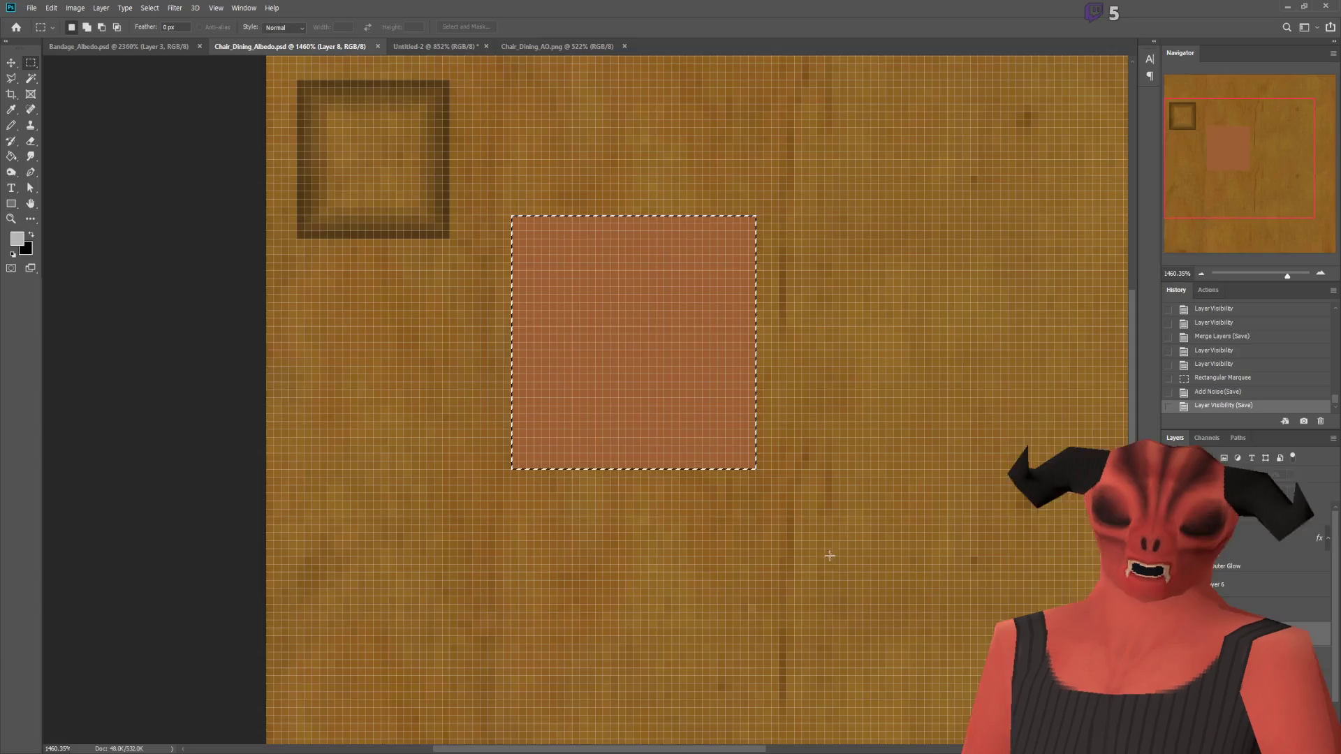
pyautogui.hotkey('ctrl', 'd')
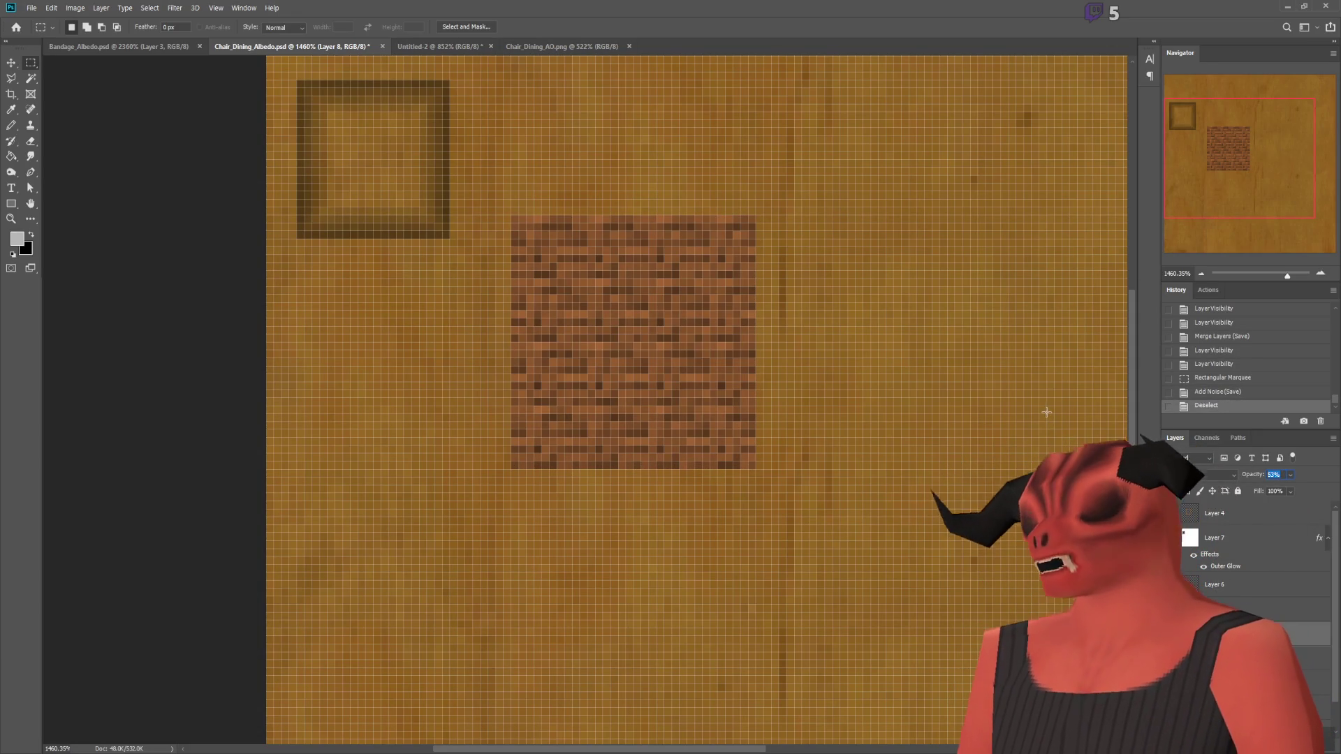
pyautogui.write('20')
pyautogui.press('Return')
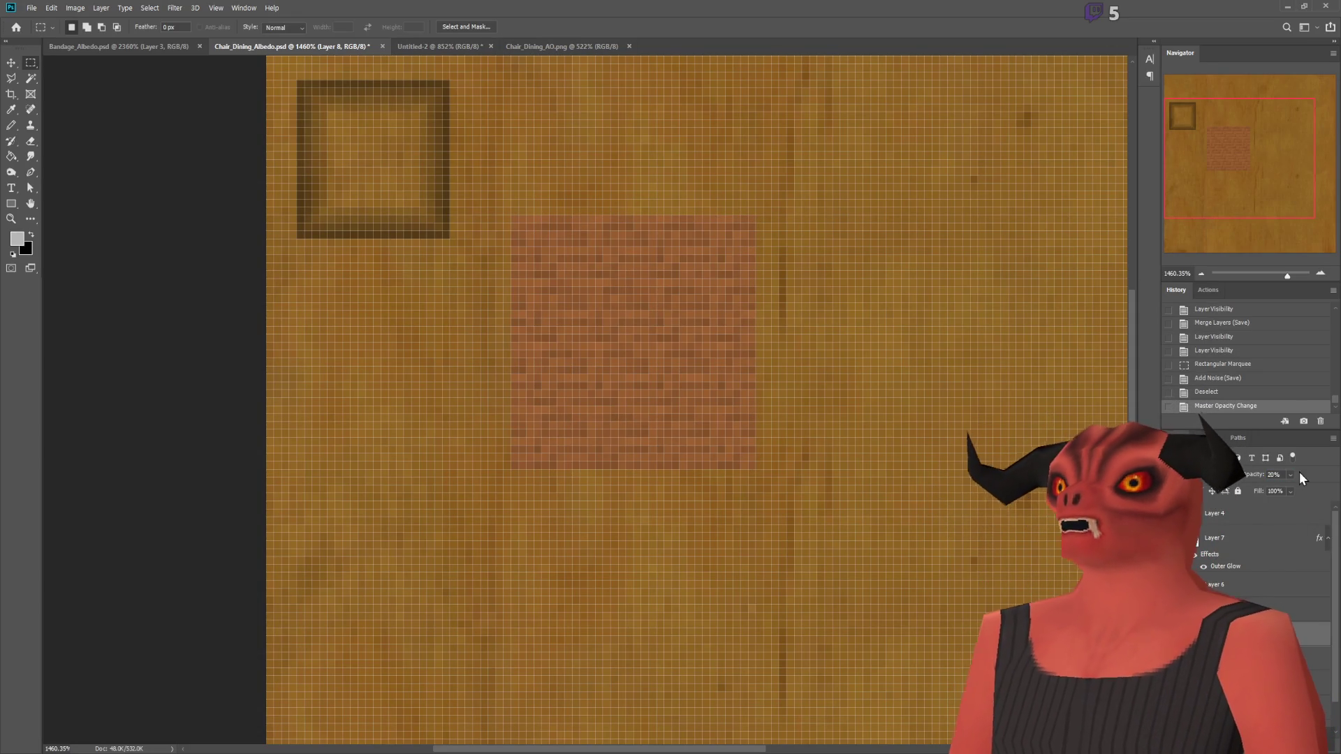
pyautogui.press('2')
pyautogui.press('5')
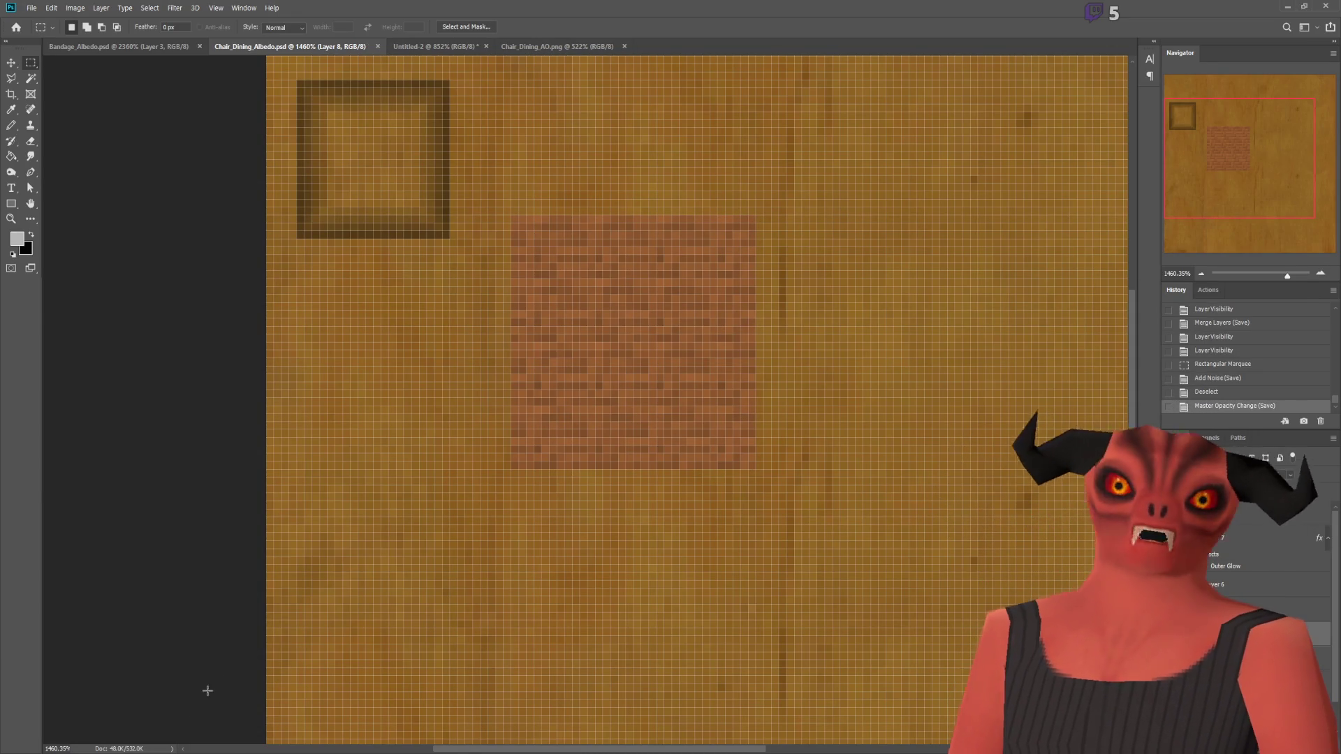
# Step: Inspect the softer seat texture in Godot from above and low behind the chair
pyautogui.hotkey('alt', 'Tab')
pyautogui.moveTo(559, 272); pyautogui.dragTo(531, 335, button='middle')
pyautogui.moveTo(418, 349); pyautogui.dragTo(418, 350, button='right')
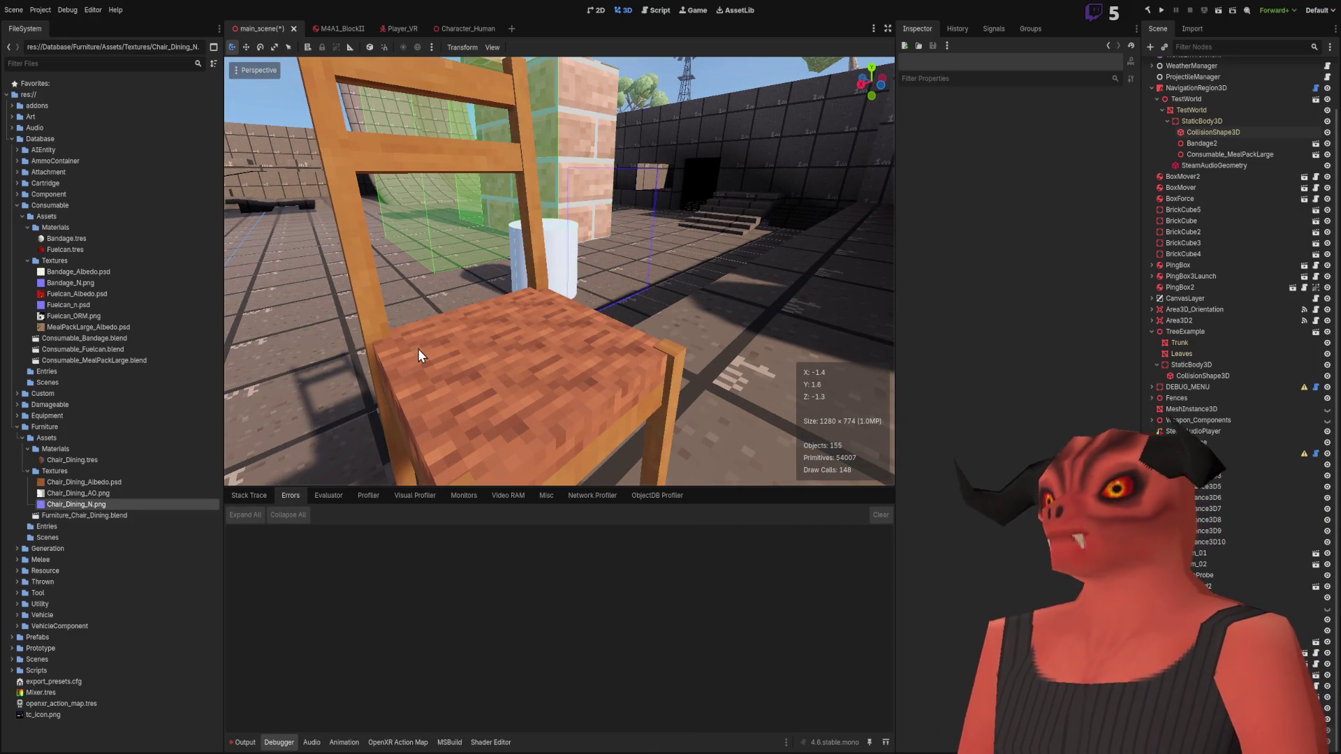
# Step: Select the dining chair and slide it along its Z axis into place
pyautogui.press('s')
pyautogui.moveTo(379, 280); pyautogui.dragTo(379, 280, button='right')
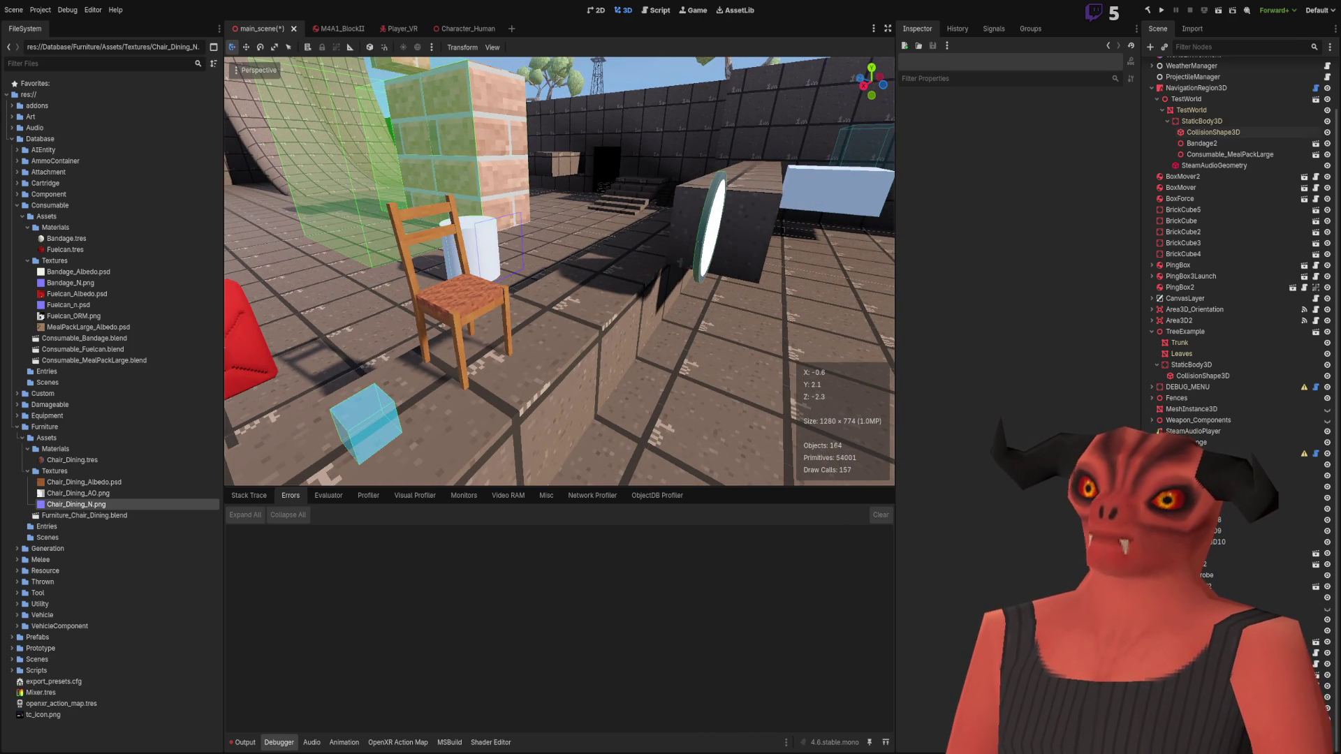
pyautogui.click(454, 293)
pyautogui.moveTo(359, 208); pyautogui.dragTo(478, 405, button='right')
pyautogui.scroll(10, 508, 453)
pyautogui.moveTo(508, 452)
pyautogui.mouseDown(button='right')
pyautogui.moveTo(580, 285)
pyautogui.moveTo(509, 300)
pyautogui.mouseUp(button='right')
pyautogui.moveTo(534, 398); pyautogui.dragTo(370, 407)
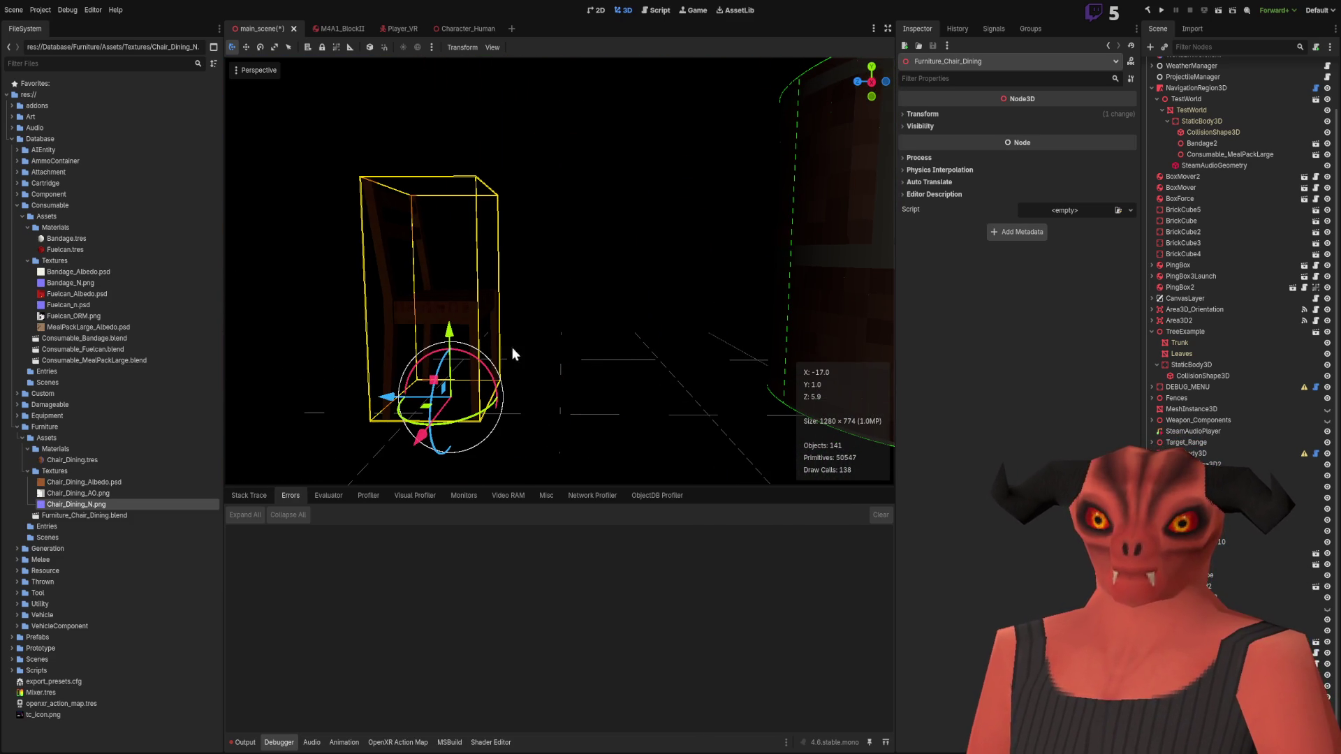
# Step: Select MainScene and then the SpotLight3D node in the Scene tree
pyautogui.moveTo(658, 269); pyautogui.dragTo(658, 269, button='right')
pyautogui.scroll(3, 1229, 210)
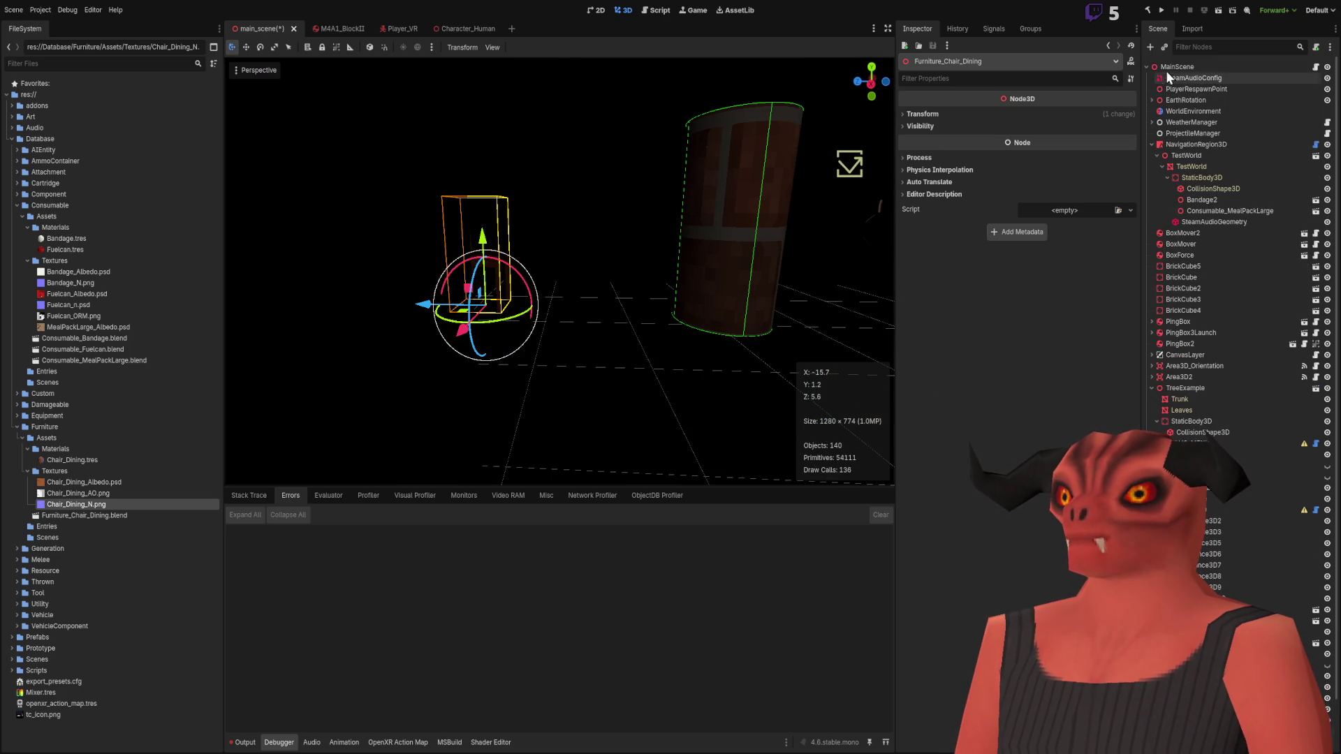
pyautogui.click(1178, 70)
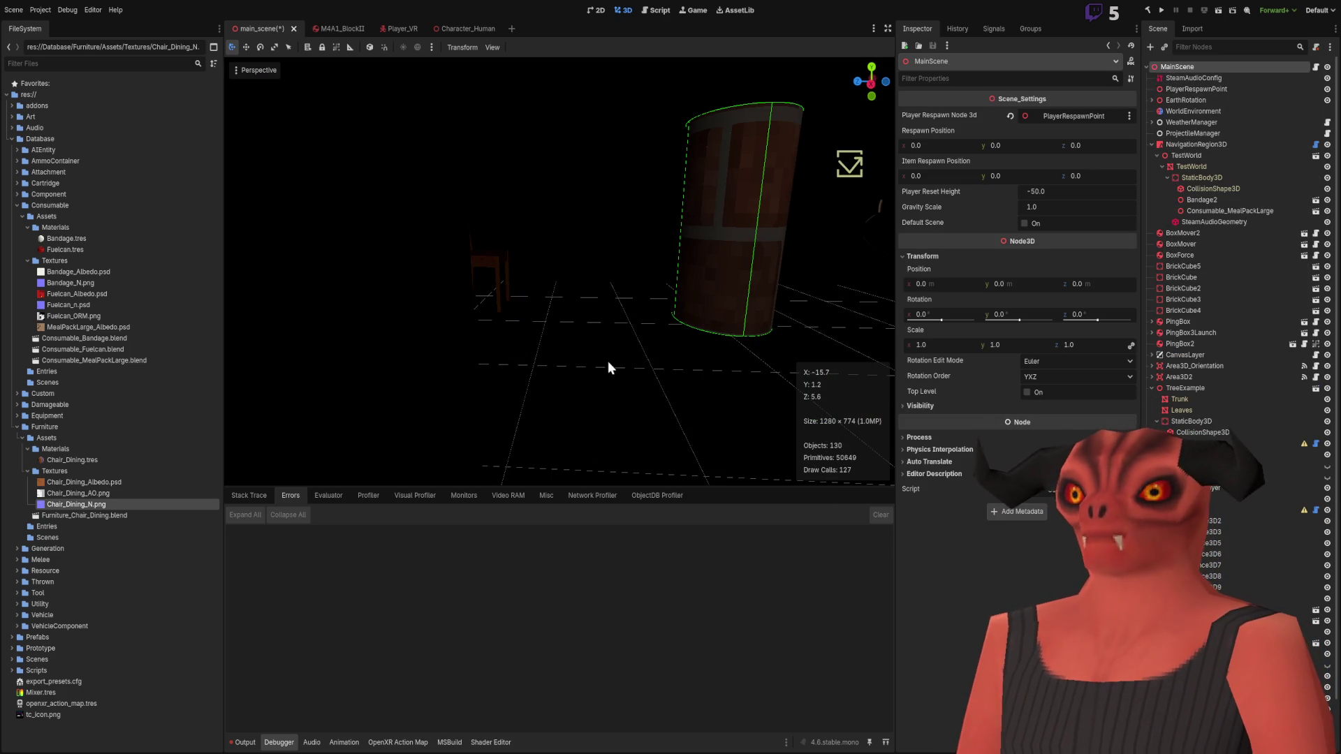
pyautogui.click(669, 307)
# Step: Focus the SpotLight3D and move it into the dark room toward the chair
pyautogui.press('f')
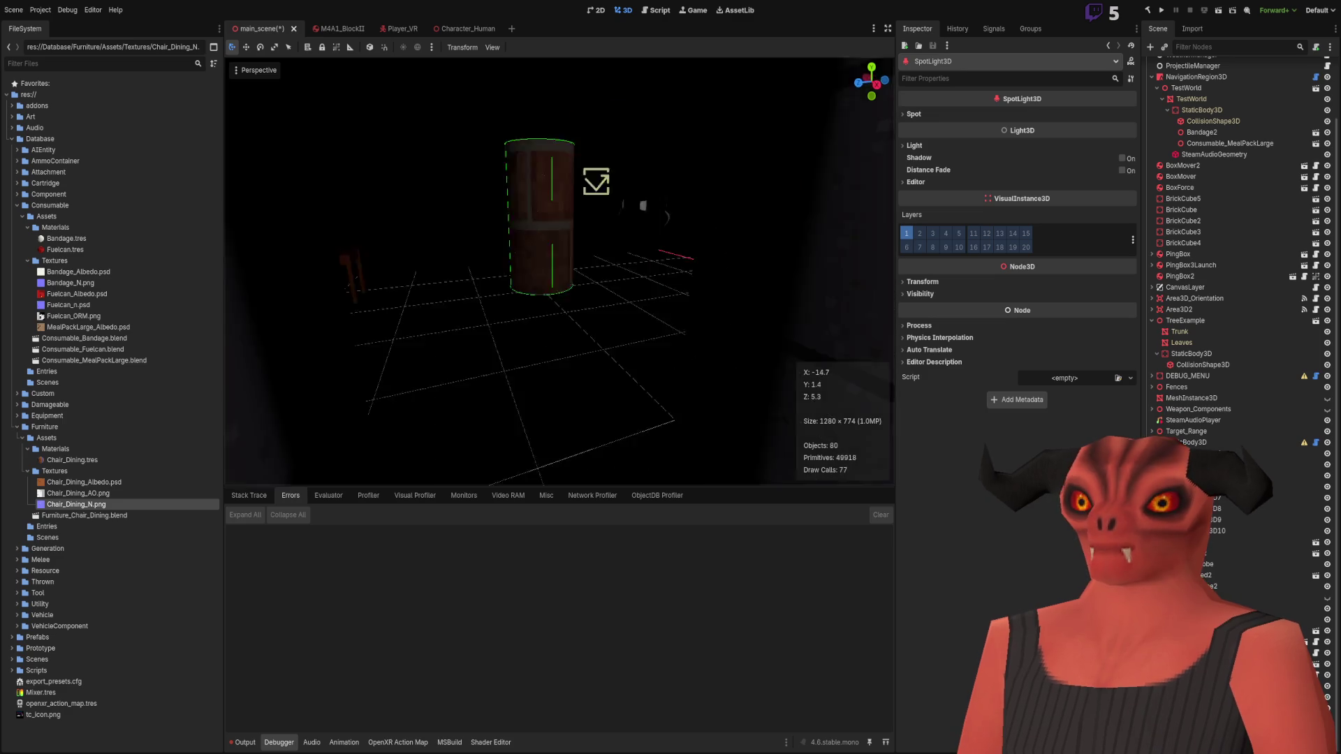
pyautogui.scroll(-3, 621, 349)
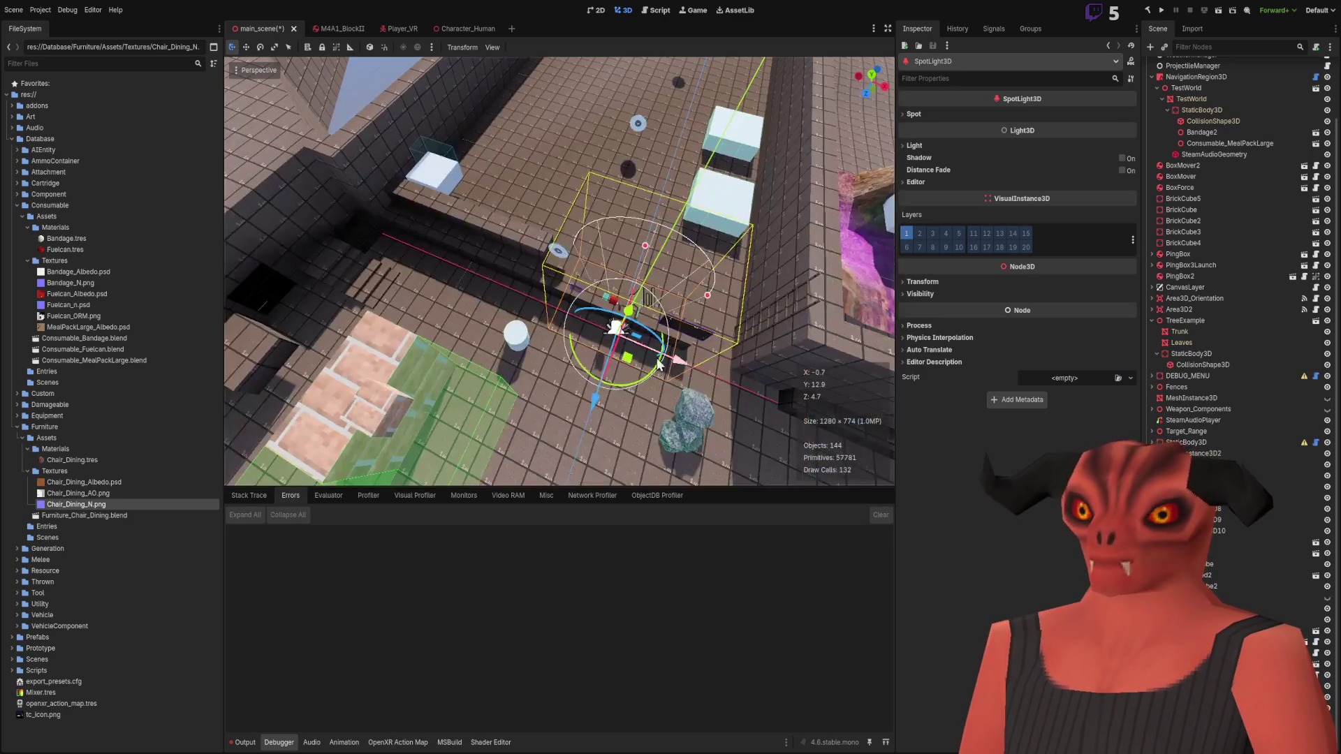
pyautogui.moveTo(620, 355); pyautogui.dragTo(386, 322)
pyautogui.moveTo(387, 322); pyautogui.dragTo(418, 342, button='right')
pyautogui.moveTo(418, 342)
pyautogui.mouseDown(button='middle')
pyautogui.moveTo(530, 307)
pyautogui.moveTo(491, 244)
pyautogui.moveTo(514, 250)
pyautogui.moveTo(424, 284)
pyautogui.mouseUp(button='middle')
pyautogui.moveTo(424, 284); pyautogui.dragTo(424, 284, button='right')
# Step: Tilt the spotlight by the wall so its cone shines down on the floor
pyautogui.moveTo(586, 254); pyautogui.dragTo(586, 255, button='right')
pyautogui.moveTo(405, 173); pyautogui.dragTo(405, 174, button='right')
pyautogui.moveTo(410, 178)
pyautogui.mouseDown()
pyautogui.moveTo(433, 194)
pyautogui.moveTo(460, 159)
pyautogui.moveTo(631, 105)
pyautogui.moveTo(256, 162)
pyautogui.moveTo(609, 118)
pyautogui.moveTo(436, 130)
pyautogui.mouseUp()
pyautogui.moveTo(437, 130)
pyautogui.mouseDown(button='middle')
pyautogui.moveTo(527, 397)
pyautogui.moveTo(312, 352)
pyautogui.mouseUp(button='middle')
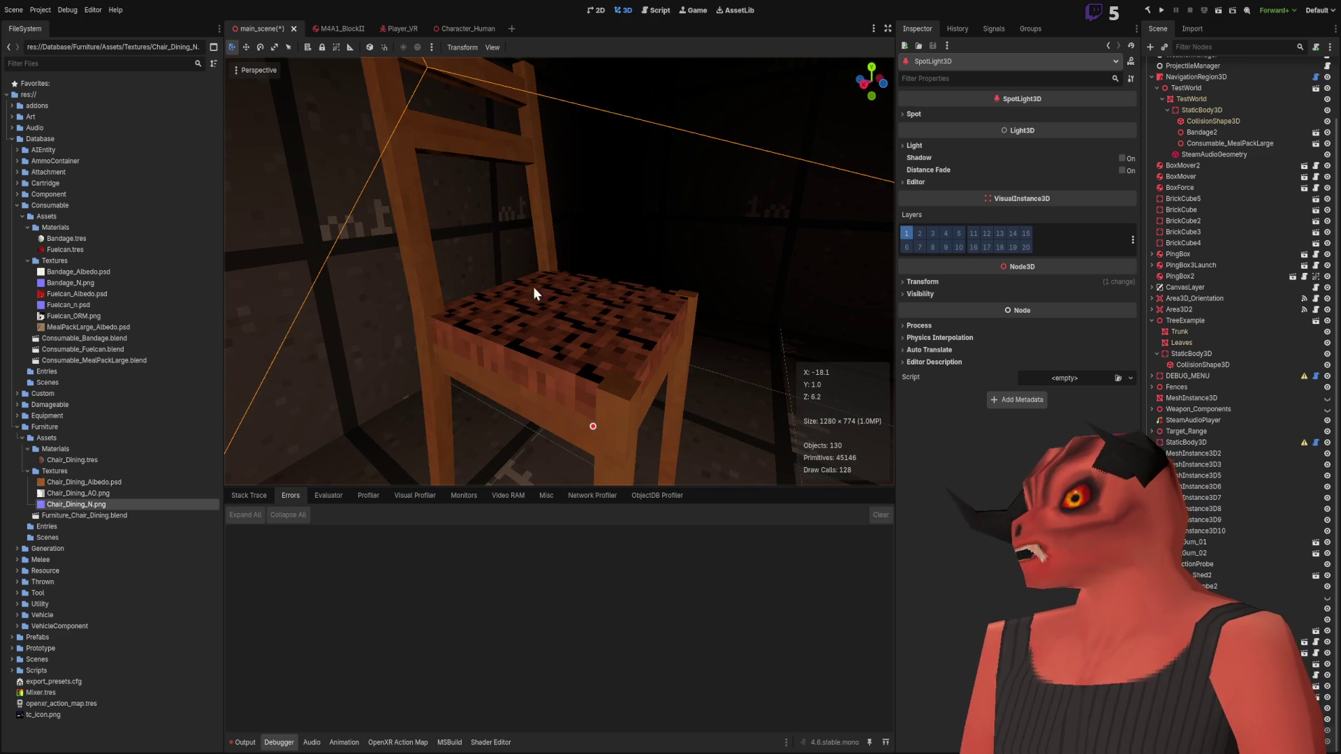
# Step: Open Chair_Dining.tres and try Normal Map Scale values of -16 and 0.0
pyautogui.click(104, 464)
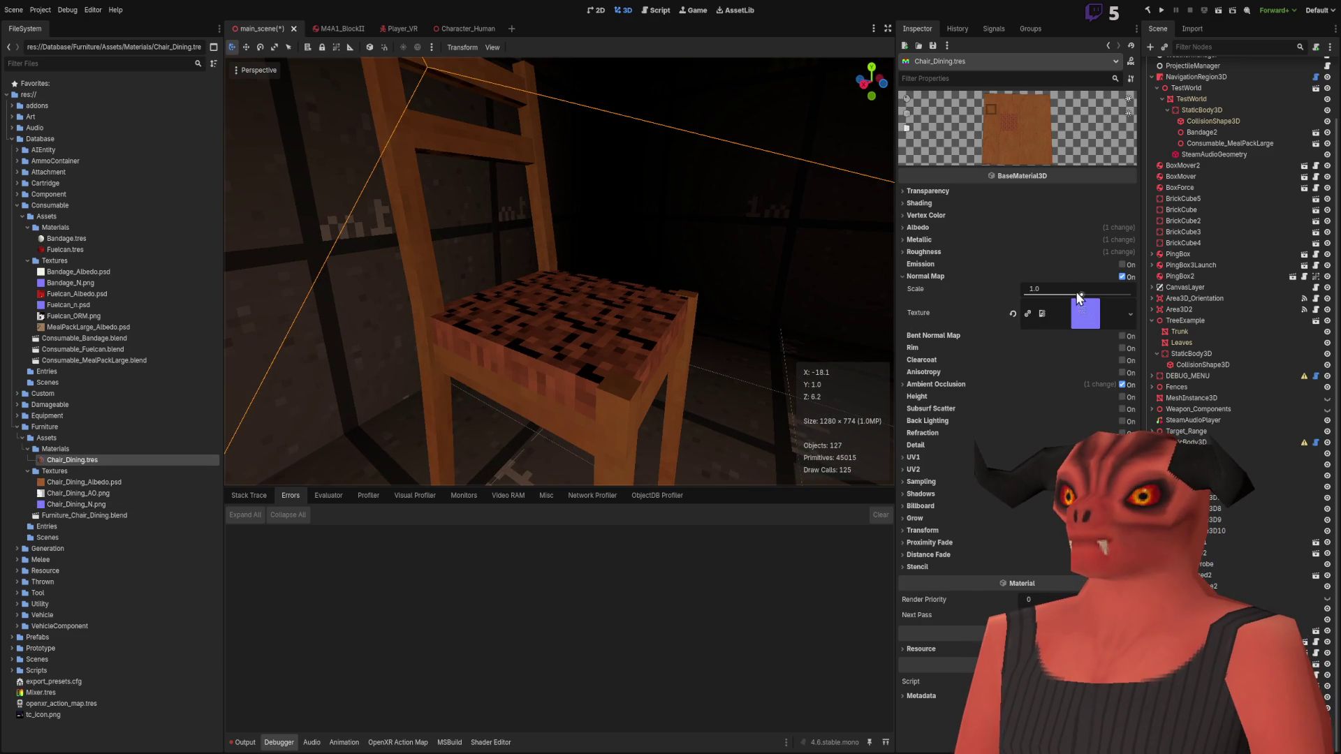
pyautogui.moveTo(1076, 292); pyautogui.dragTo(1022, 302)
pyautogui.write('0')
pyautogui.press('Return')
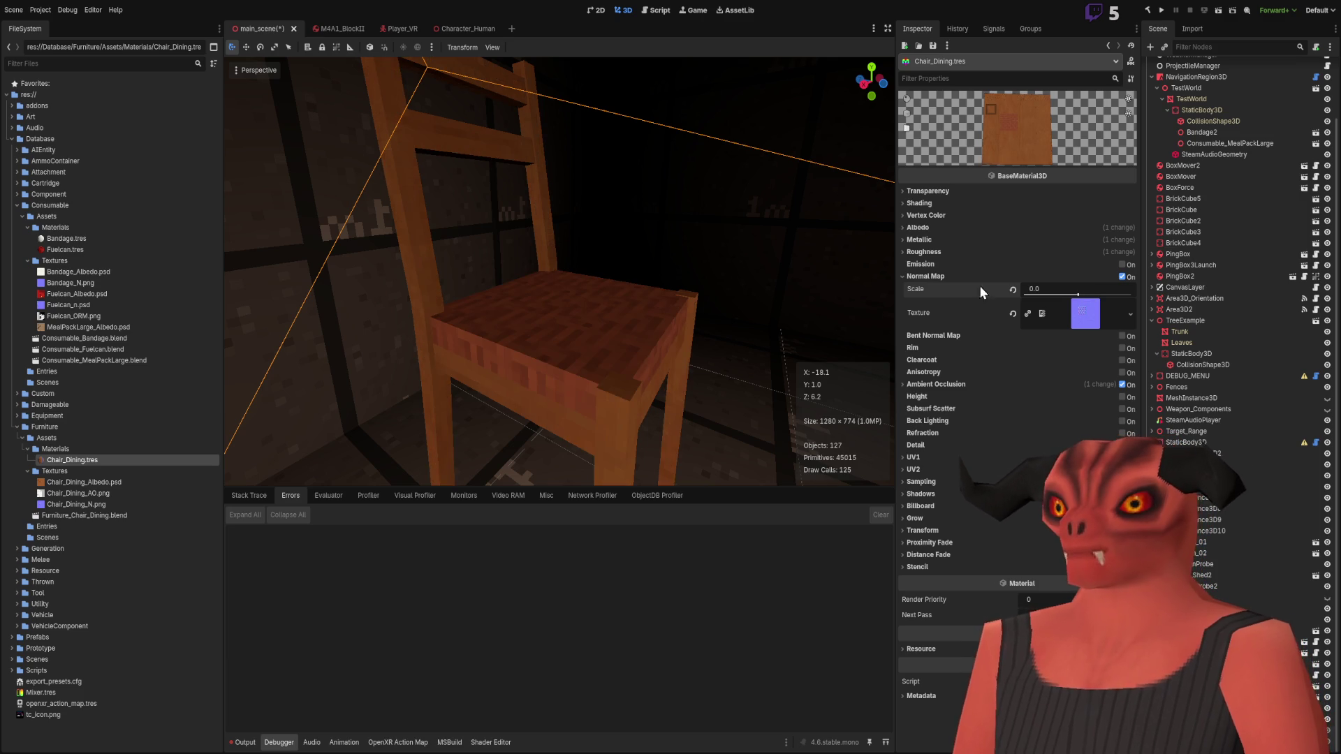
pyautogui.scroll(-5, 558, 272)
pyautogui.scroll(5, 673, 385)
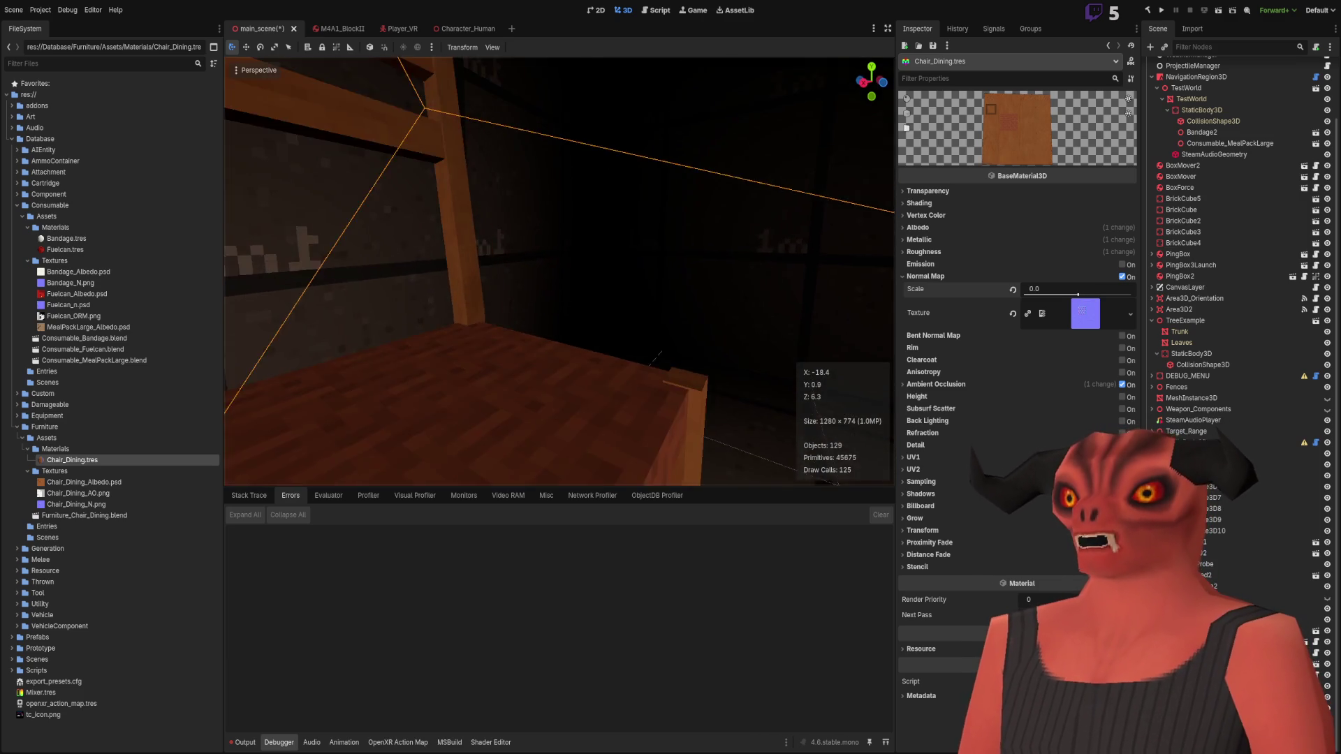
pyautogui.hotkey('ctrl', 'z')
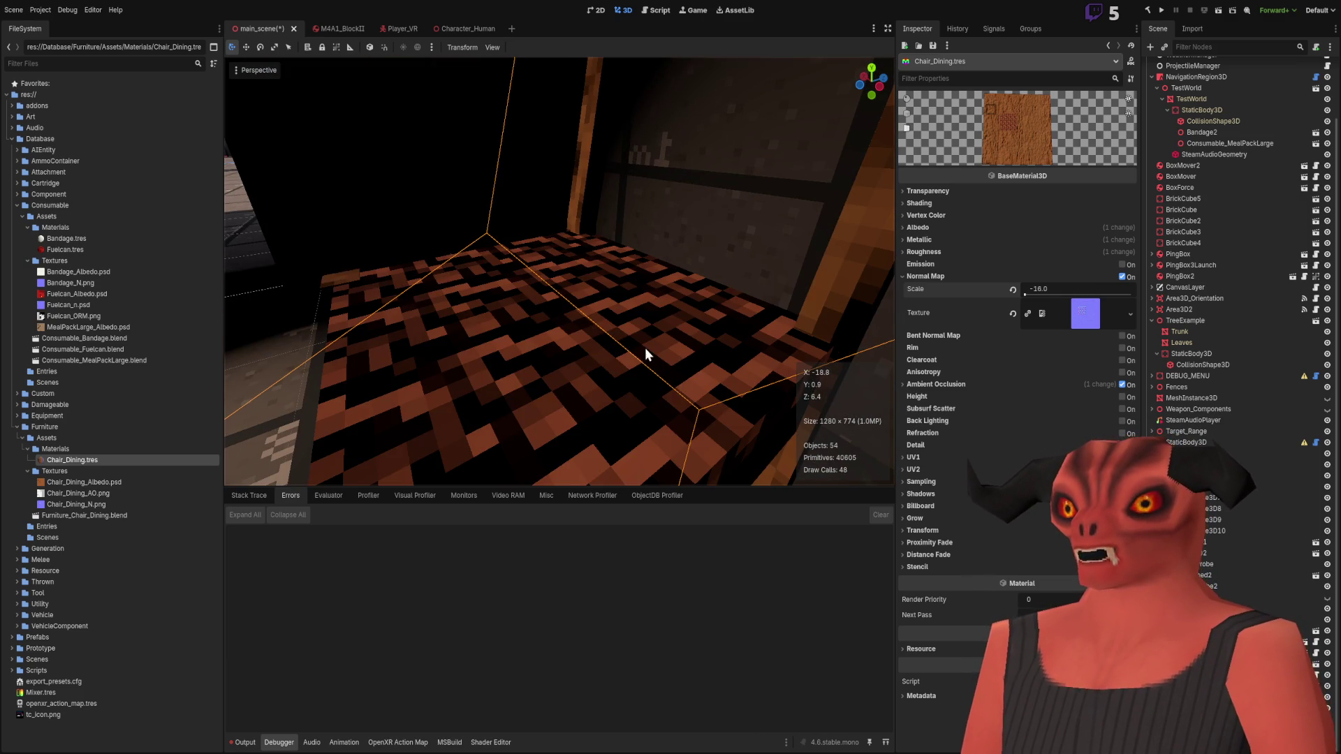
pyautogui.hotkey('ctrl', 'z')
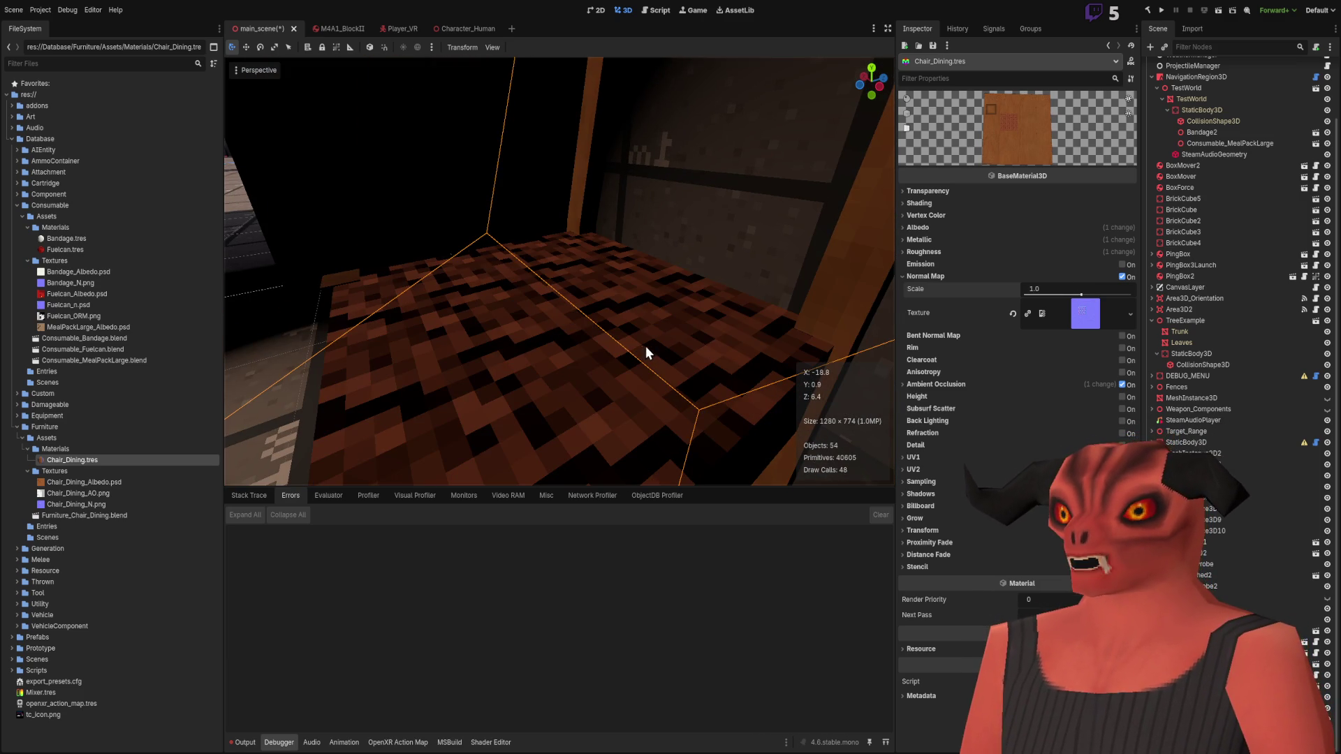
# Step: Set Normal Map Scale to 0.0 again, then undo back to 1.0
pyautogui.click(1075, 286)
pyautogui.write('0')
pyautogui.press('Return')
pyautogui.scroll(-5, 558, 272)
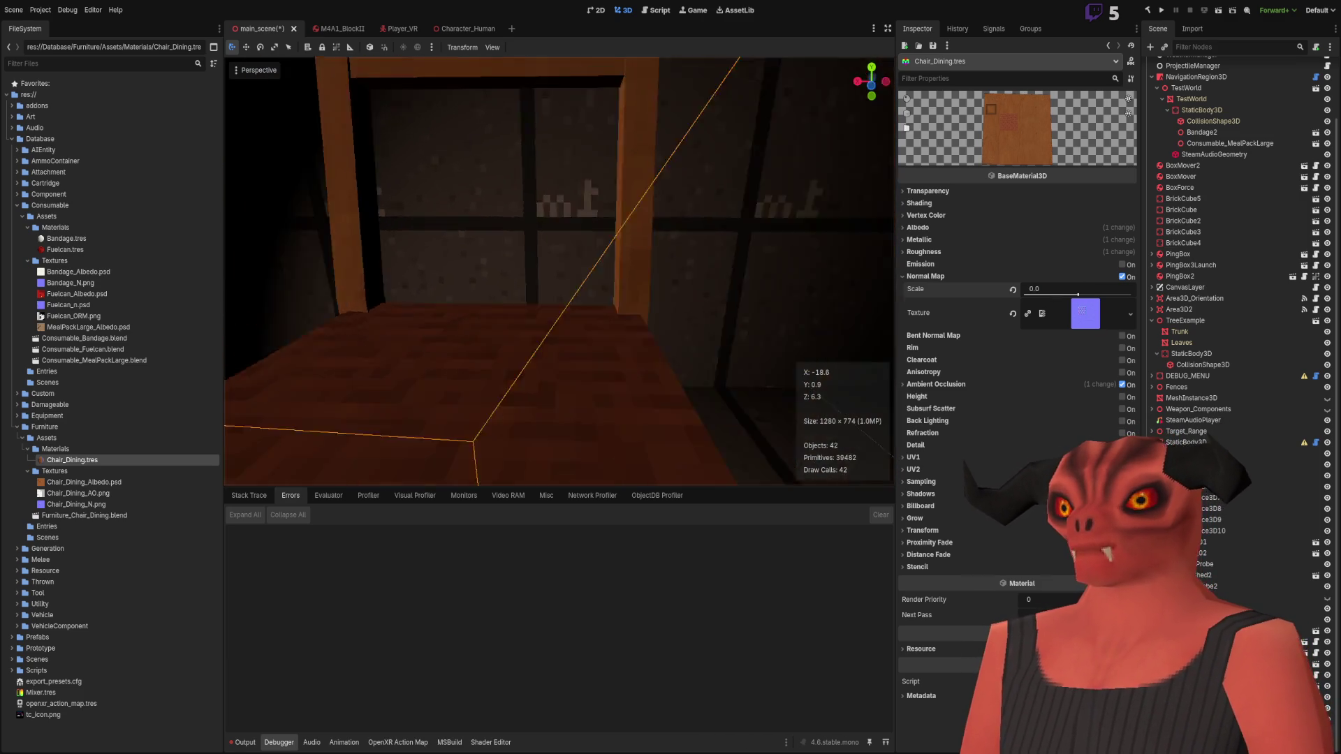
pyautogui.scroll(3, 572, 317)
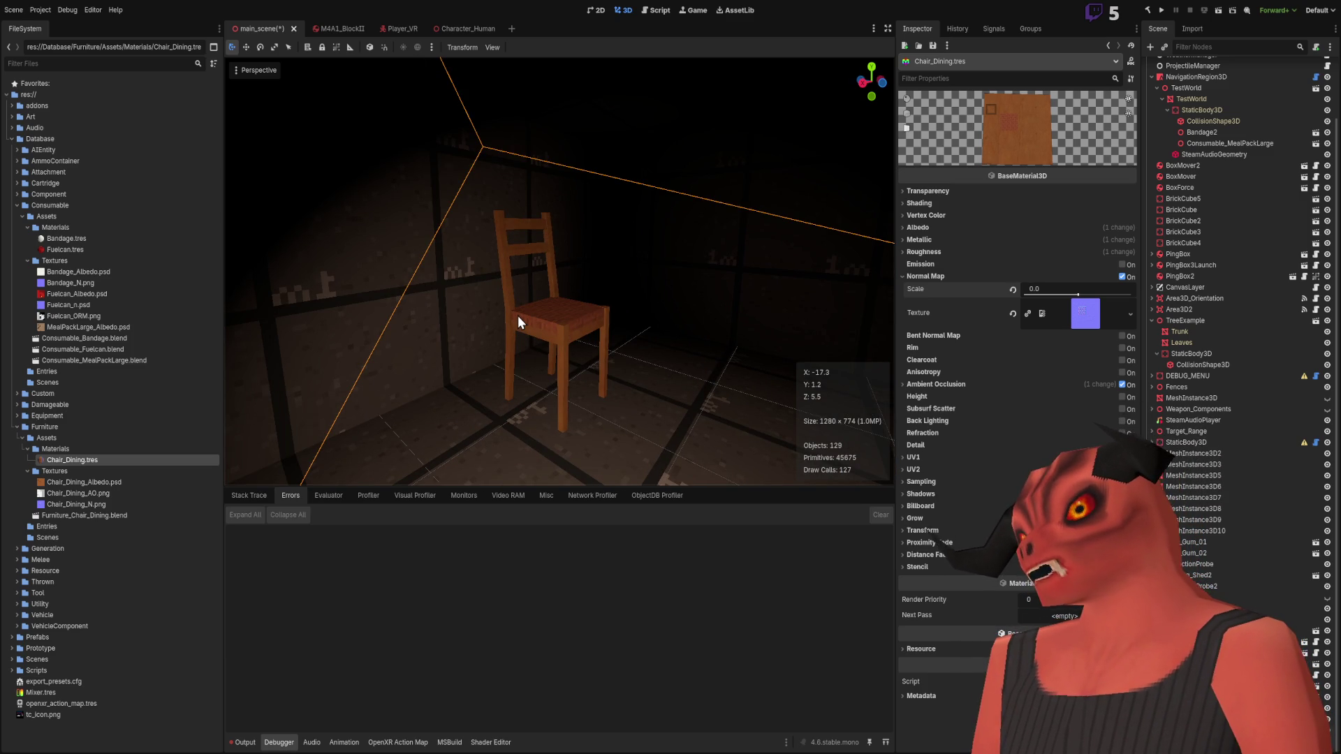
pyautogui.hotkey('ctrl', 'z')
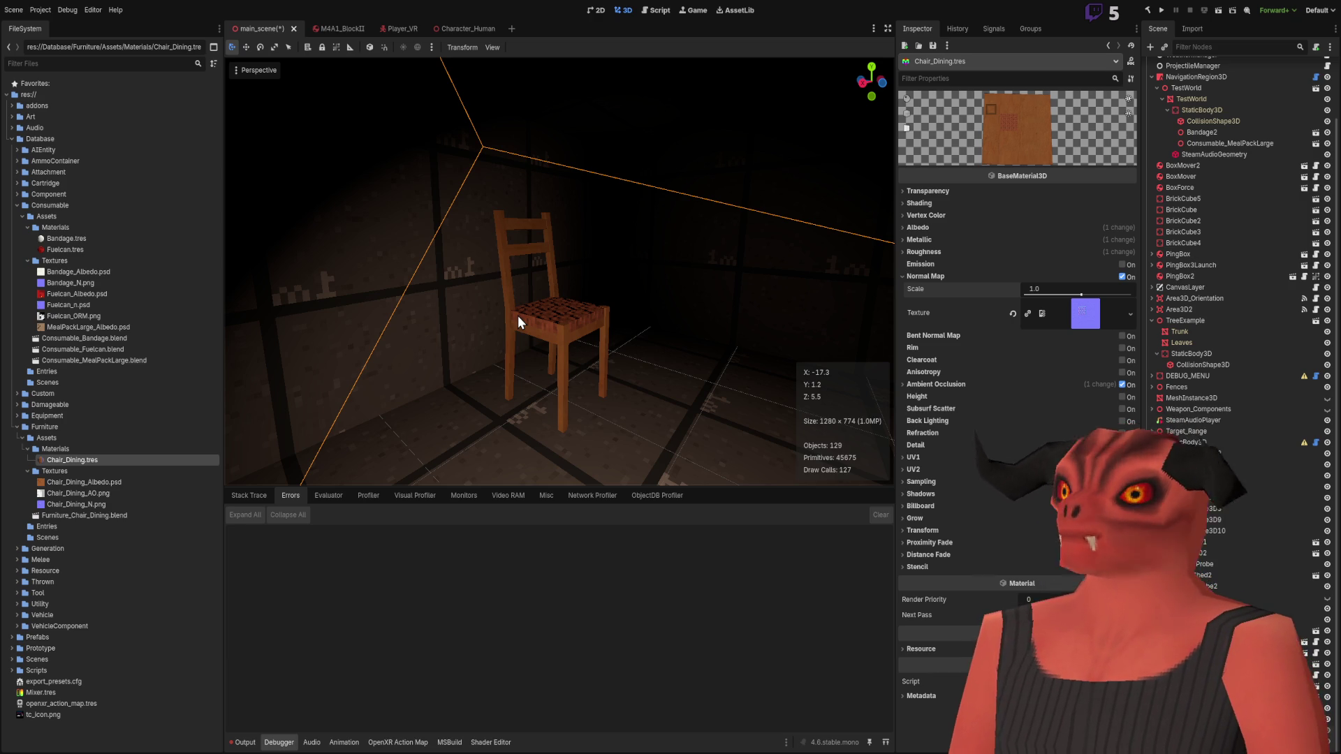
# Step: Frame the chair and toggle the seat's normal map off and back on
pyautogui.press('w')
pyautogui.moveTo(609, 338); pyautogui.dragTo(1023, 266, button='right')
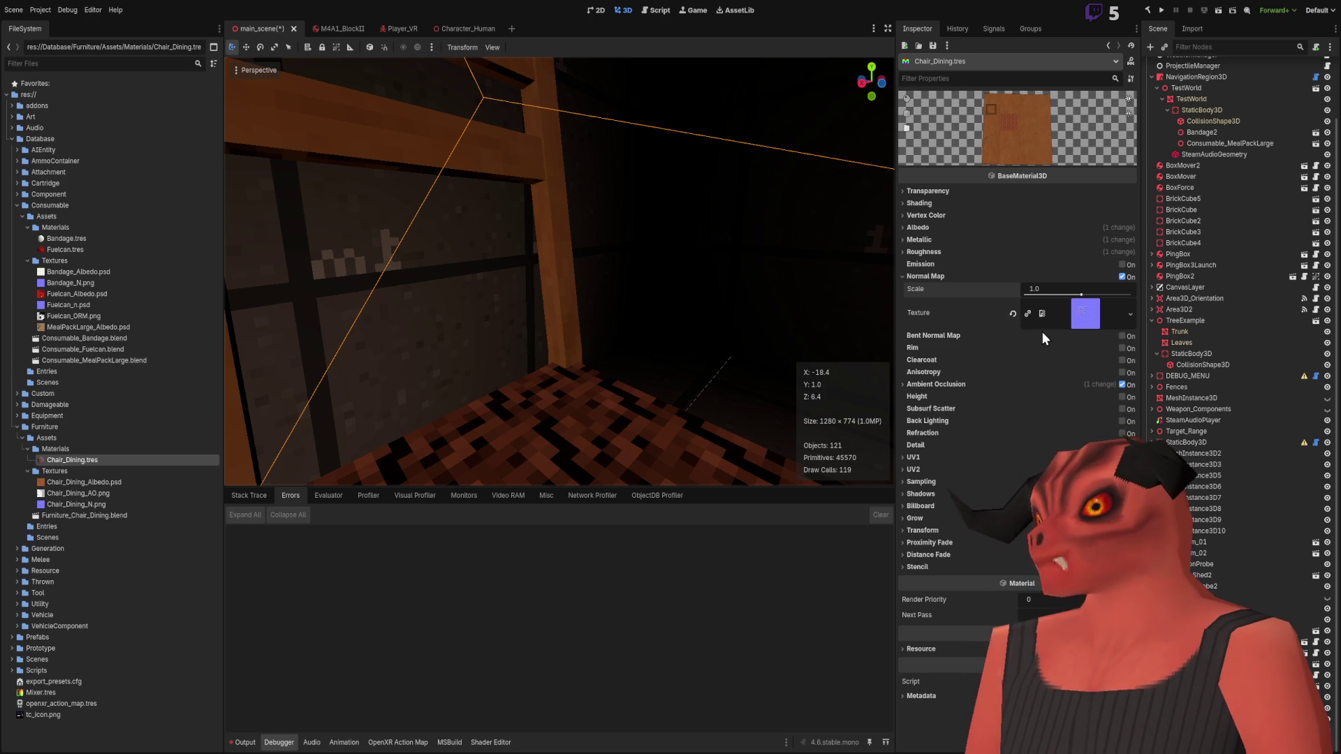
pyautogui.press('f')
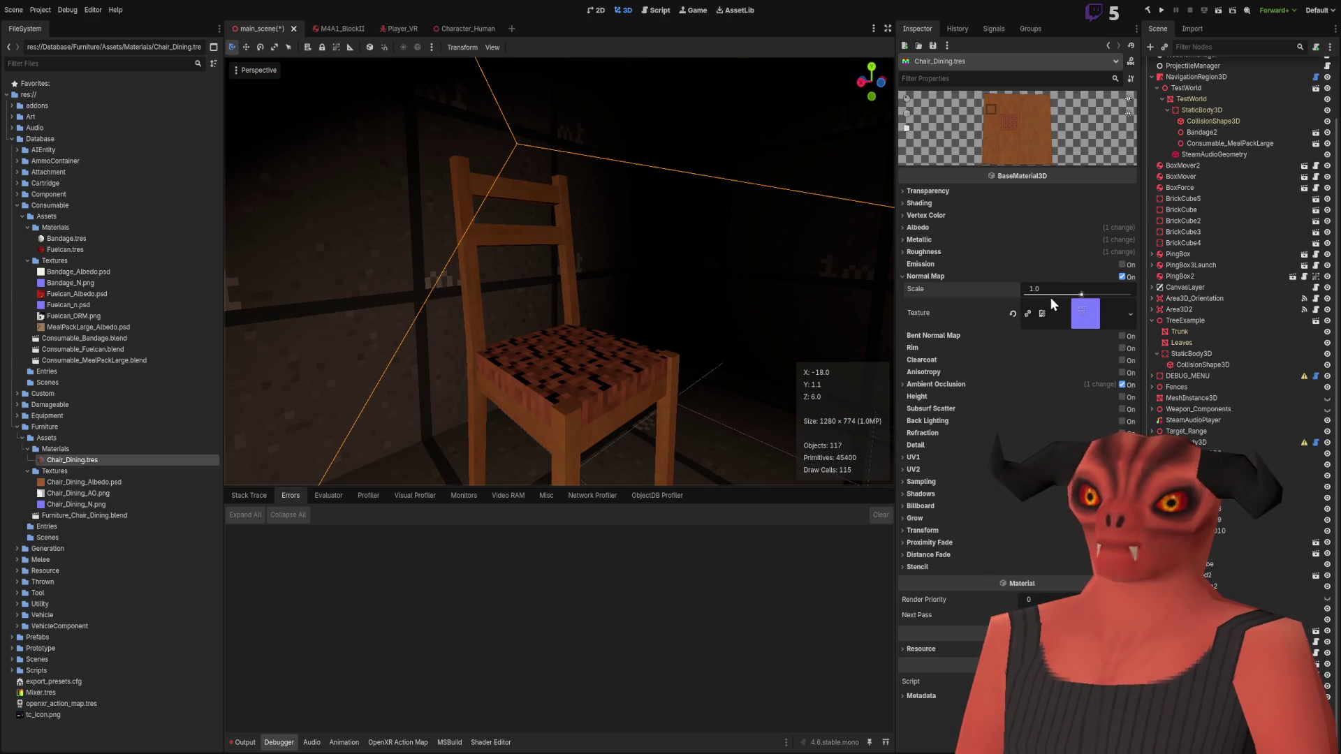
pyautogui.click(1122, 276)
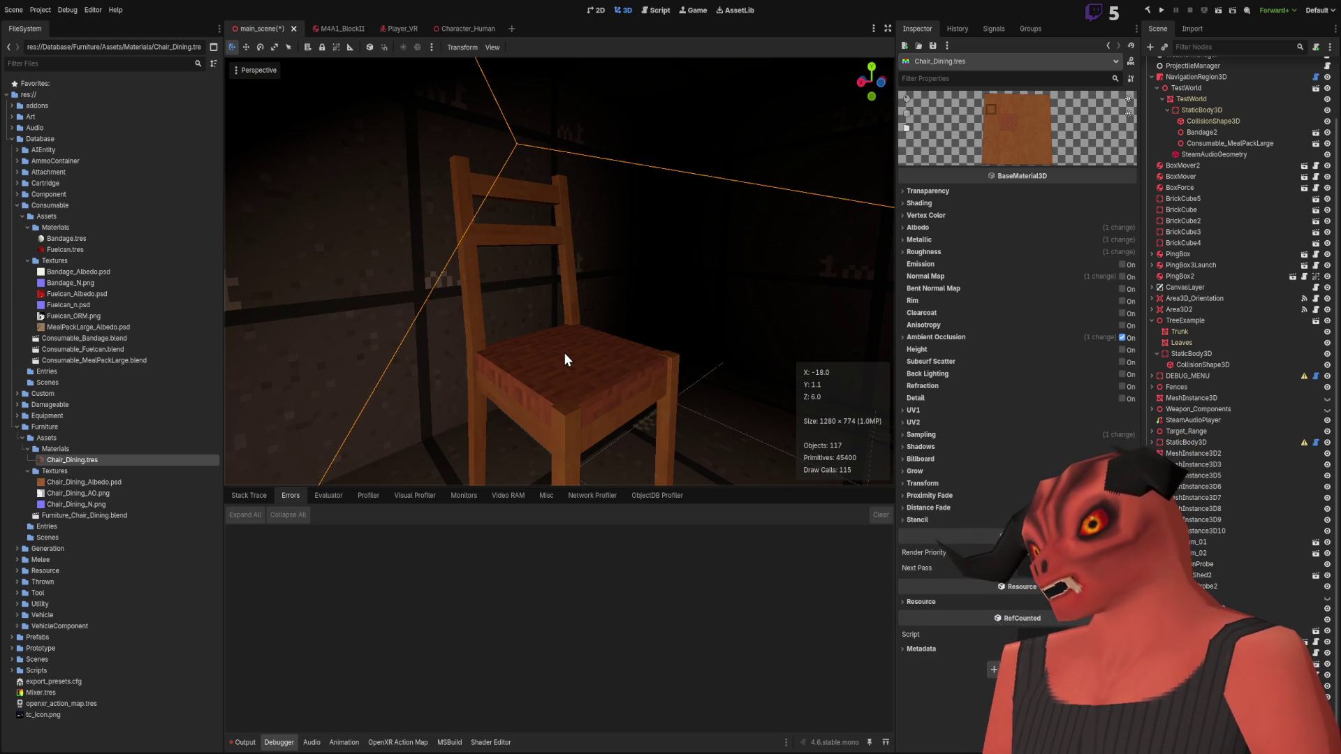
pyautogui.hotkey('ctrl', 'z')
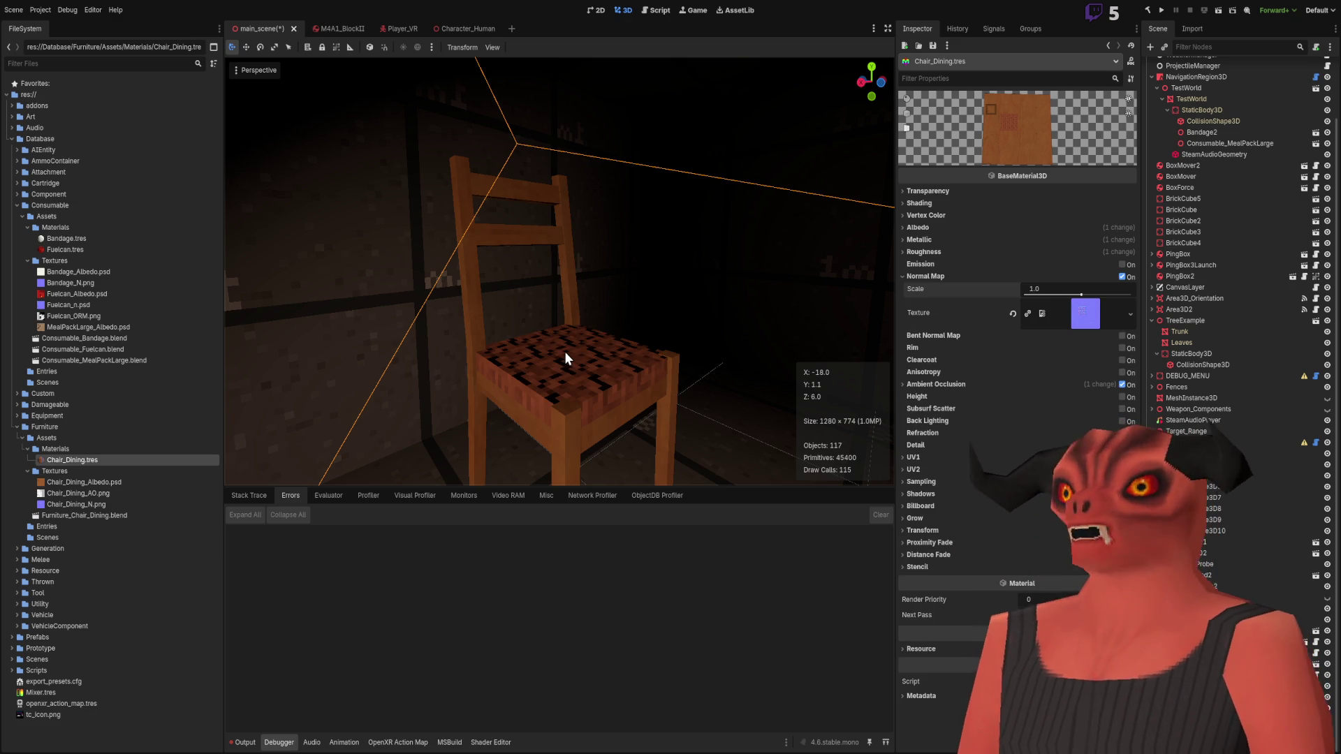
# Step: Move the spotlight across the pit floor with its move gizmo
pyautogui.moveTo(634, 347)
pyautogui.mouseDown(button='right')
pyautogui.moveTo(600, 353)
pyautogui.moveTo(615, 391)
pyautogui.moveTo(618, 356)
pyautogui.moveTo(602, 351)
pyautogui.mouseUp(button='right')
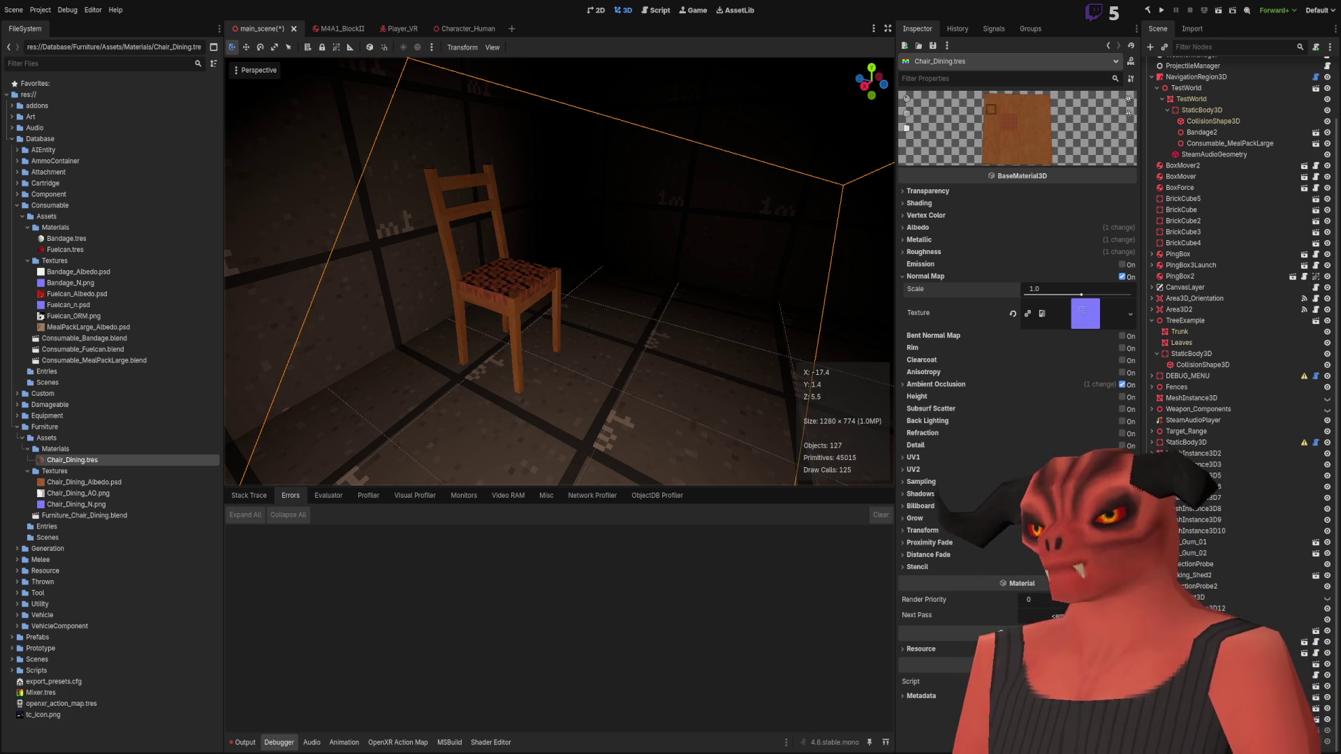
pyautogui.moveTo(559, 272)
pyautogui.mouseDown(button='right')
pyautogui.moveTo(530, 280)
pyautogui.moveTo(559, 272)
pyautogui.moveTo(492, 351)
pyautogui.mouseUp(button='right')
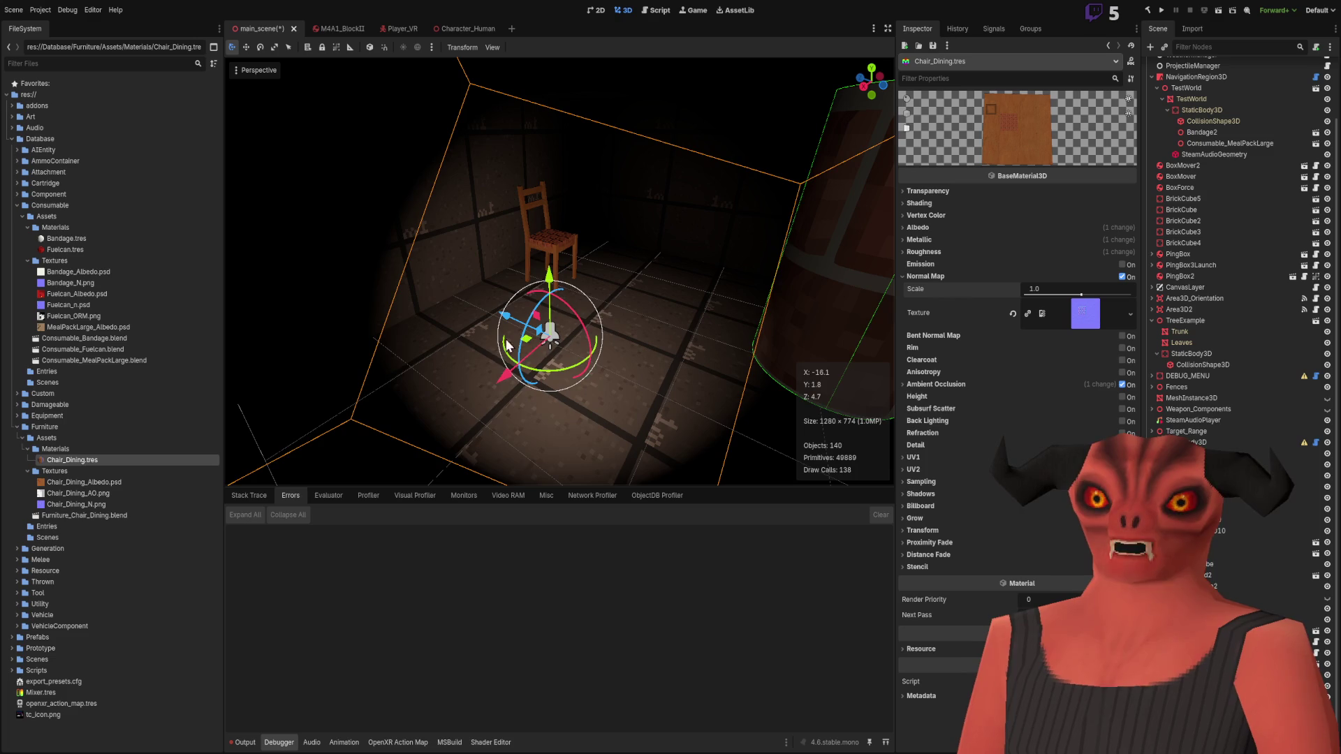
pyautogui.moveTo(528, 347)
pyautogui.mouseDown()
pyautogui.moveTo(685, 222)
pyautogui.moveTo(512, 245)
pyautogui.moveTo(691, 401)
pyautogui.moveTo(999, 292)
pyautogui.moveTo(940, 282)
pyautogui.mouseUp()
pyautogui.moveTo(559, 272)
pyautogui.mouseDown(button='right')
pyautogui.moveTo(530, 293)
pyautogui.moveTo(603, 341)
pyautogui.moveTo(593, 333)
pyautogui.mouseUp(button='right')
# Step: Rotate the dining chair about -65 degrees beneath the spotlight, then deselect it
pyautogui.press('w')
pyautogui.moveTo(770, 363); pyautogui.dragTo(771, 363, button='right')
pyautogui.click(608, 287)
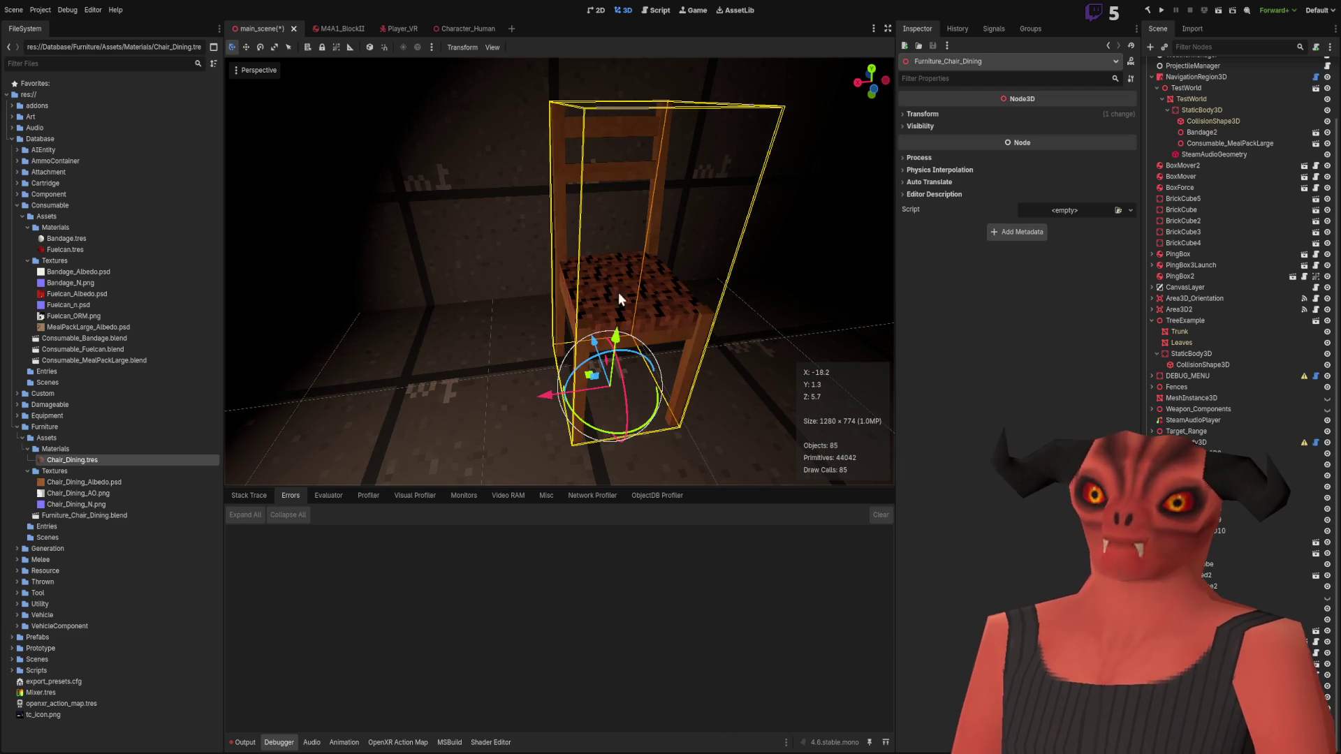
pyautogui.moveTo(578, 419)
pyautogui.mouseDown()
pyautogui.moveTo(655, 419)
pyautogui.moveTo(610, 430)
pyautogui.moveTo(564, 408)
pyautogui.moveTo(550, 344)
pyautogui.moveTo(655, 358)
pyautogui.moveTo(536, 379)
pyautogui.moveTo(601, 479)
pyautogui.moveTo(353, 346)
pyautogui.mouseUp()
pyautogui.moveTo(353, 345); pyautogui.dragTo(646, 160, button='right')
pyautogui.click(664, 222)
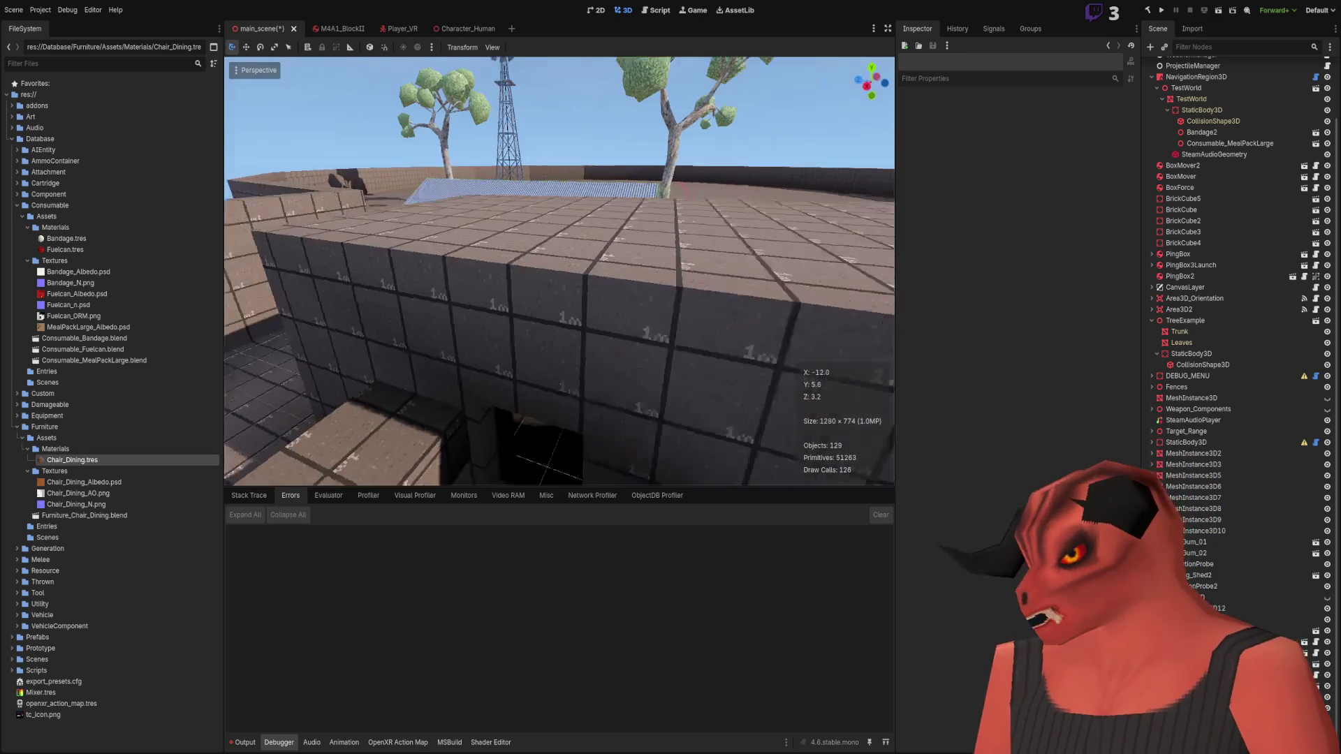
pyautogui.press('w')
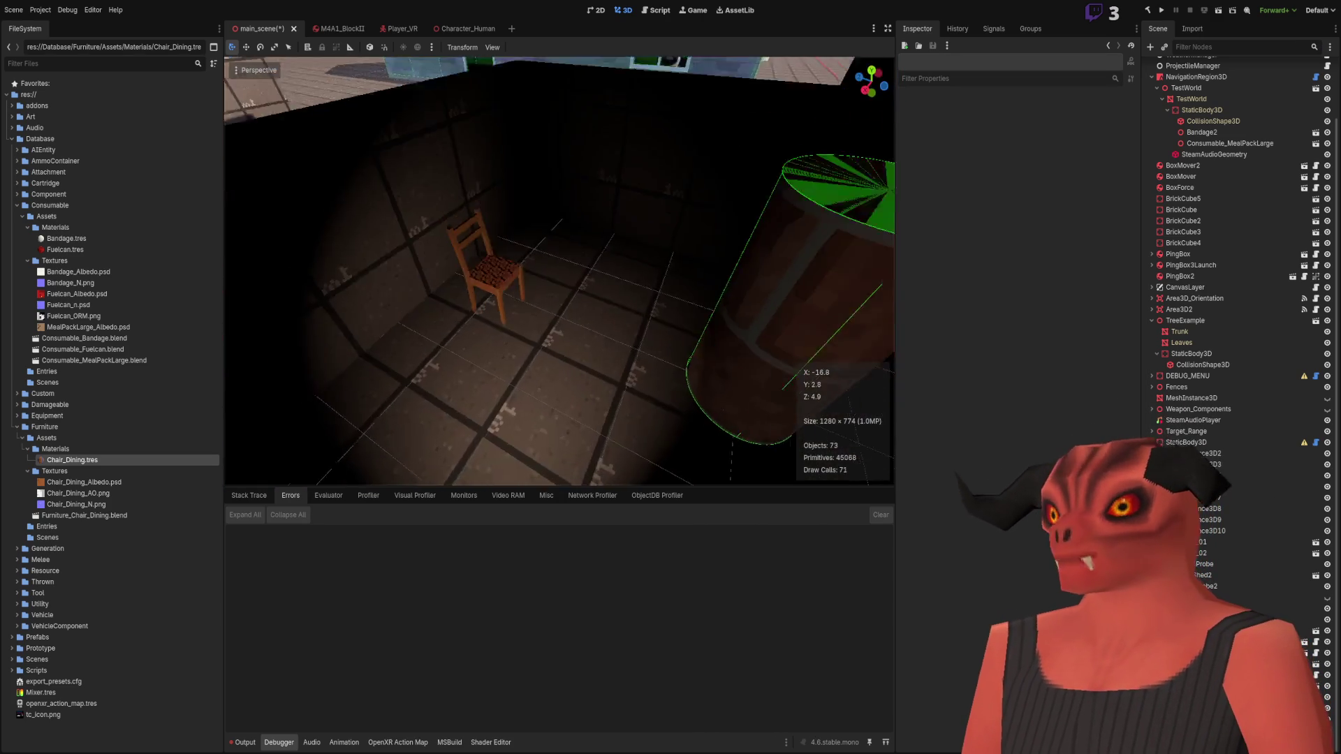